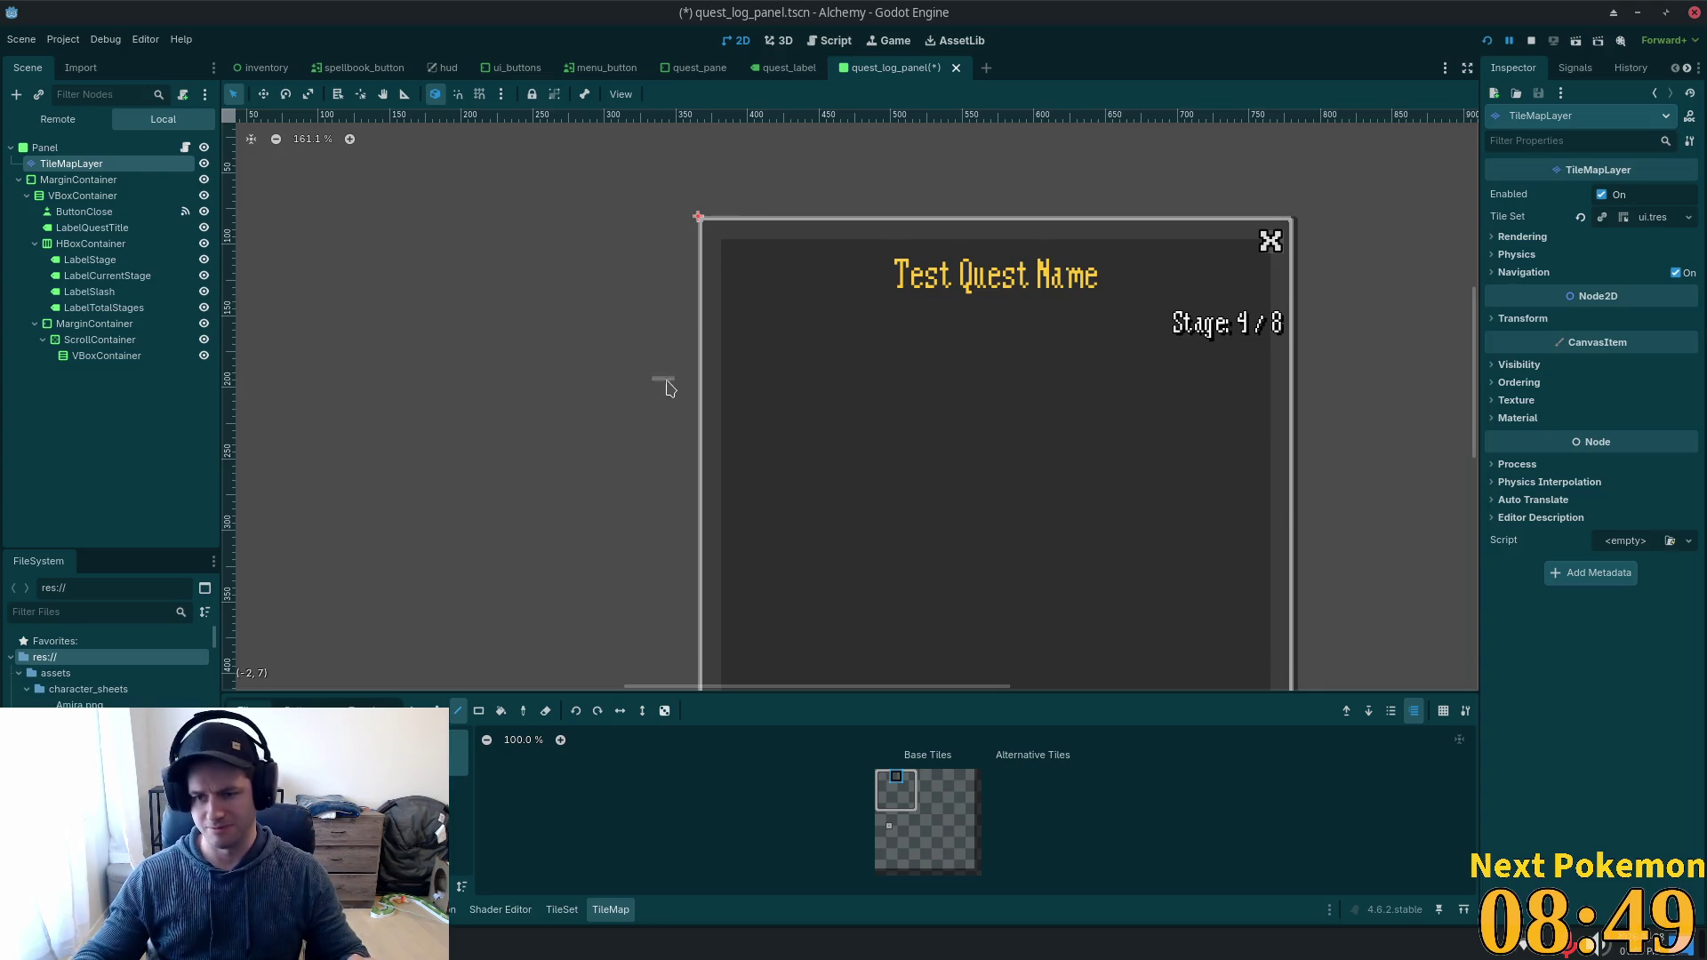
Recentre the quest panel in the viewport and select the MarginContainer node to inspect it.
scroll(1022, 356, "down", 5)
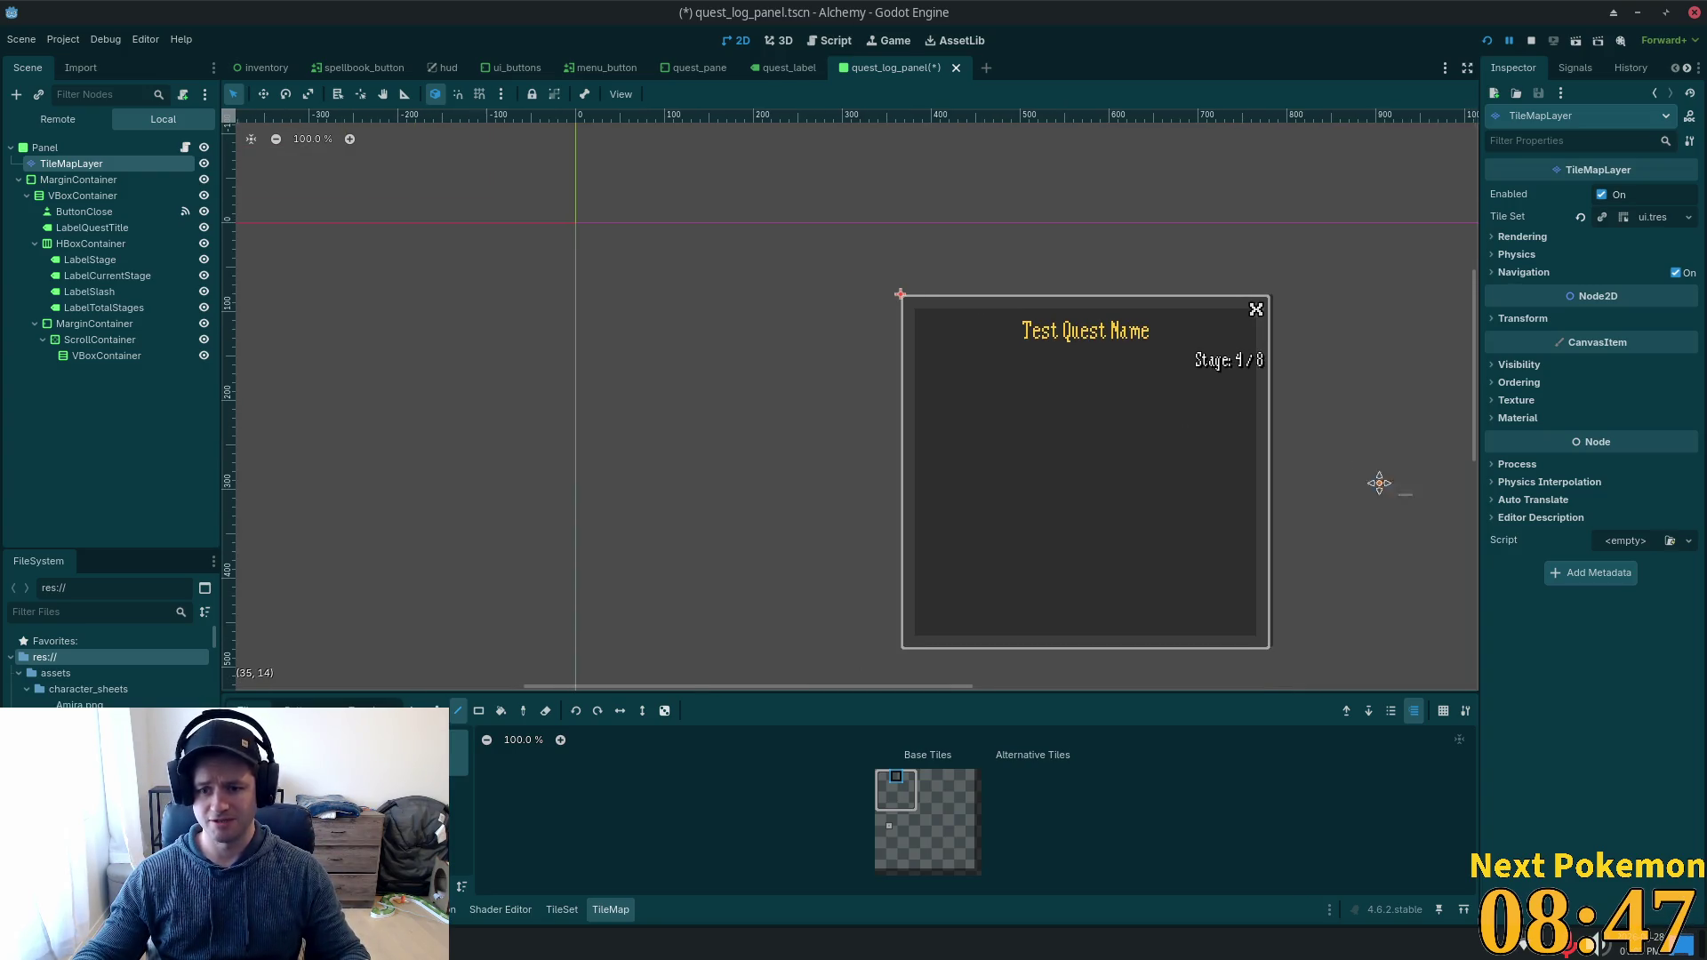
left_click_drag(1379, 483, 1295, 450)
scroll(1244, 425, "up", 4)
scroll(1213, 420, "down", 2)
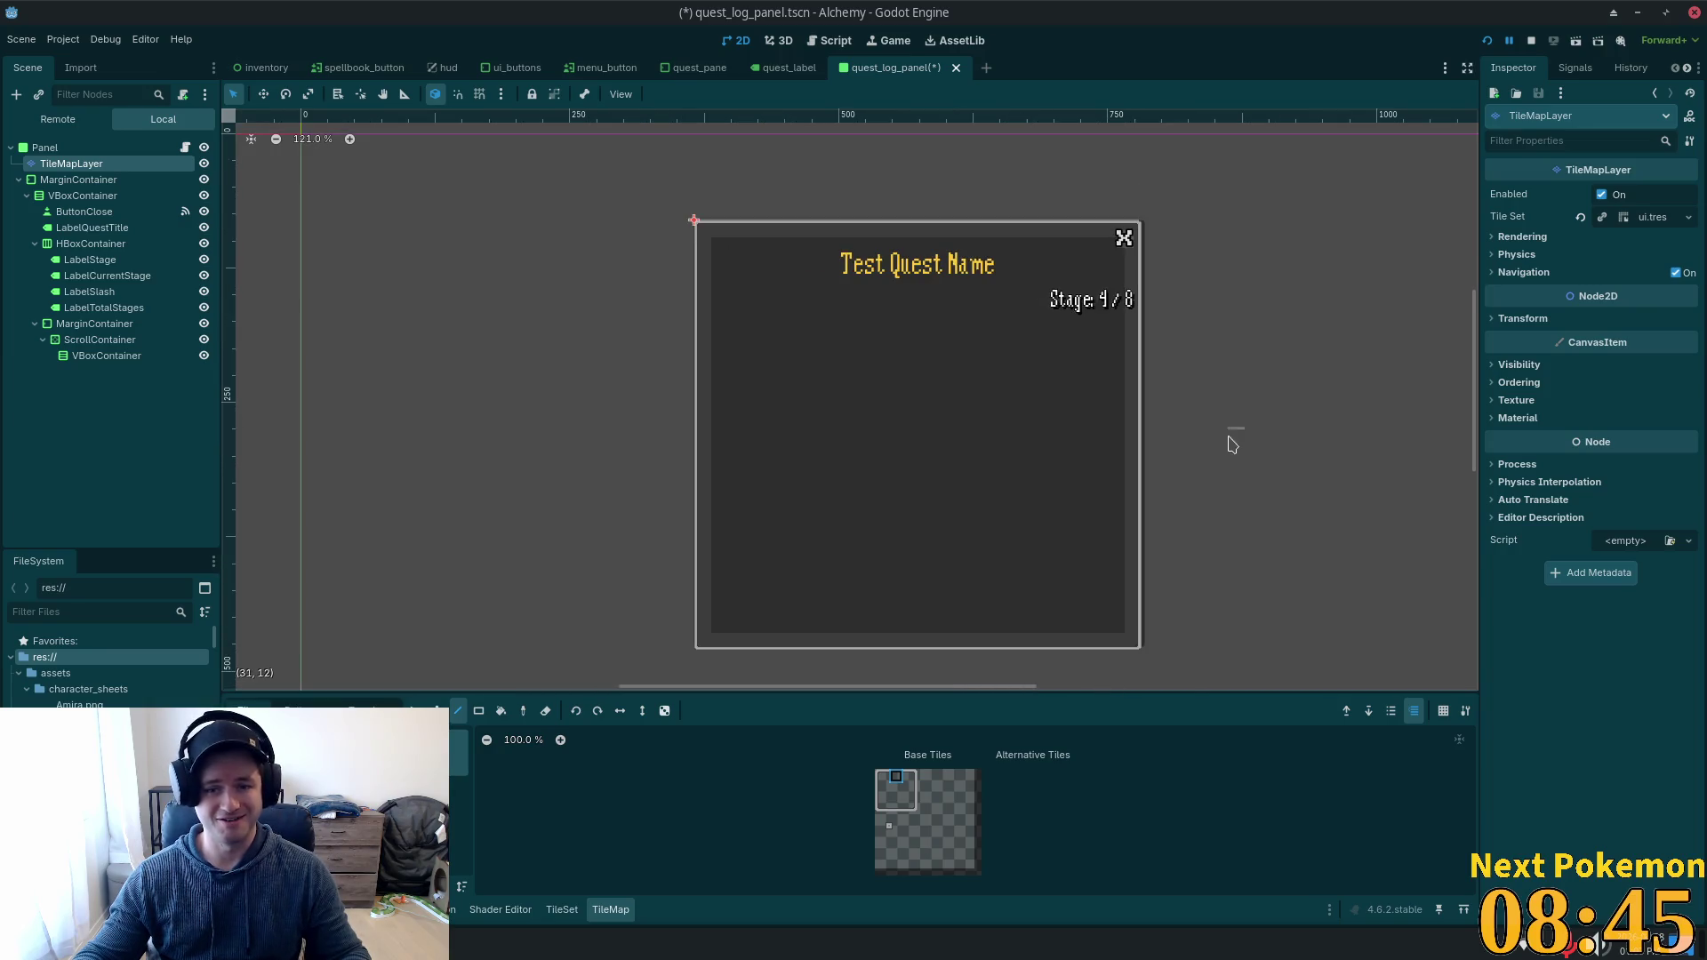
scroll(1202, 434, "up", 1)
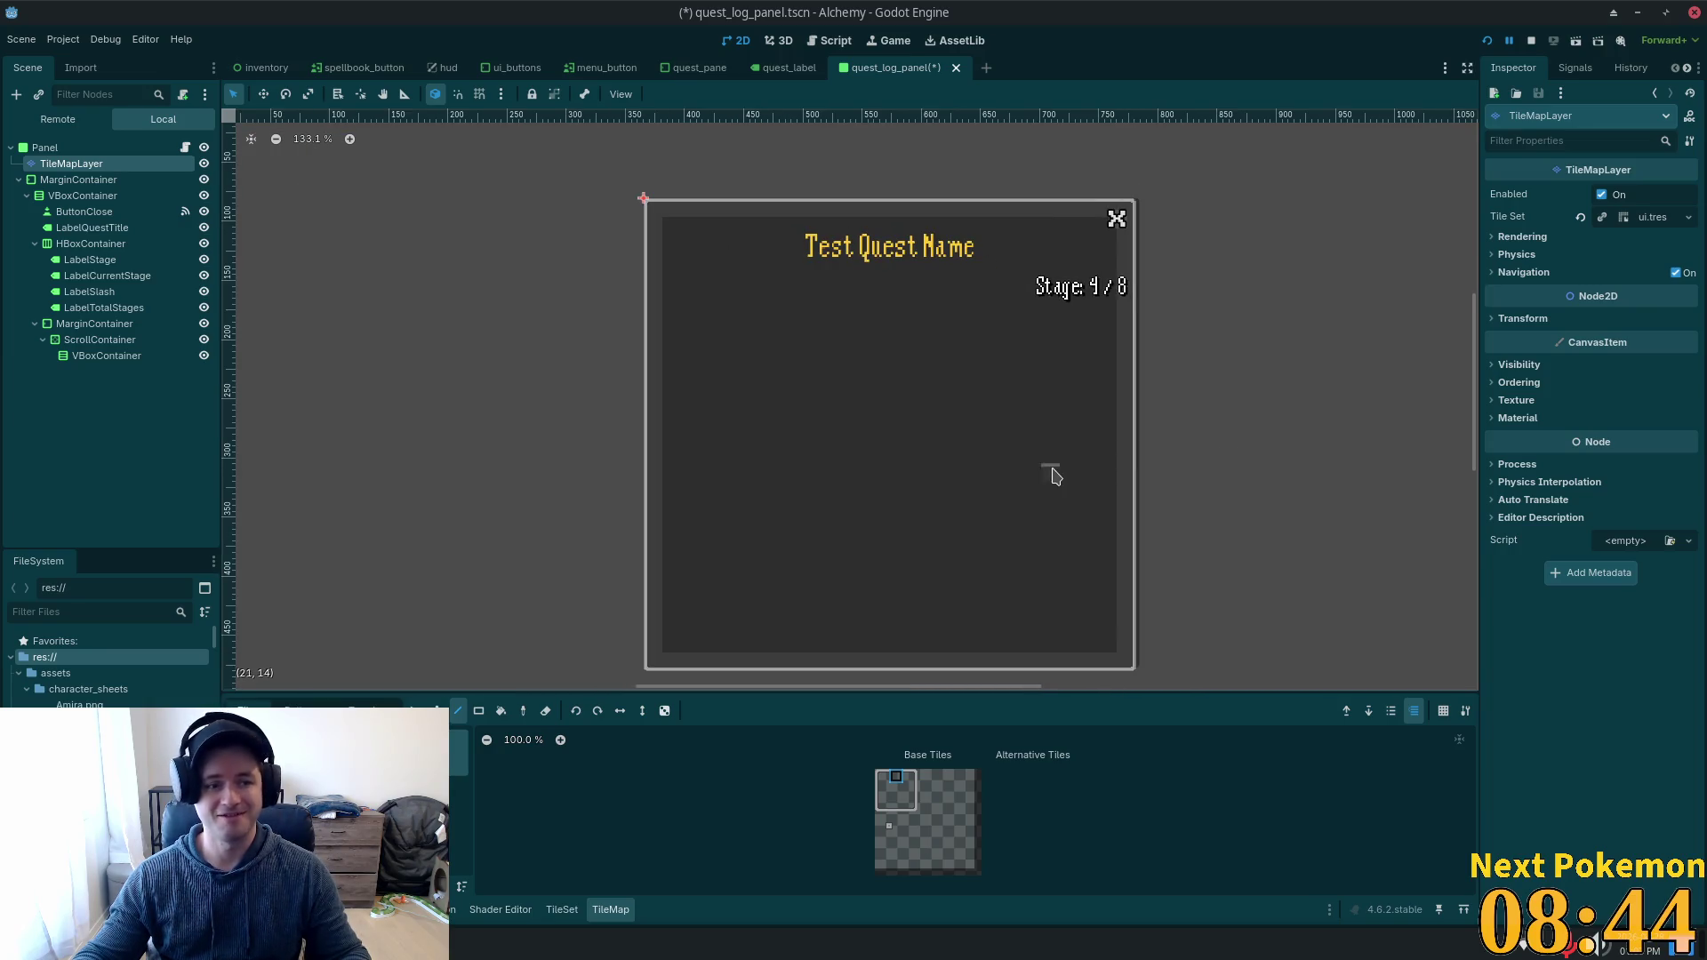
left_click(82, 180)
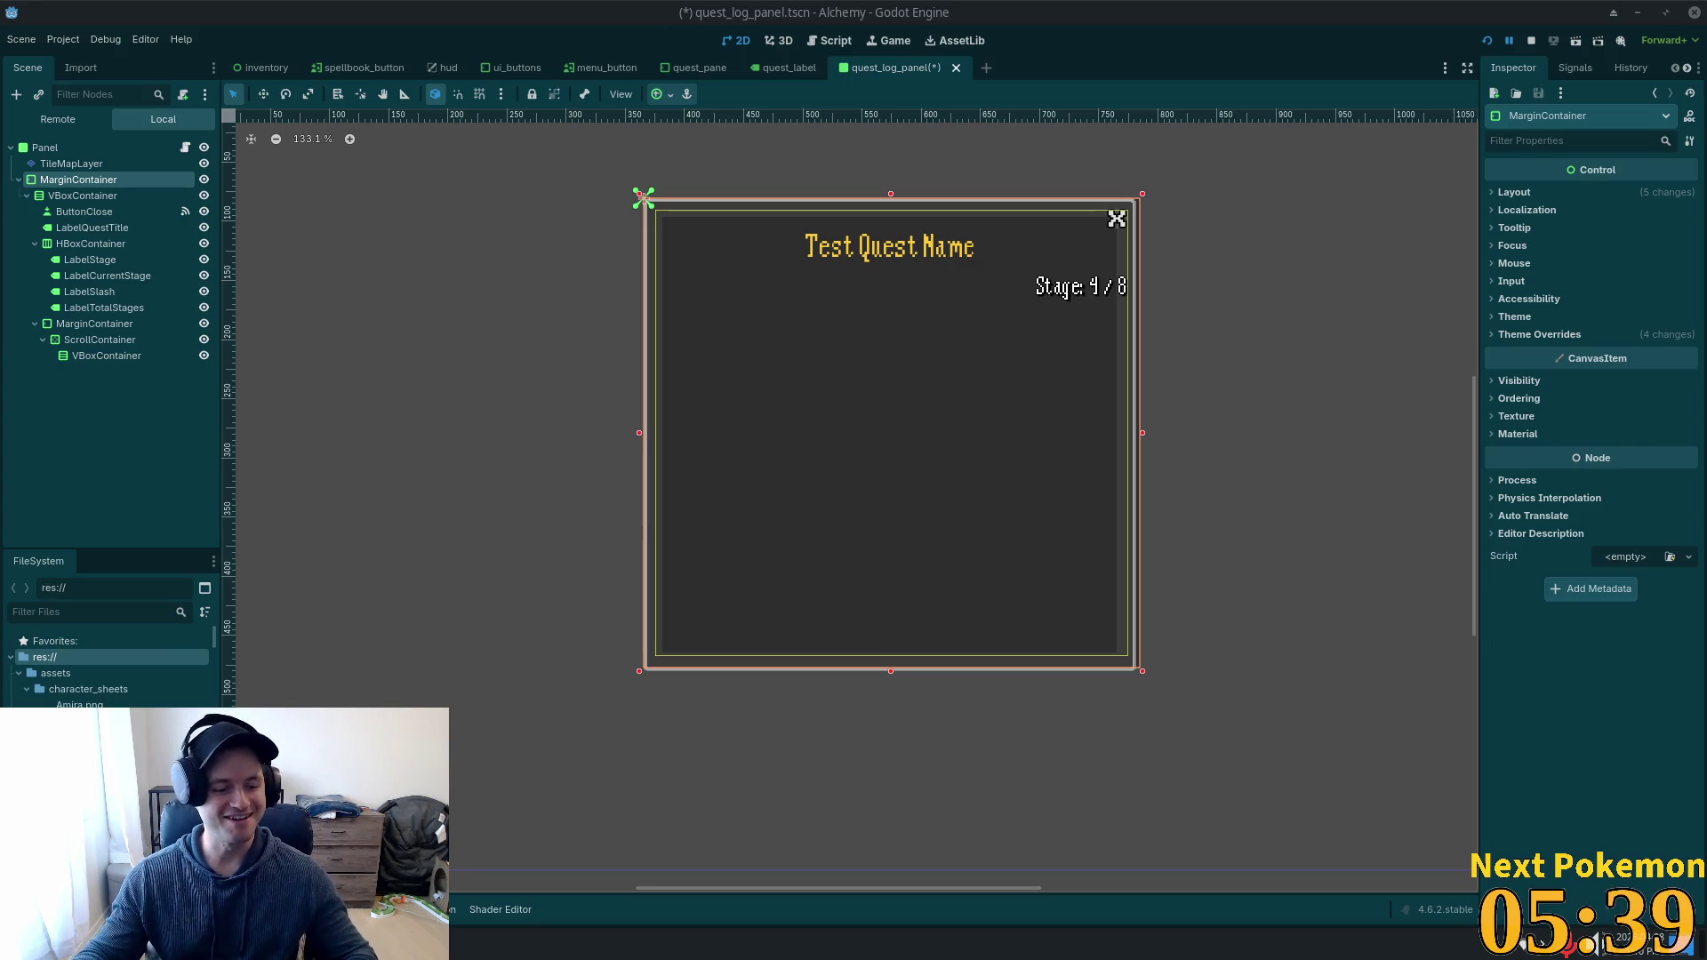
Launch Steam from the application launcher.
key("super")
type("steam")
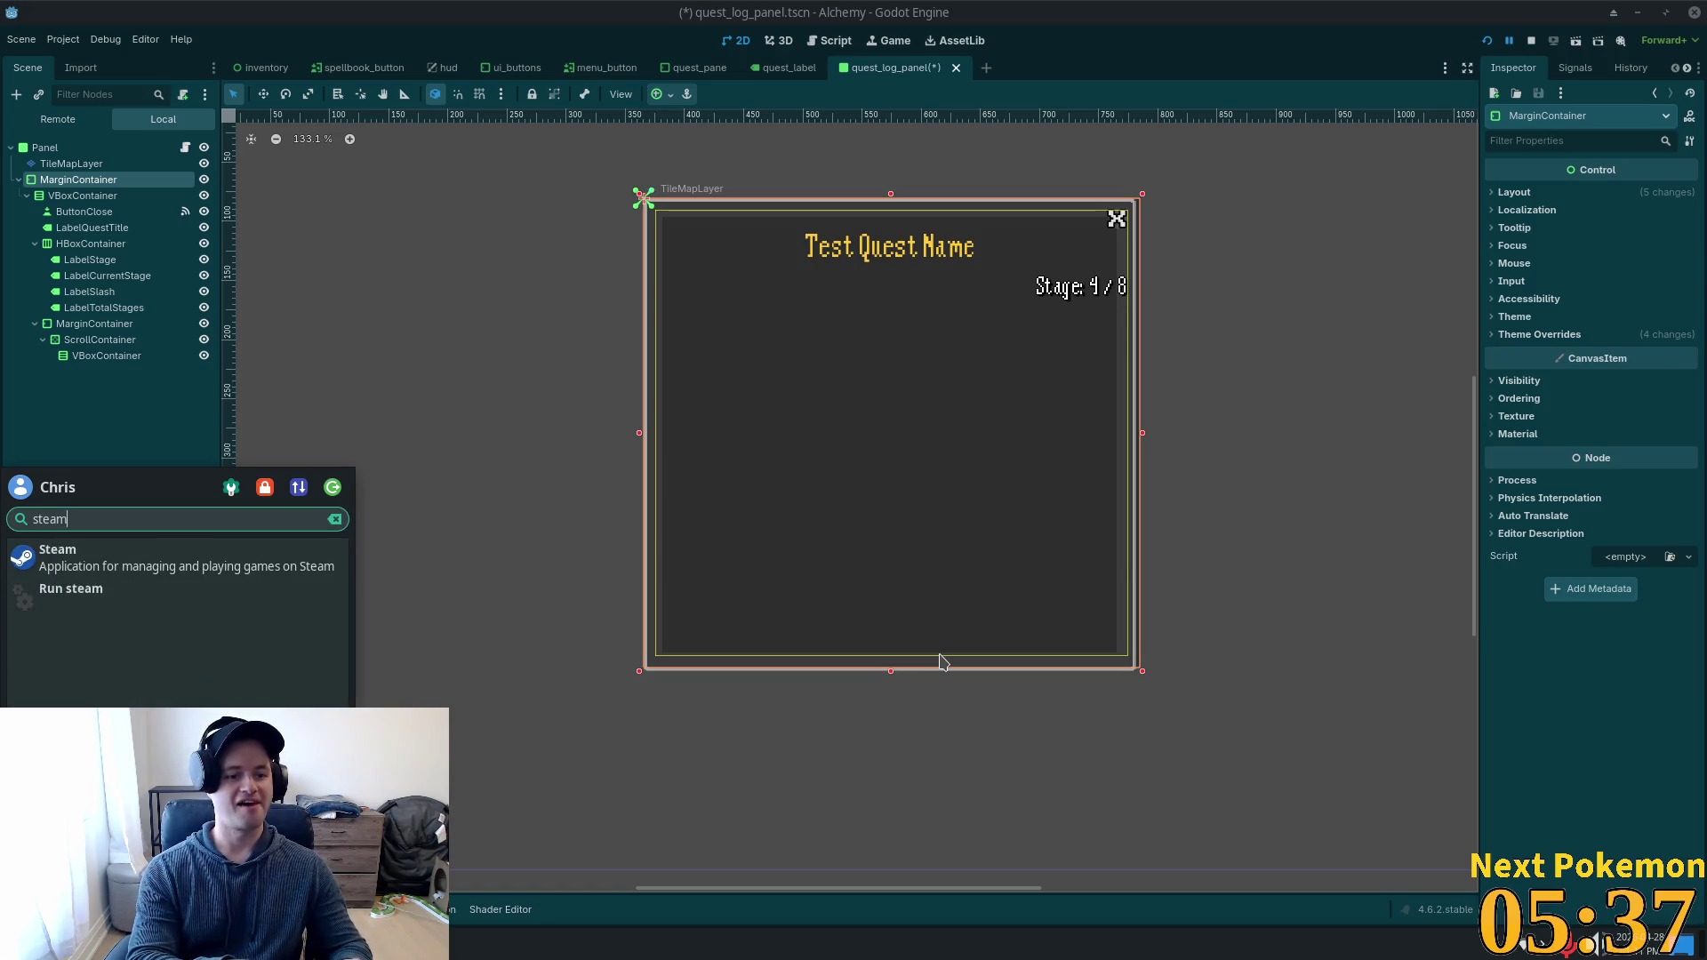
key("Return")
Search the Steam library for 'ori' and open the Ori and the Blind Forest page.
left_click(165, 45)
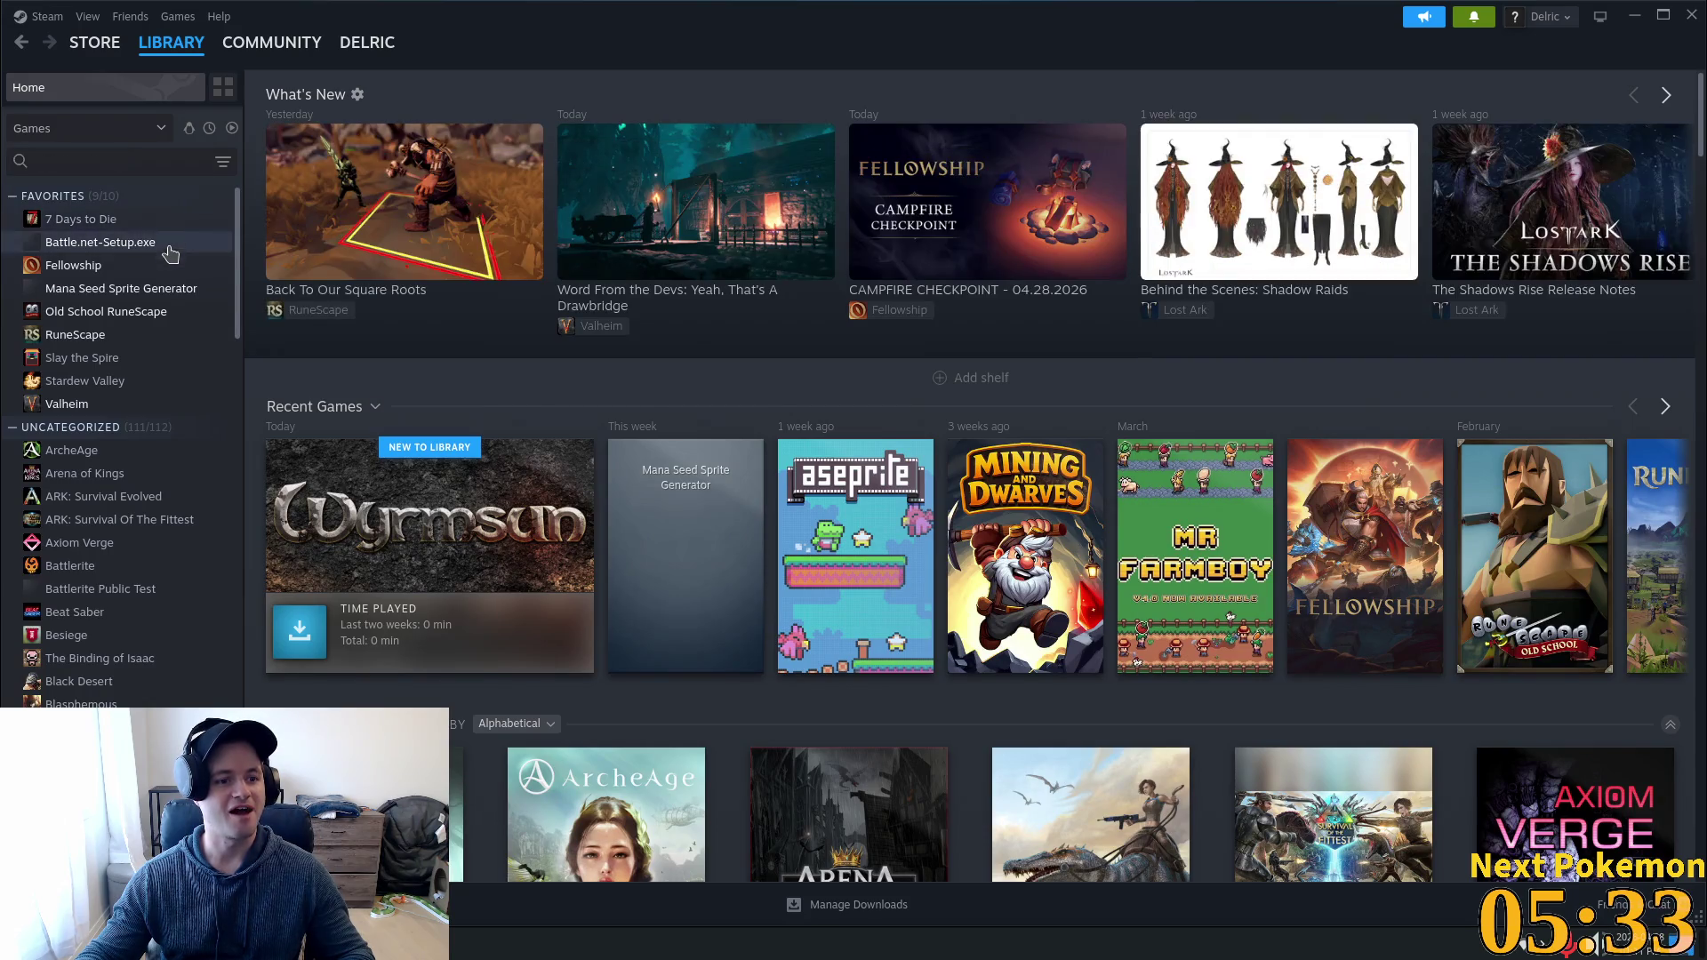
left_click(65, 164)
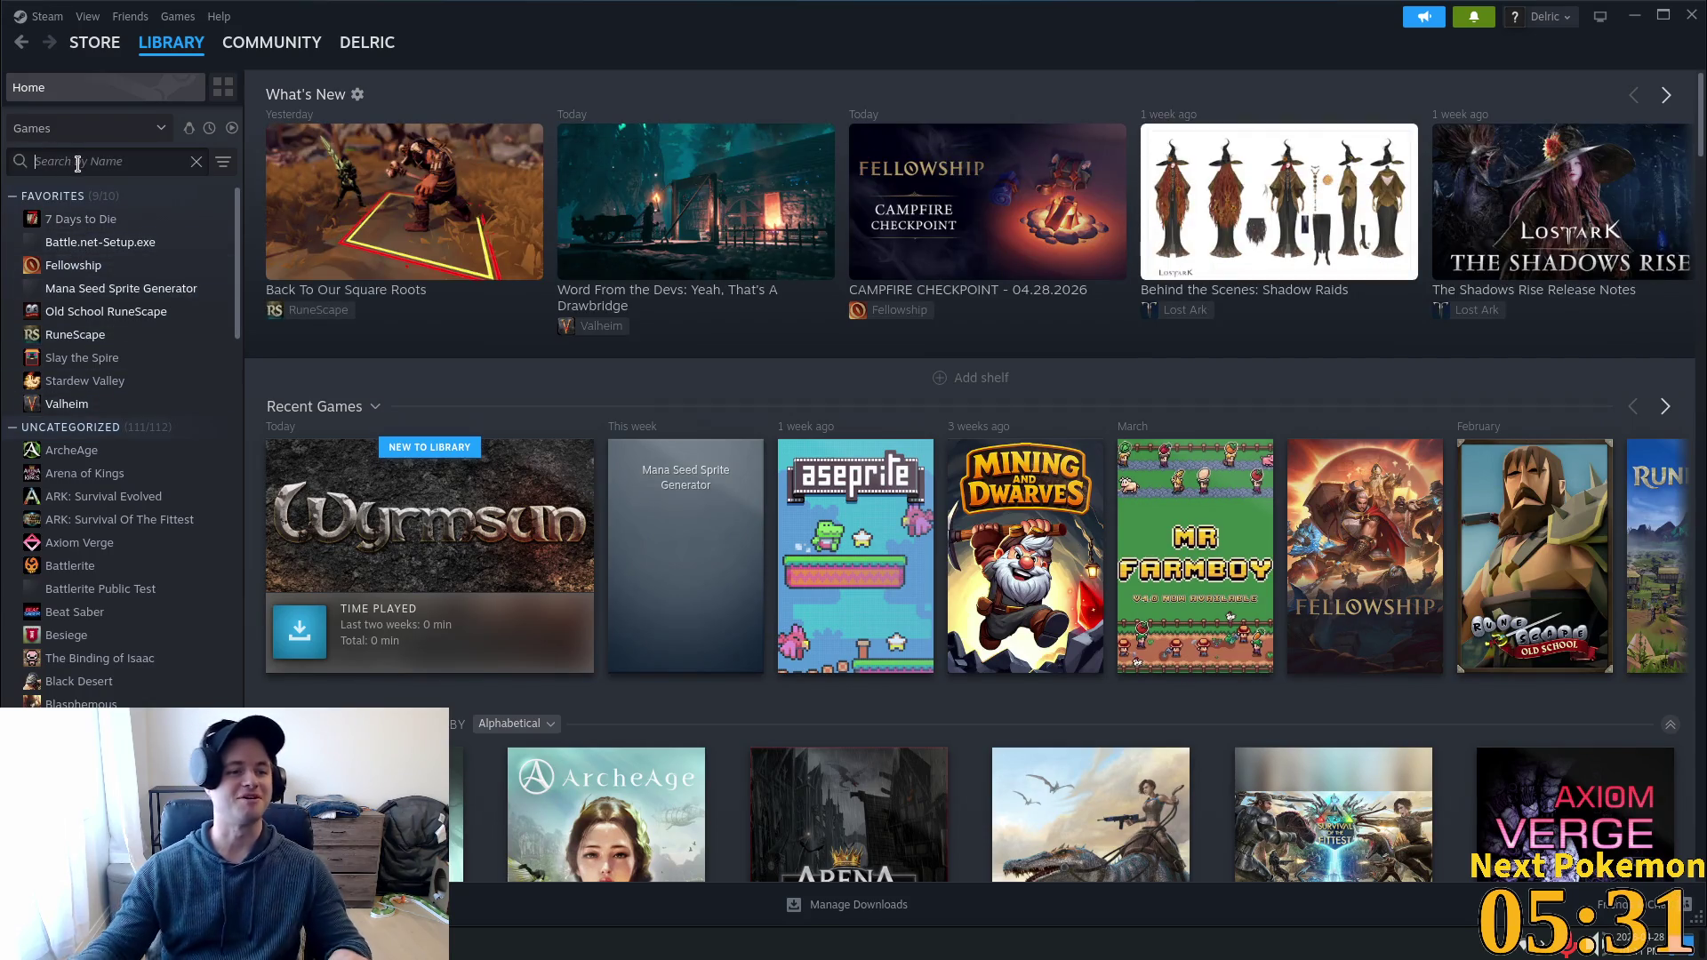
type("ori")
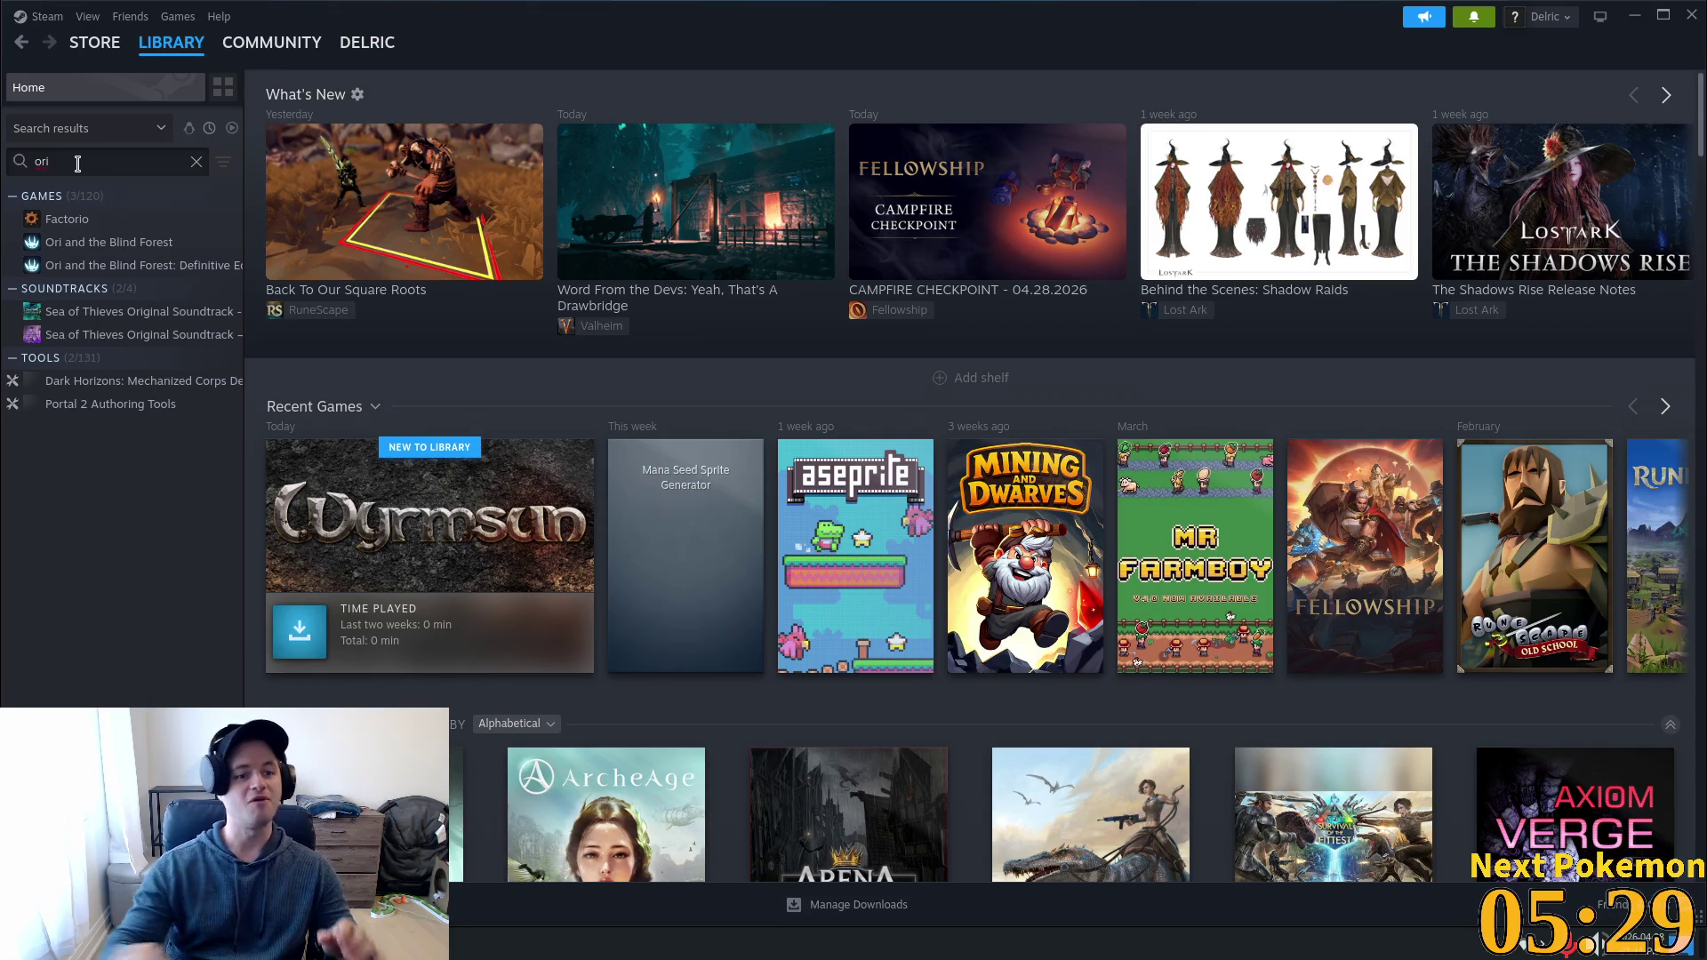
left_click(109, 252)
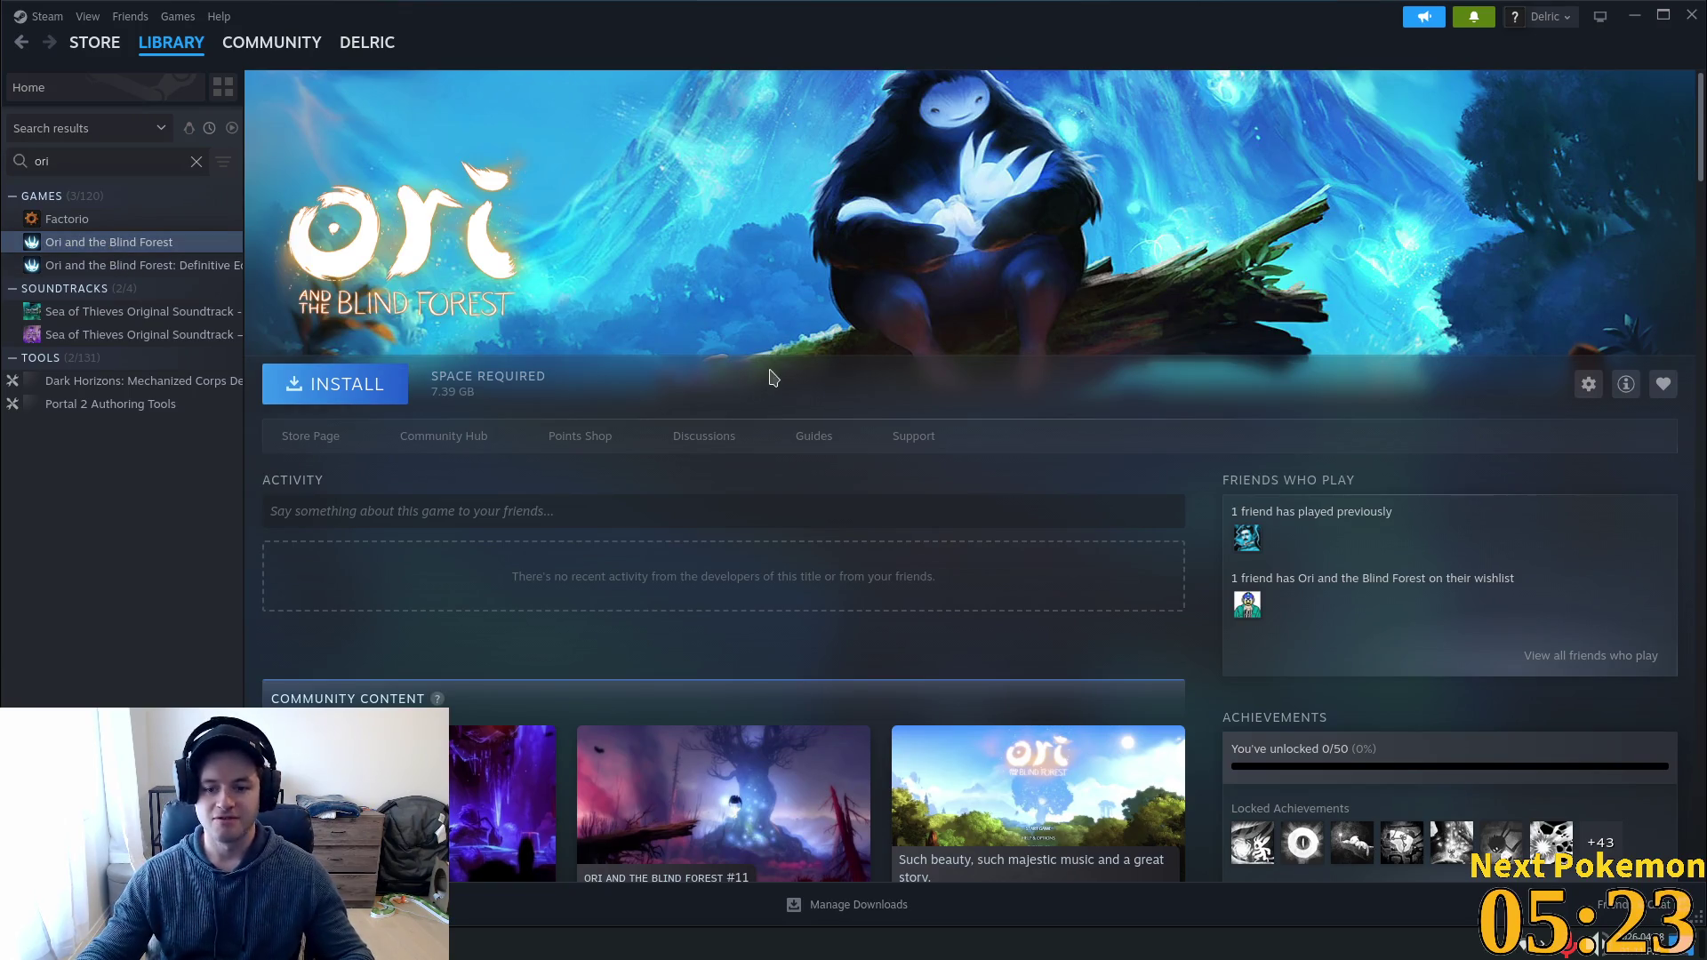
scroll(769, 378, "down", 5)
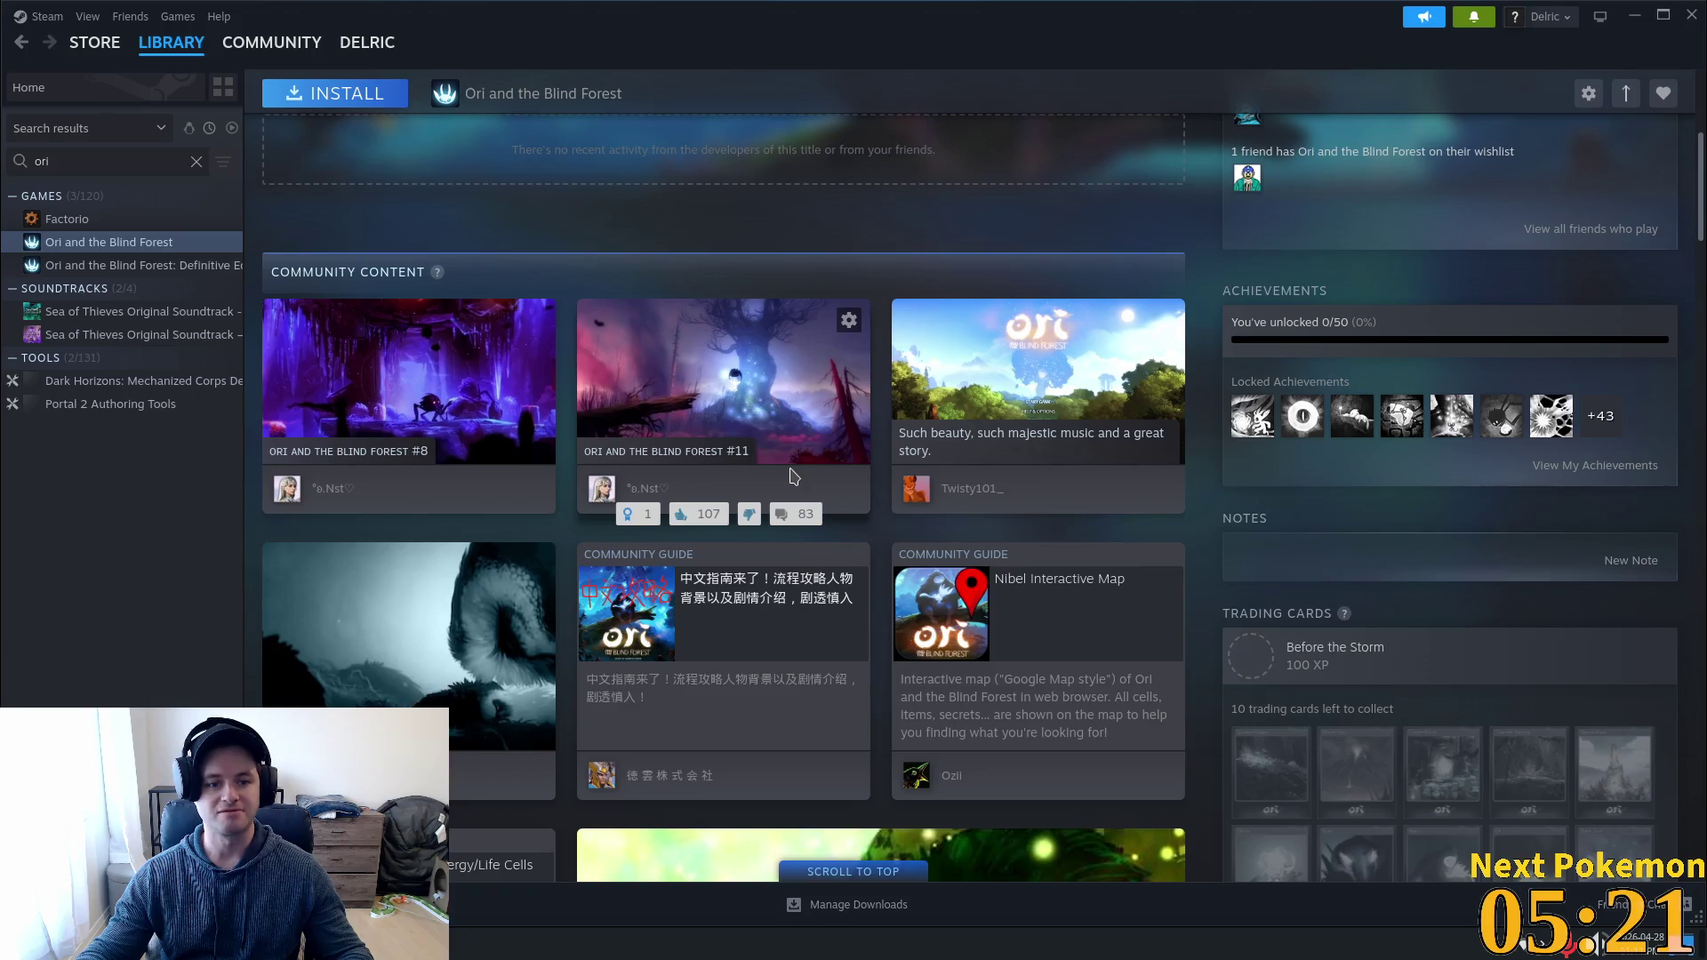
scroll(794, 478, "down", 5)
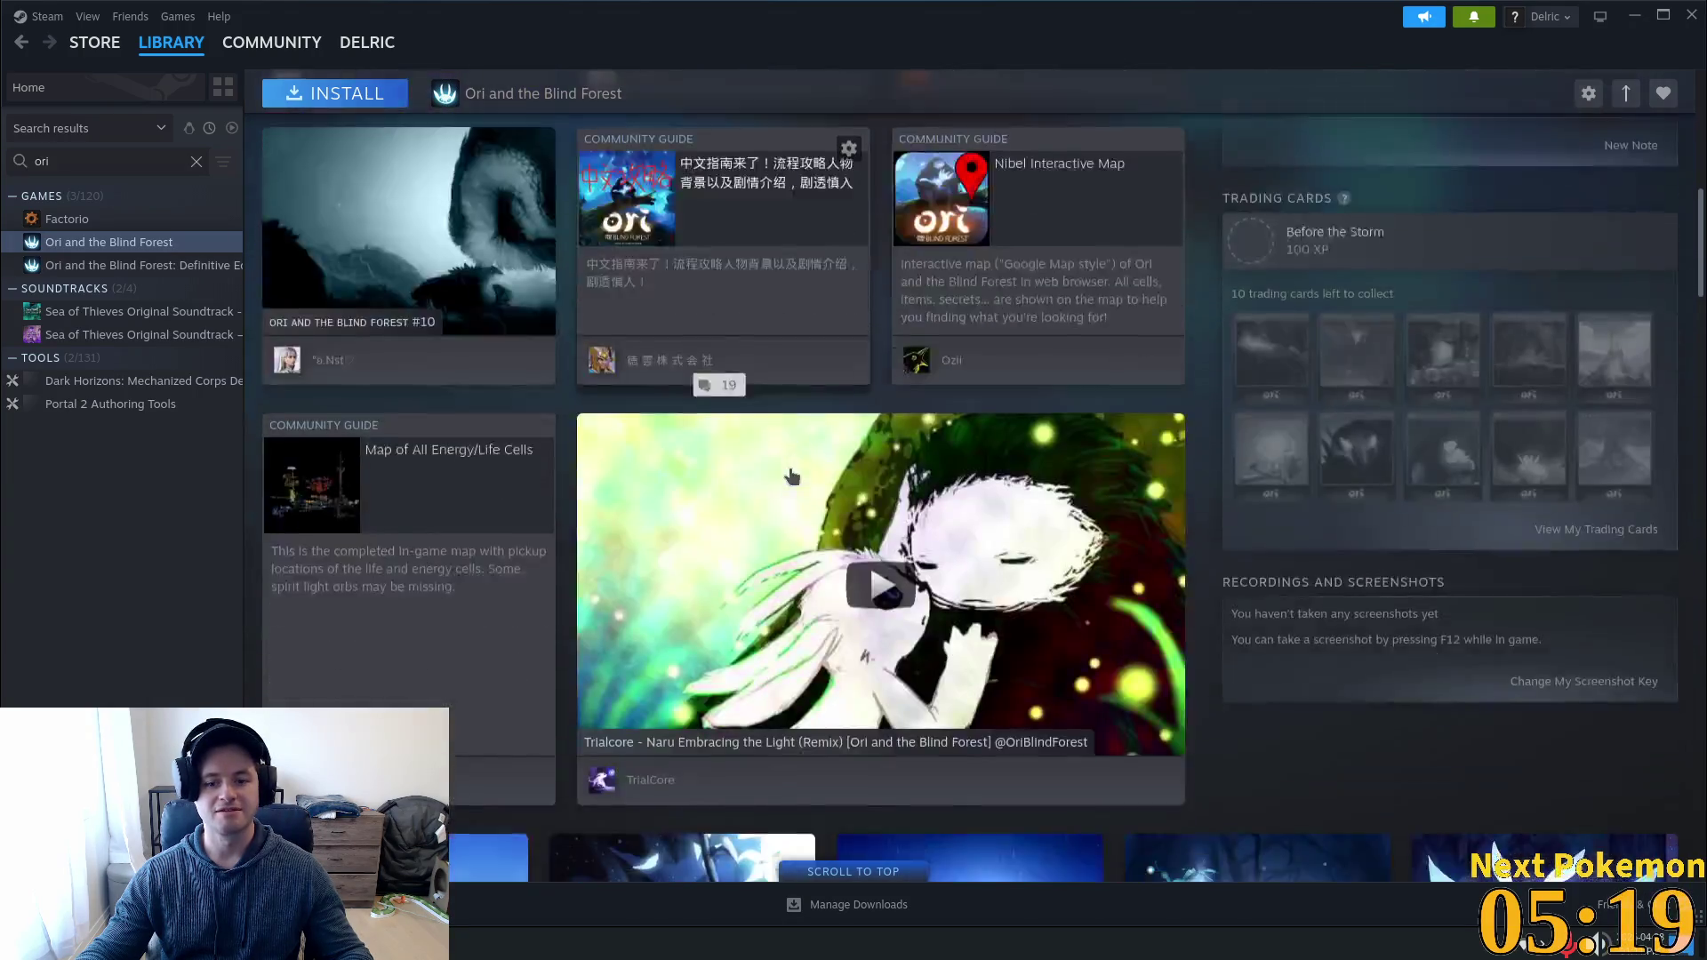
scroll(792, 478, "down", 1)
scroll(1136, 409, "down", 1)
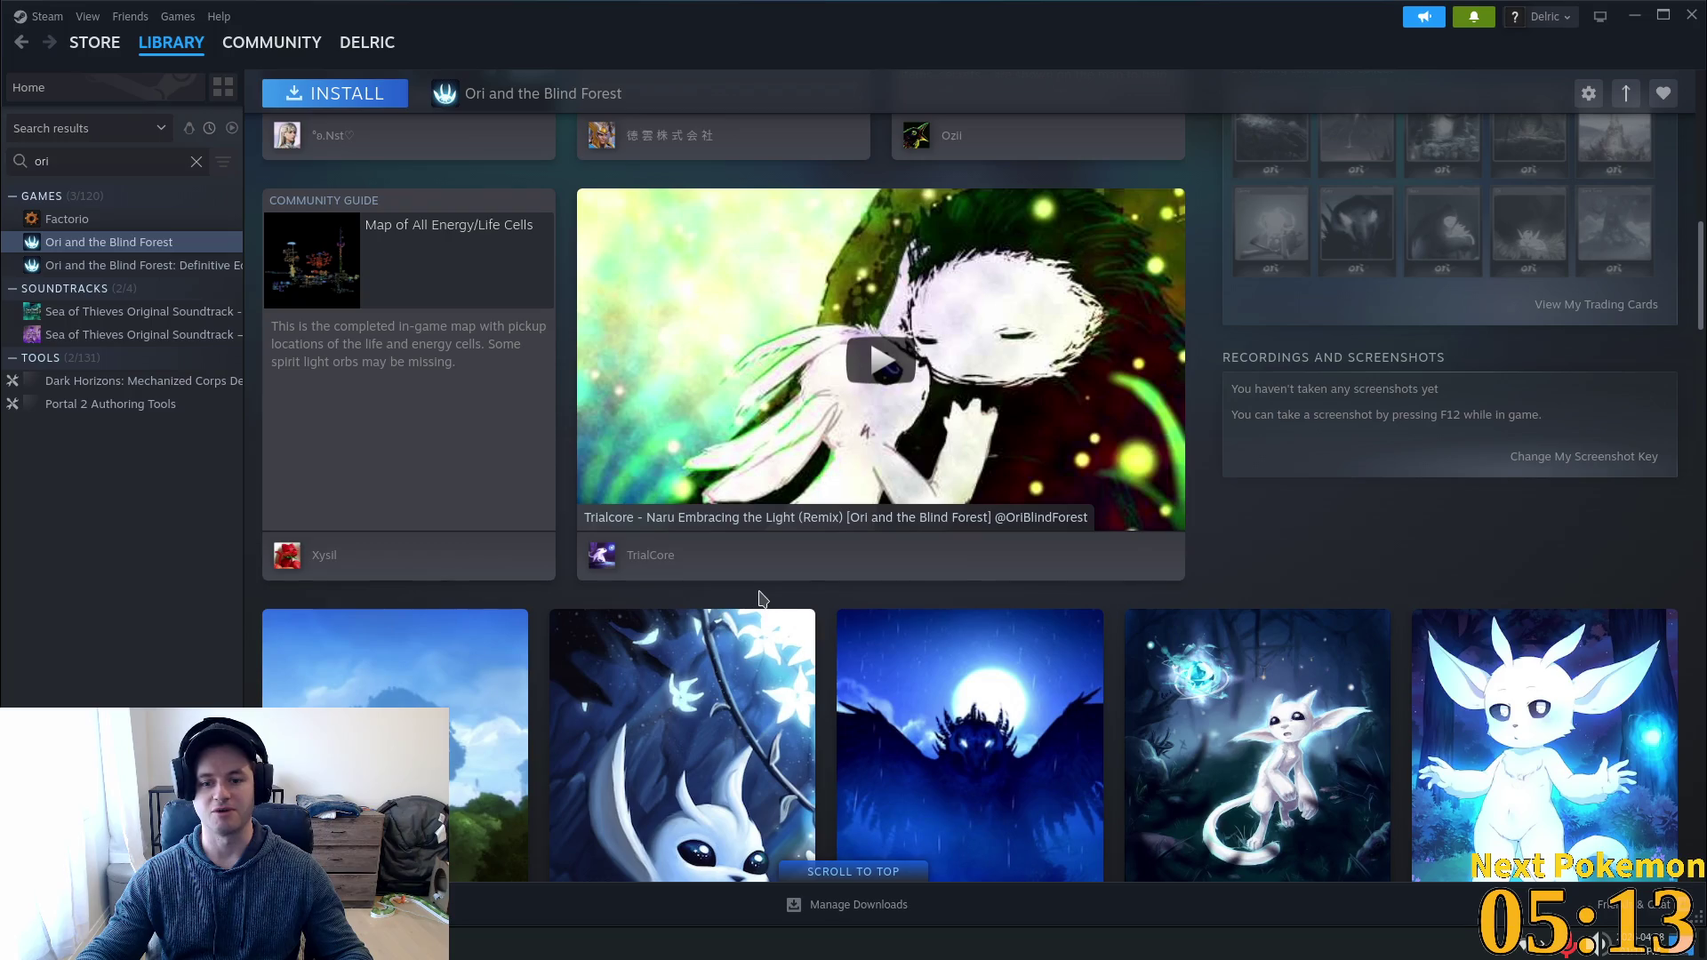
scroll(758, 599, "up", 10)
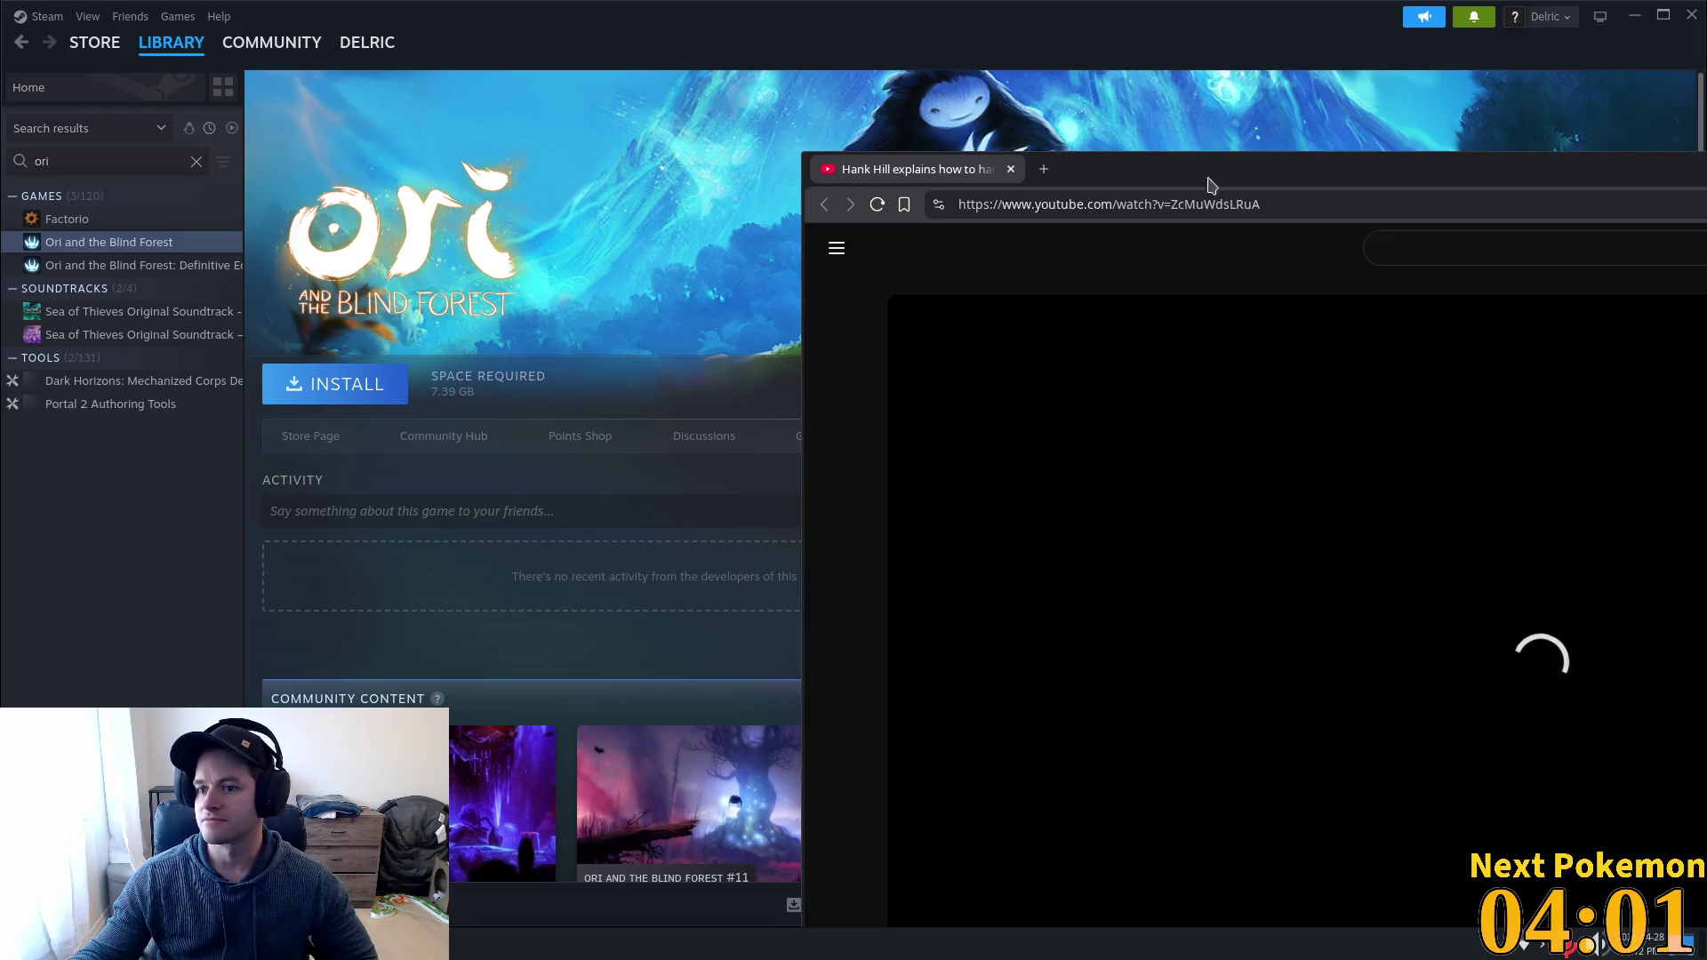
Move the YouTube video window to the upper left and turn off autoplay.
left_click_drag(1210, 183, 1020, 94)
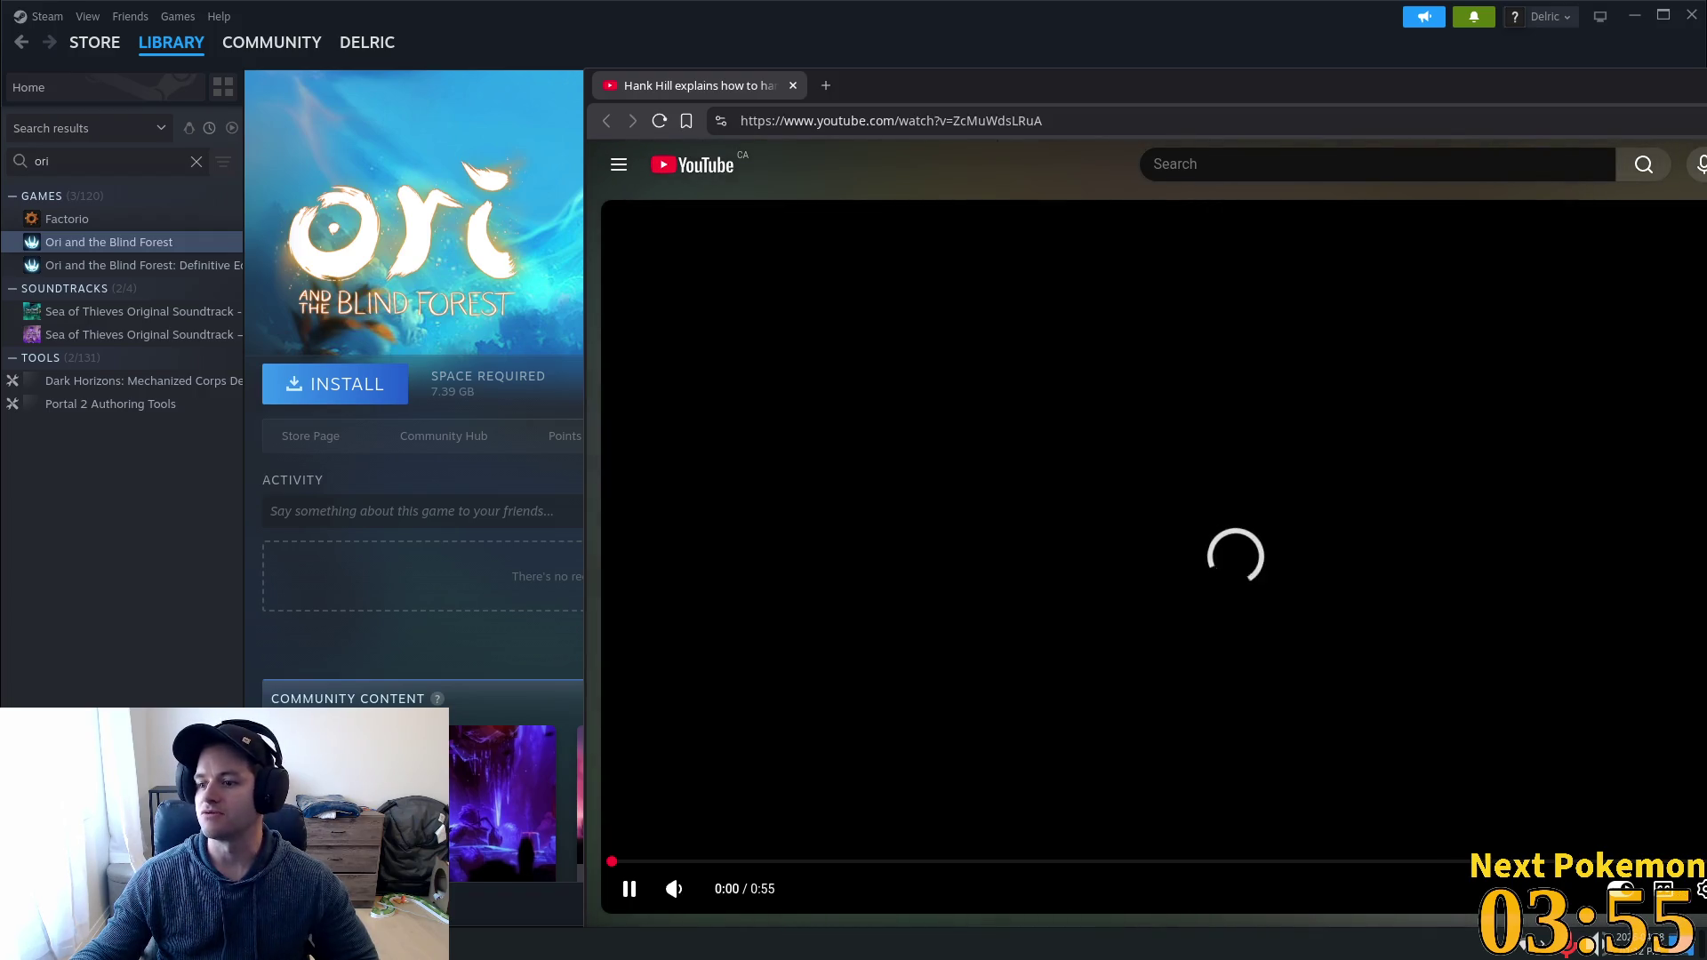
left_click_drag(1381, 96, 1186, 69)
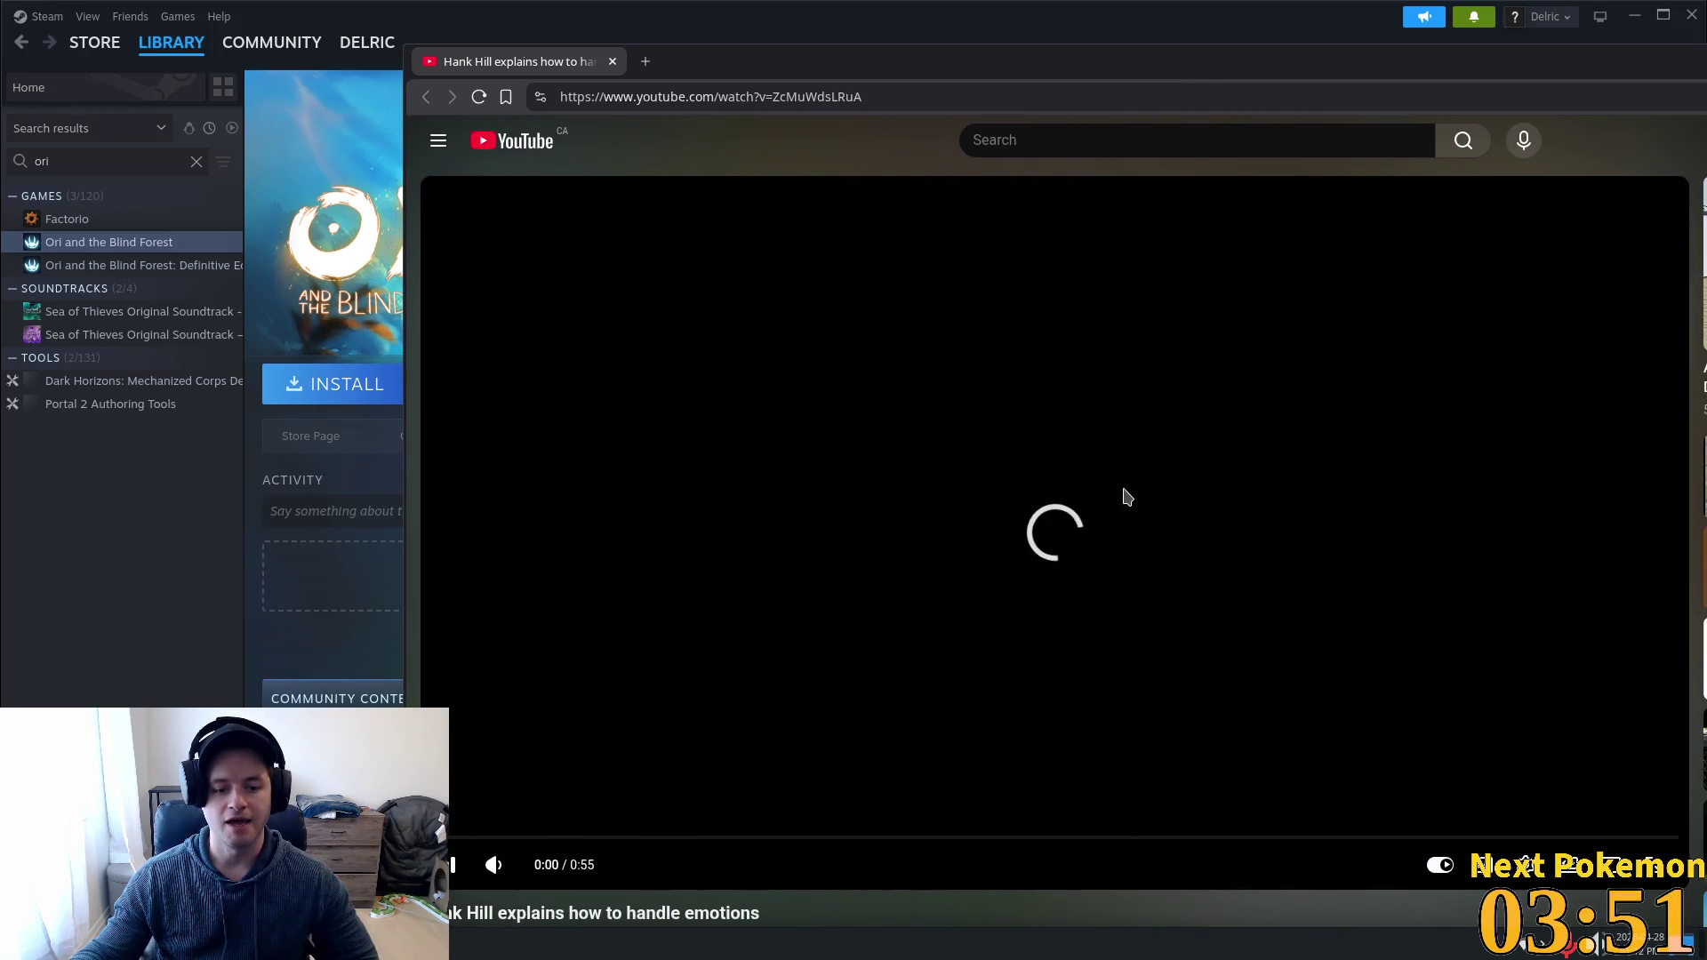
left_click_drag(749, 836, 790, 844)
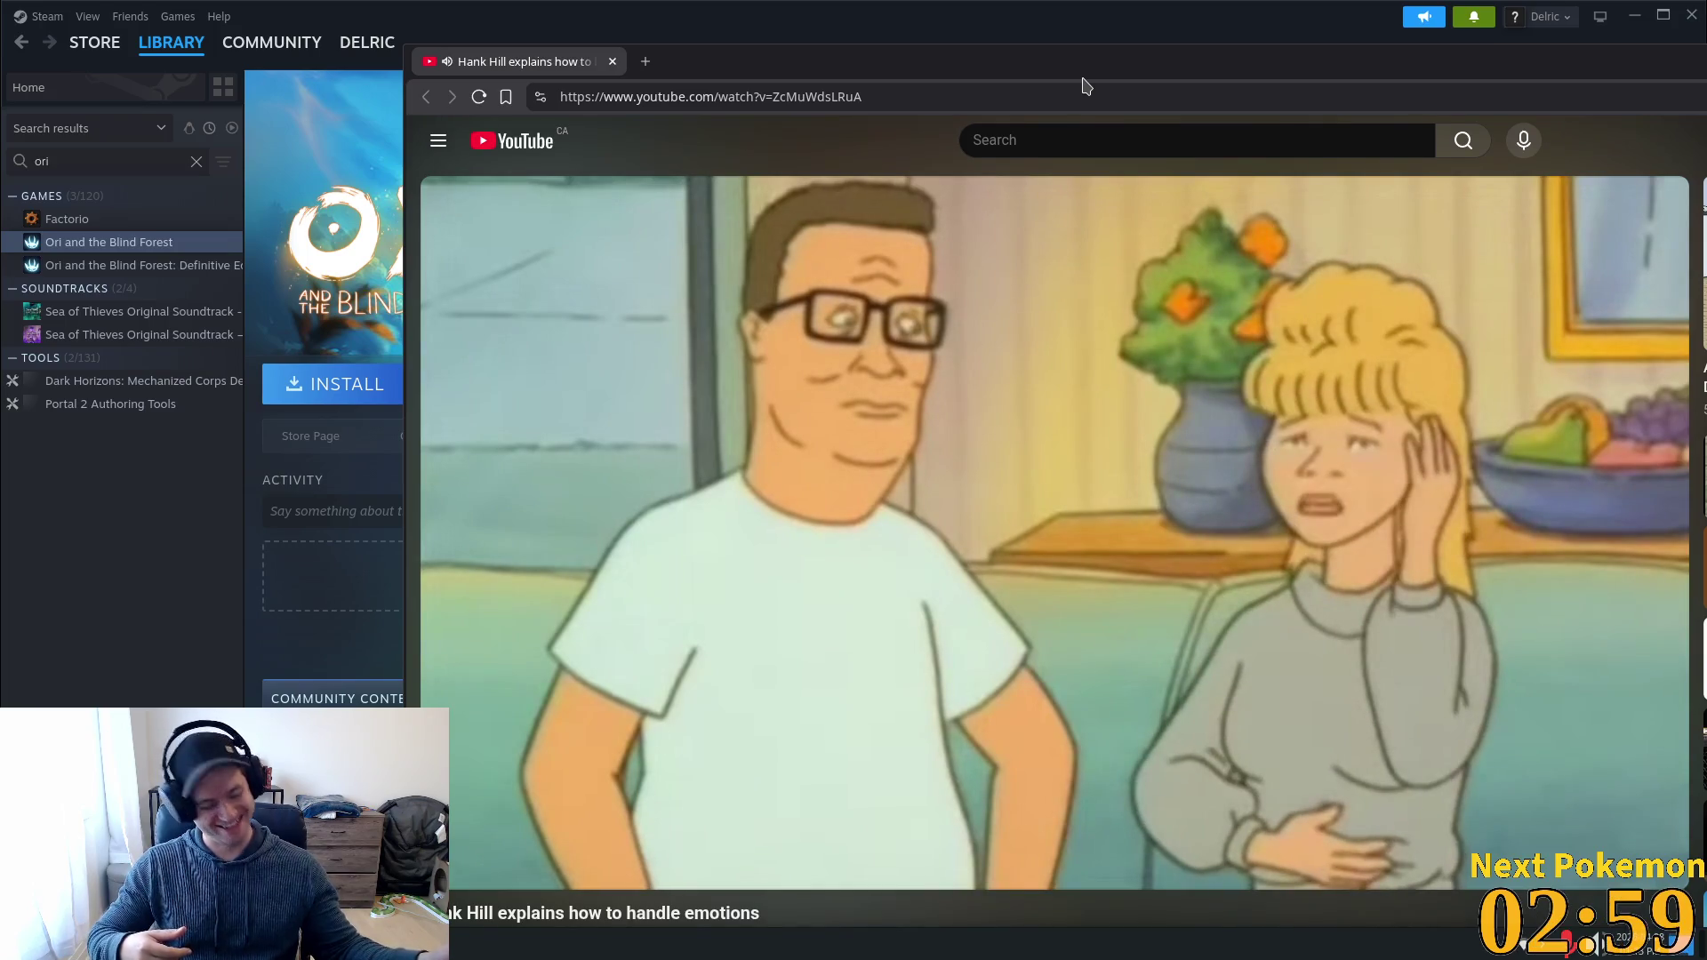
mouse_move(1533, 549)
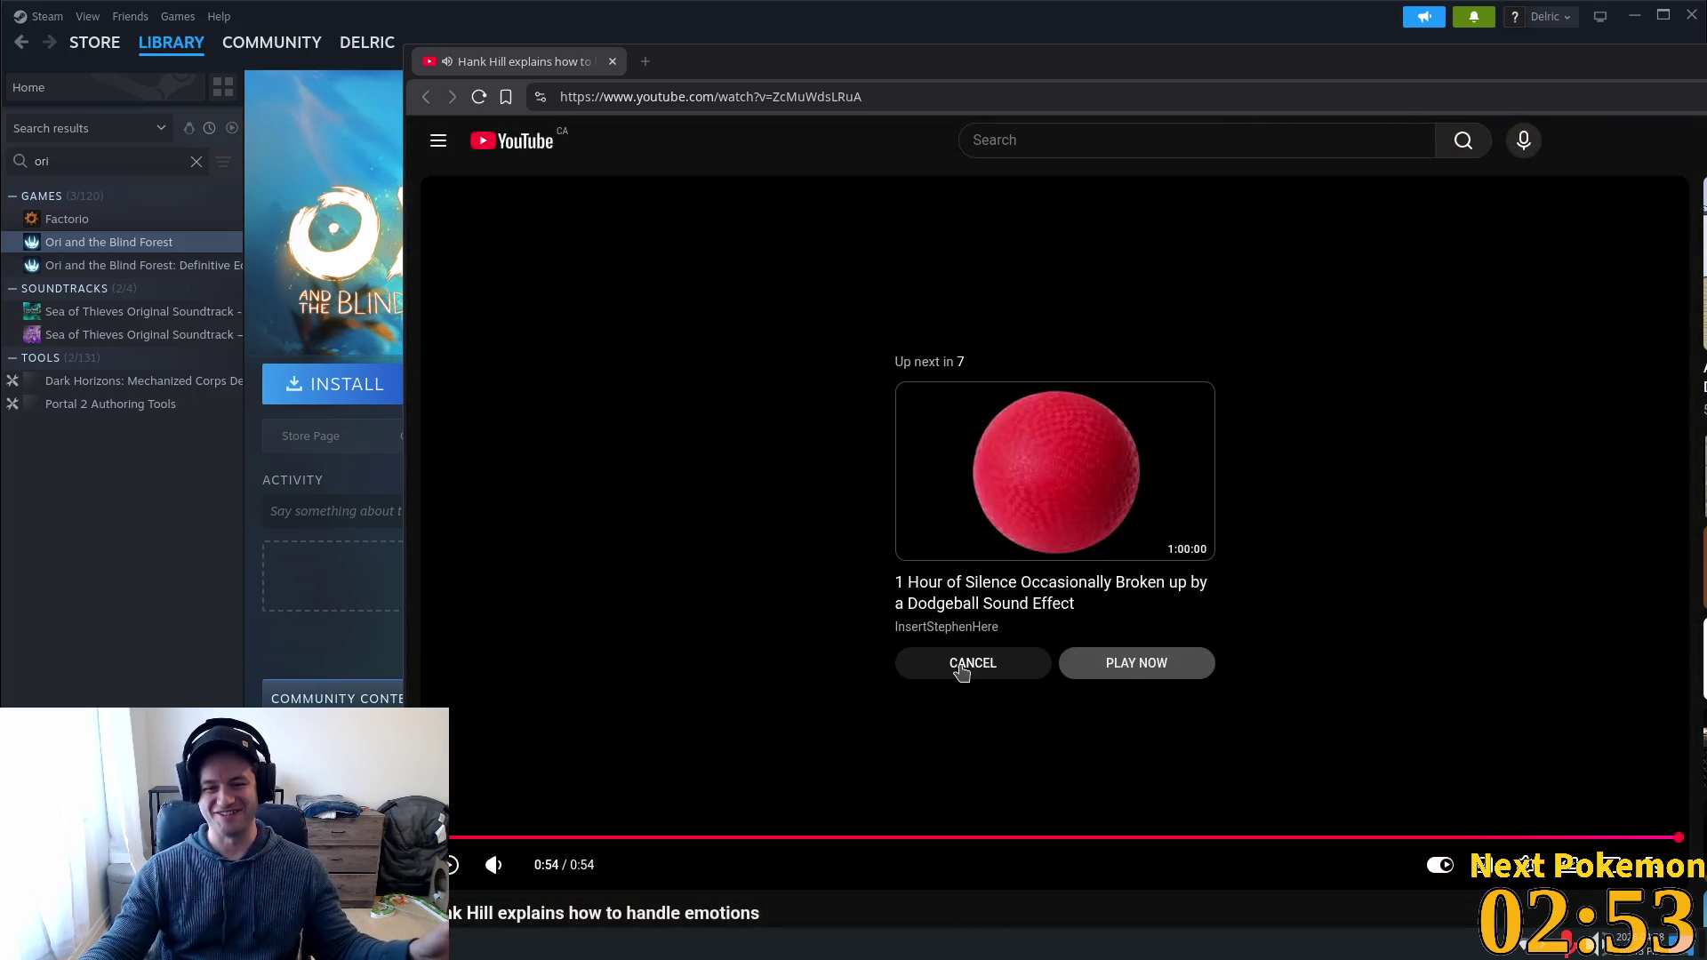
left_click(962, 666)
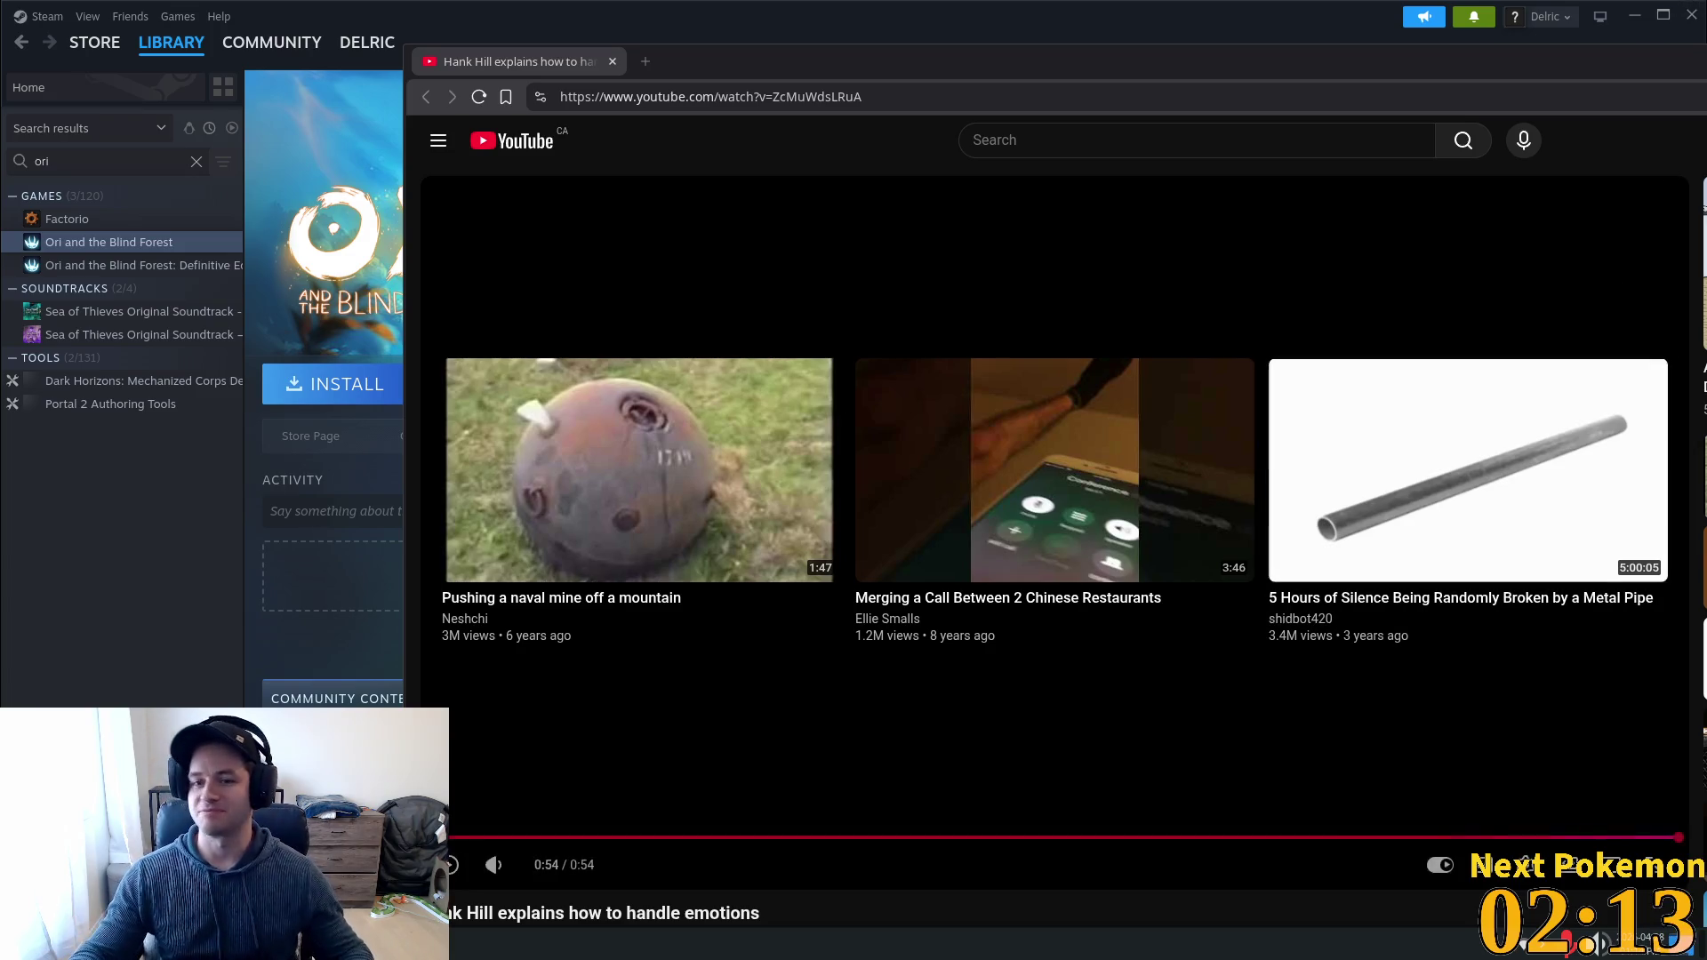
Close the YouTube window, then close the Steam library to get back to Godot.
left_click(612, 61)
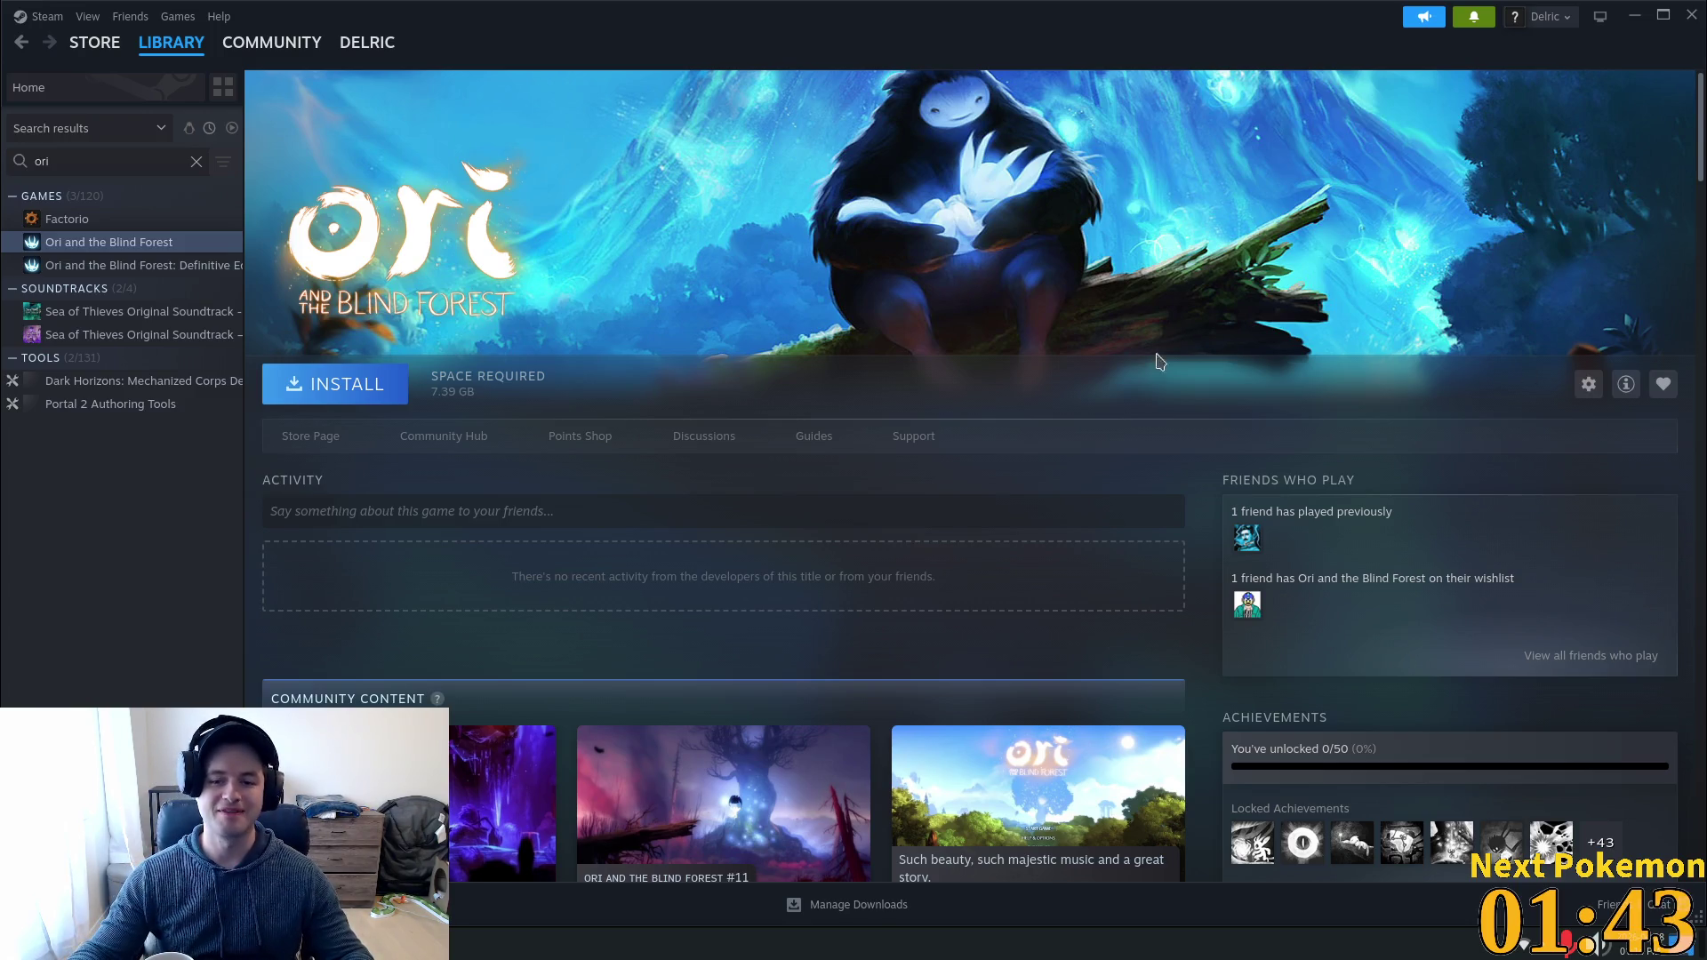
scroll(1092, 447, "down", 2)
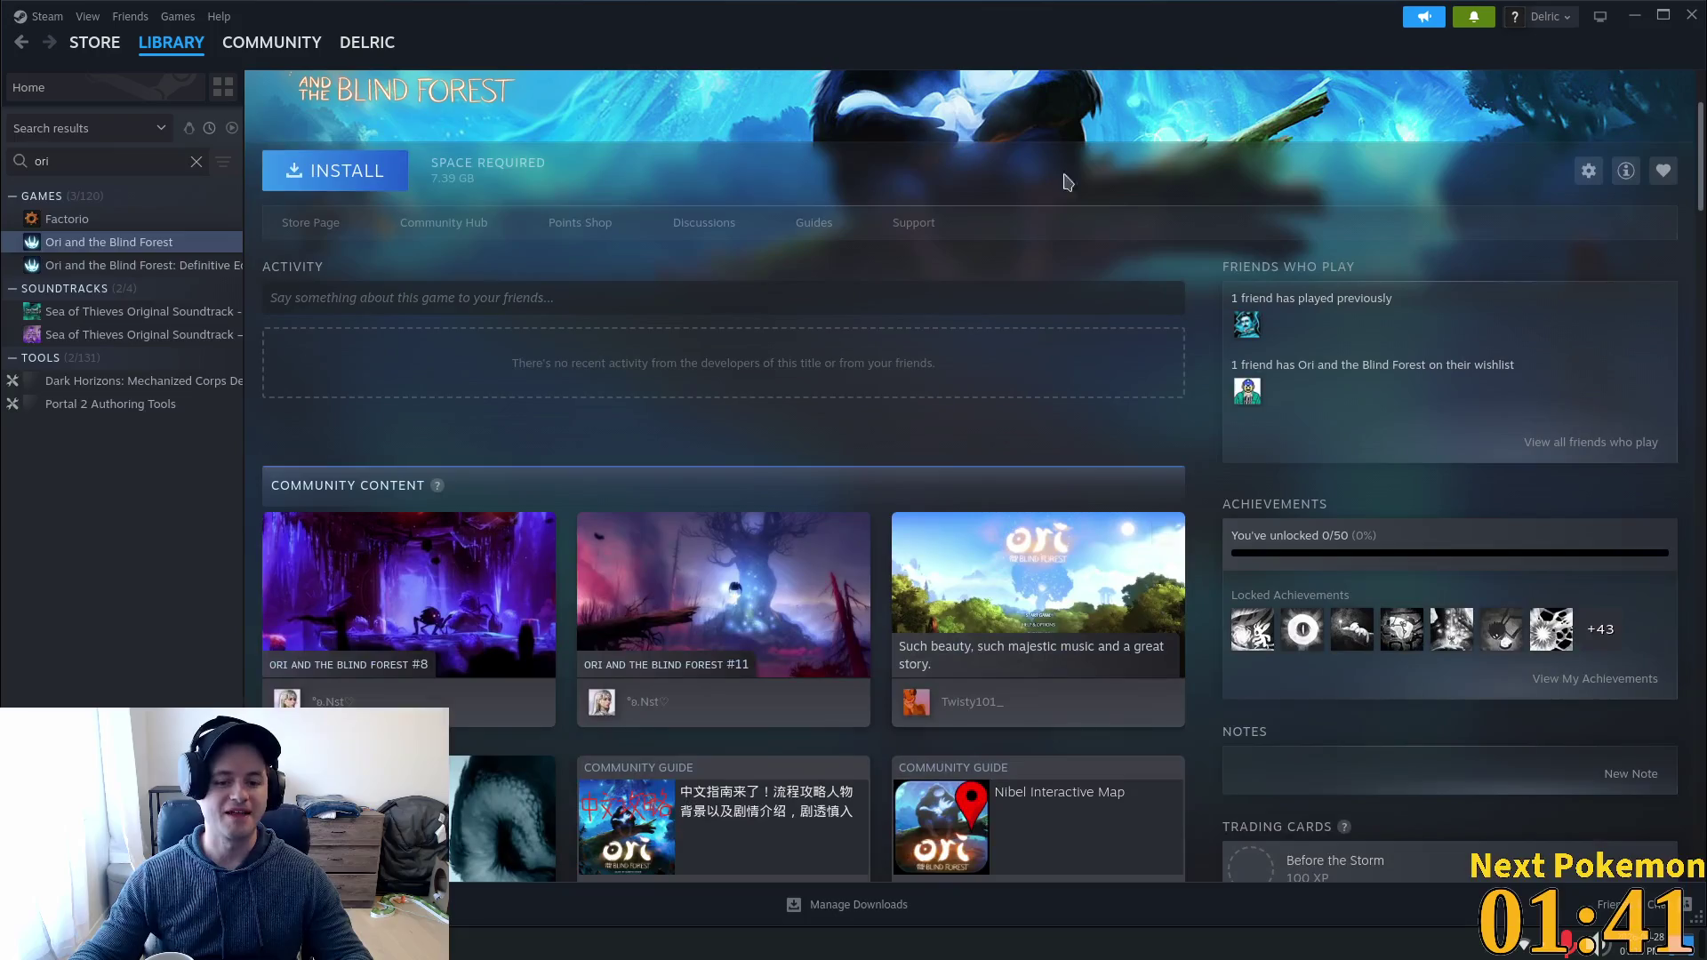
left_click(1691, 15)
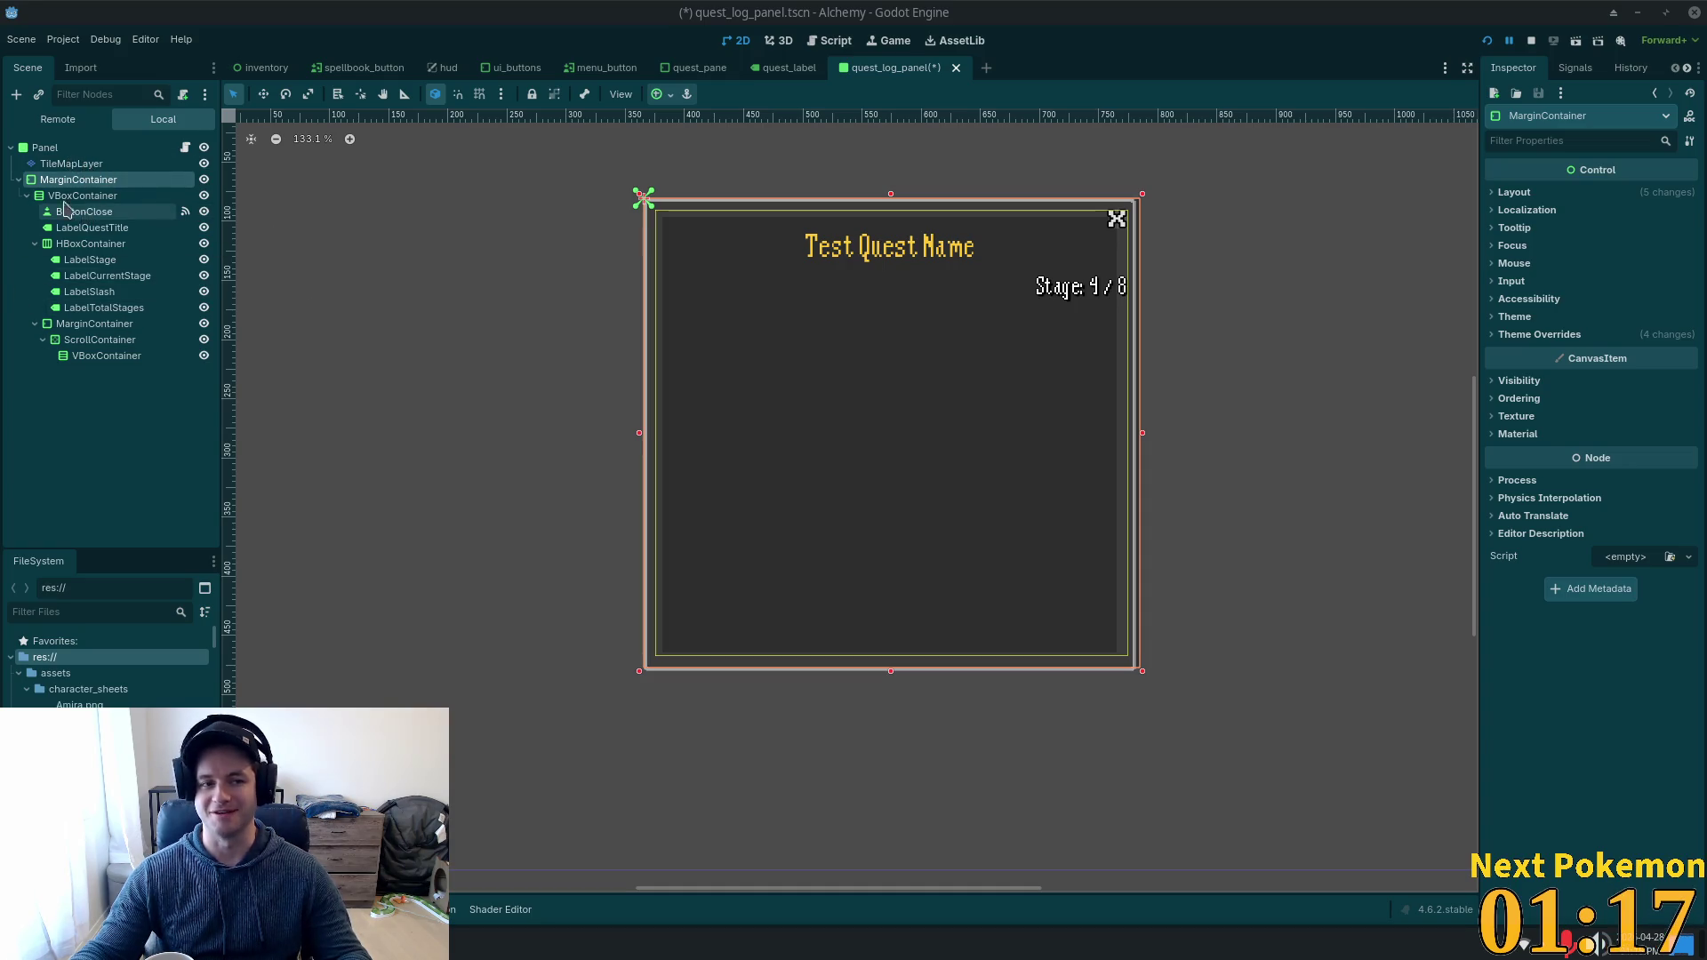
Select the TileMapLayer node to bring up its tile painting editor.
left_click(71, 164)
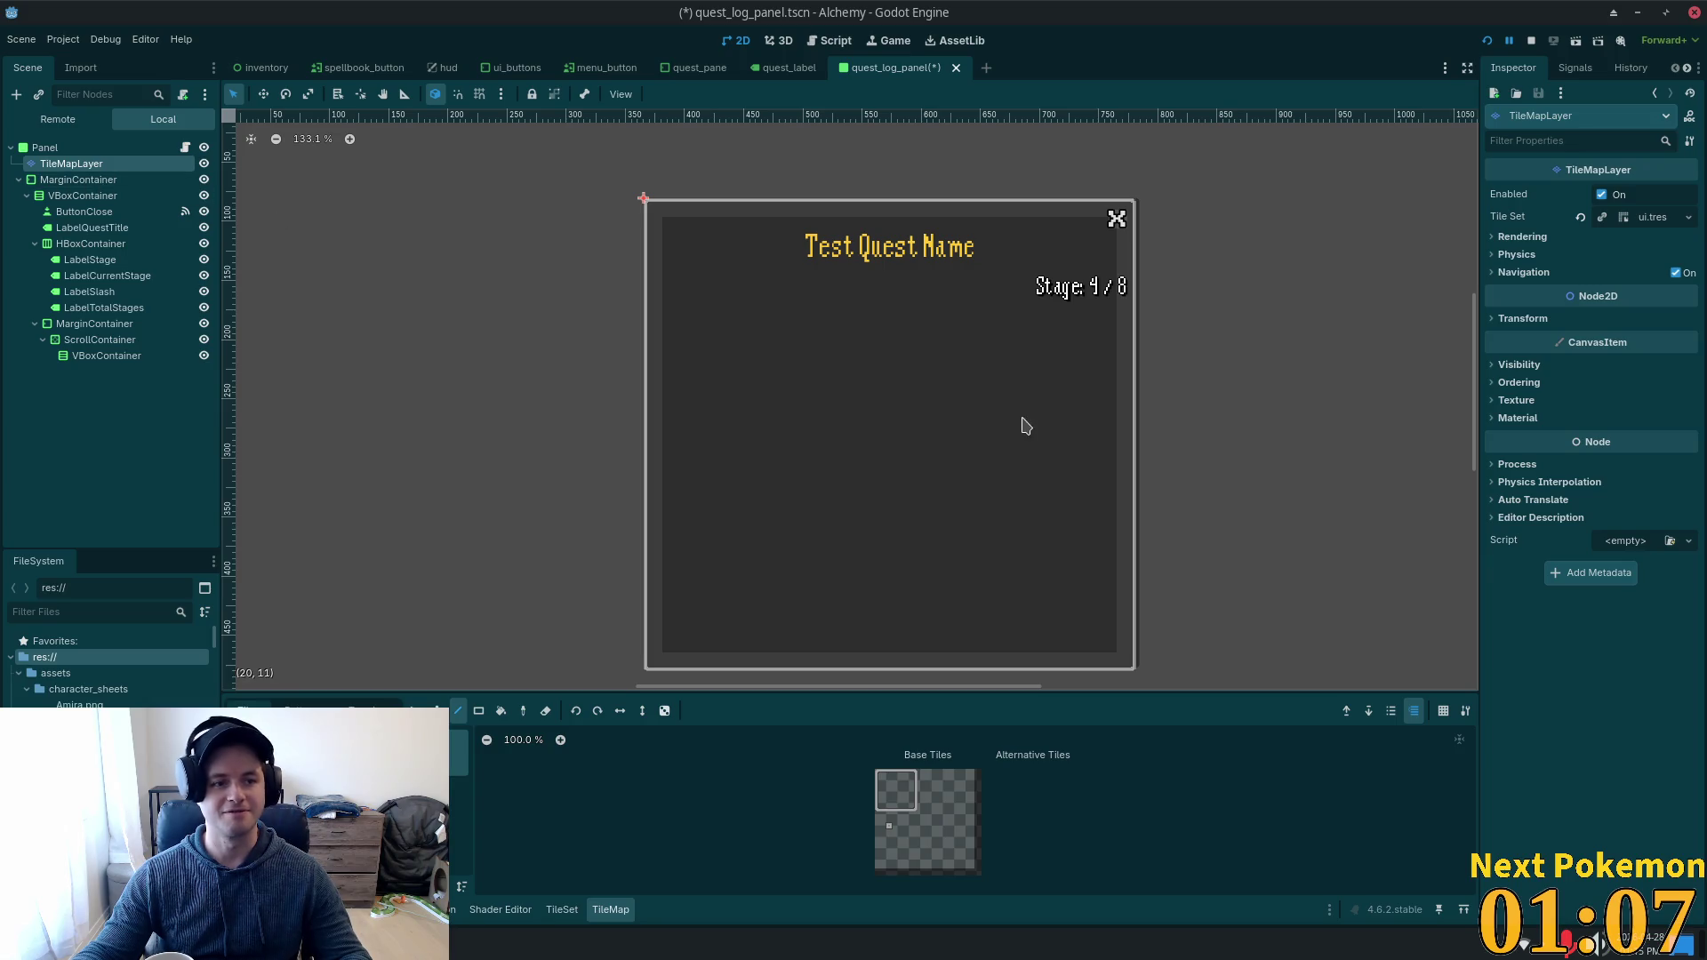
Pick the first atlas tile, paint a diagonal line, then fill a tile rectangle over the panel.
left_click(894, 788)
left_click_drag(685, 248, 1102, 640)
left_click(478, 711)
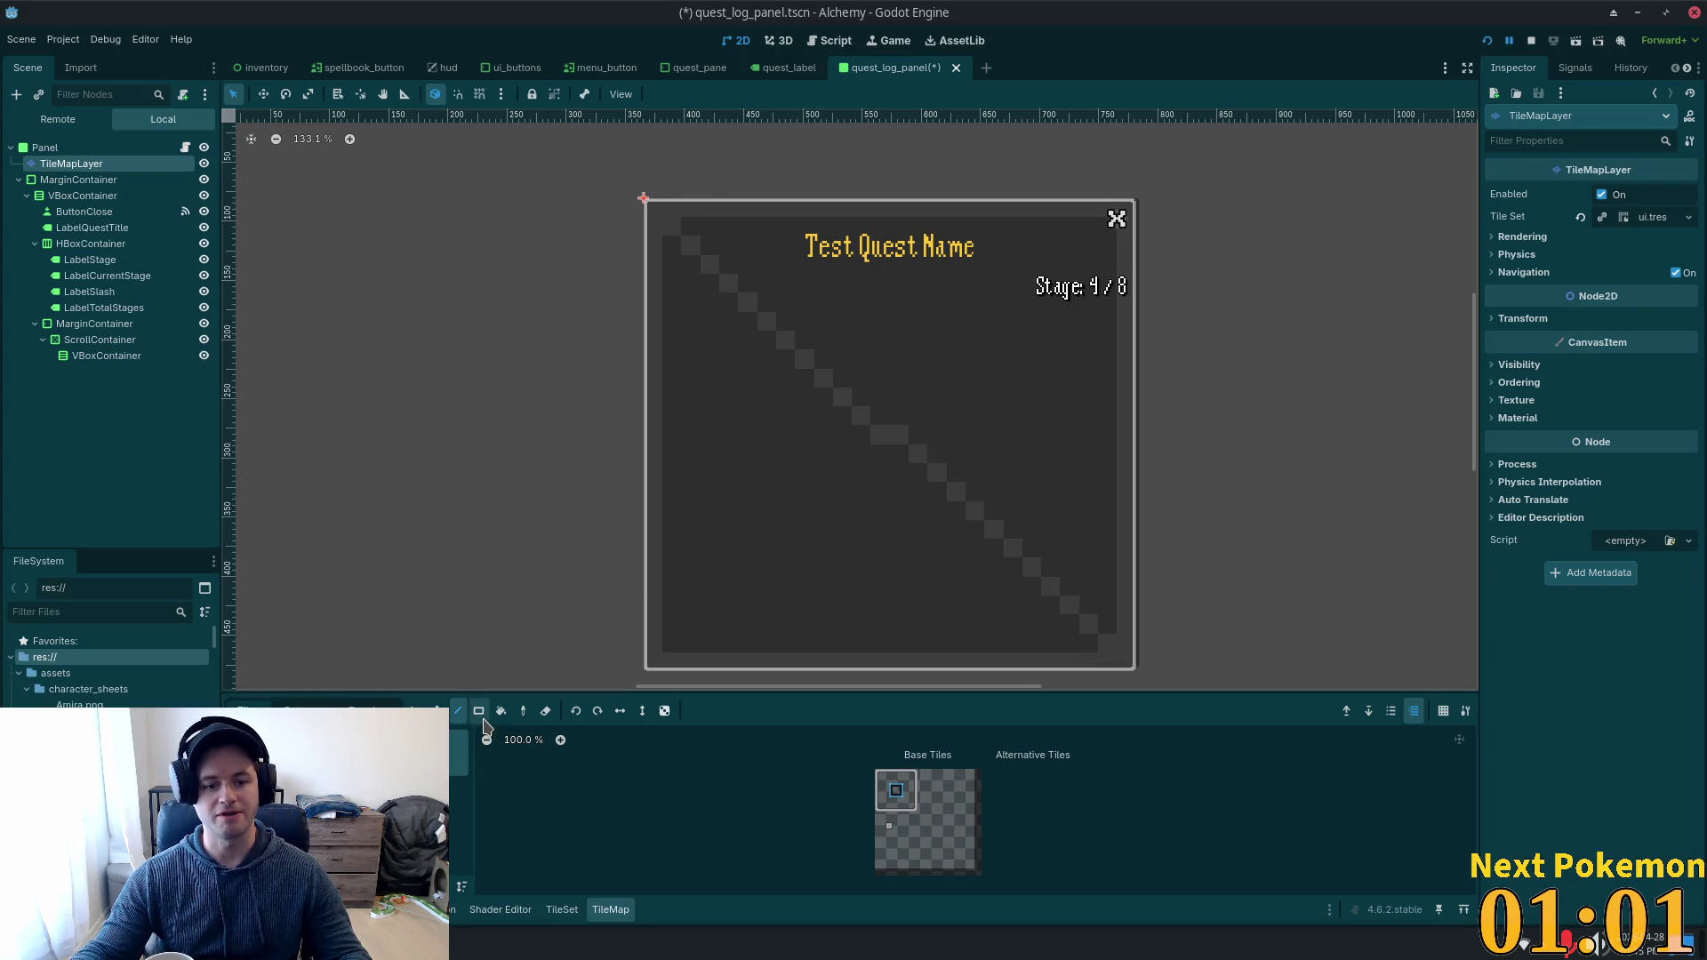
mouse_move(671, 237)
left_mouse_down()
mouse_move(930, 515)
mouse_move(1105, 632)
mouse_move(1091, 641)
left_mouse_up()
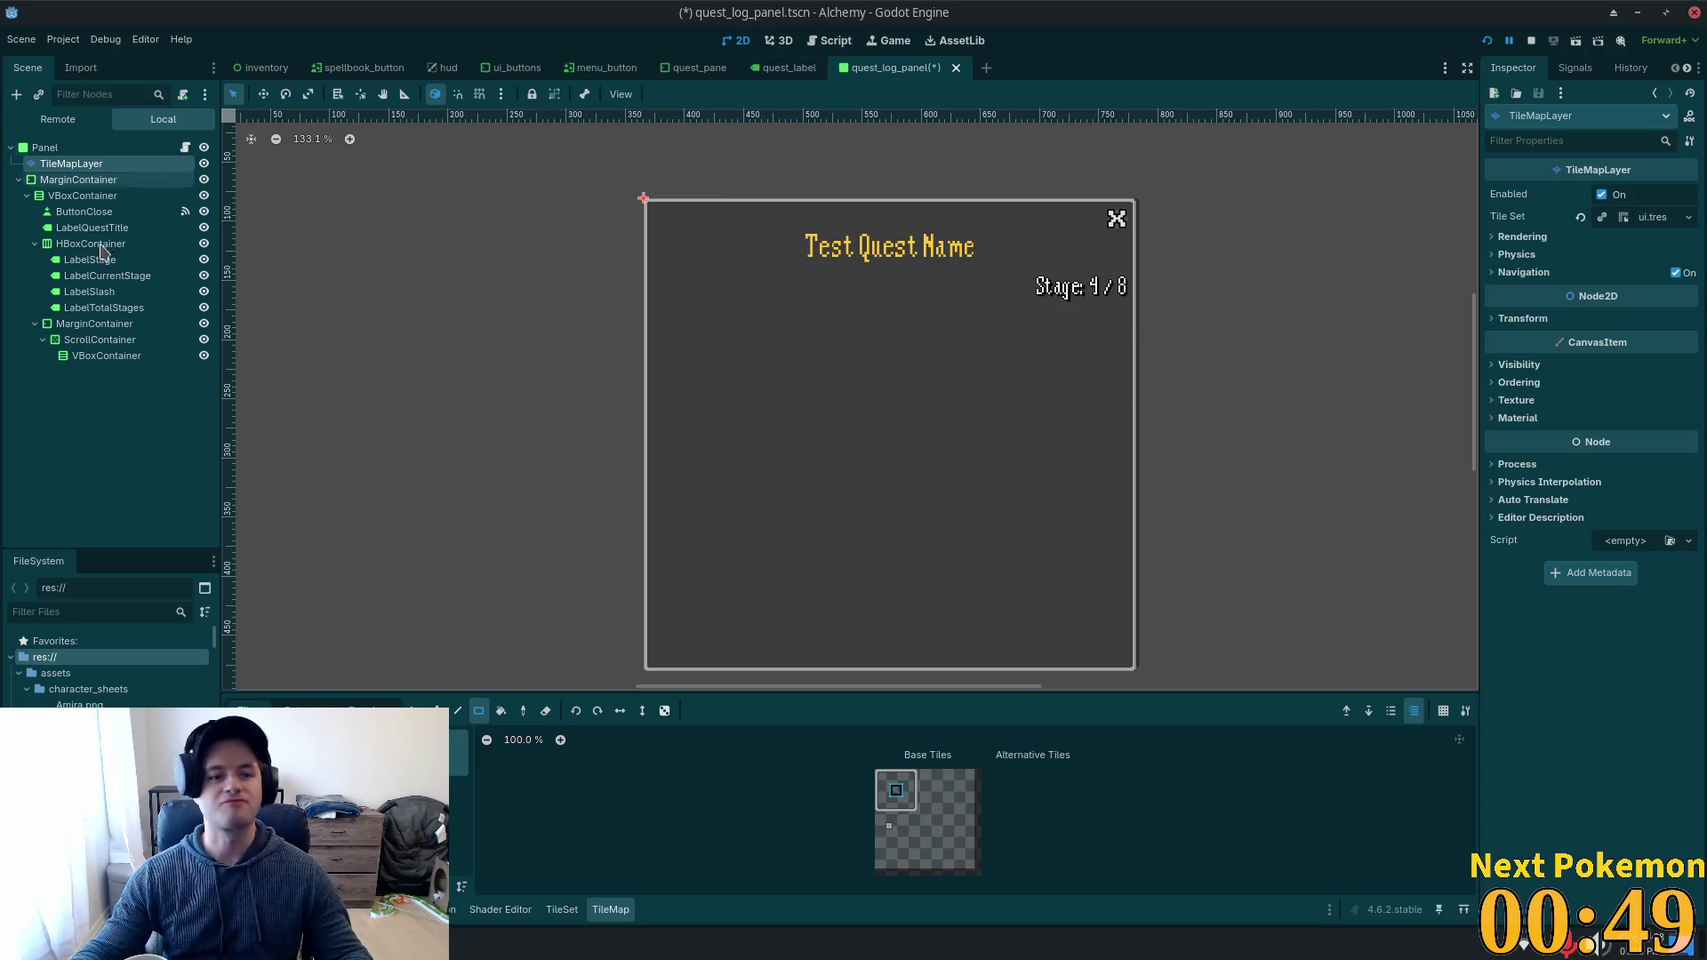
Select the root Panel, expand its Layout properties and make it slightly narrower.
left_click(79, 149)
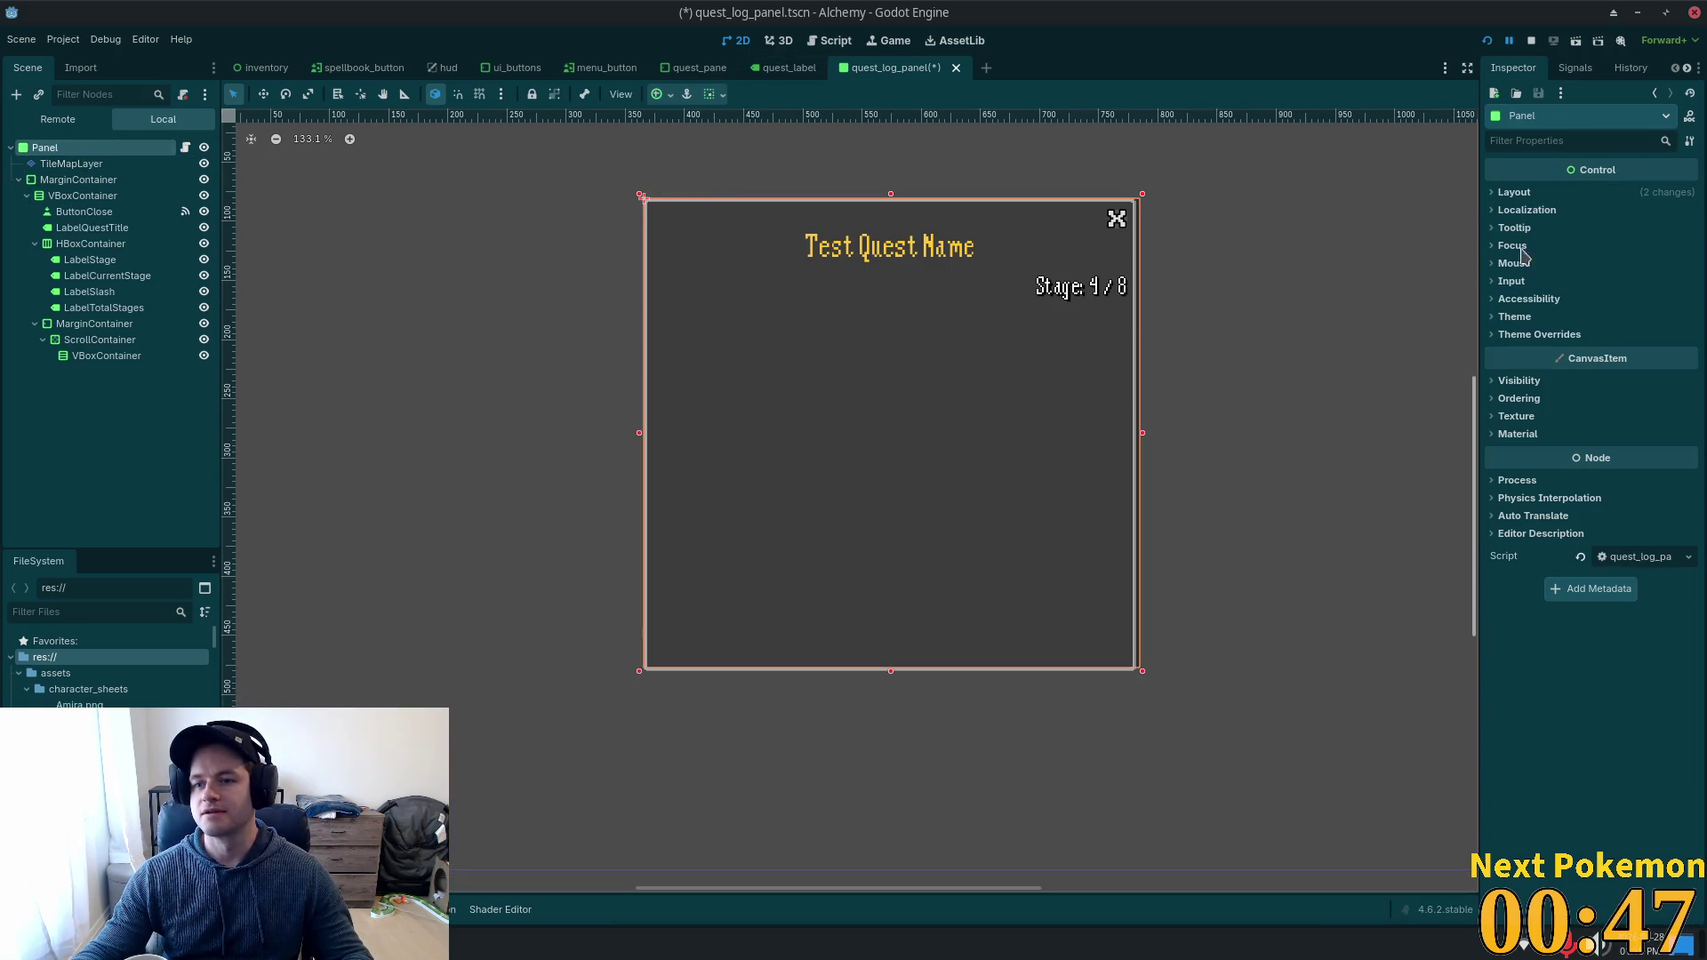
left_click(1573, 192)
scroll(1281, 346, "up", 5)
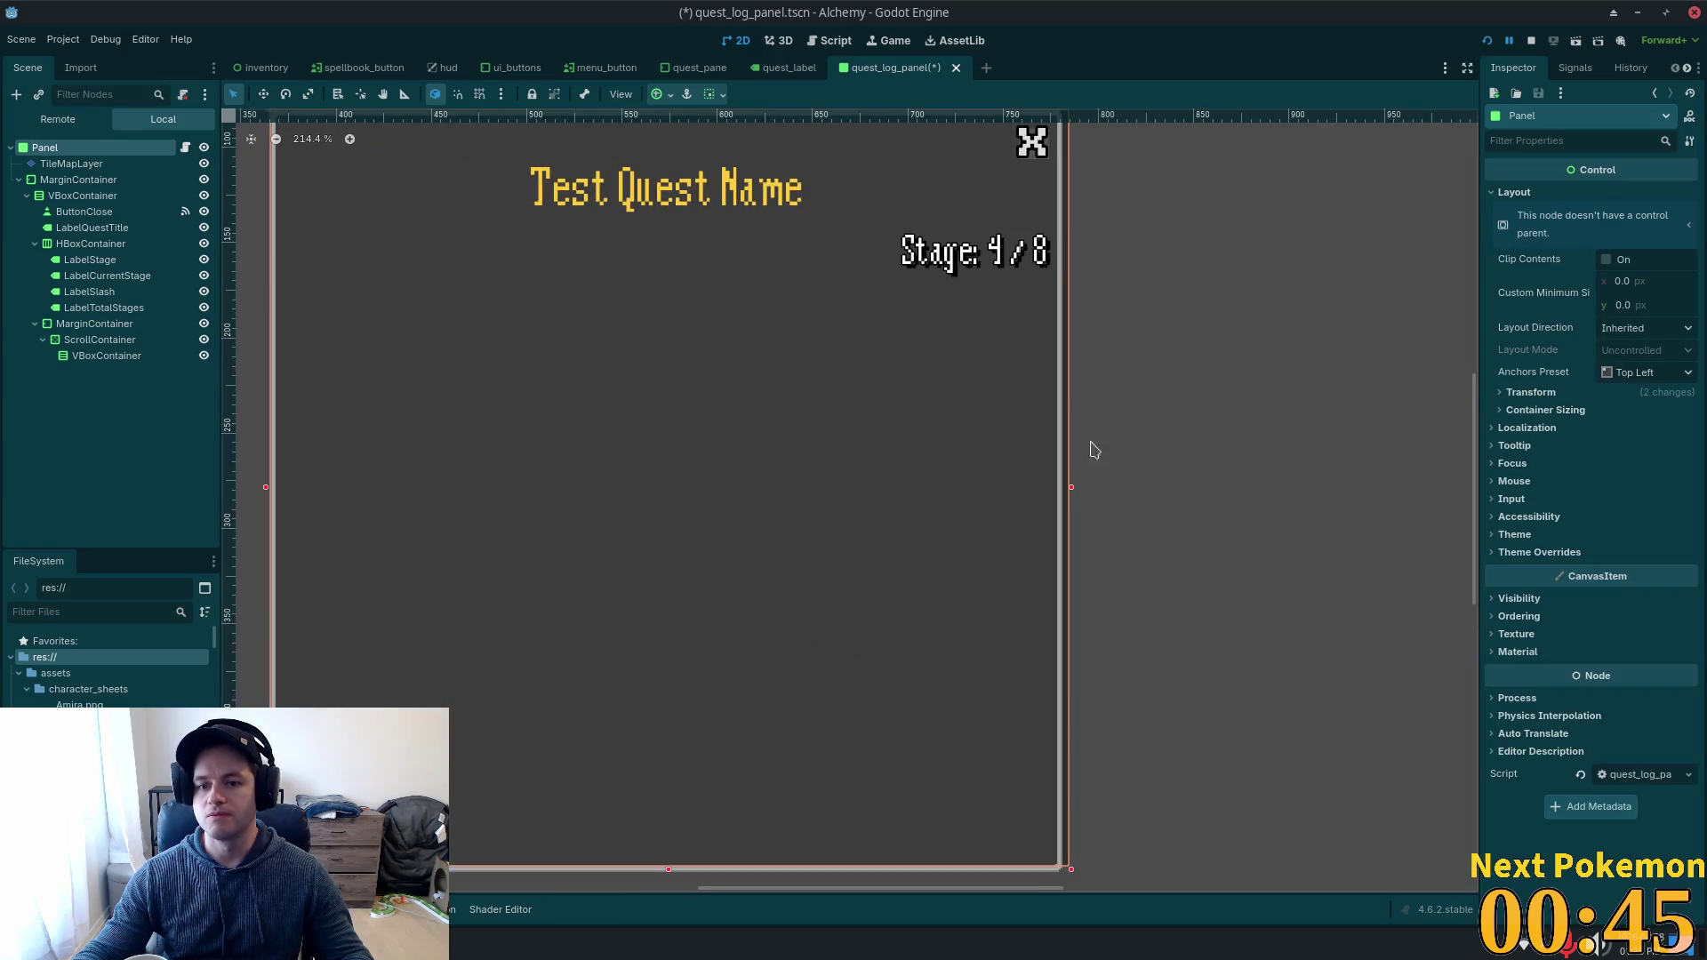
left_click_drag(1071, 487, 1066, 487)
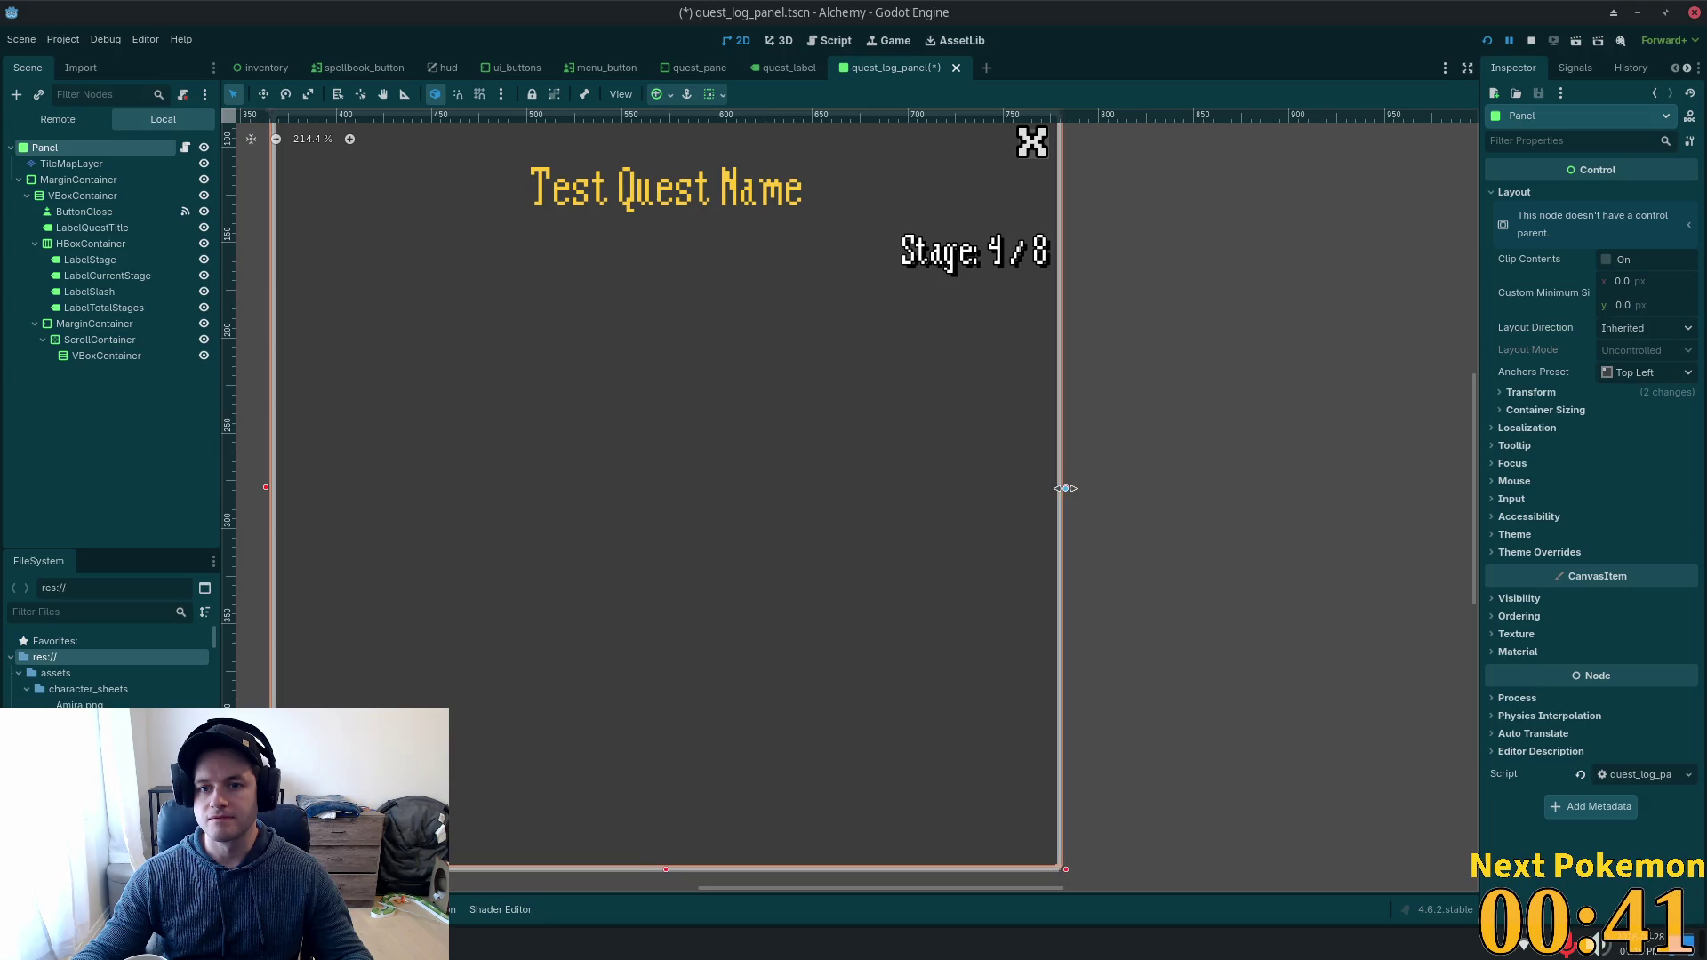
Lower the panel's bottom edge a few pixels, zoom out to 177%, and expand Transform.
left_click_drag(1243, 439, 1285, 414)
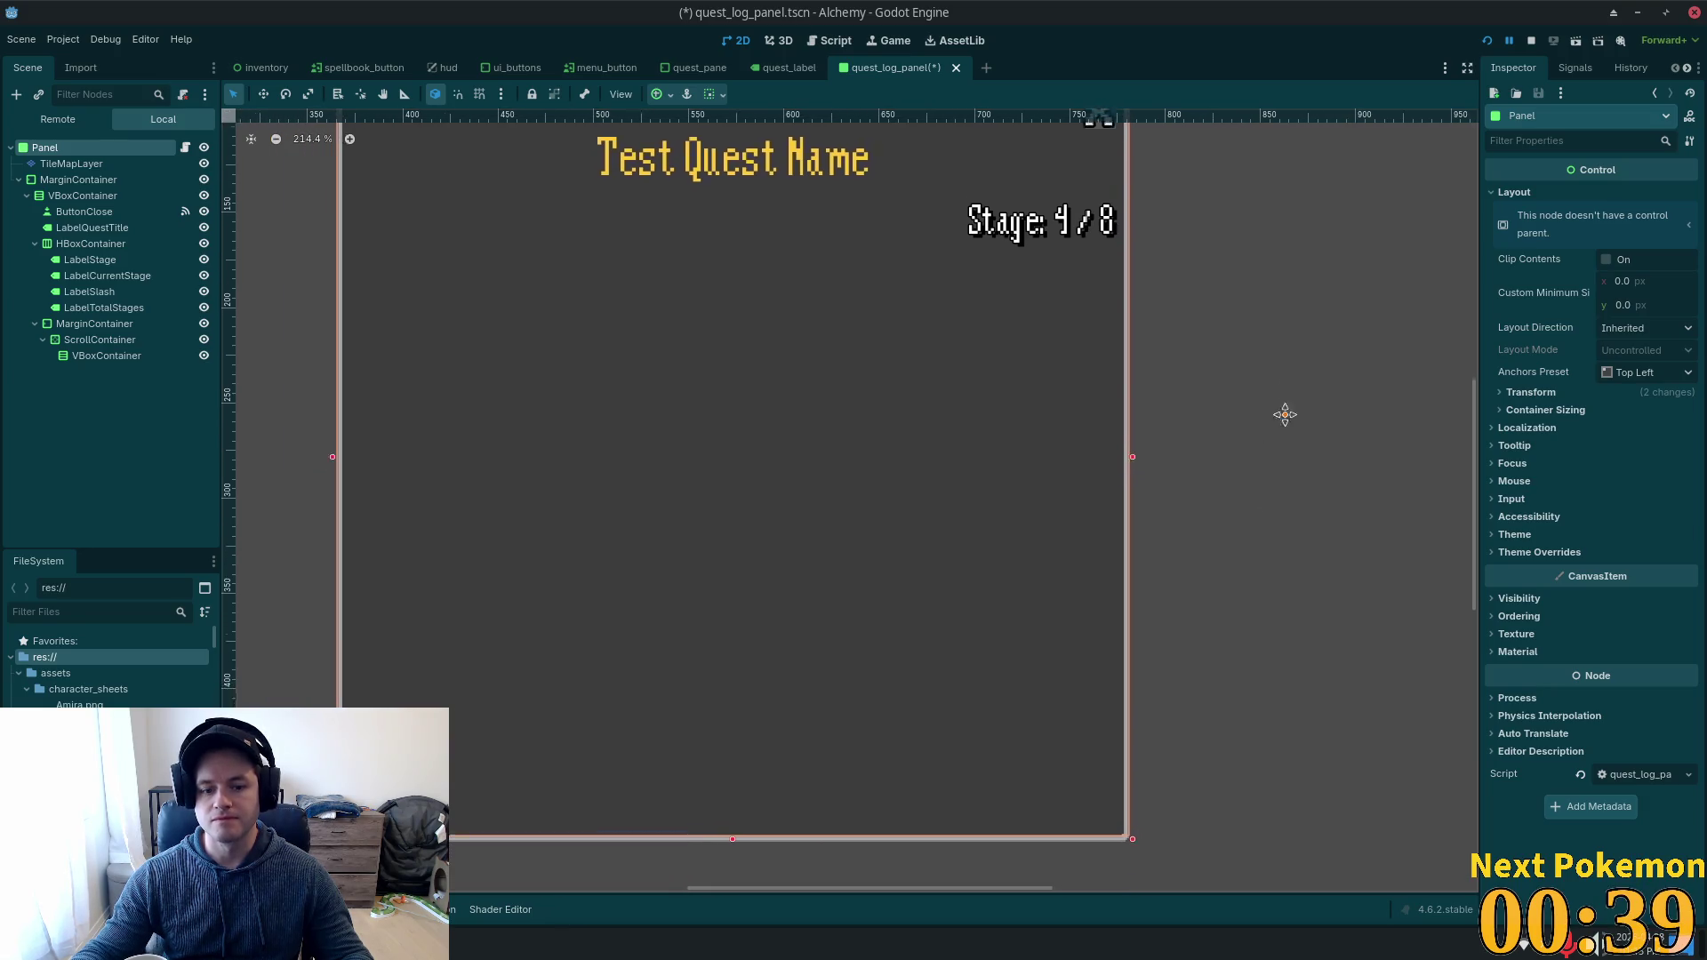
scroll(857, 701, "down", 5)
scroll(804, 610, "up", 2, "ctrl")
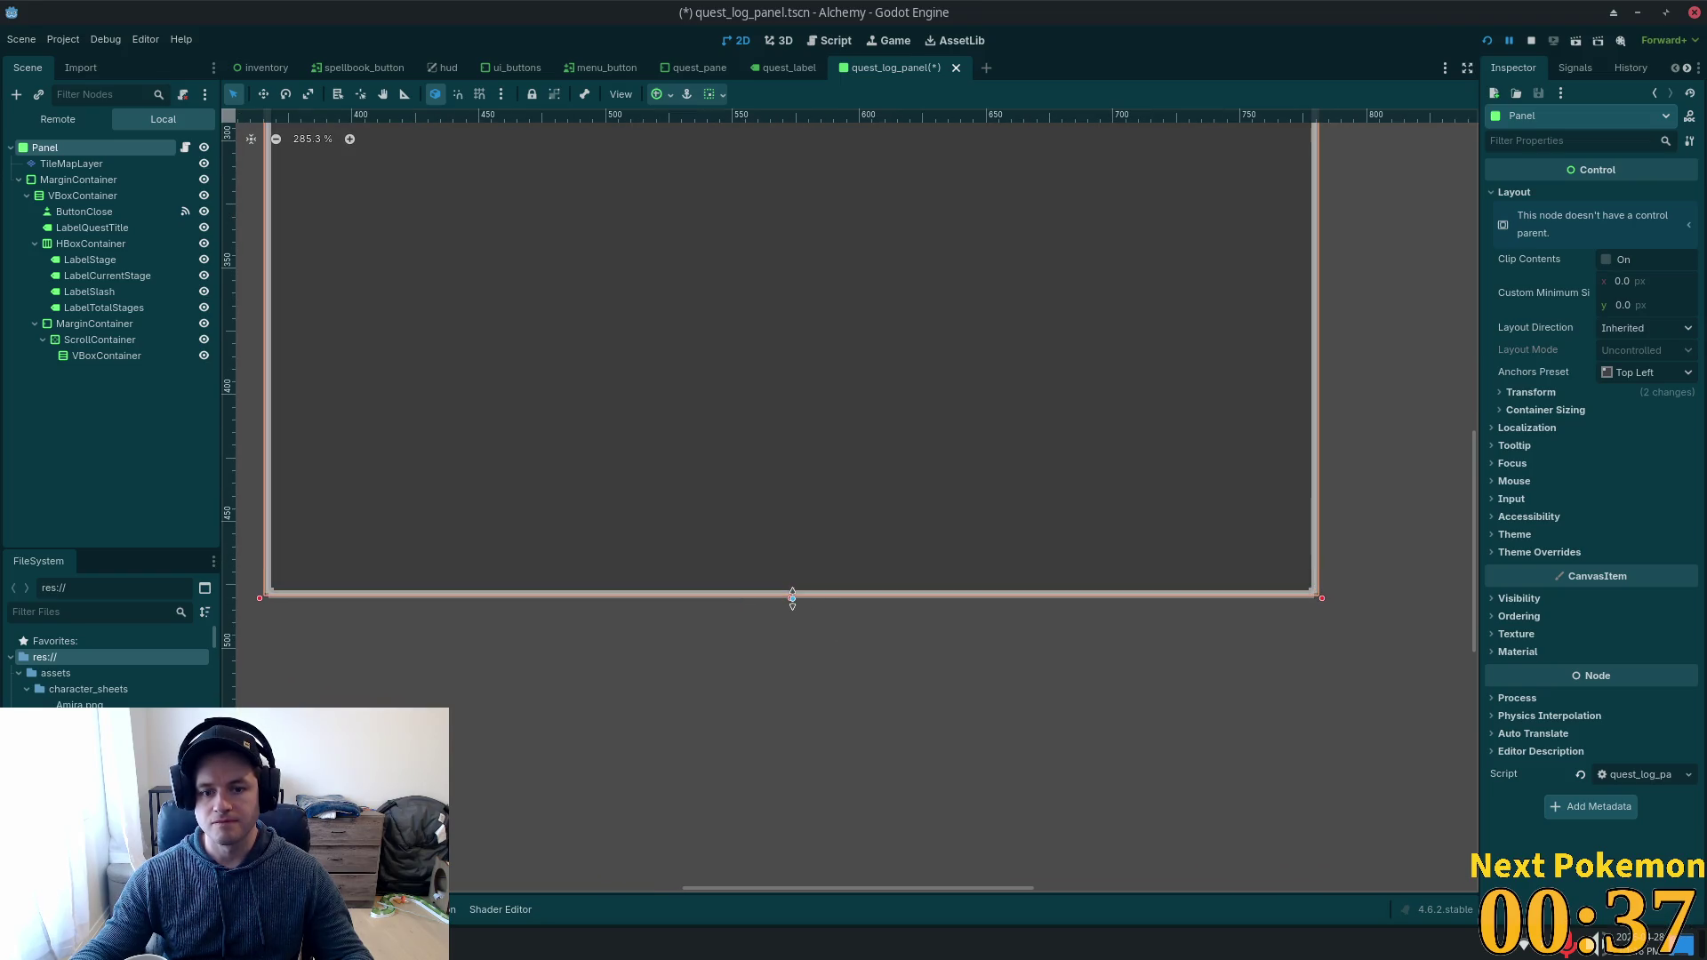
left_click_drag(792, 599, 791, 601)
scroll(1318, 461, "up", 1, "ctrl")
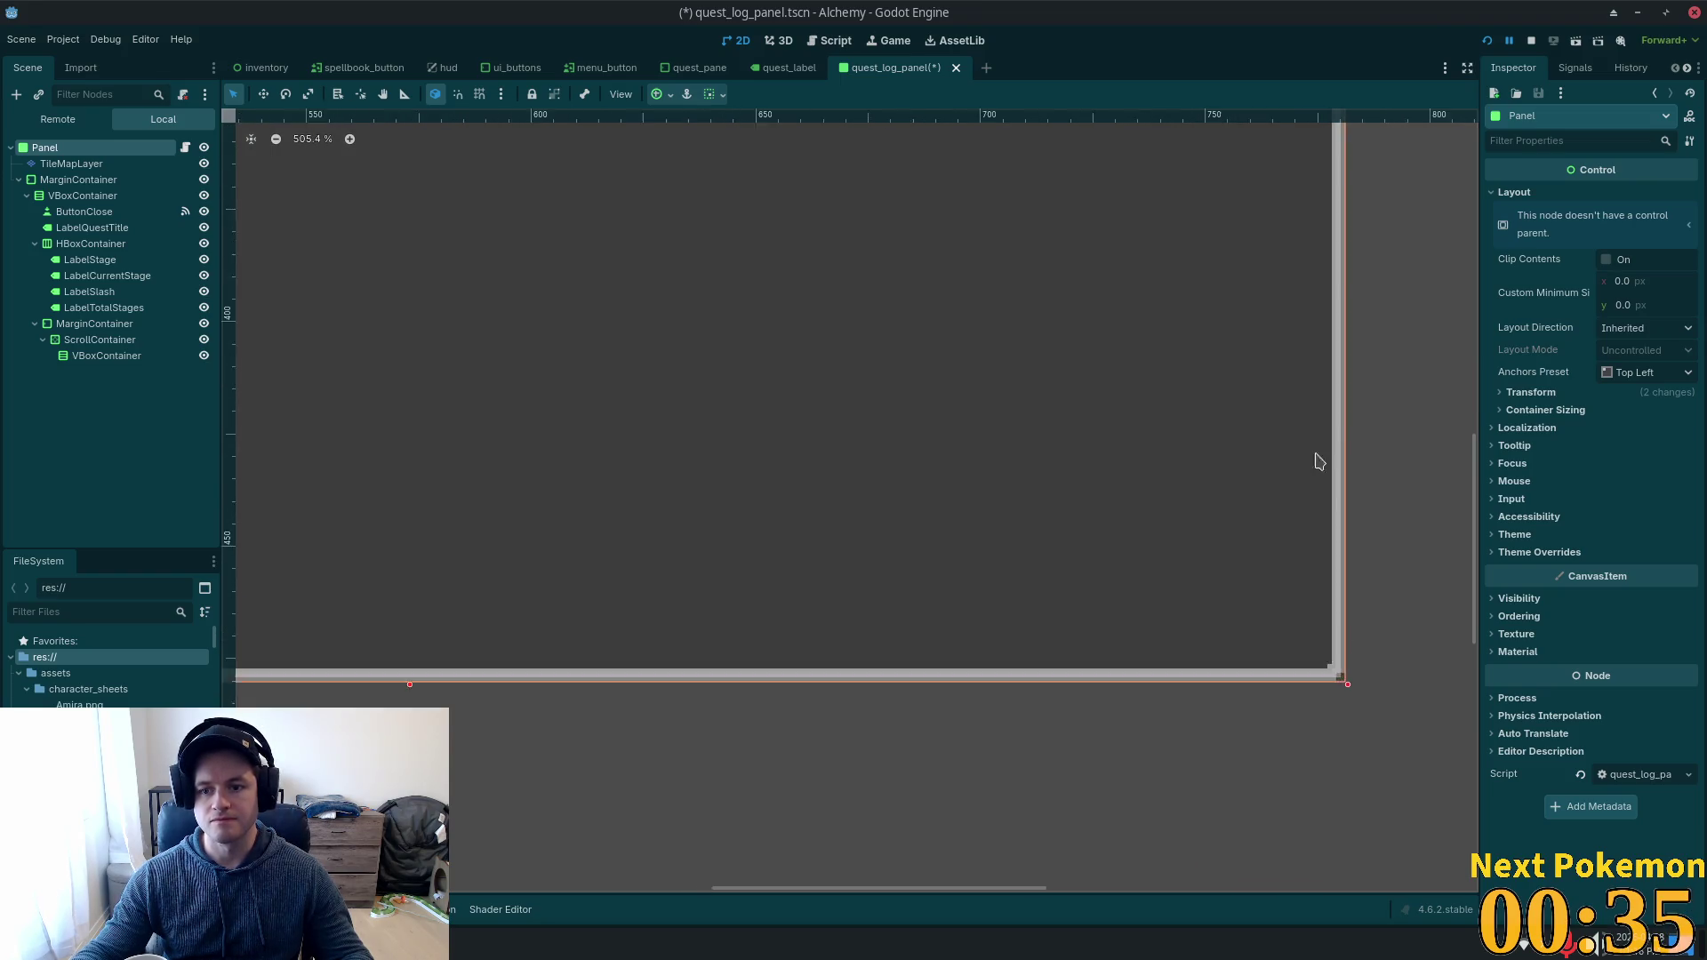
scroll(1402, 385, "down", 1, "ctrl")
scroll(1414, 355, "down", 5, "ctrl")
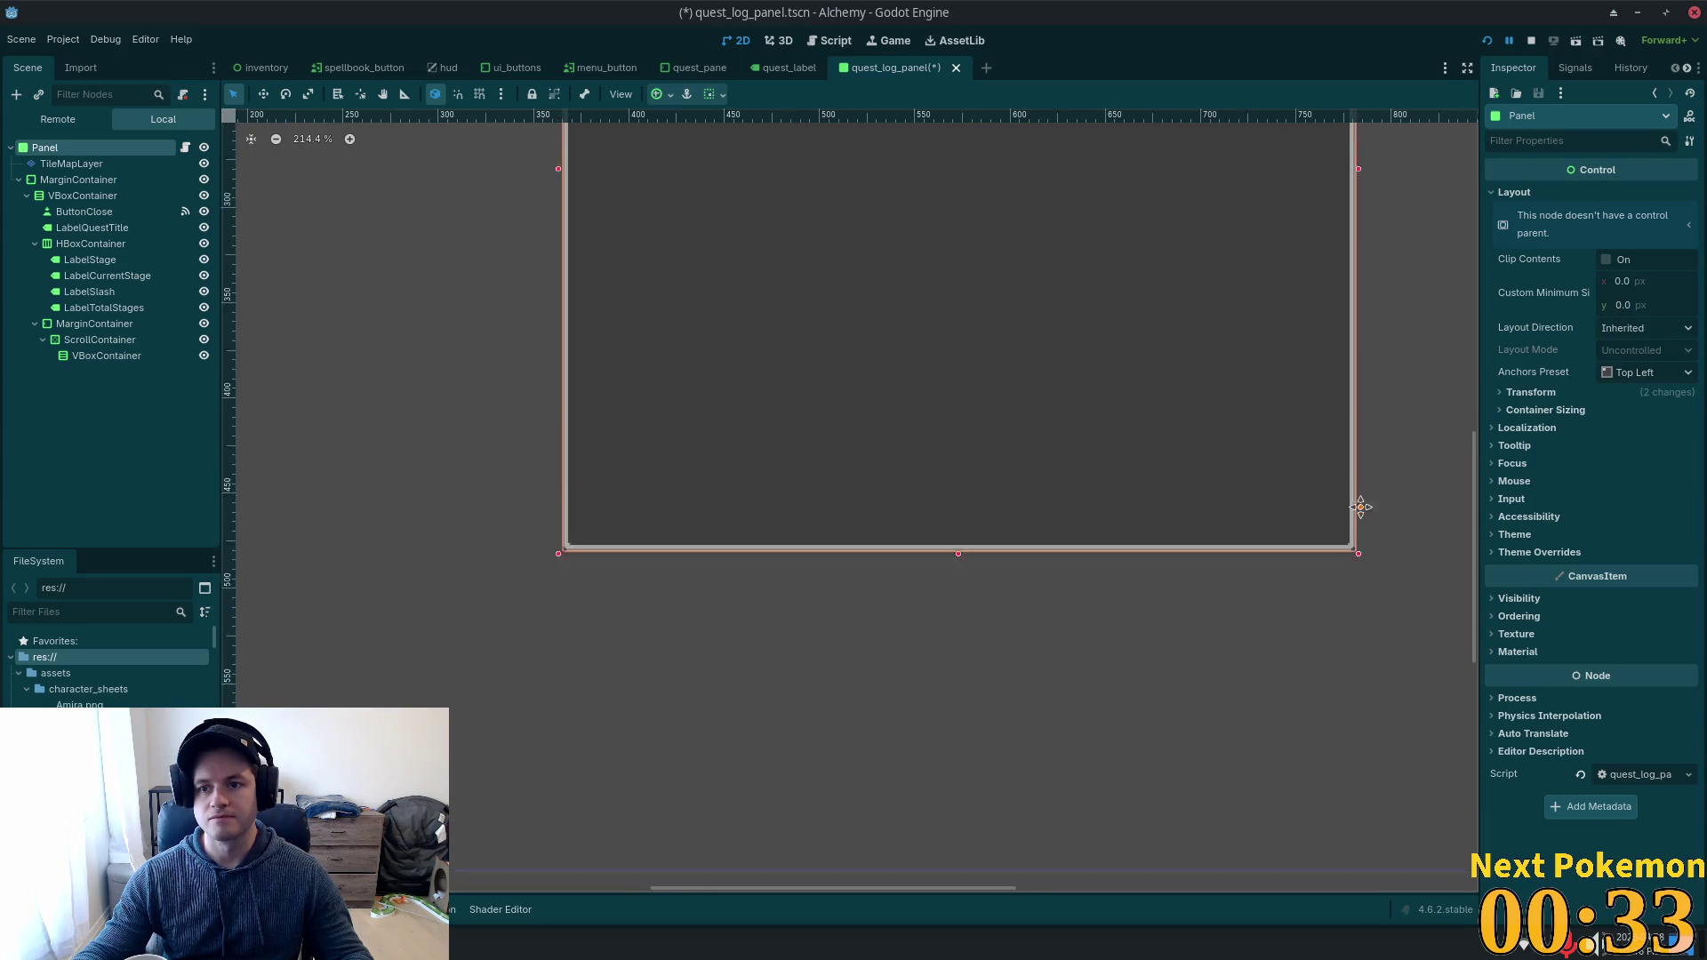
scroll(1316, 577, "up", 3)
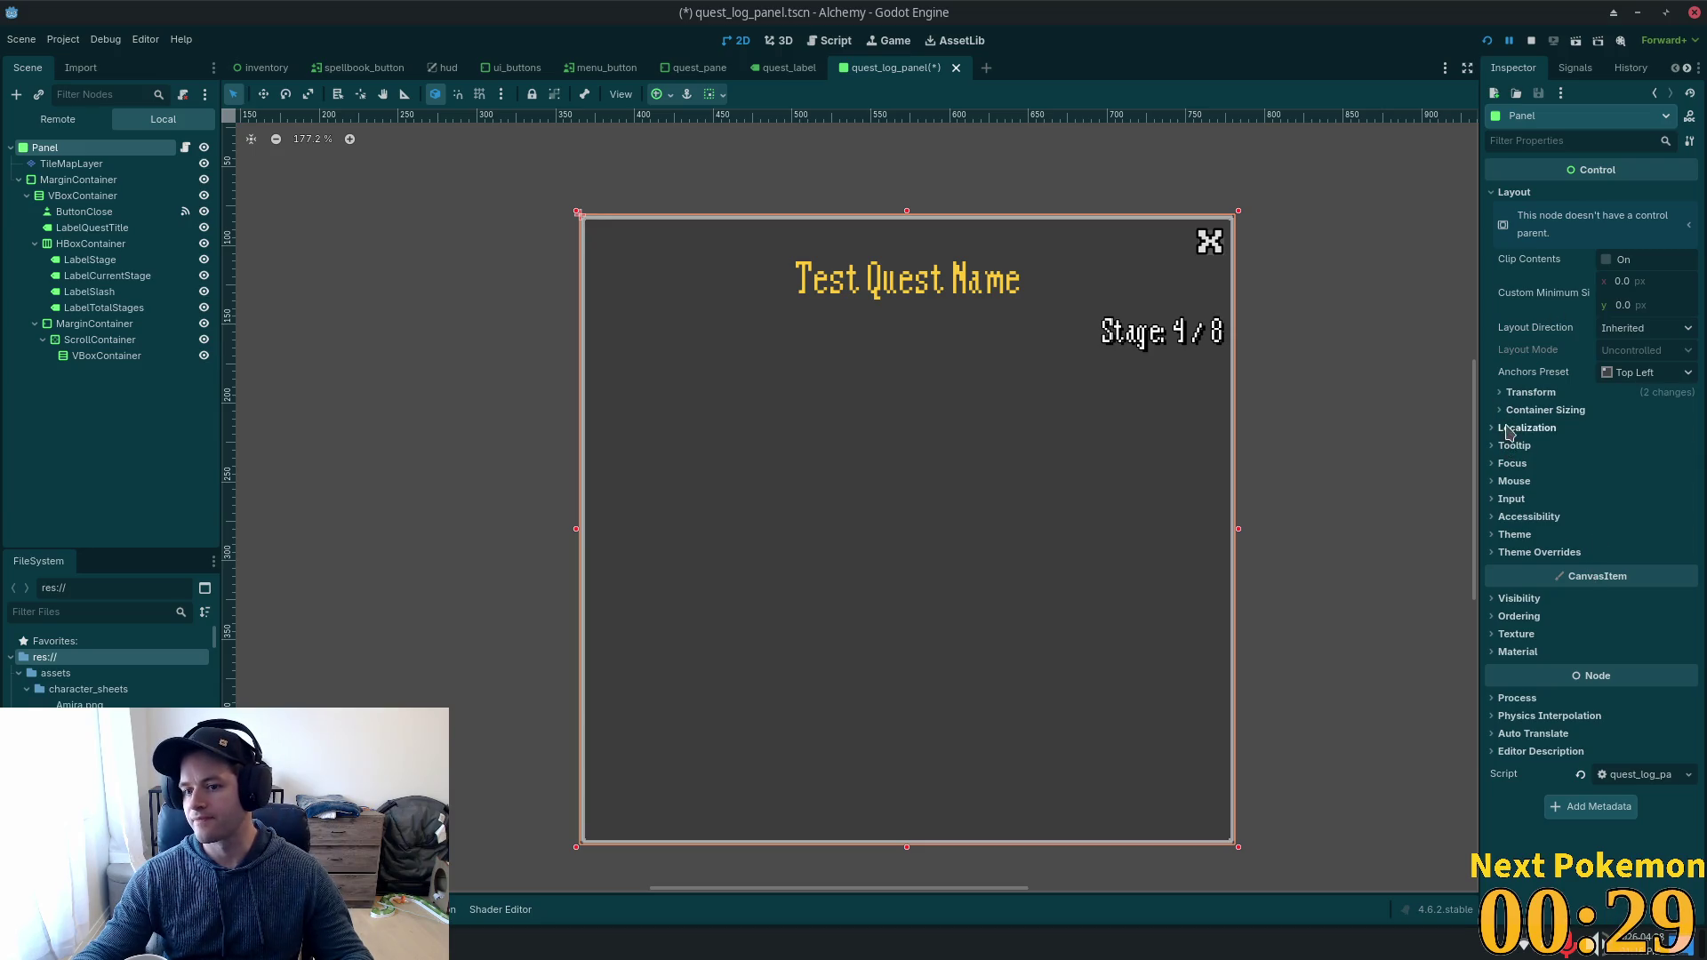
left_click(1512, 392)
Copy the panel's 416 × 400 Size value and switch to the Pokémon game window.
right_click(1506, 420)
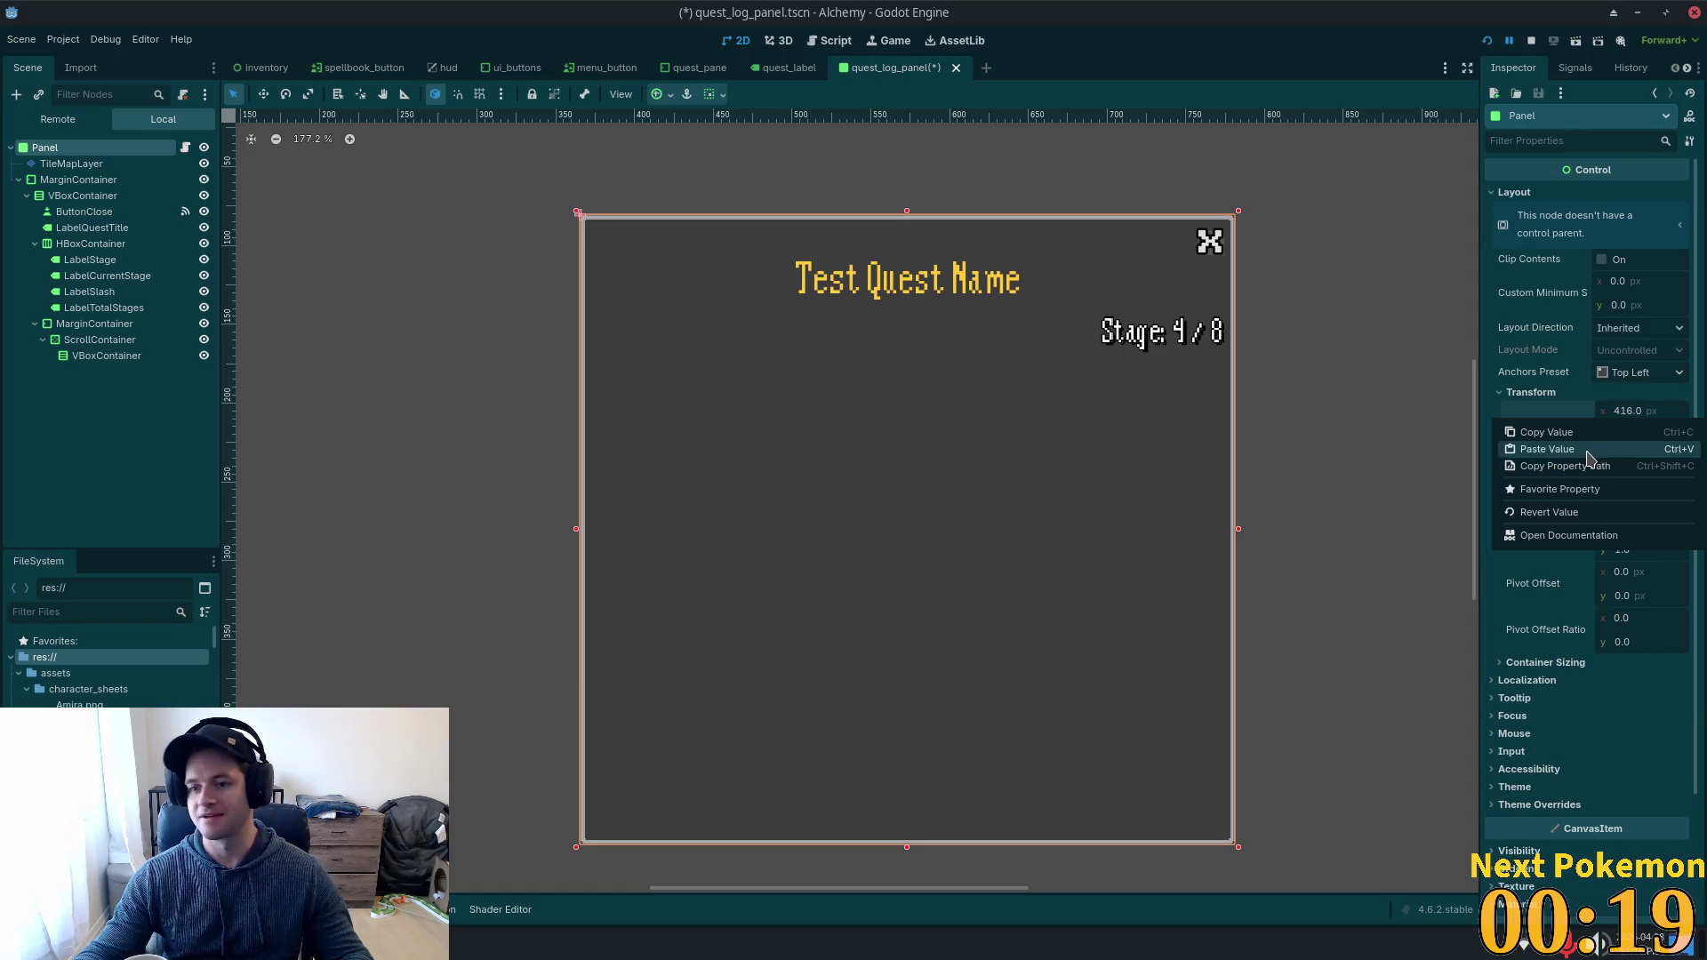
left_click(1574, 435)
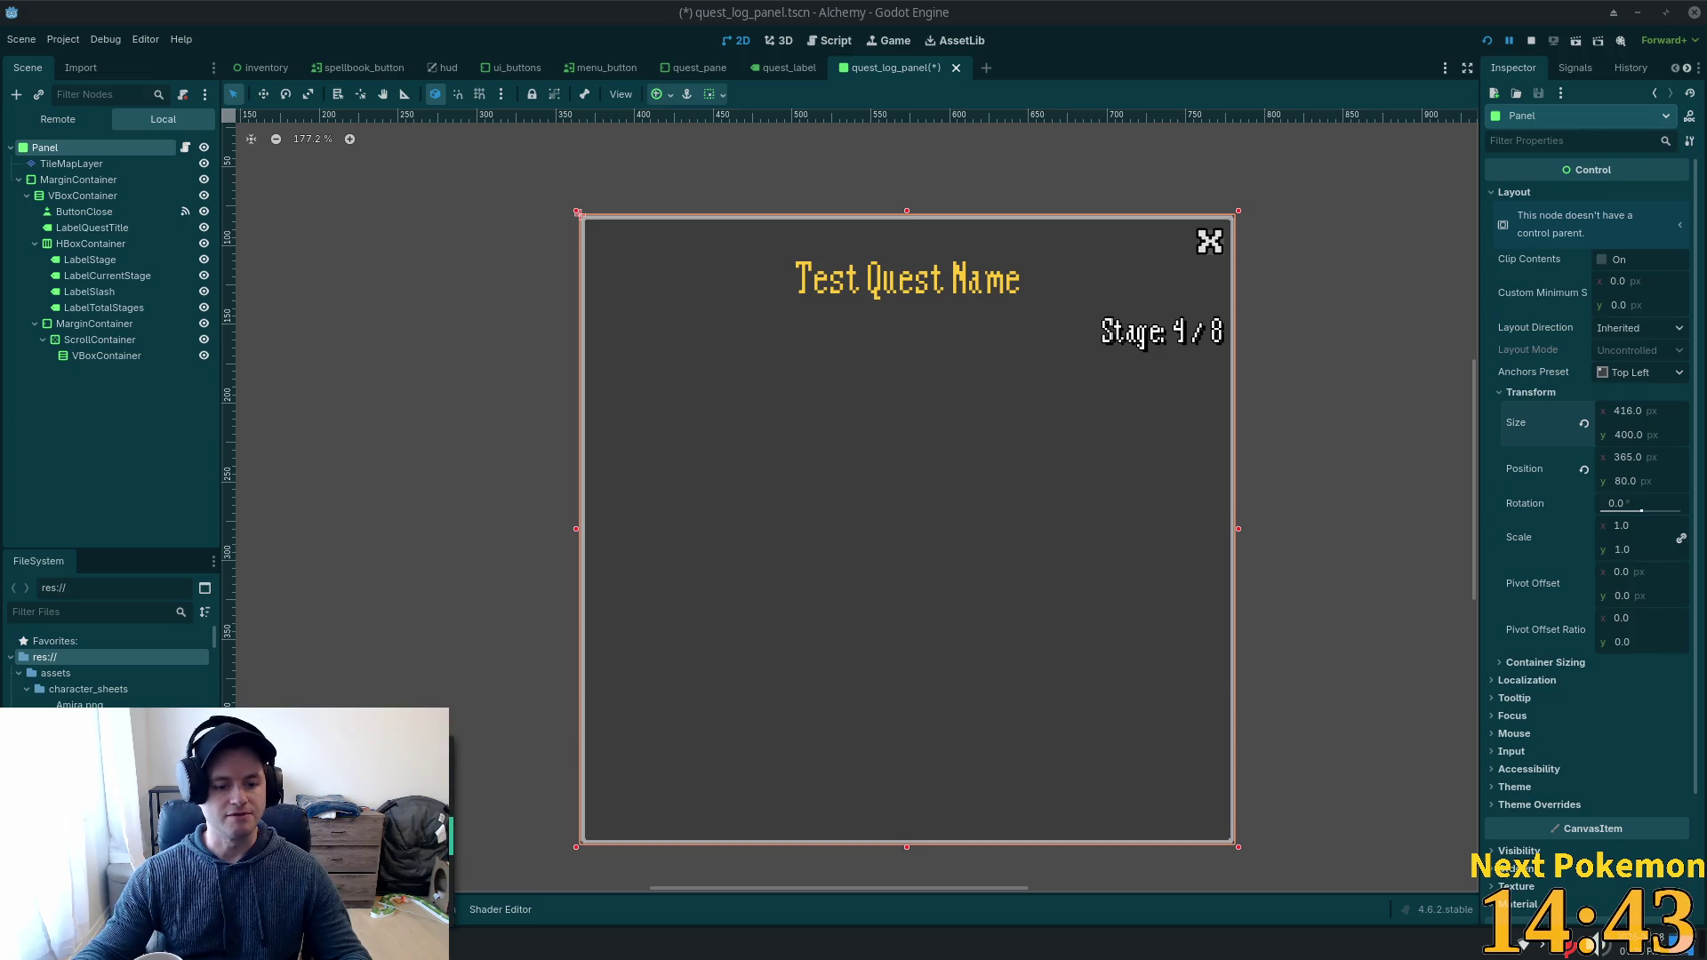
key("alt+Tab")
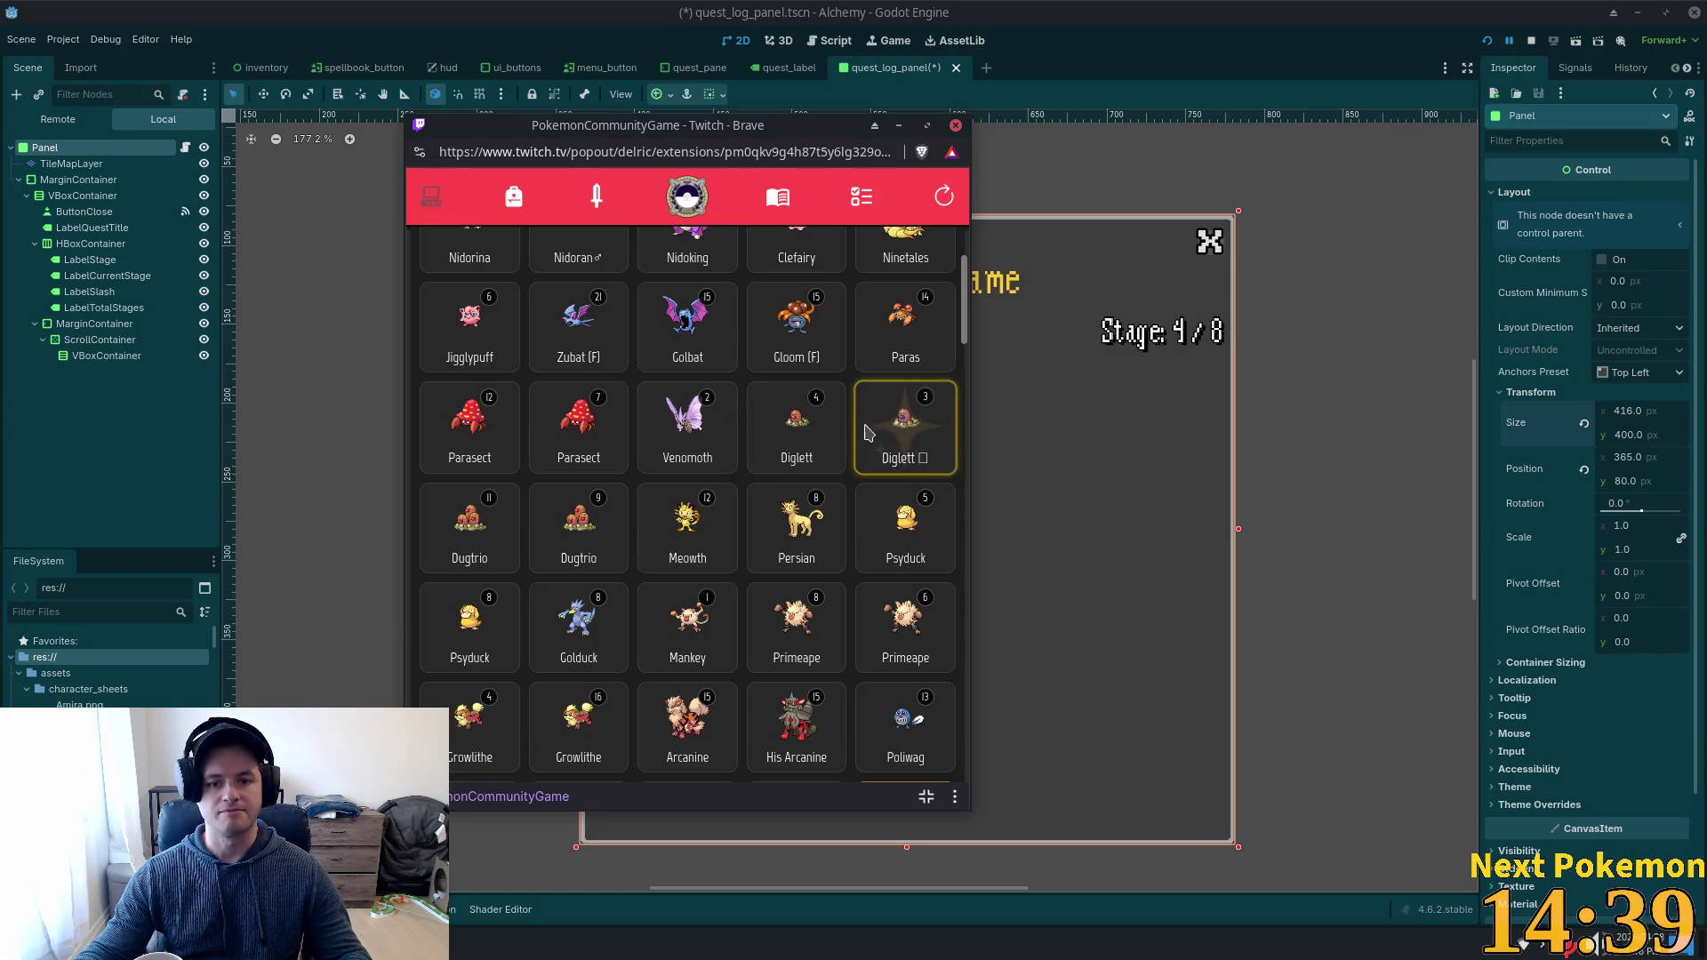
Wondertrade the Dugtrio away, receiving a Mienshao, and close its card.
left_click(620, 561)
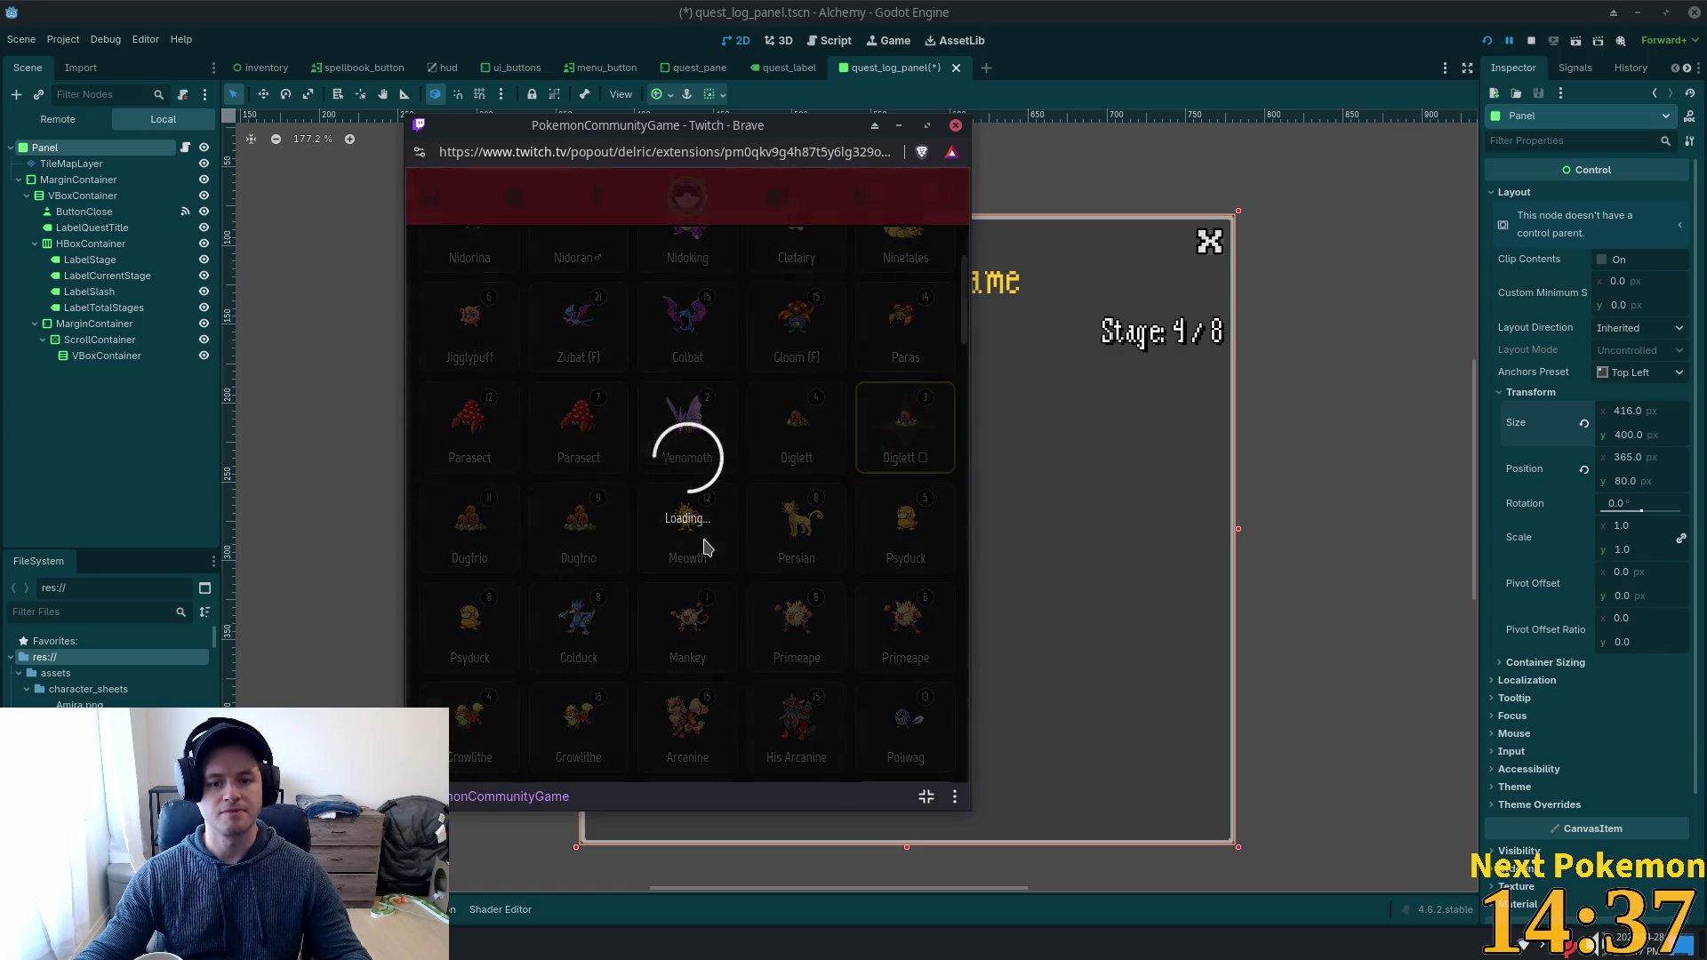
scroll(793, 518, "down", 7)
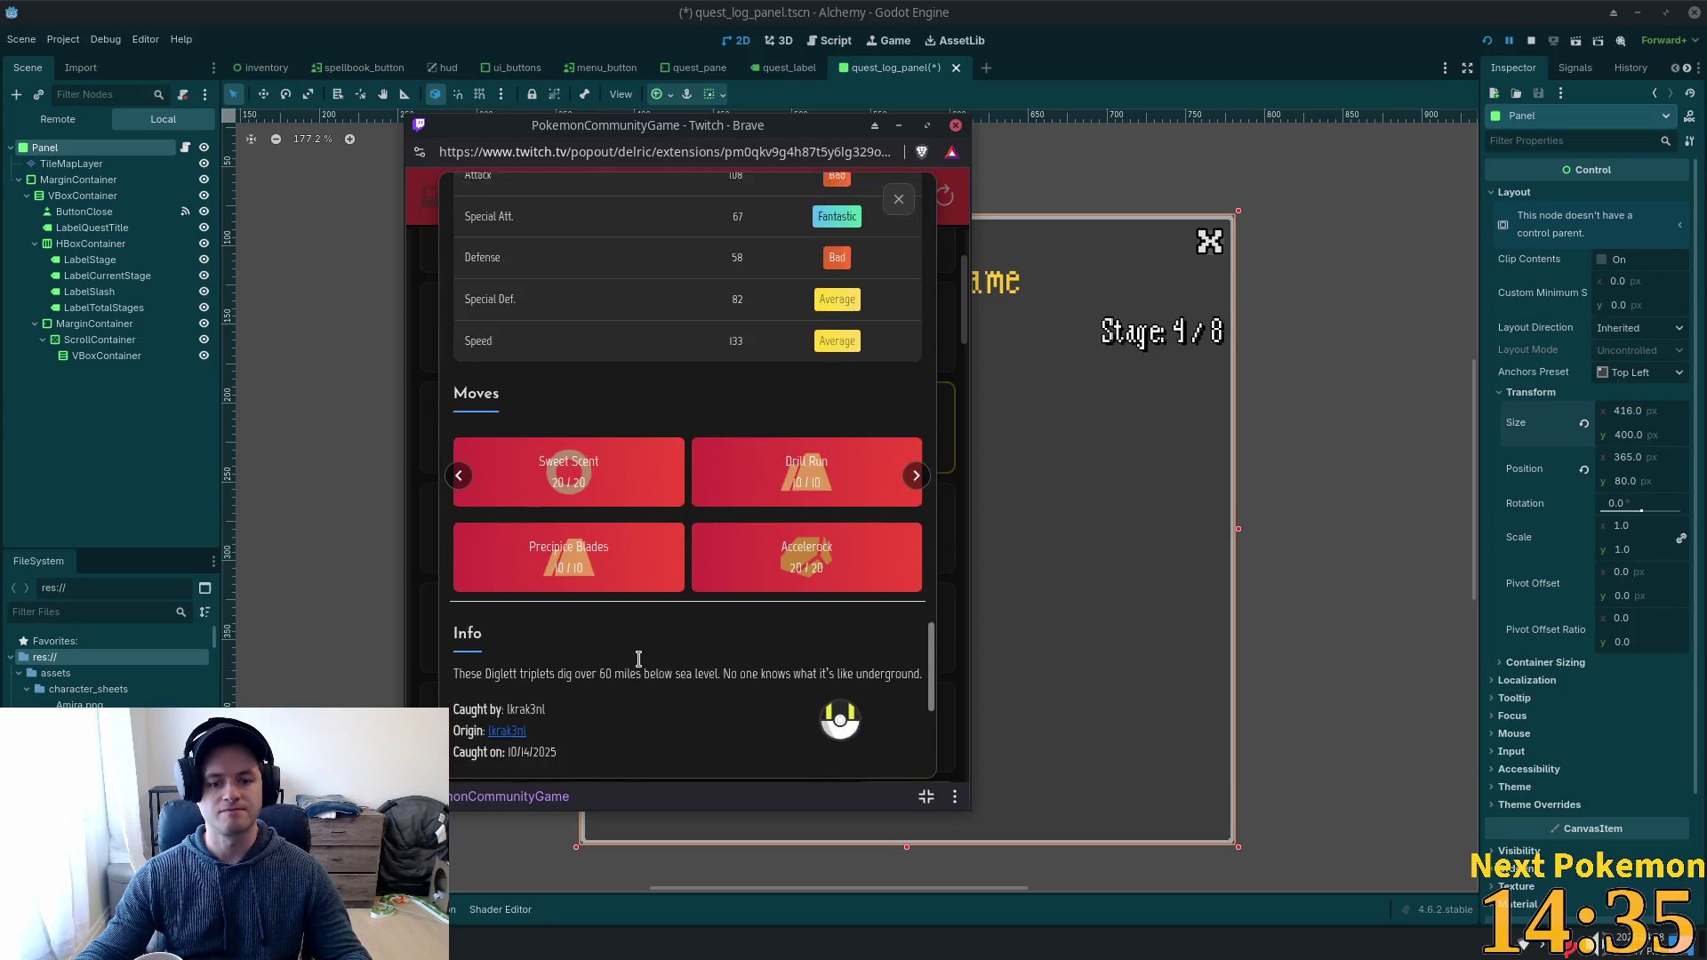
left_click(753, 755)
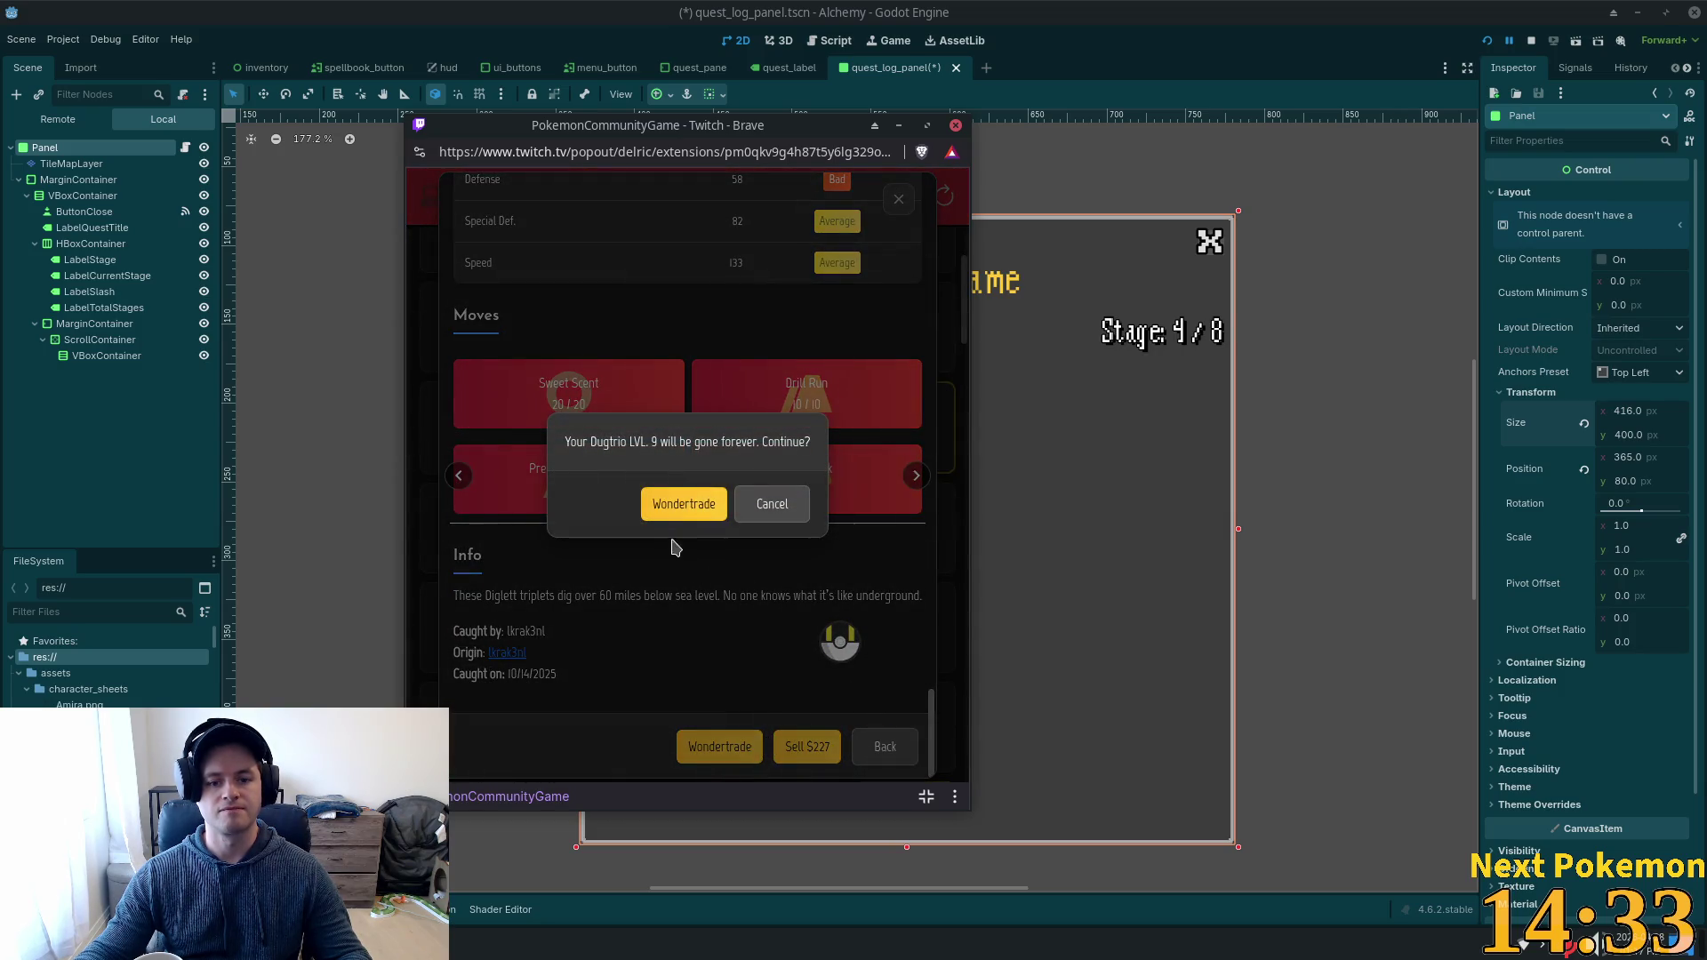
left_click(687, 504)
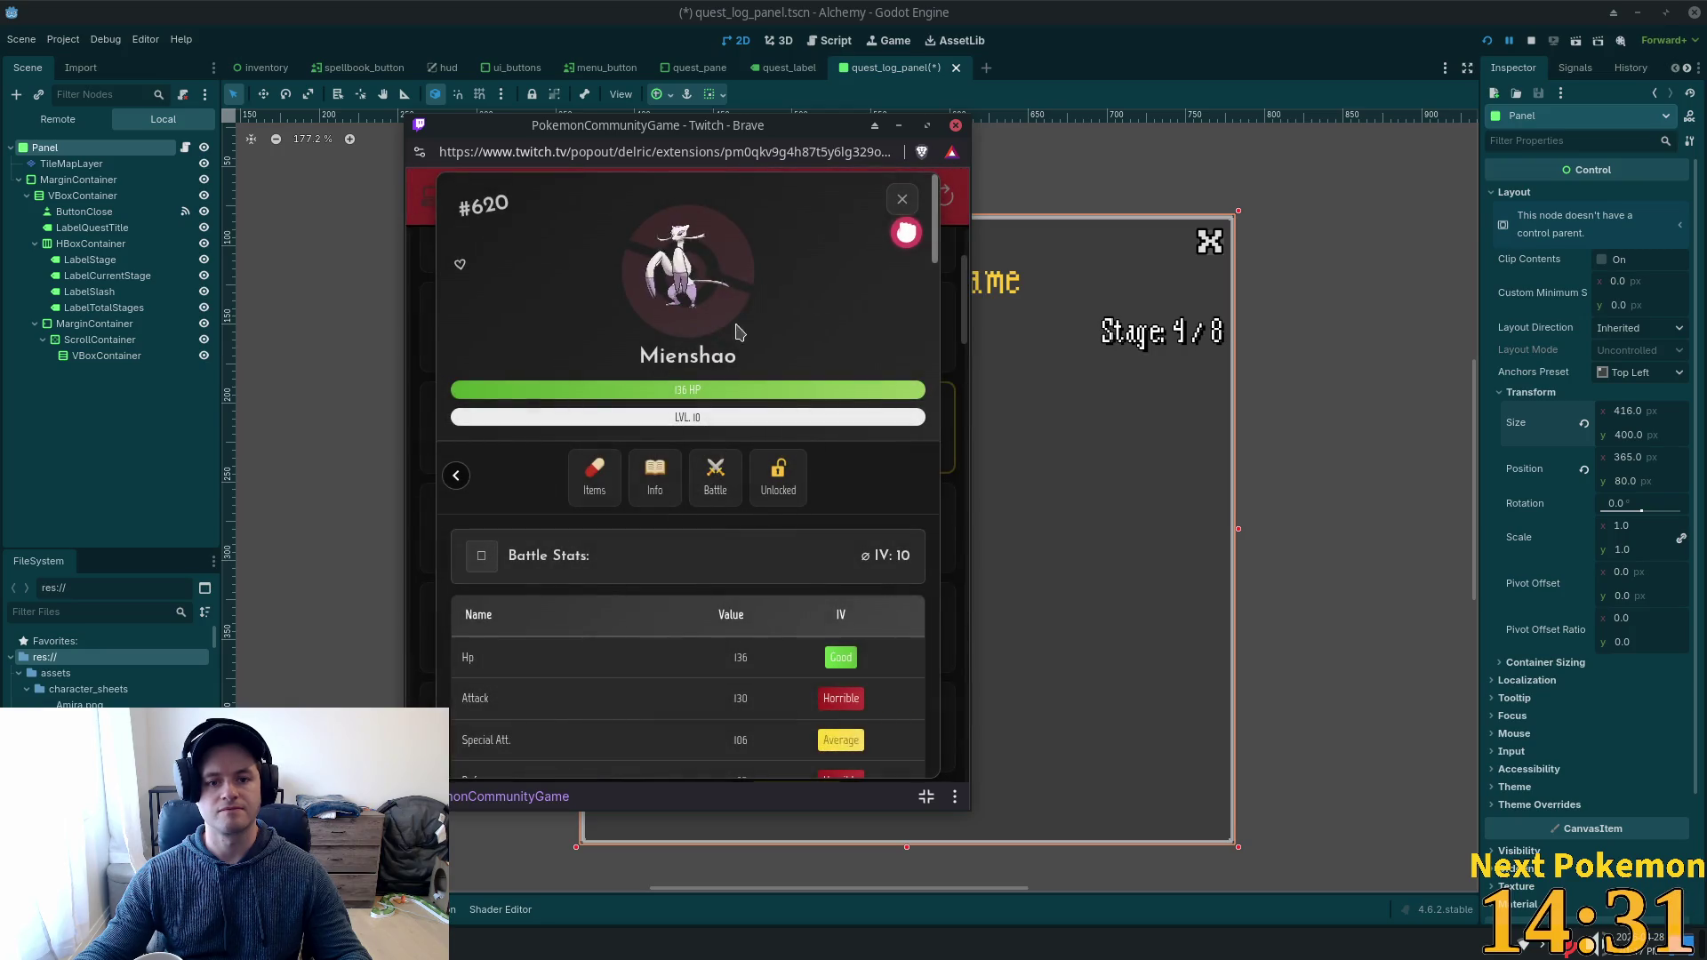
left_click(904, 203)
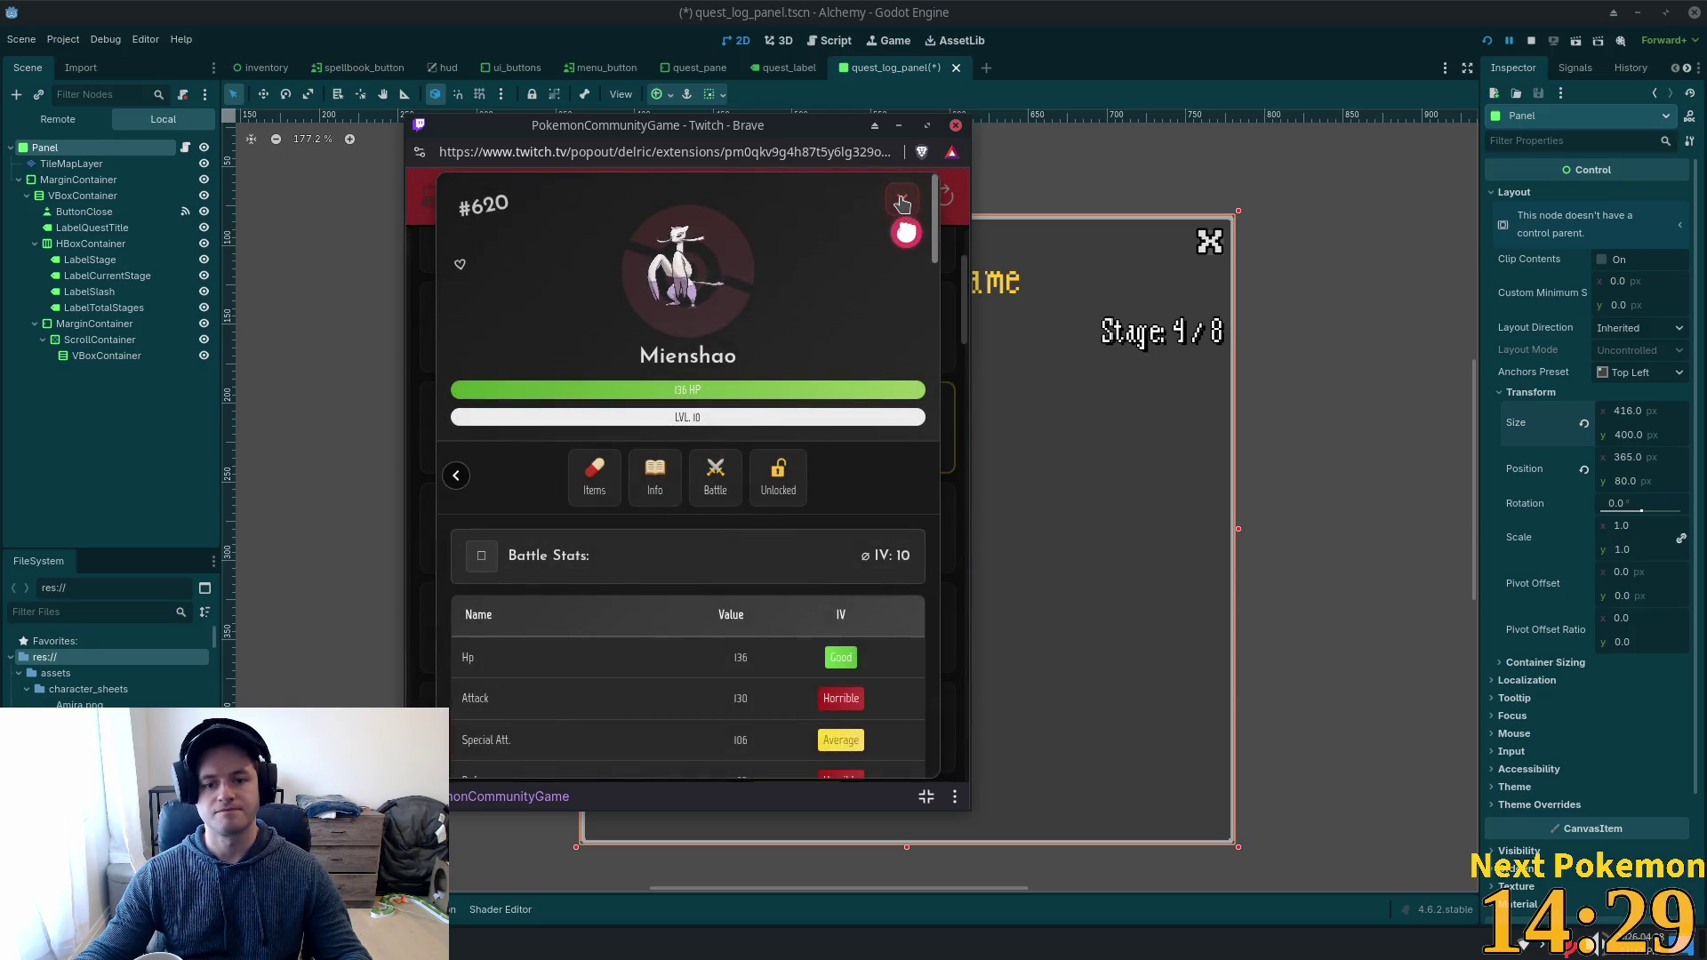
Browse the Missions list, return to the Pokémon collection and open Drampa's details.
left_click(853, 209)
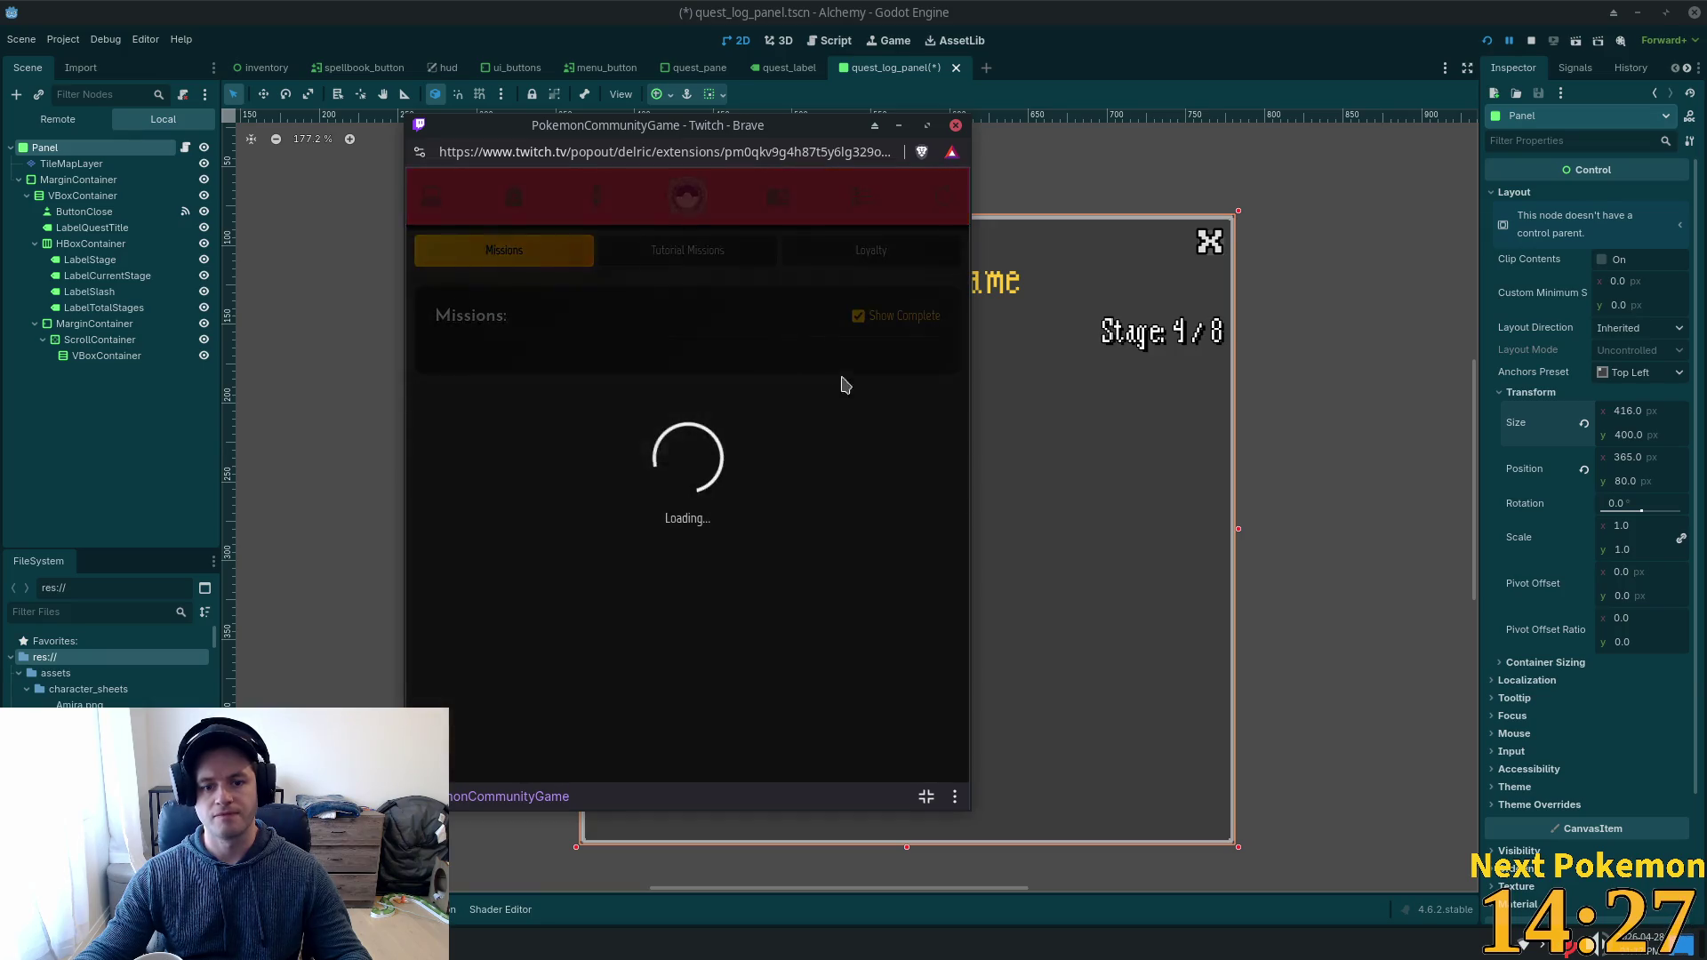
scroll(809, 400, "down", 5)
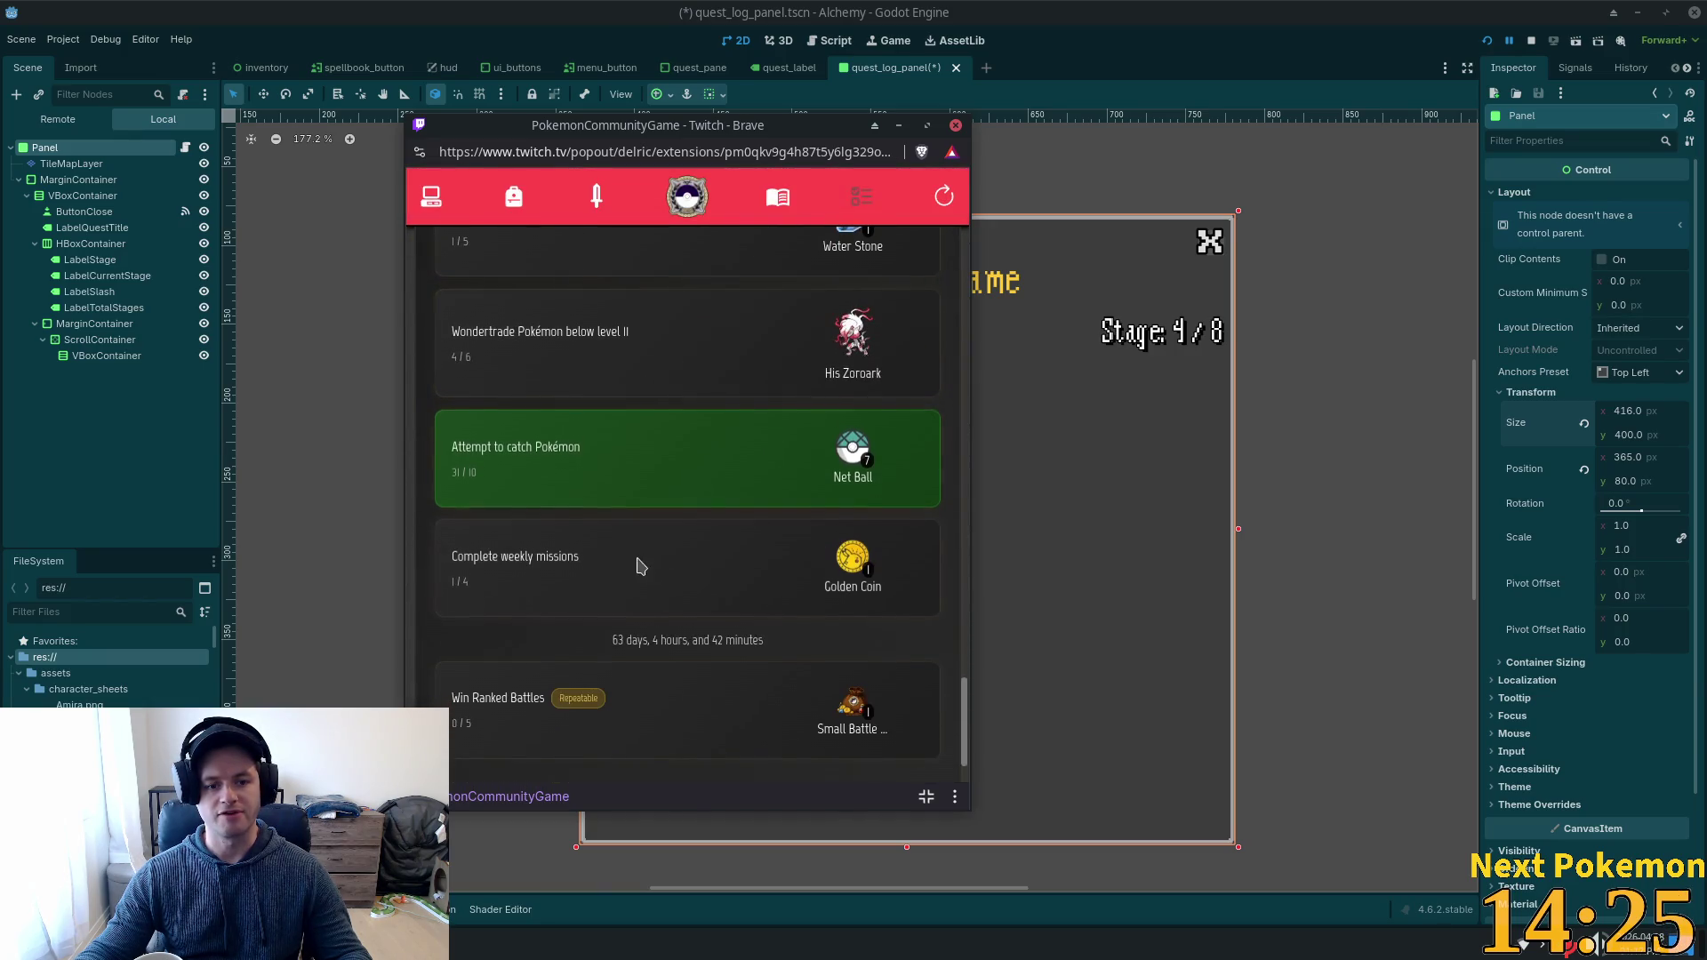
scroll(590, 582, "up", 3)
left_click(431, 197)
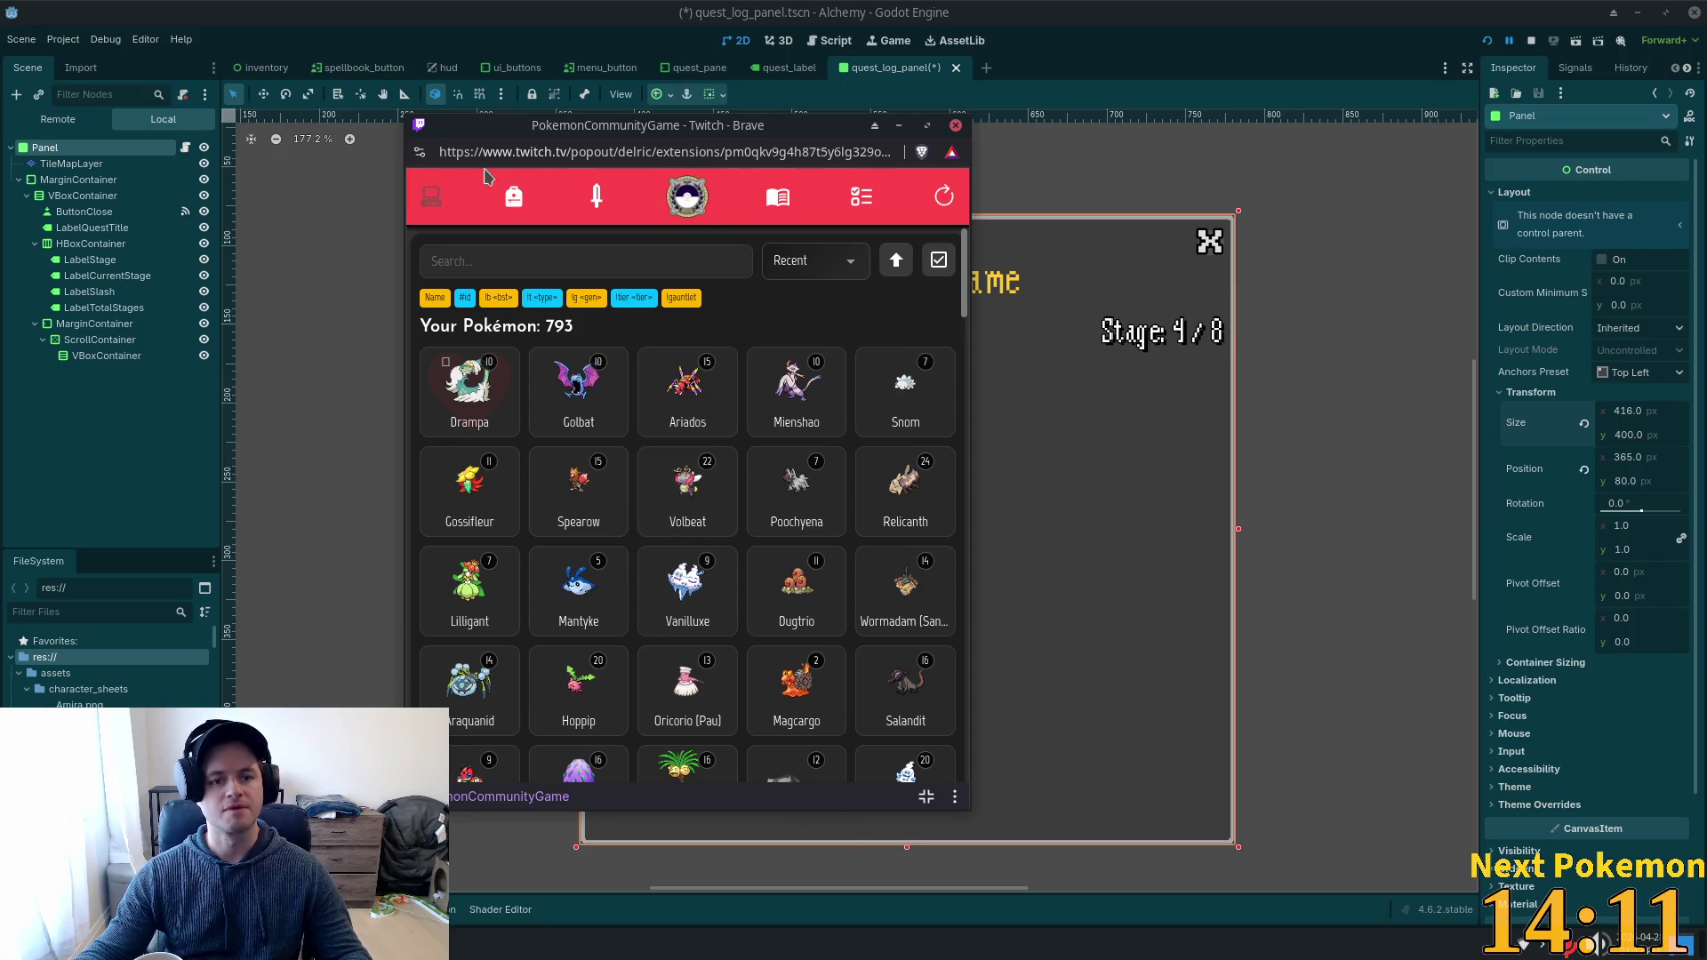
left_click(465, 401)
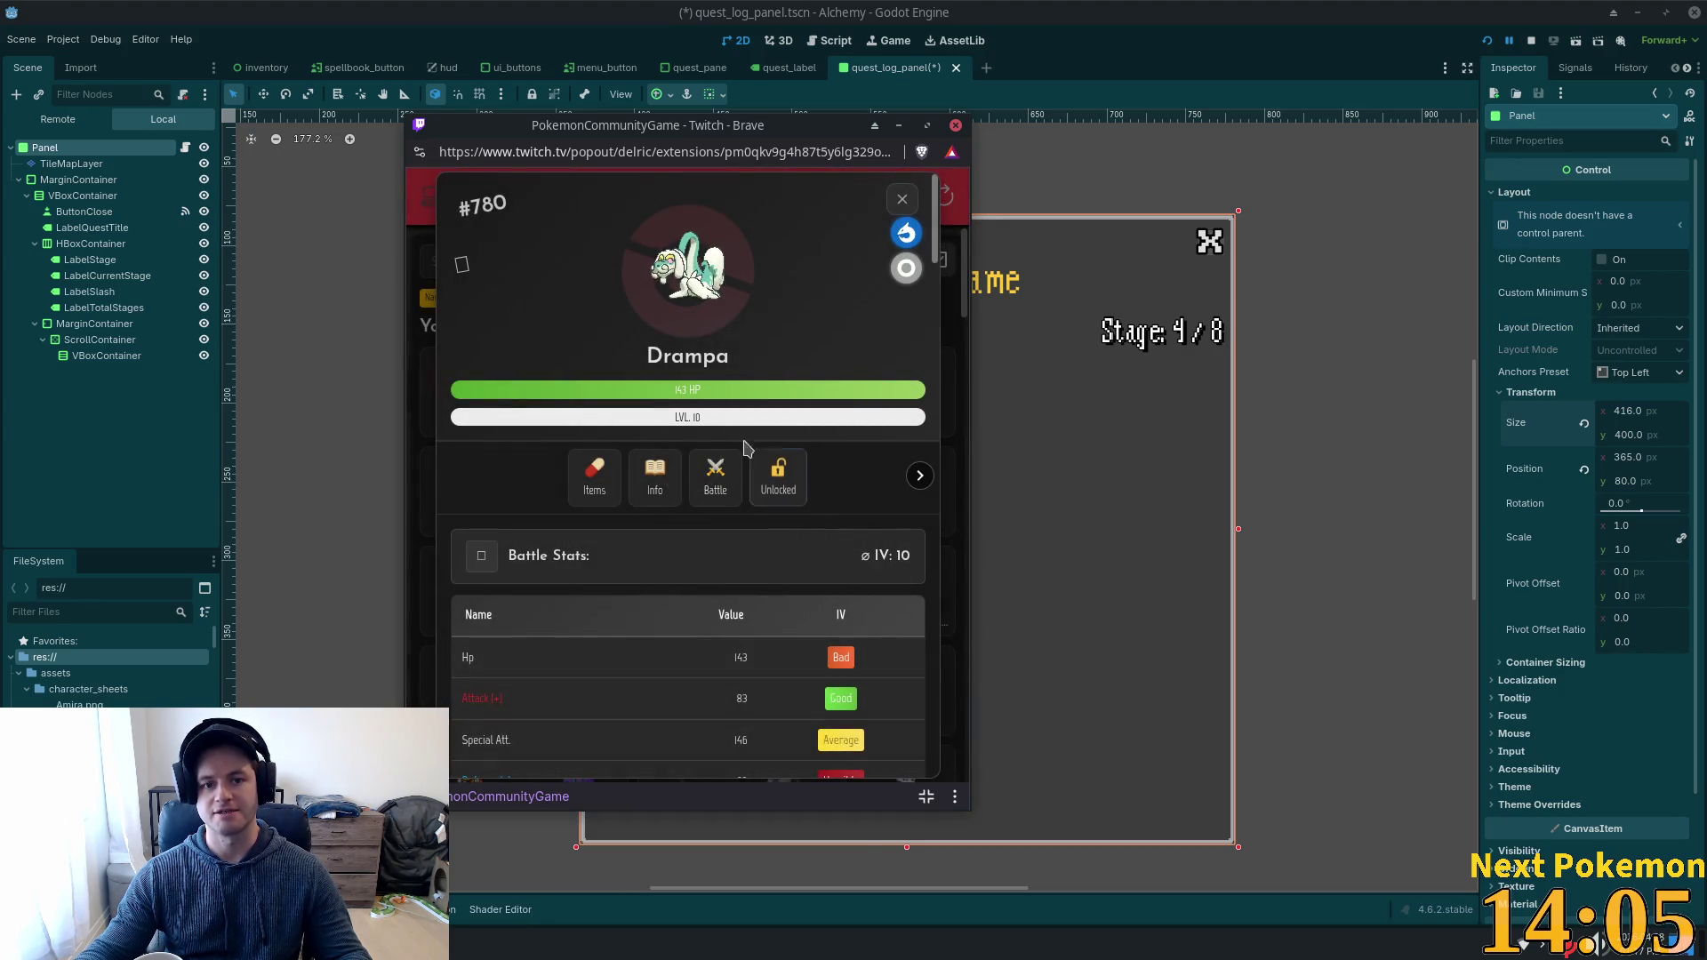
Scroll through Drampa's stats and moves, check Missions, then hide the game window for Godot.
scroll(709, 439, "down", 7)
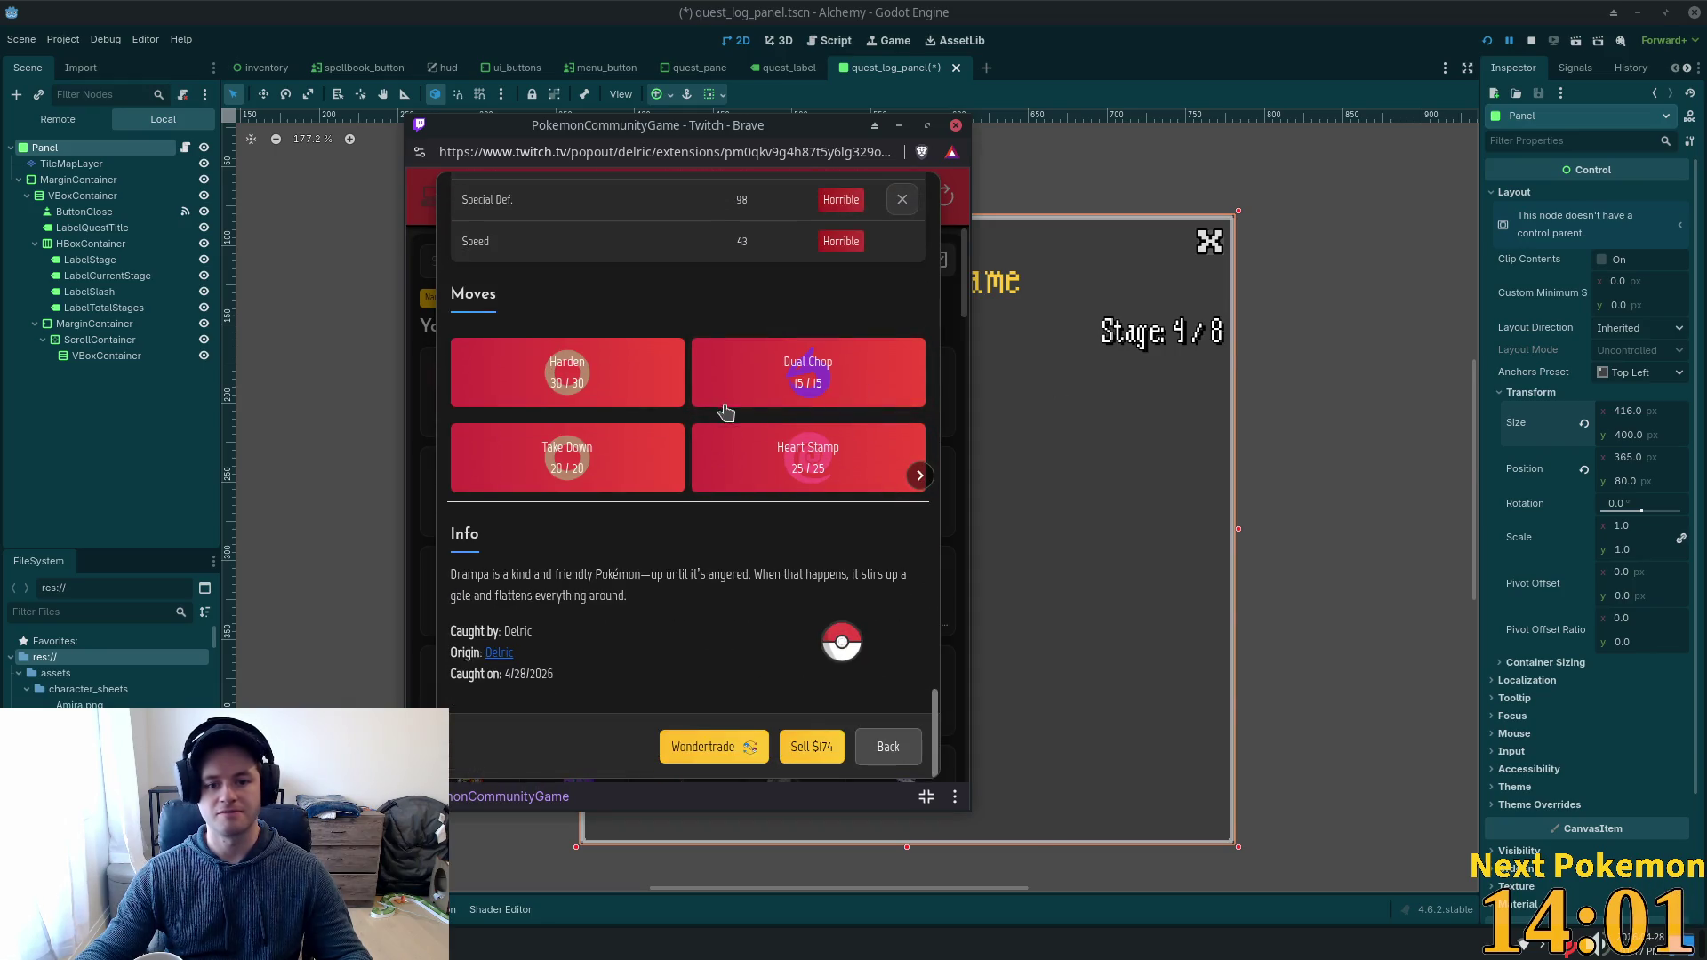
scroll(791, 373, "up", 8)
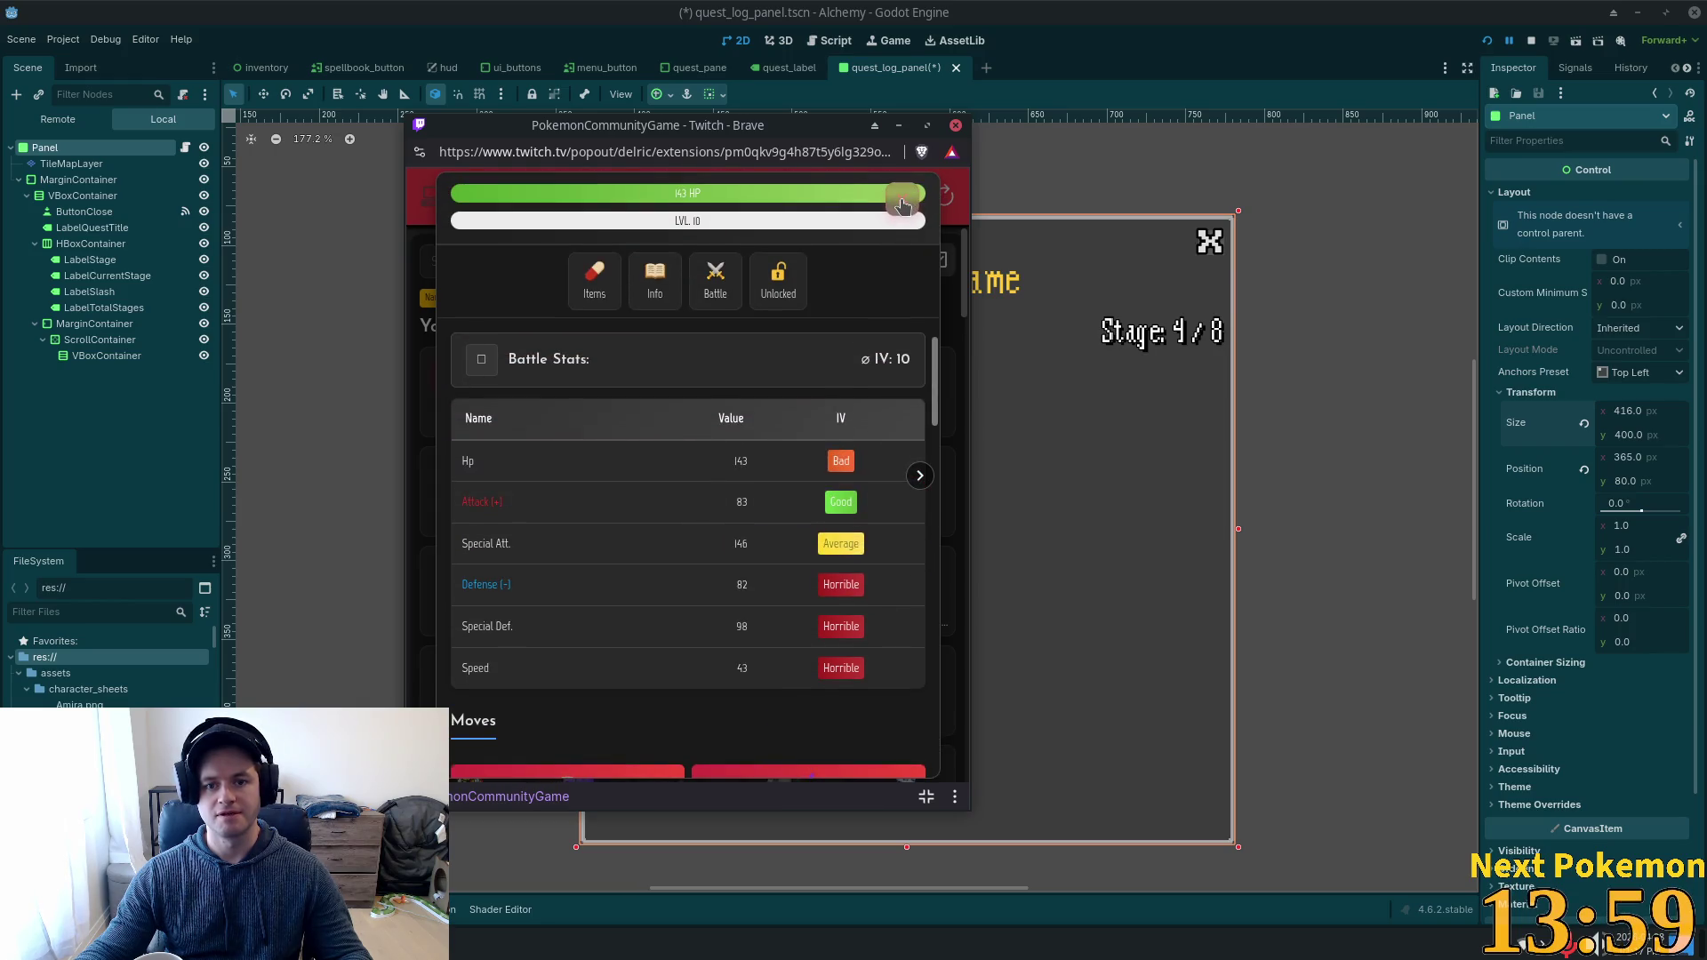
scroll(798, 387, "up", 2)
left_click(900, 221)
left_click(861, 197)
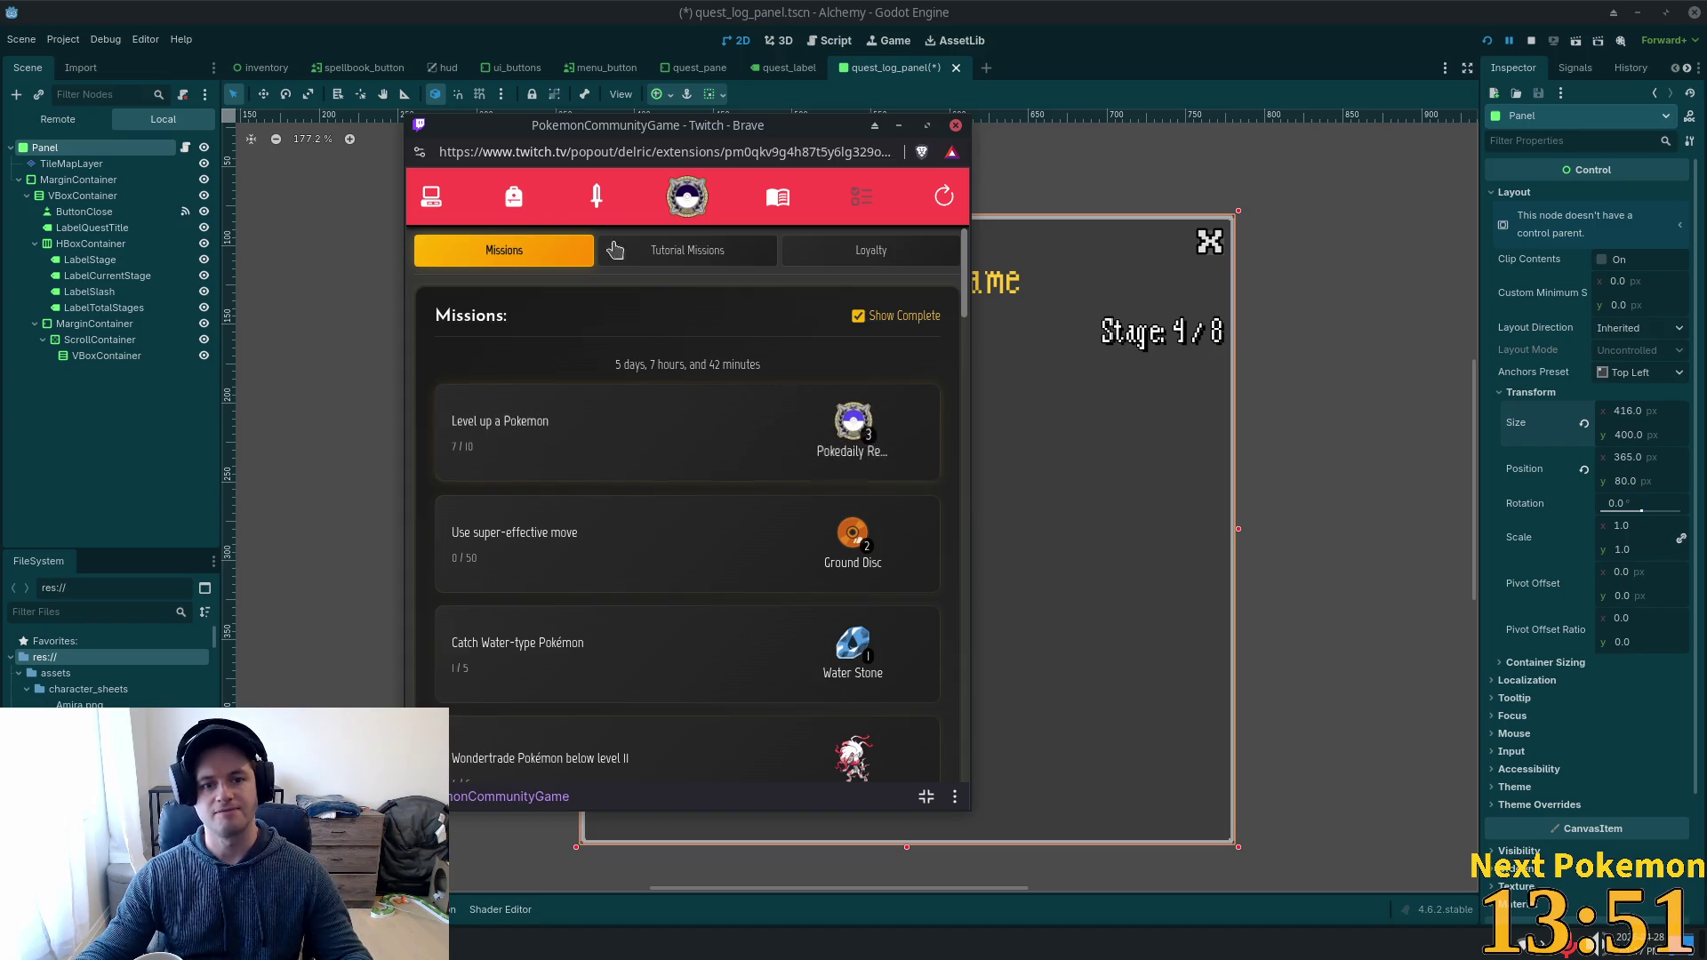
left_click(434, 199)
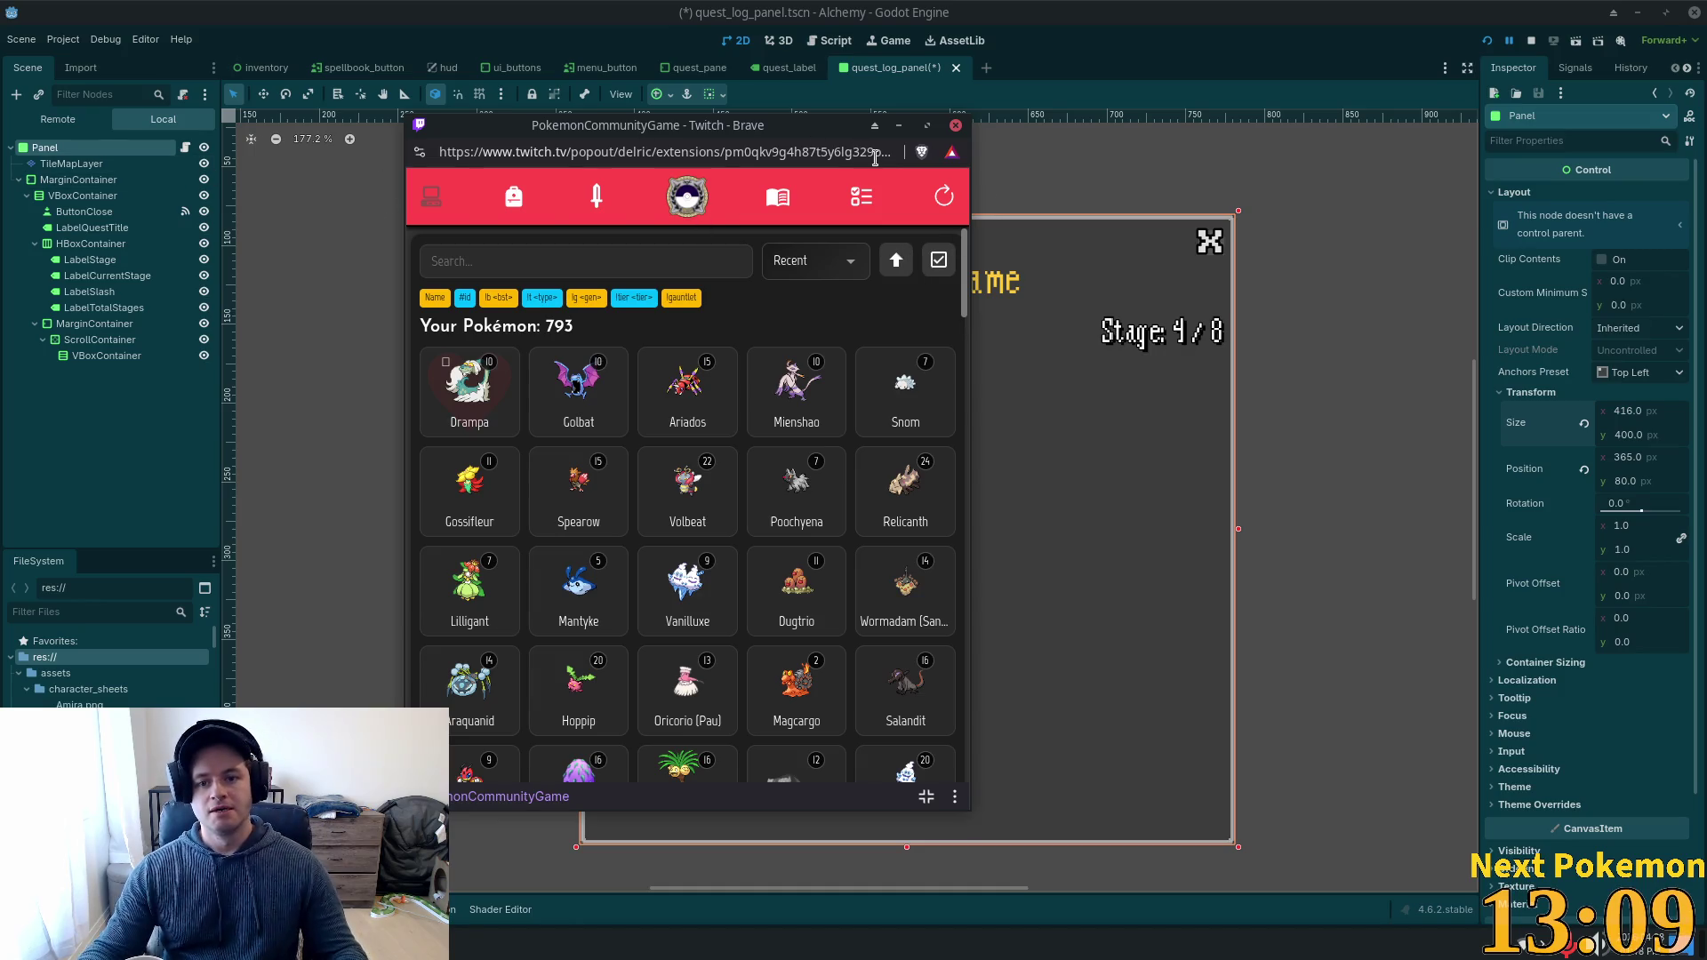
left_click(1278, 118)
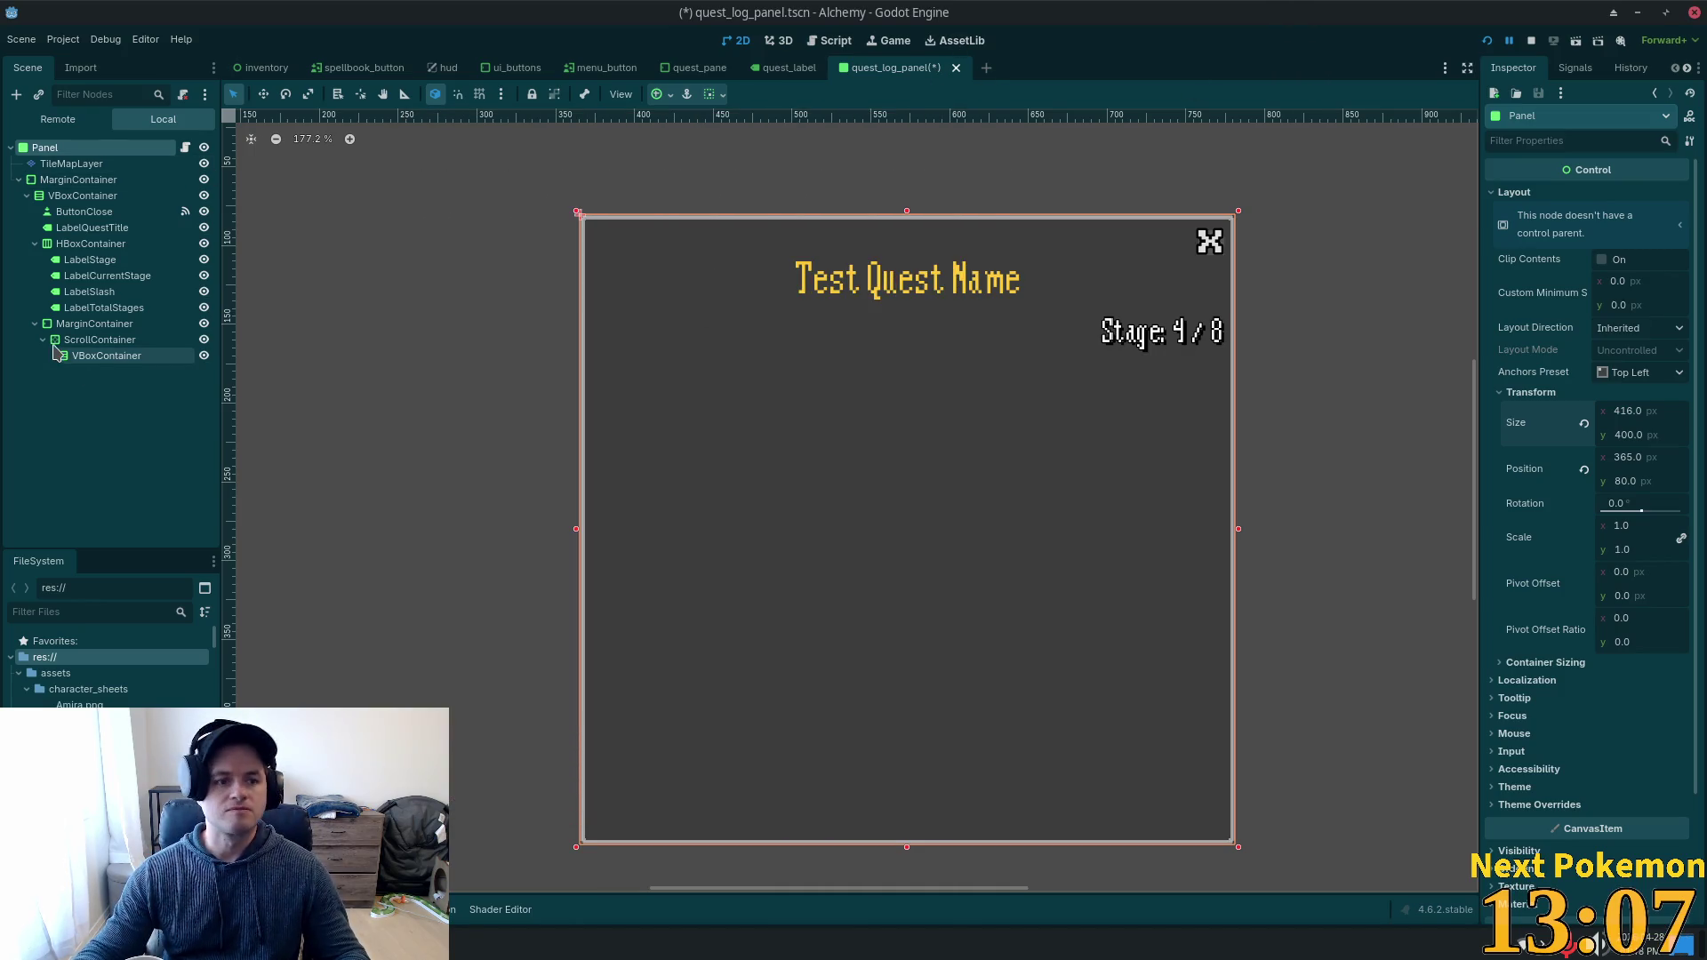
Paste 416 × 400 into the MarginContainer's Transform Size and save quest_log_panel.tscn.
right_click(1522, 425)
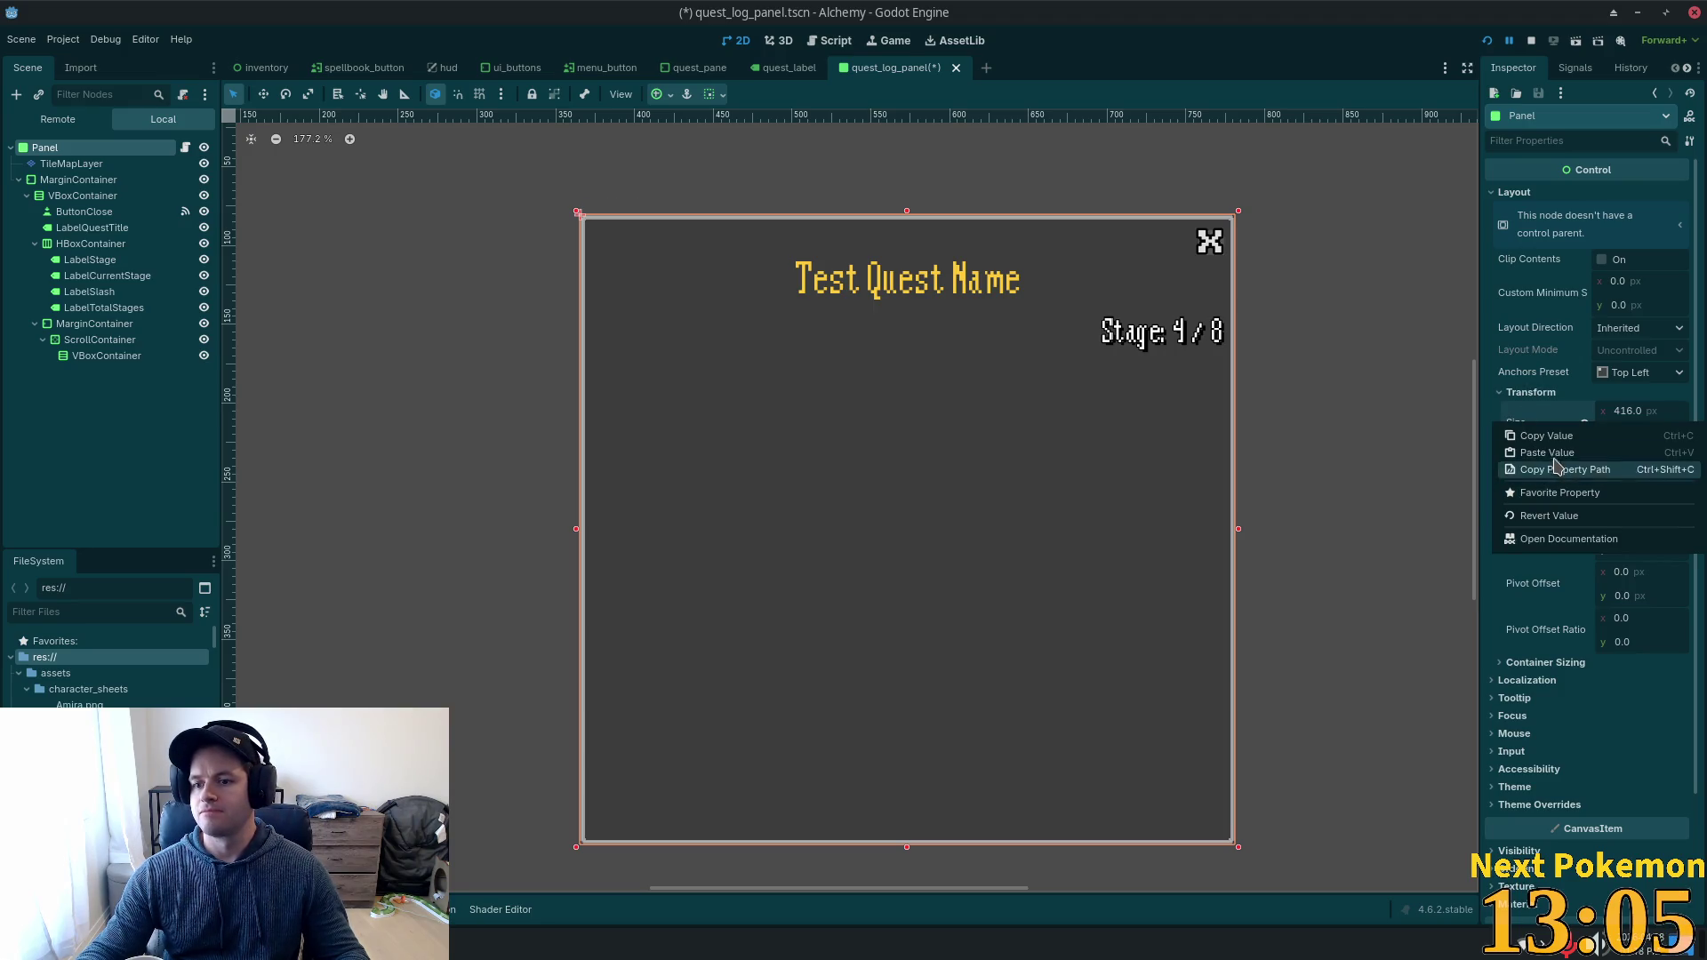
left_click(1552, 454)
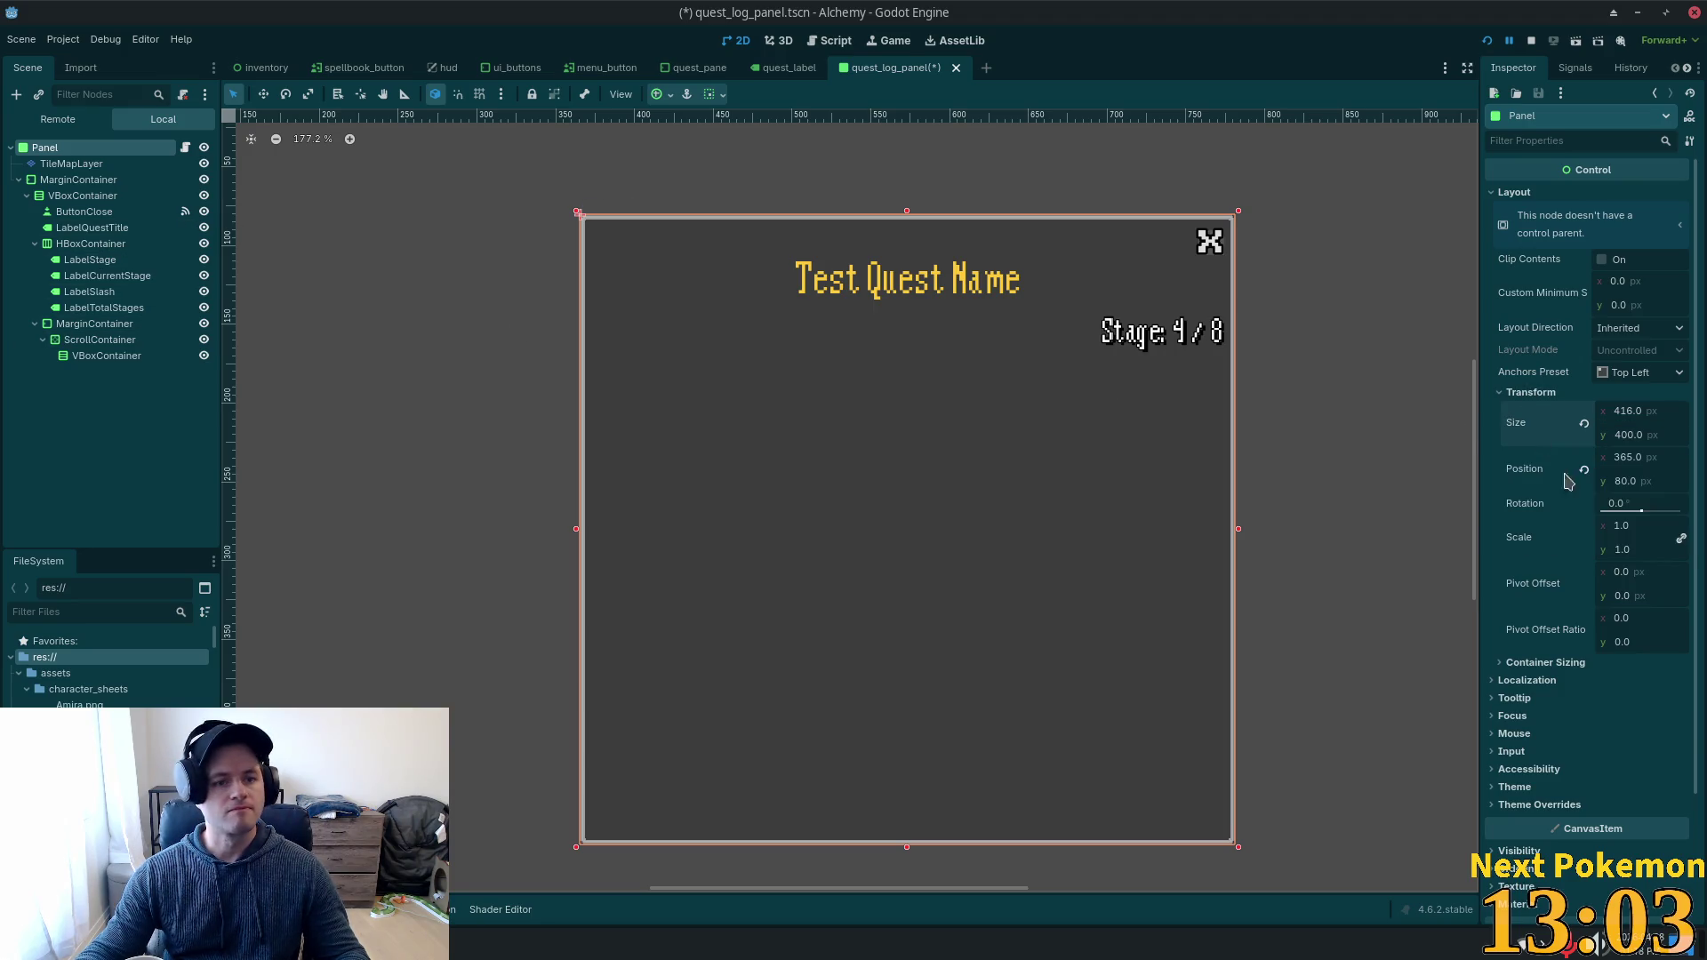
mouse_move(1516, 301)
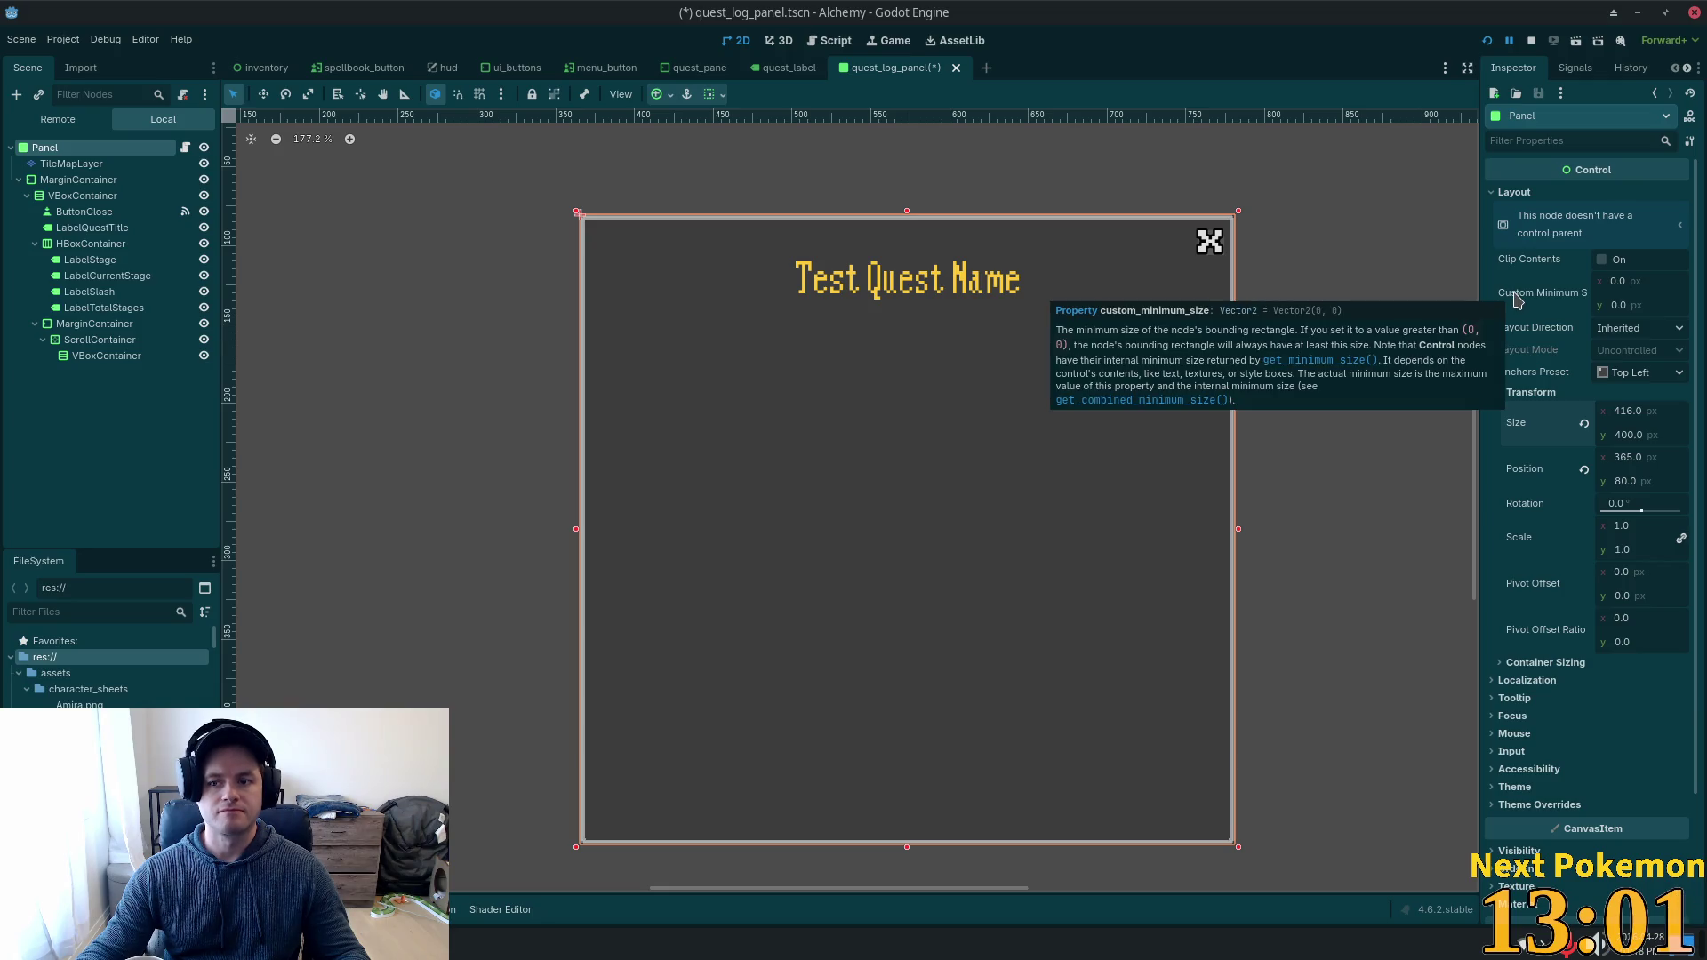
left_click(112, 180)
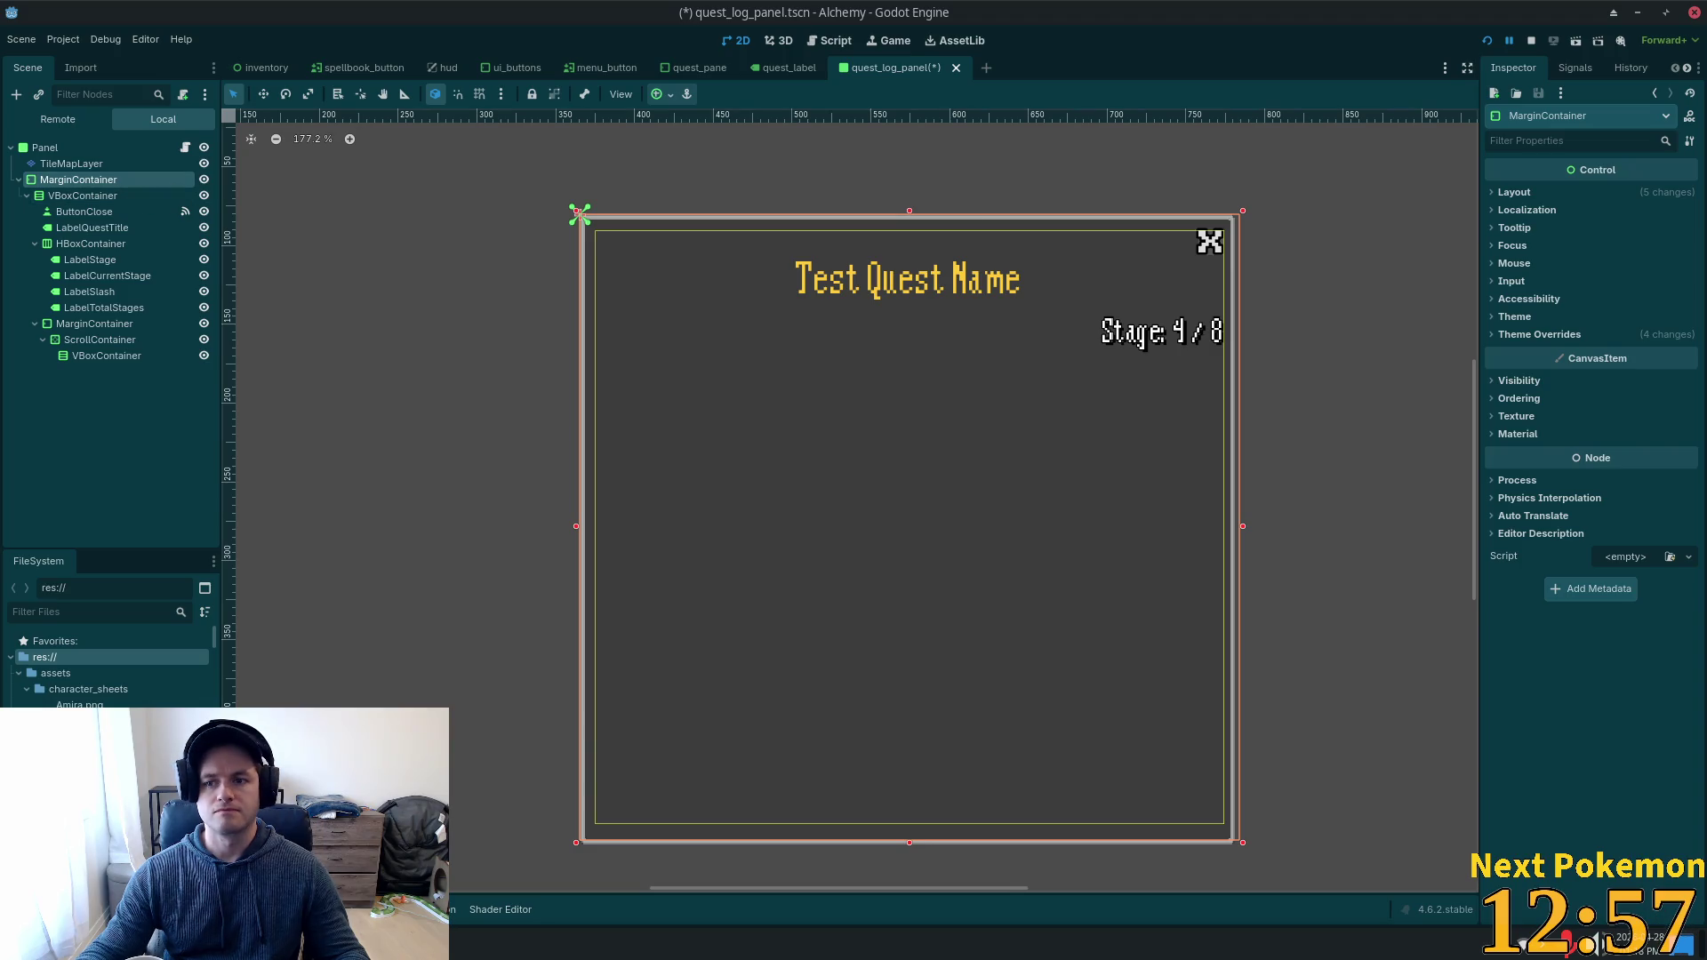
left_click(1563, 193)
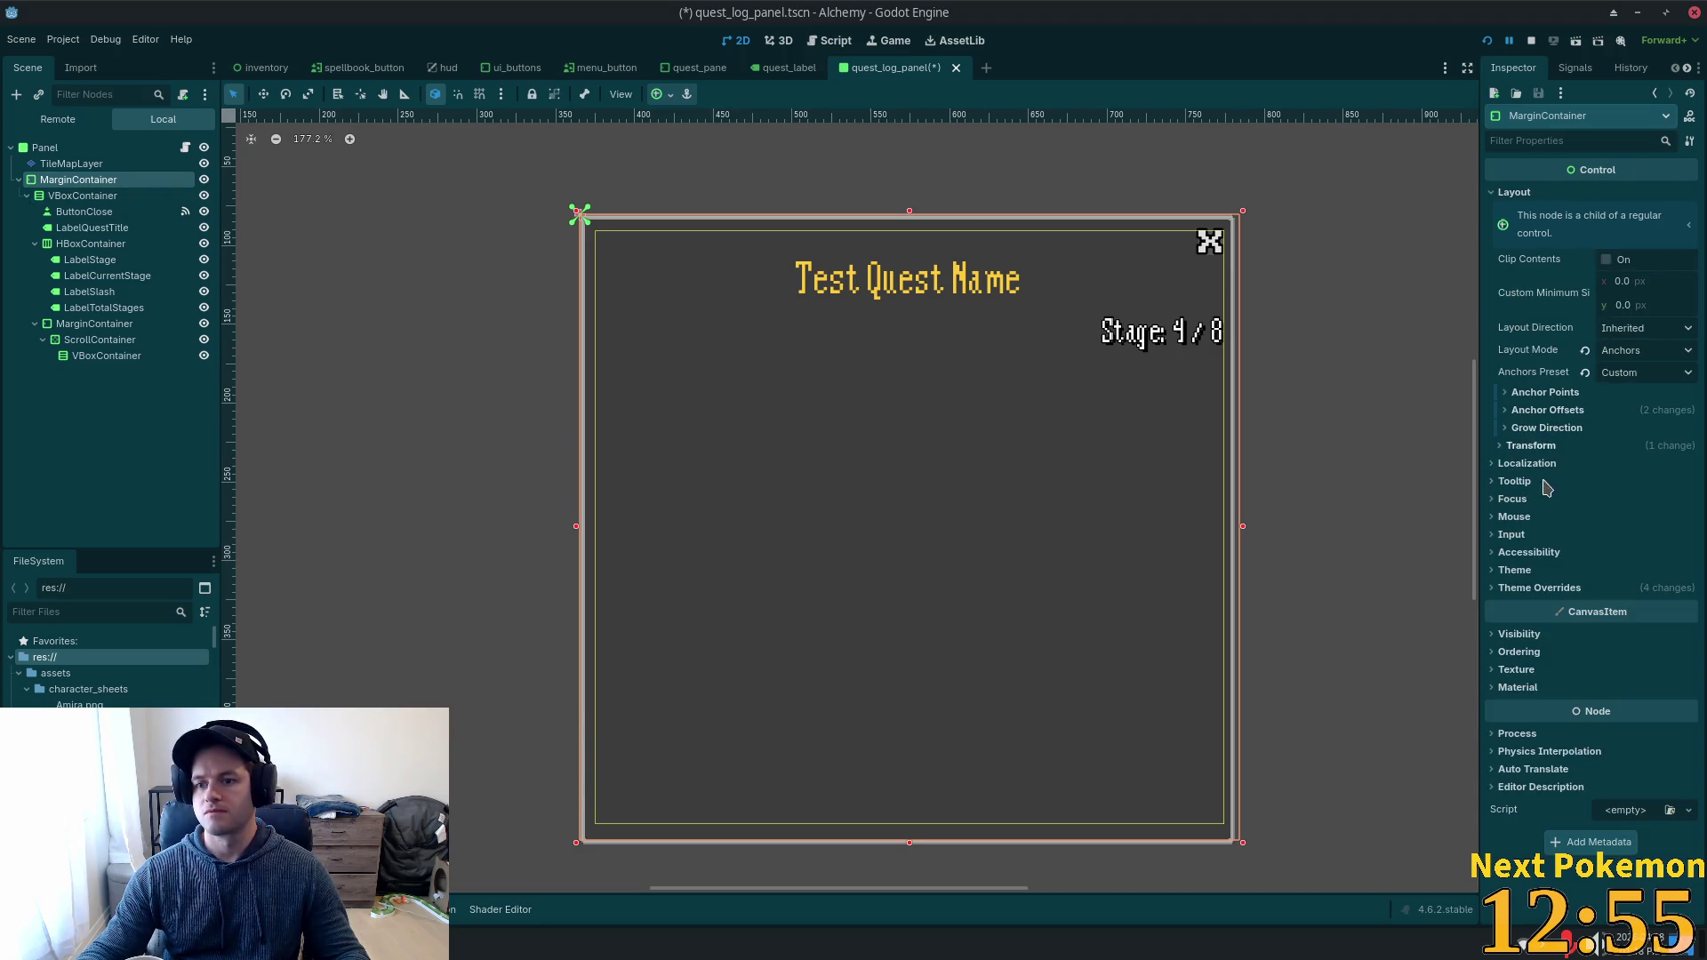
left_click(1528, 446)
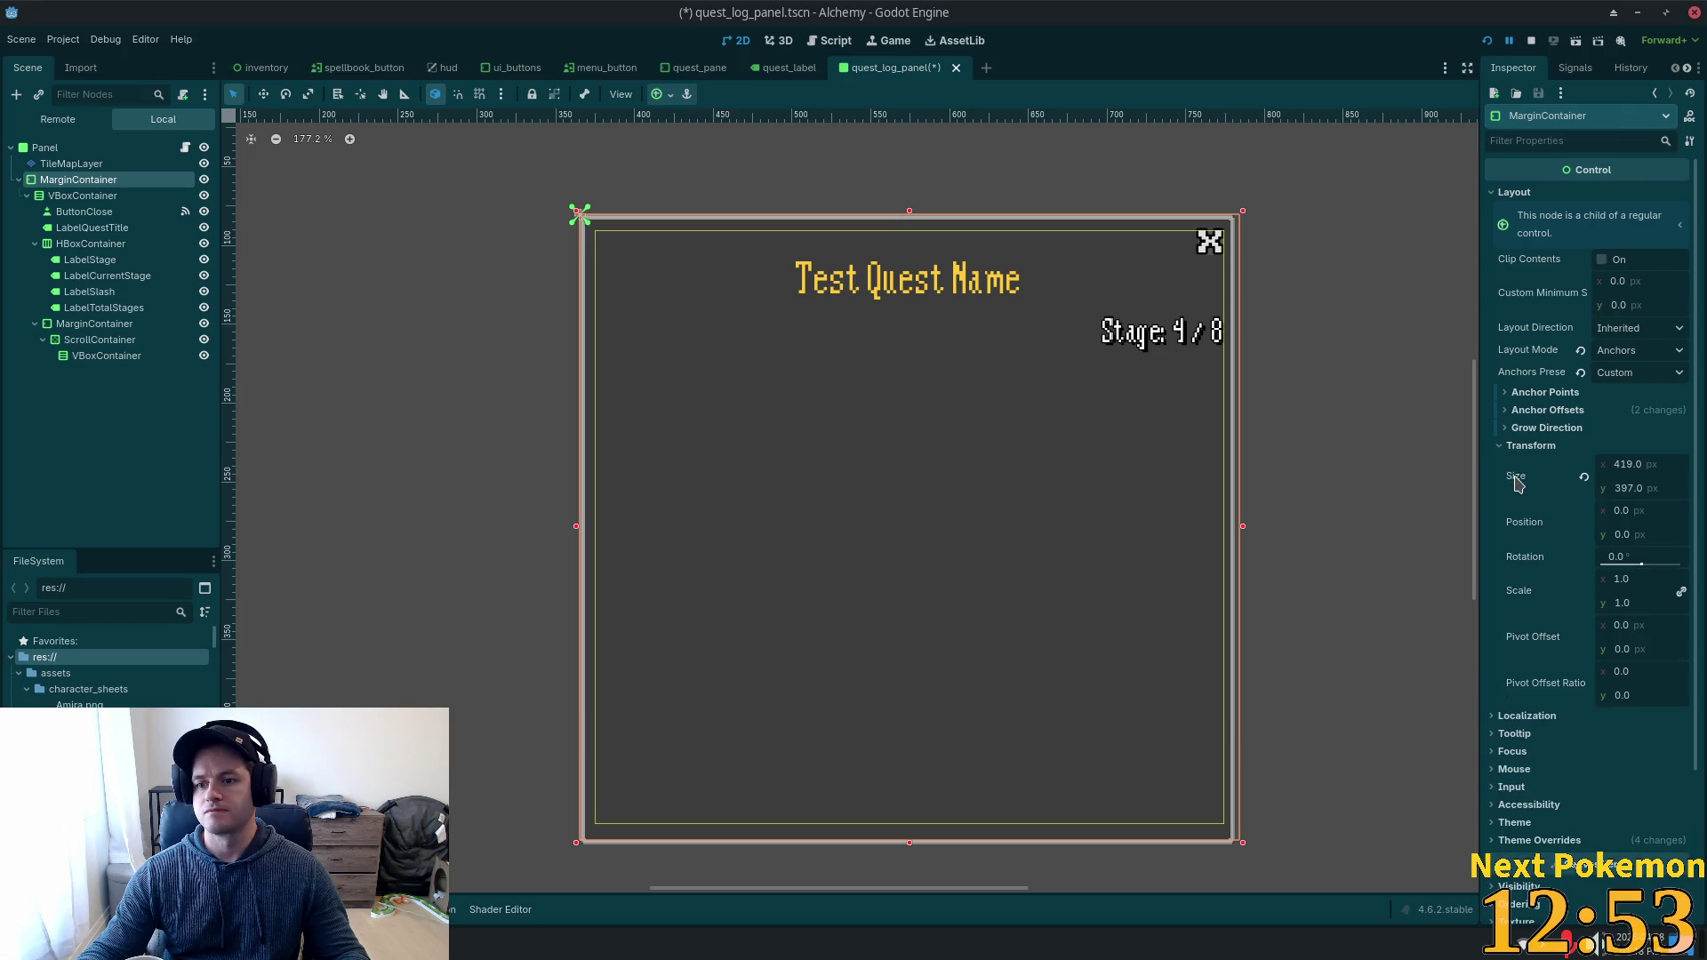
right_click(1514, 480)
left_click(1632, 518)
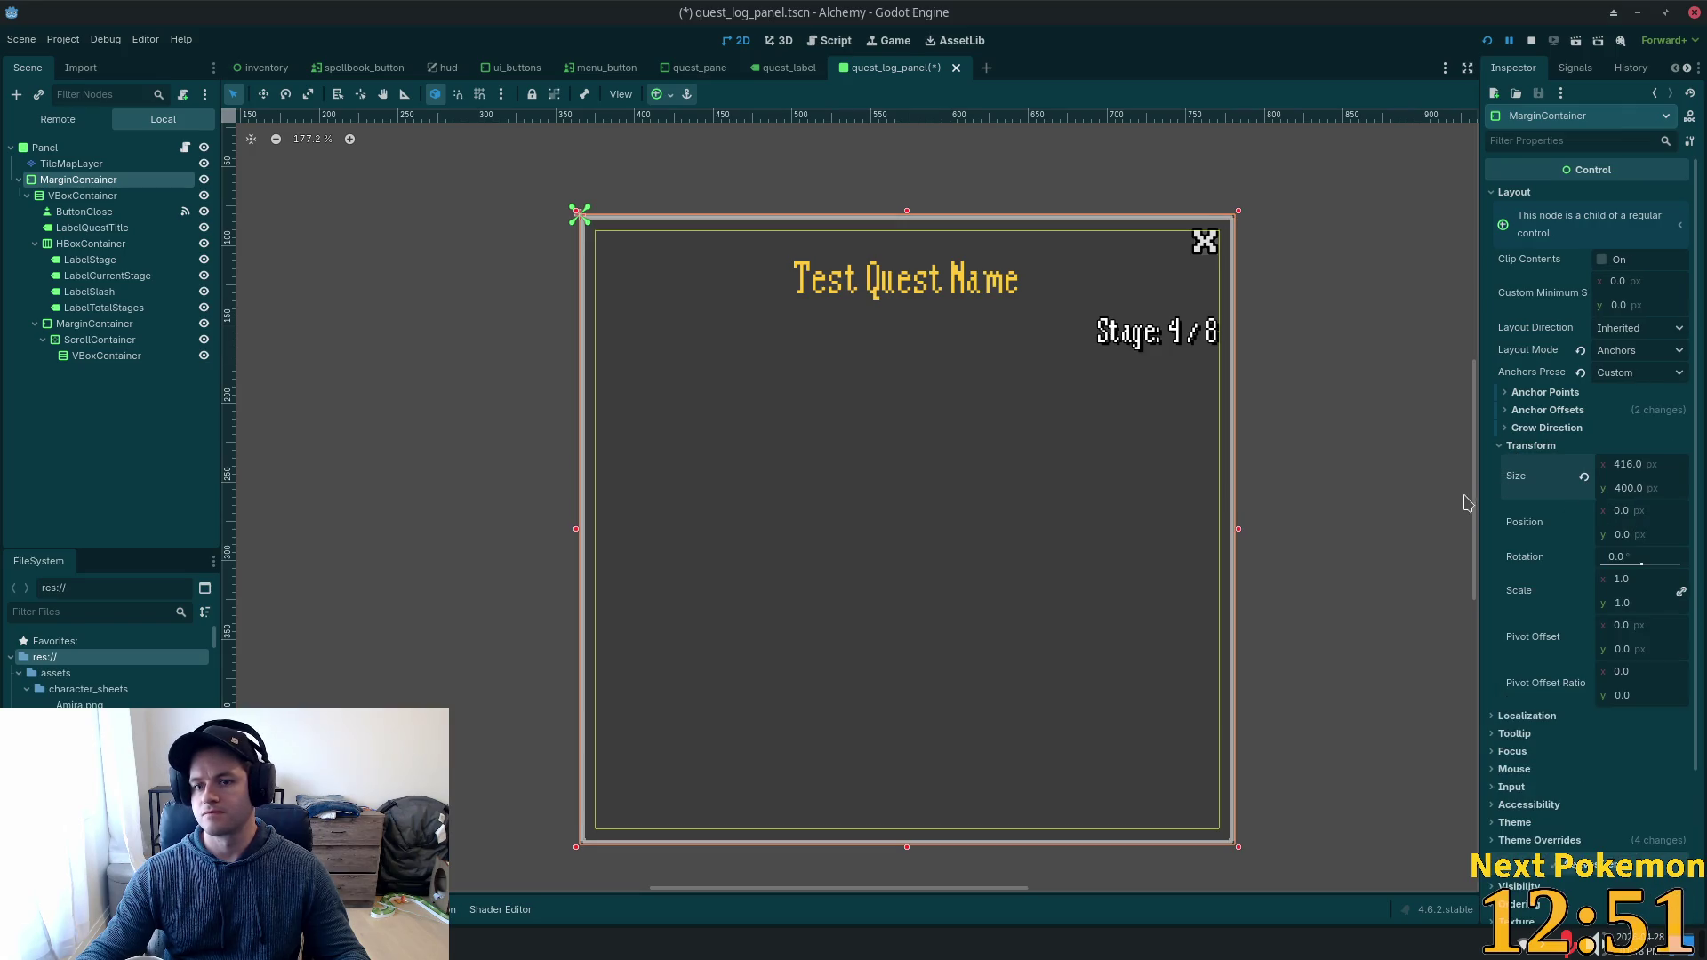
key("ctrl+s")
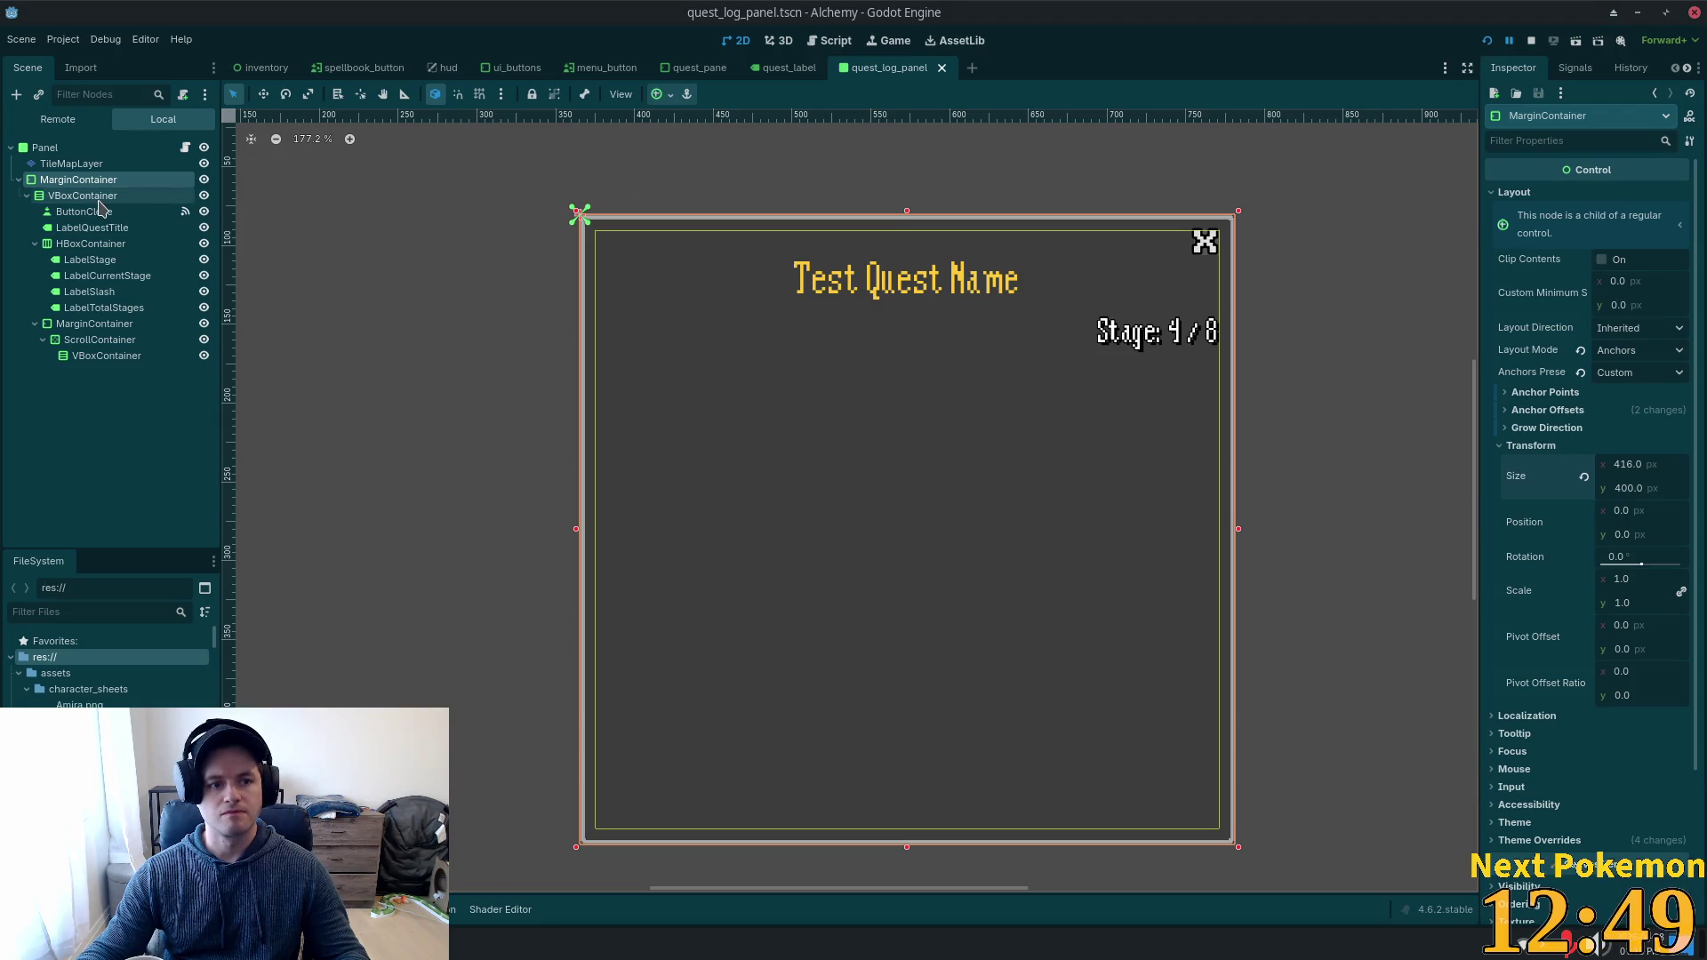
left_click(83, 196)
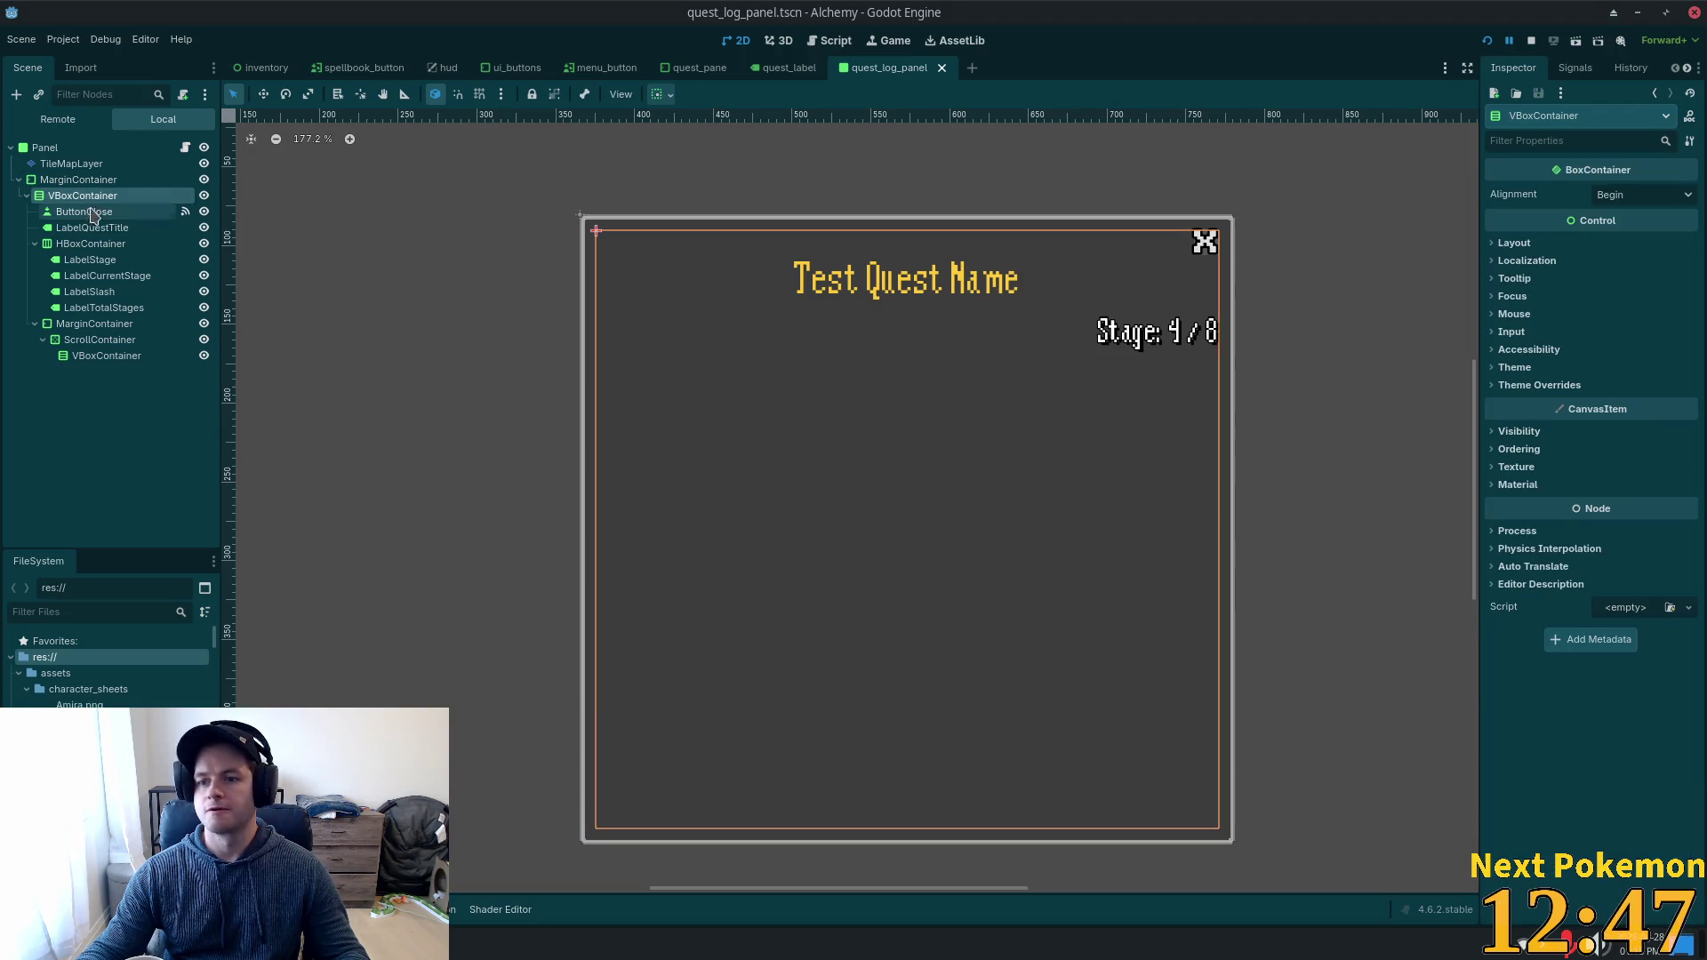
left_click(102, 249)
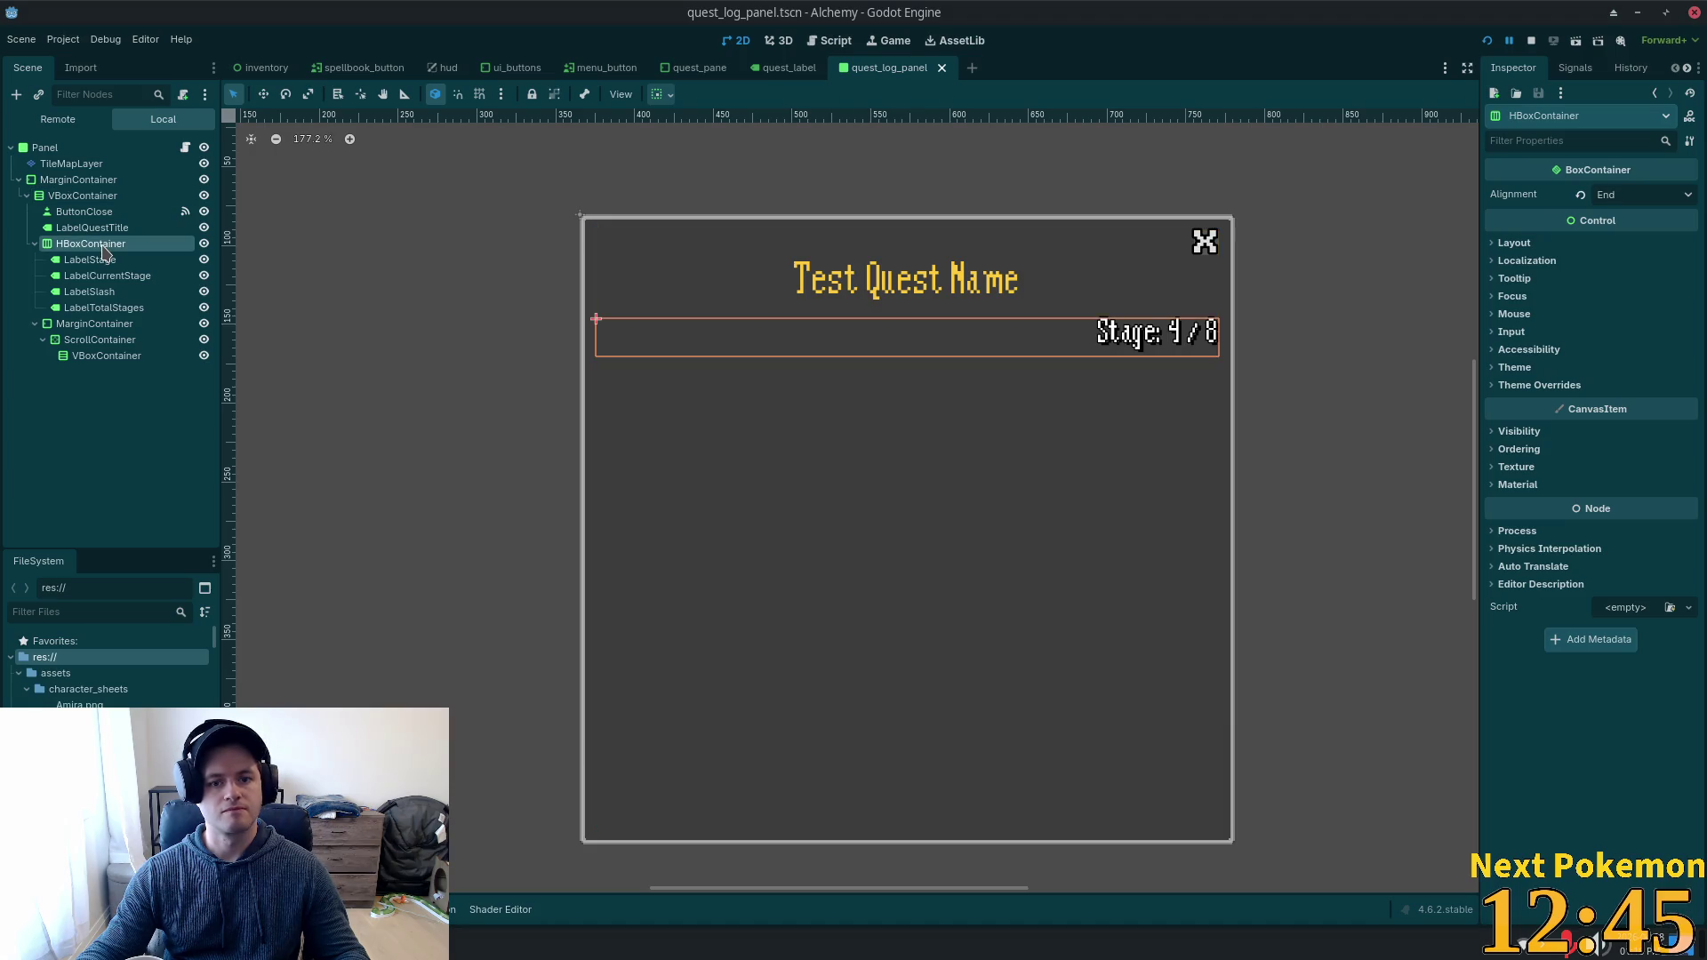
left_click(88, 182)
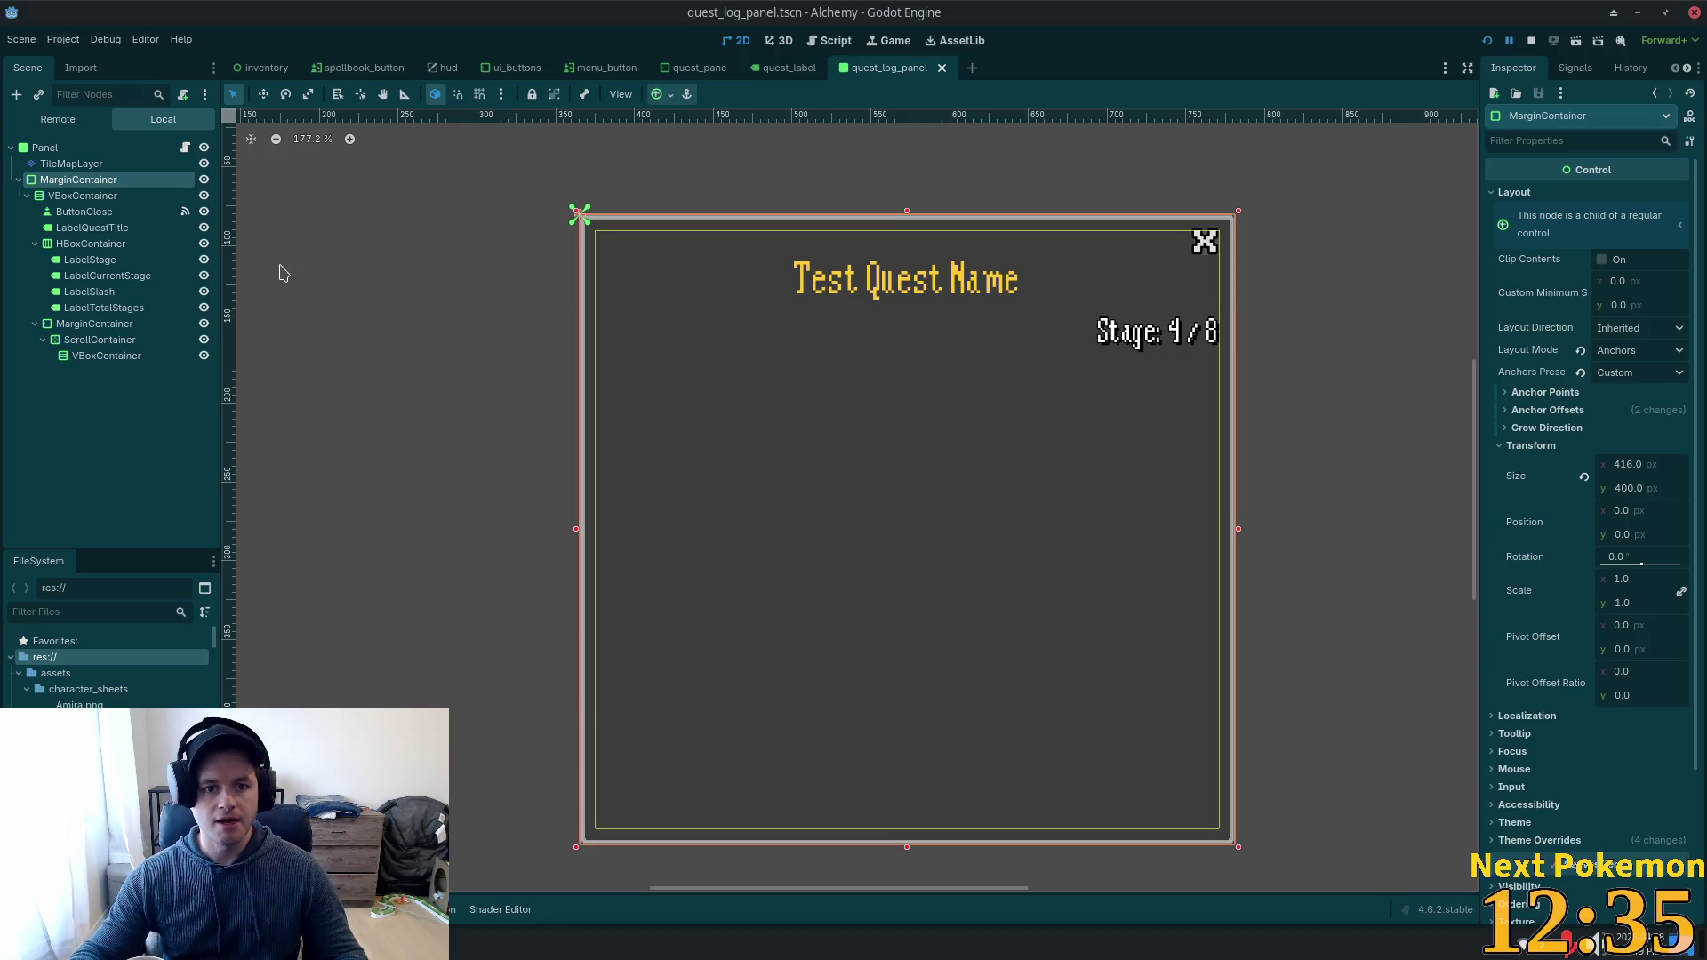
left_click(82, 196)
left_click(80, 246)
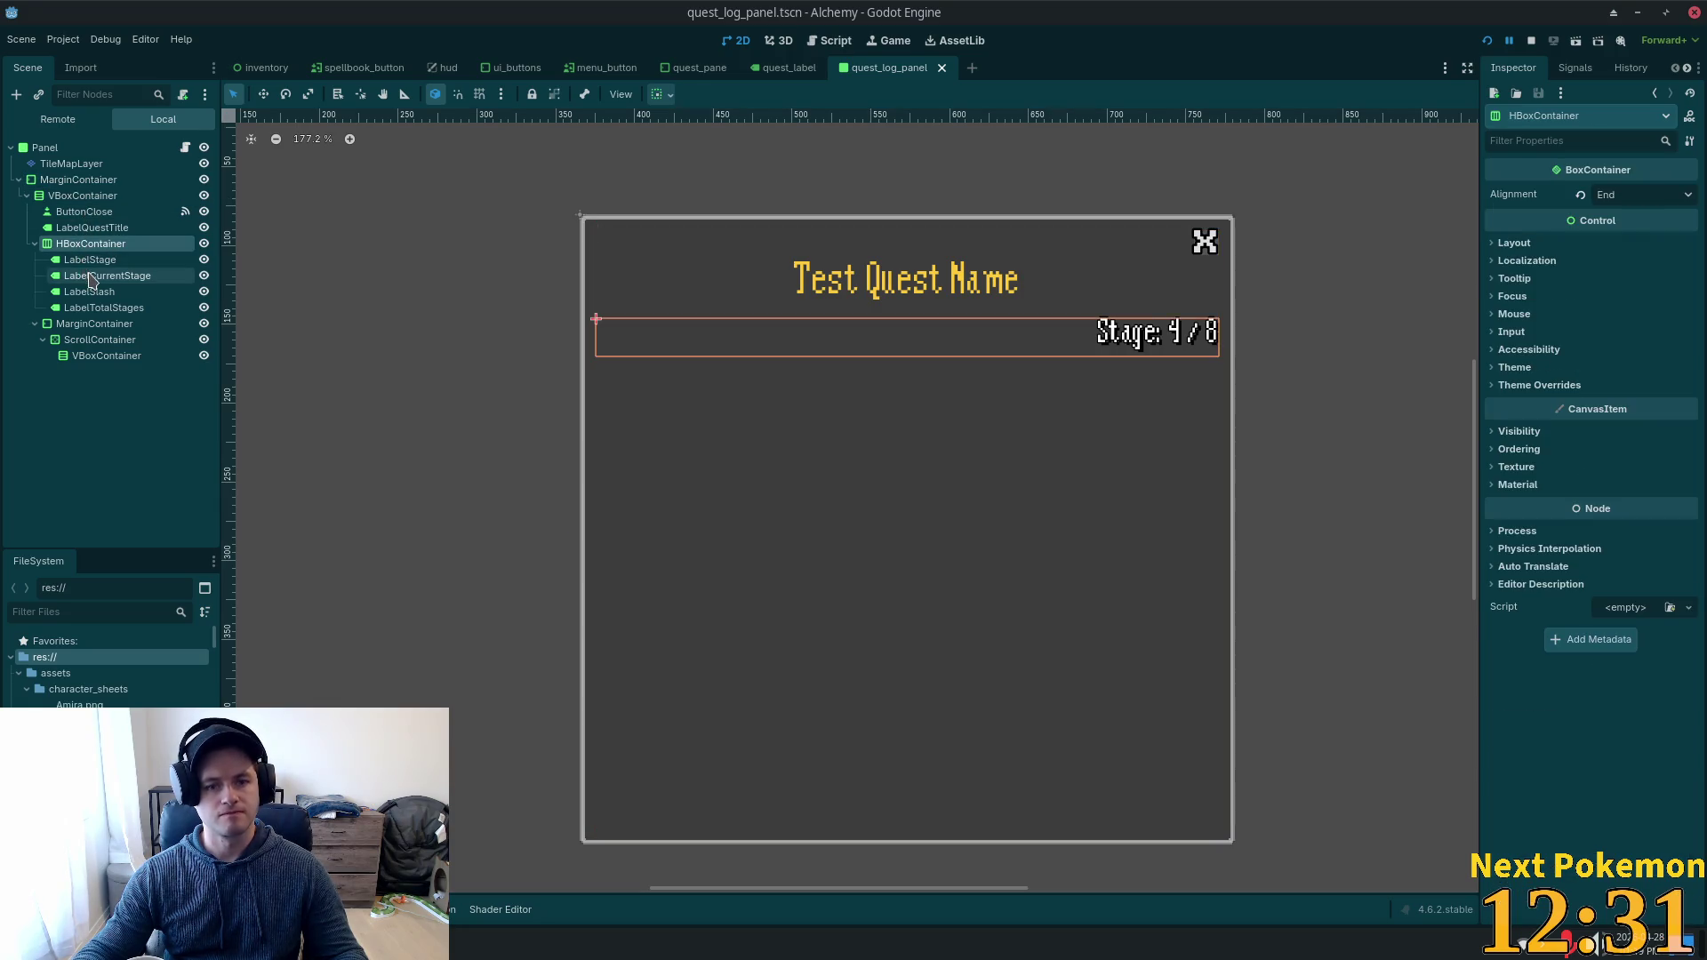
left_click(84, 260)
left_click(78, 323)
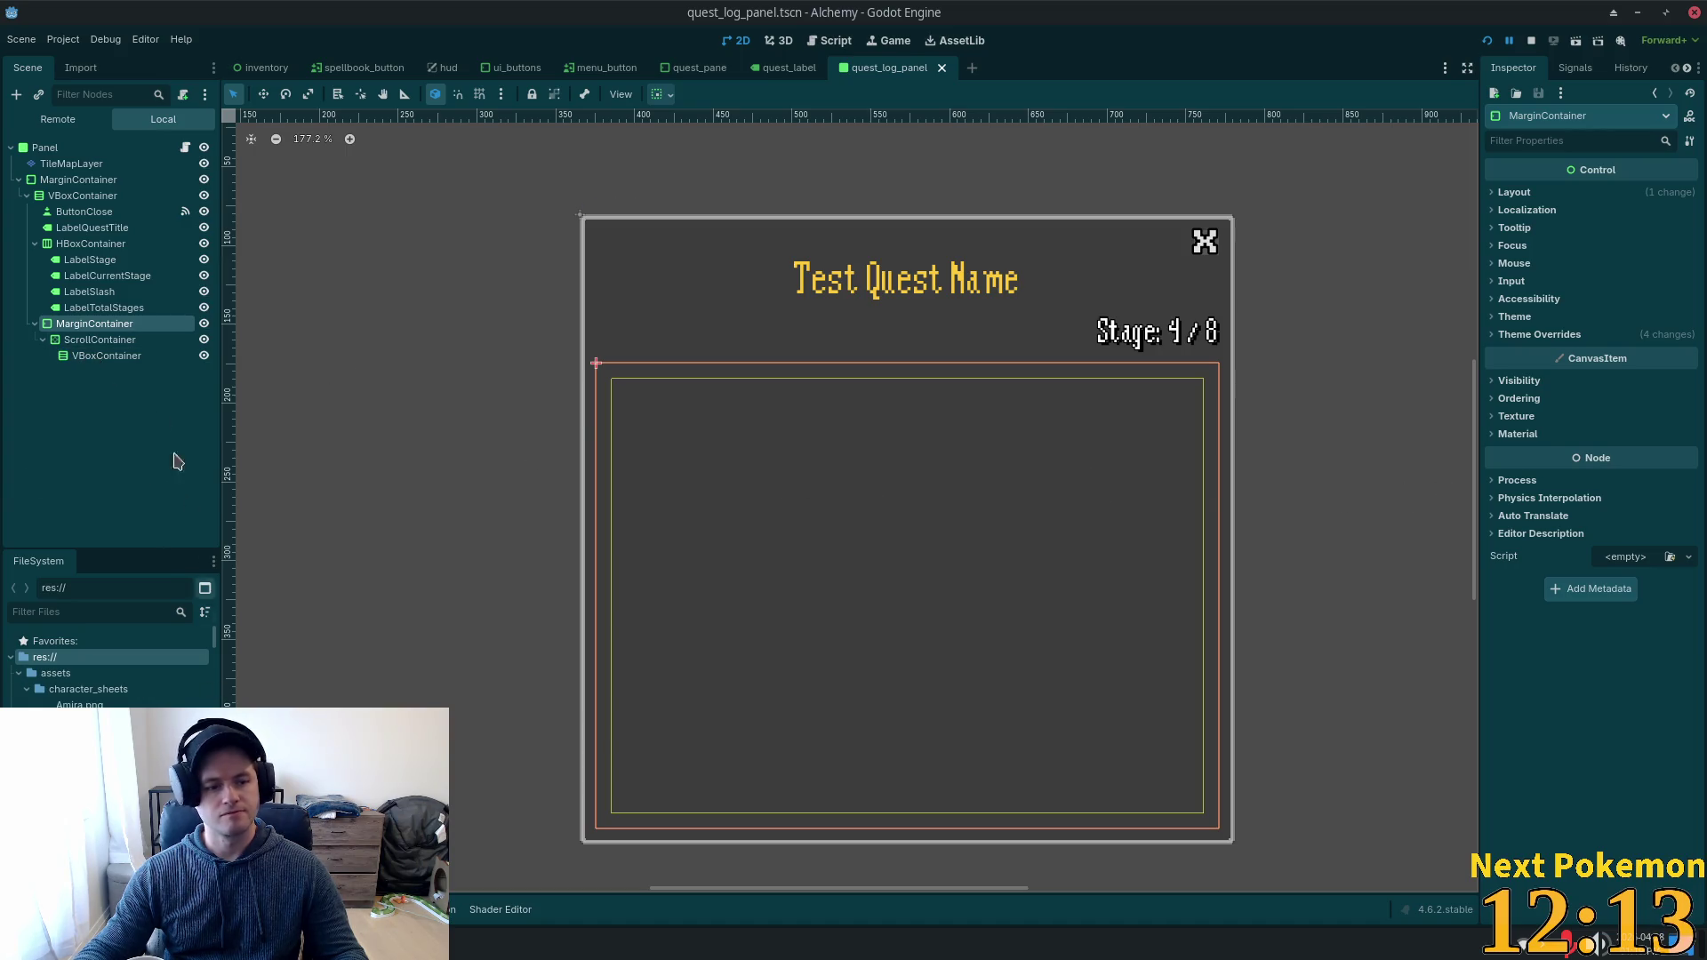
left_click(53, 164)
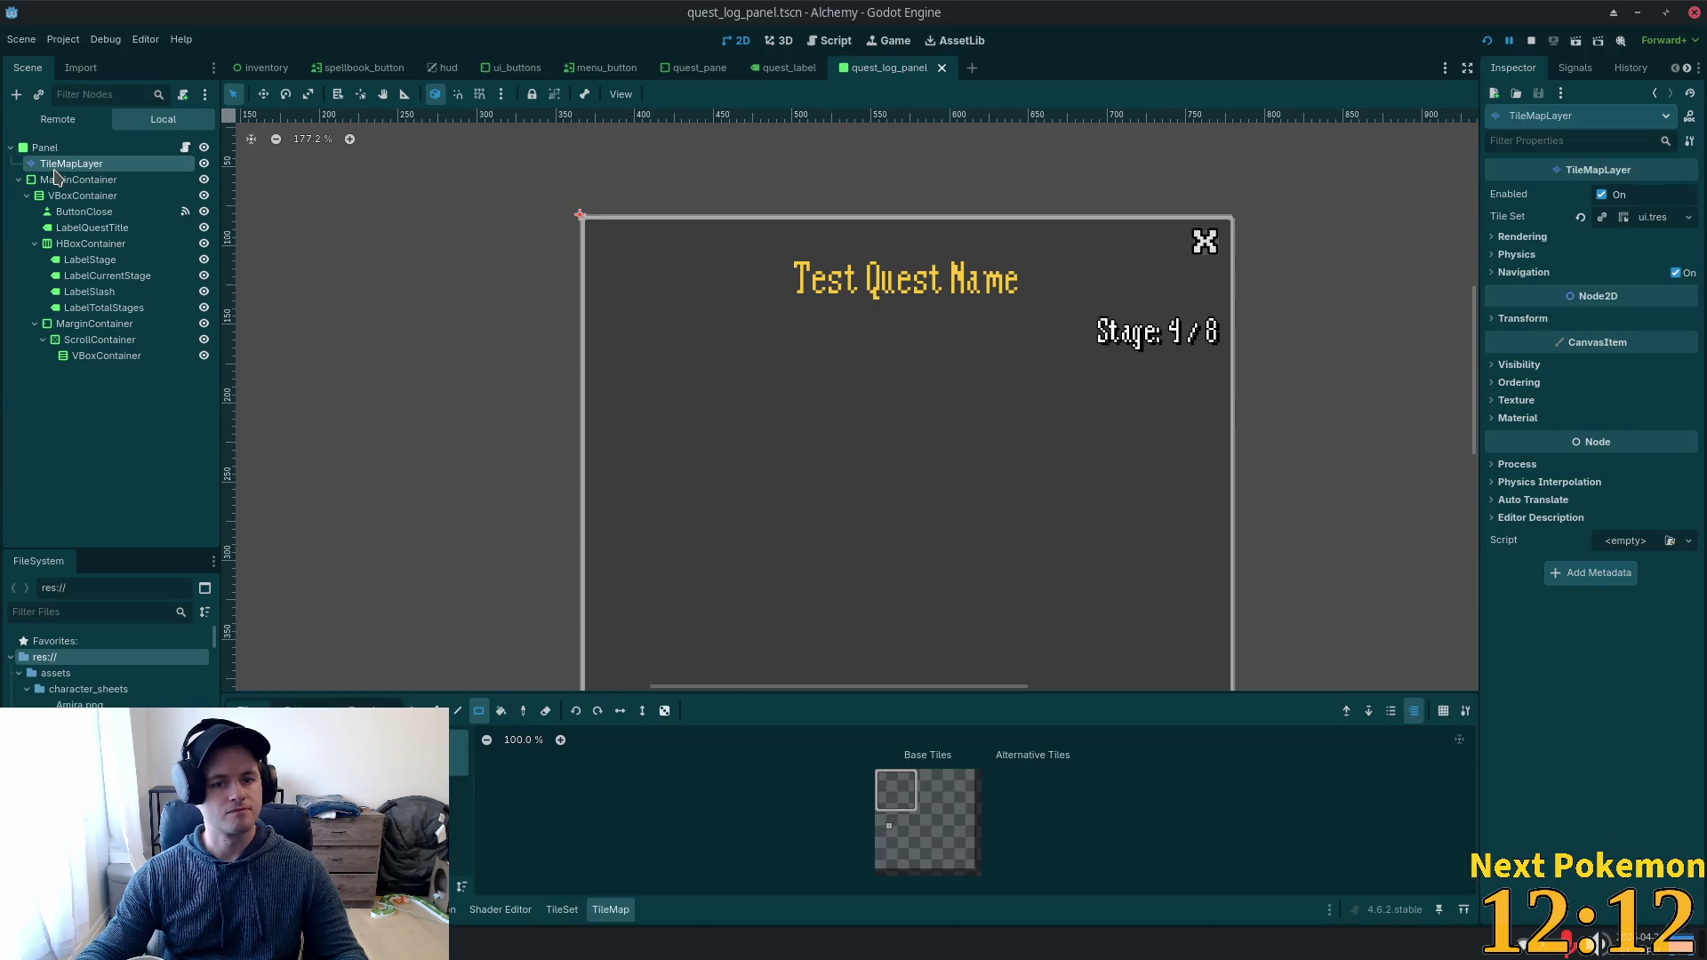
Place the first border tiles at the top-left corner of the lower content area.
left_click(881, 776)
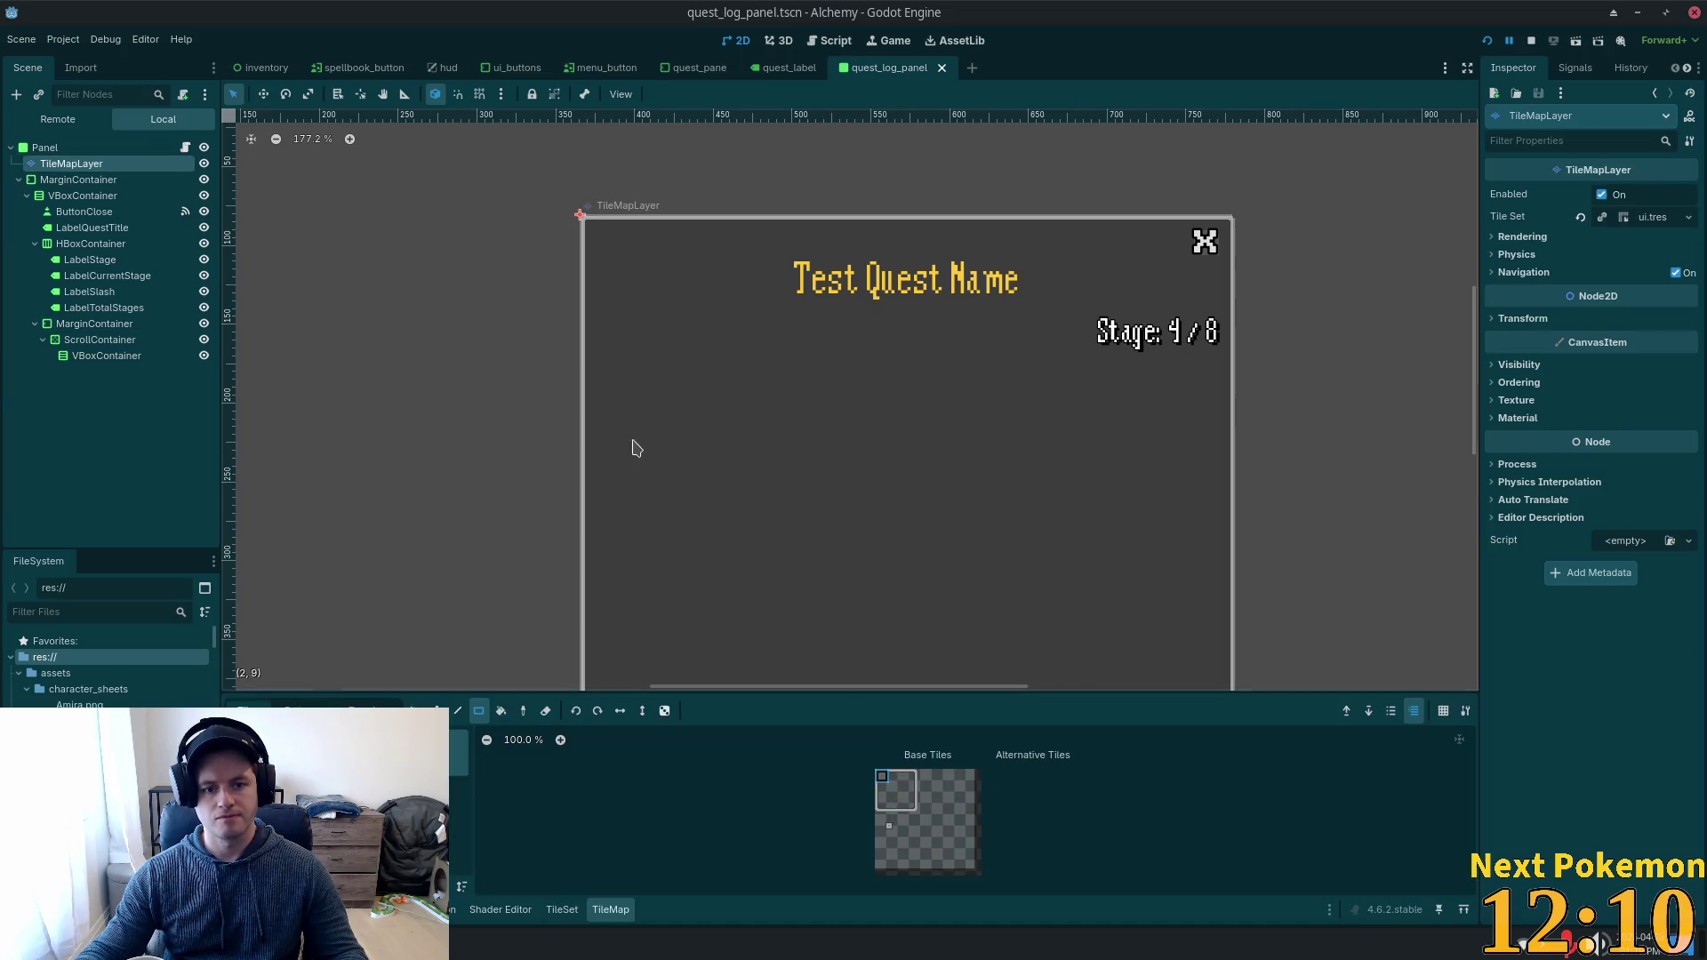
left_click(436, 710)
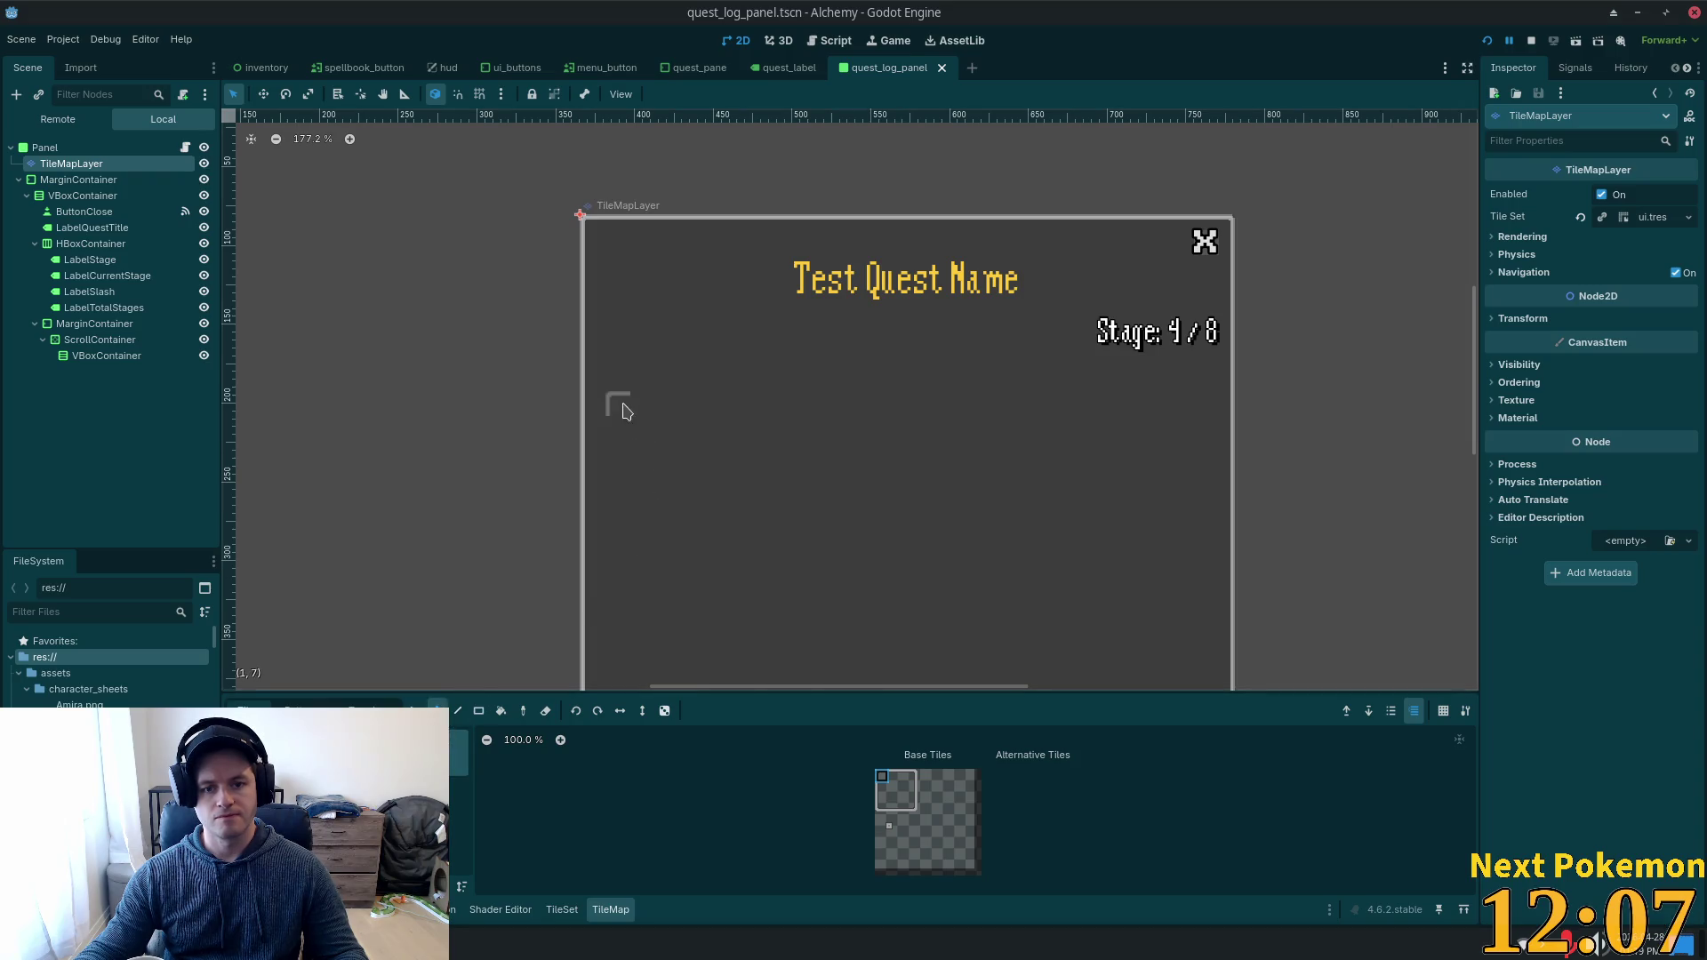
left_click(94, 323)
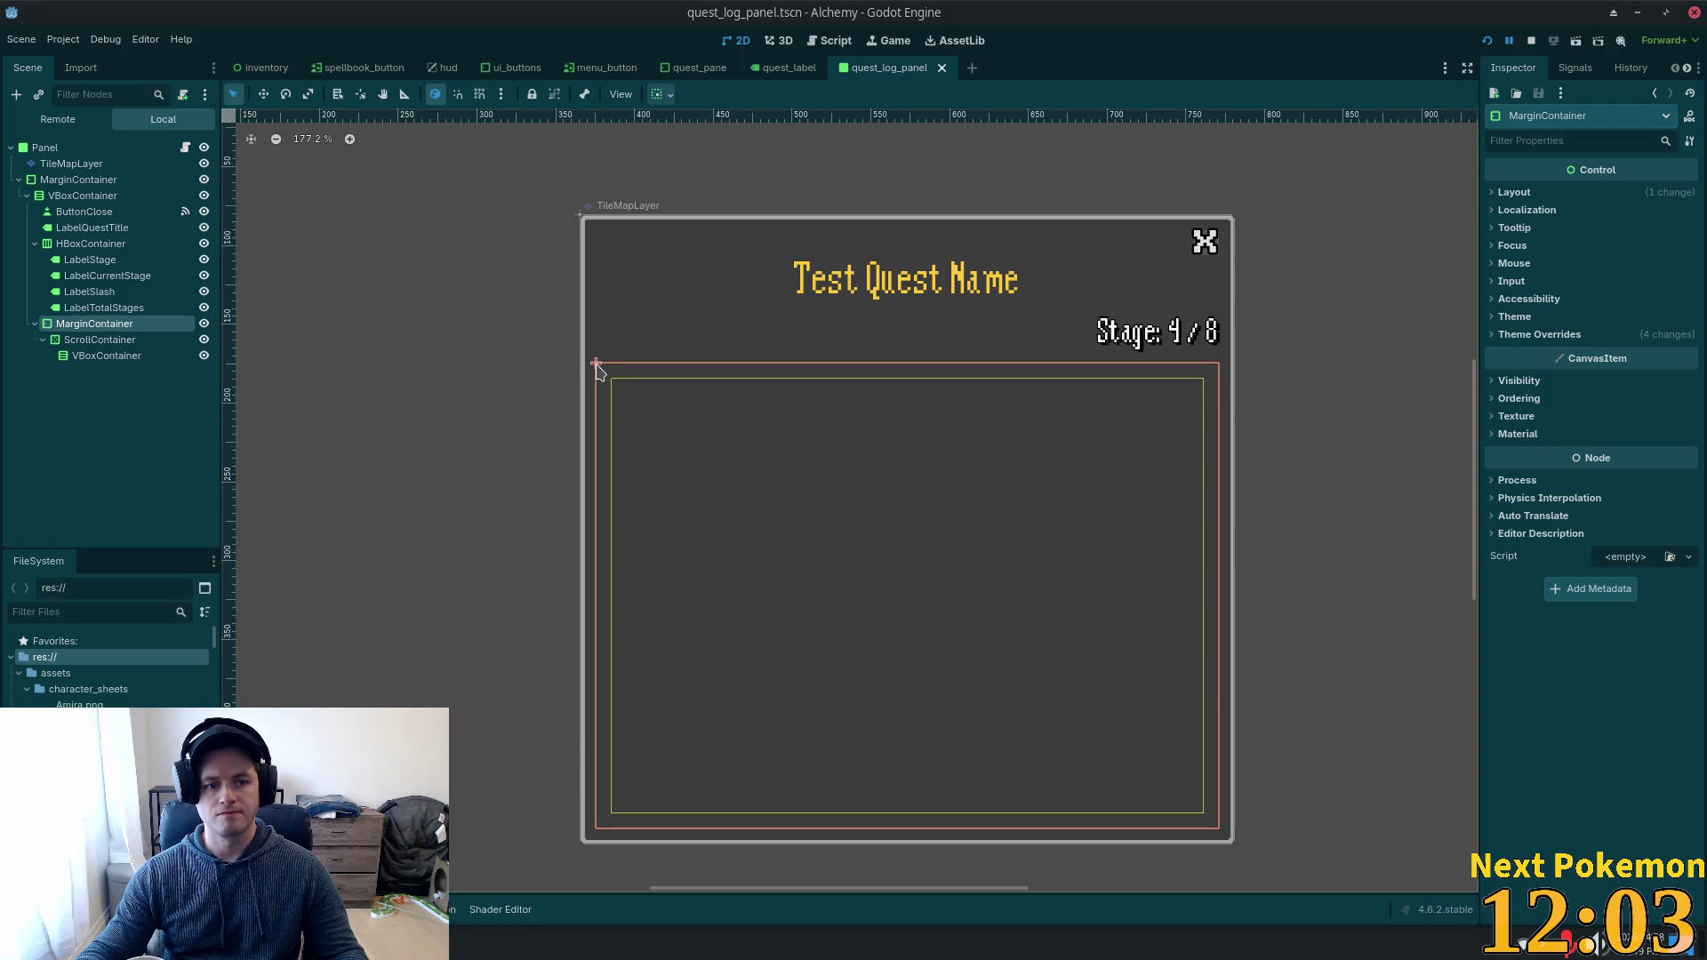
scroll(725, 407, "up", 13)
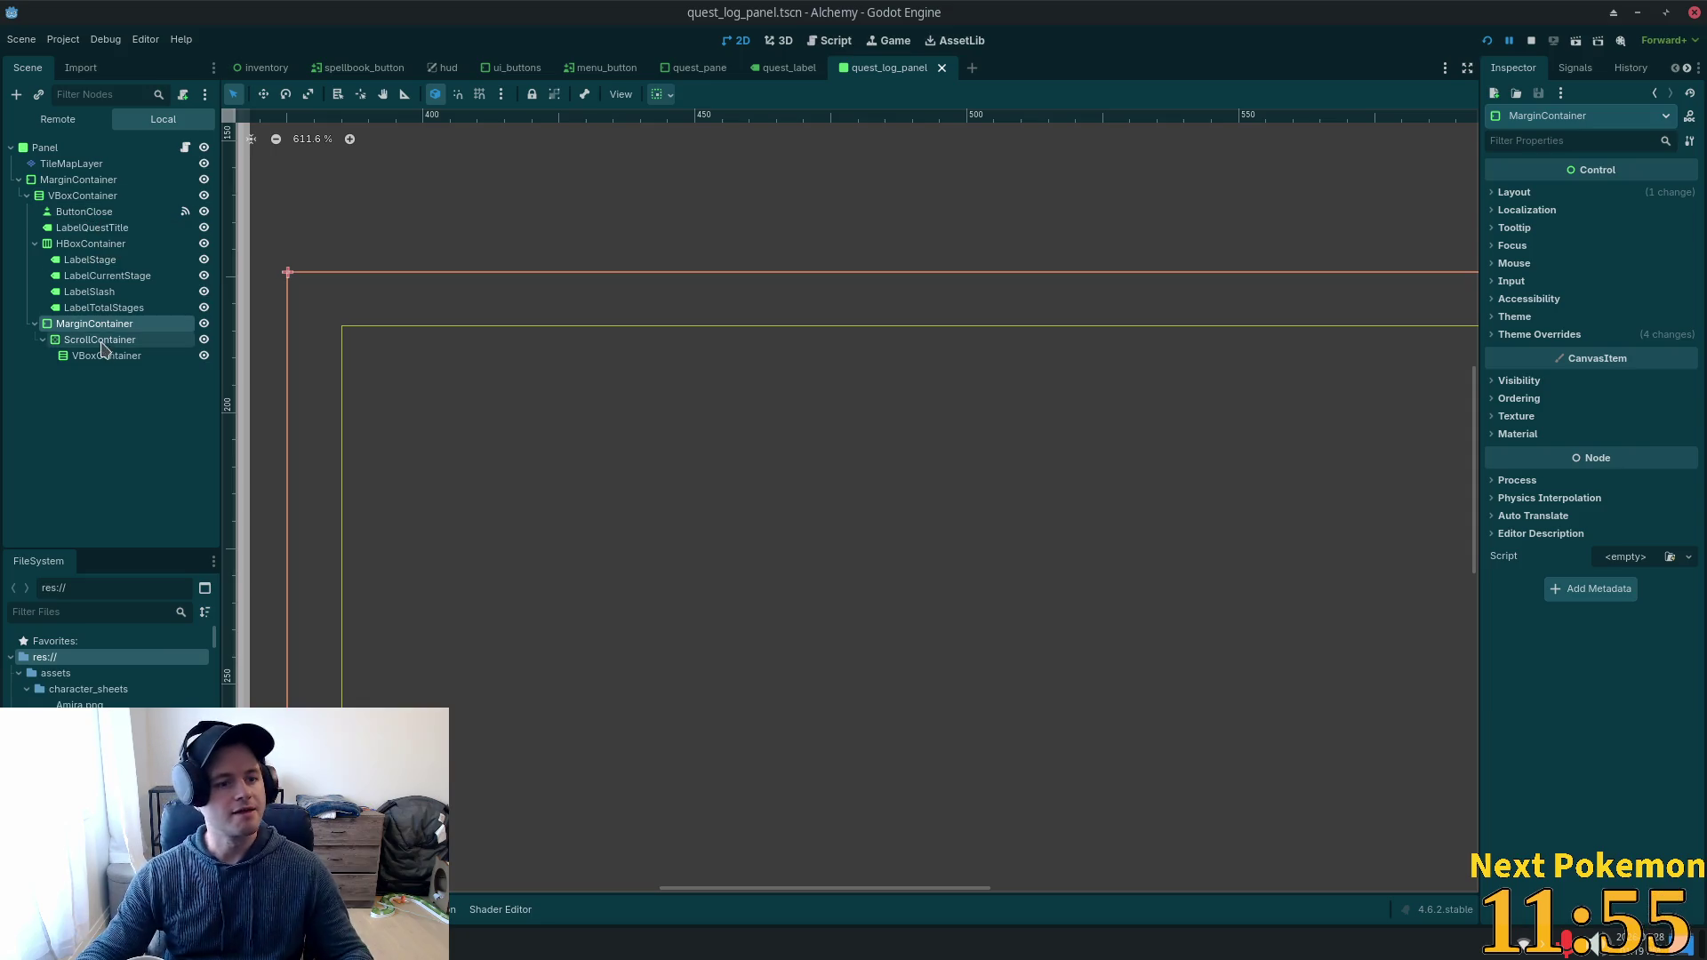
left_click(71, 164)
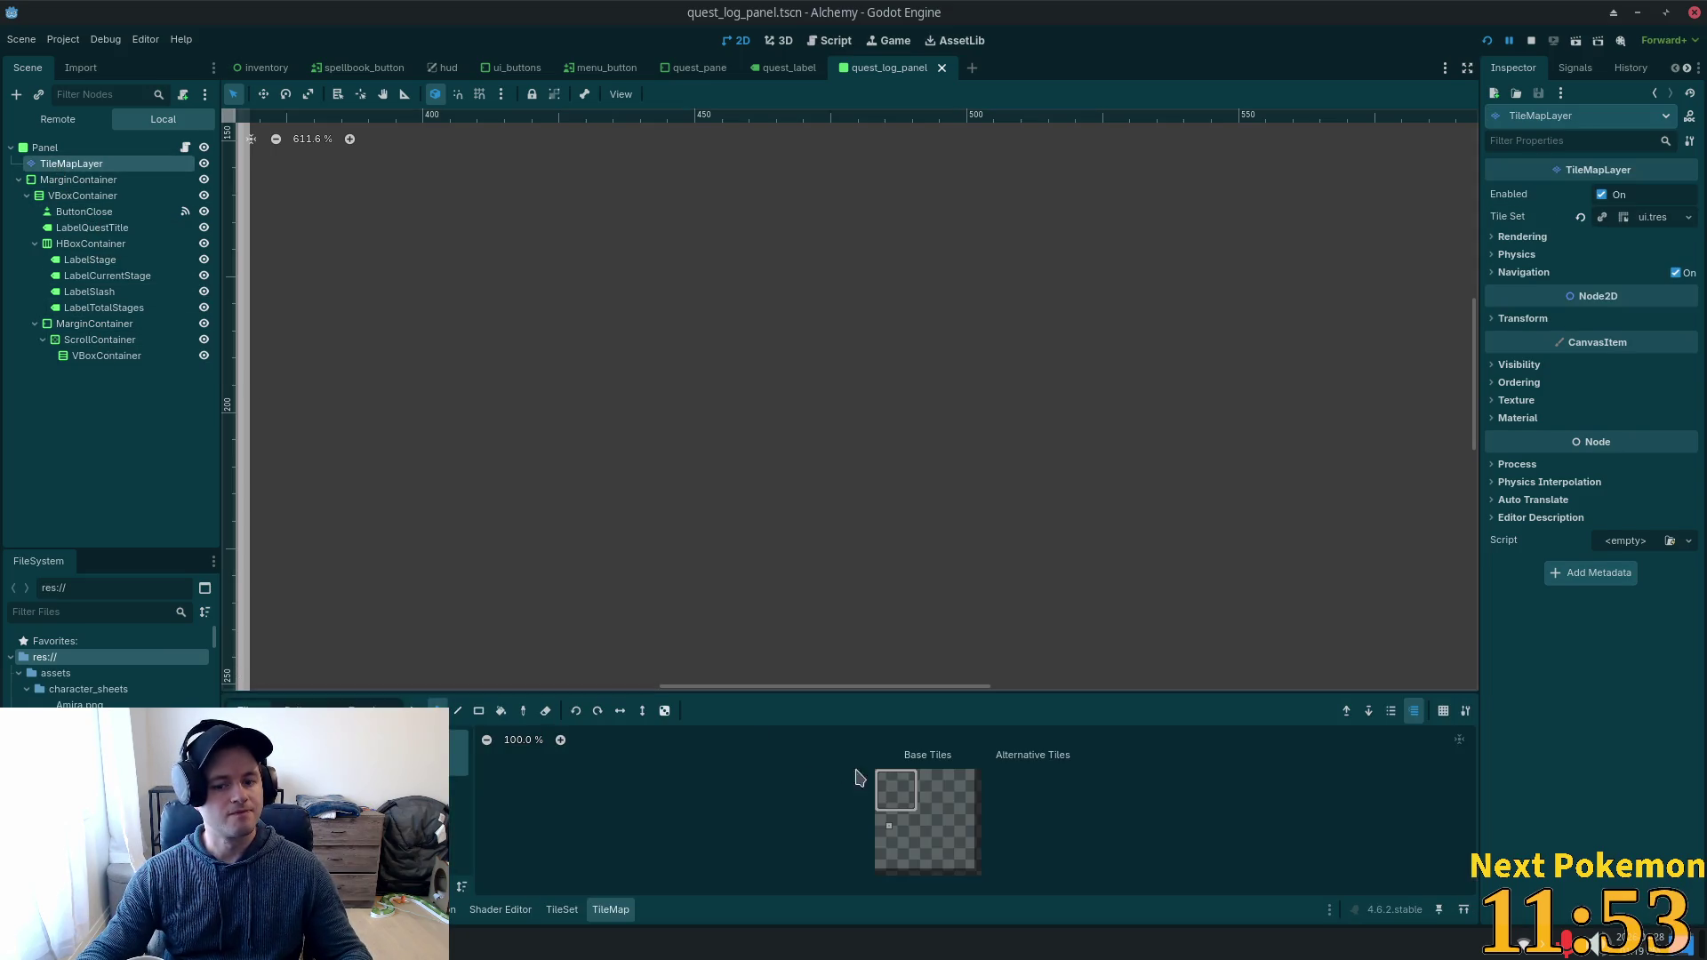
left_click_drag(893, 778, 882, 779)
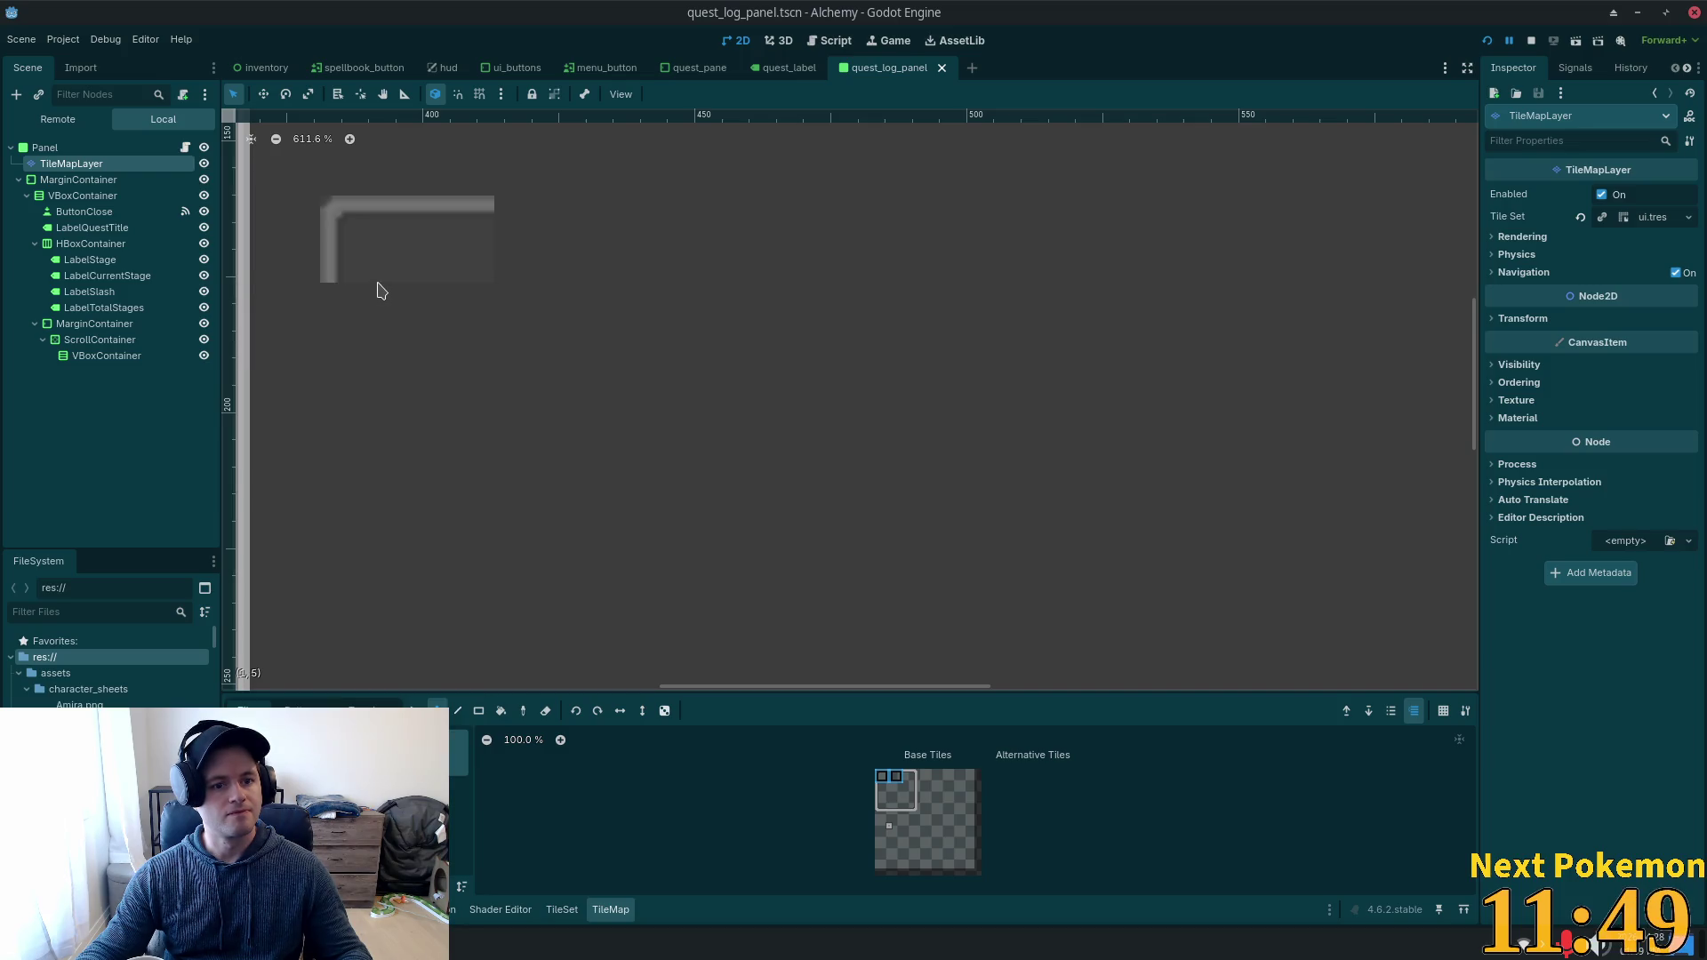
left_click(379, 298)
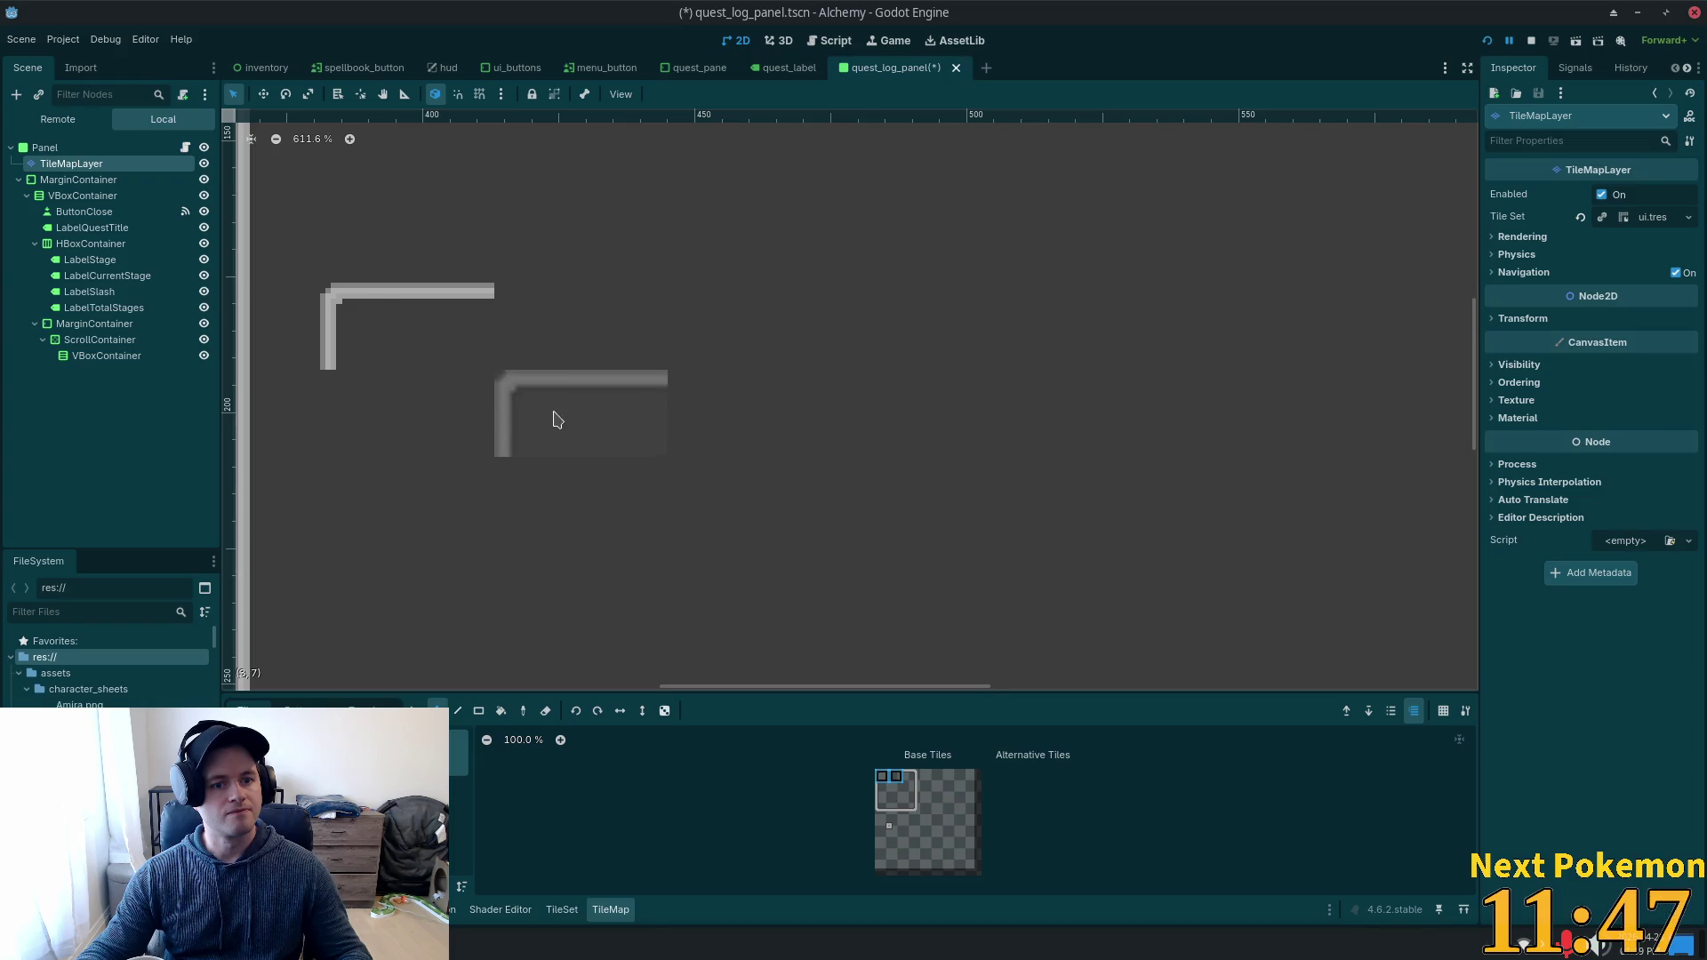
Draw the top border row to the right edge, capped with the top-right corner tile.
scroll(762, 523, "down", 8)
scroll(962, 573, "down", 3)
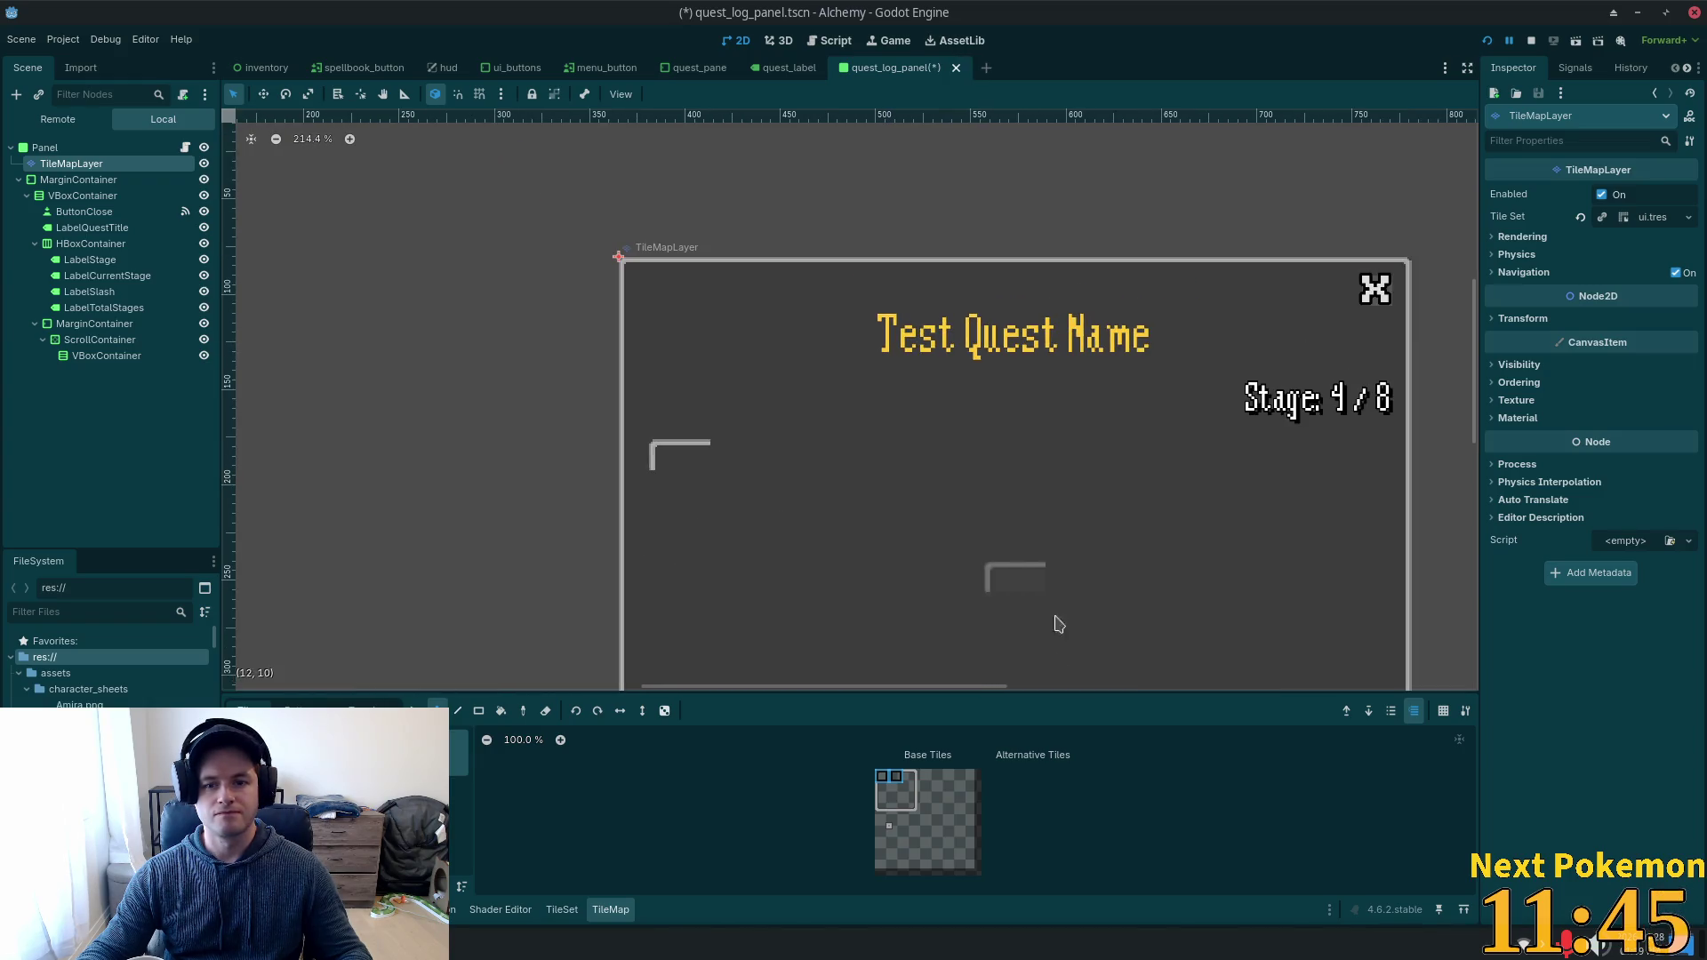
left_click(898, 778)
left_click(457, 710)
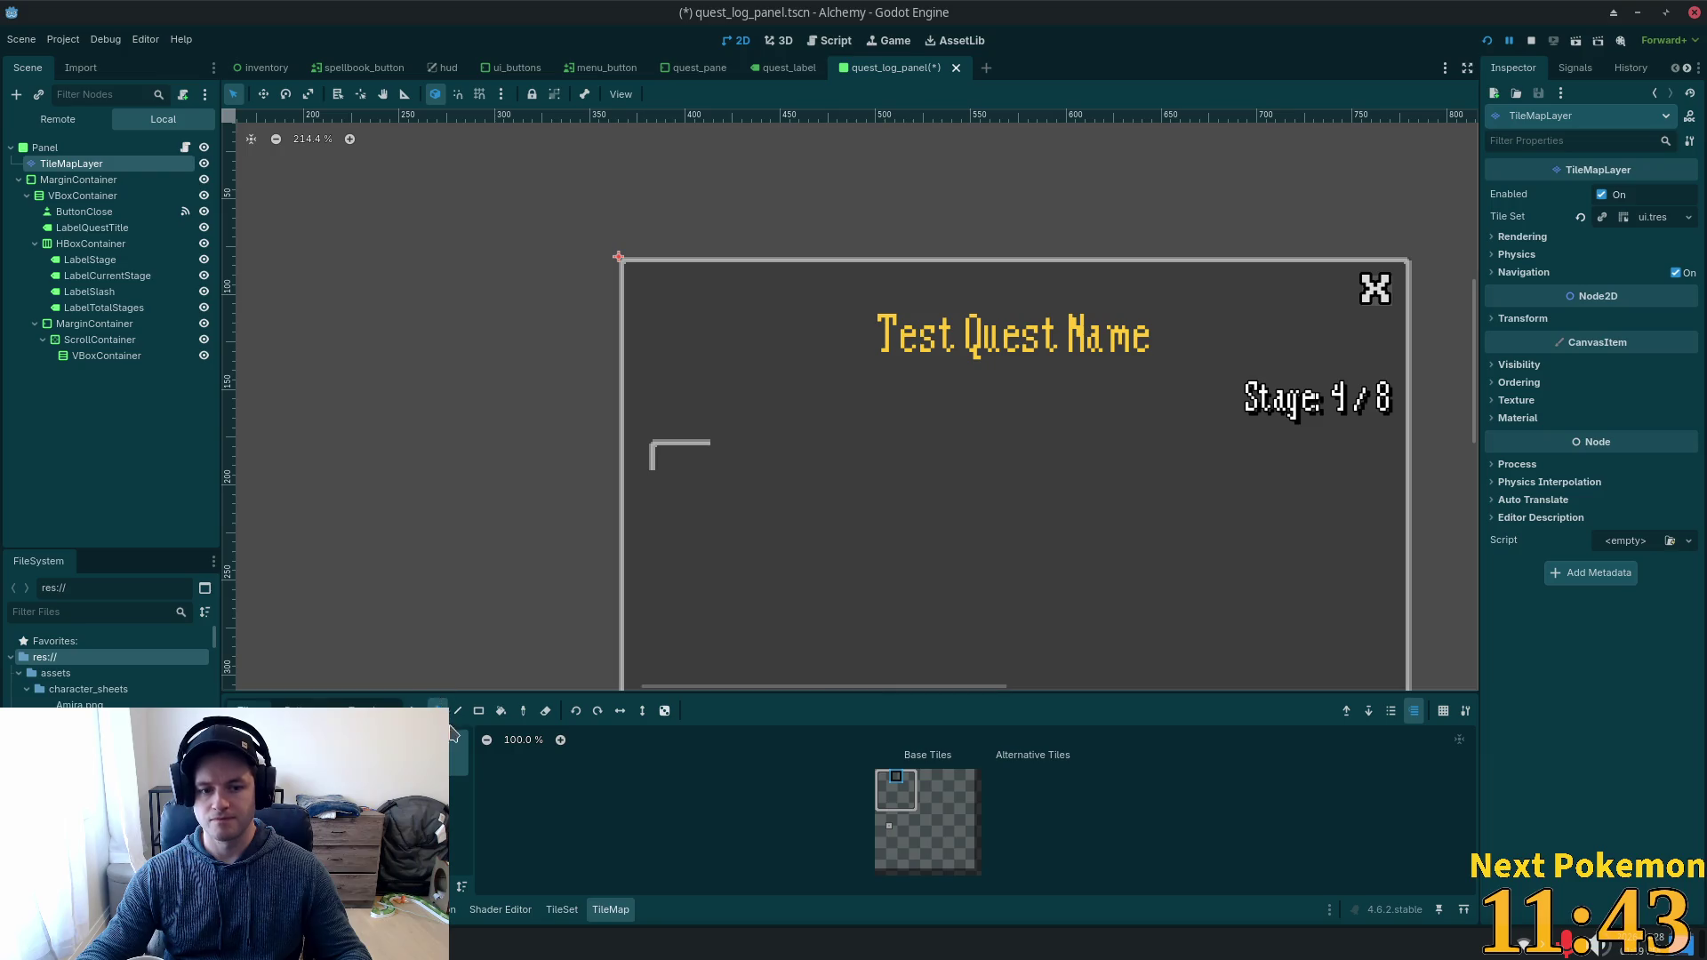
left_click_drag(720, 461, 1102, 458)
left_click_drag(1226, 467, 1347, 463)
left_click(909, 777)
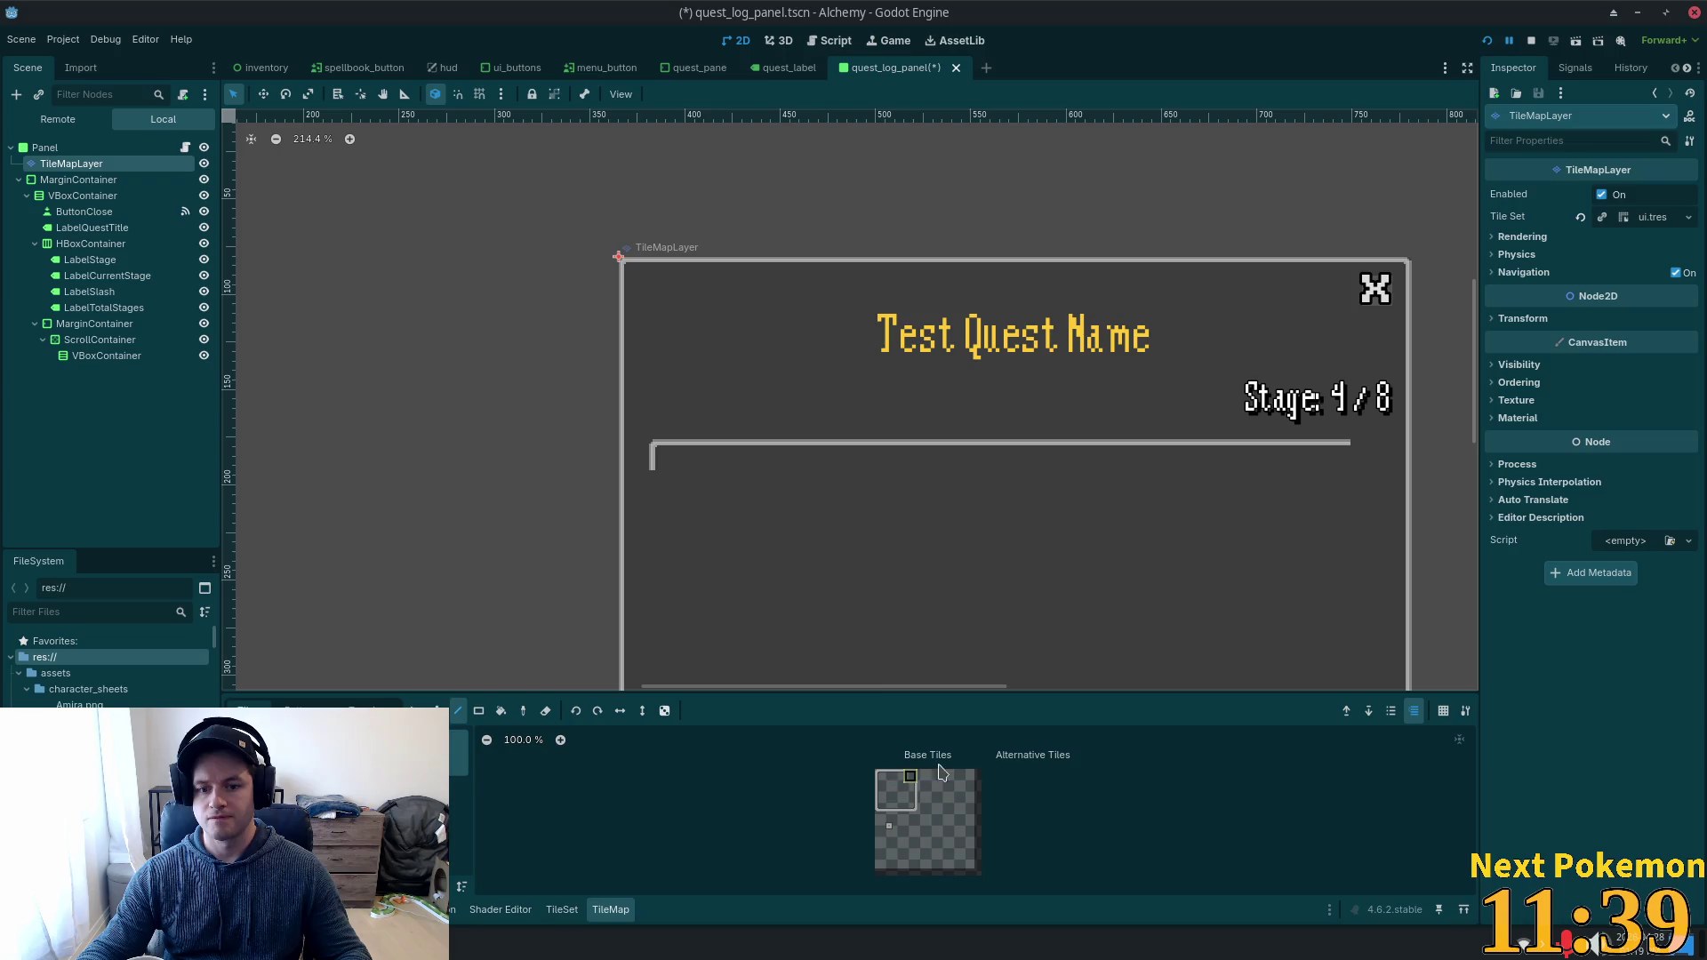
left_click(1374, 455)
Draw the left border down the panel and place the bottom-left corner tile.
scroll(1066, 614, "down", 3)
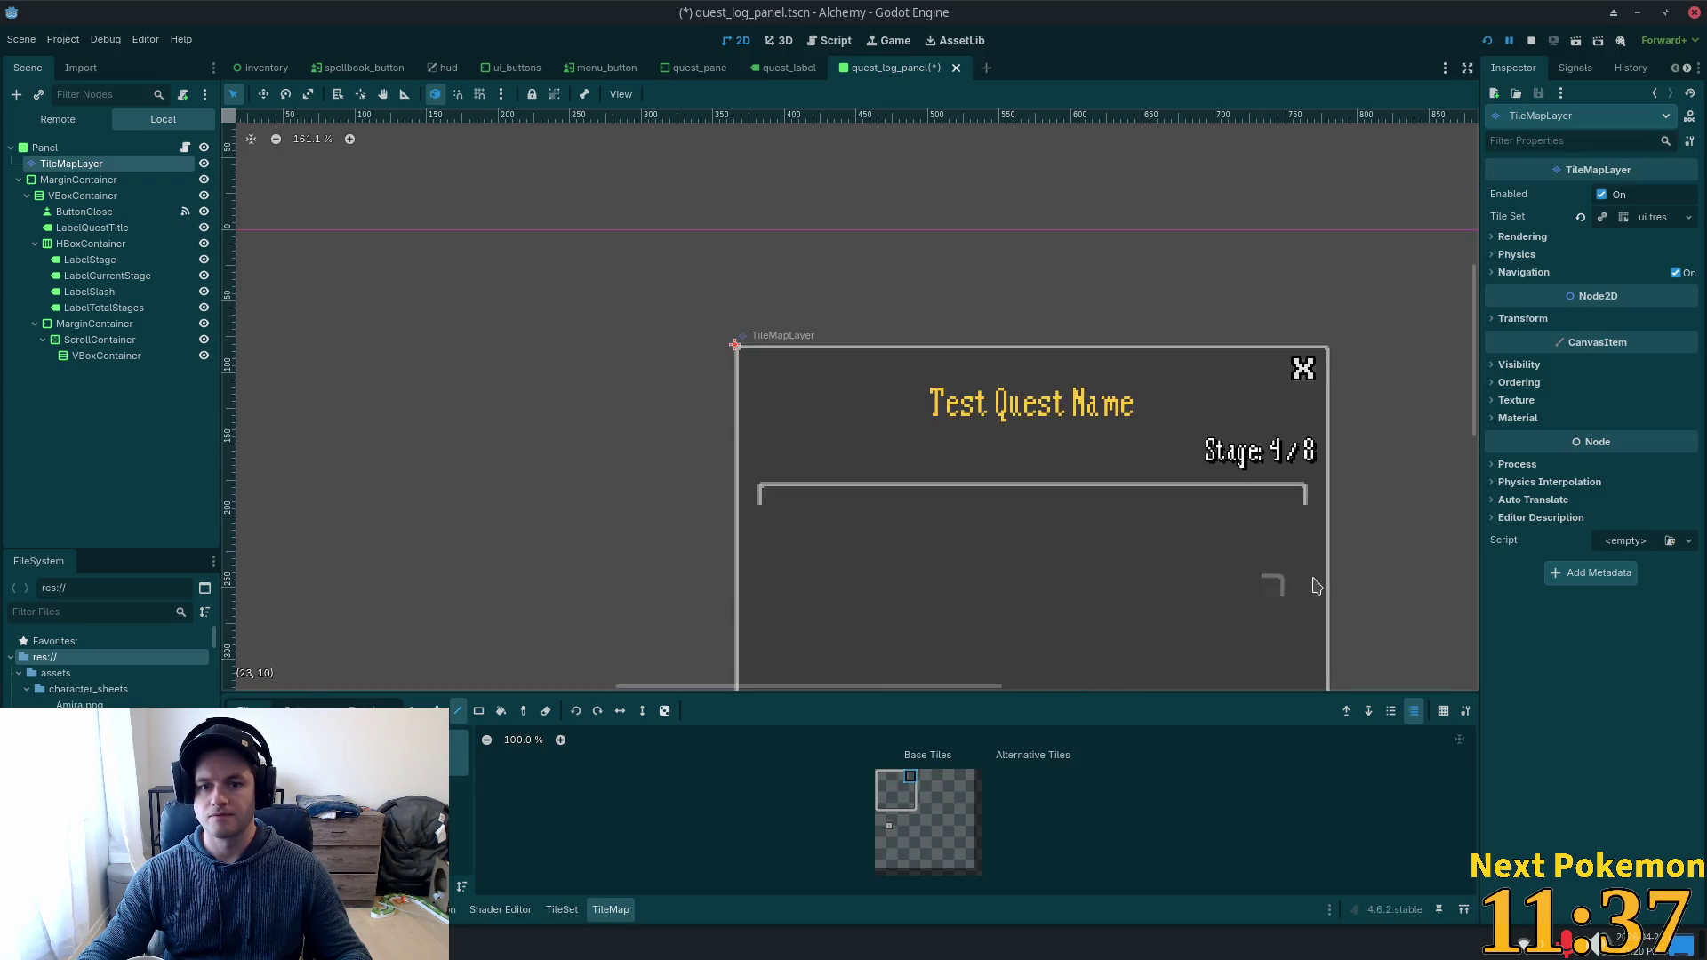
left_click_drag(1437, 564, 1237, 358)
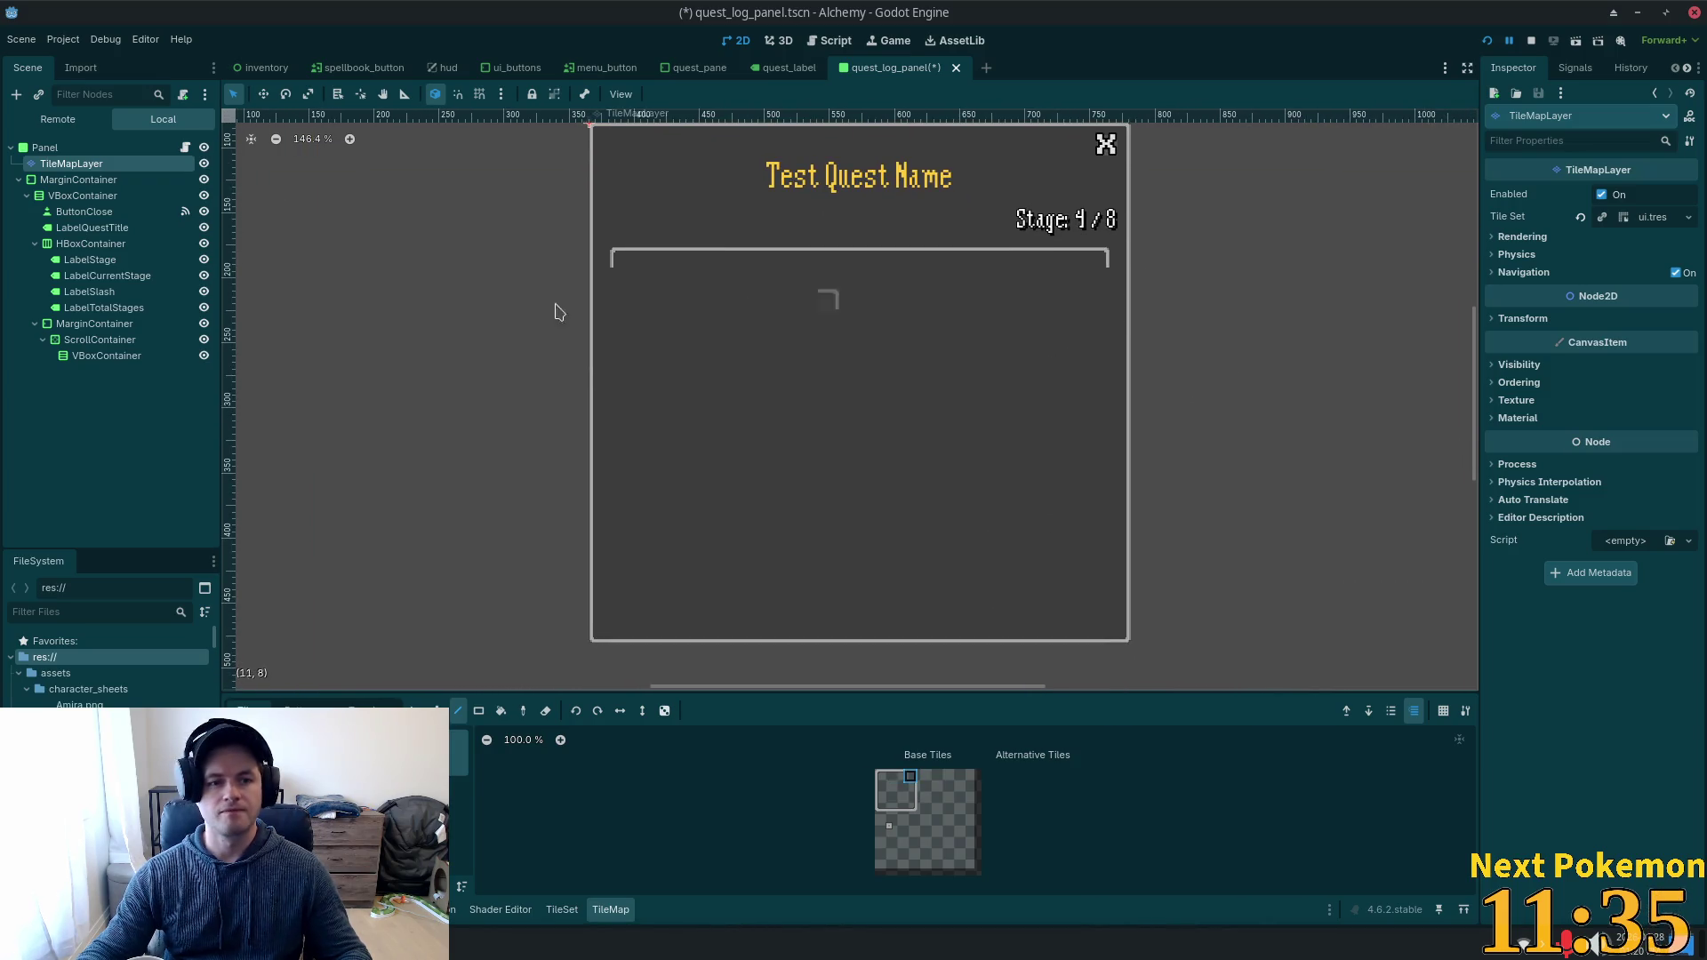
left_click(881, 792)
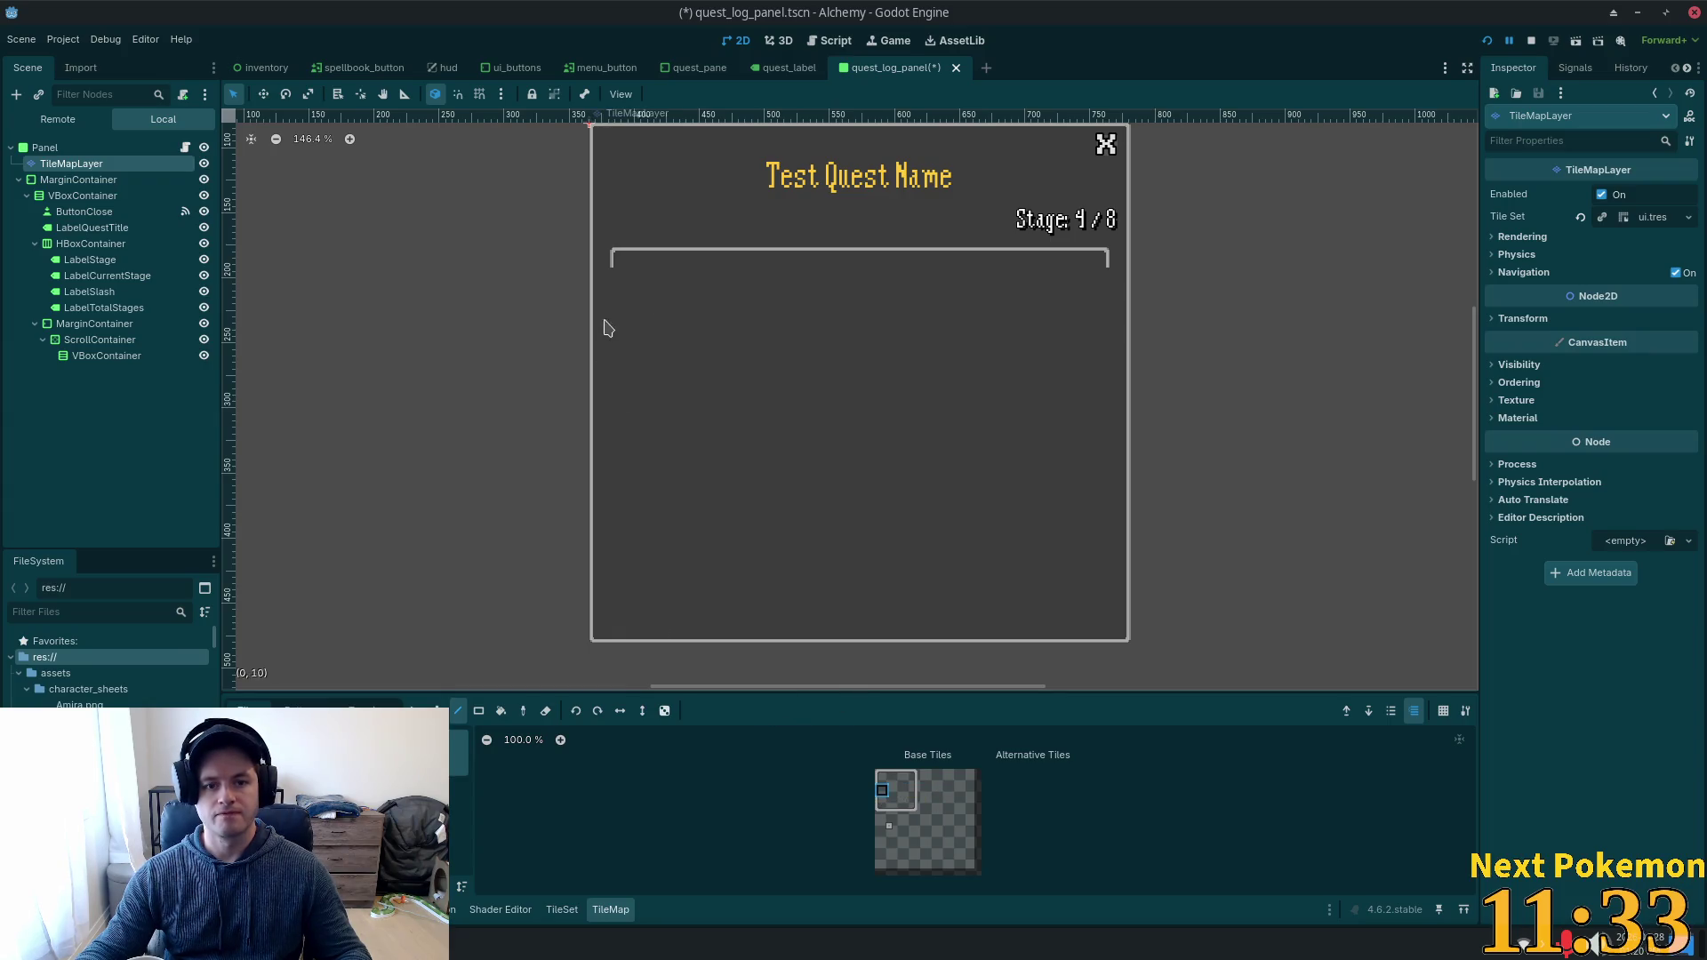
left_click_drag(611, 285, 617, 620)
left_click(882, 806)
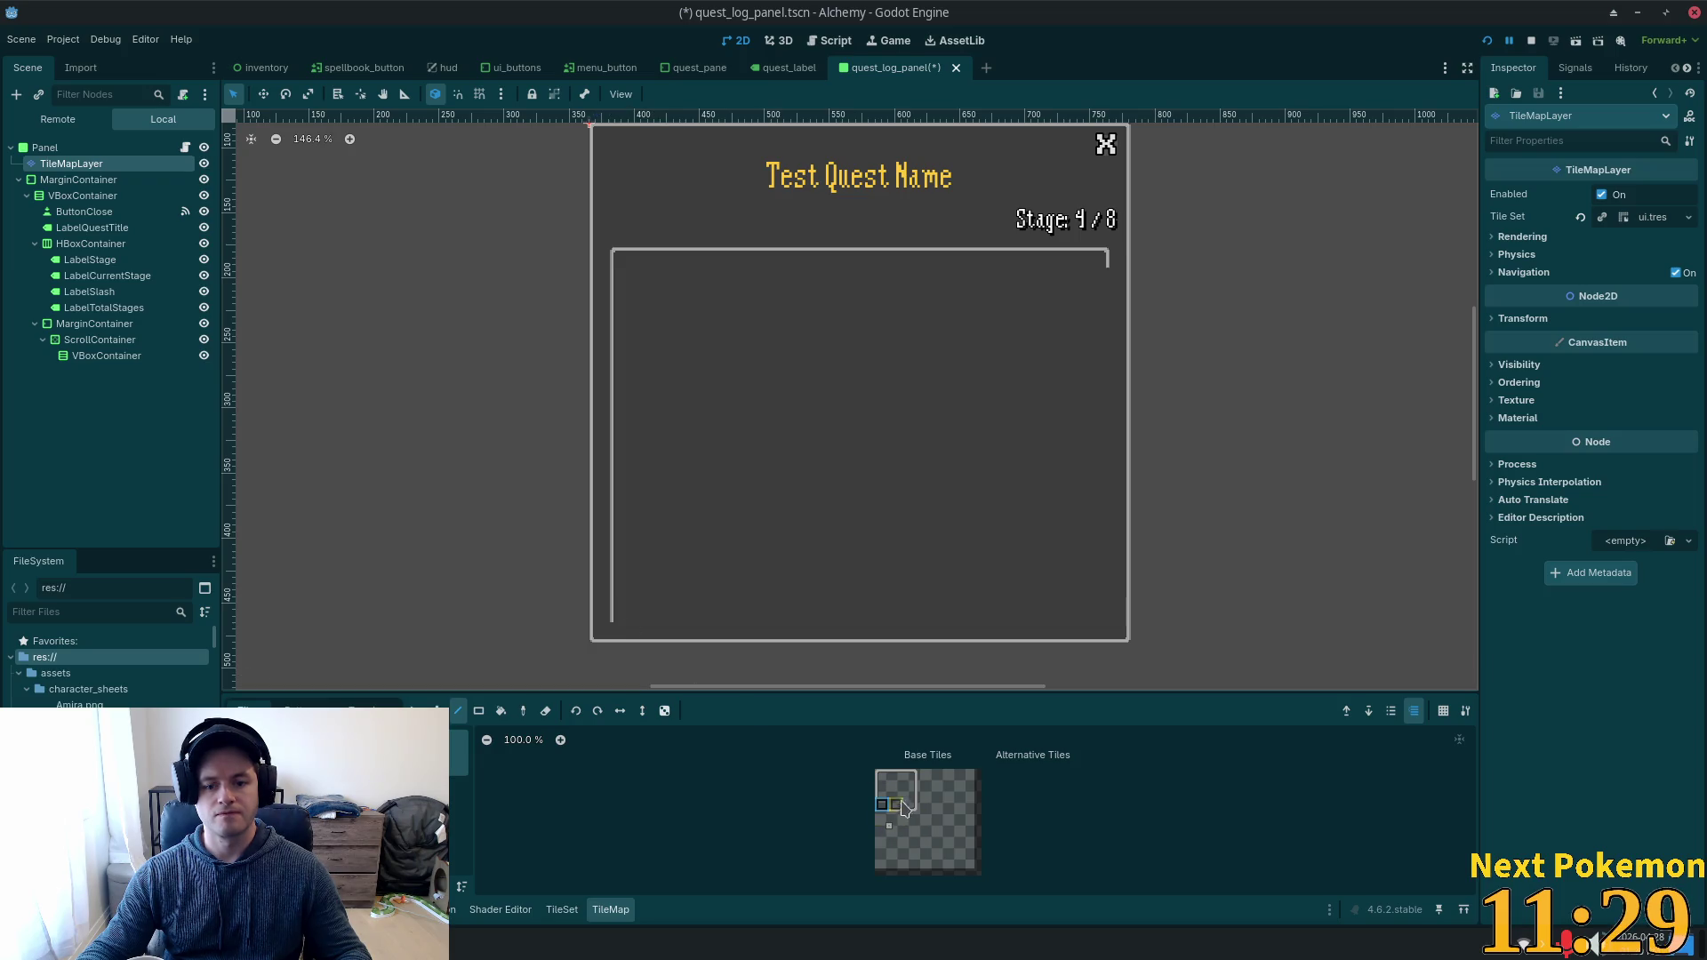
left_click(622, 625)
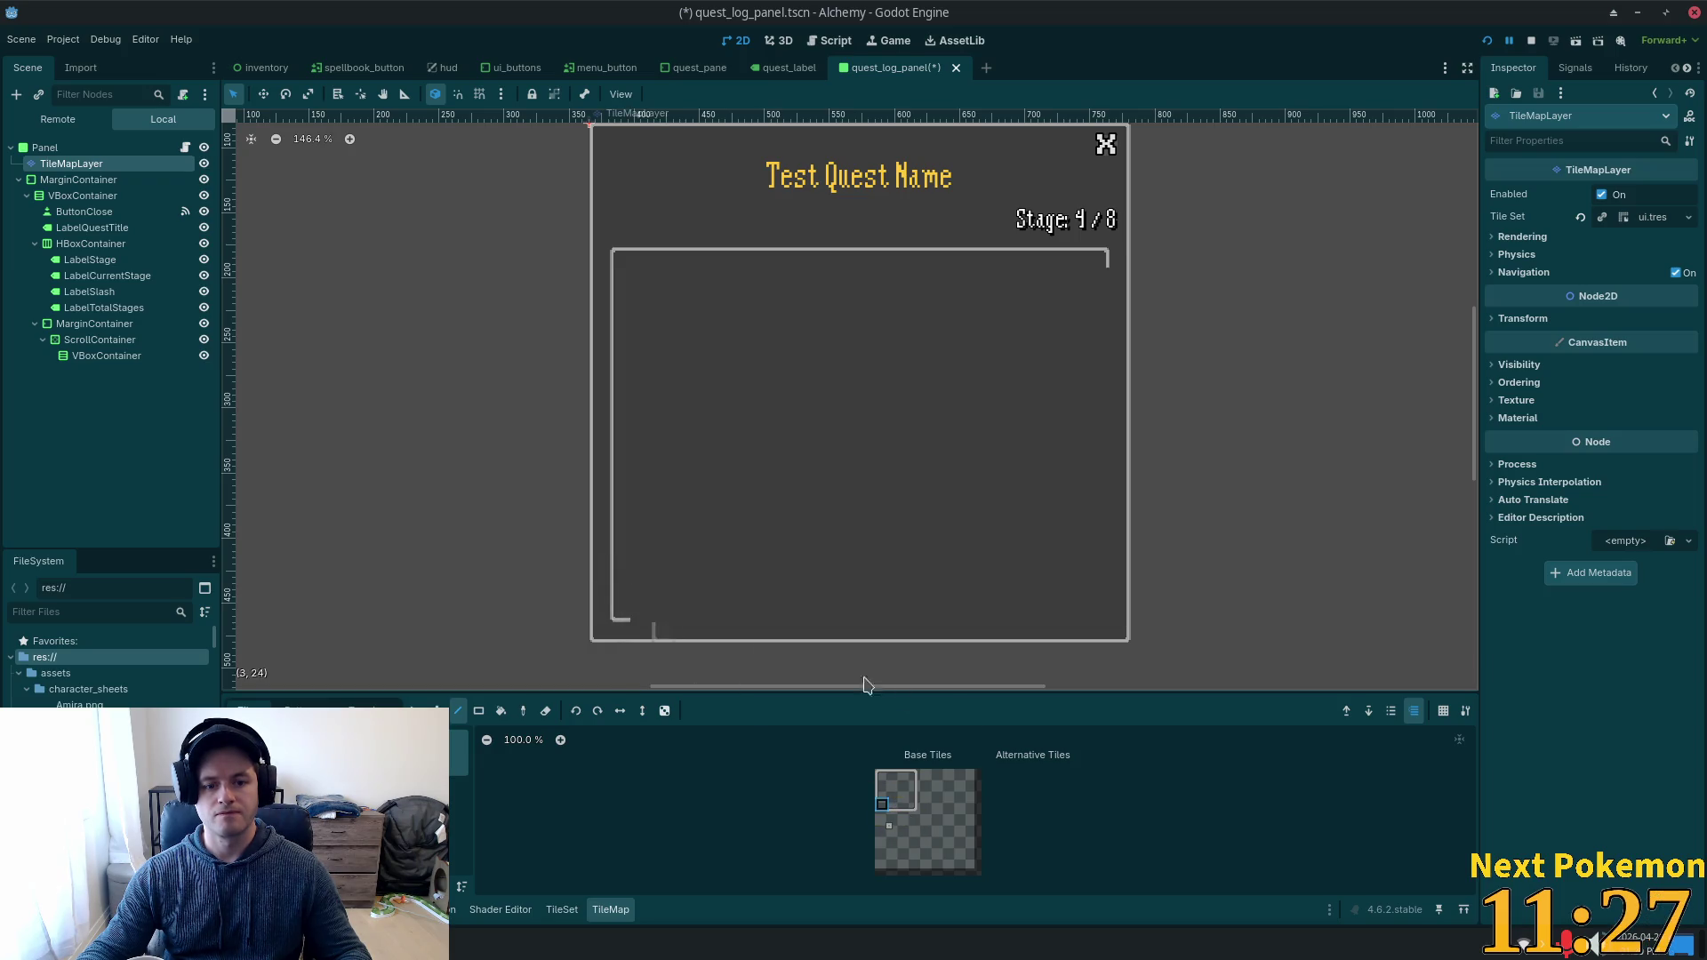
Draw the bottom and right borders with the bottom-right corner, then save the scene.
left_click(898, 806)
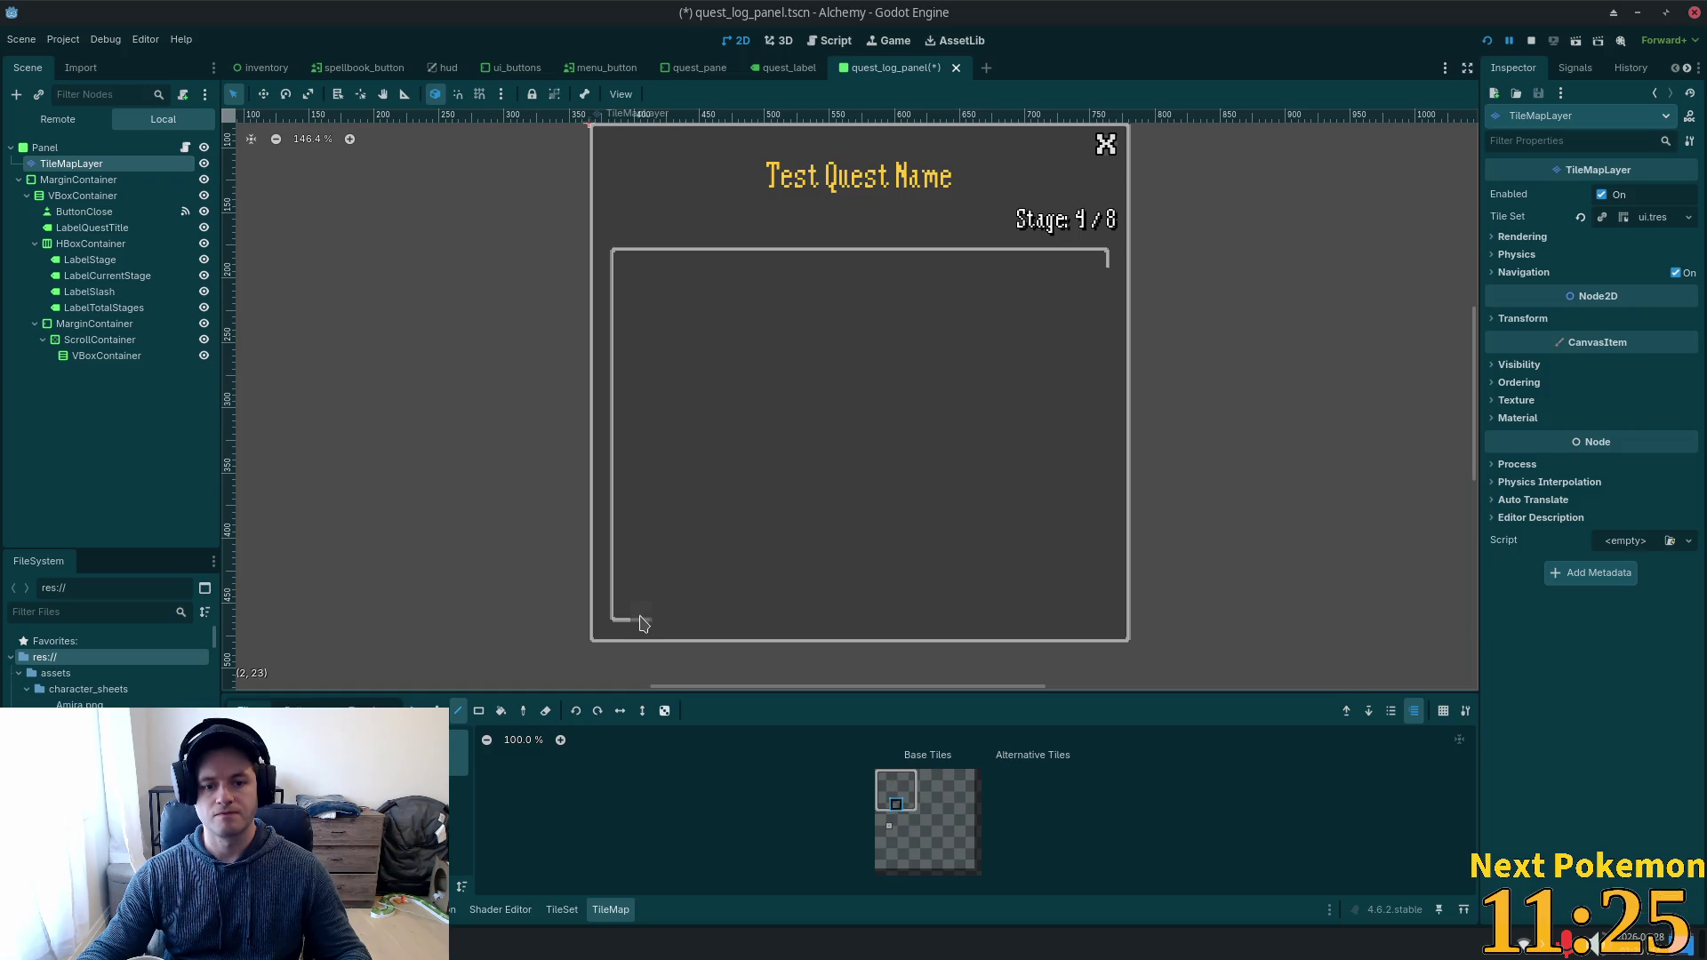
left_click_drag(901, 625, 1095, 623)
left_click(1099, 622)
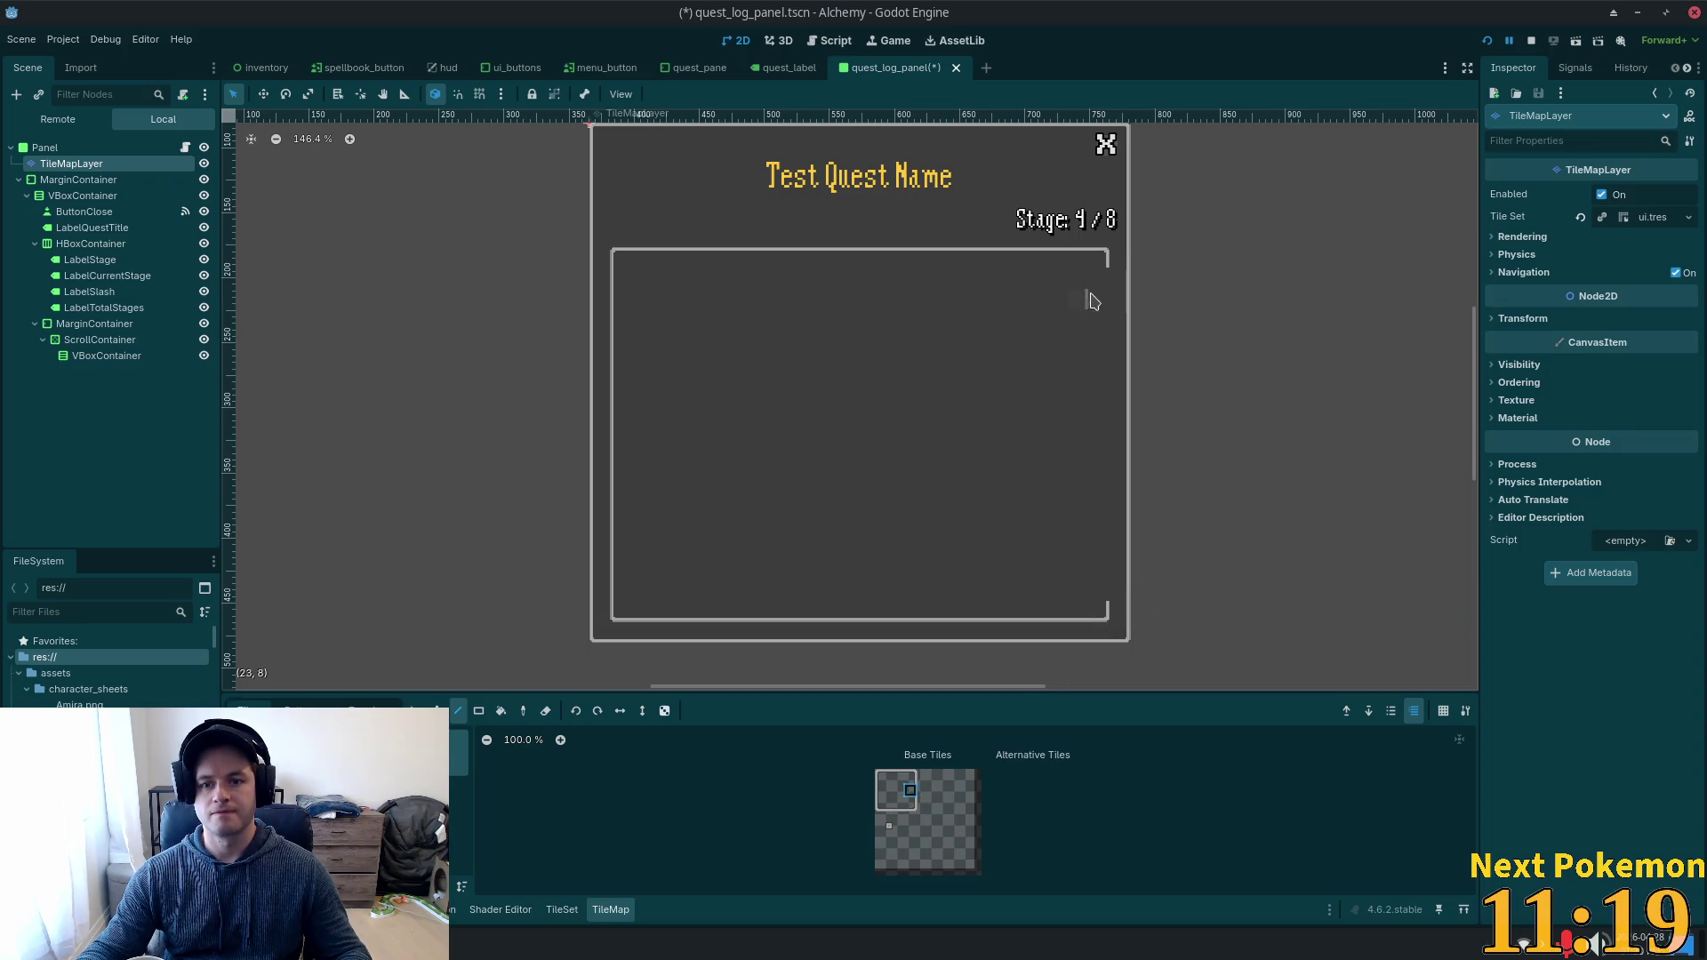
left_click_drag(1104, 287, 1109, 472)
left_click_drag(1105, 594, 1105, 598)
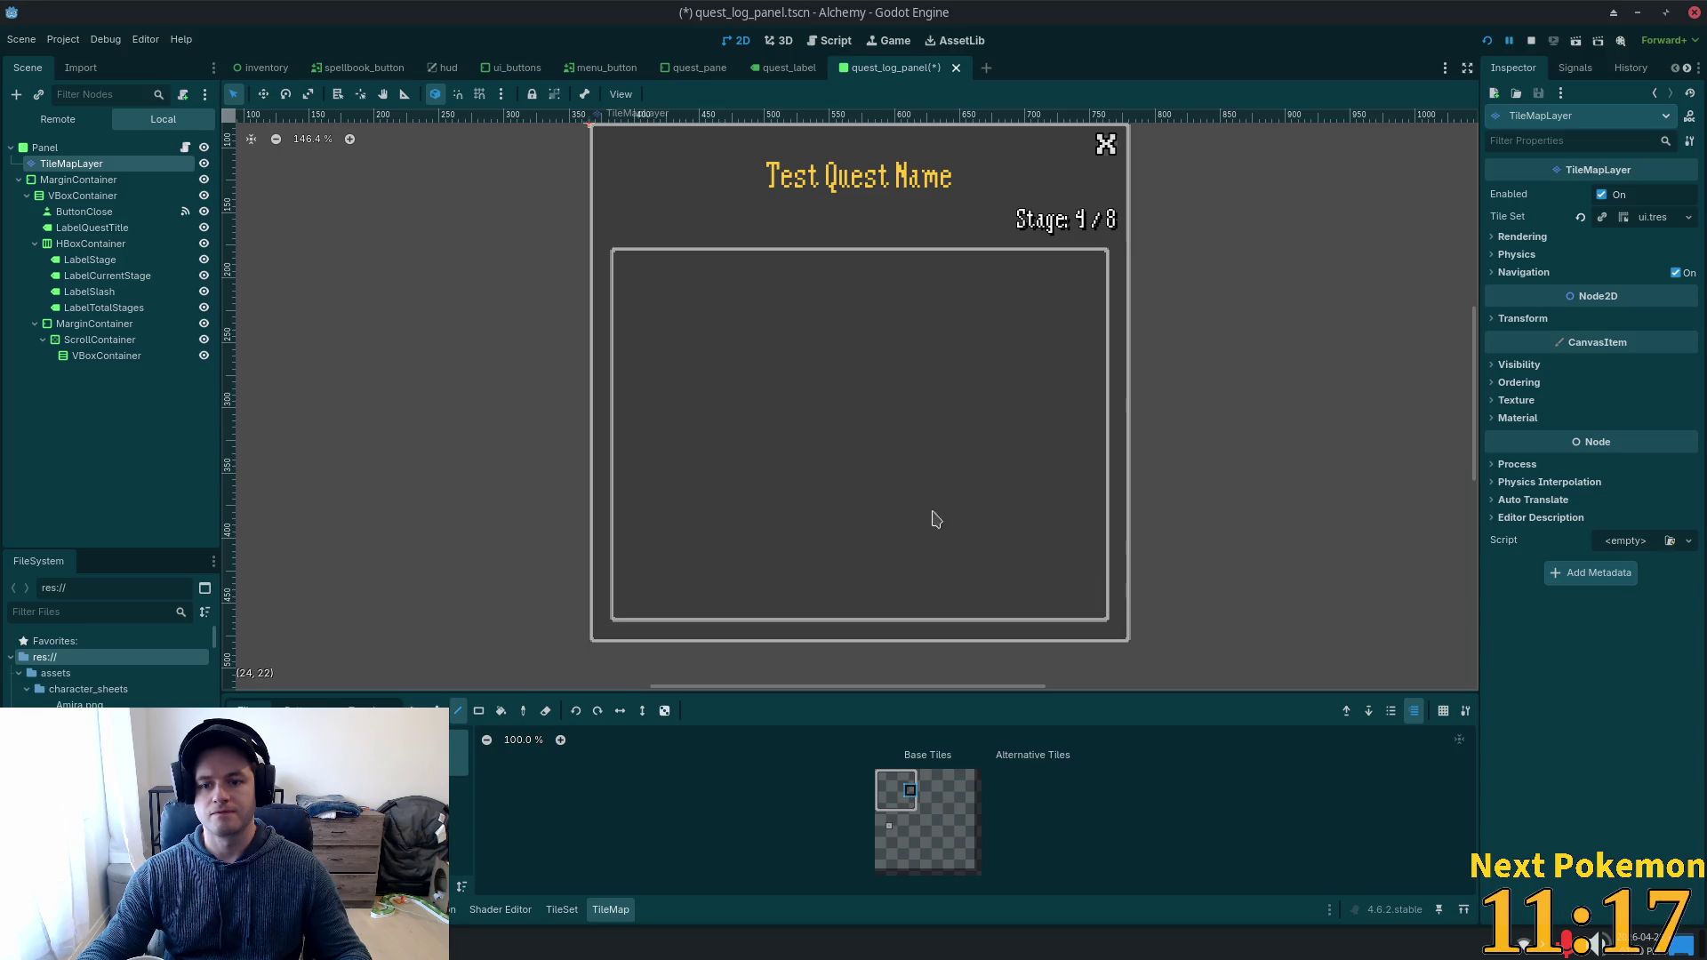
key("ctrl+s")
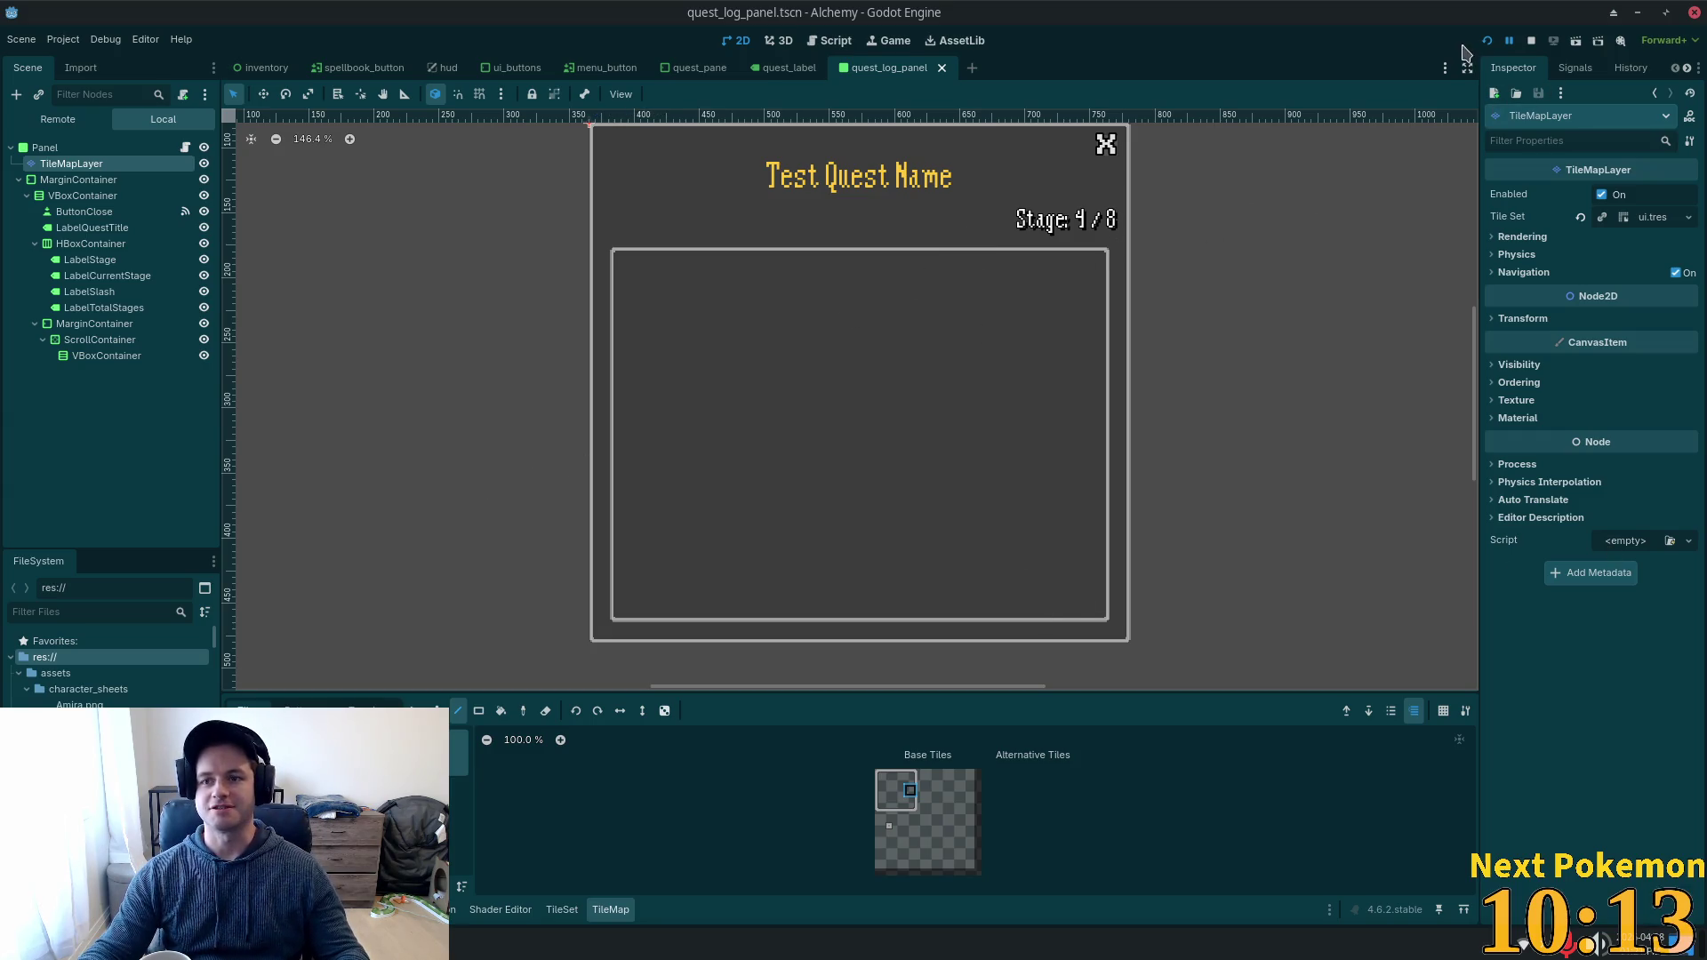
key("F5")
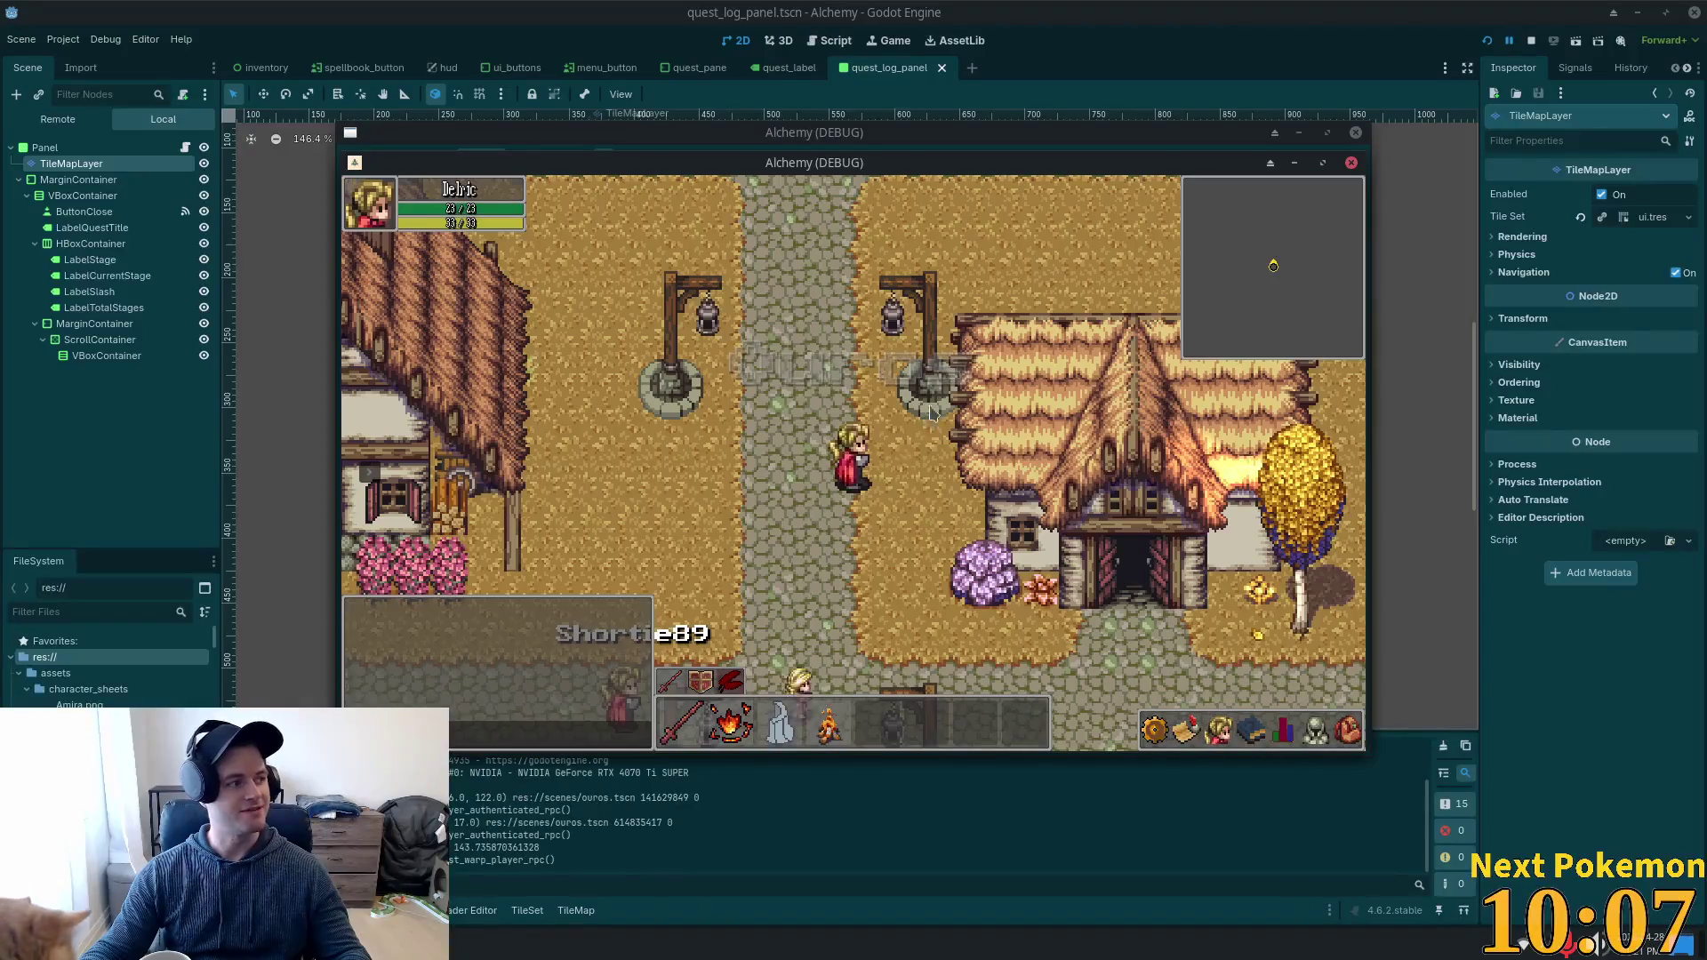
Walk south to the crossroads and briefly open the friends and quest lists in the game.
key("Down")
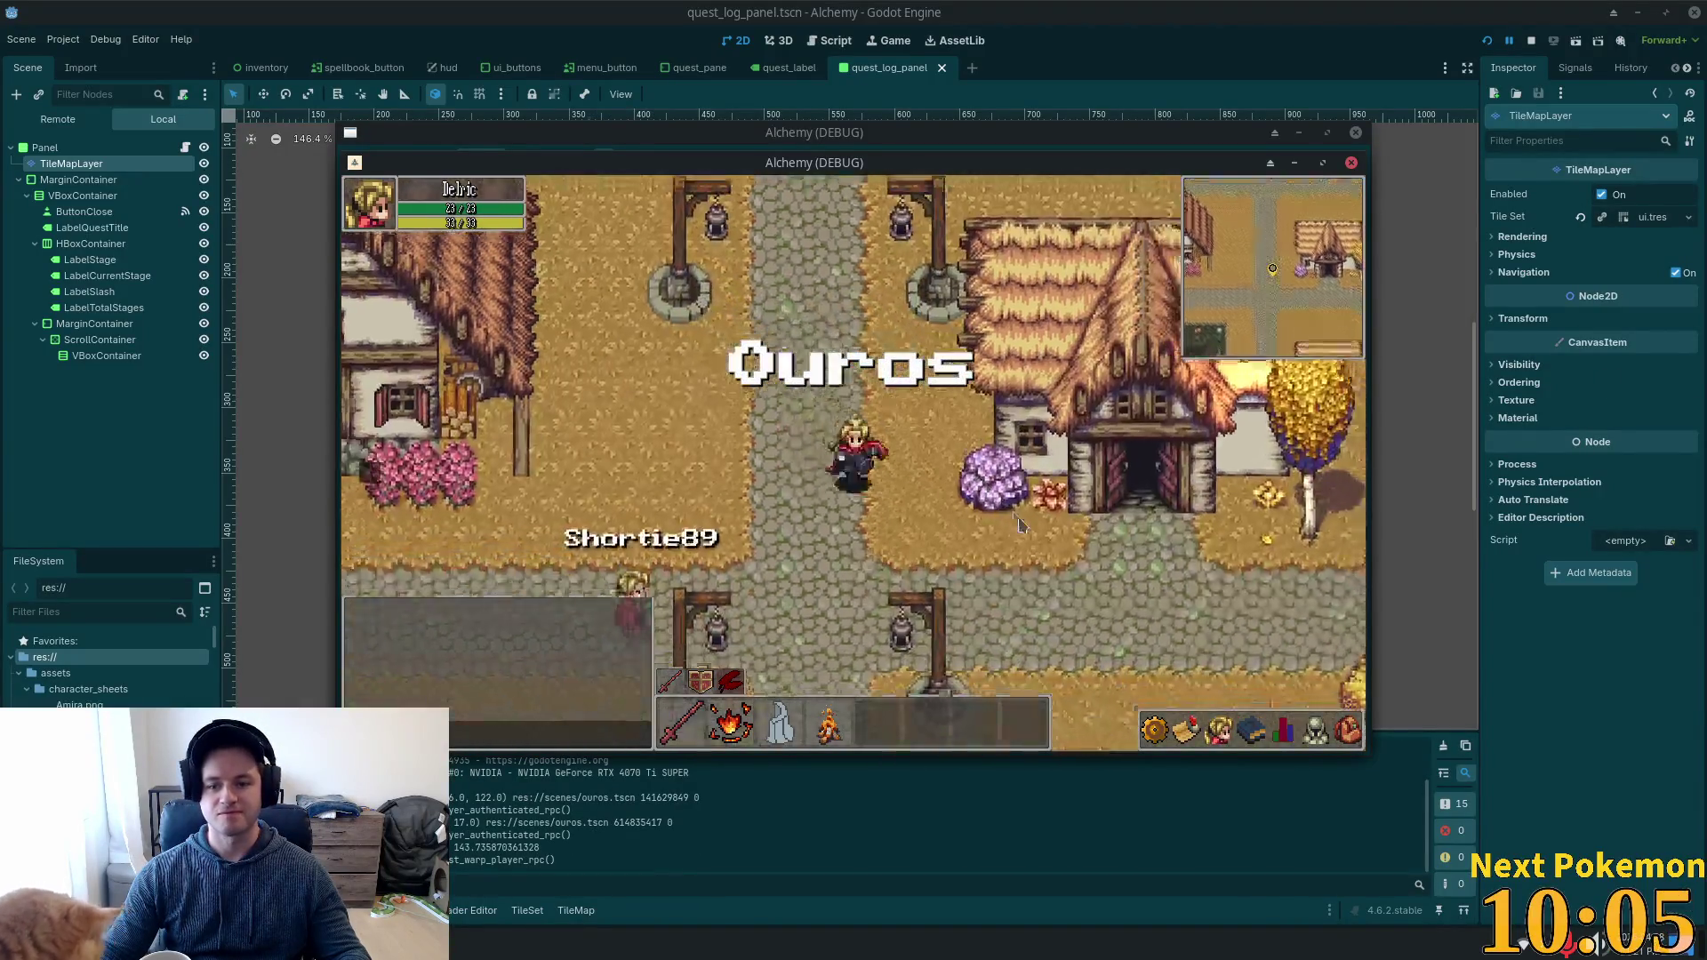
left_click(1217, 727)
left_click(1187, 728)
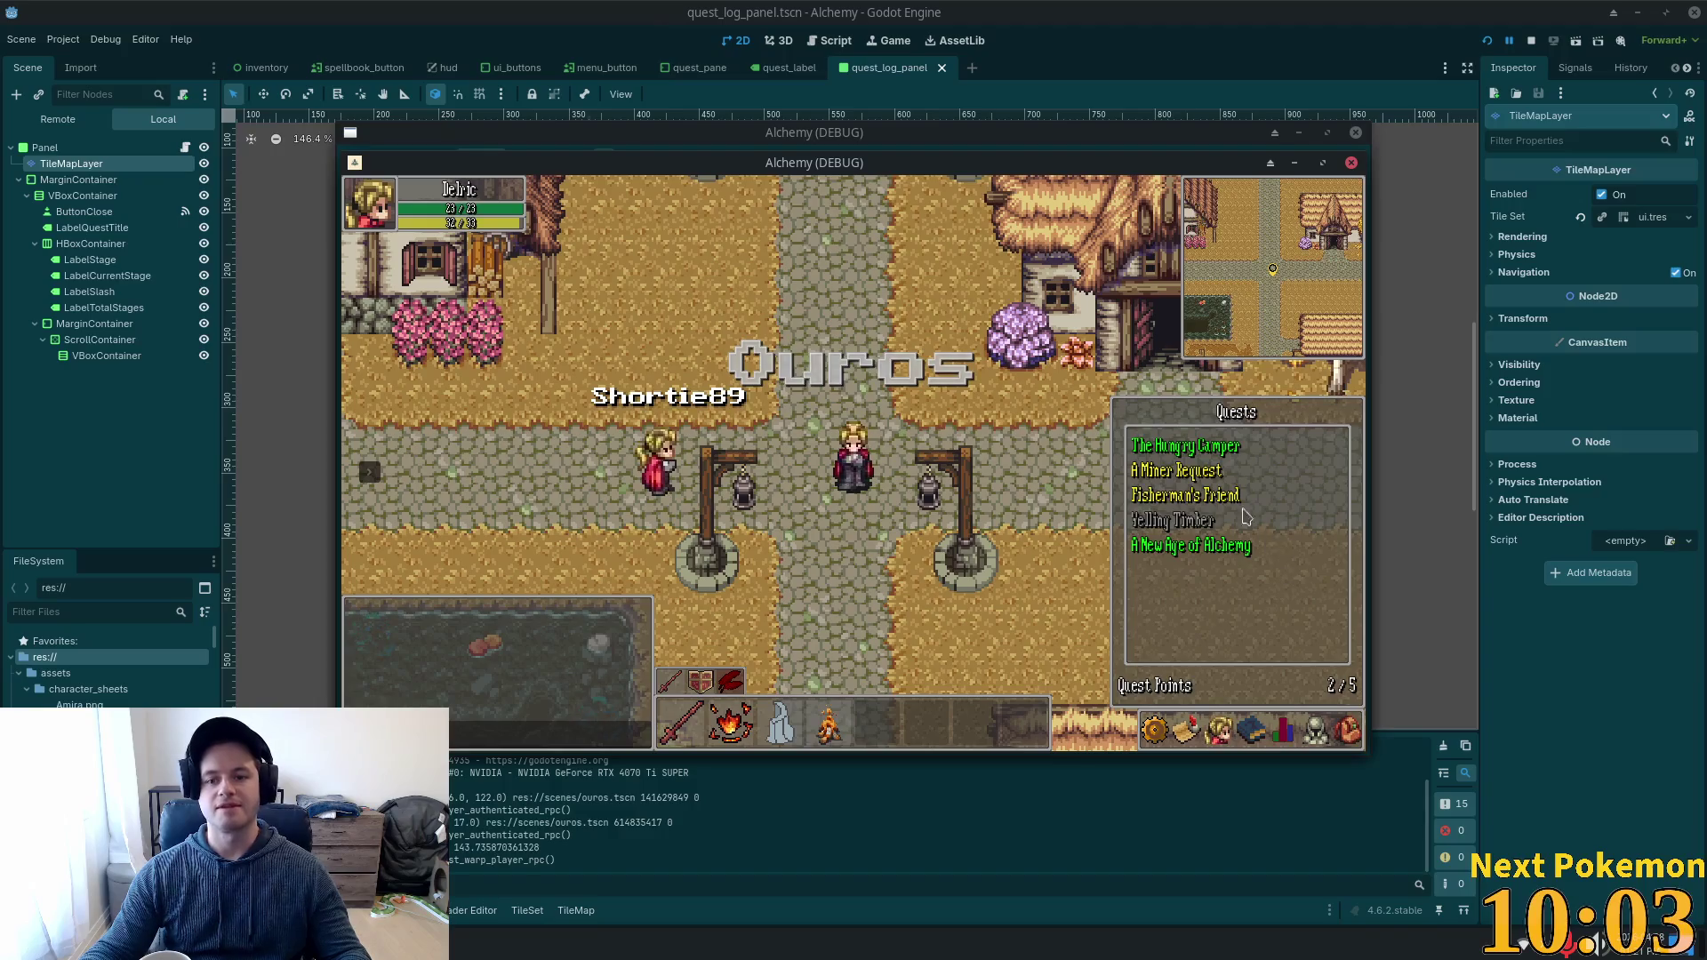
left_click(1189, 425)
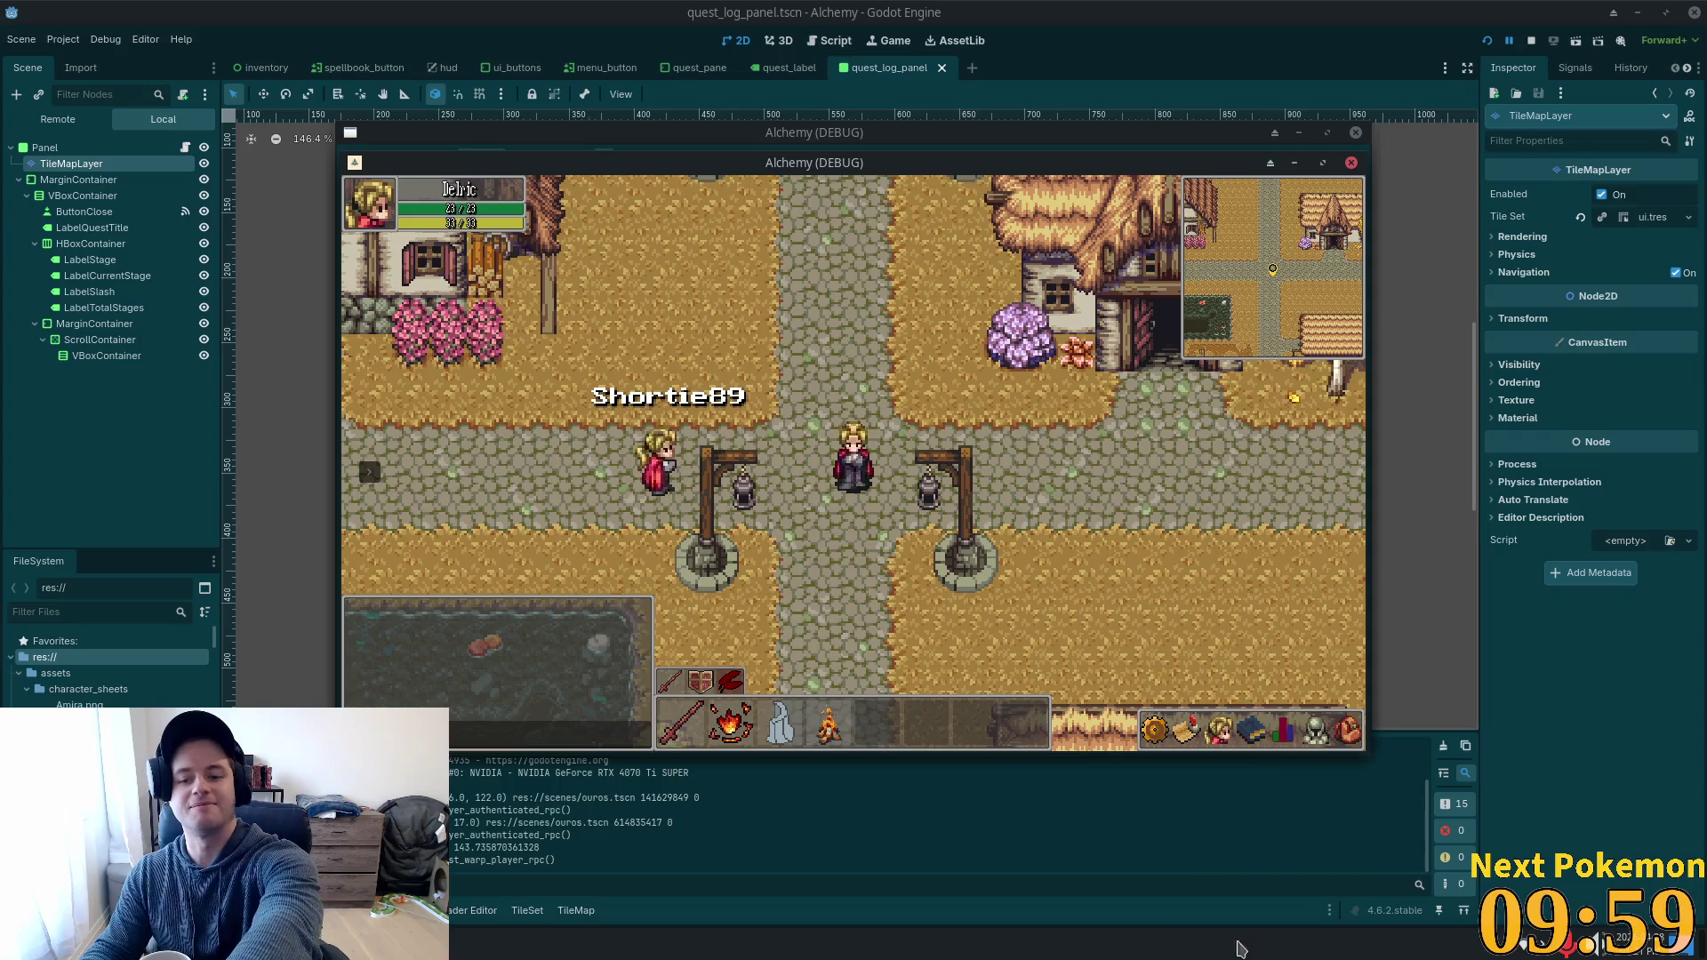
Show the Yelling Timber quest details, then return to the editor's MarginContainer.
left_click(1187, 731)
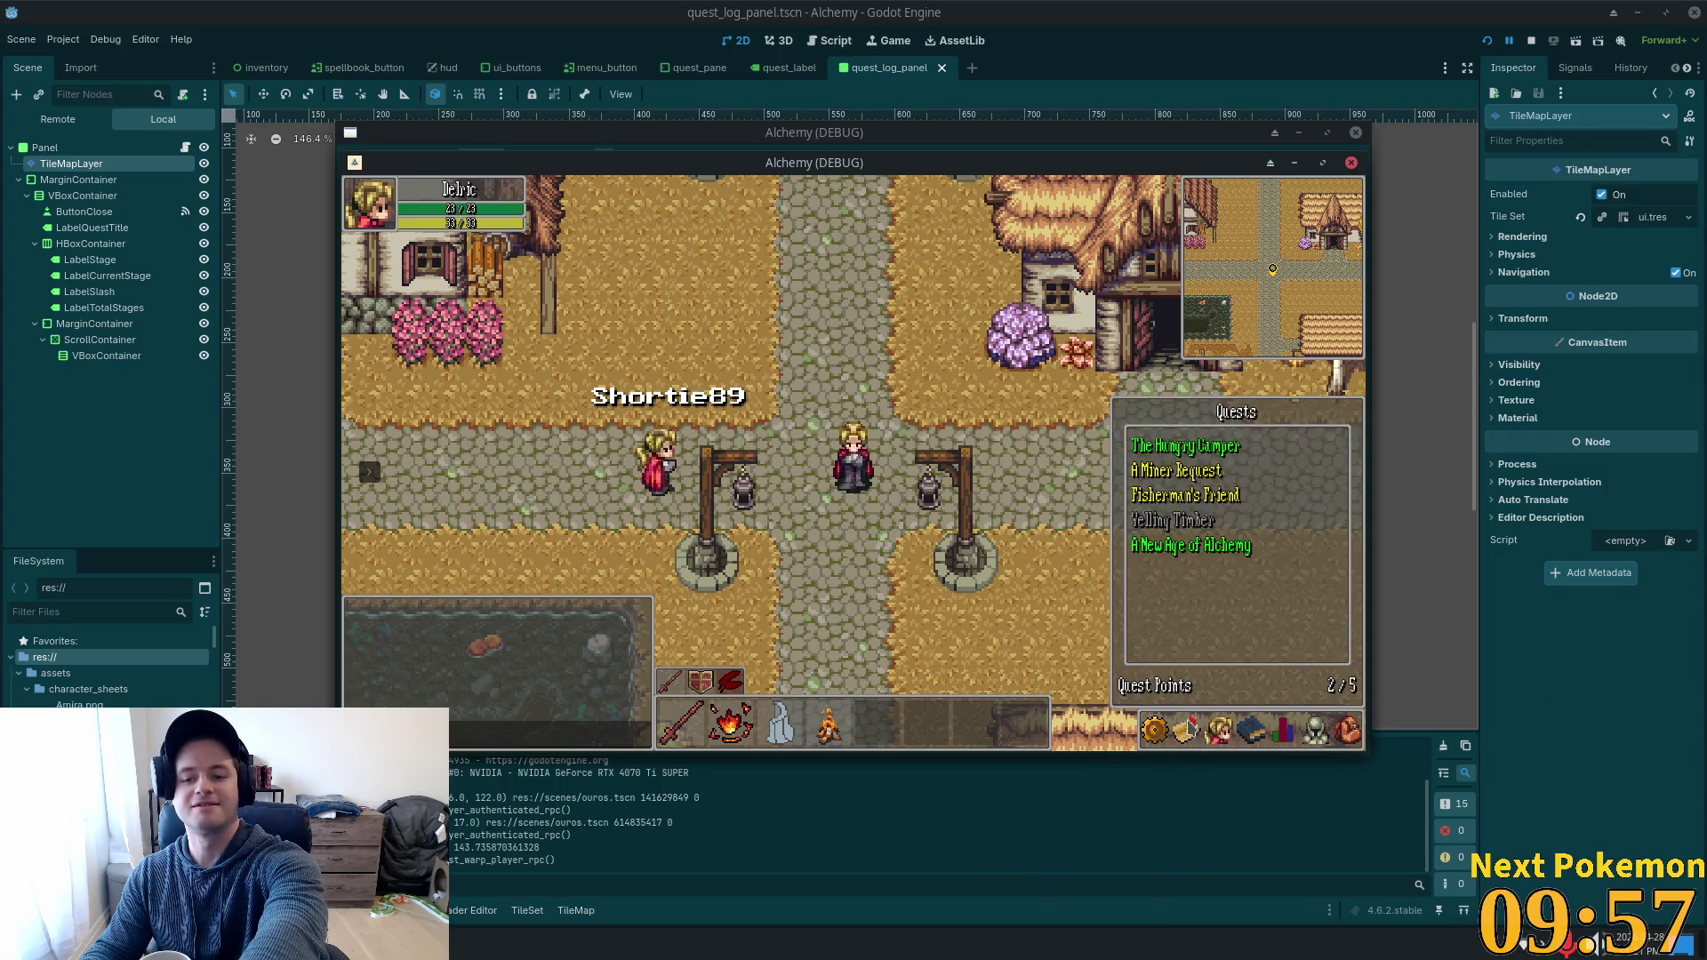
left_click(1192, 473)
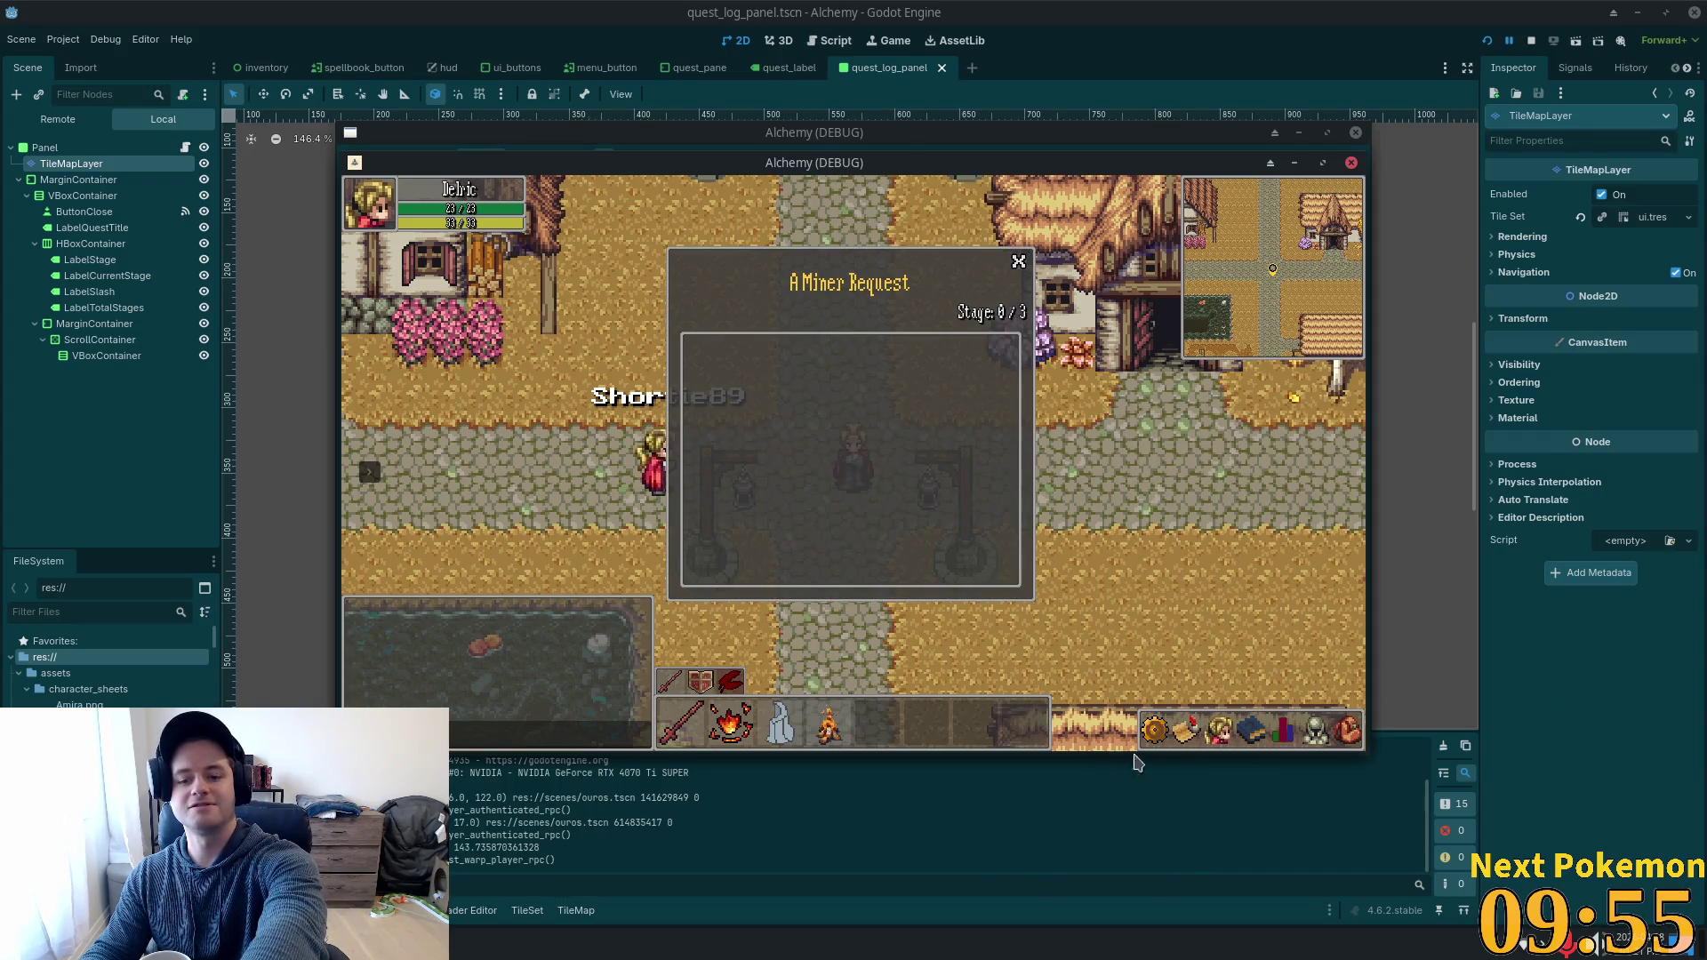
left_click(1174, 524)
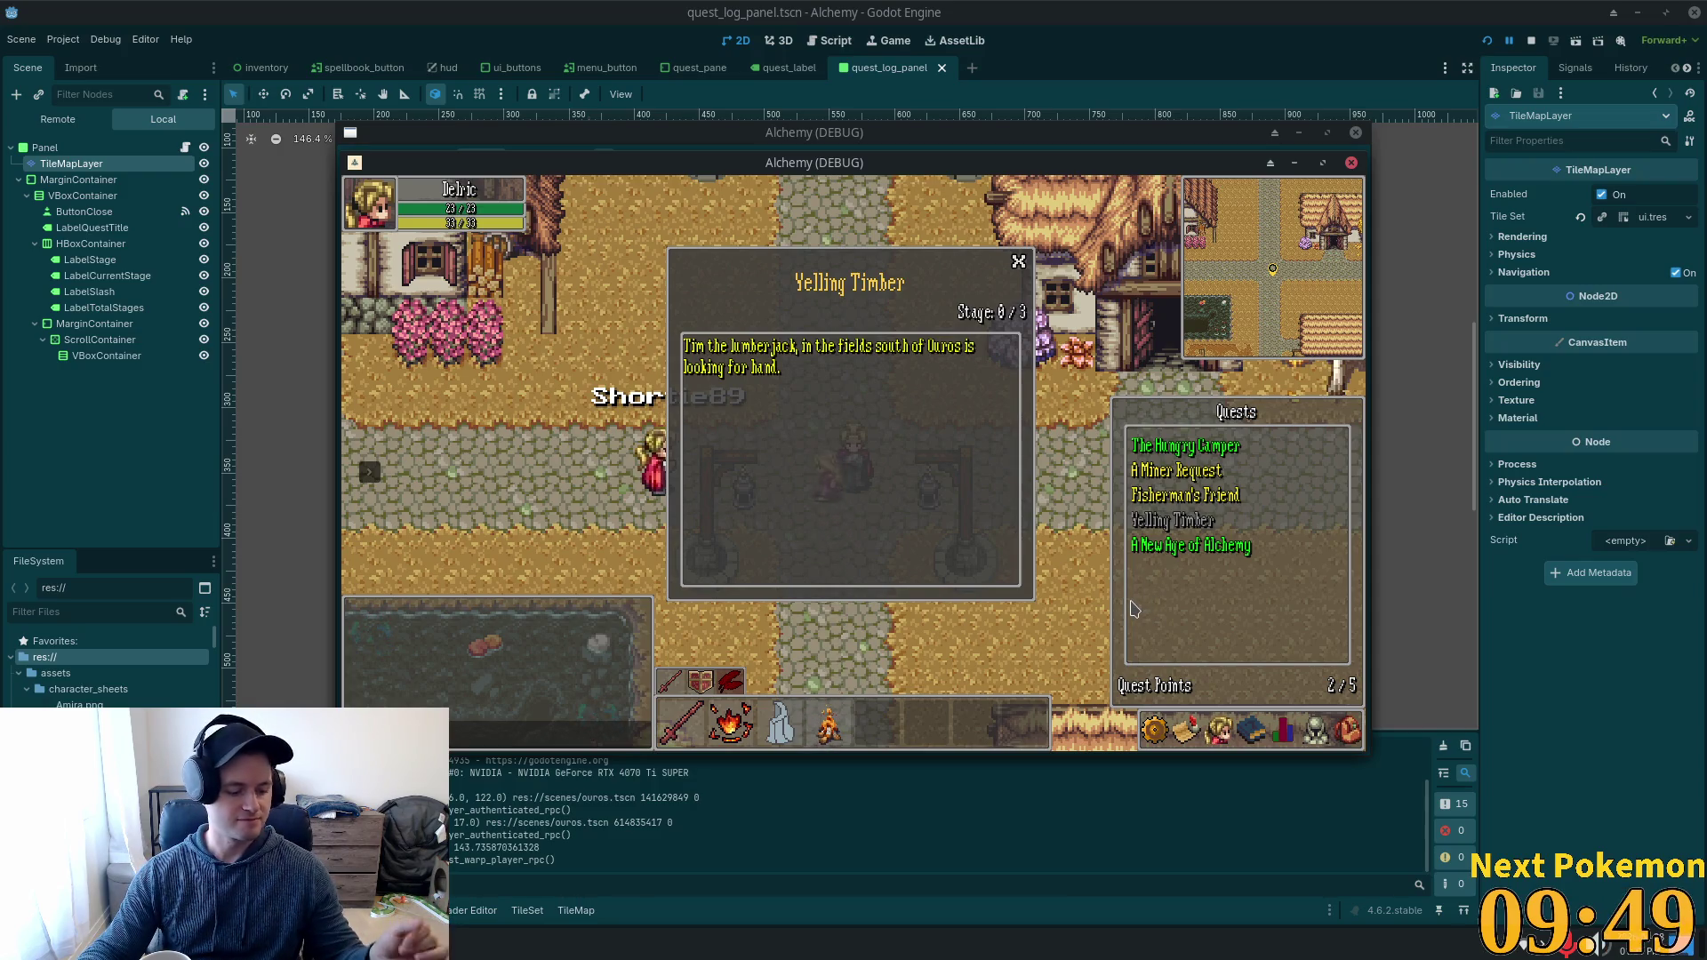
left_click(1086, 434)
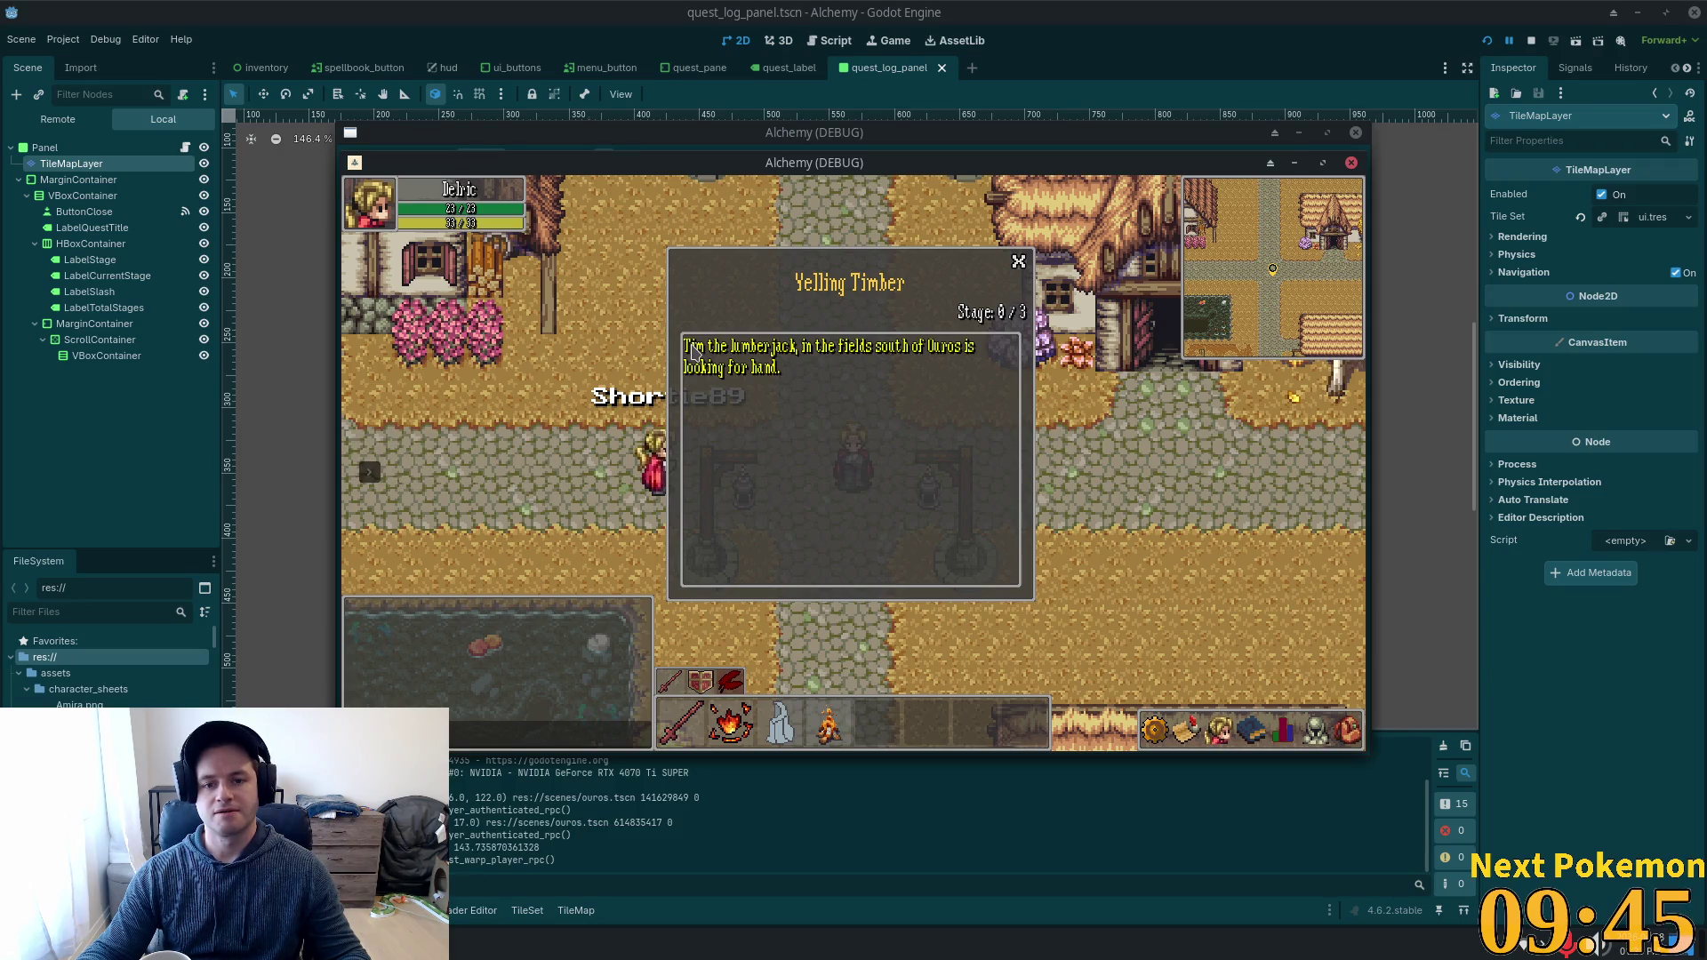
left_click(95, 325)
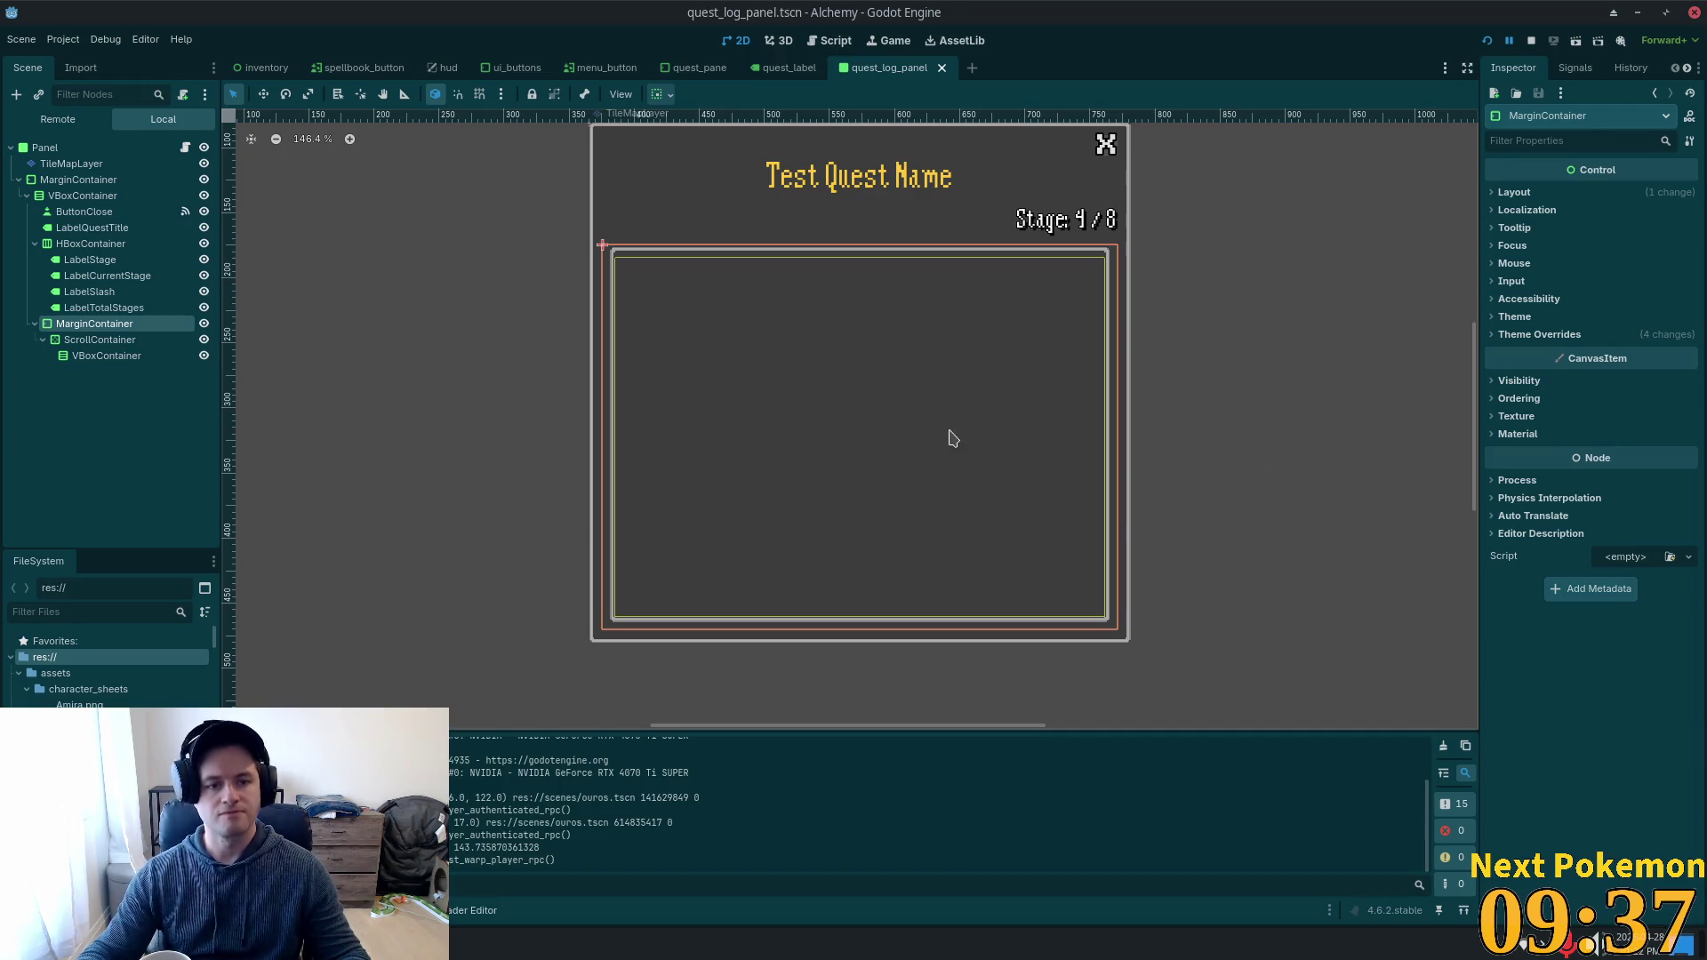
Set all four MarginContainer margin constants to 20, then save and run the scene with F6.
left_click(1529, 336)
left_click(1531, 353)
left_click(1620, 371)
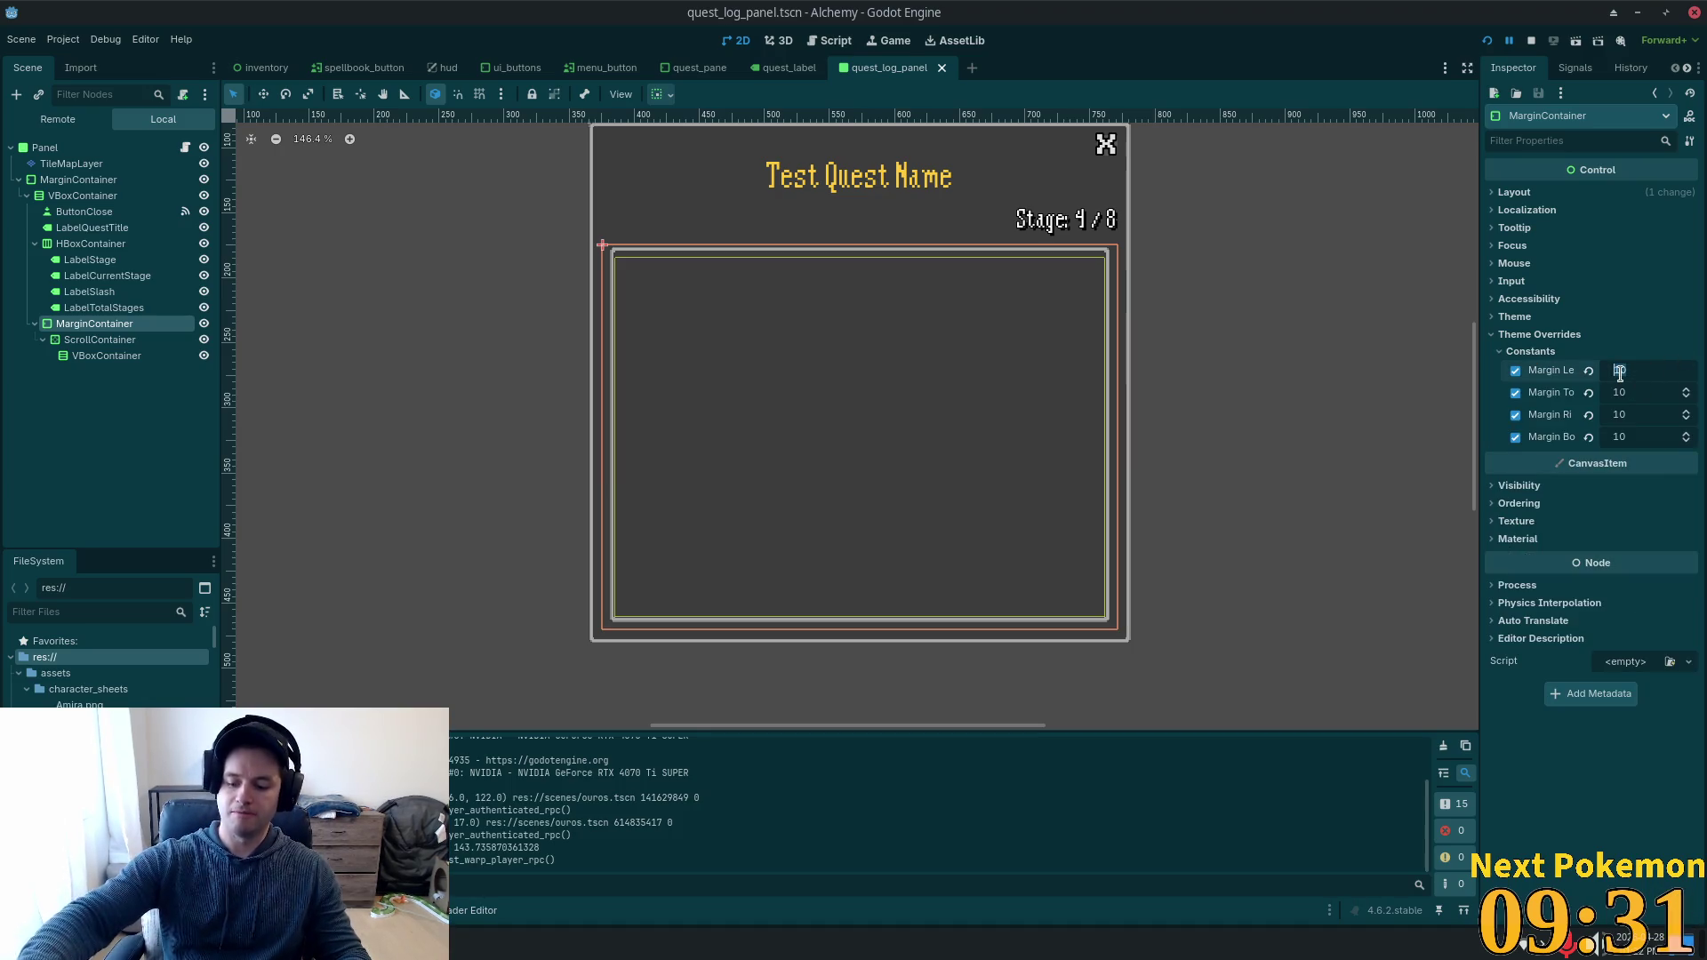
type("20")
key("Tab")
type("20")
type("2")
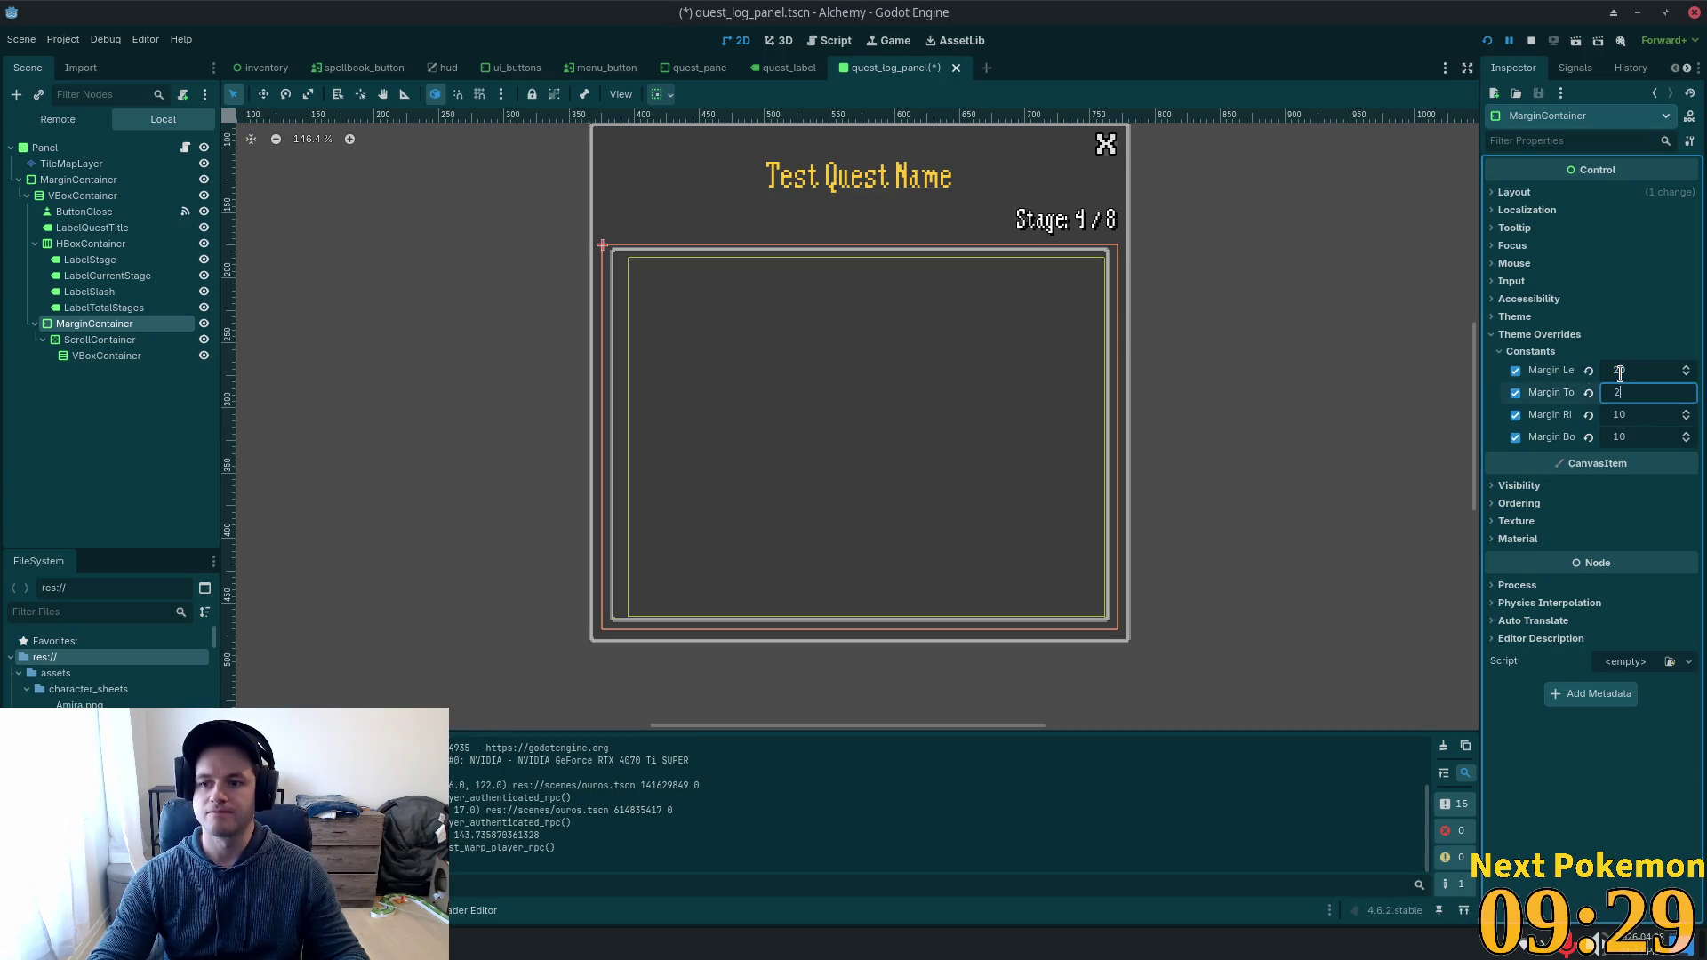
key("Tab")
type("20")
key("Tab")
type("20")
key("Tab")
key("F6")
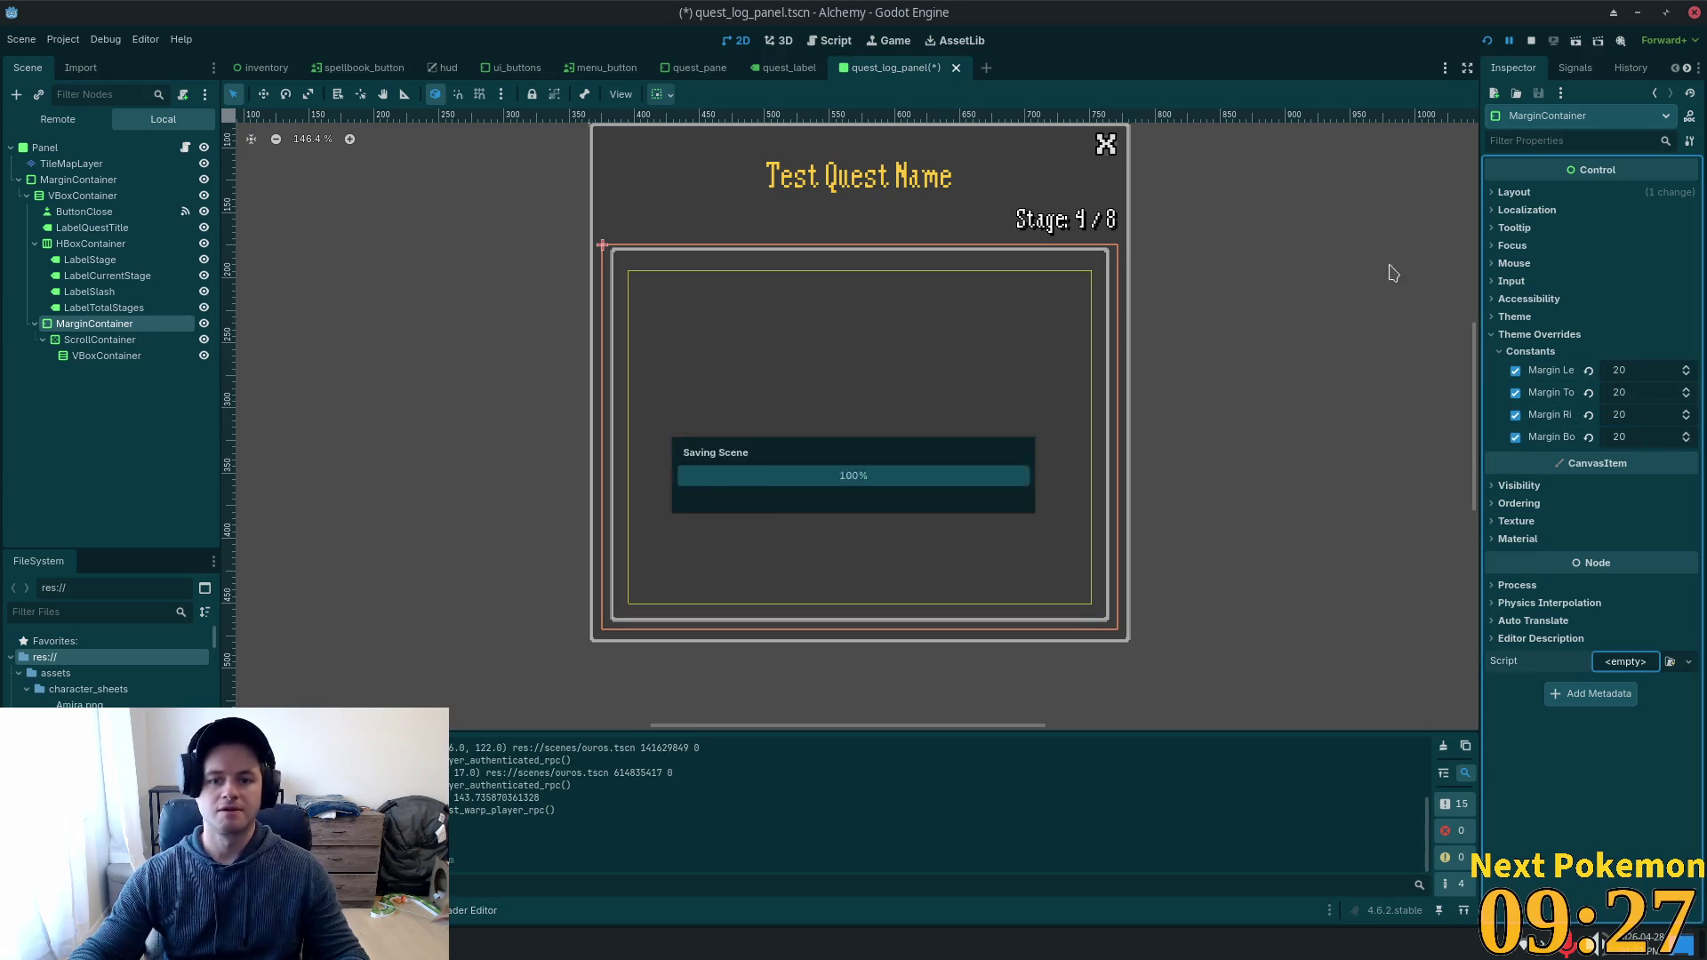
key("F6")
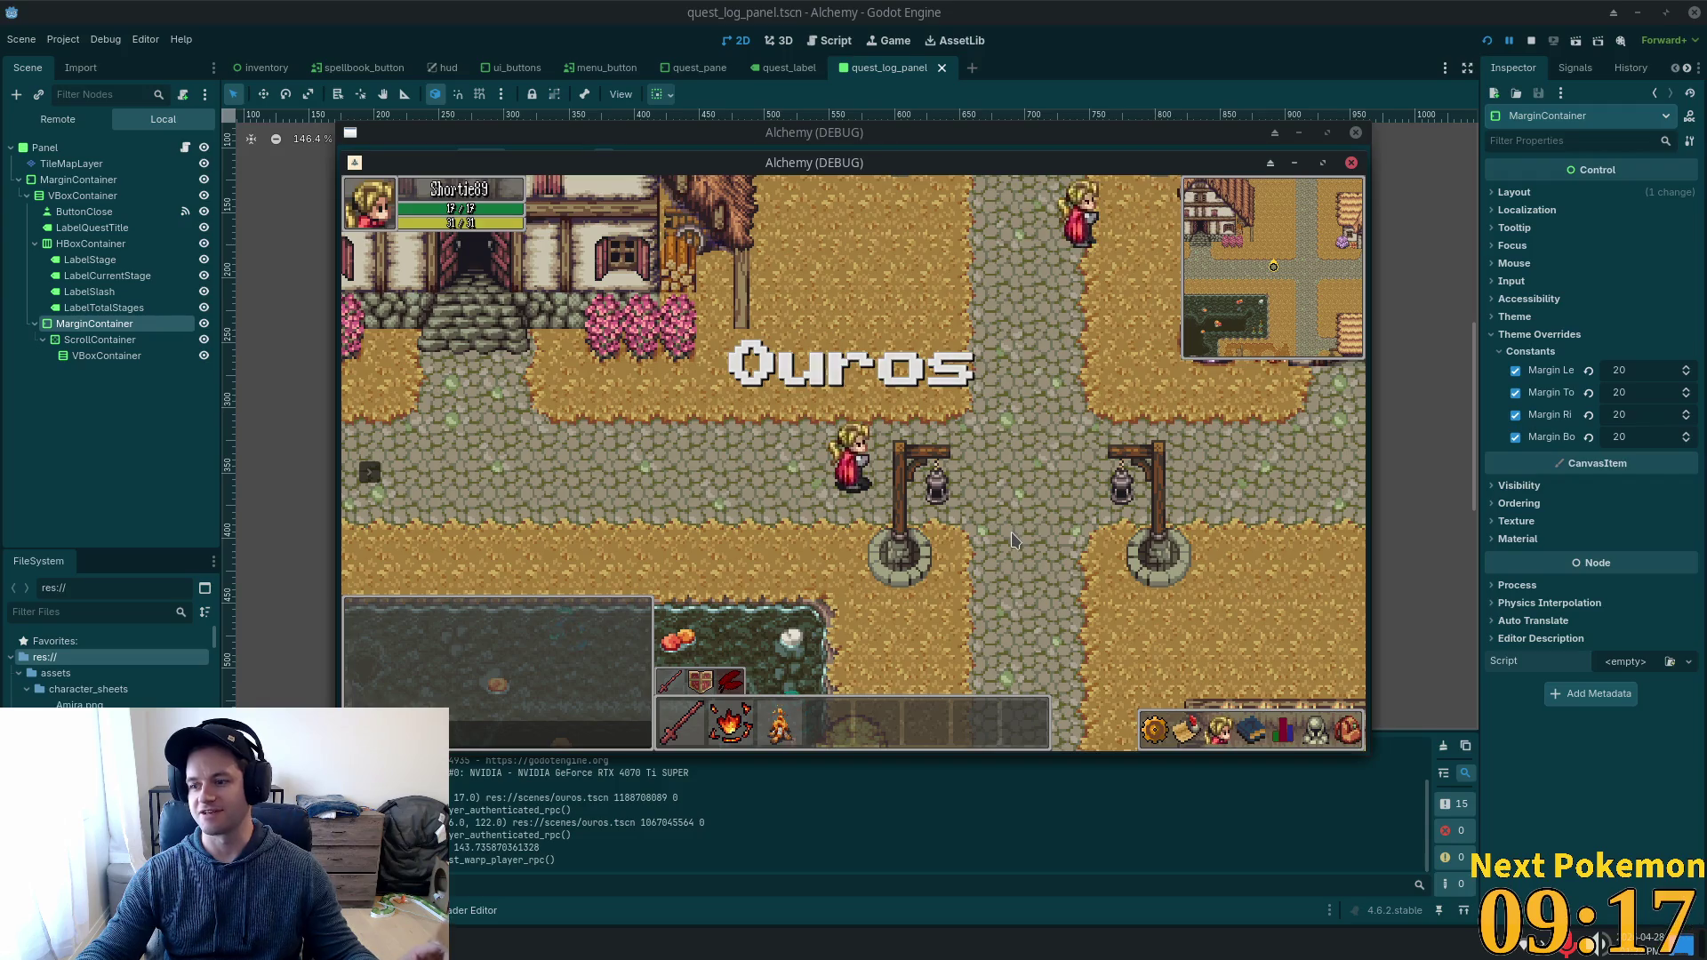
Open the skills panel with K, then walk the character around with the arrow keys.
key("k")
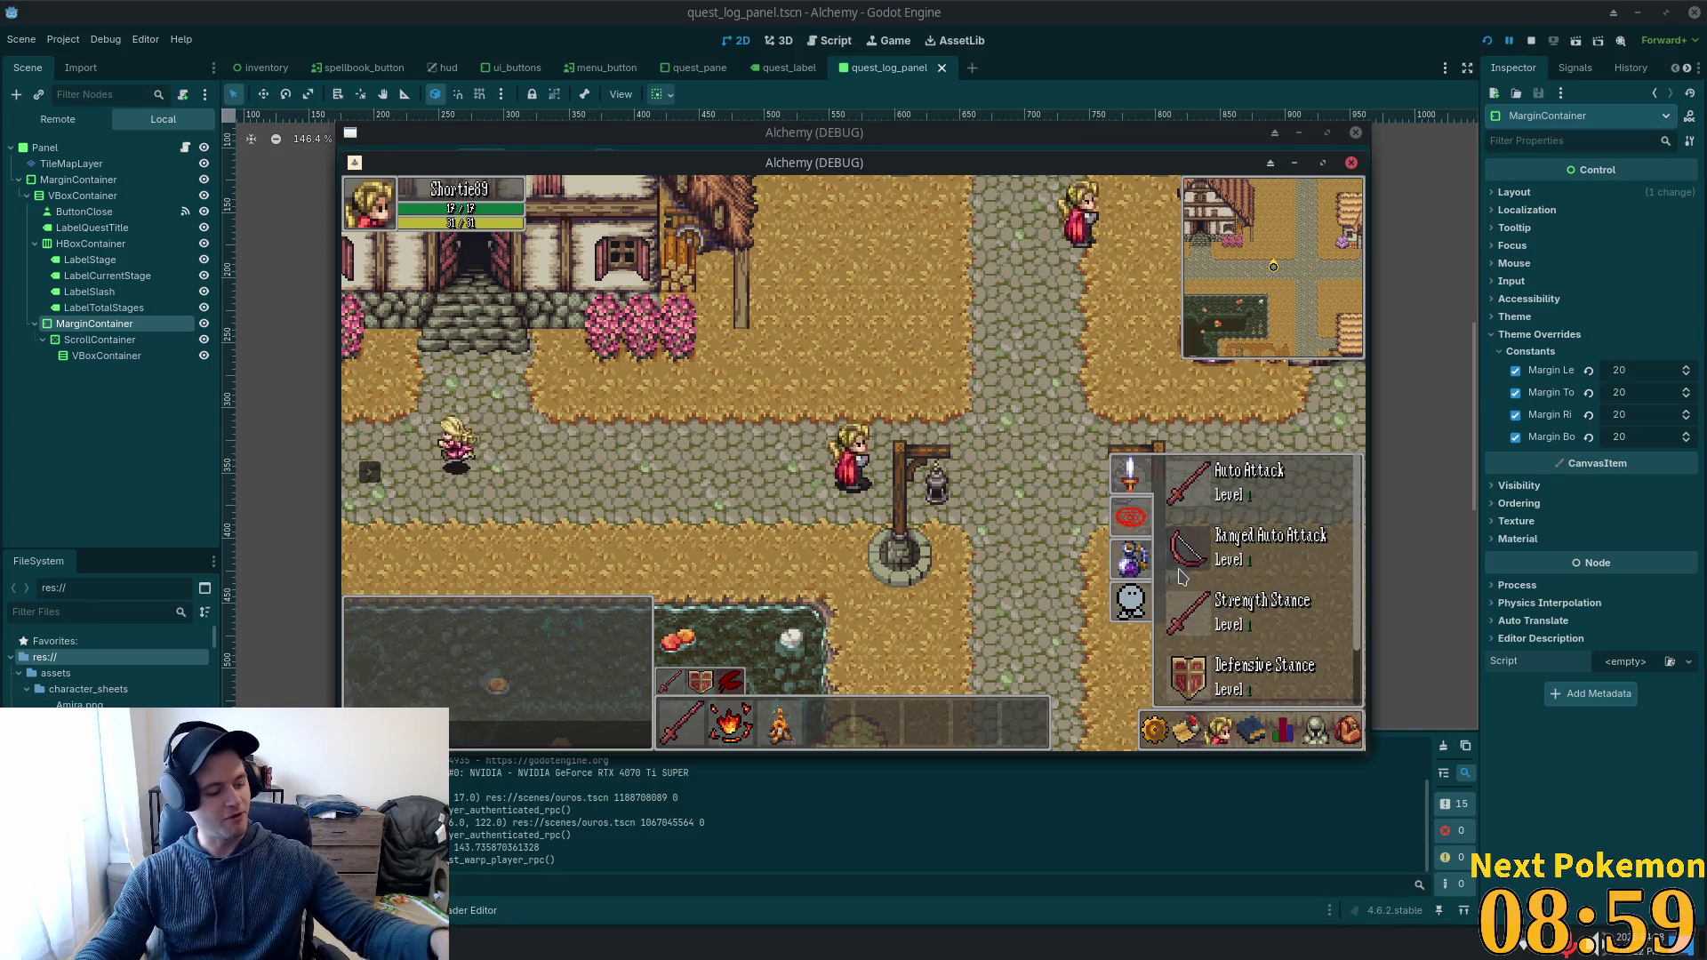
mouse_move(1179, 576)
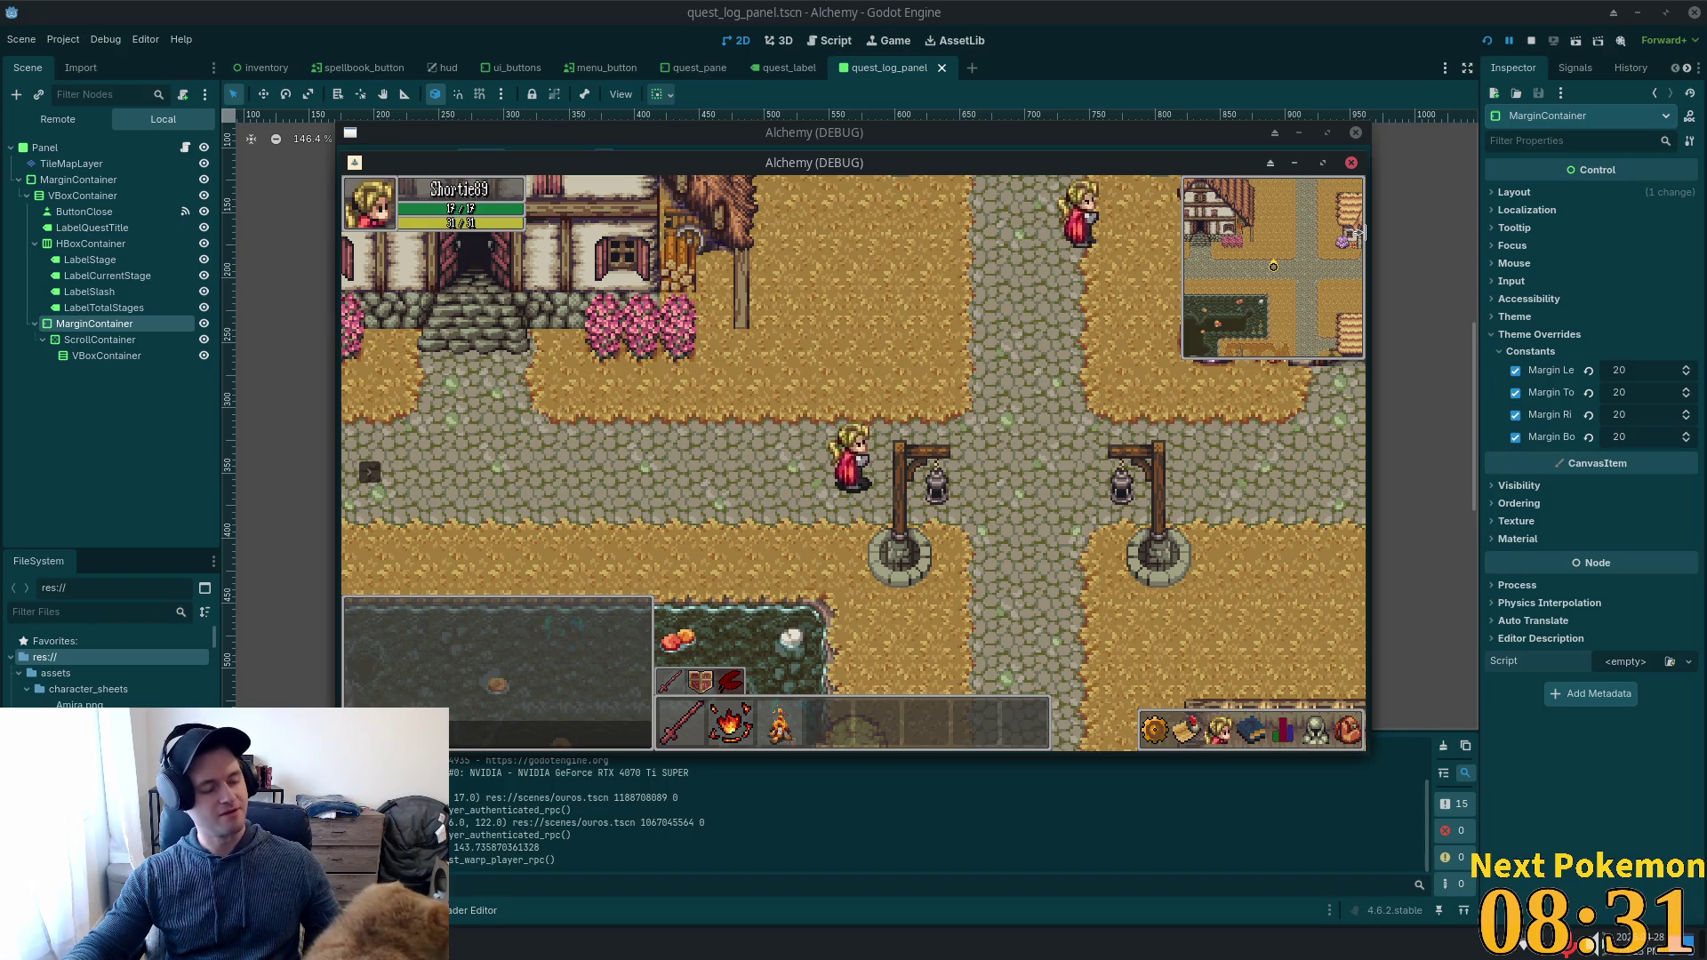
key("Right")
key("Down")
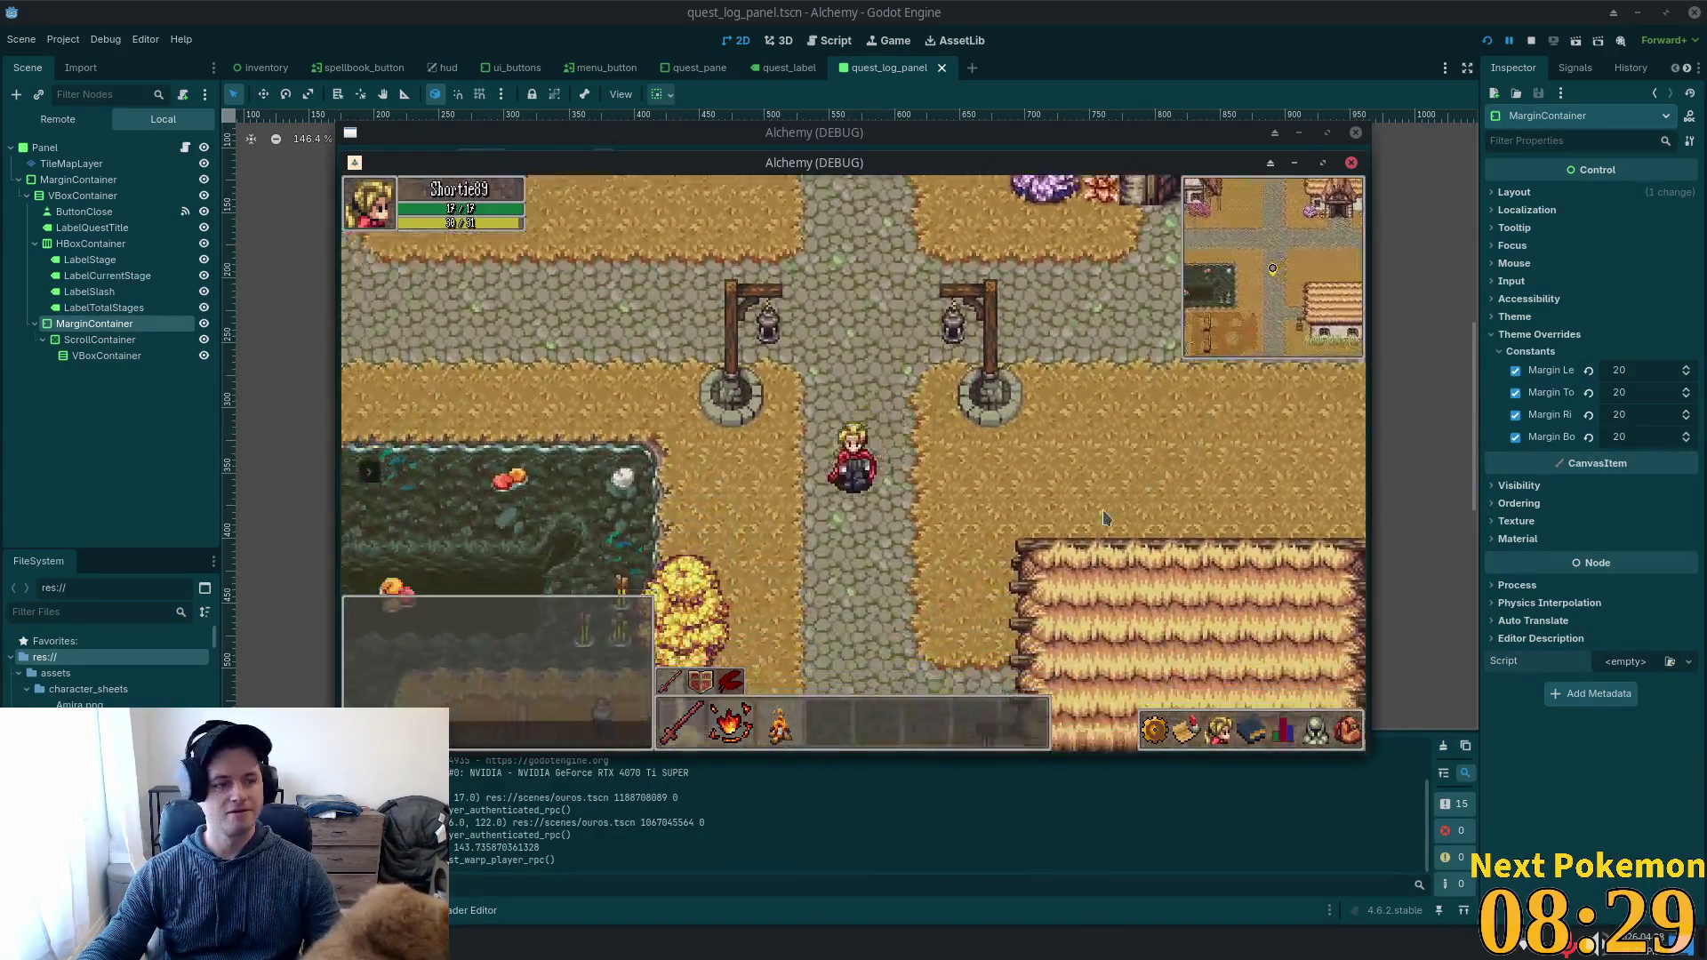
key("Down")
key("Up")
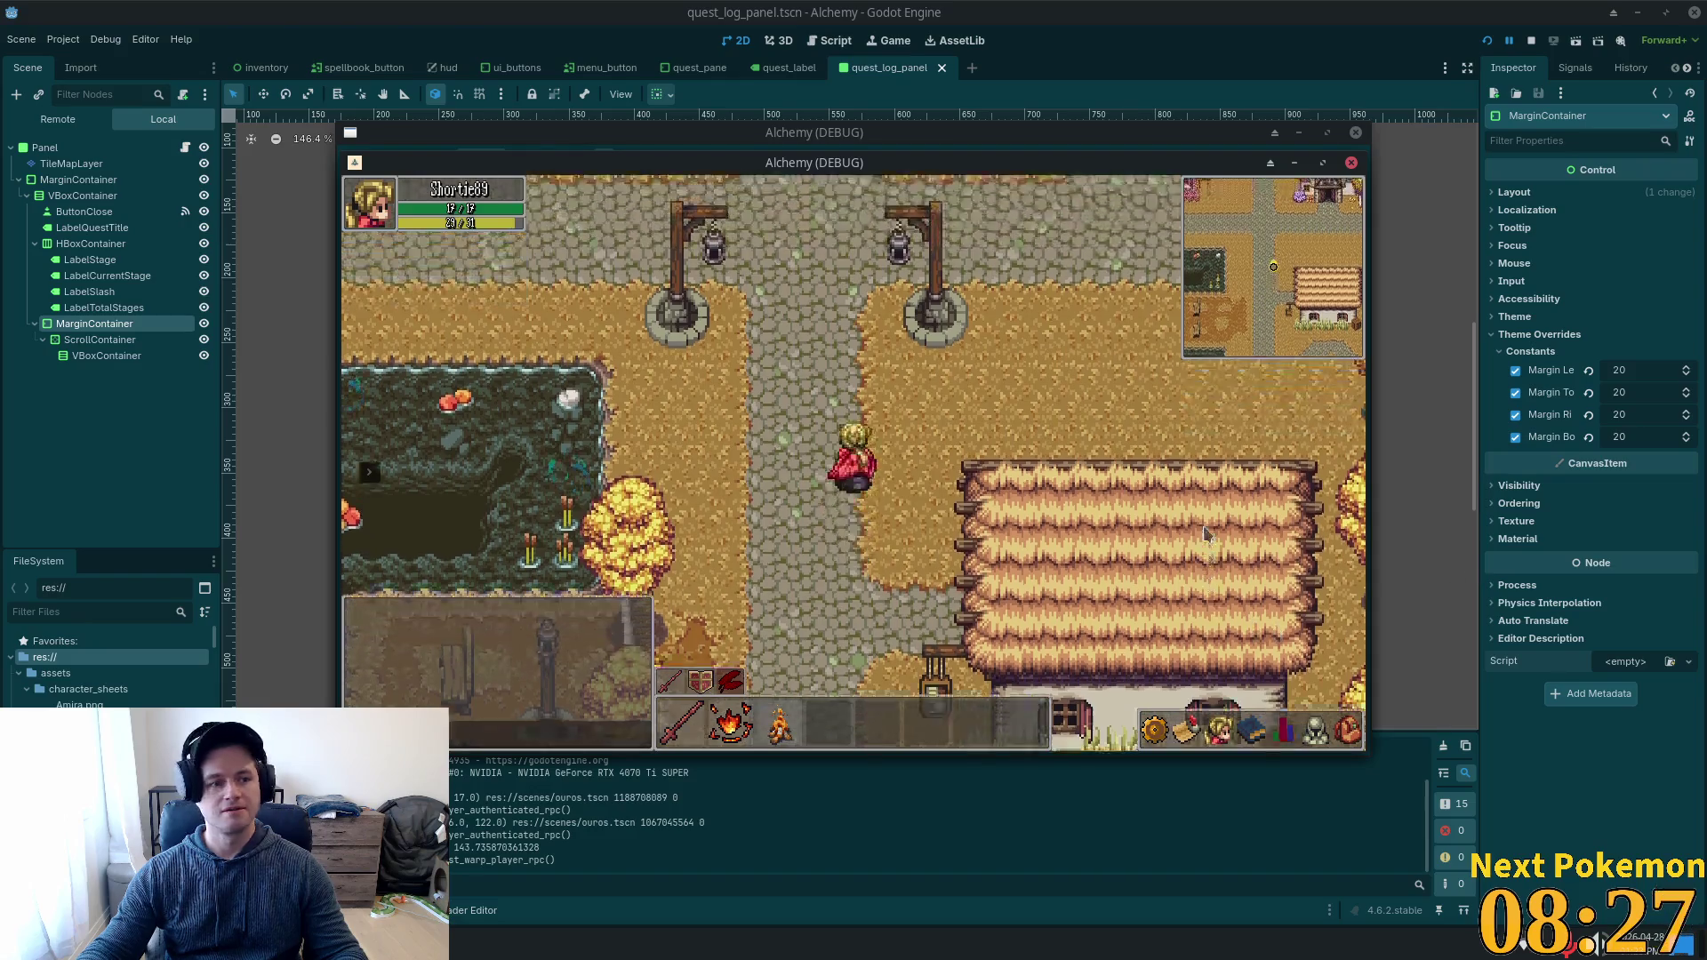
key("Up")
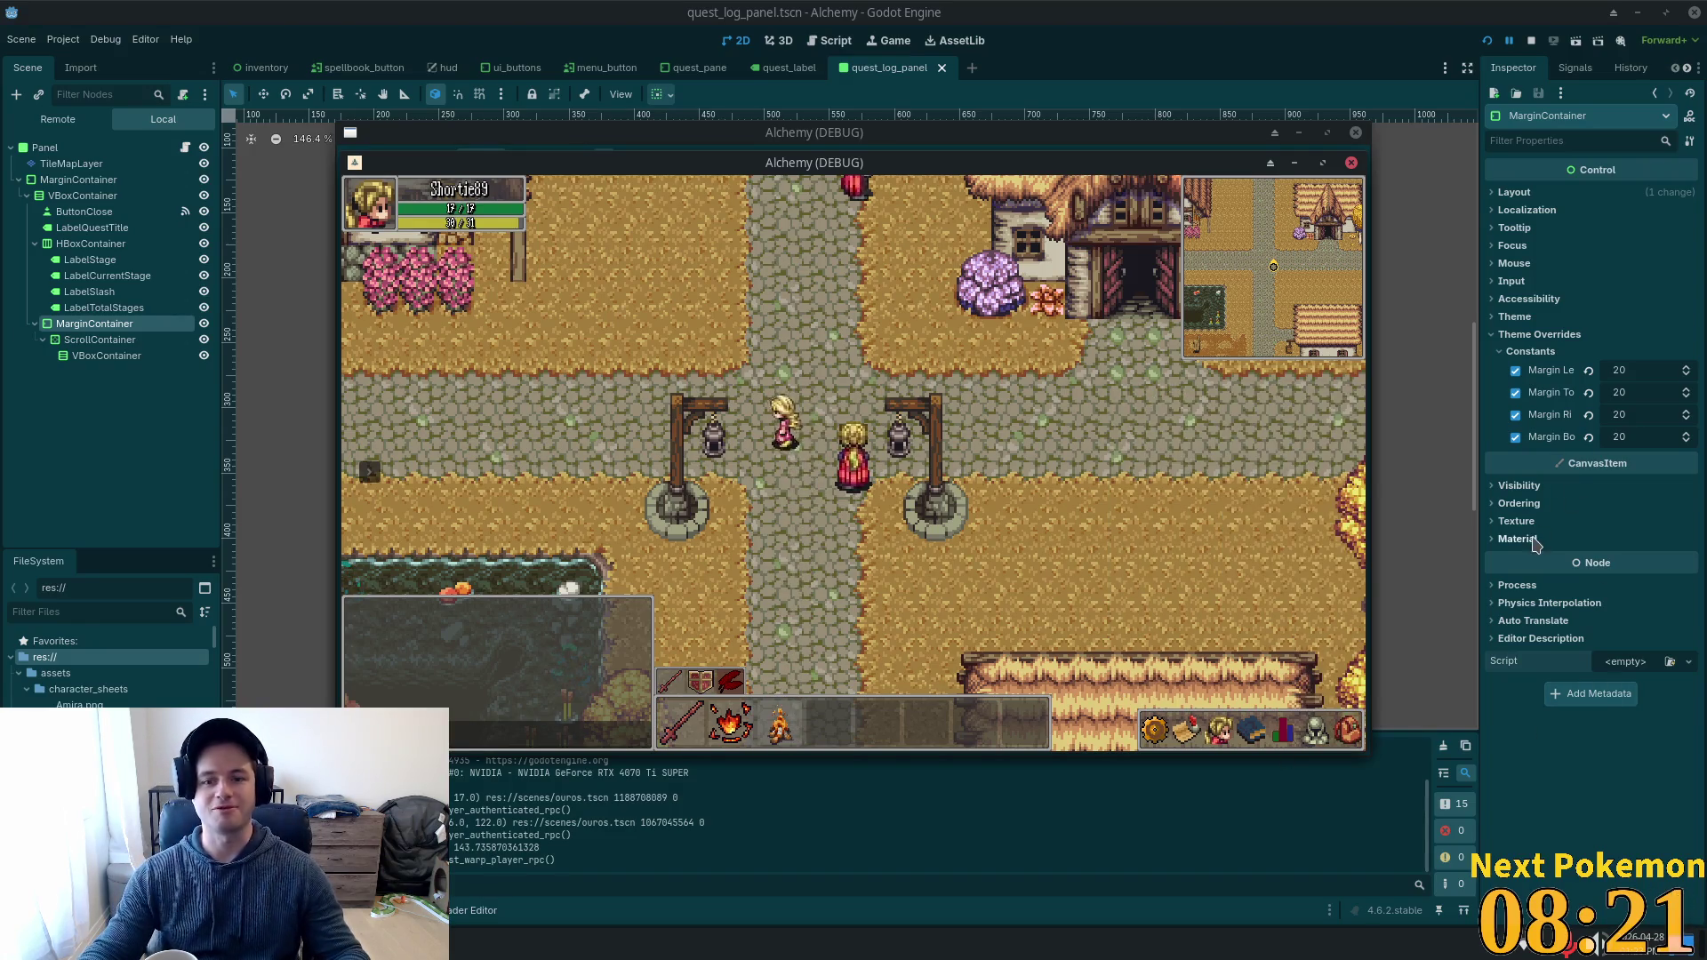
left_click(1251, 731)
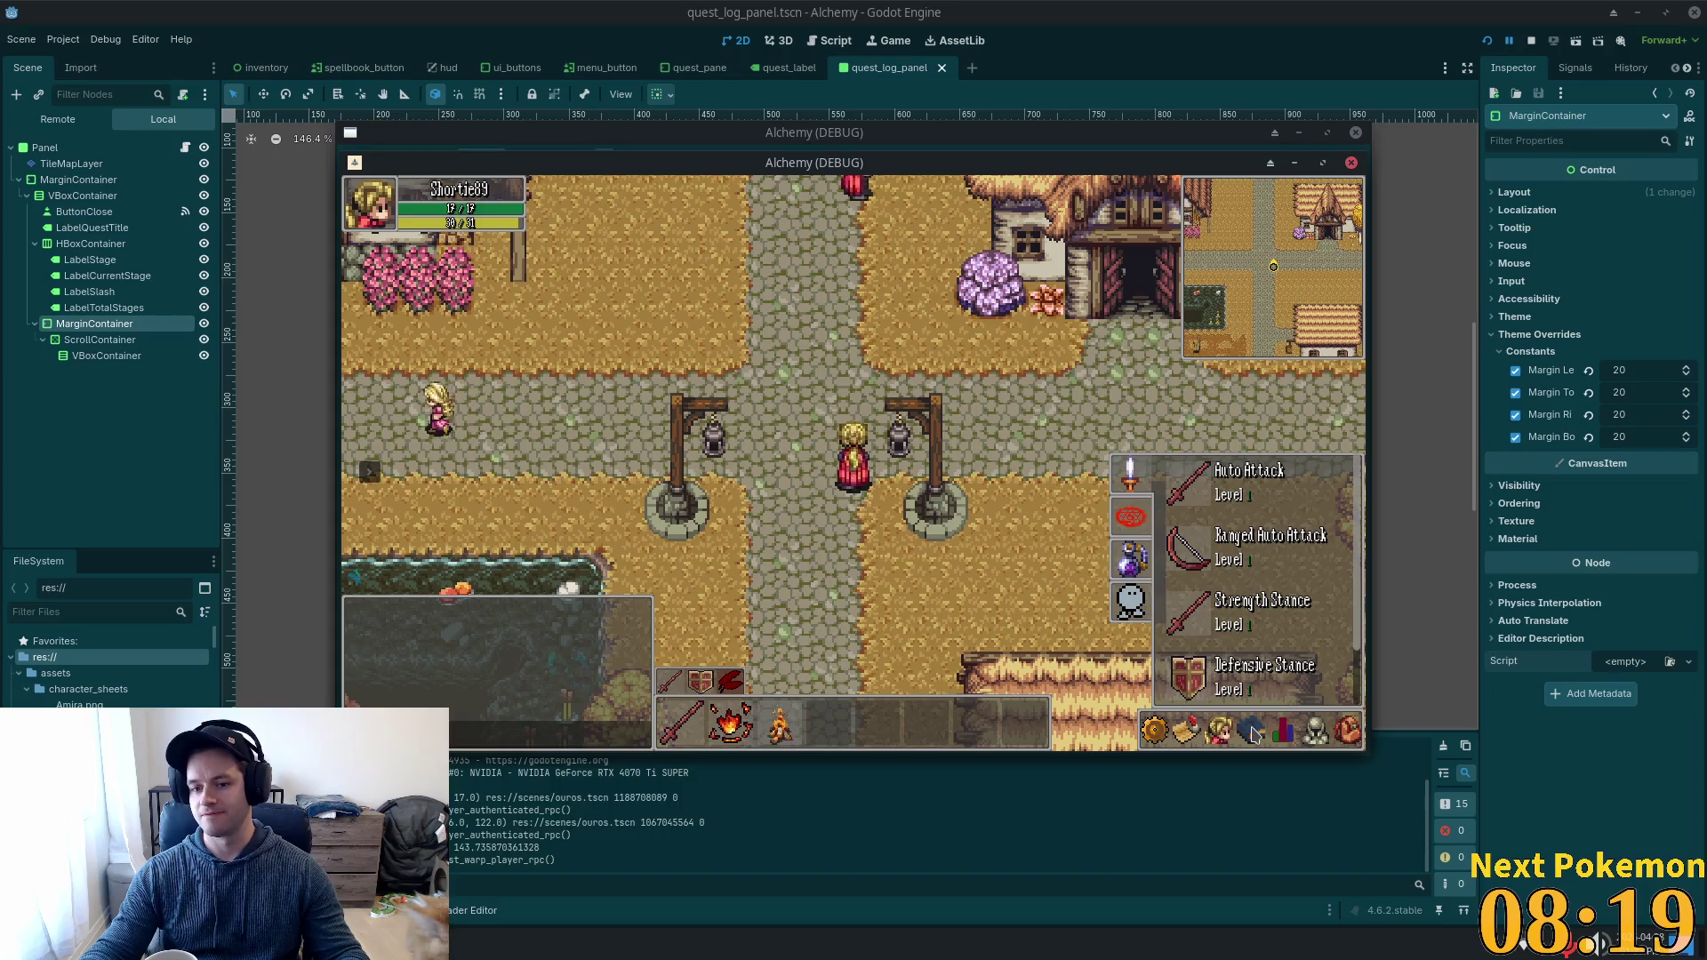
View the Yelling Timber quest details, close the popup, and walk down the road.
left_click(1218, 731)
left_click(1187, 730)
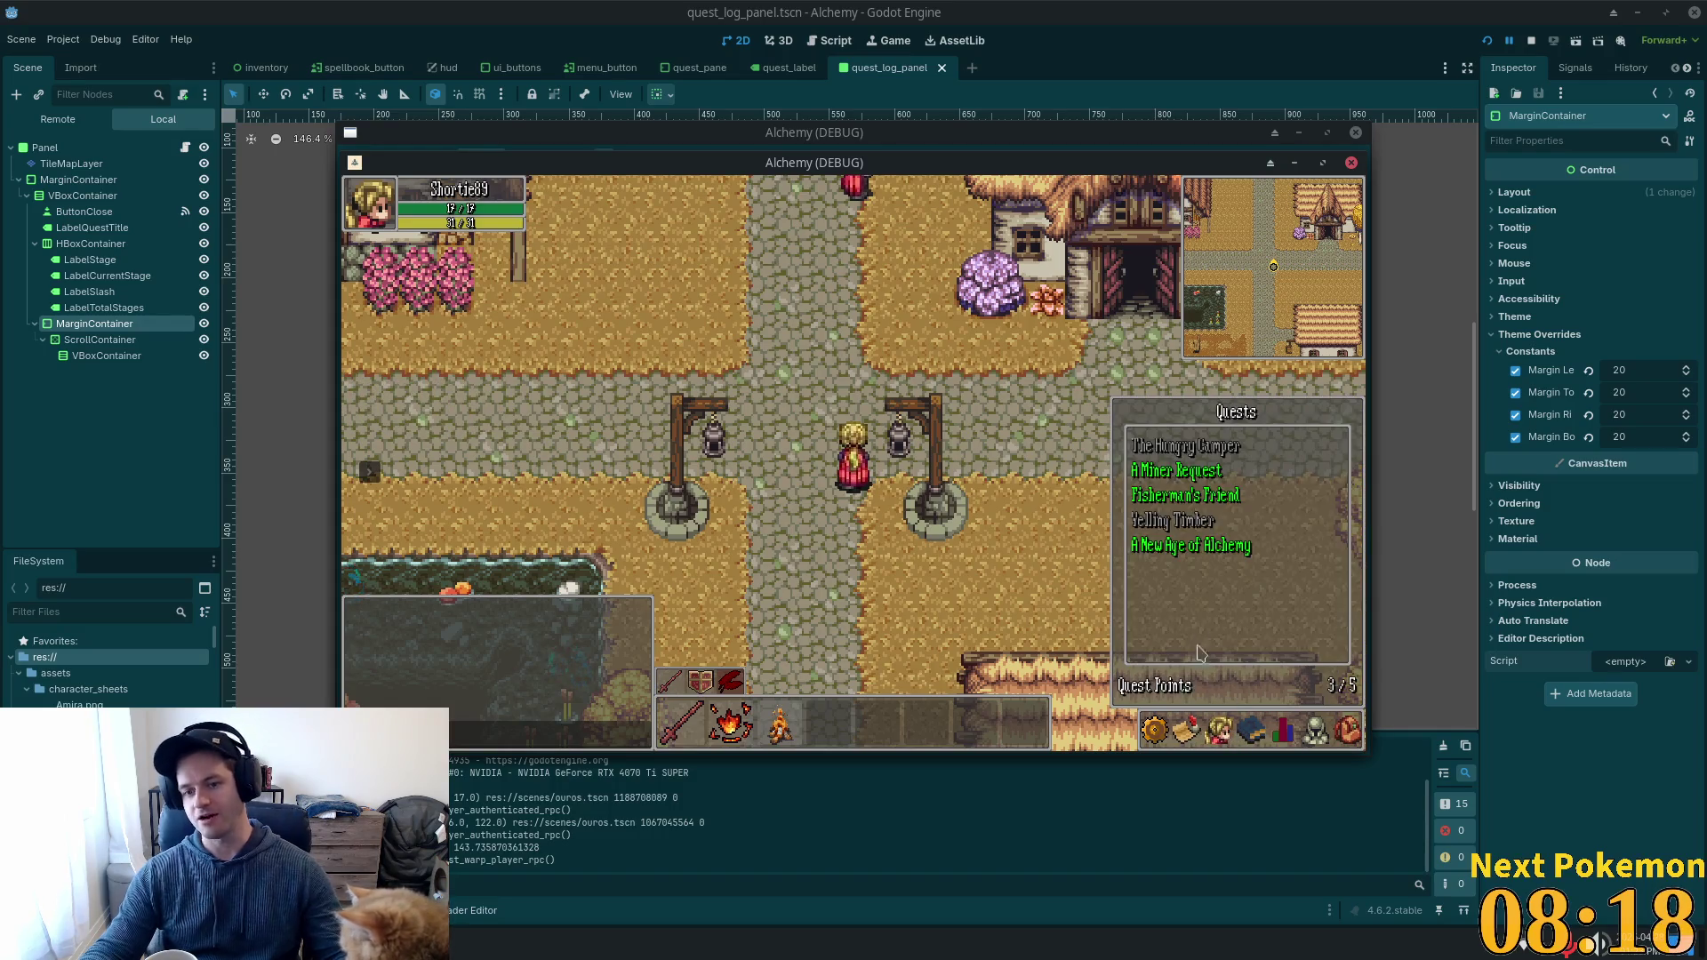
left_click(1191, 525)
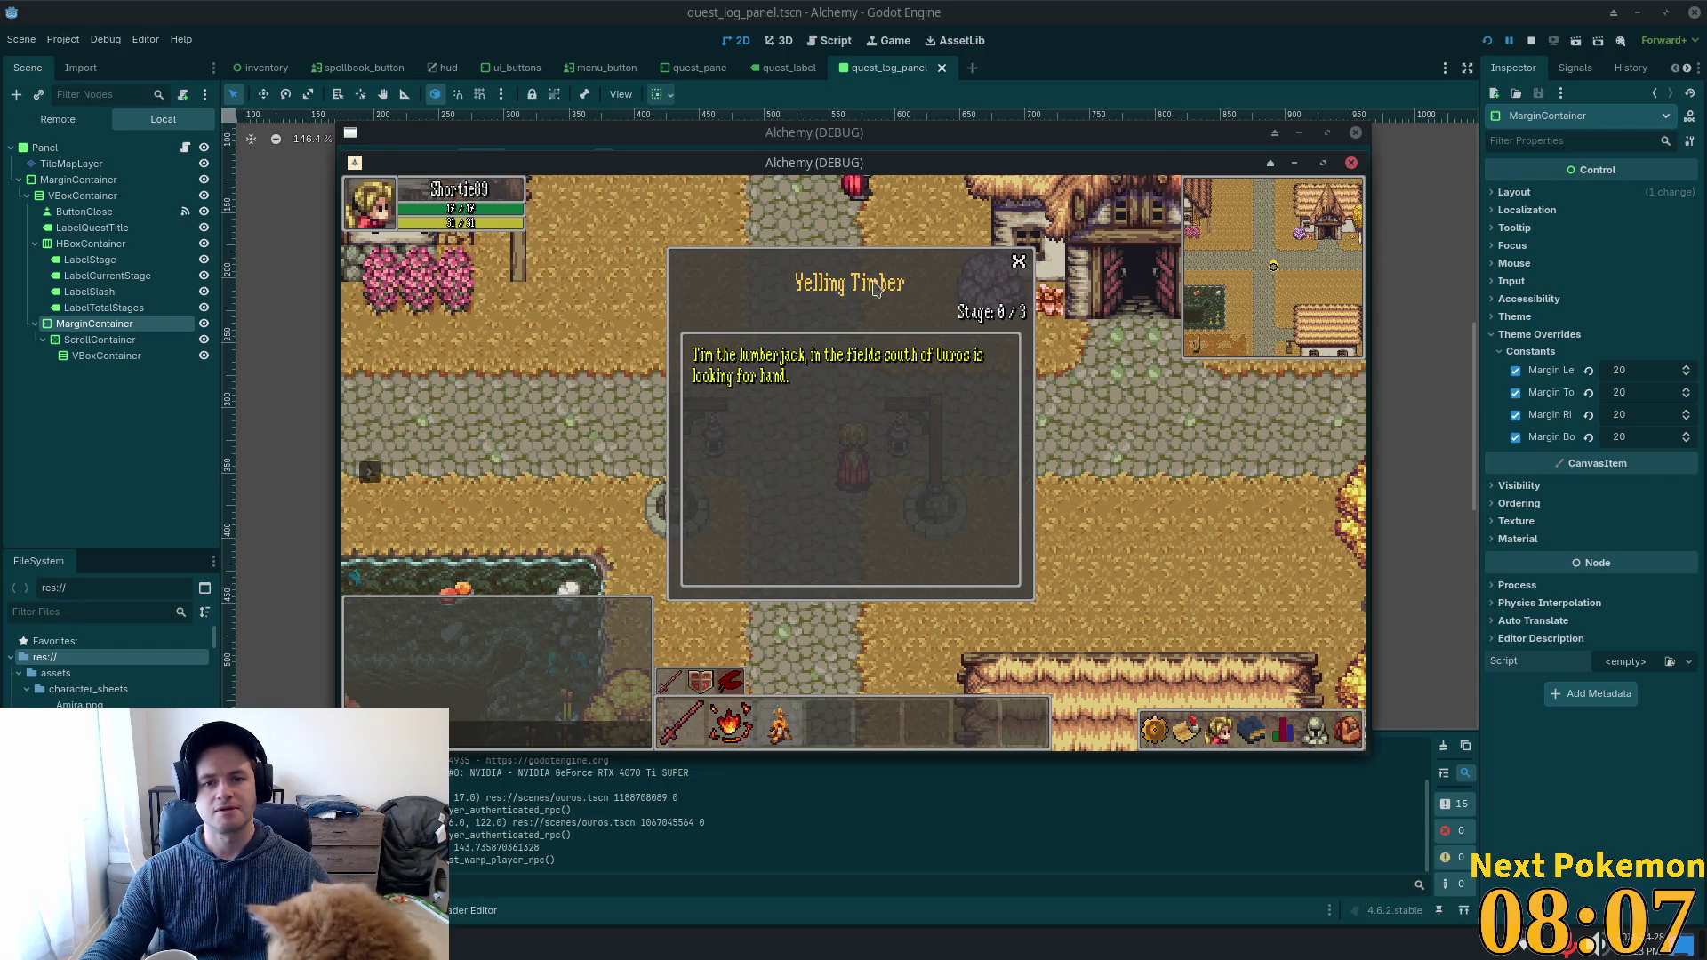
left_click(1019, 263)
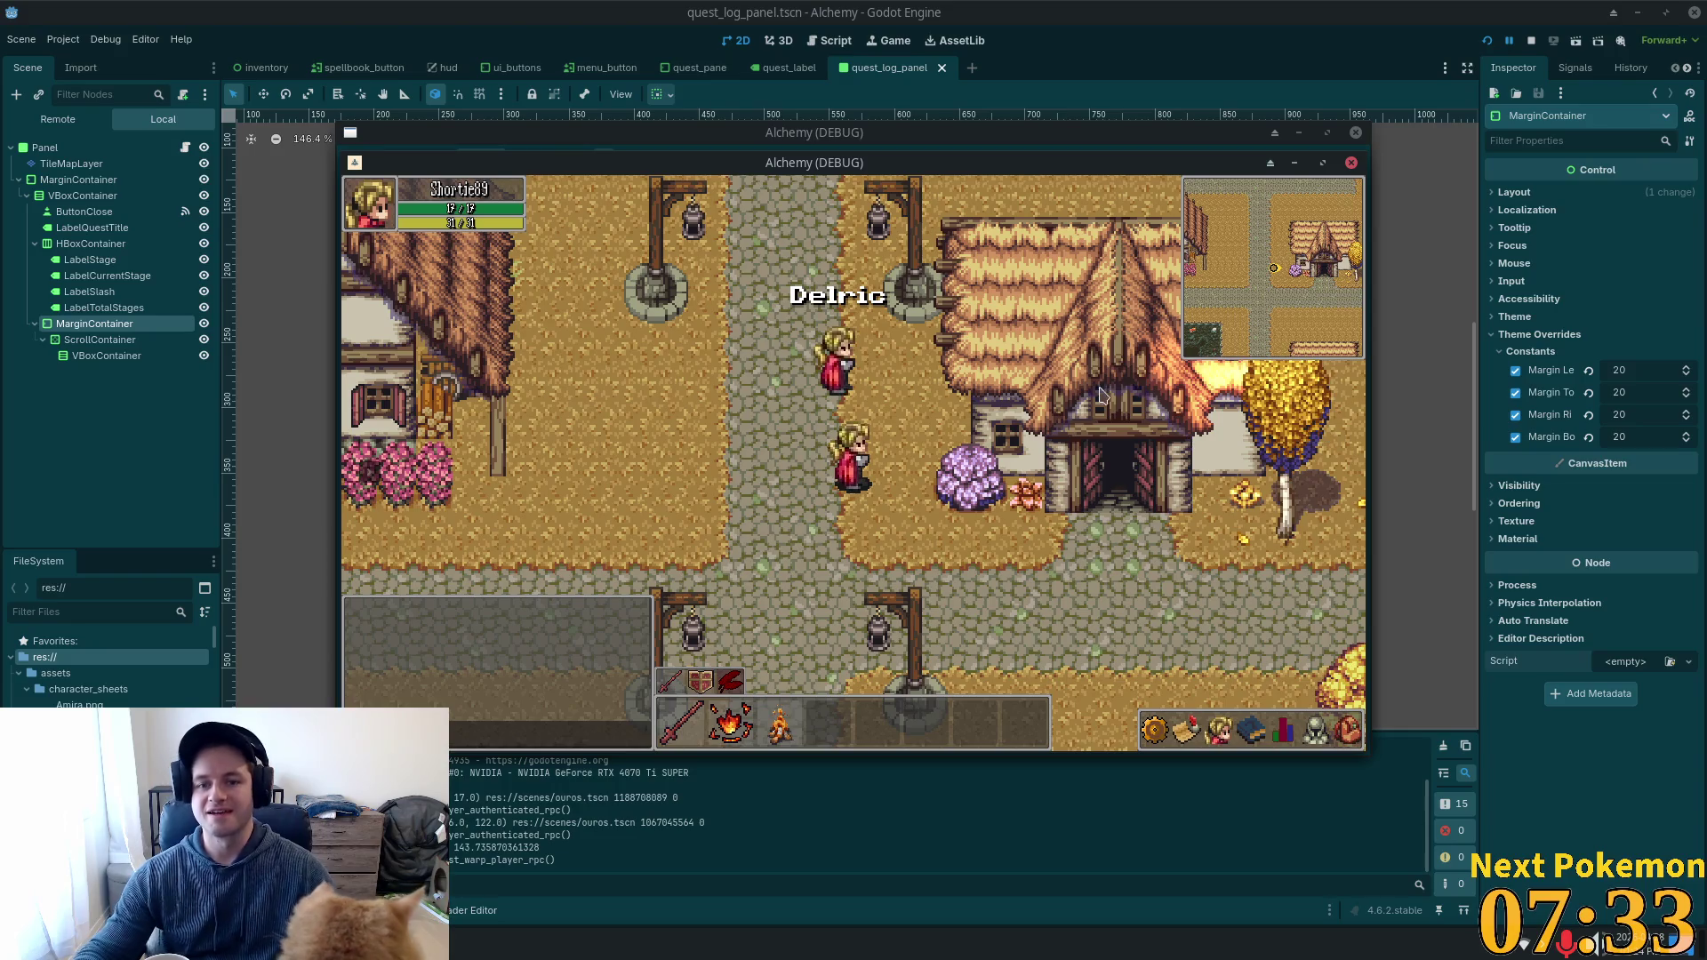
key("Down")
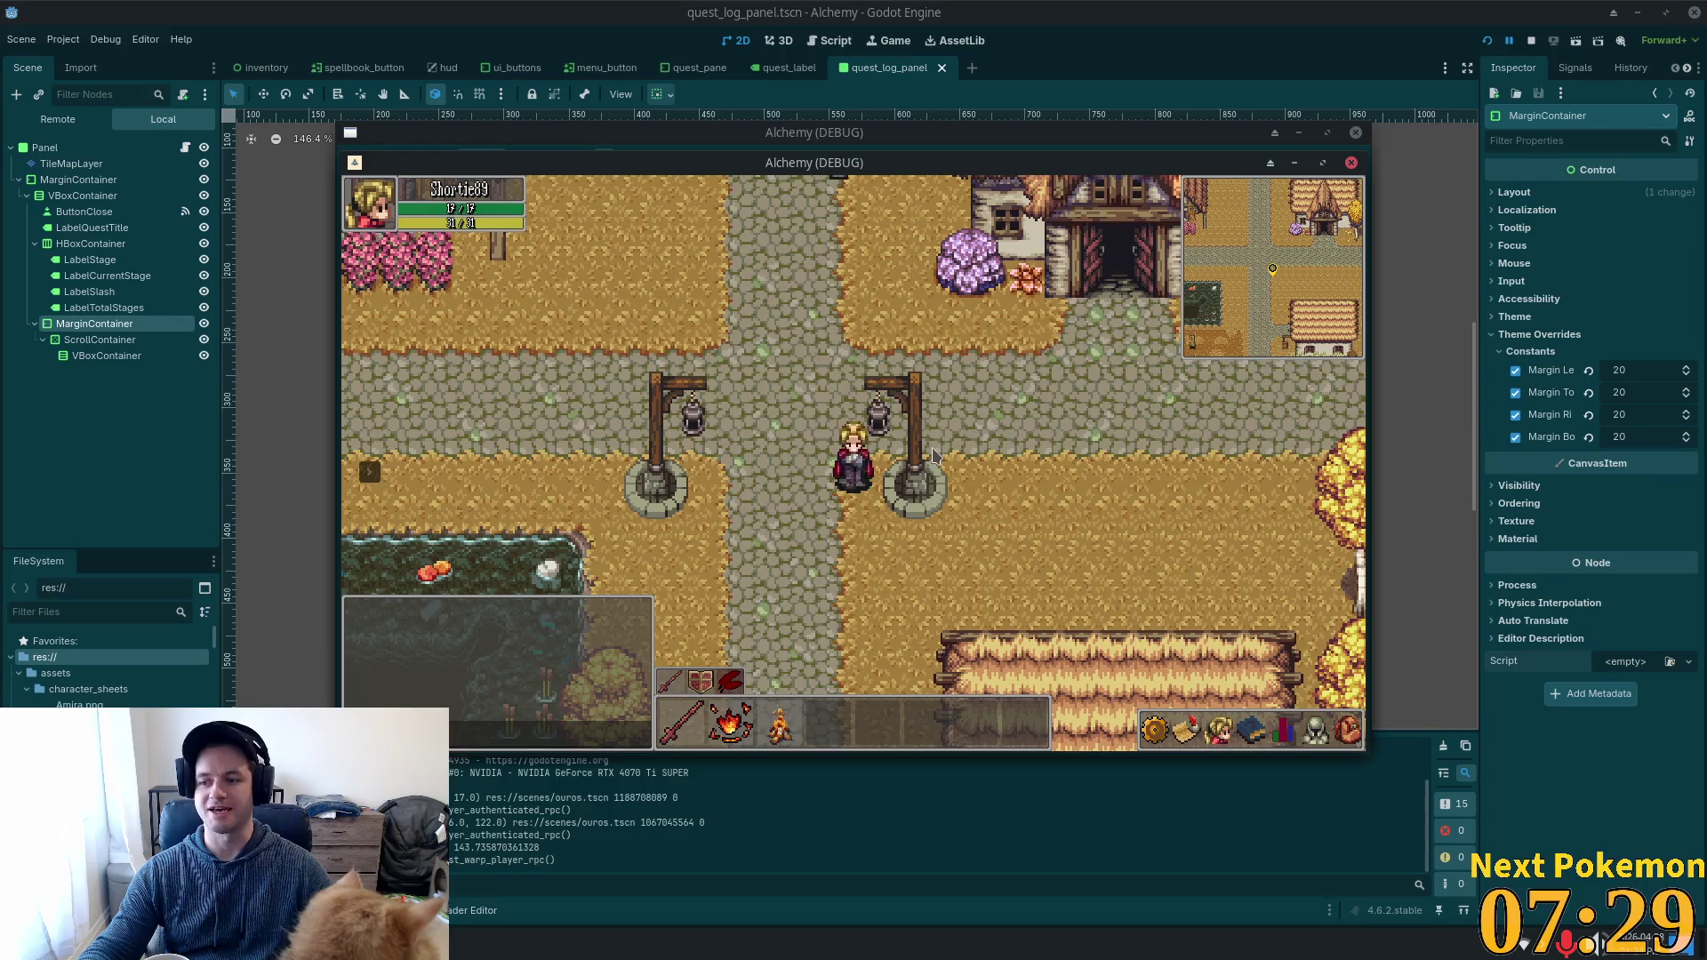
Walk the character up past Delric into the town square and back down toward him.
key("Up")
key("Right")
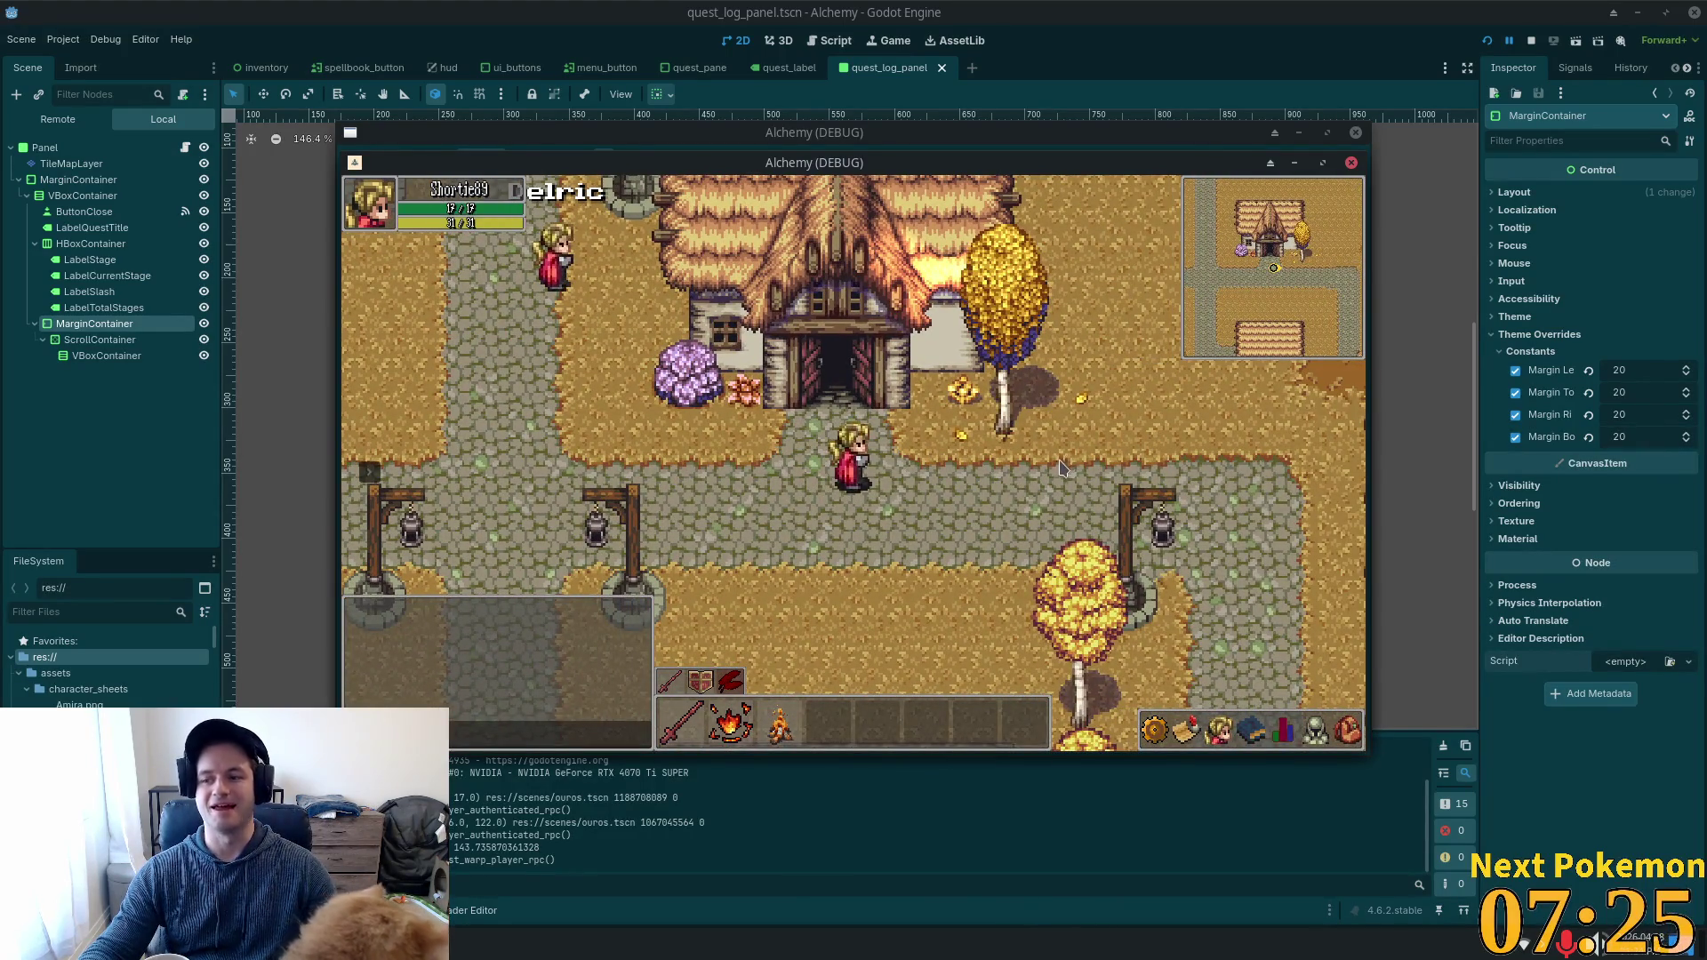
key("Left")
key("Up")
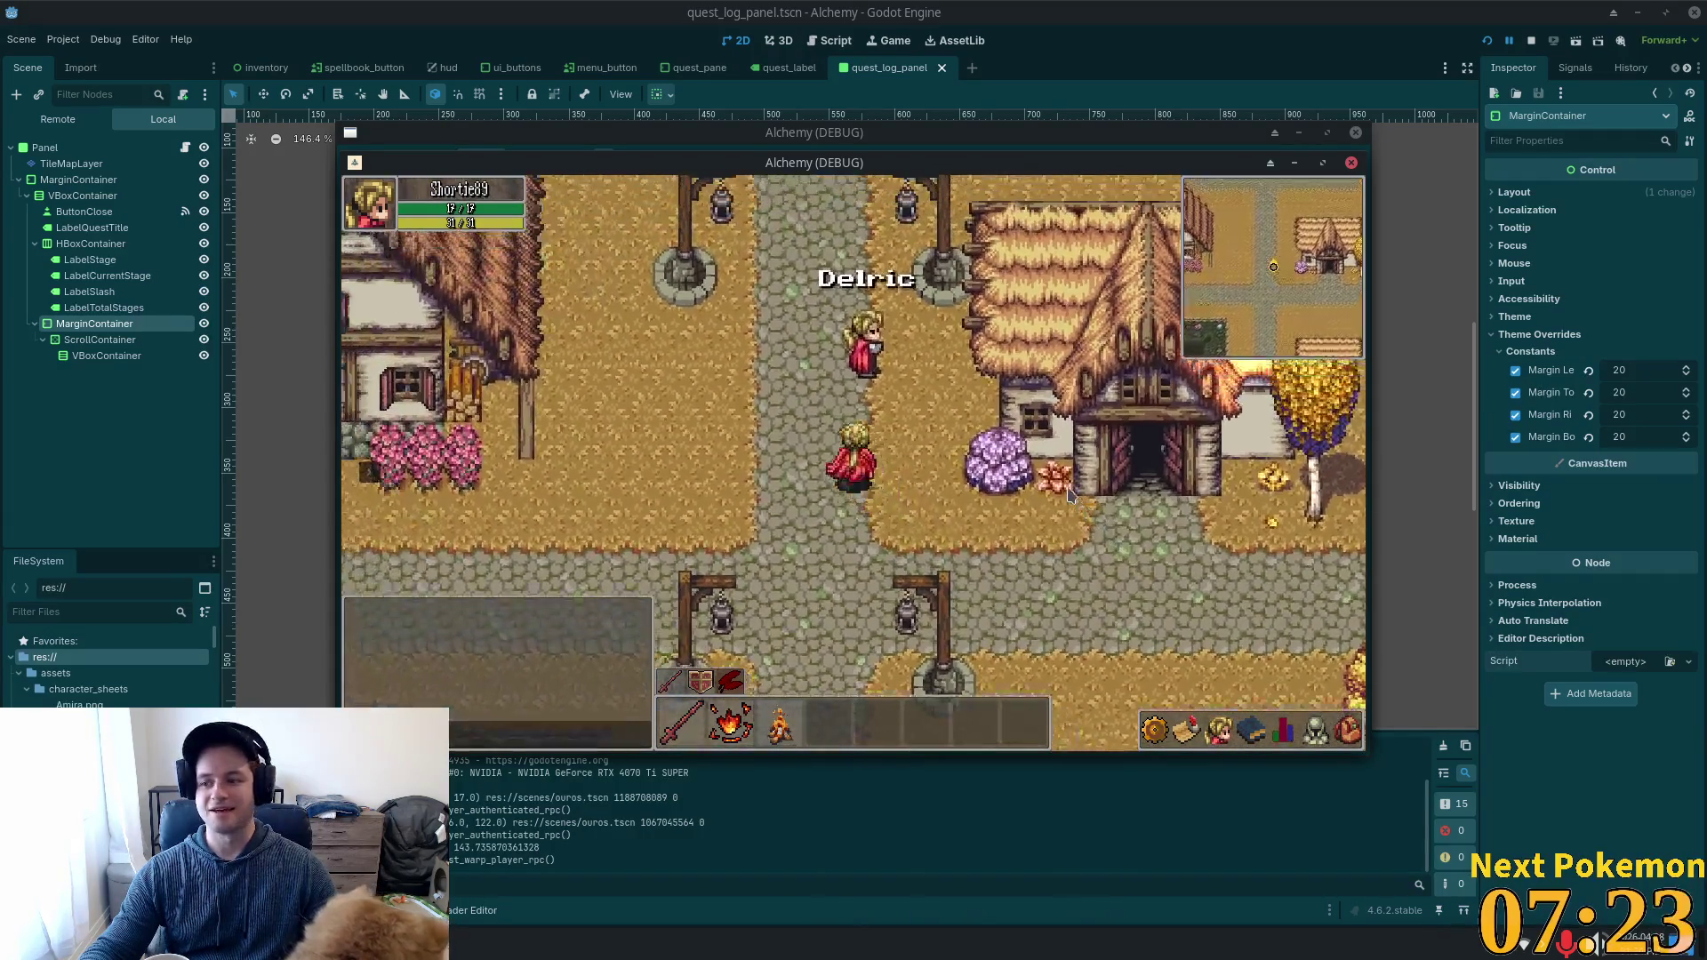
key("Up")
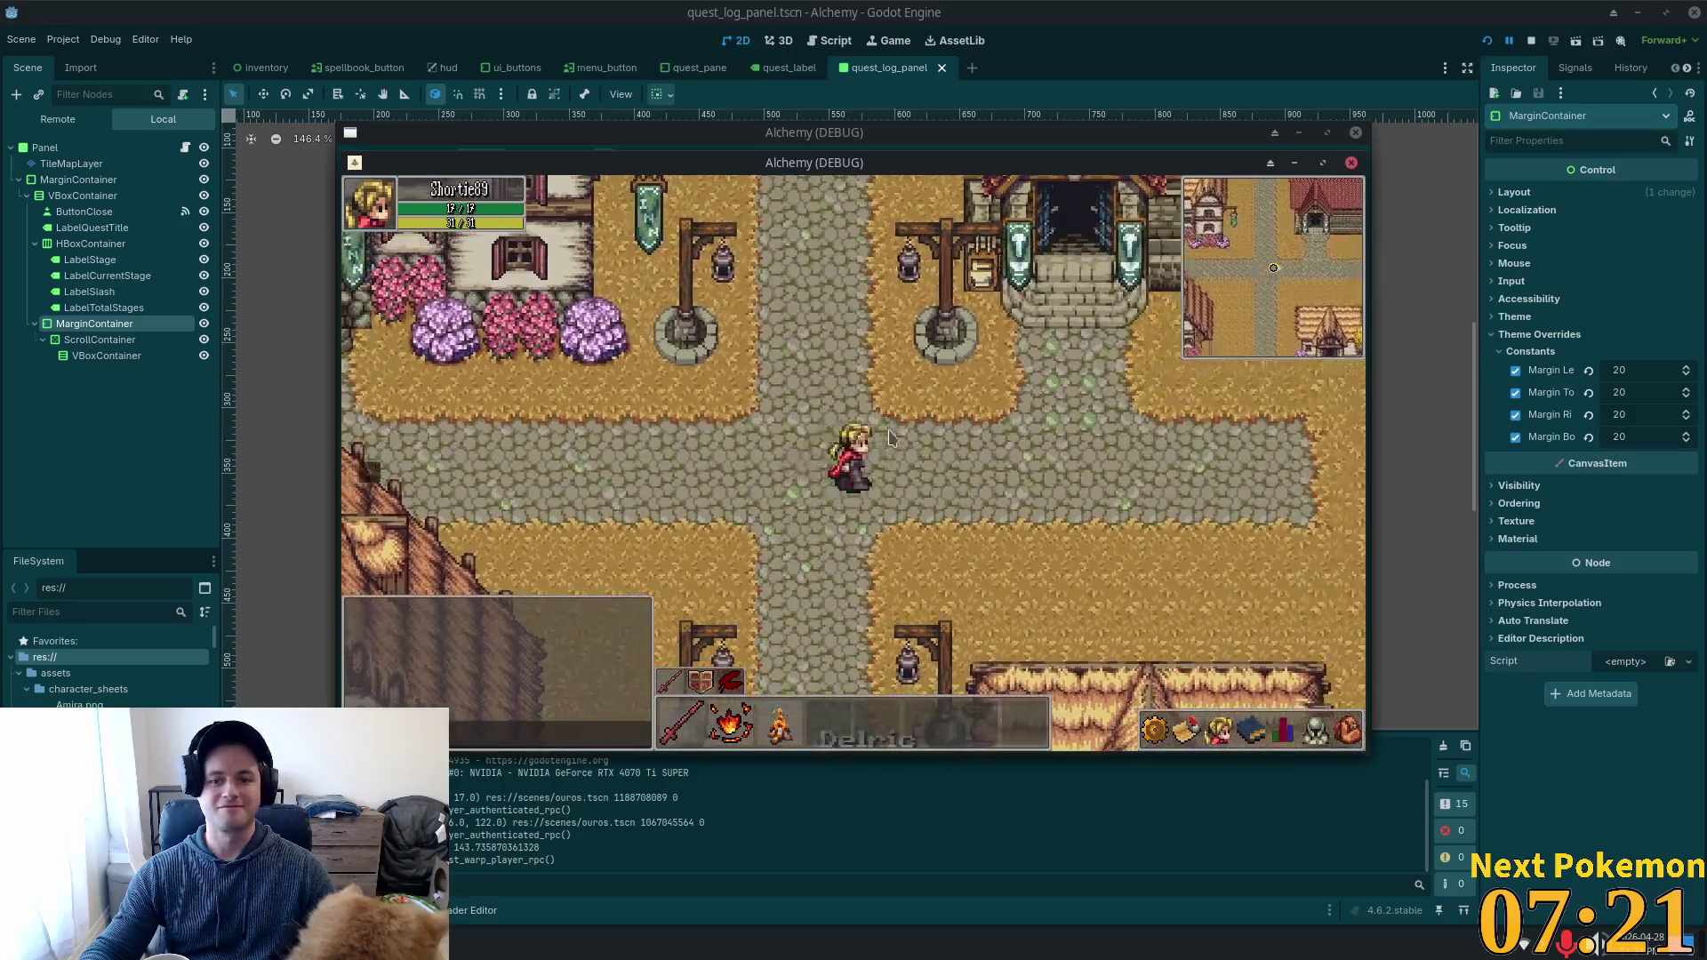
key("Right")
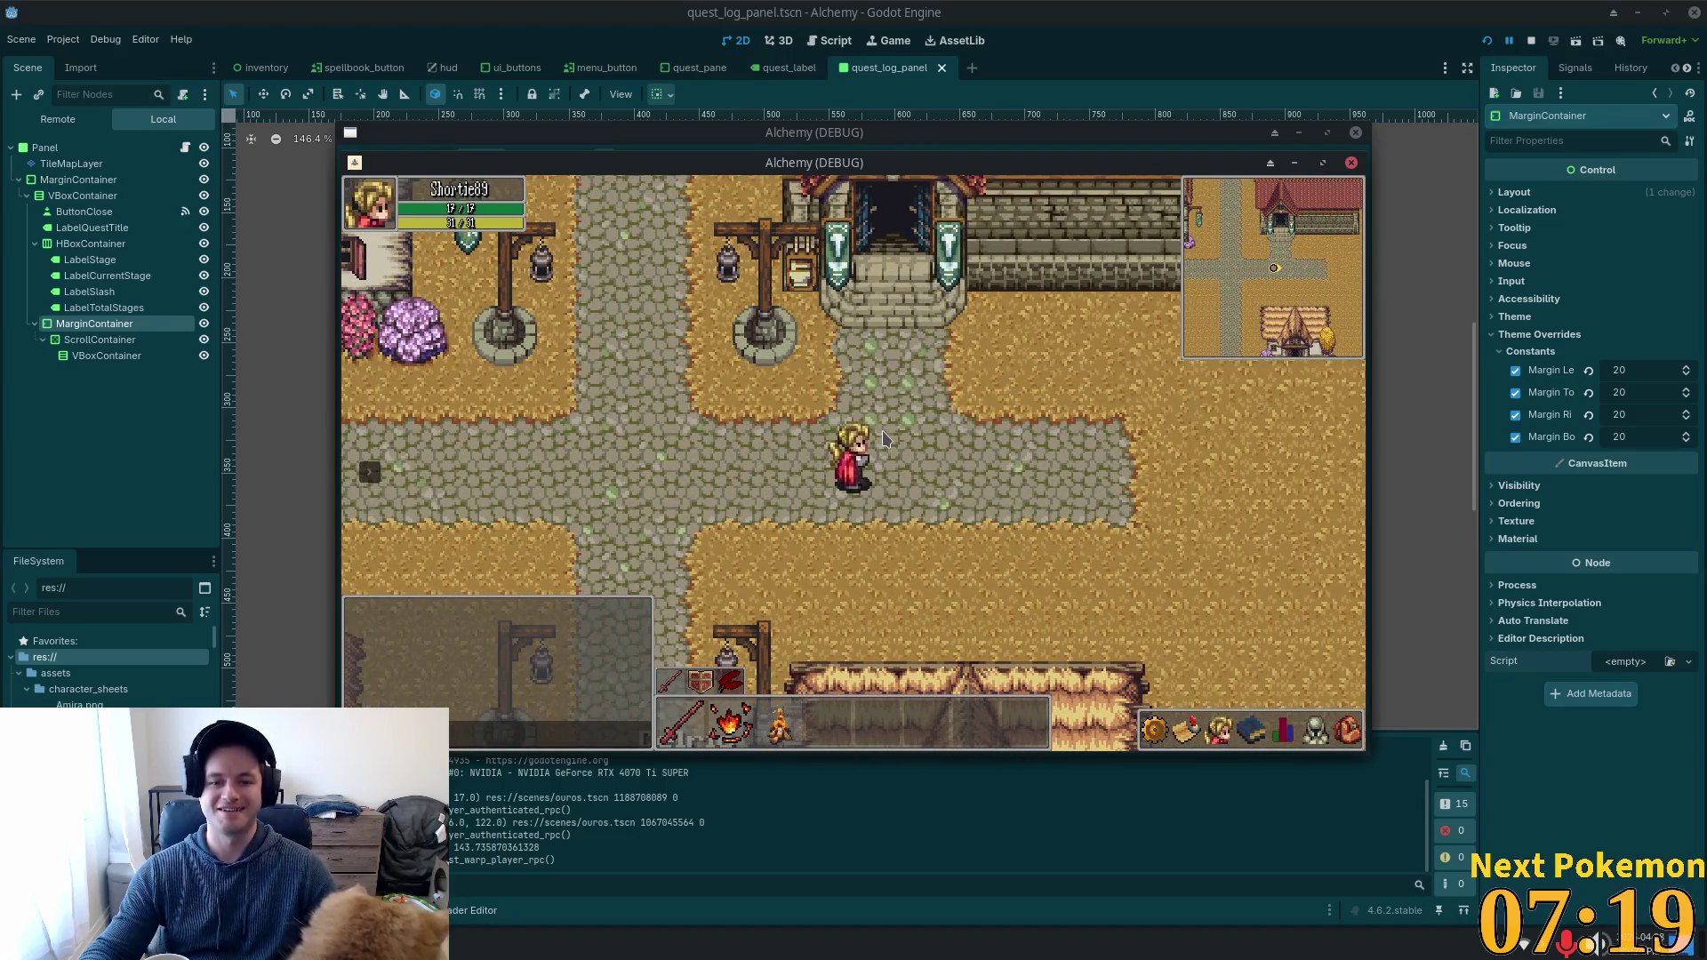
key("Left")
key("Down")
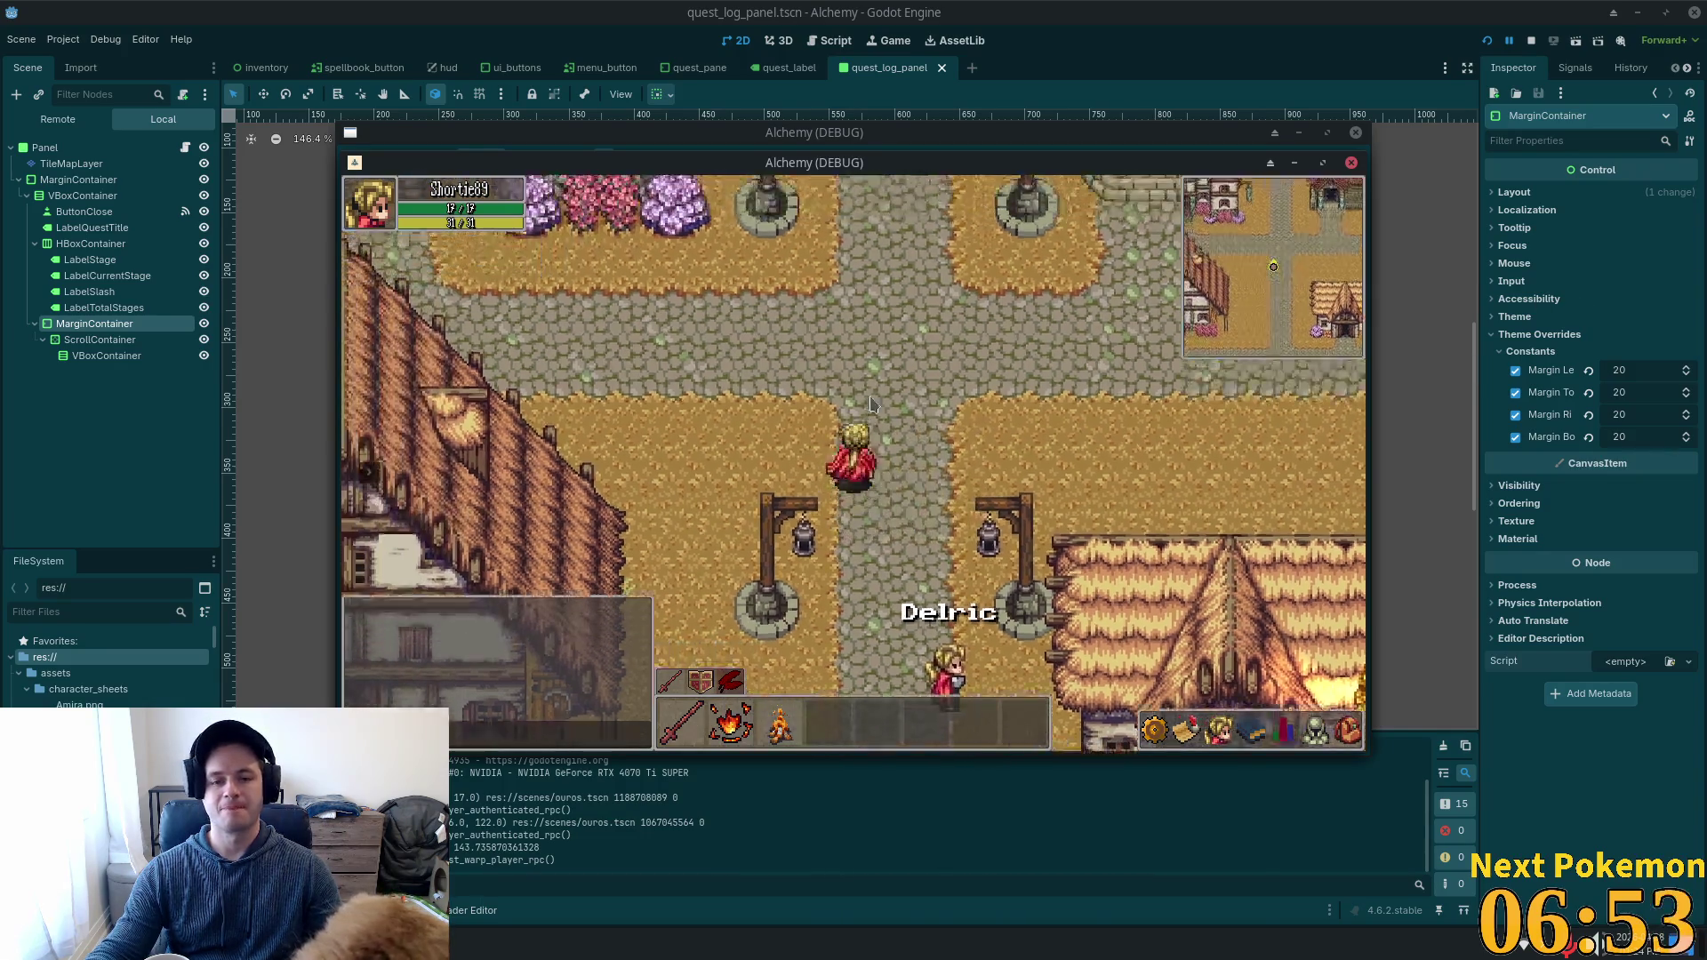
Open the inventory, then the A New Age of Alchemy quest details, and walk left.
left_click(1347, 732)
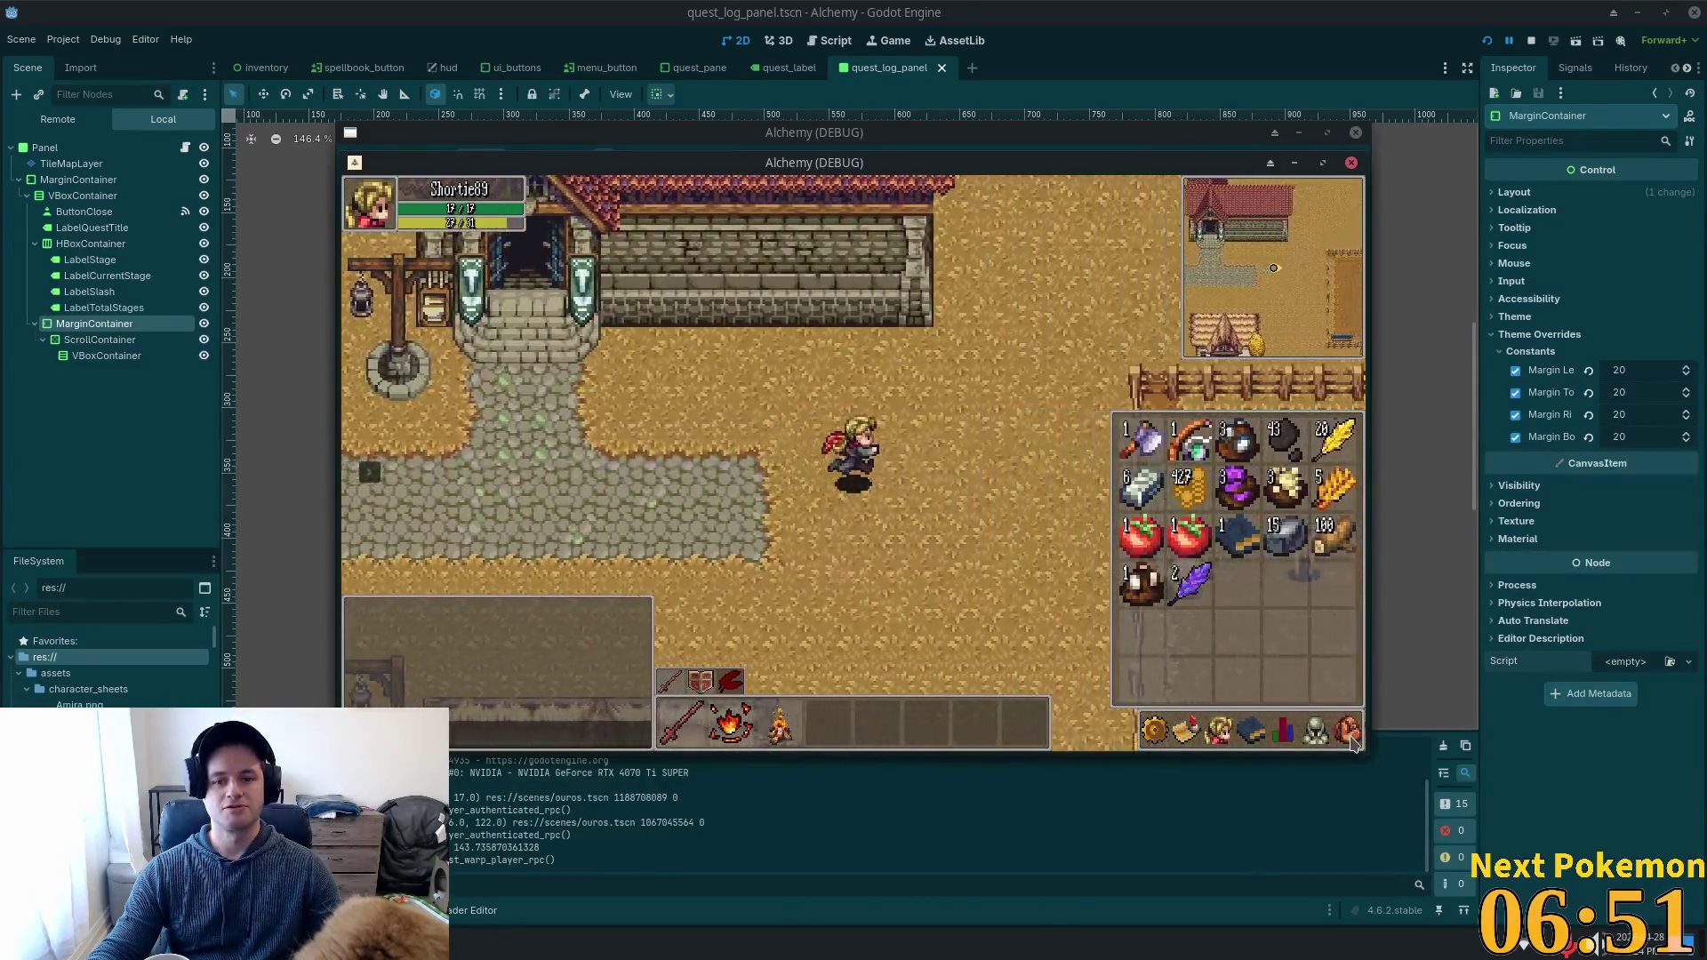
left_click(1186, 730)
left_click(1173, 545)
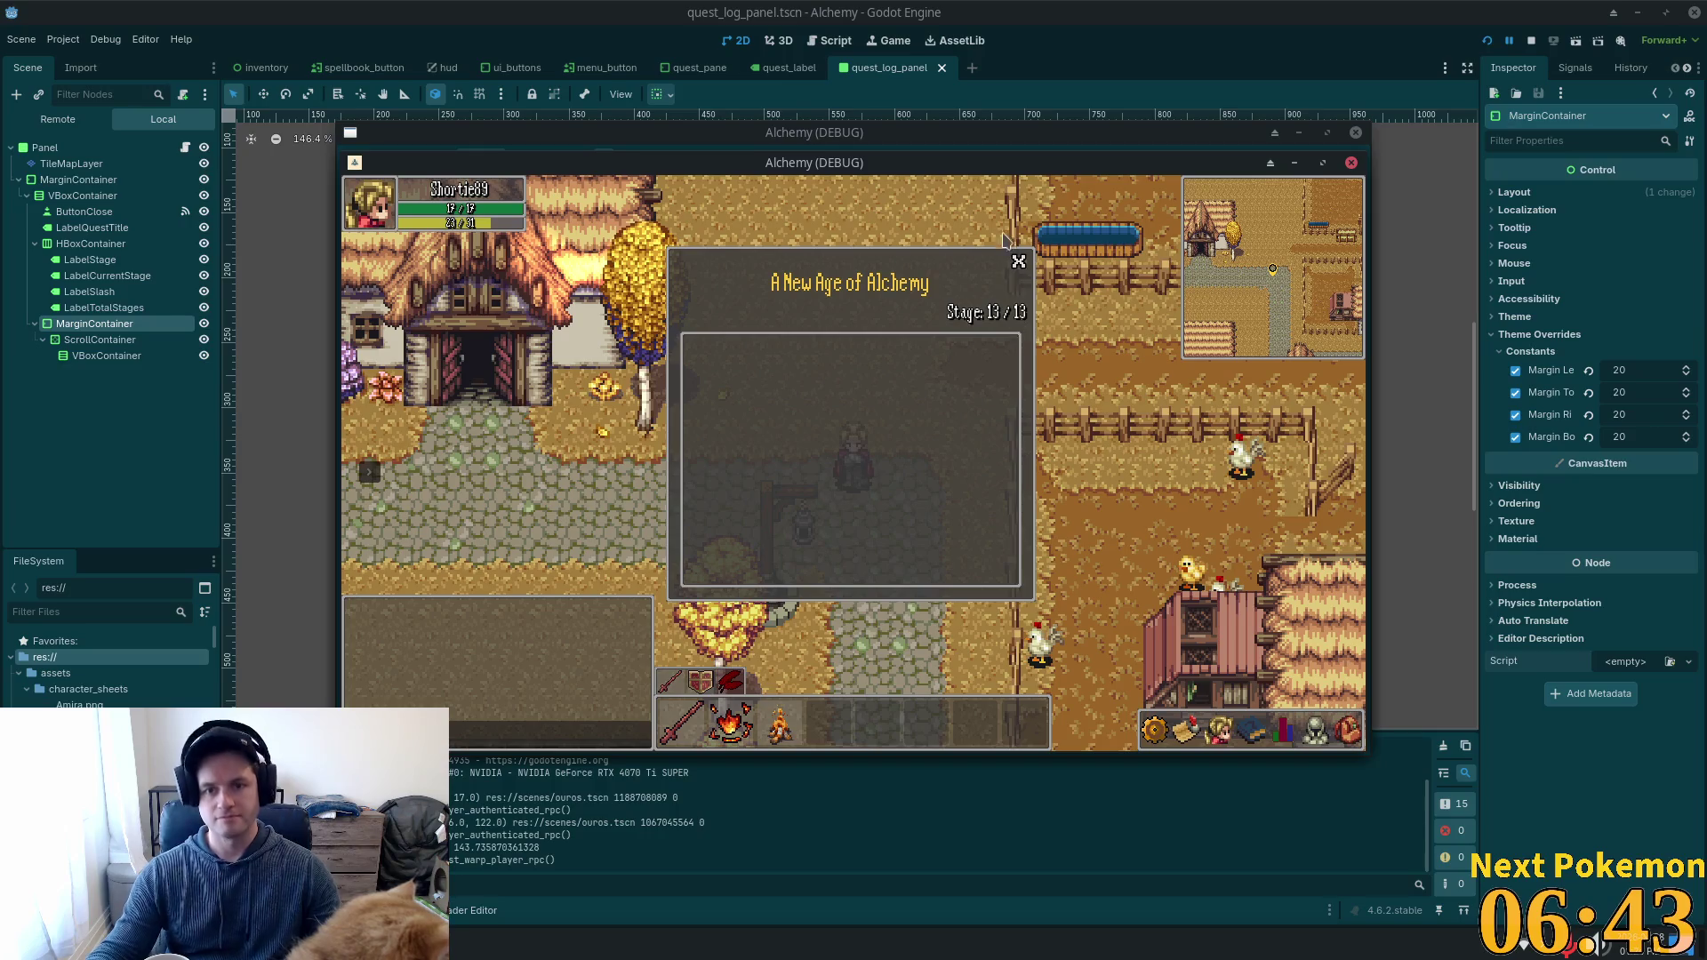
key("a")
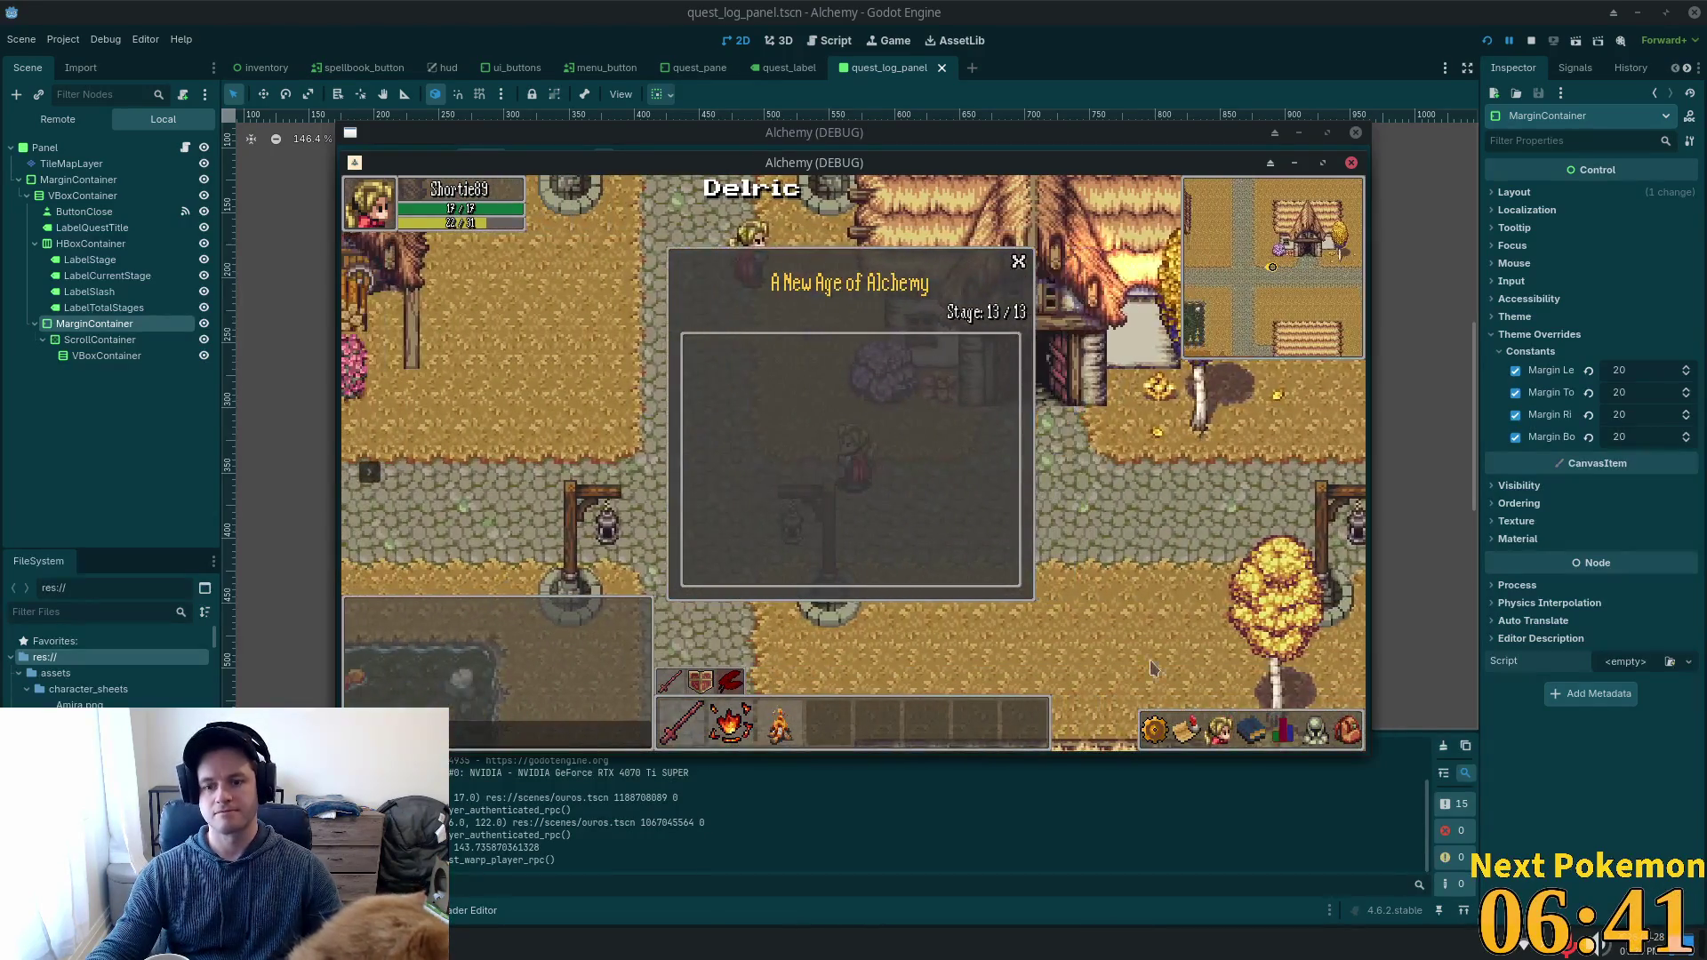
Close the quest list and detail popup, then switch to quest_log_panel.gd in the code editor.
left_click(1180, 738)
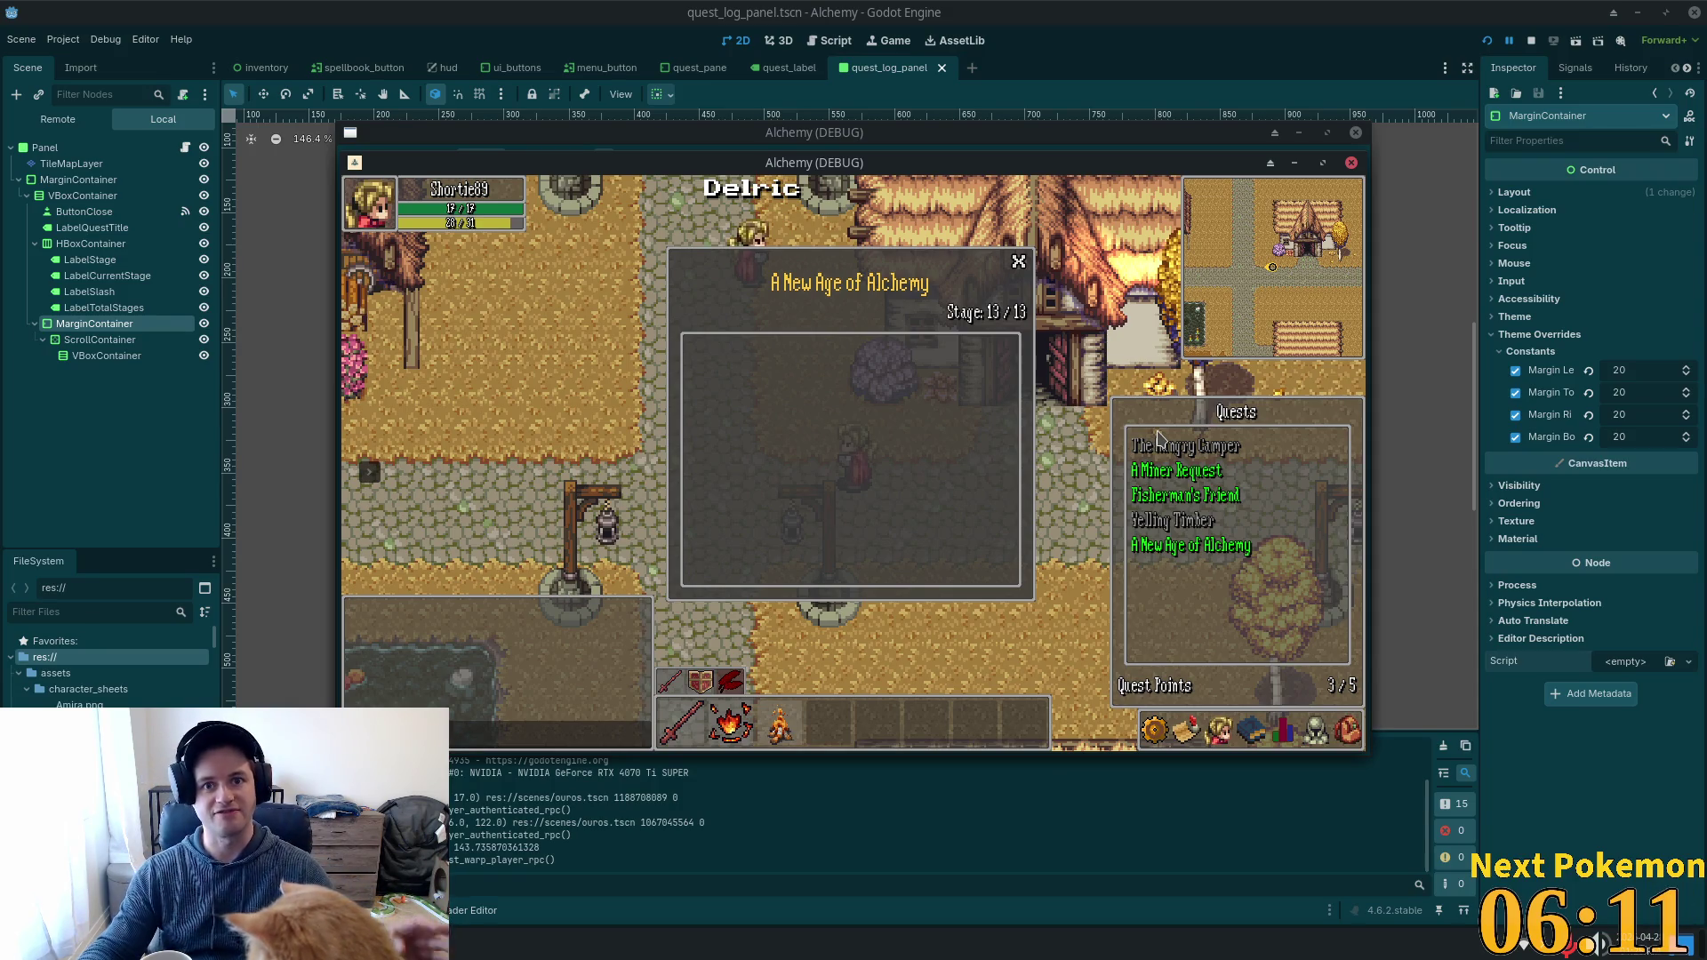
key("q")
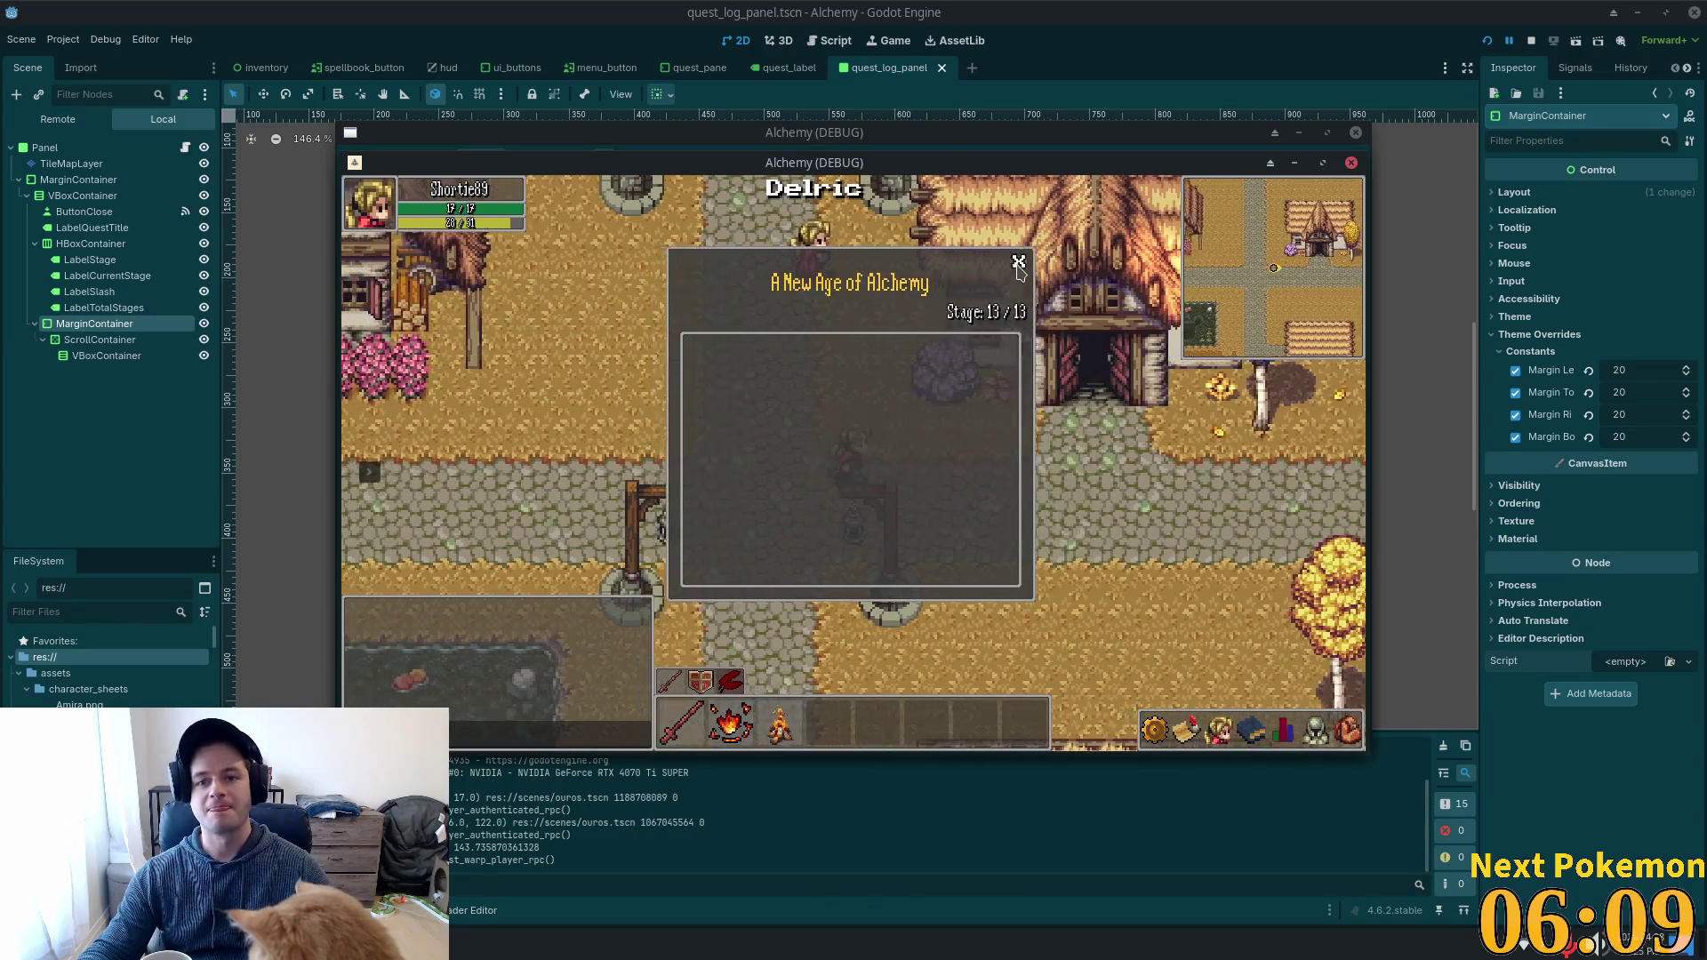
left_click(1019, 261)
left_click(1187, 731)
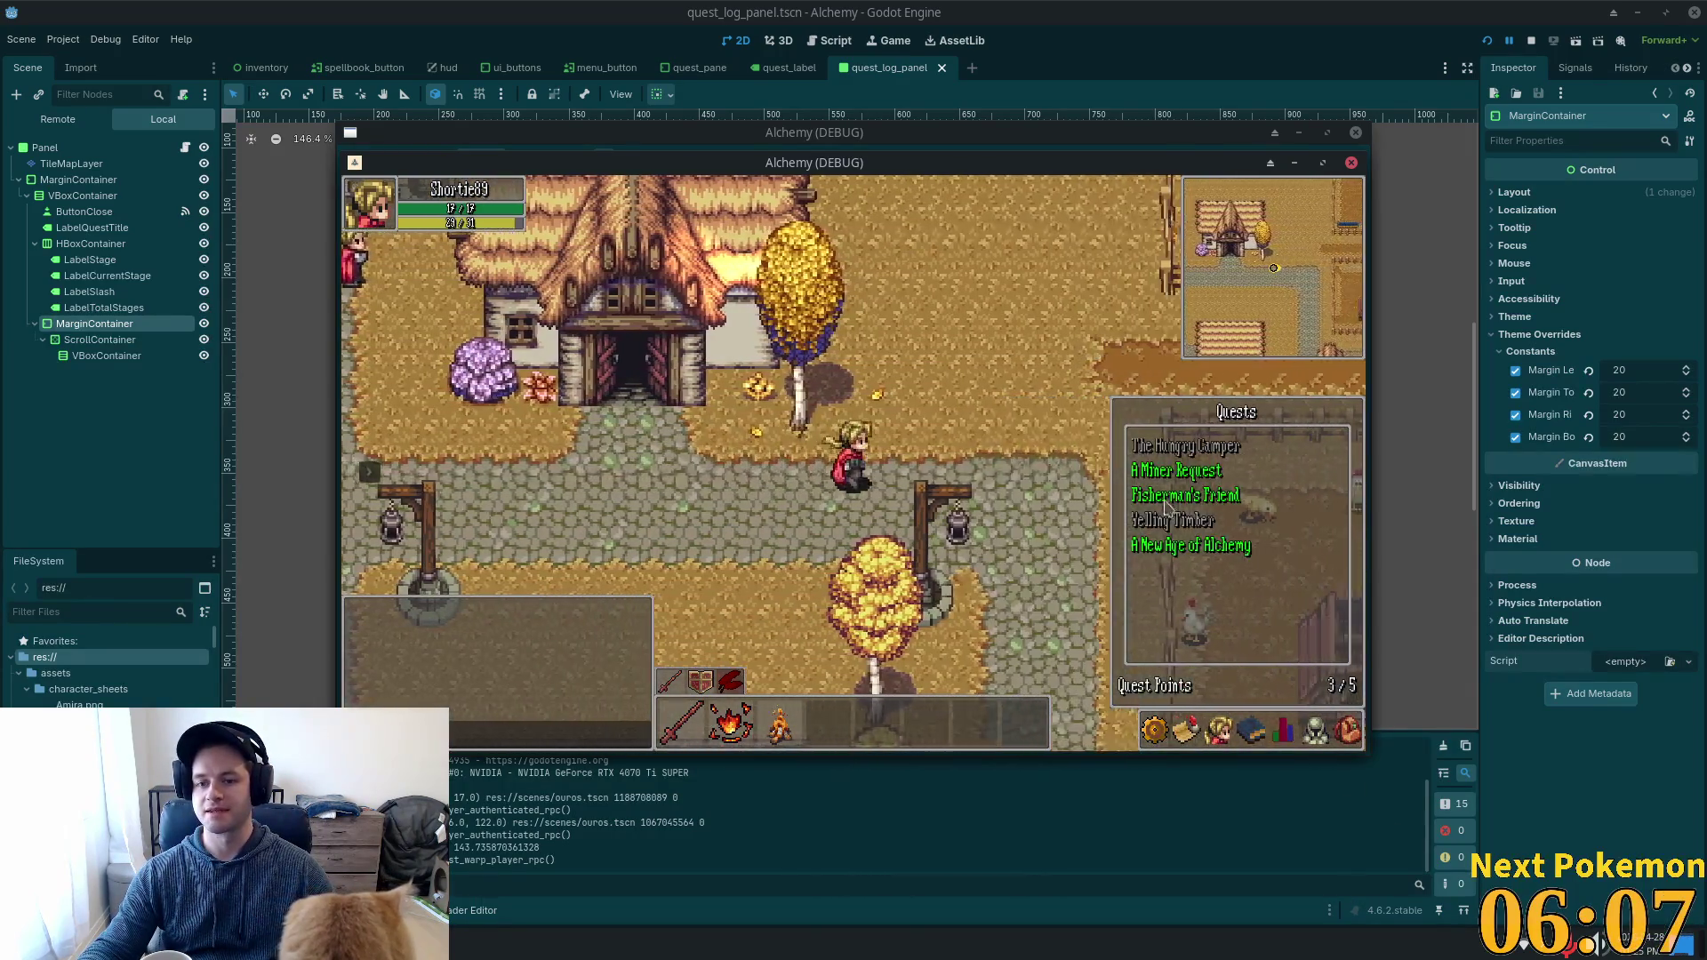
key("q")
key("alt+Tab")
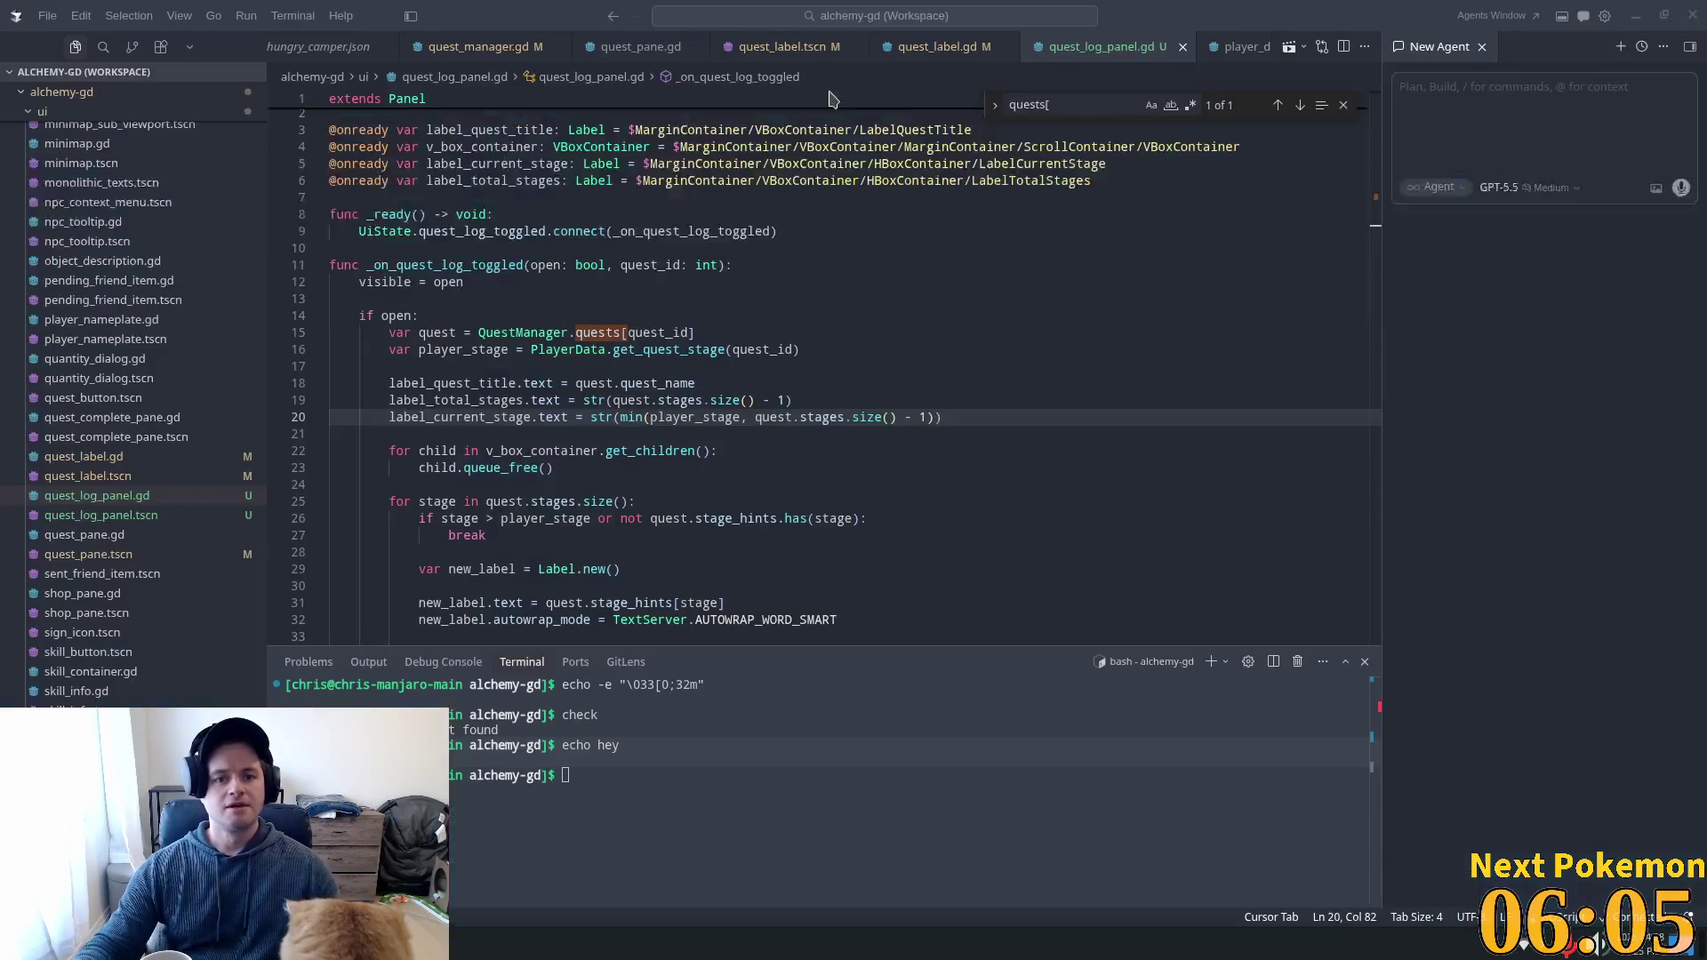
Open quest_manager.gd and quick-open yelling_timber.json, flipping to Godot and back.
left_click(466, 47)
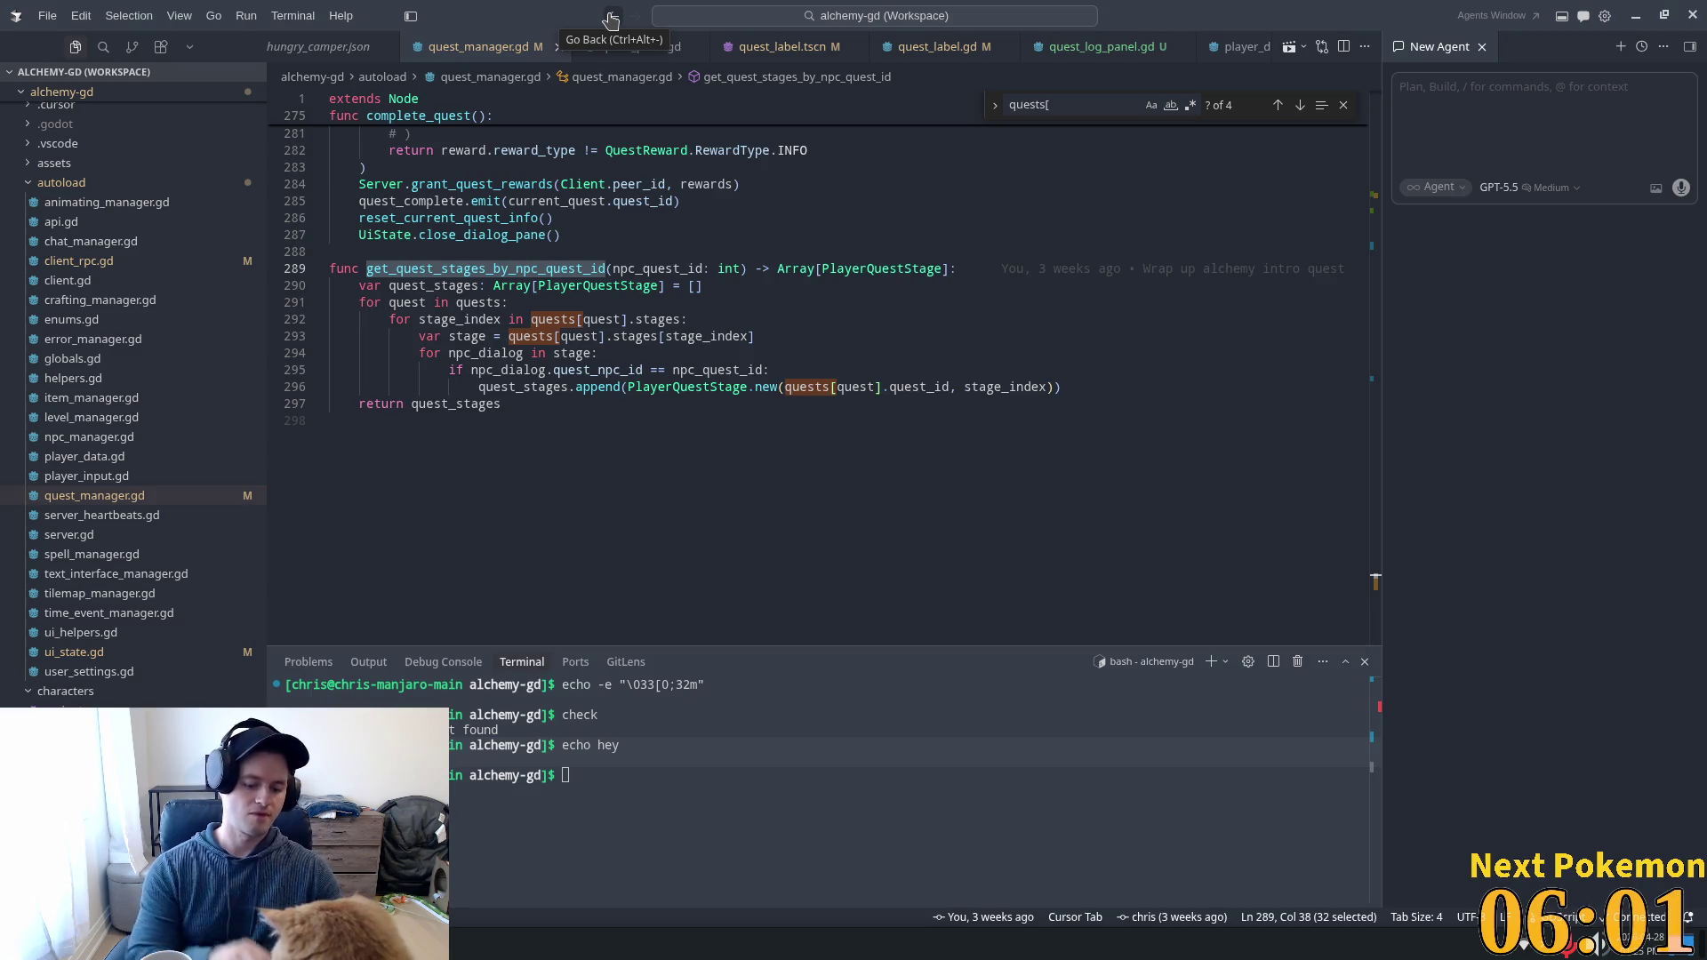
left_click(676, 15)
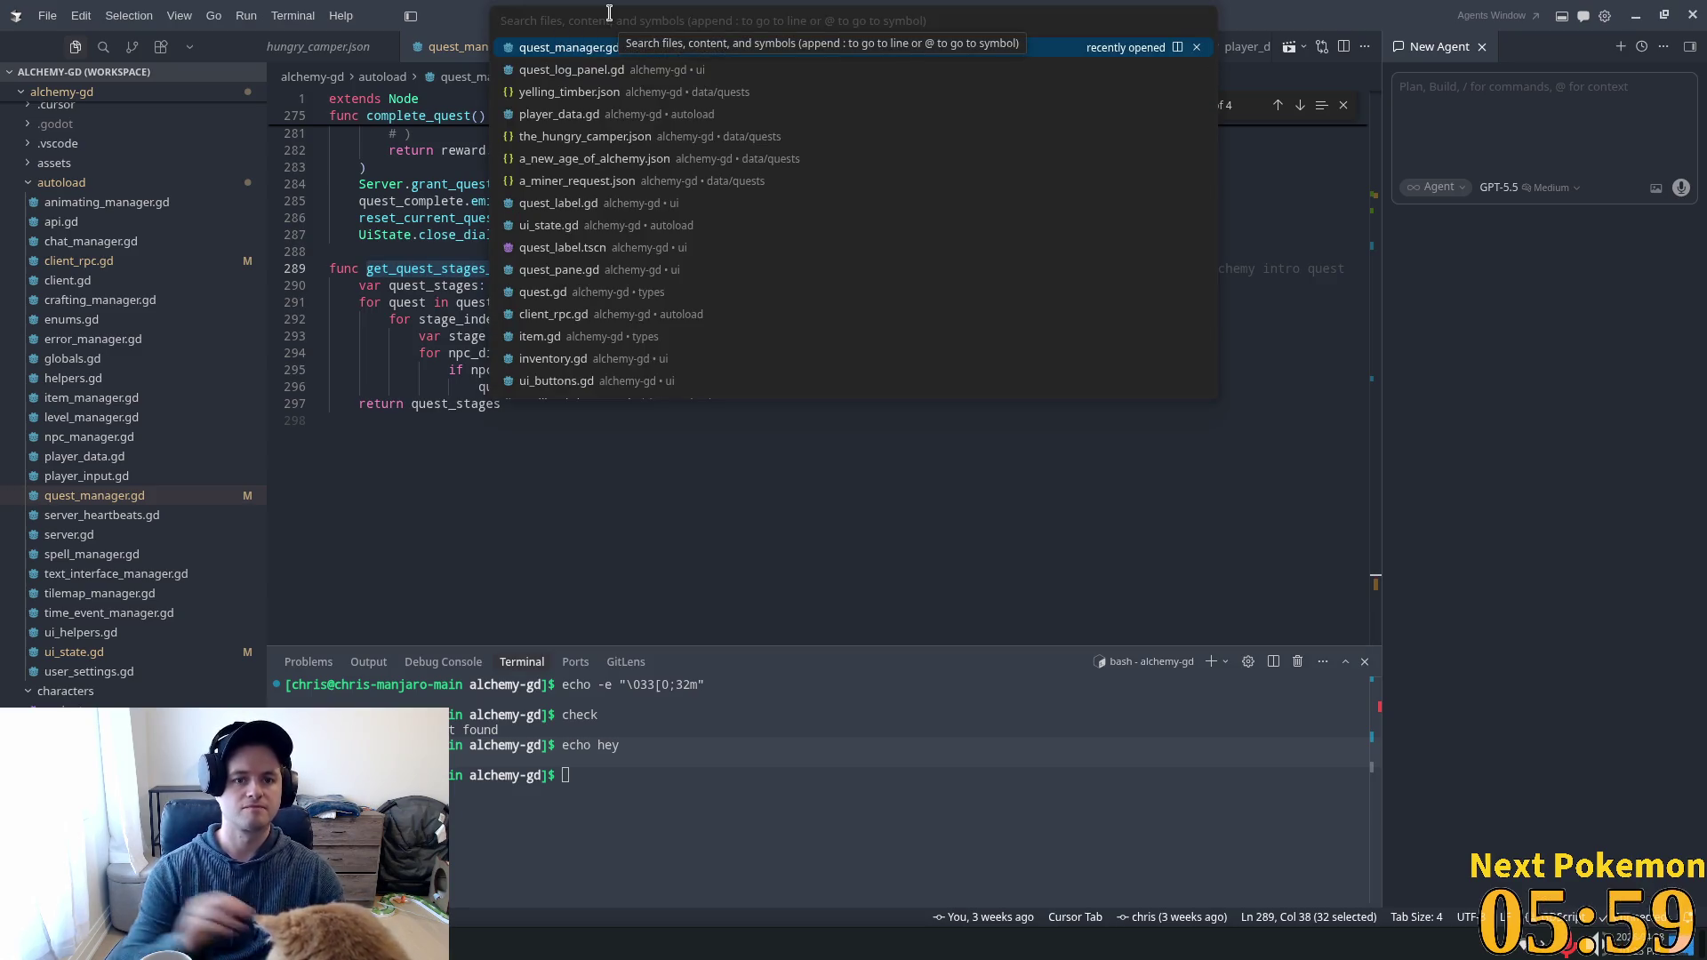
left_click(544, 92)
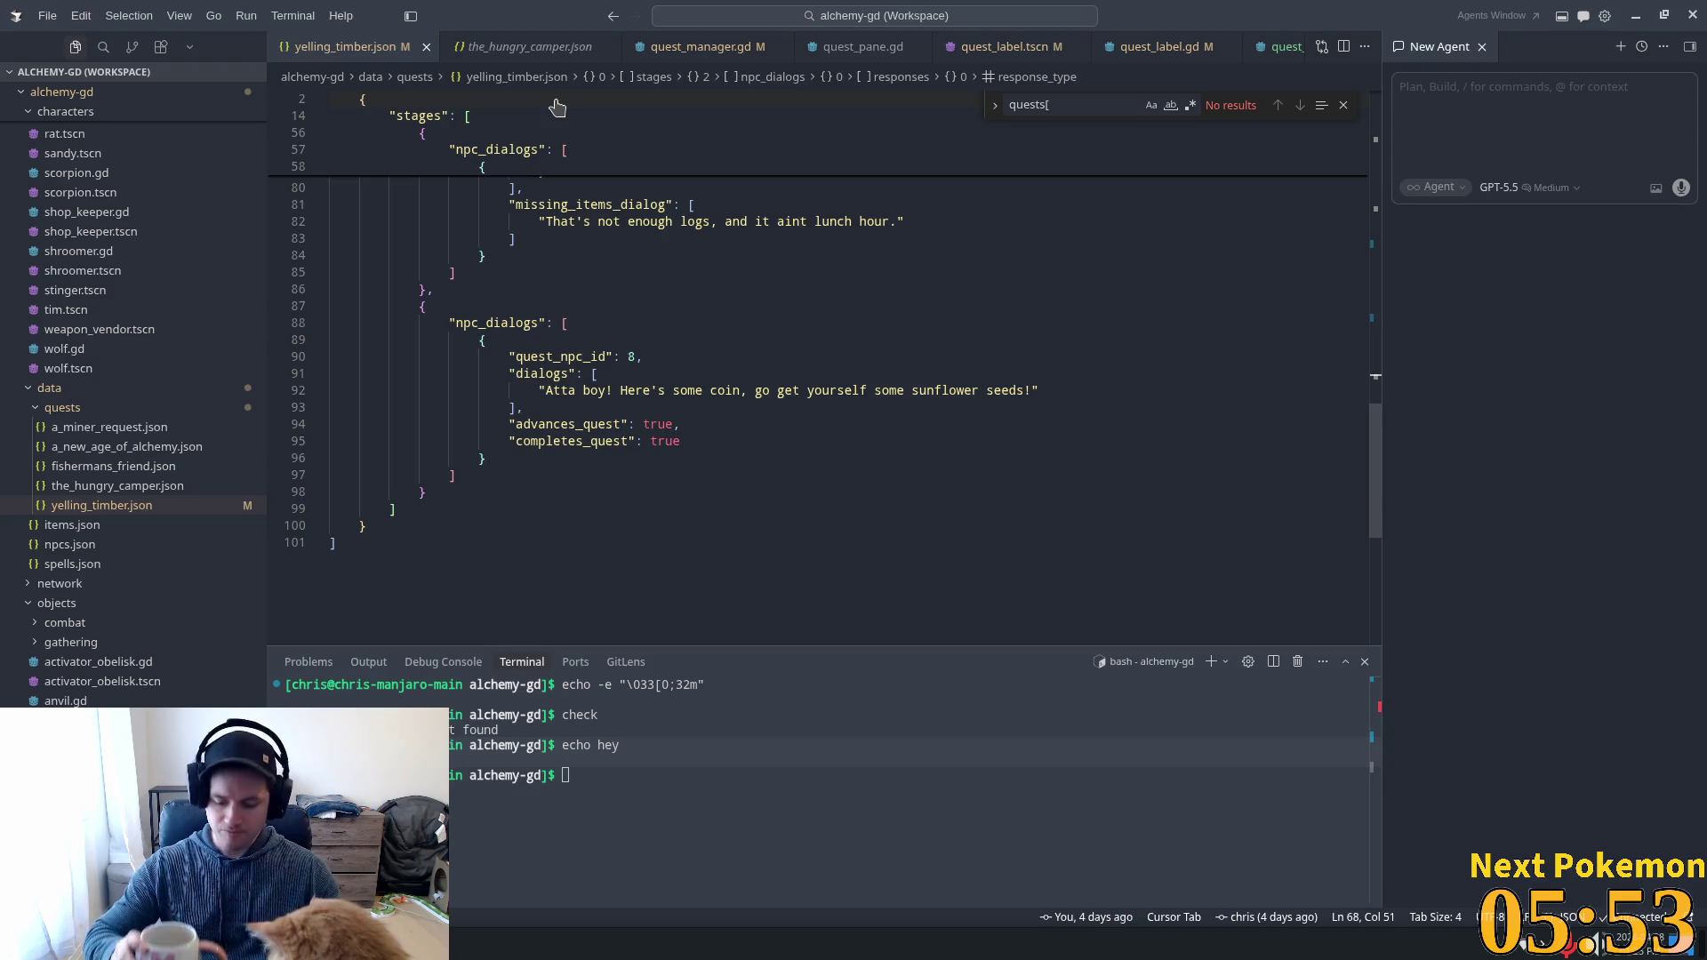
key("alt+Tab")
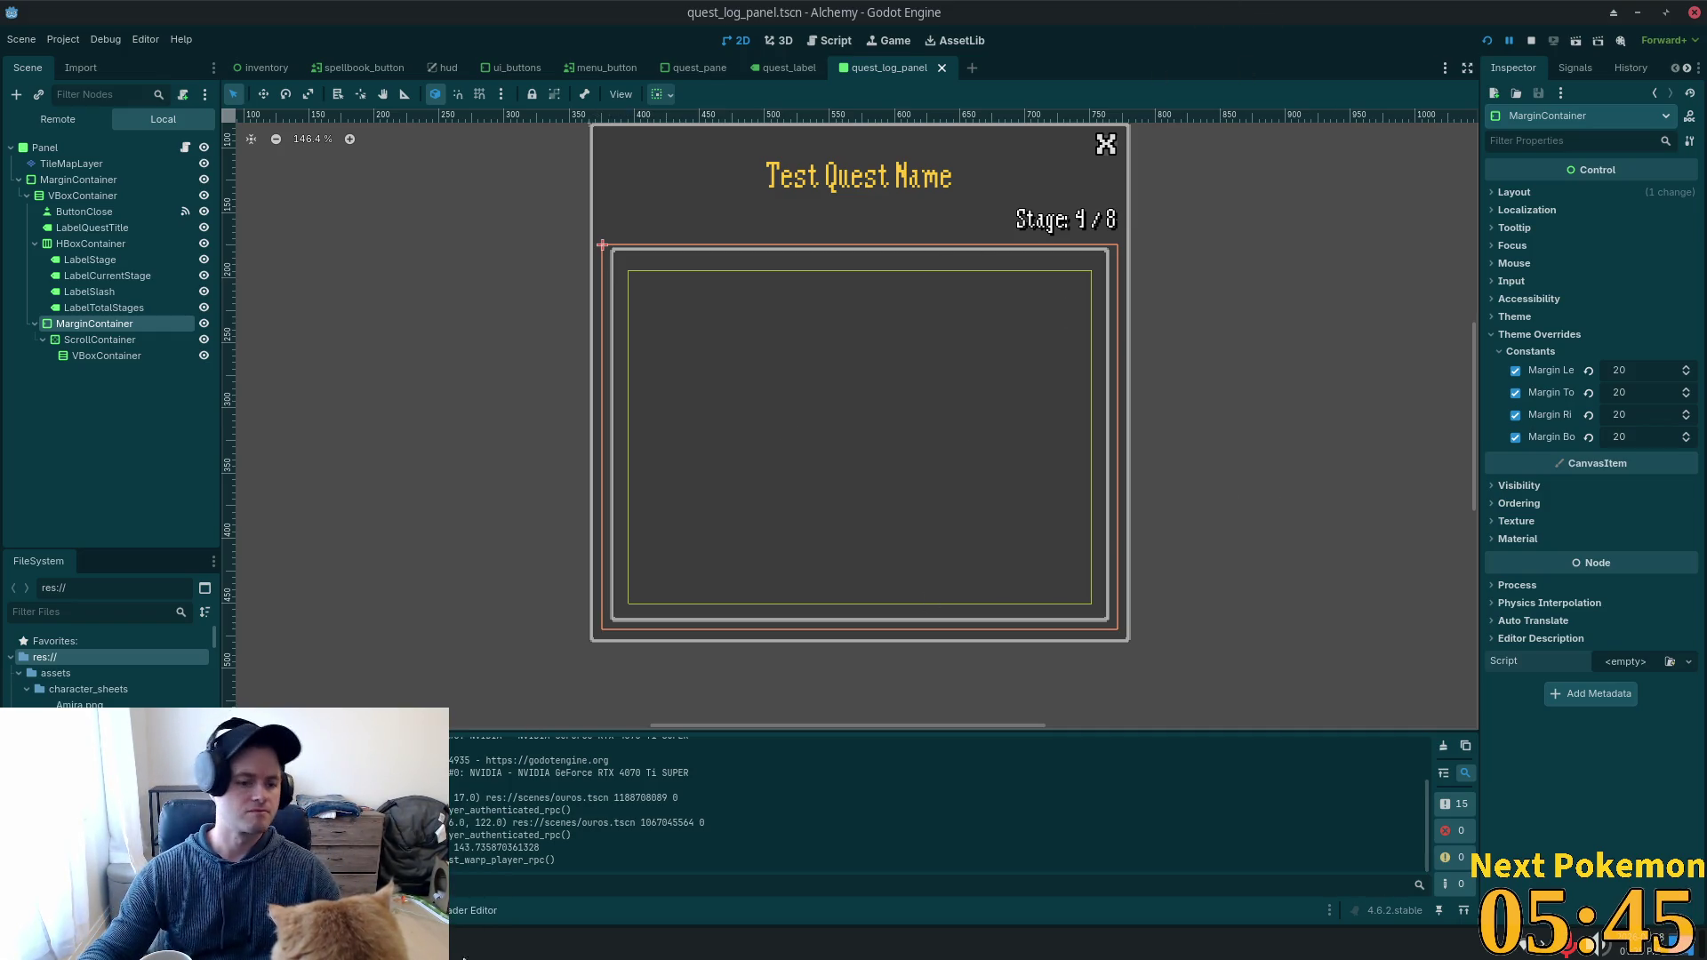
key("alt+Tab")
key("alt+Tab")
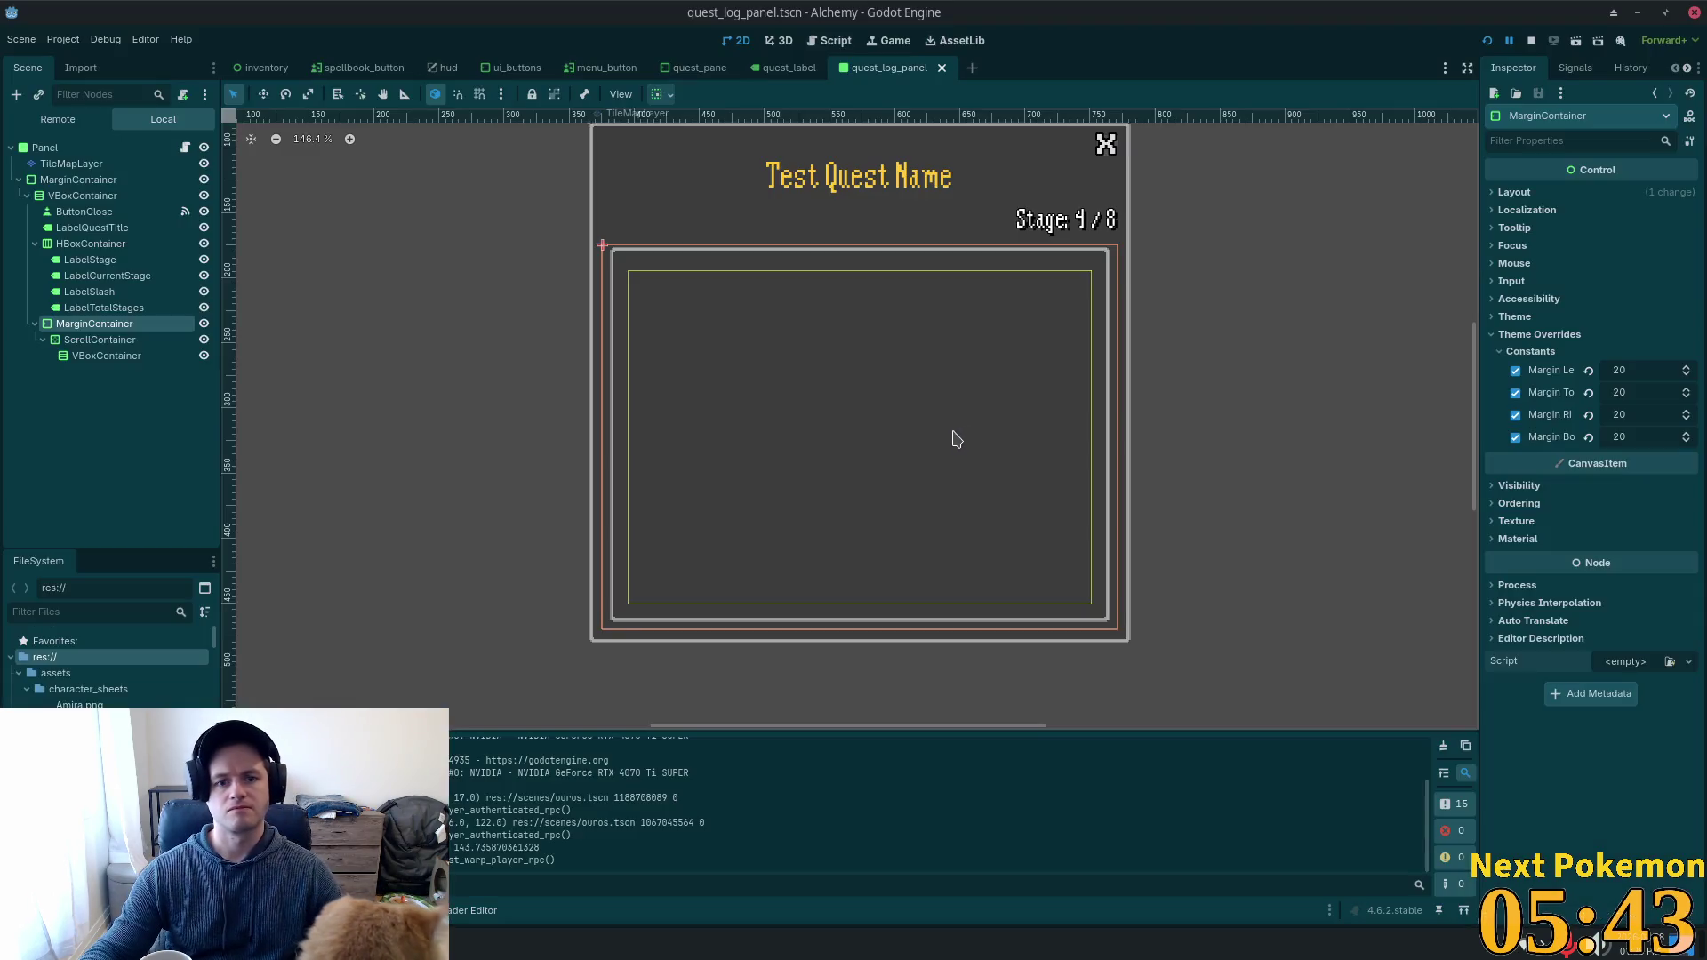
key("alt+Tab")
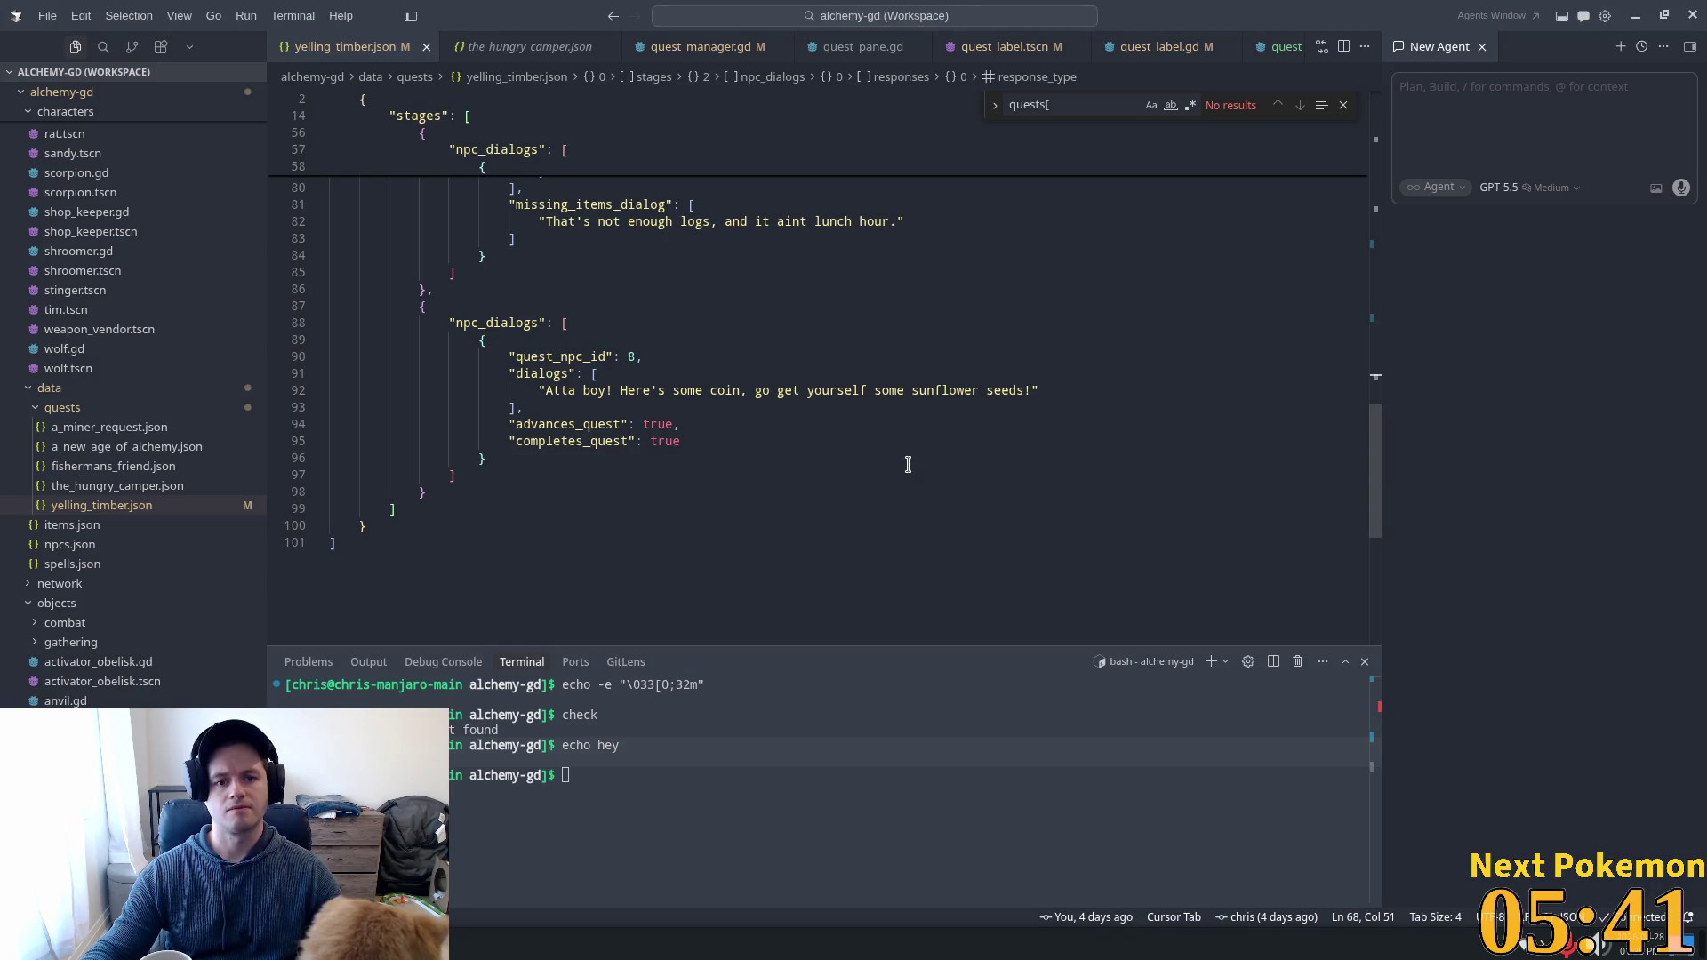
Scroll up through yelling_timber.json's final stage, then switch back to Godot.
scroll(907, 463, "up", 1)
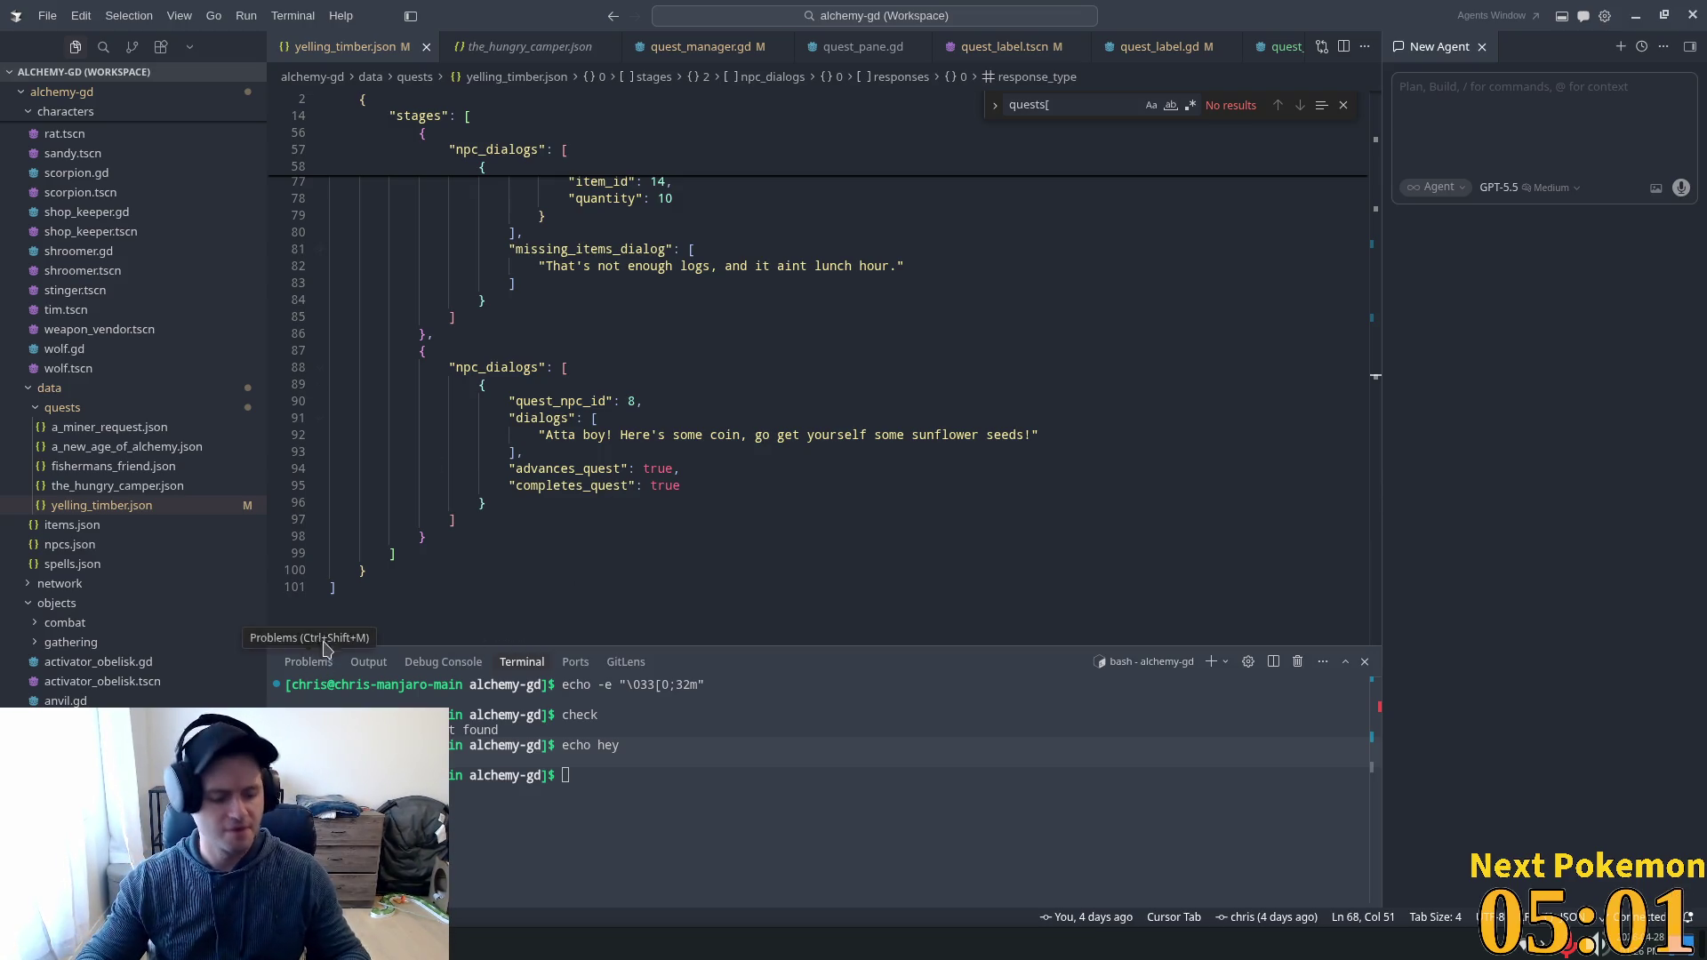
key("alt+Tab")
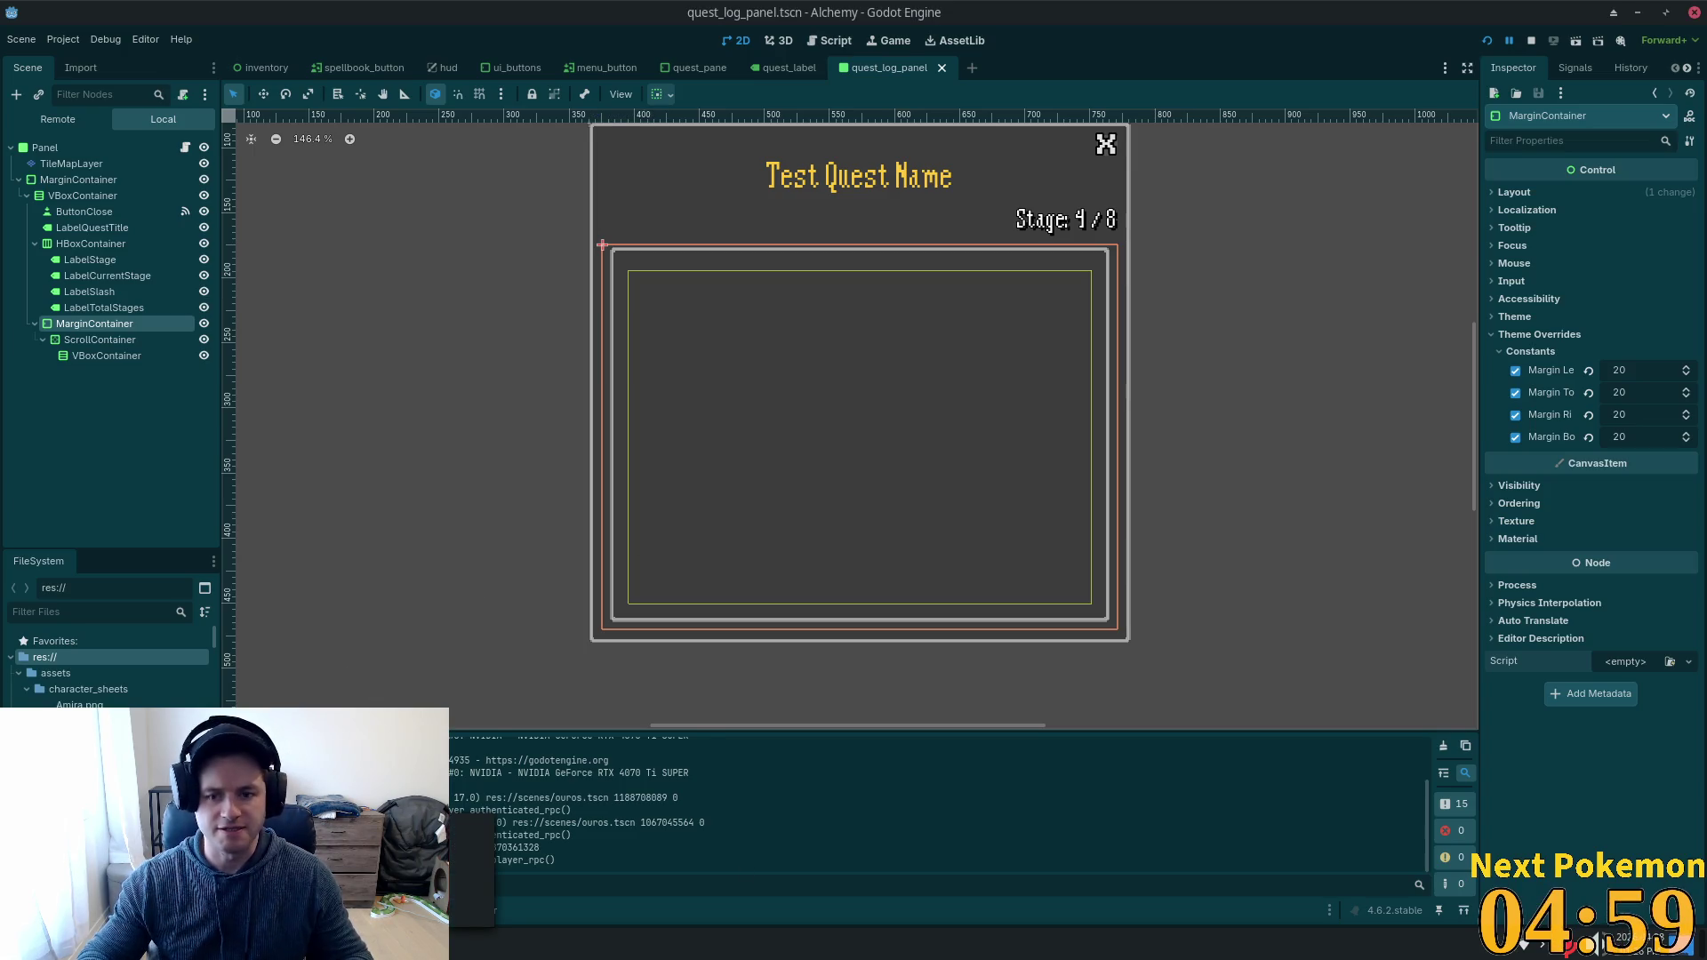
Bring the game forward and show the Yelling Timber quest details at Stage 0 / 3.
left_click(473, 944)
left_click(1191, 735)
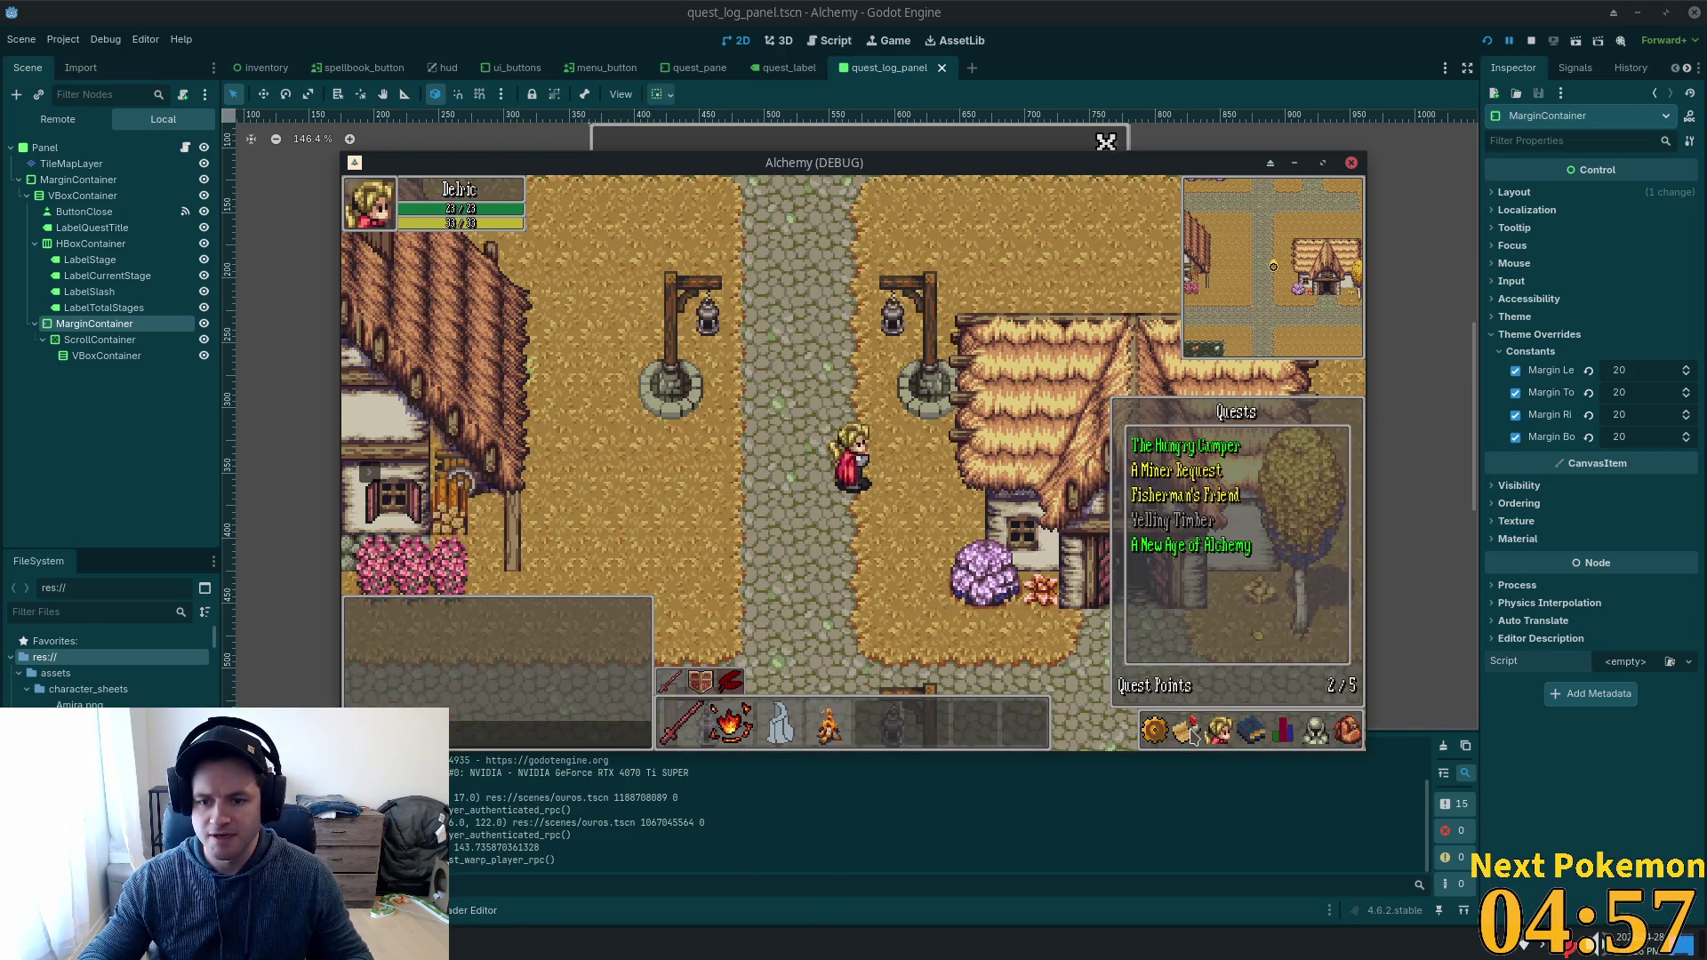
left_click(1163, 522)
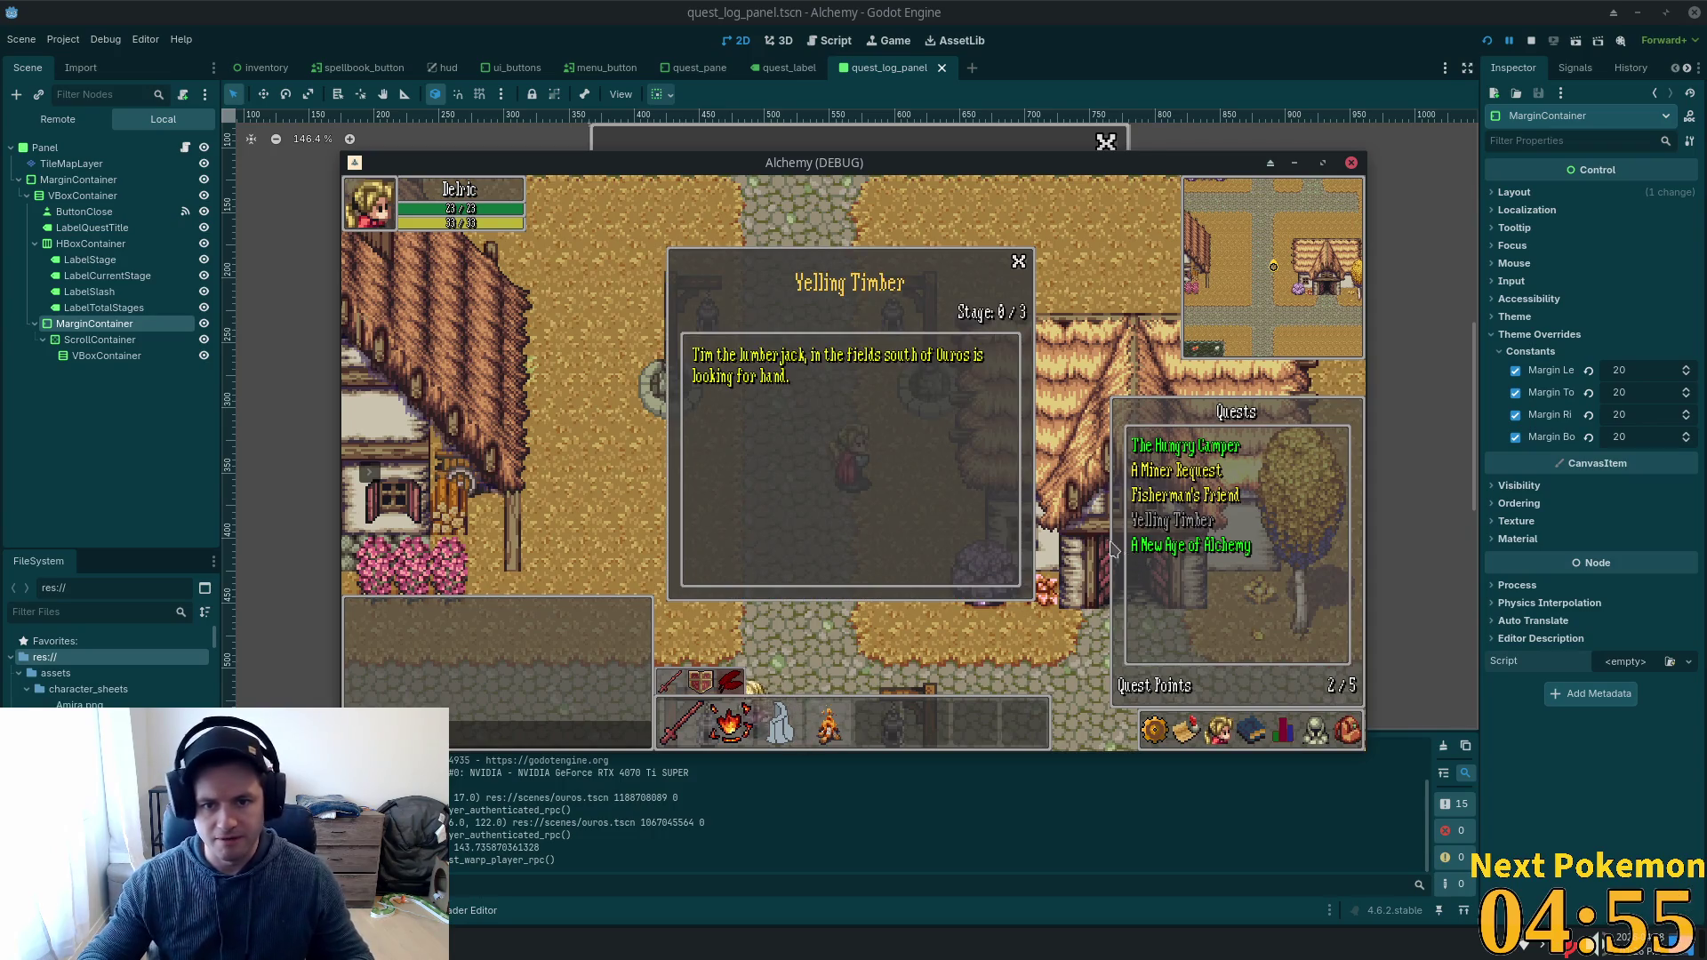
key("q")
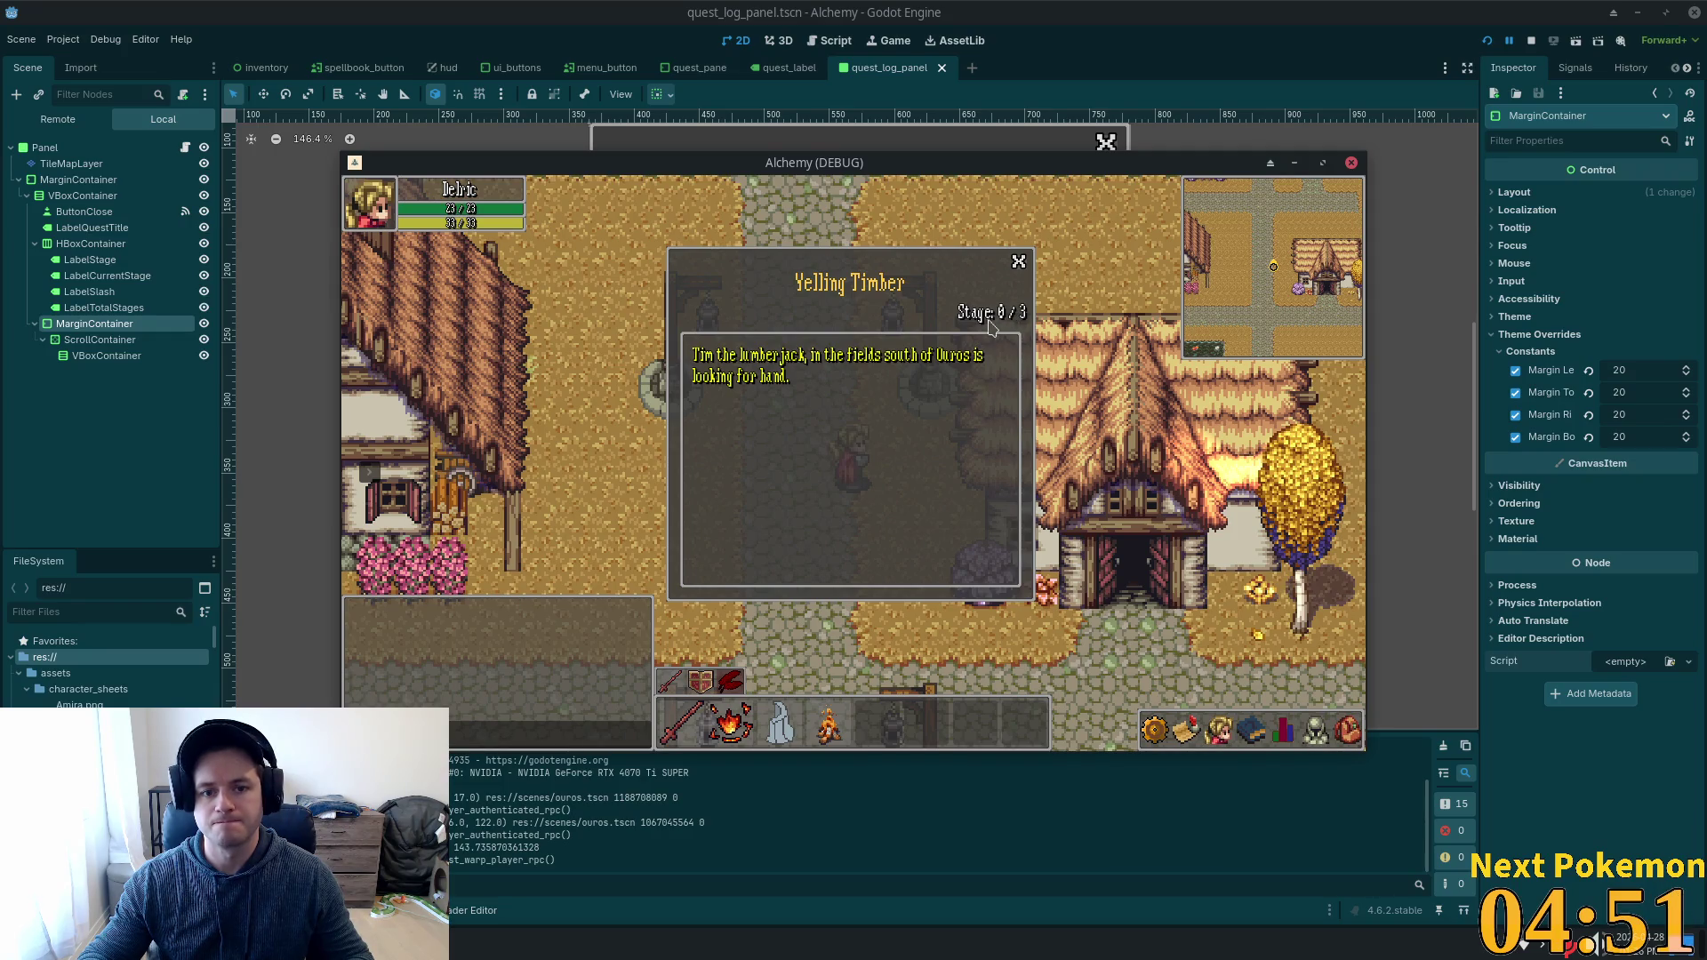
Walk the player south through the gate into the Fields of Ouros to Tim.
key("s")
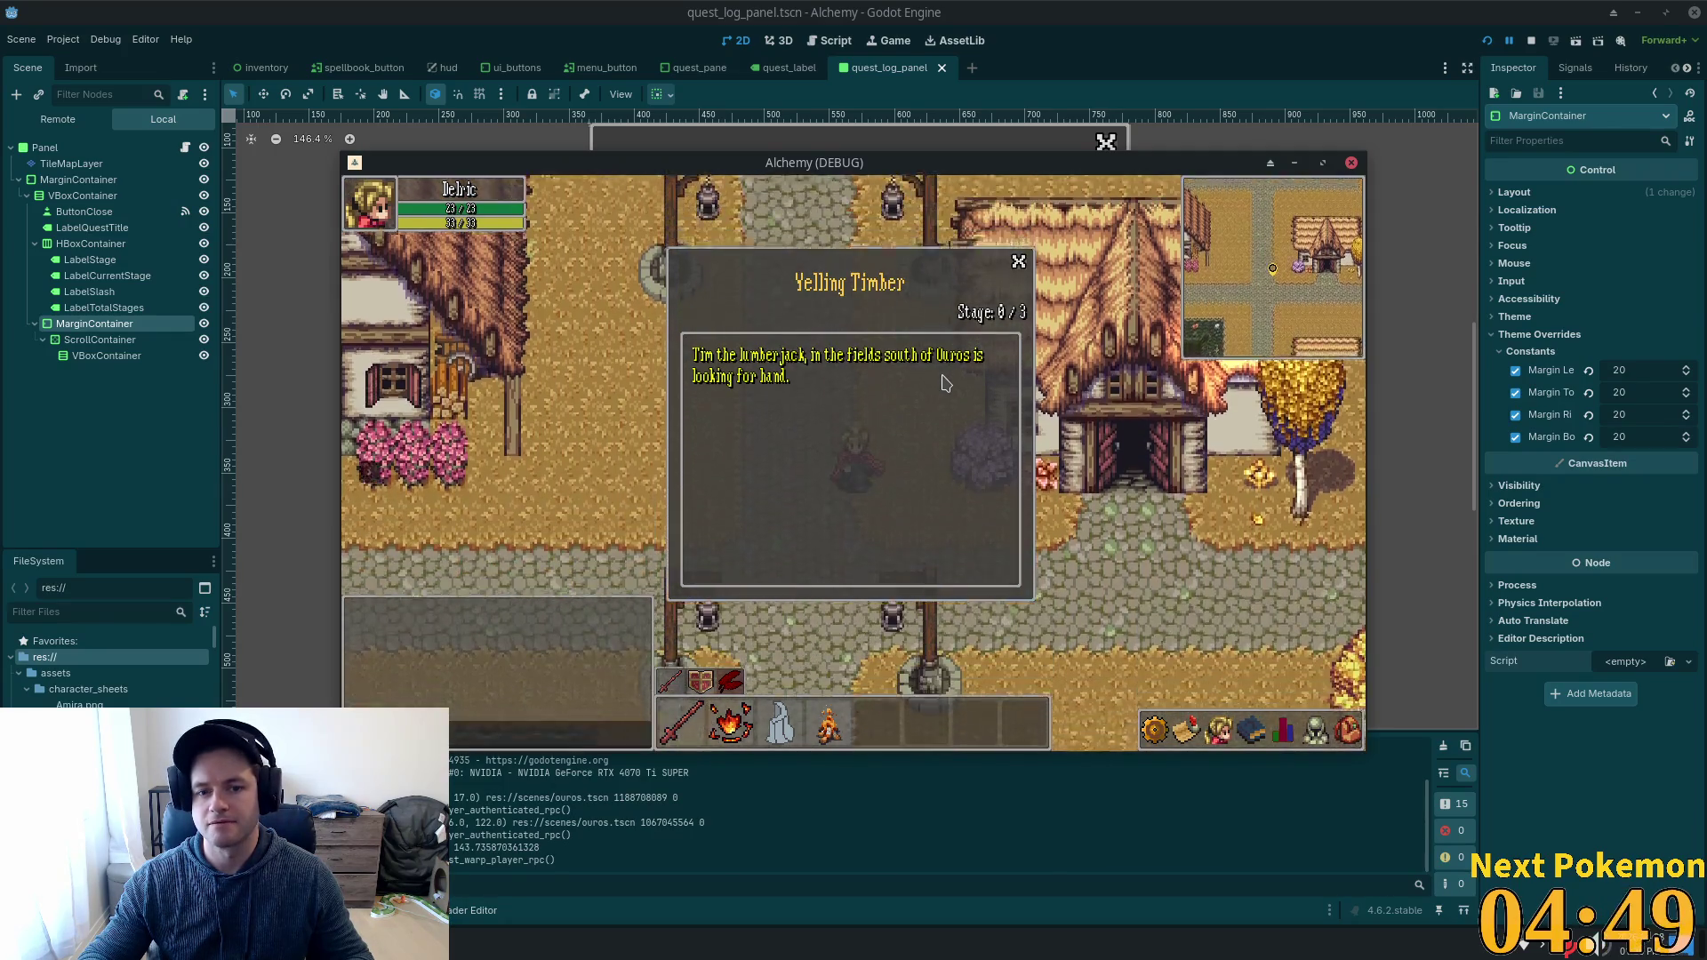
key("Escape")
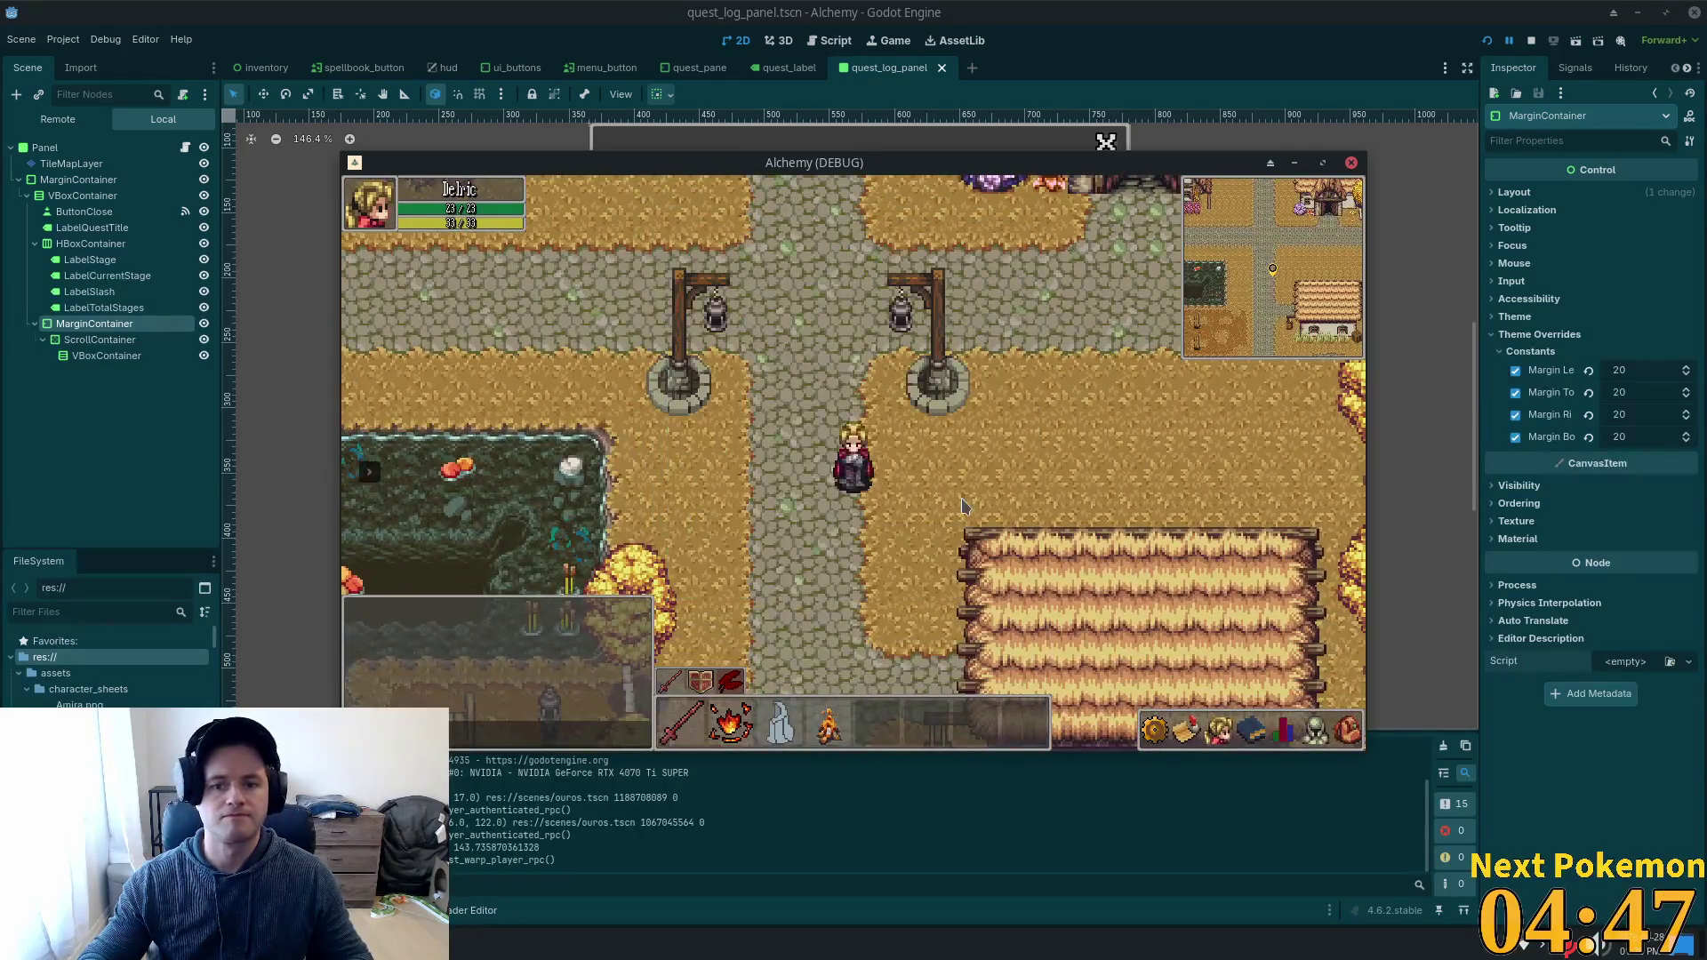
key("s")
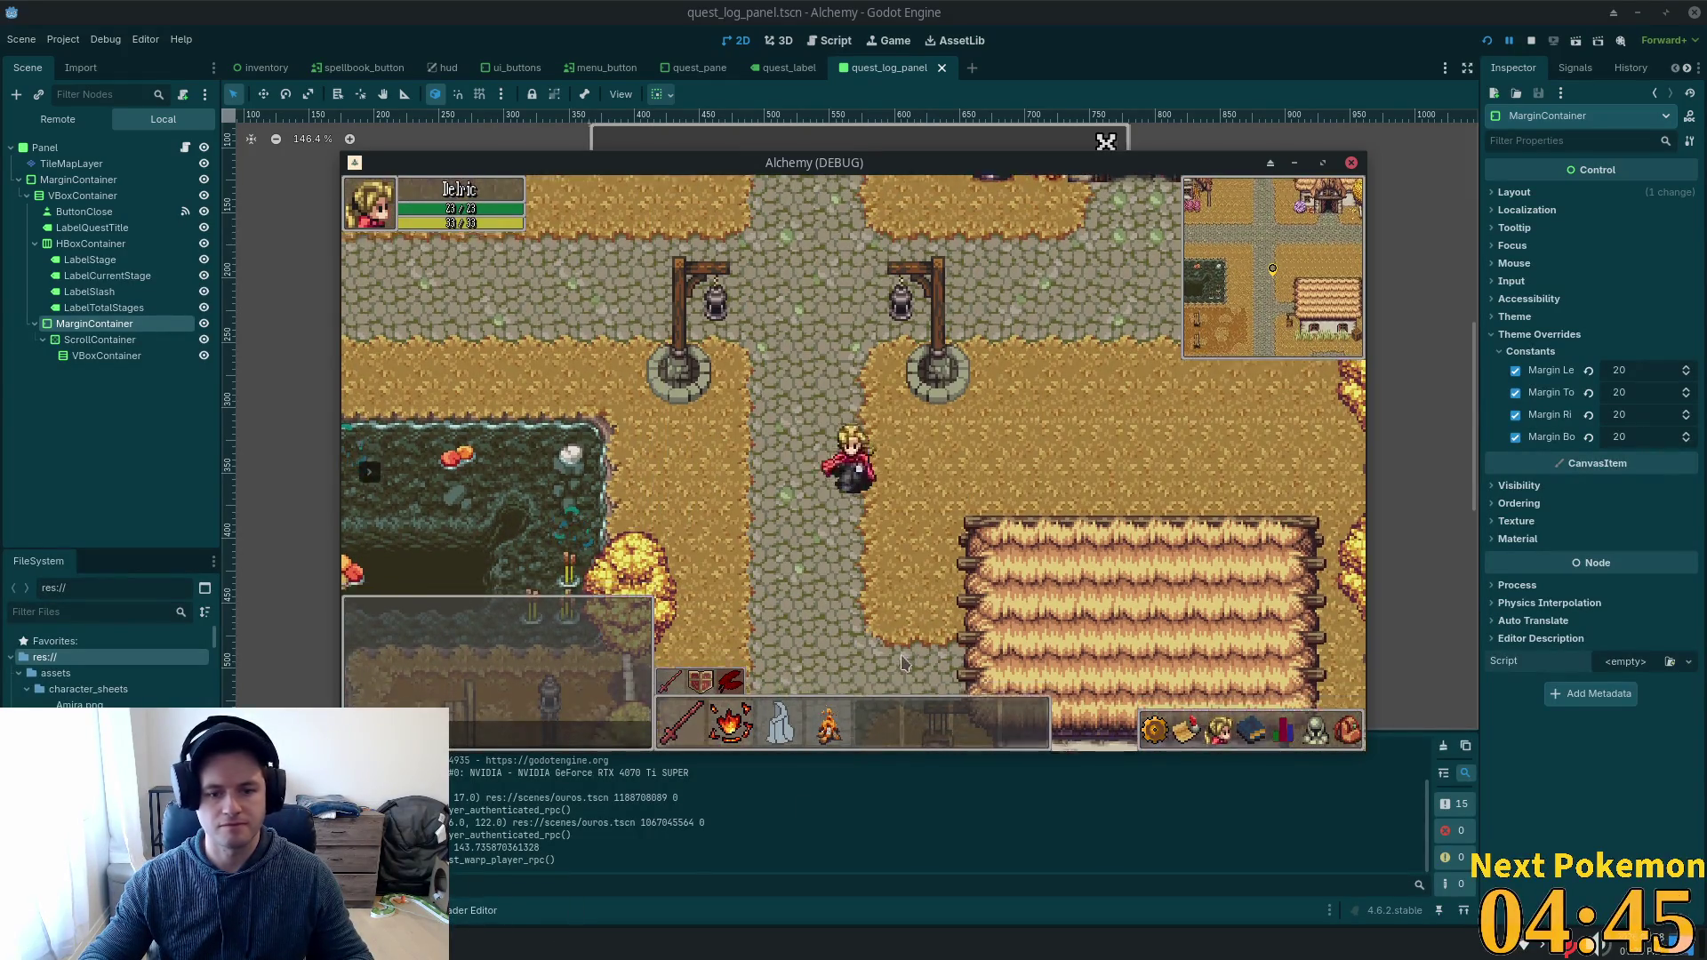
key("s")
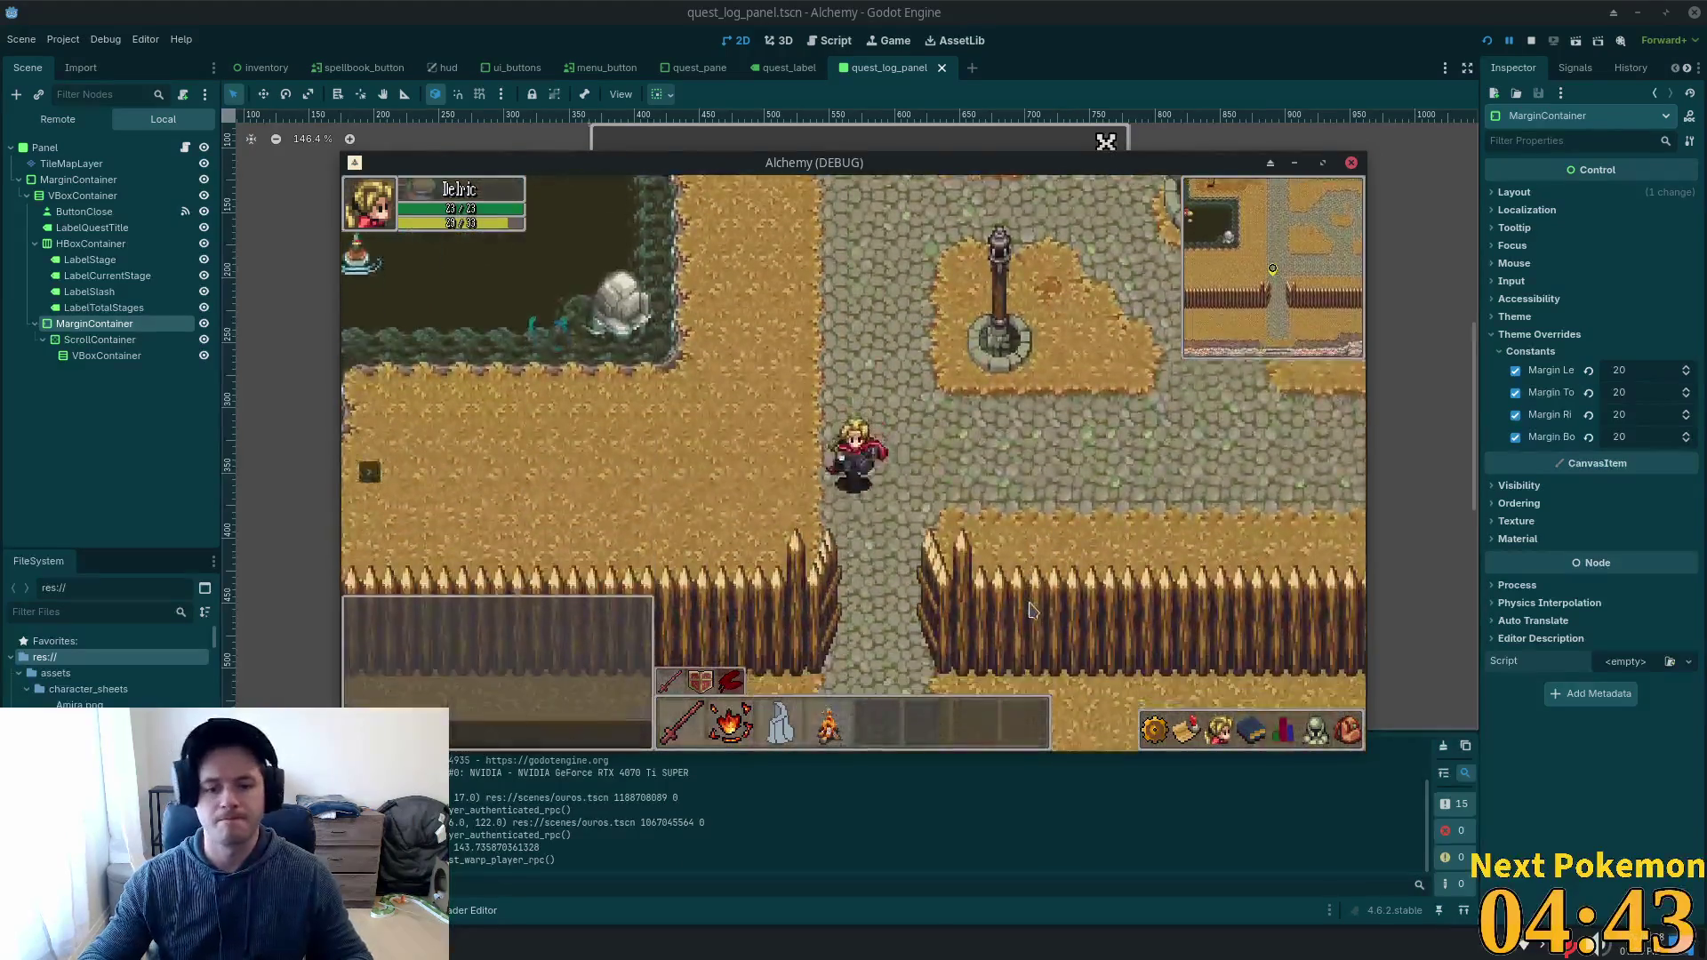
key("s")
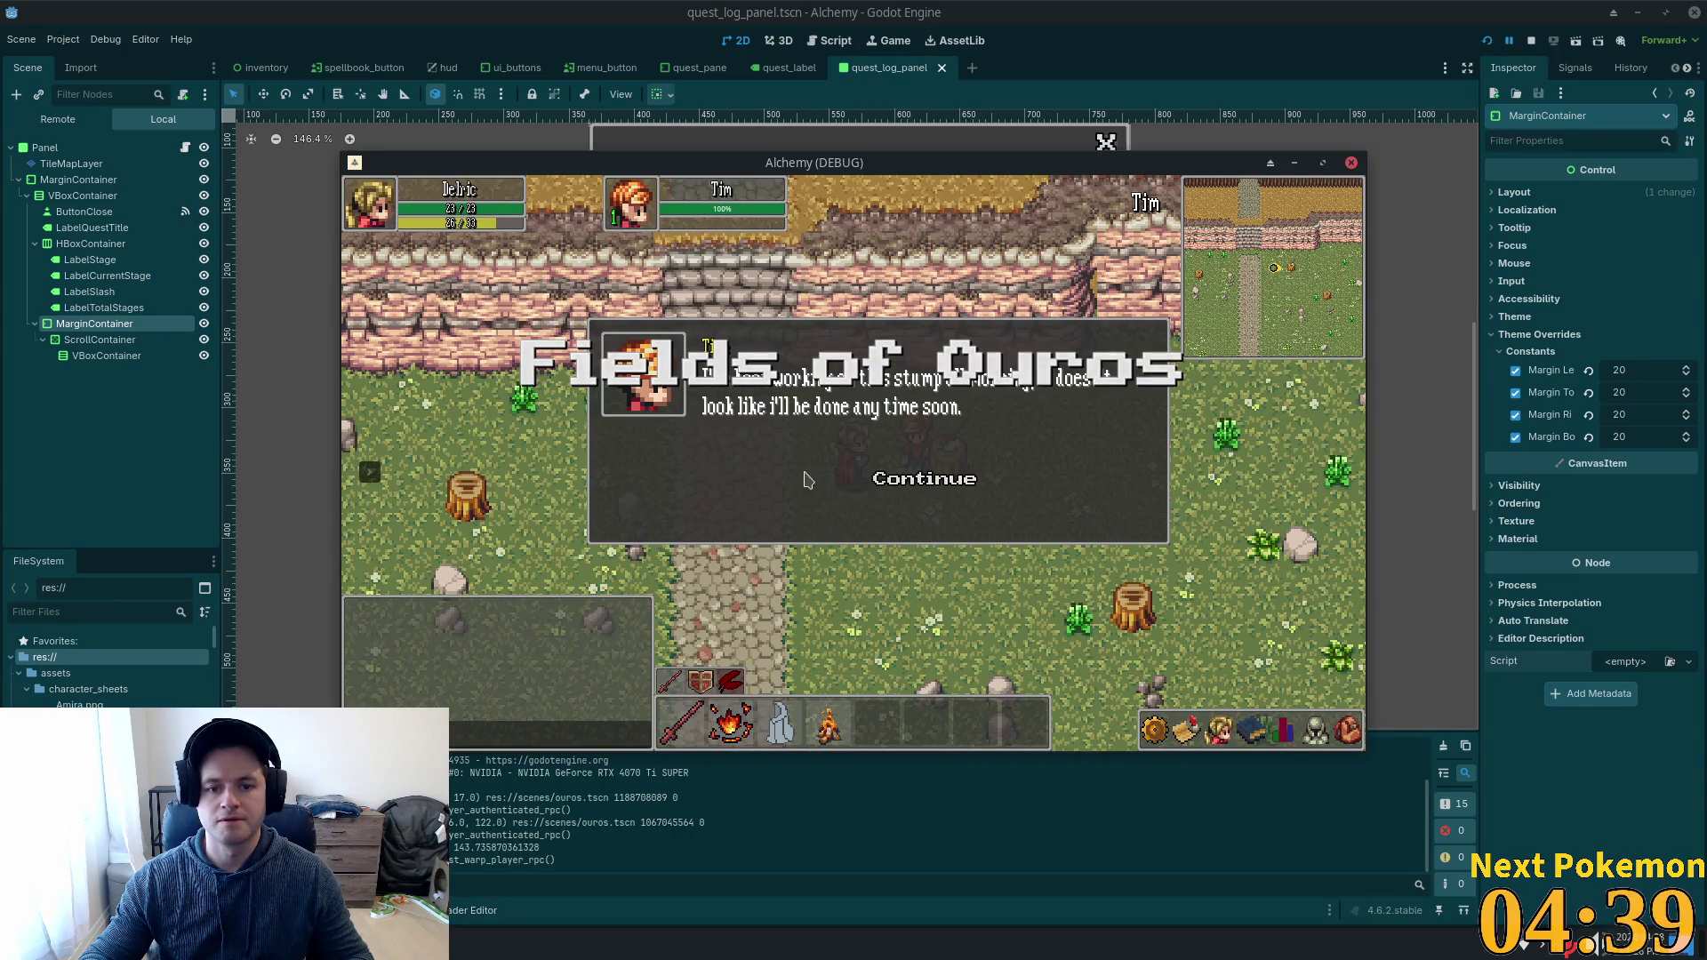
Talk through Tim's dialog, answering 'What? I uhh..', to accept his job of bringing 10 logs.
left_click(902, 481)
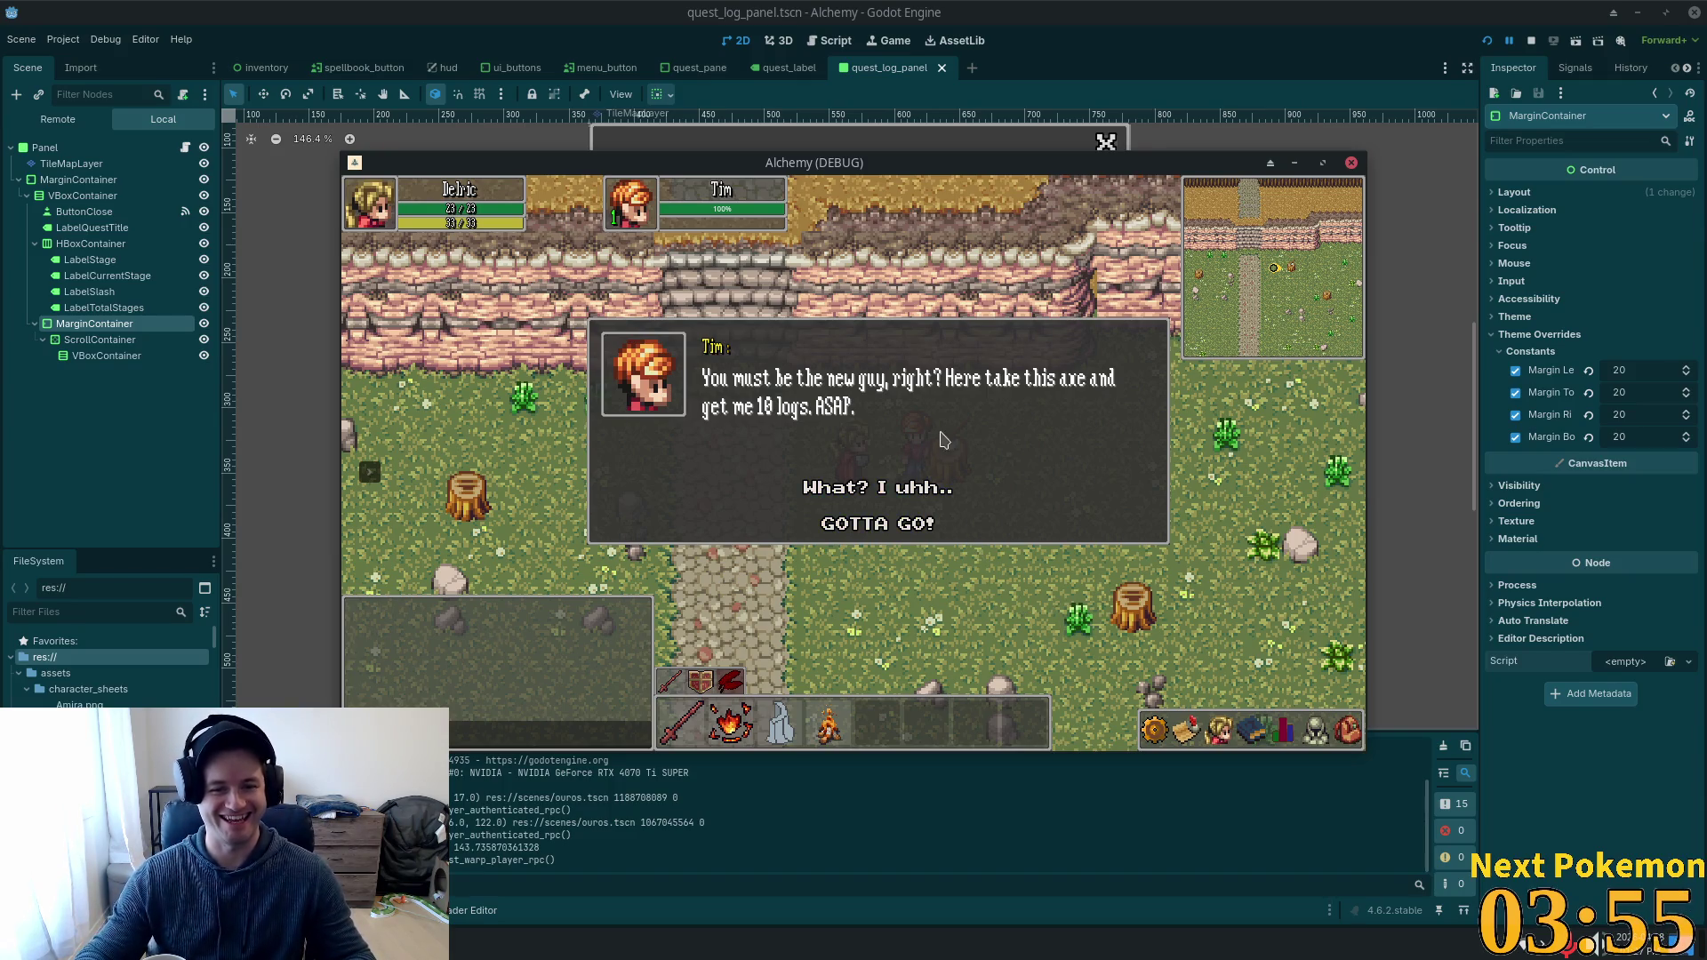
left_click(917, 491)
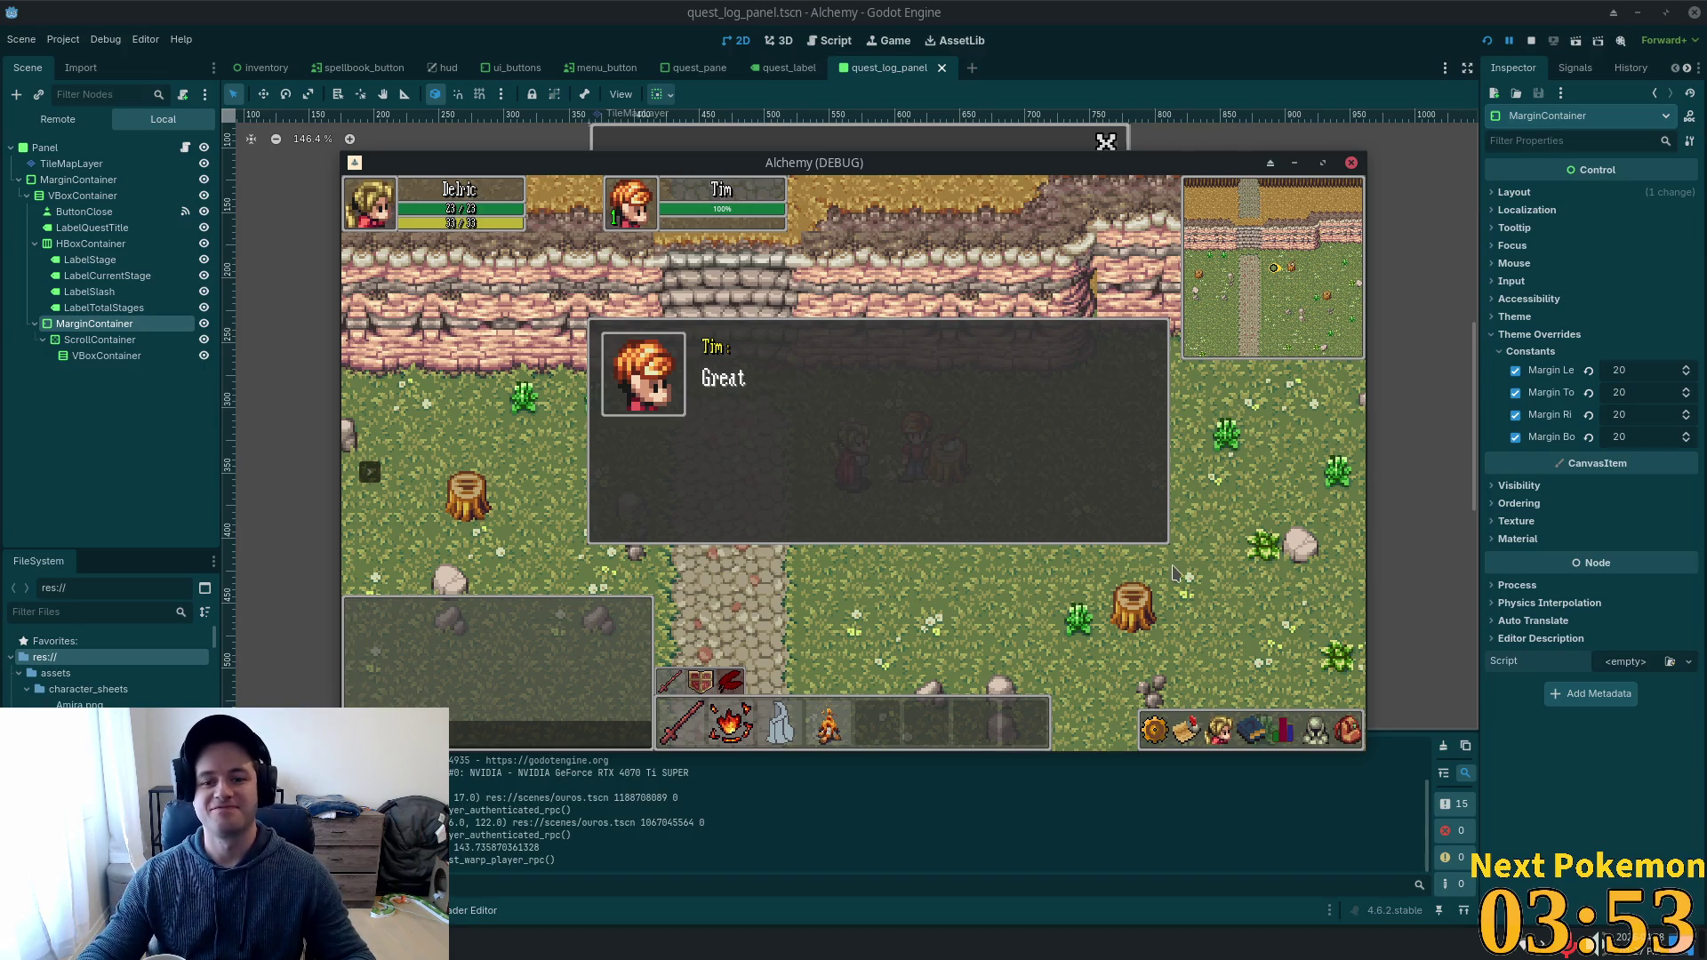
left_click(932, 489)
Check the inventory, then walk the character across the field toward the stone path.
key("Down")
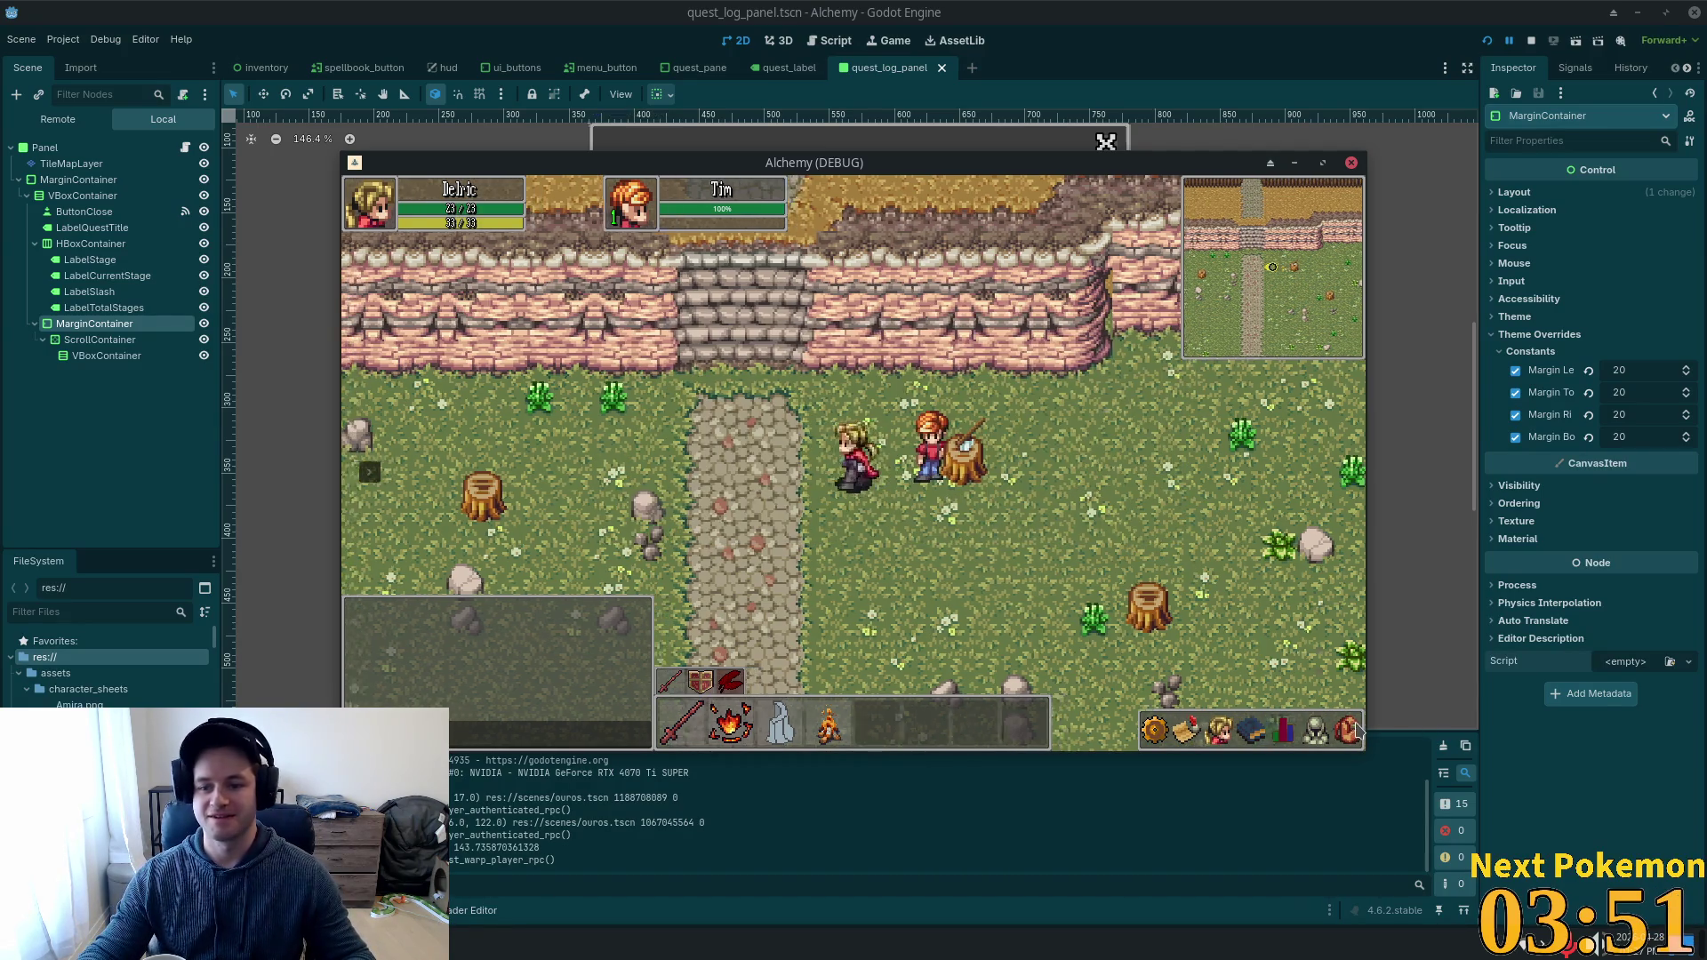
left_click(1347, 727)
key("Up")
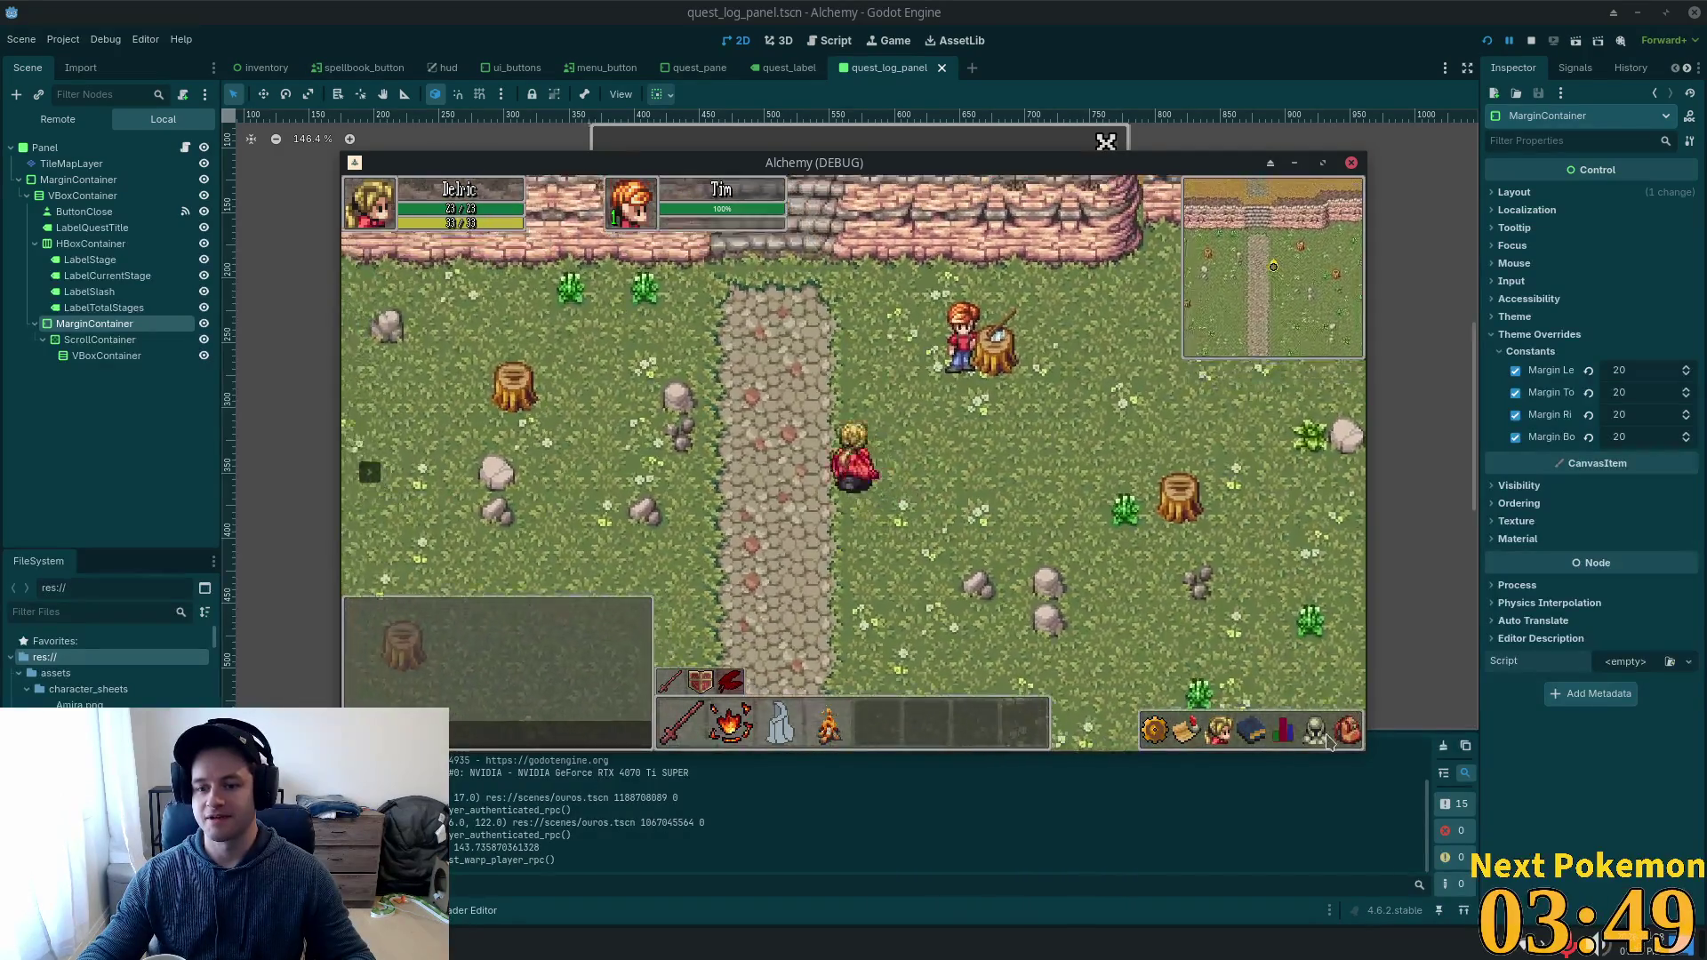
key("Right")
key("Down")
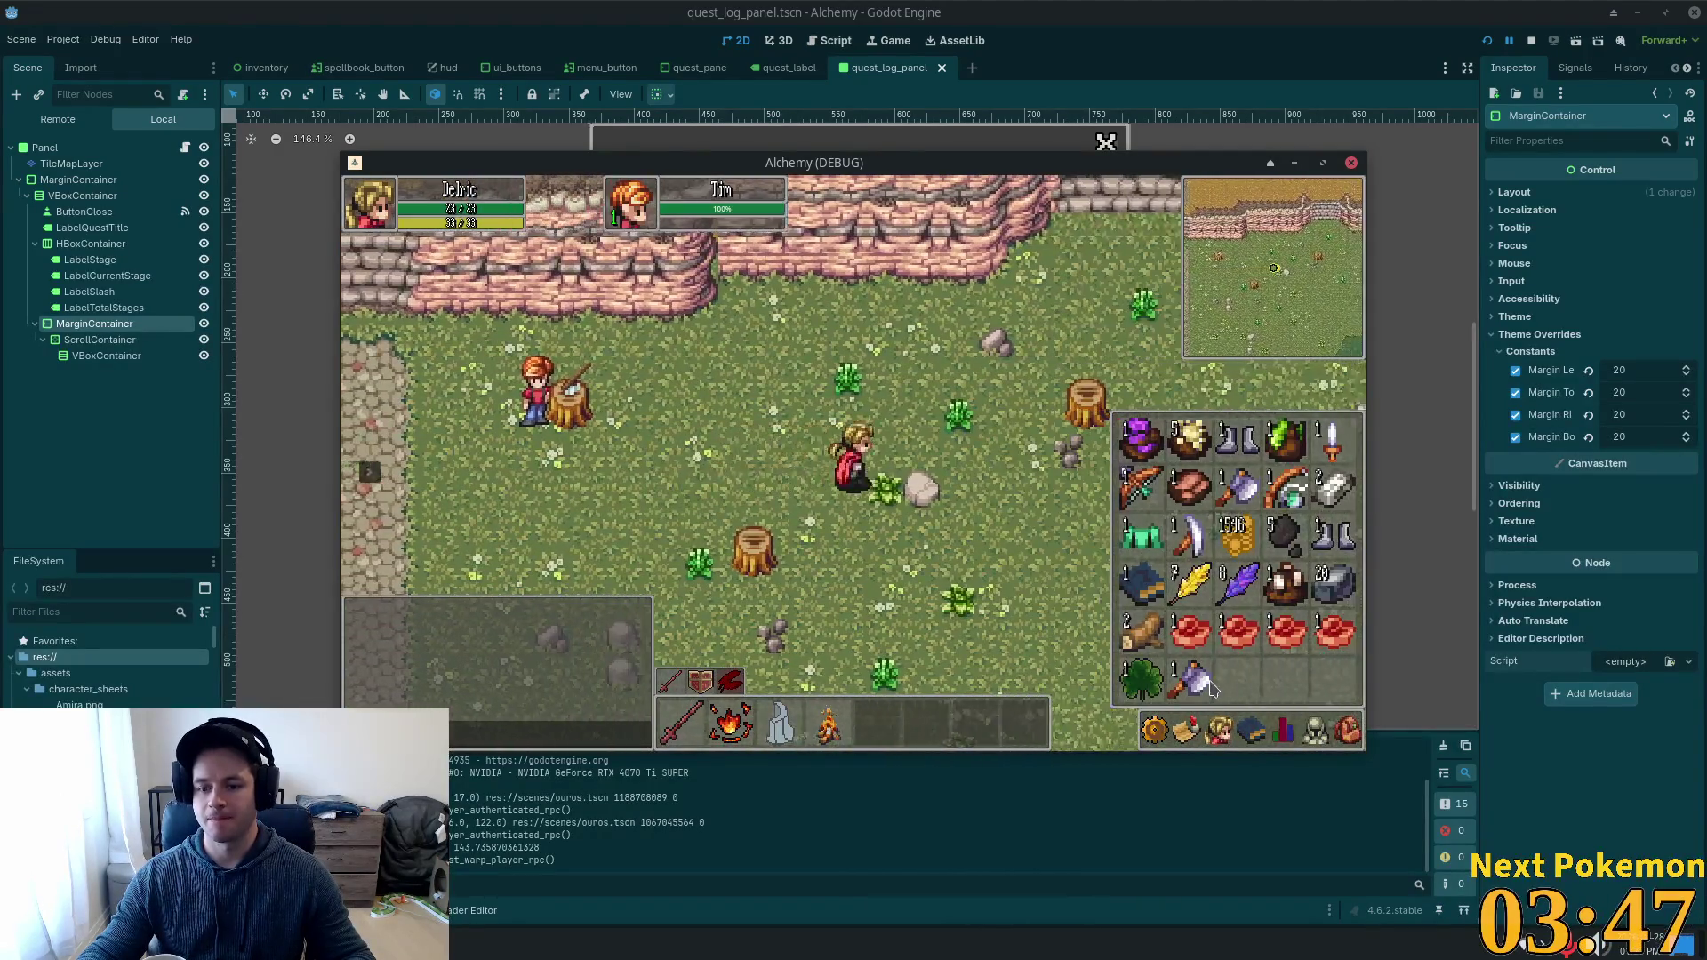
key("Escape")
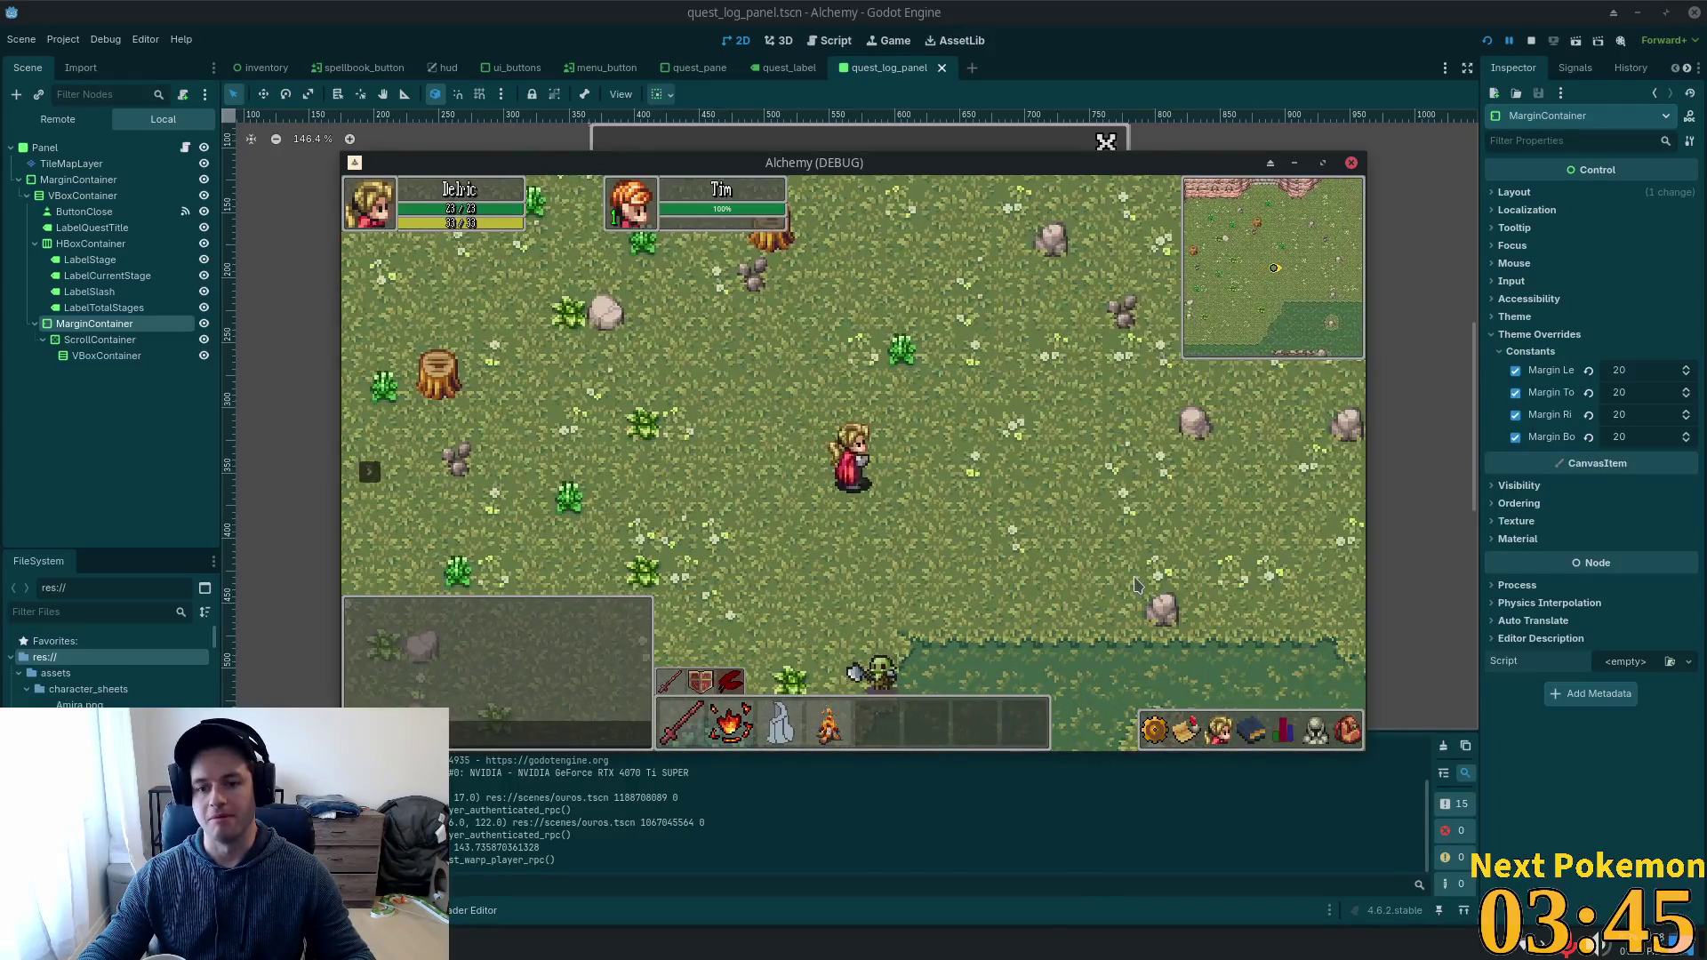
key("Down")
key("Left")
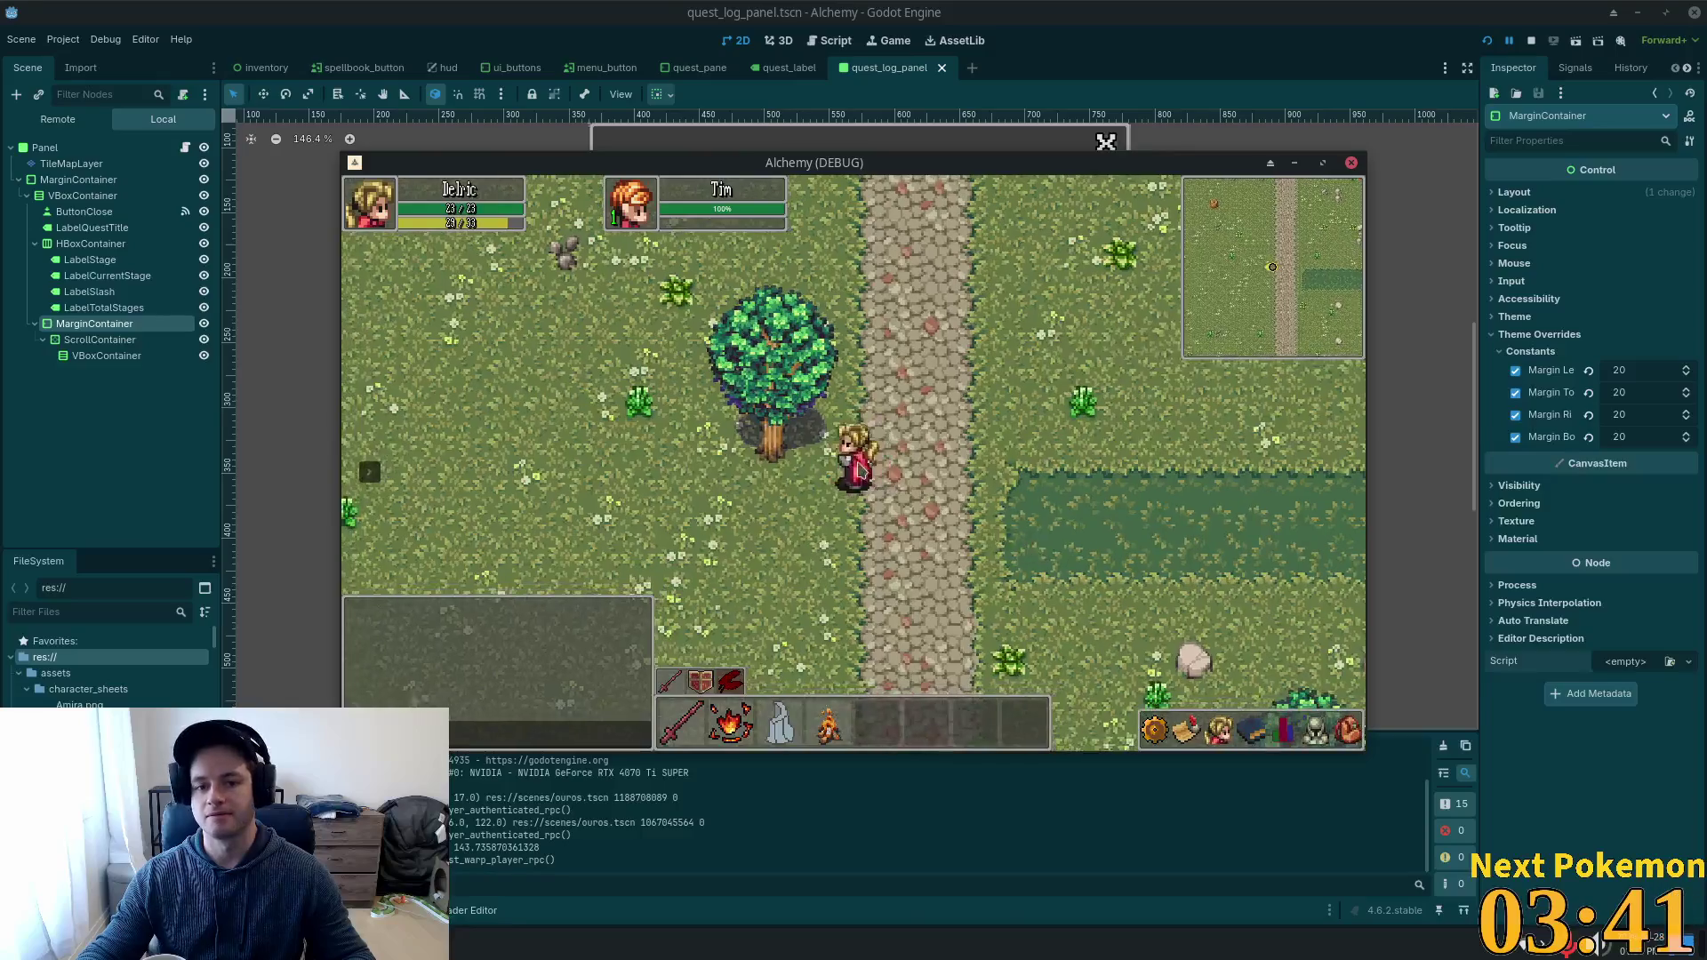
Open the quest list and show Yelling Timber's details at Stage 2 / 3.
key("Up")
key("q")
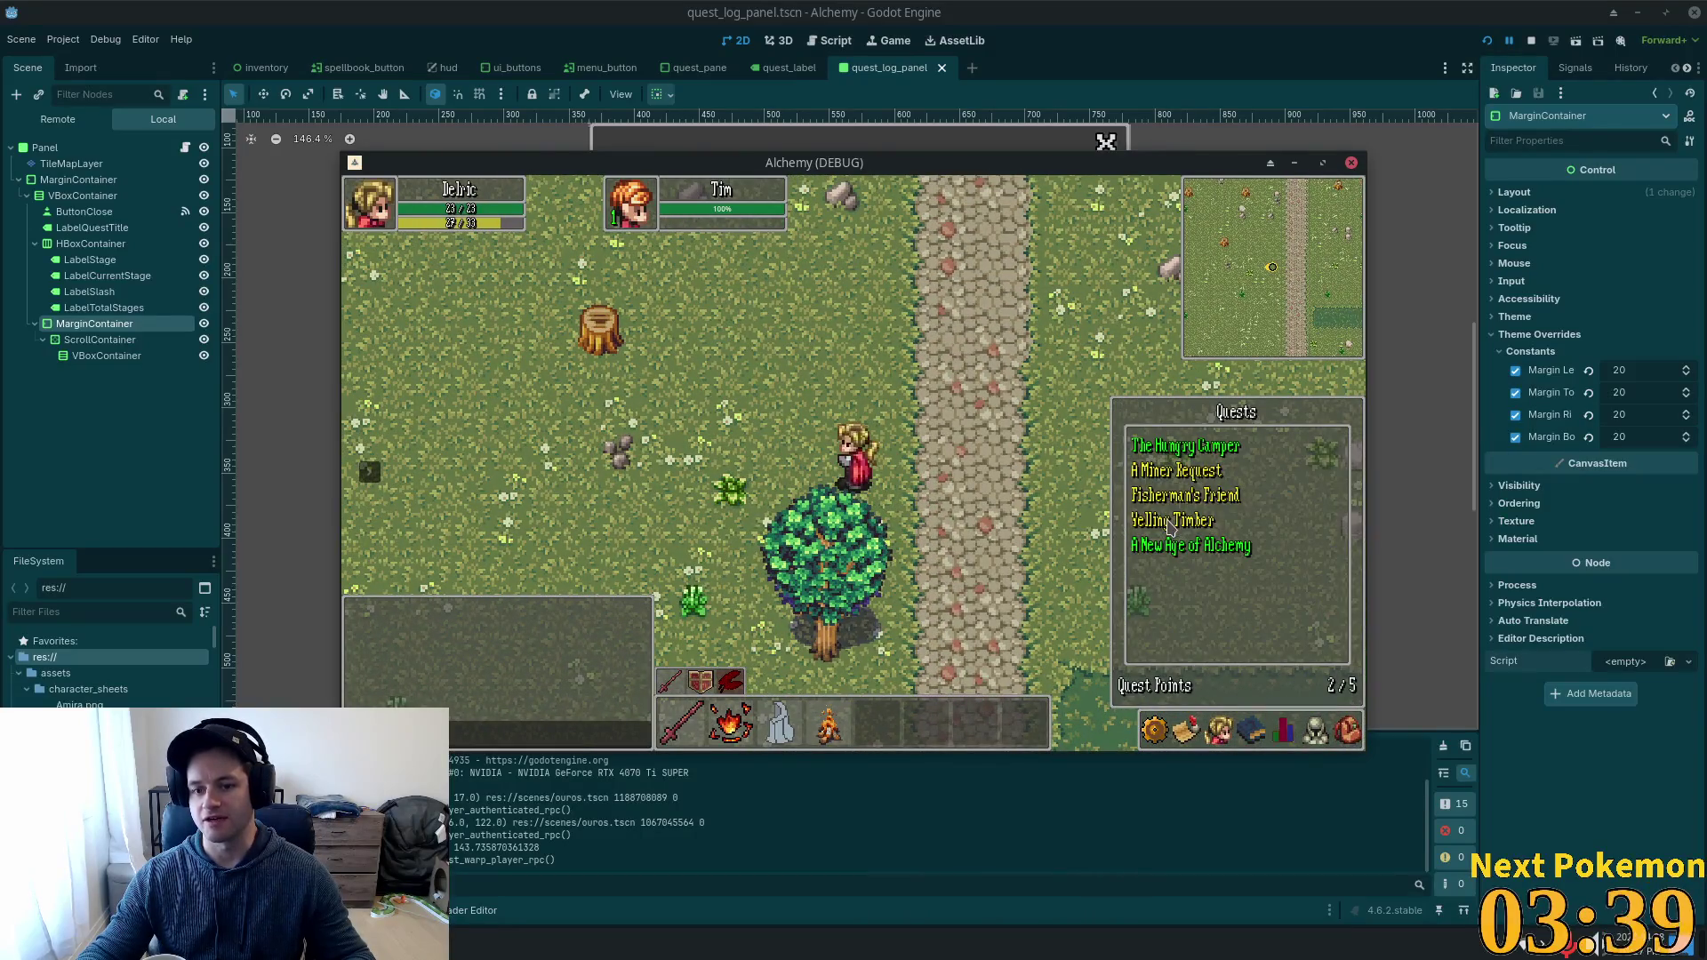
left_click(1172, 524)
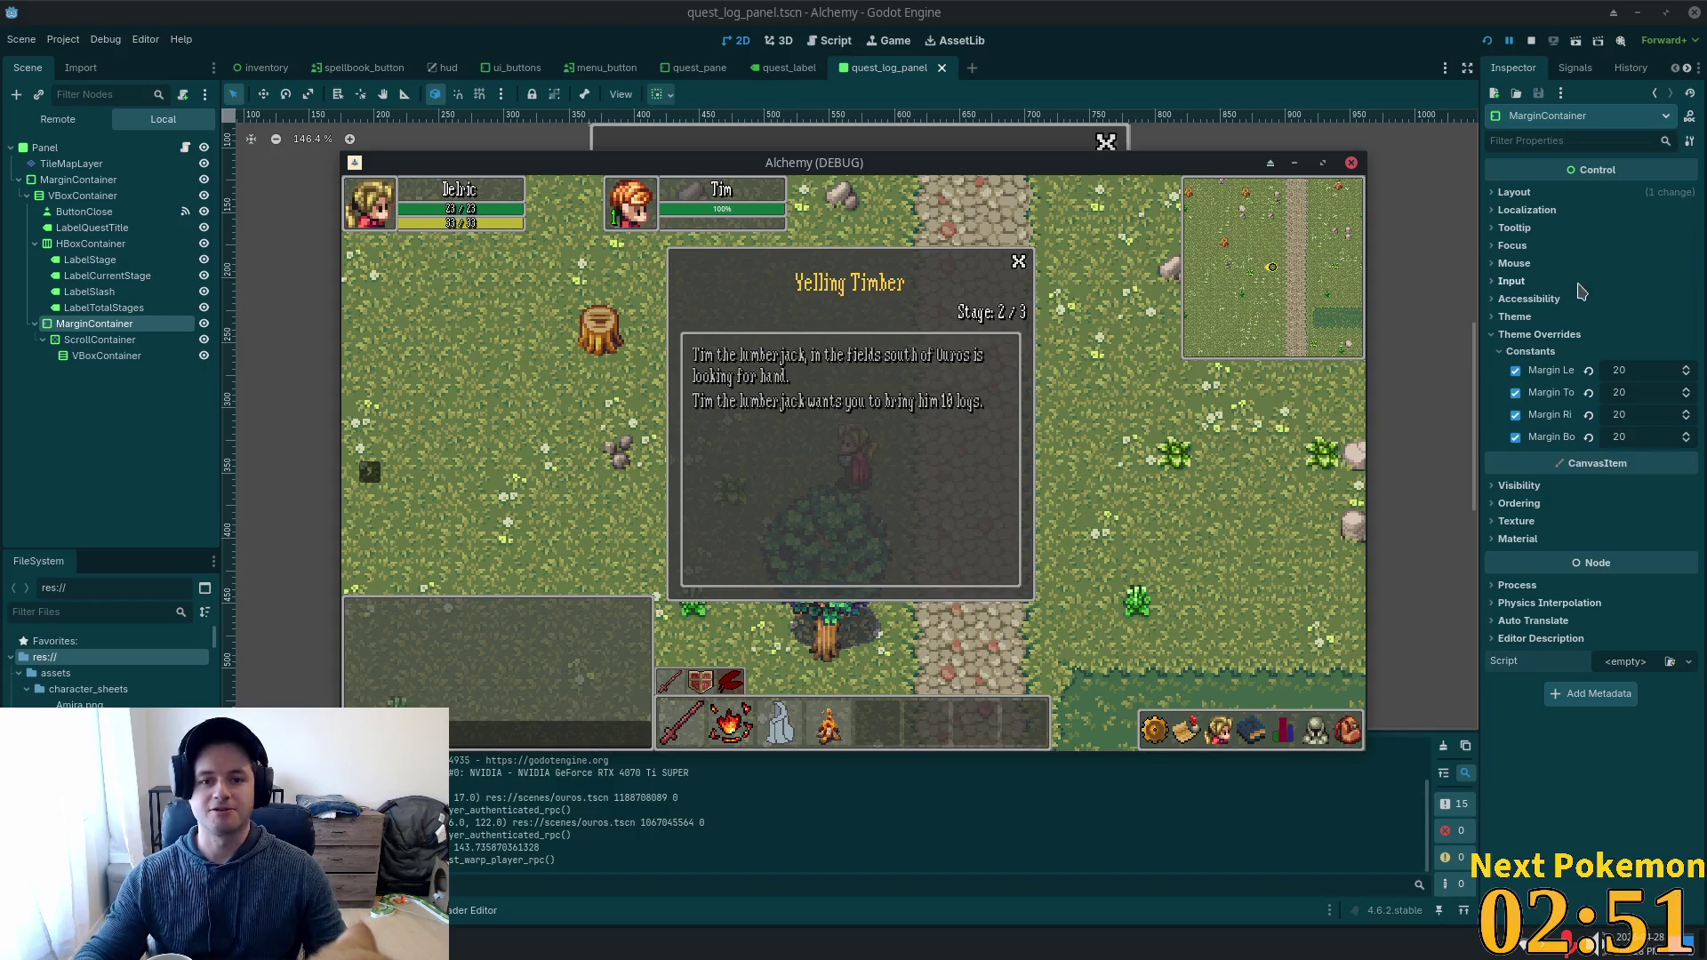
Walk the character around with the Yelling Timber log shown, then stop the running game.
left_click(1112, 392)
left_click_drag(1109, 393, 1050, 362)
key("Down")
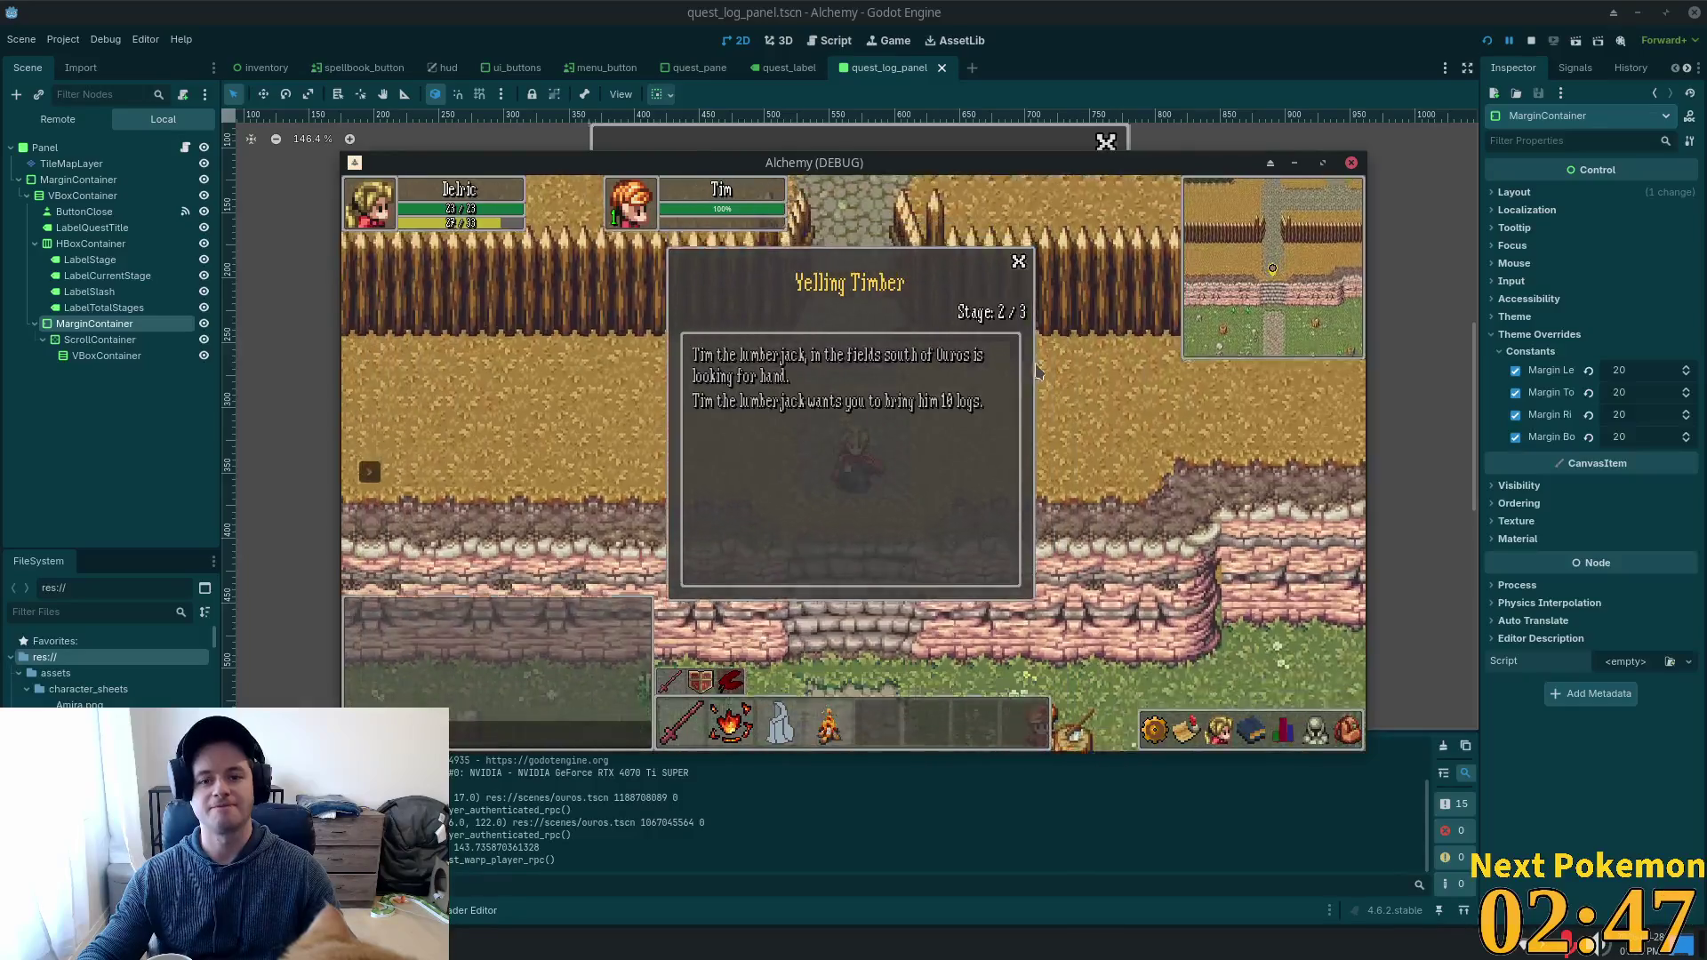
key("Down")
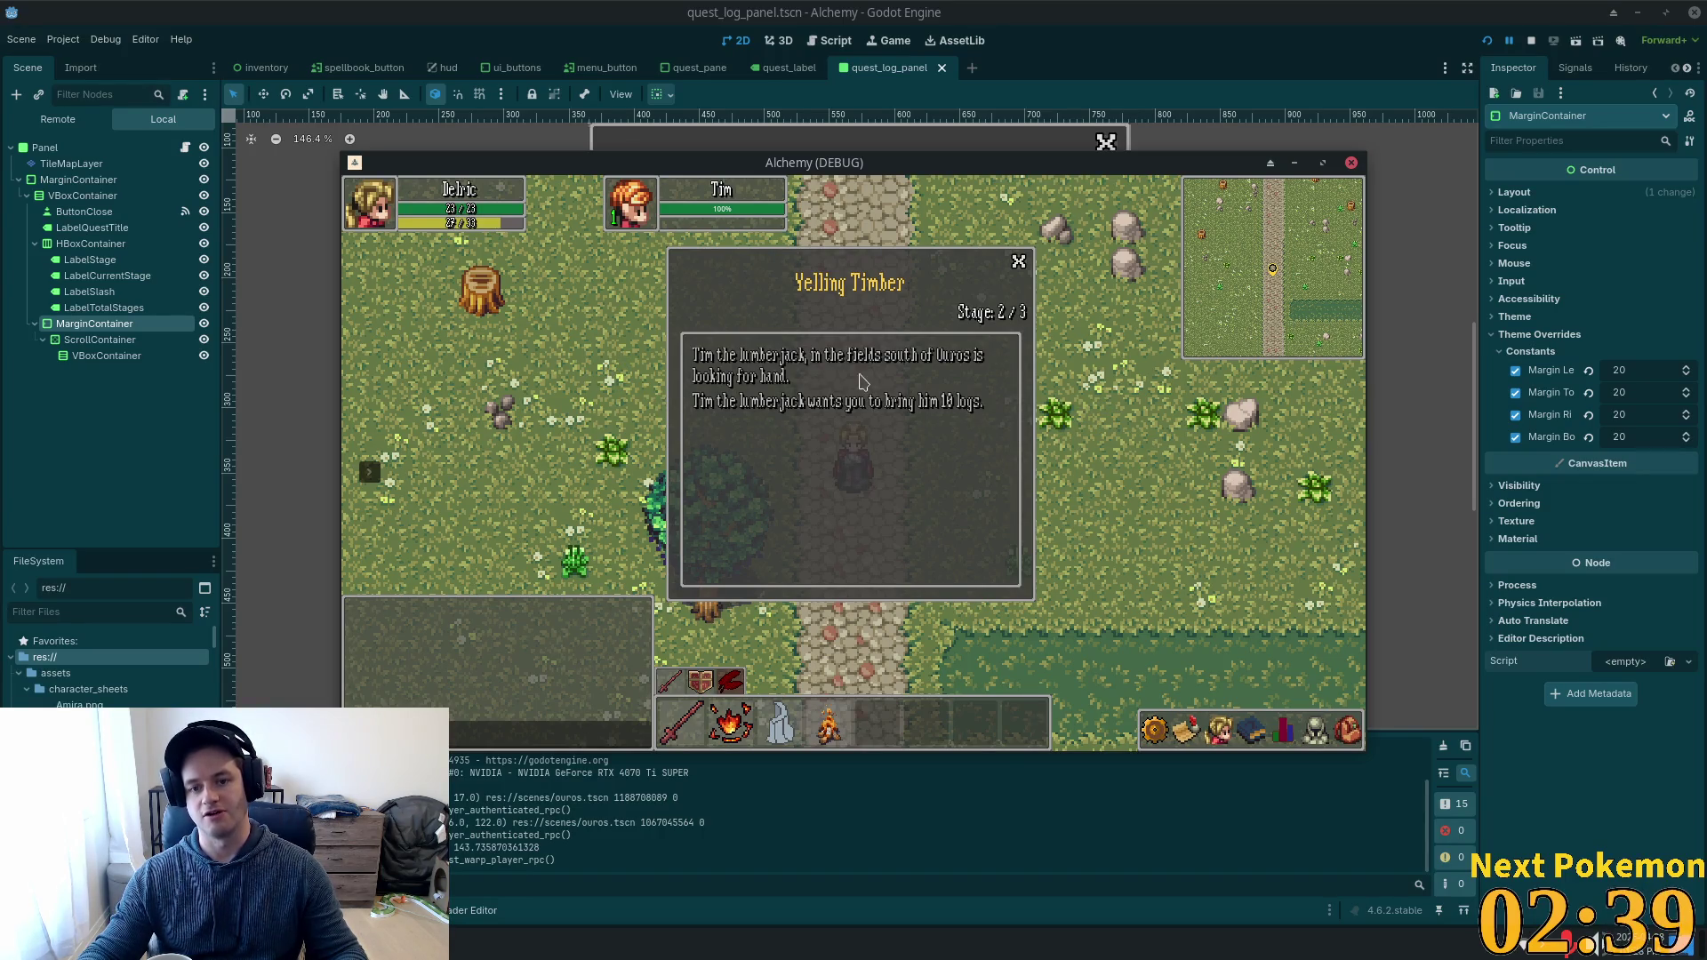
key("w")
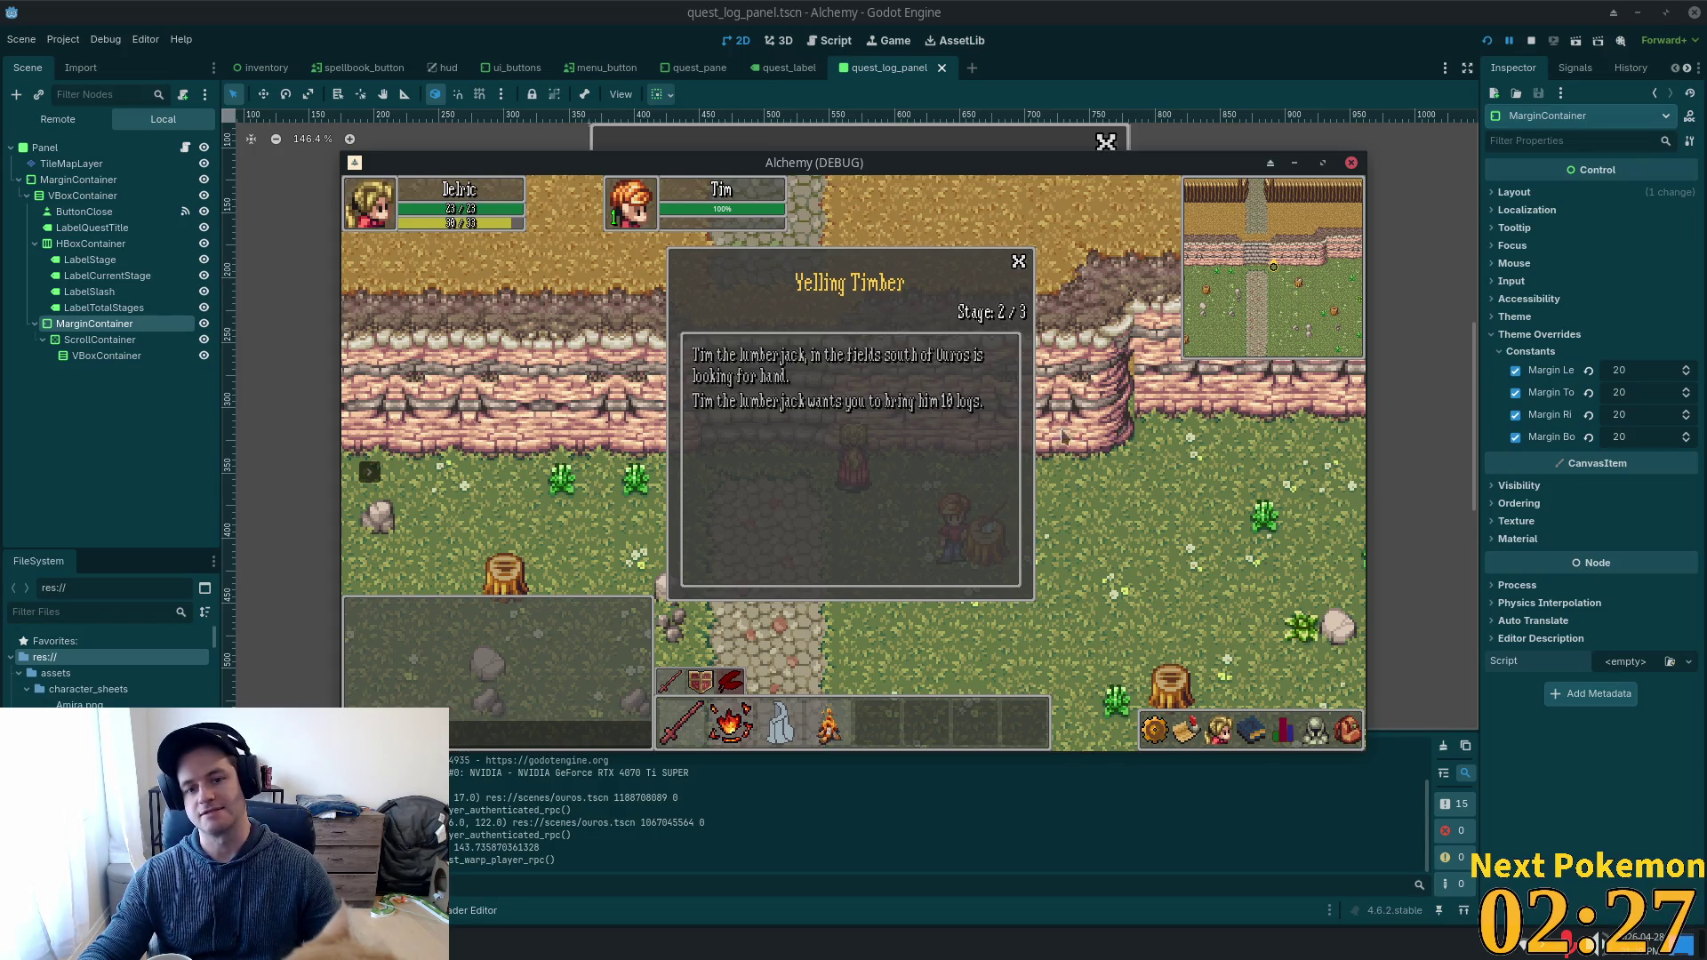
key("s")
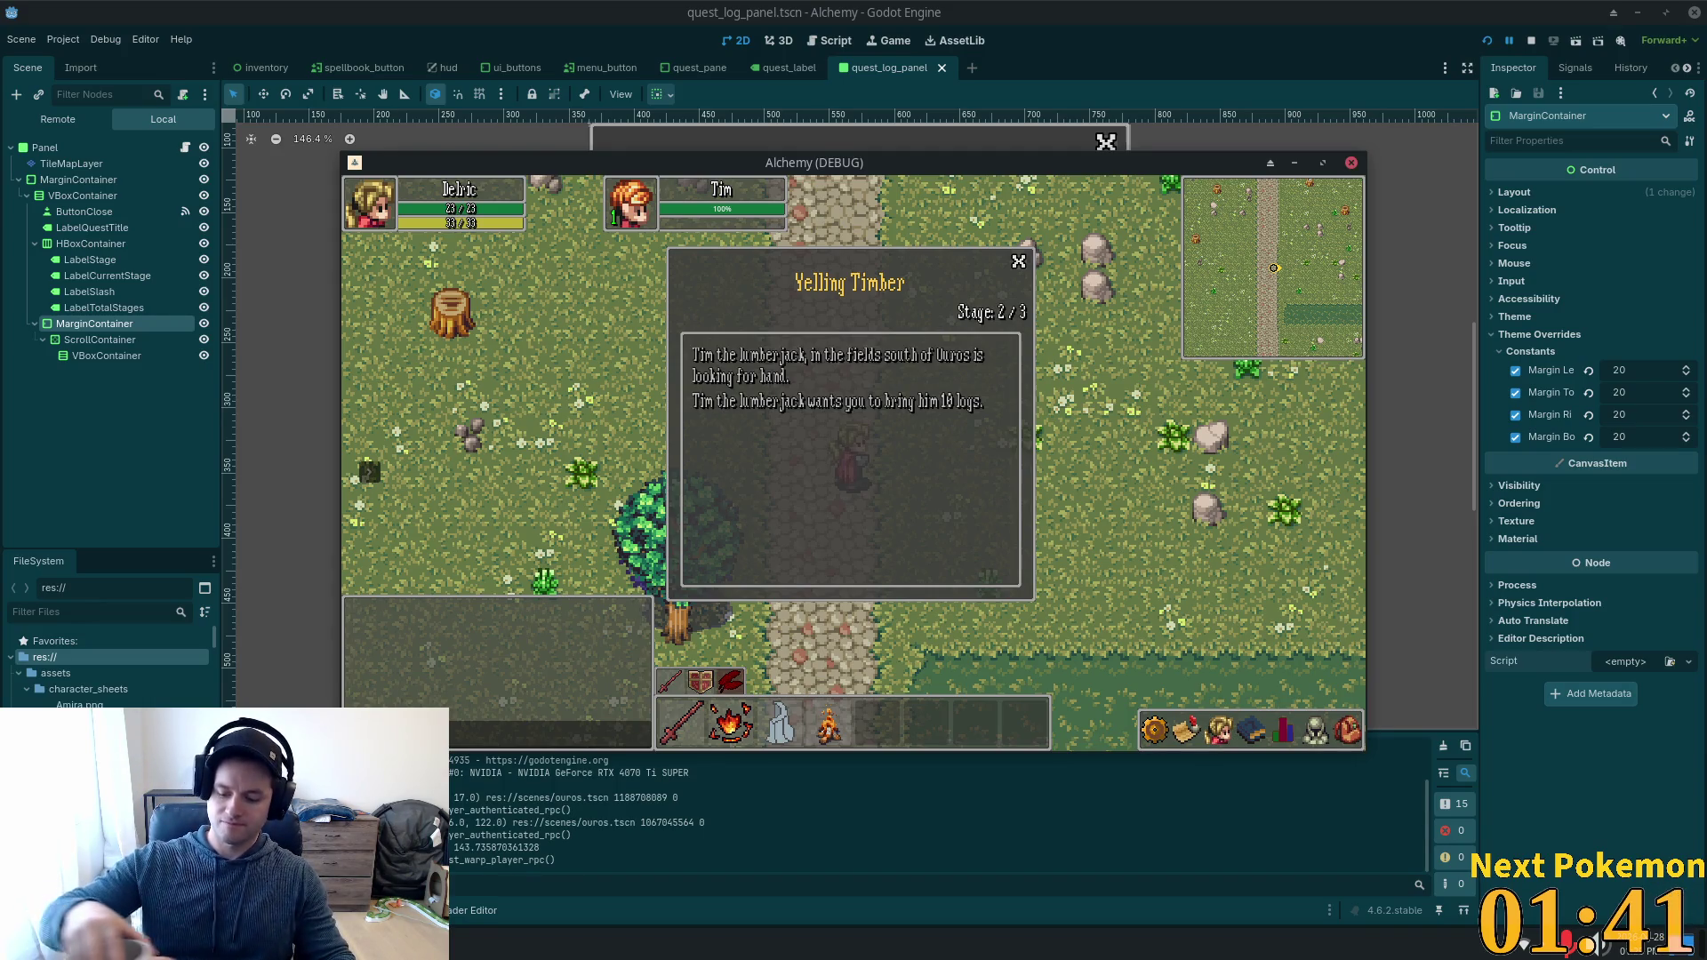
key("F8")
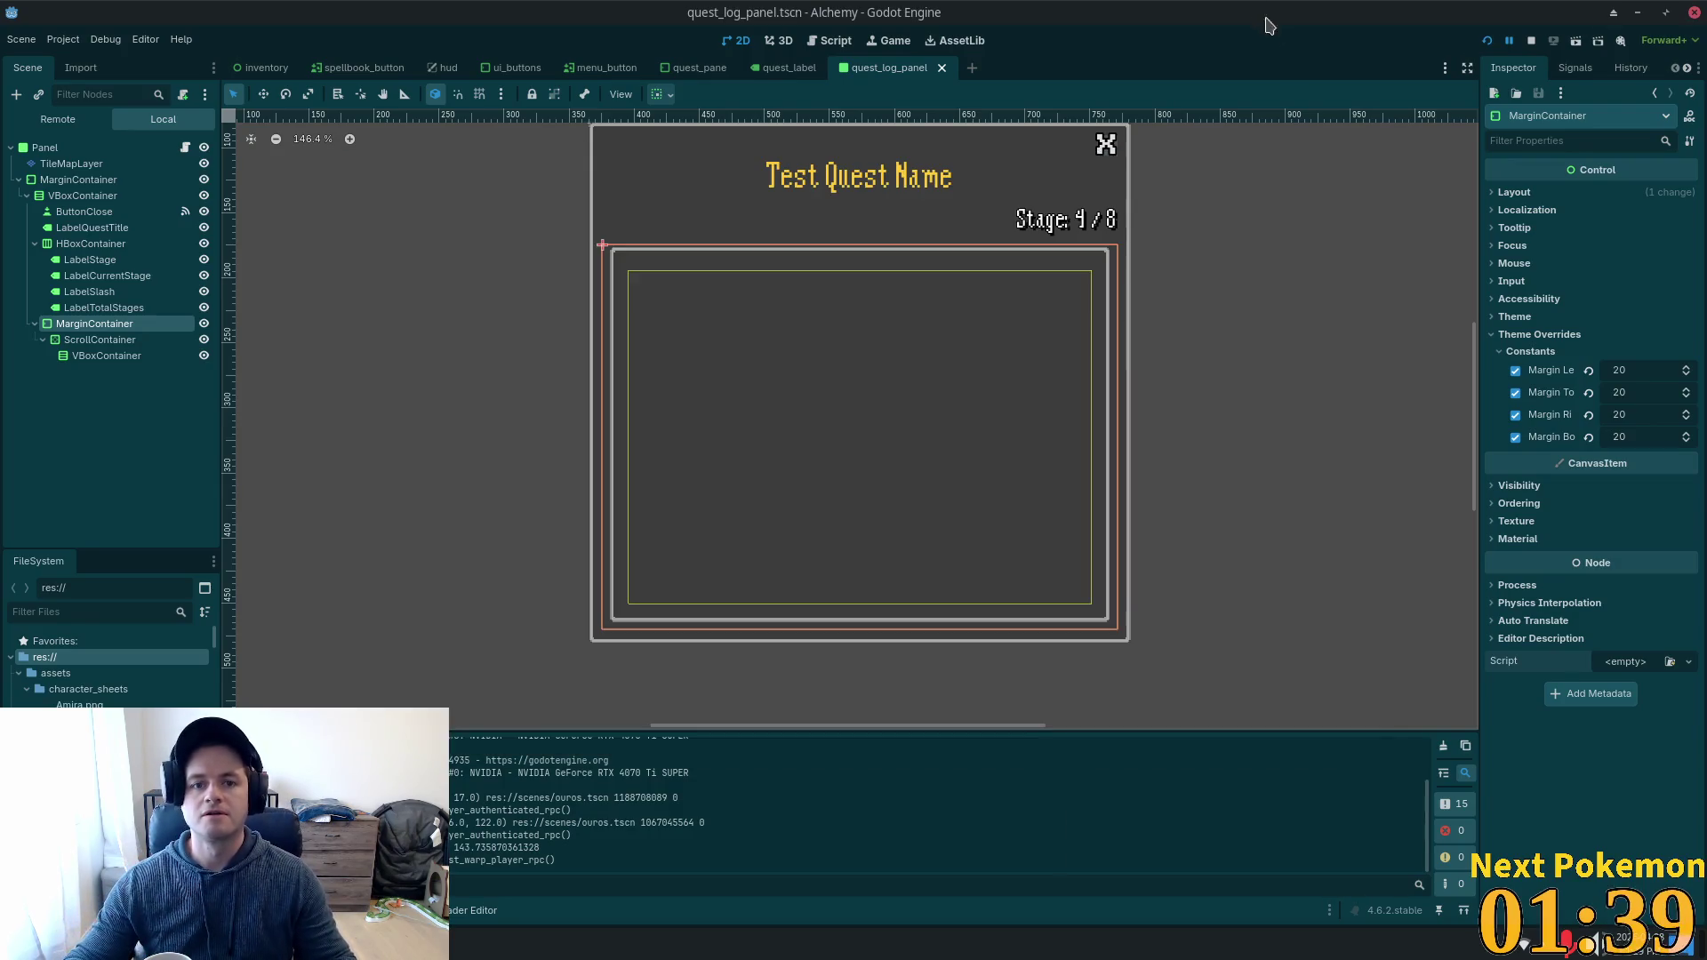
Switch to Cursor, open quest_log_panel.gd and scroll through its code.
key("alt+Tab")
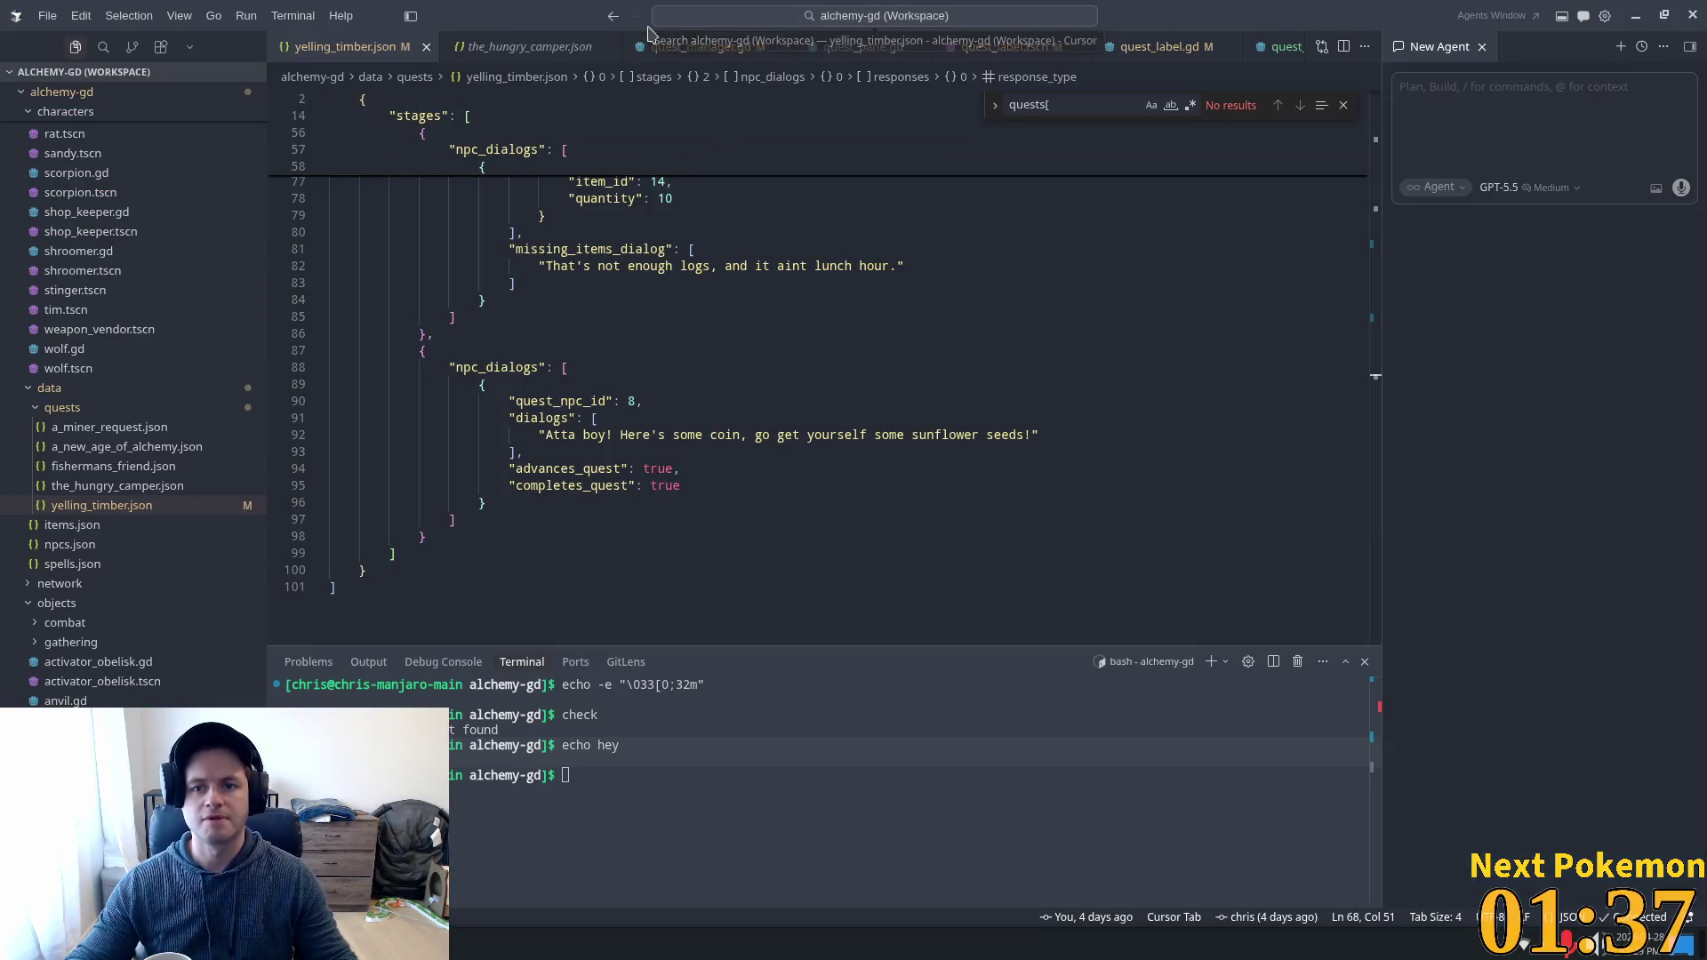
left_click(1276, 54)
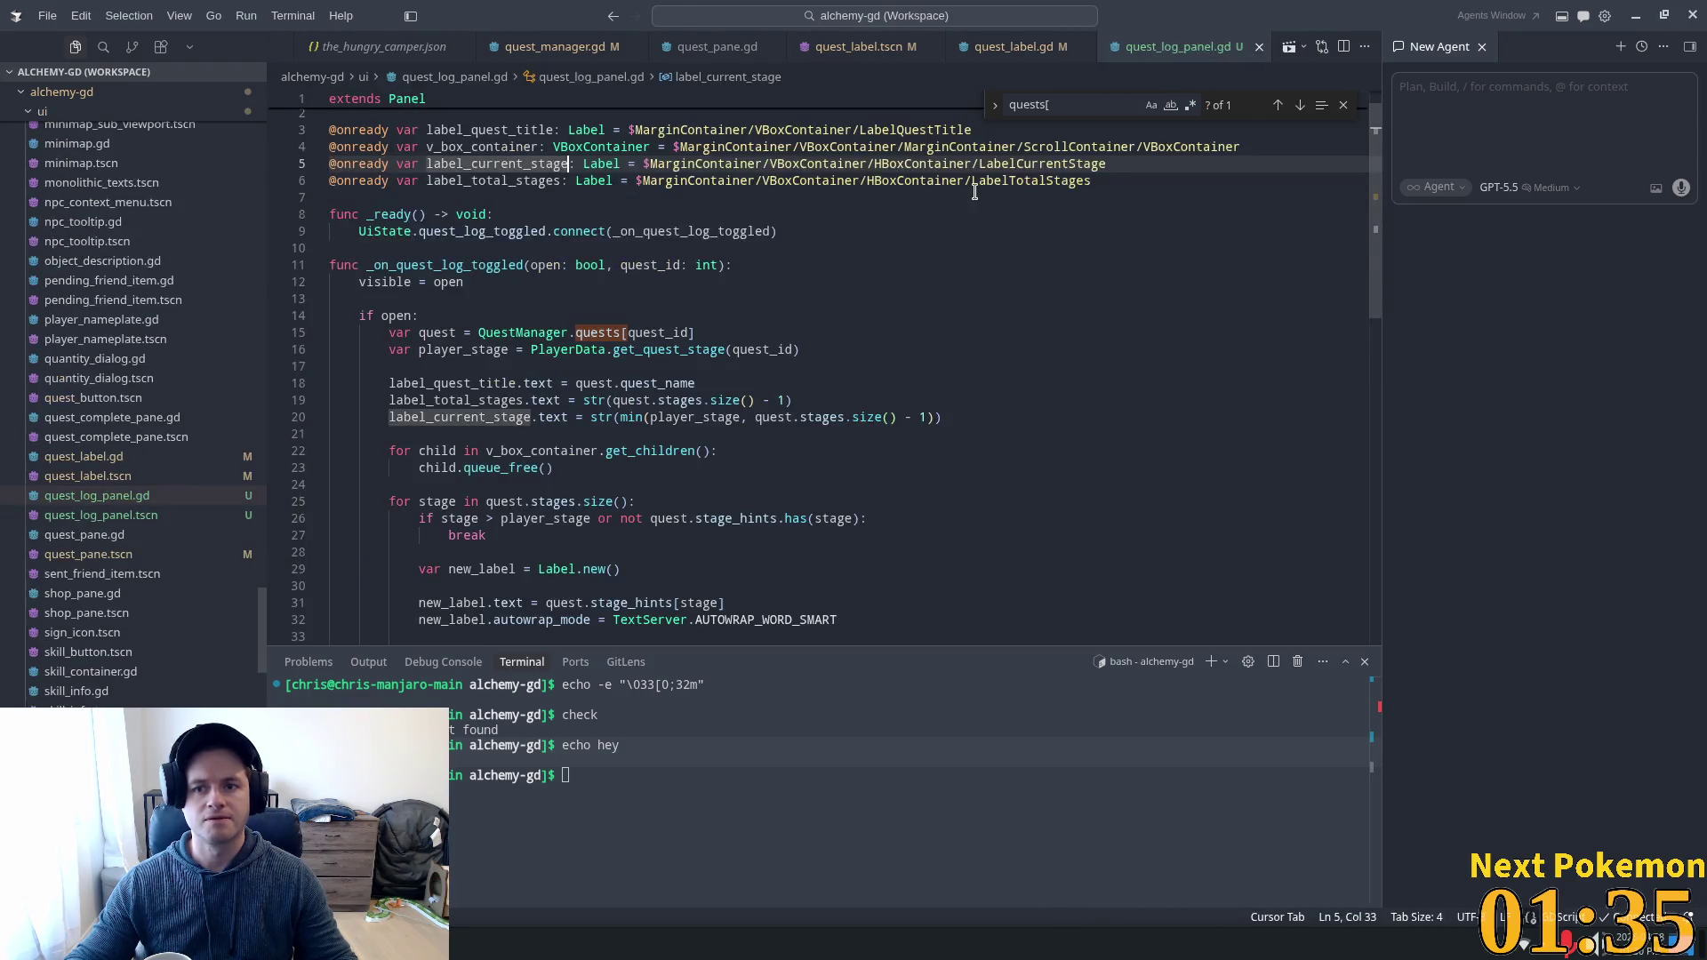
scroll(611, 294, "down", 1)
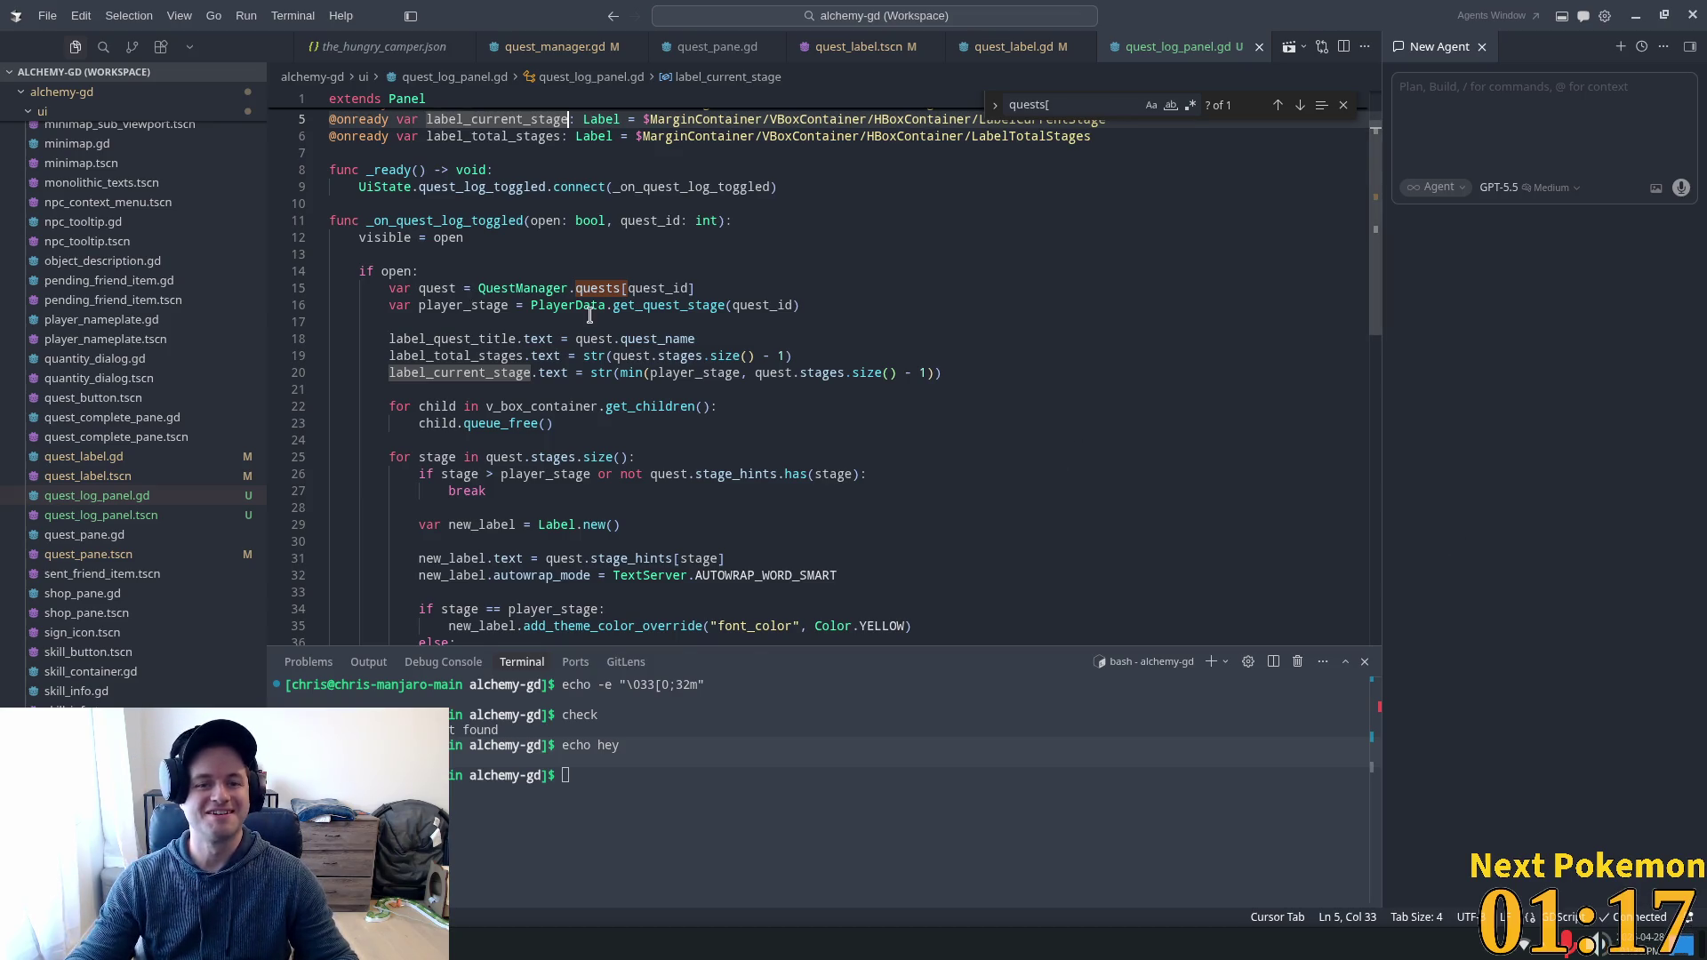
scroll(590, 316, "down", 3)
scroll(668, 309, "up", 4)
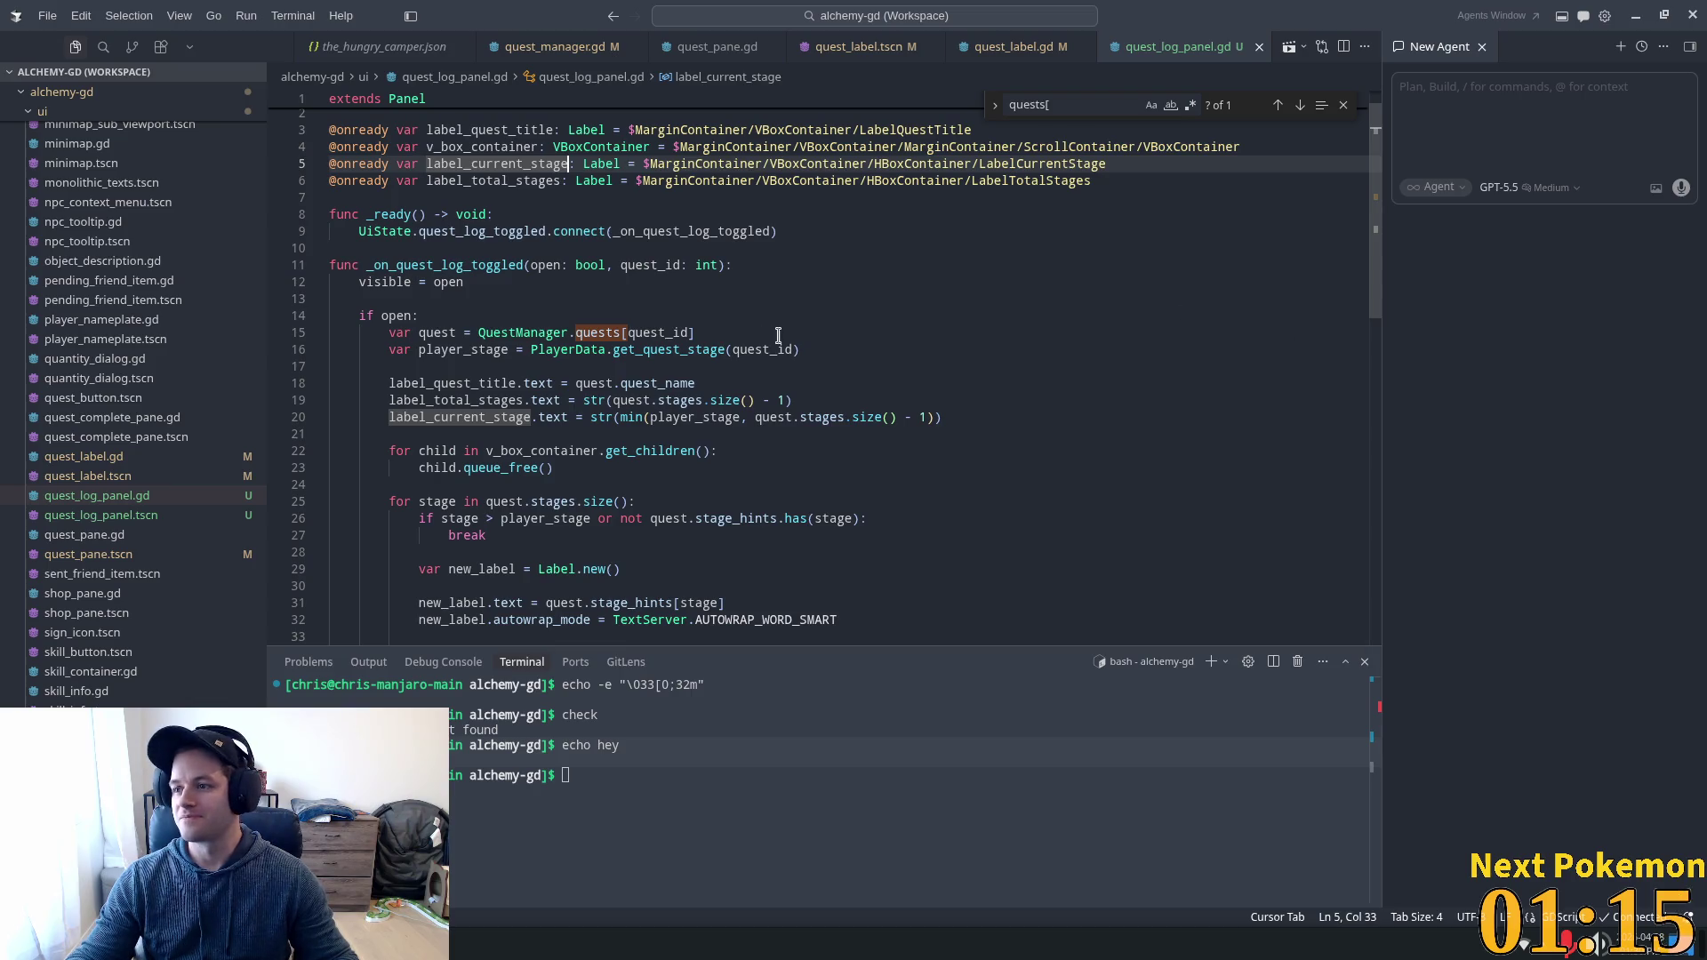
scroll(711, 356, "up", 1)
scroll(569, 396, "down", 2)
Inspect the stage-hint condition on line 26 and the surrounding hint loop code.
mouse_move(567, 399)
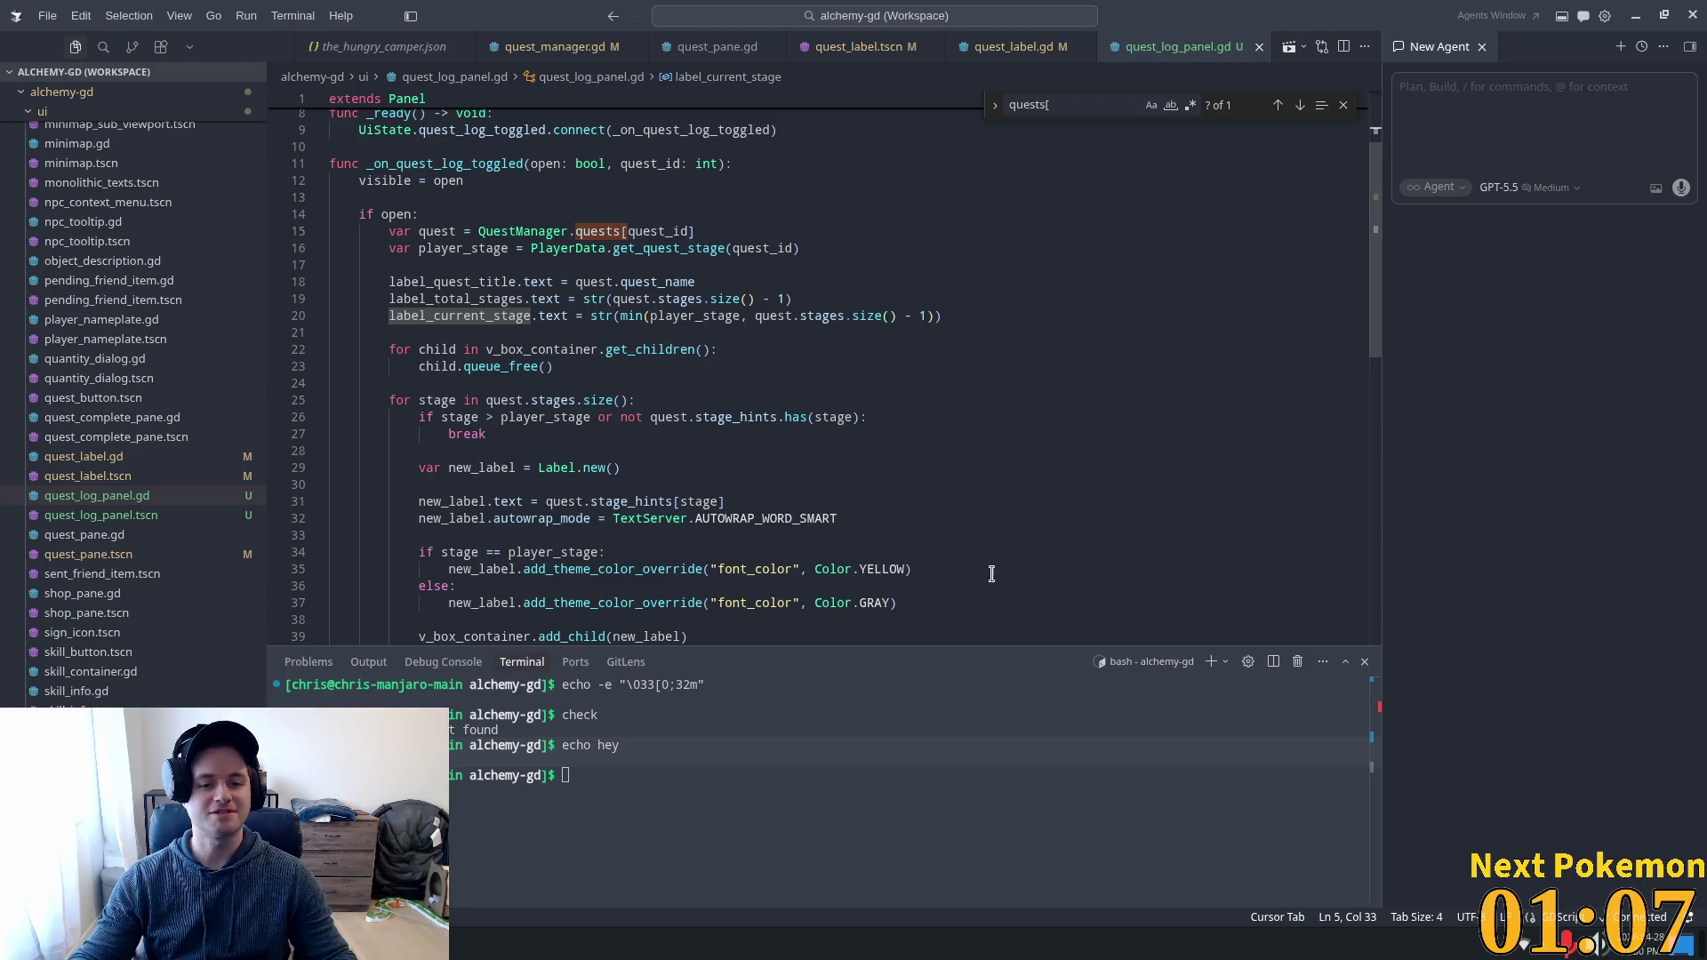
left_click(674, 415)
scroll(663, 416, "down", 2)
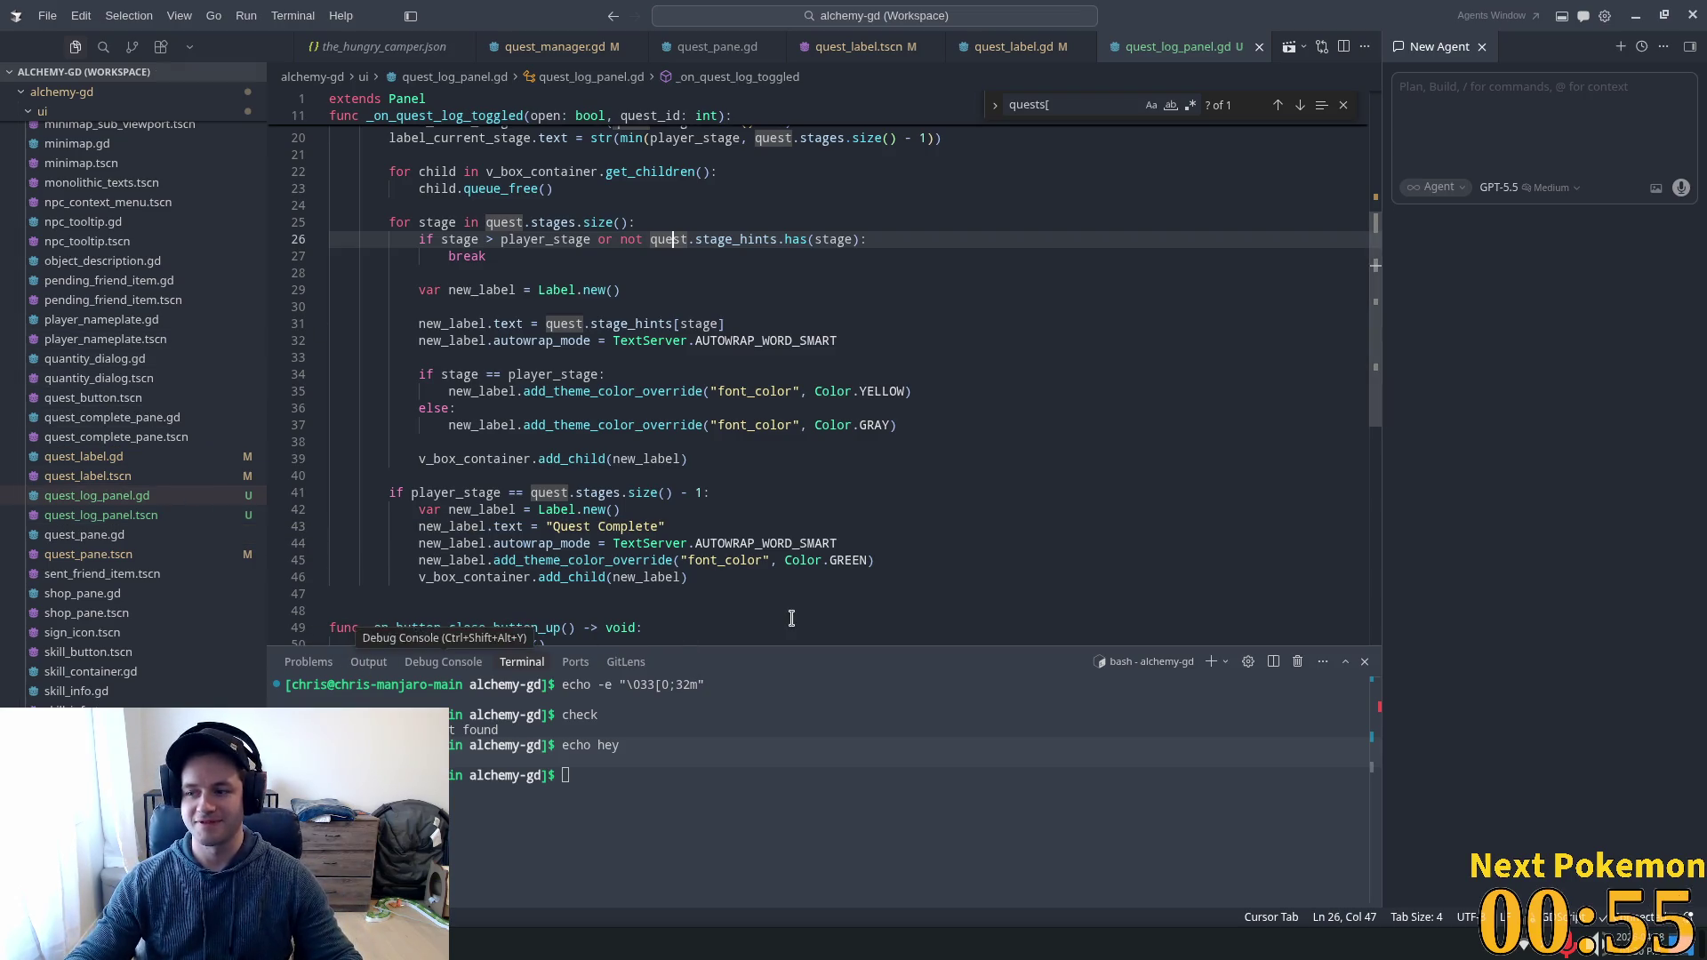
left_click(495, 306)
scroll(667, 374, "up", 2)
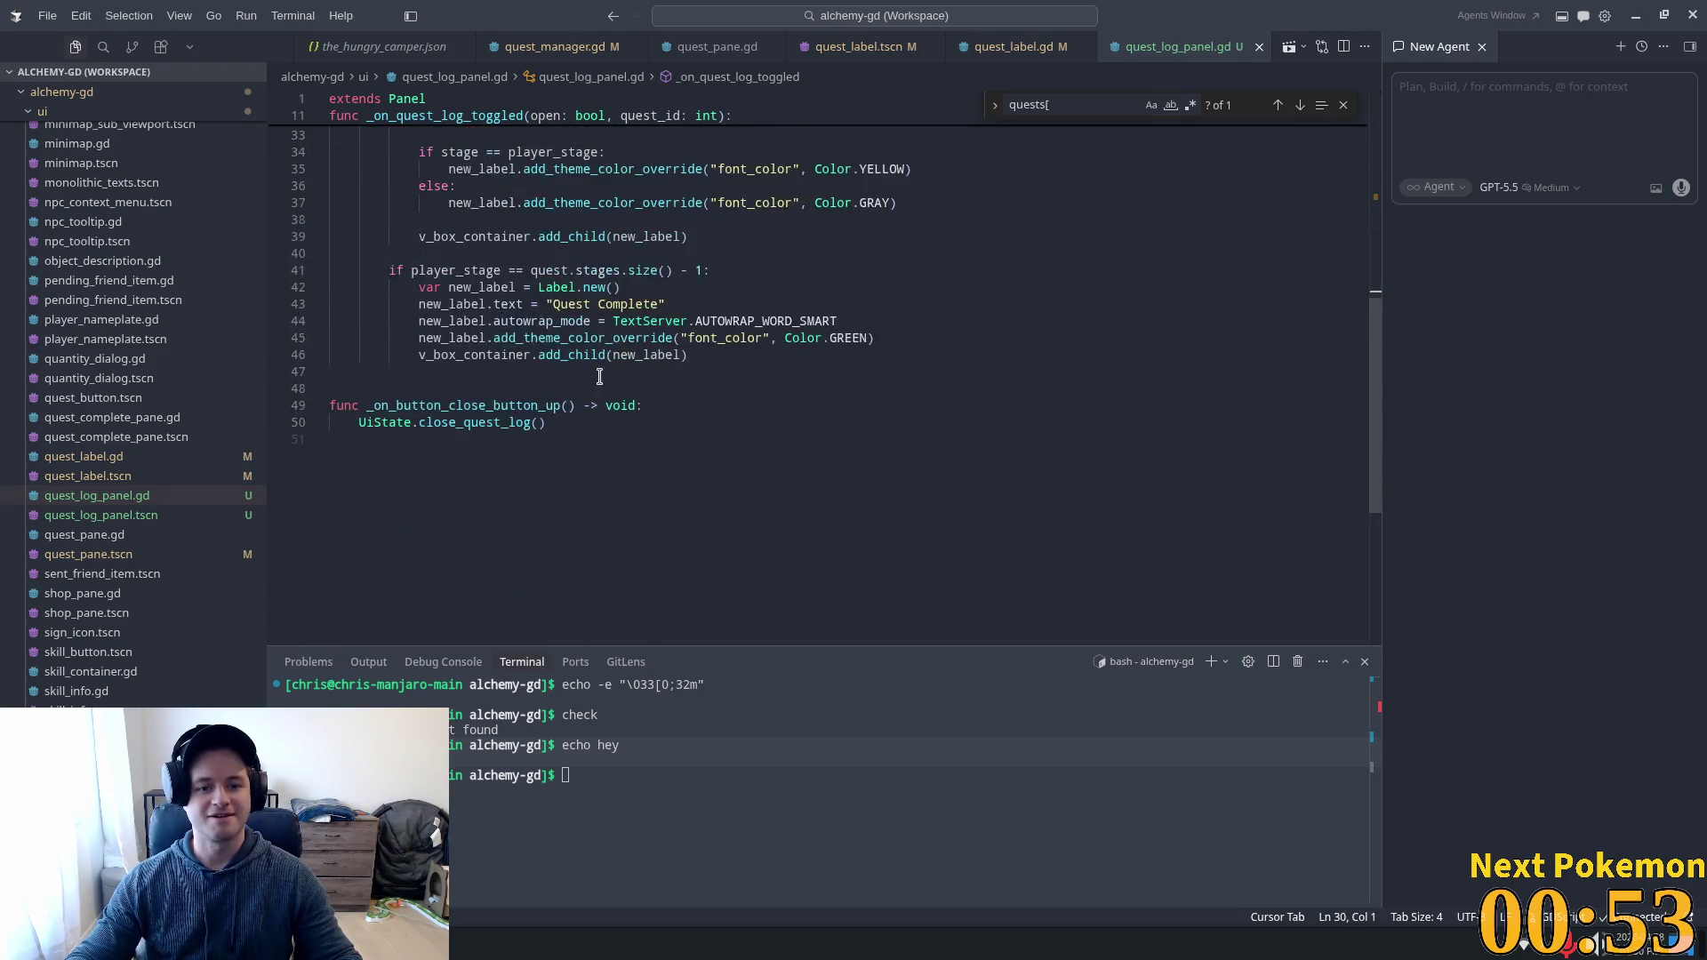
scroll(592, 374, "up", 2)
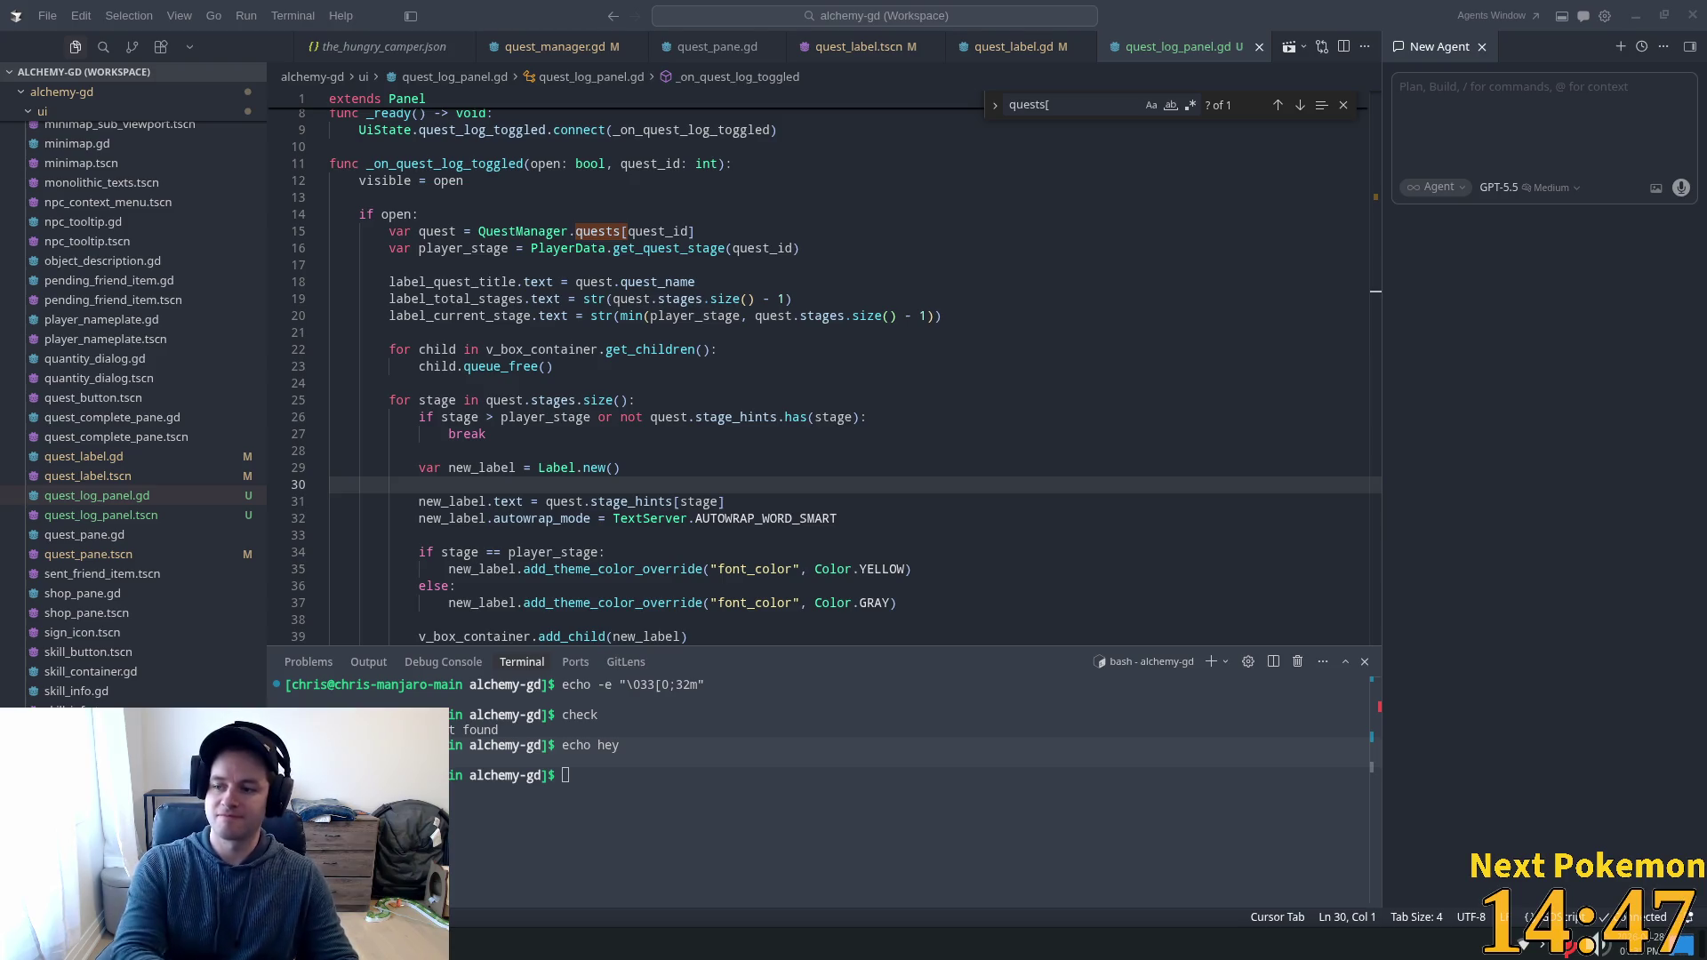
left_click(498, 451)
scroll(636, 489, "down", 5)
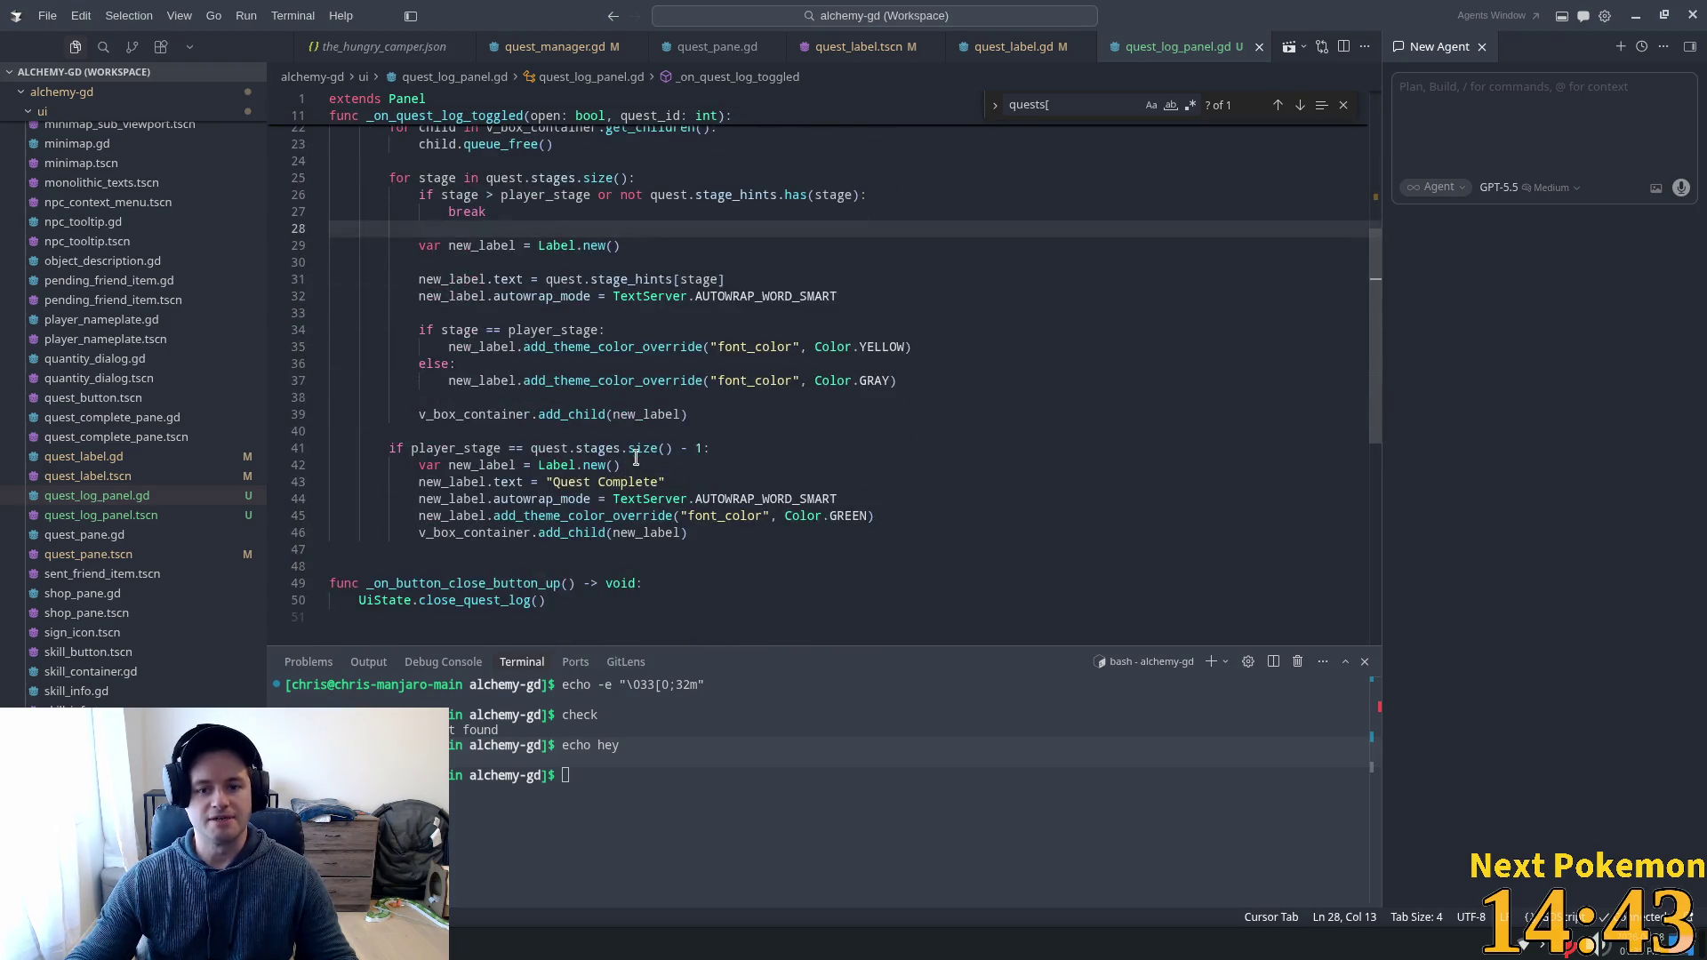
left_click(489, 346)
left_click(448, 329)
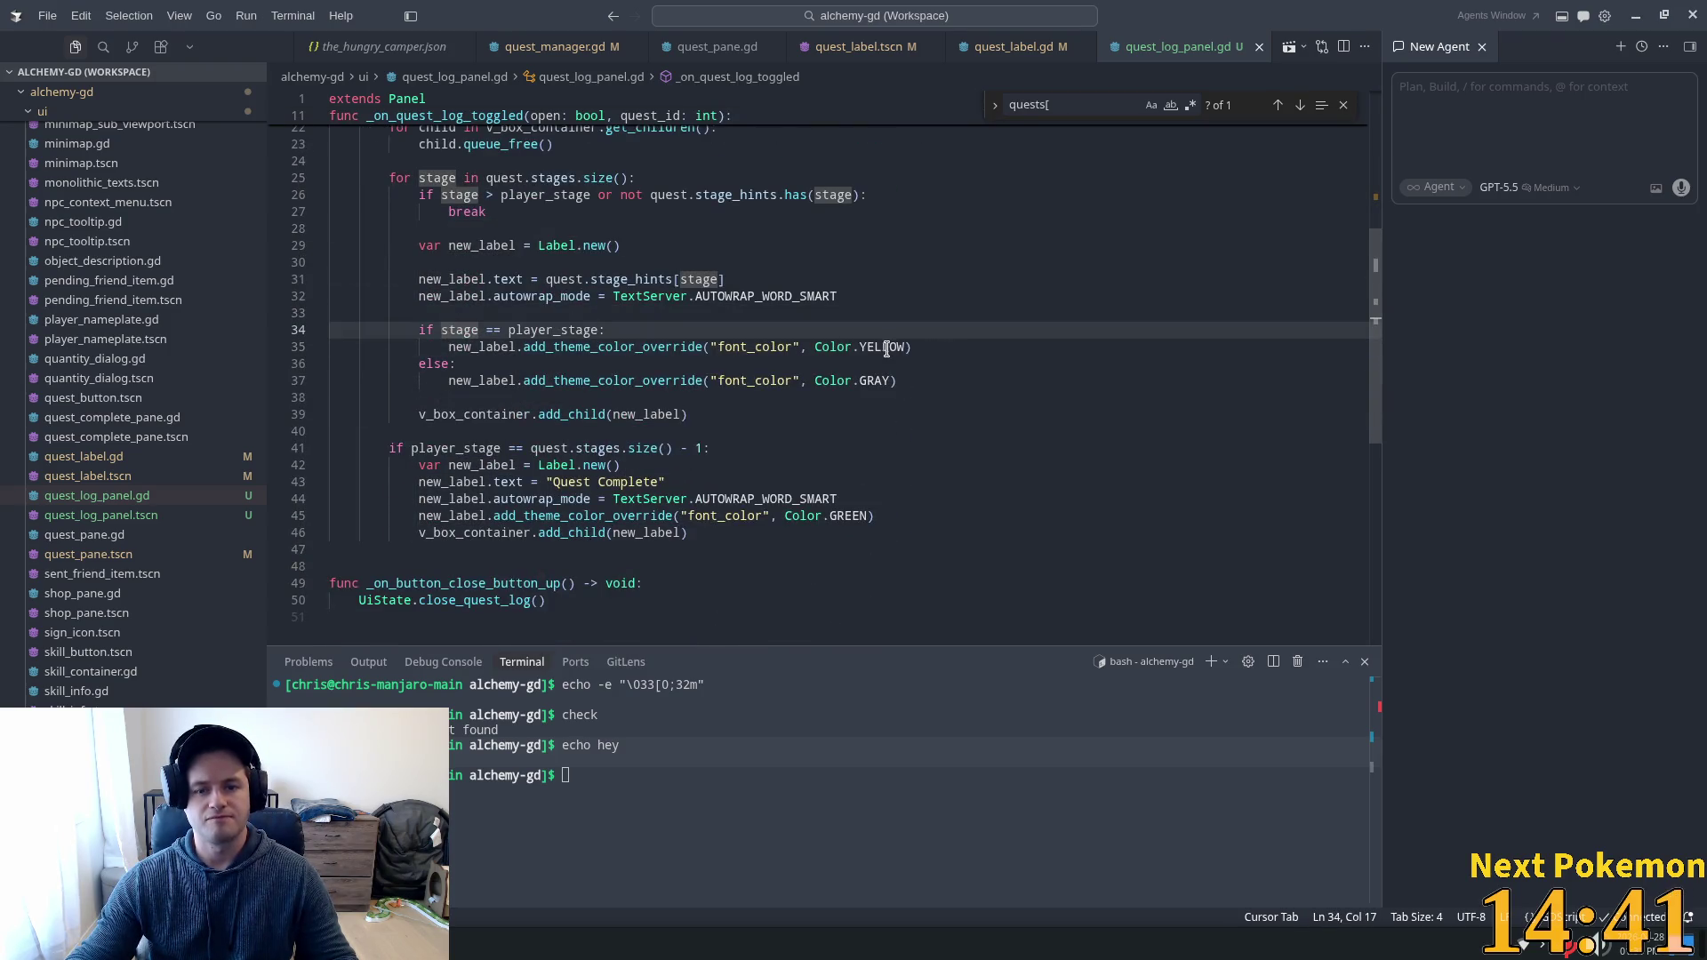
triple_click(886, 349)
left_click(586, 330)
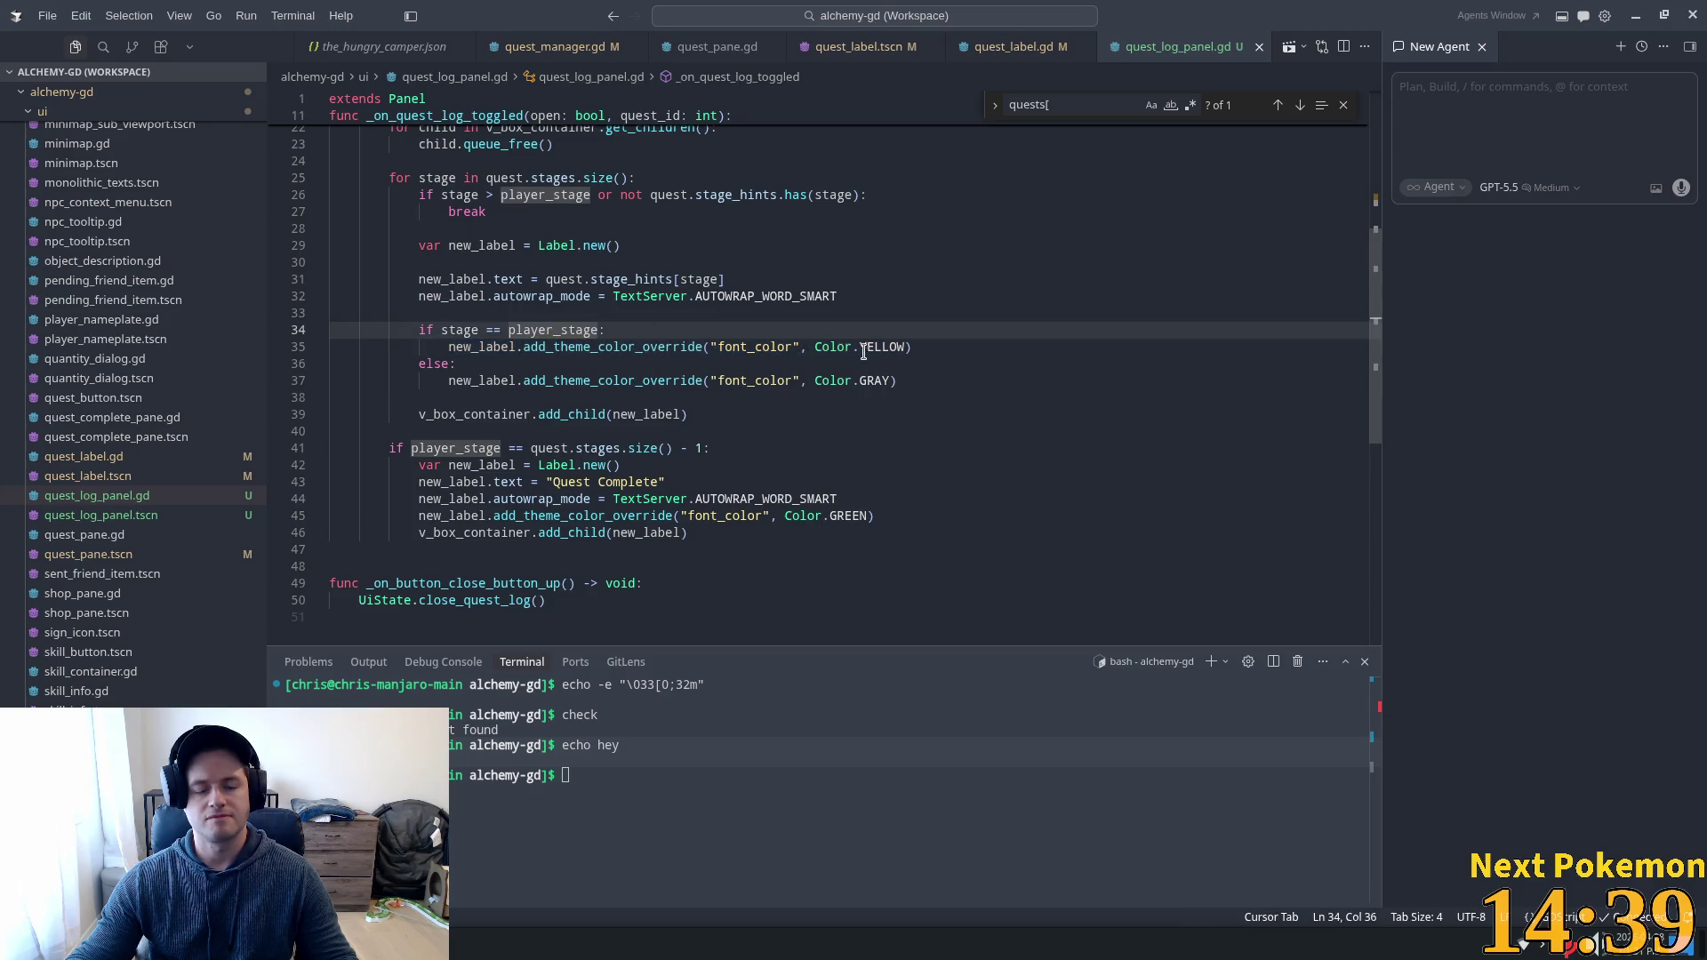
mouse_move(638, 382)
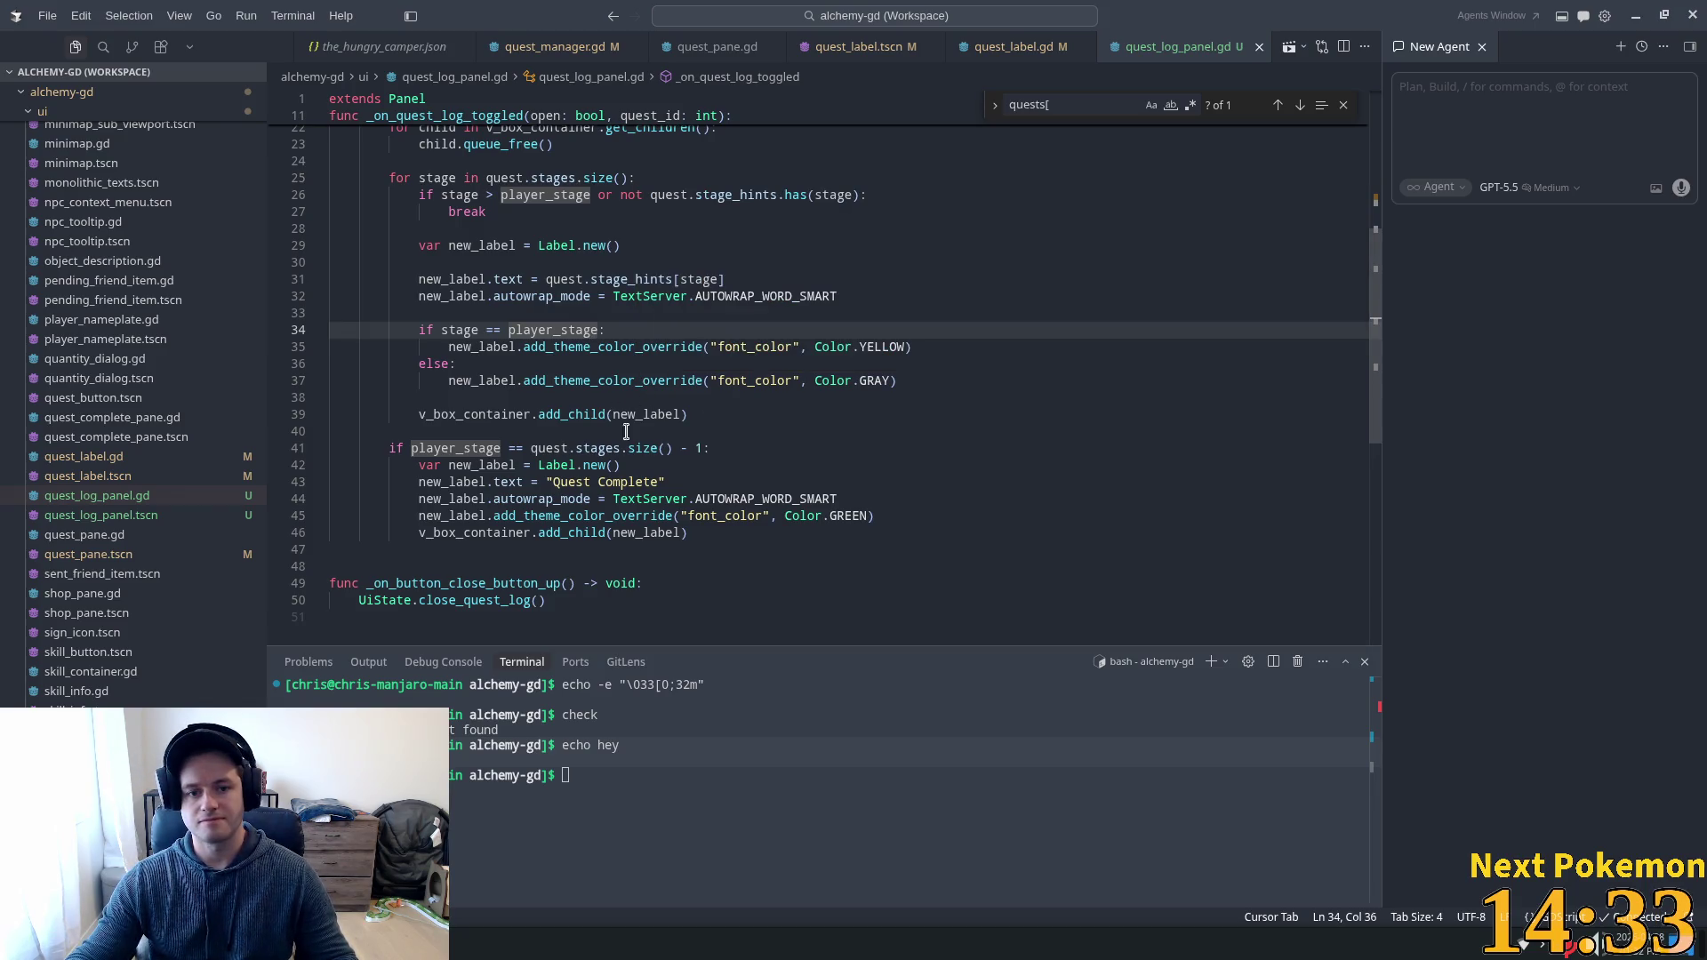
left_click(580, 414)
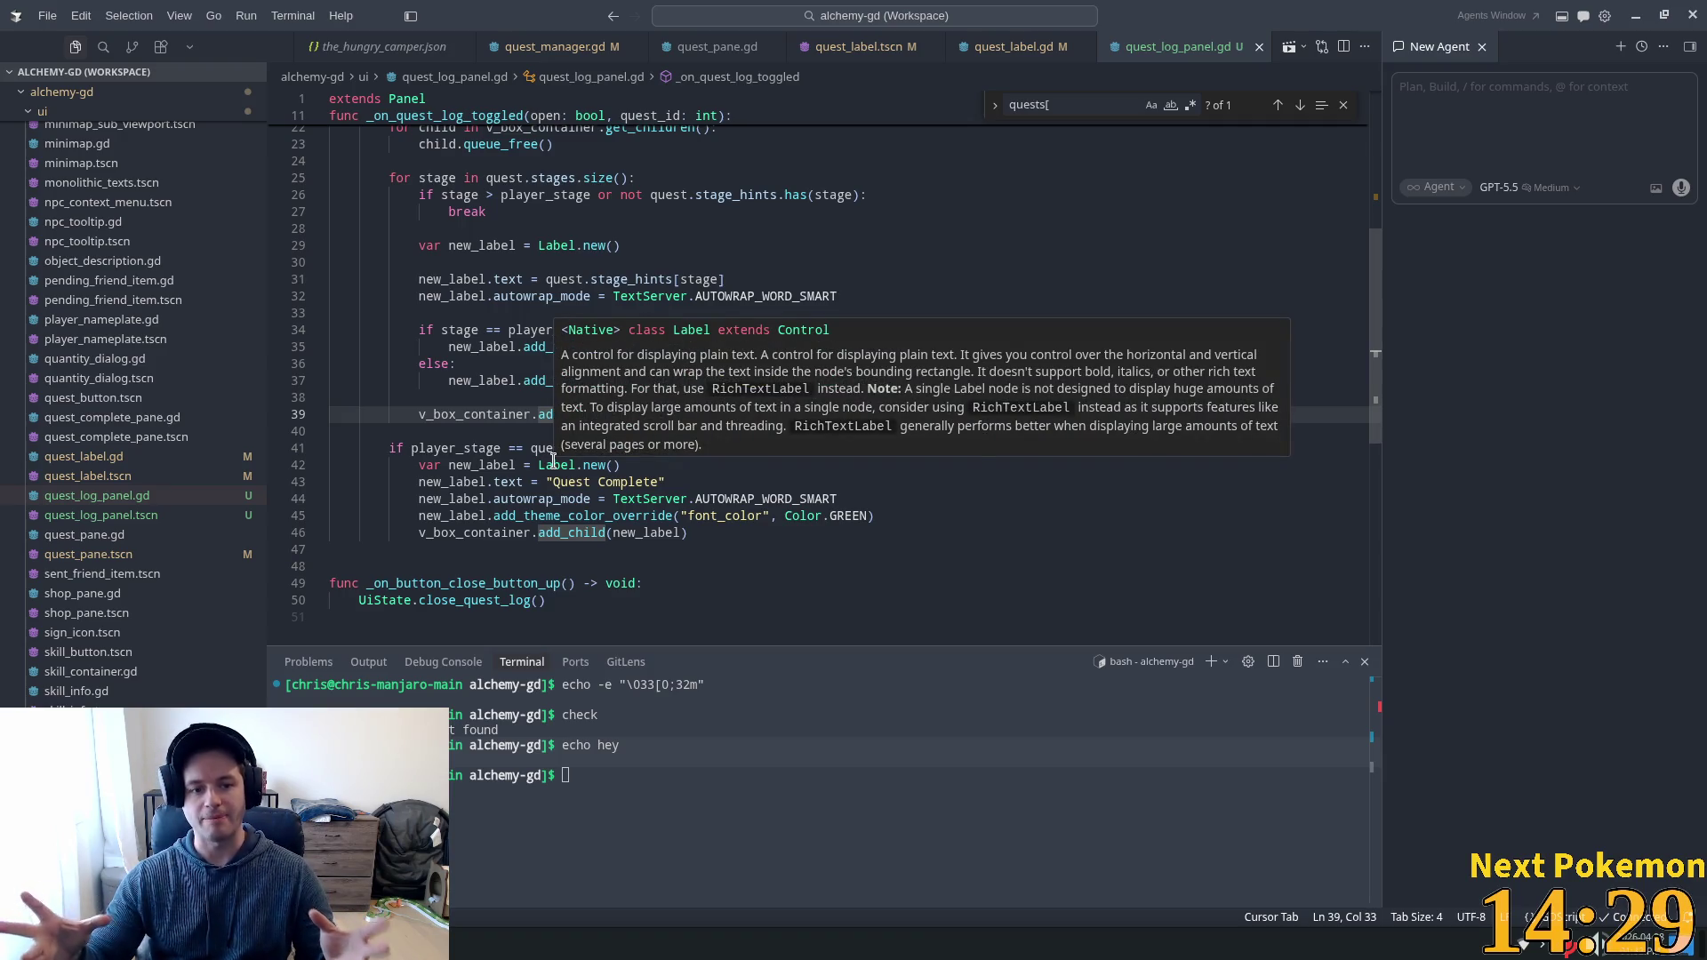
left_click(390, 414)
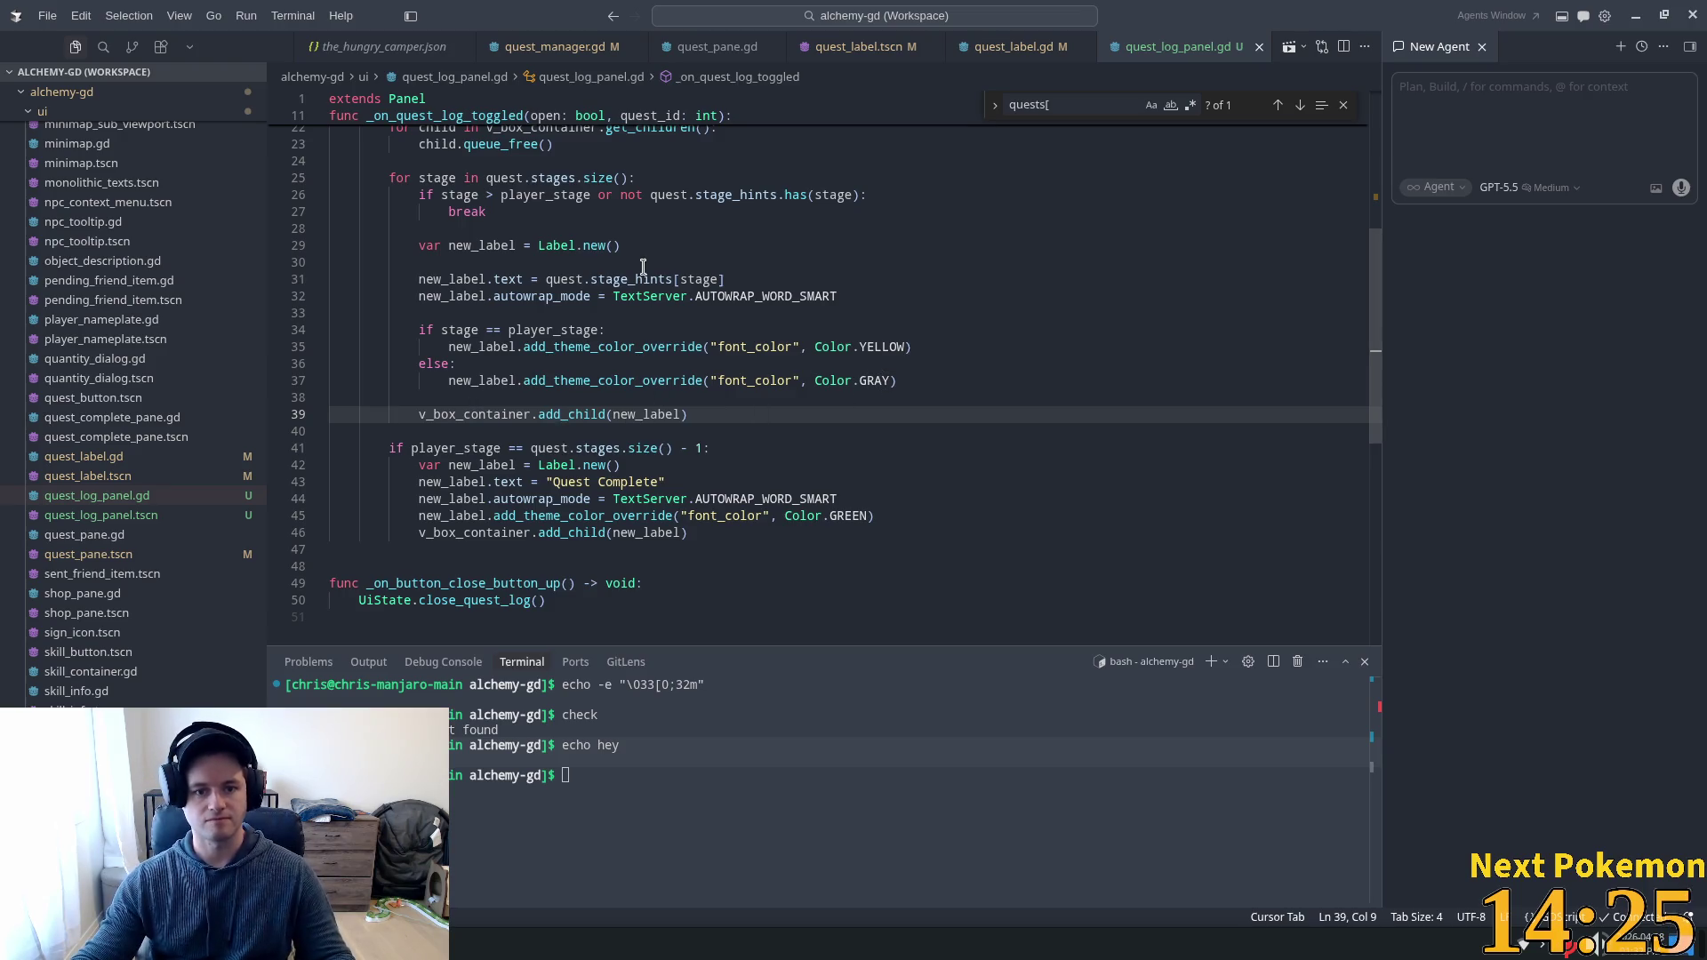
left_click(557, 296)
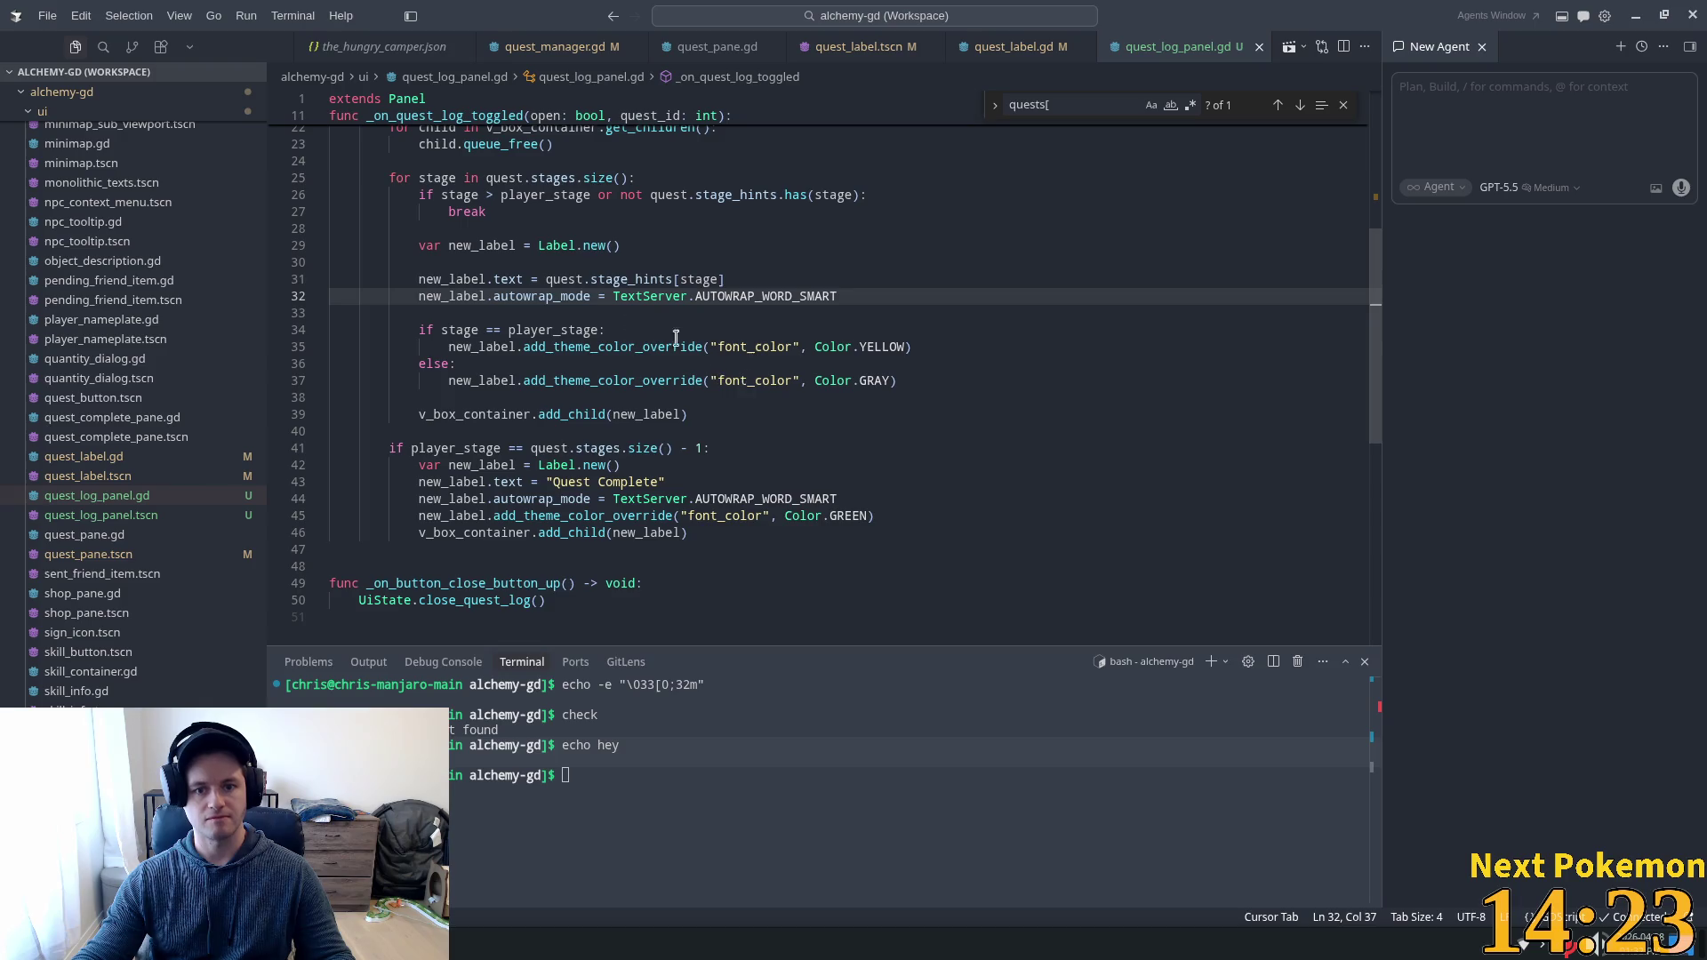
left_click_drag(478, 381, 426, 365)
left_click(533, 330)
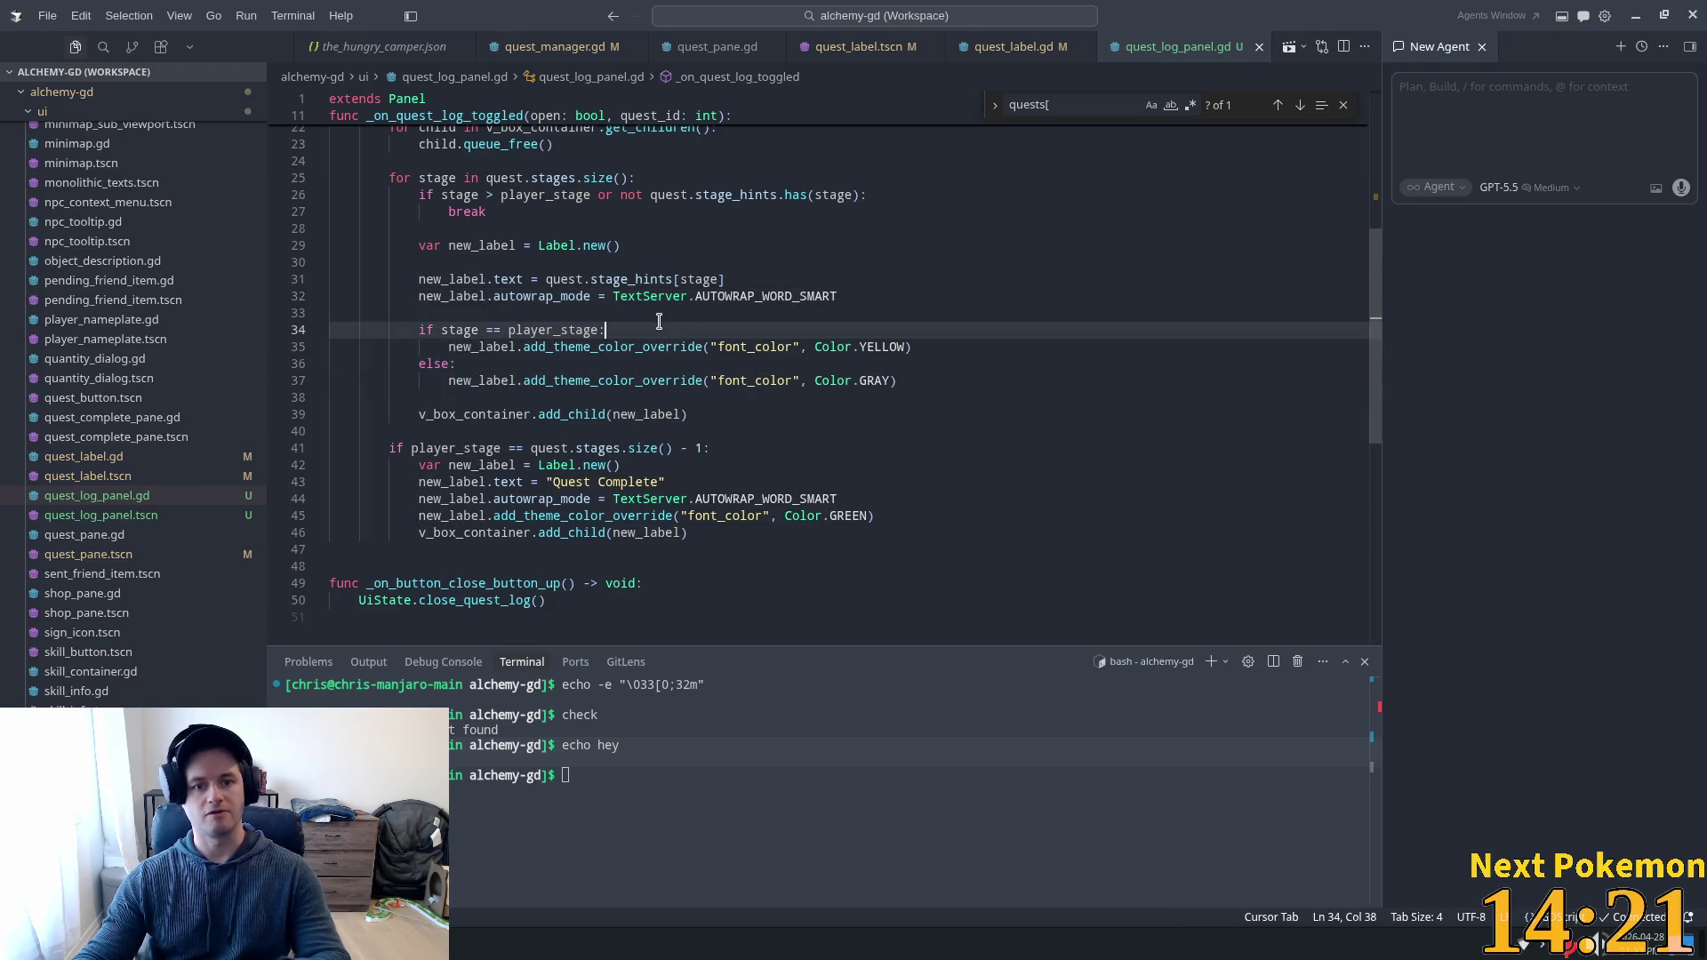
left_click_drag(604, 330, 329, 330)
Delete the 'if stage == player_stage:' comparison line and the 'else:' line.
key("ctrl+shift+k")
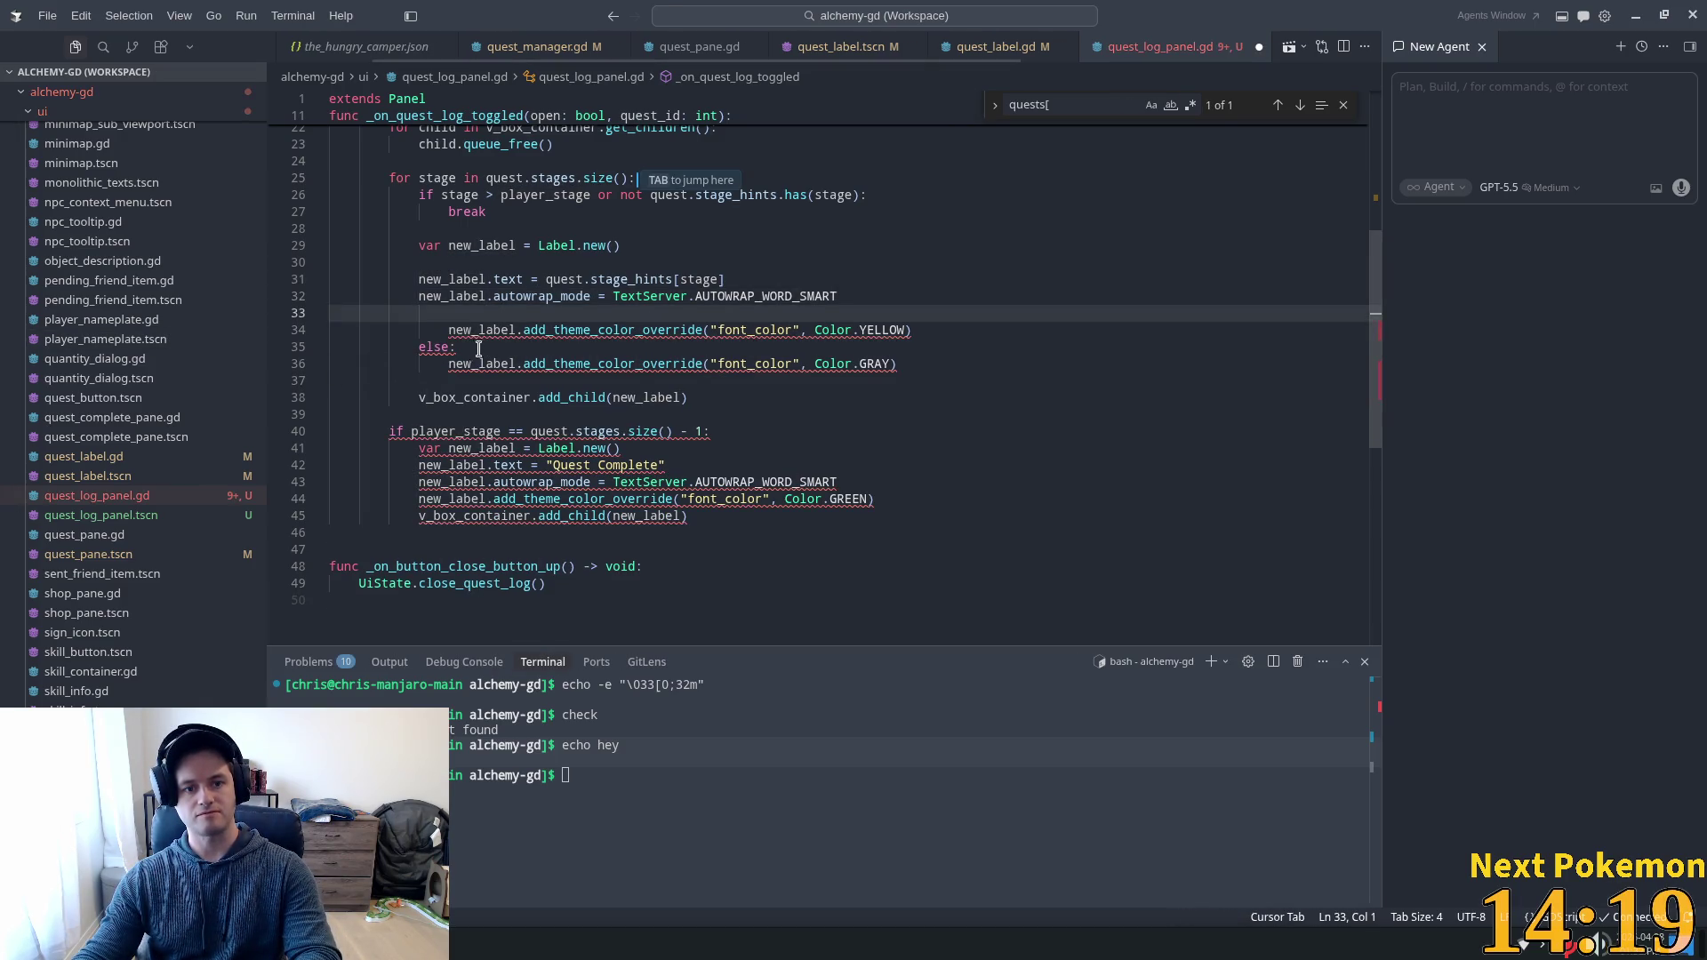
key("shift+Tab")
key("Up")
key("ctrl+shift+k")
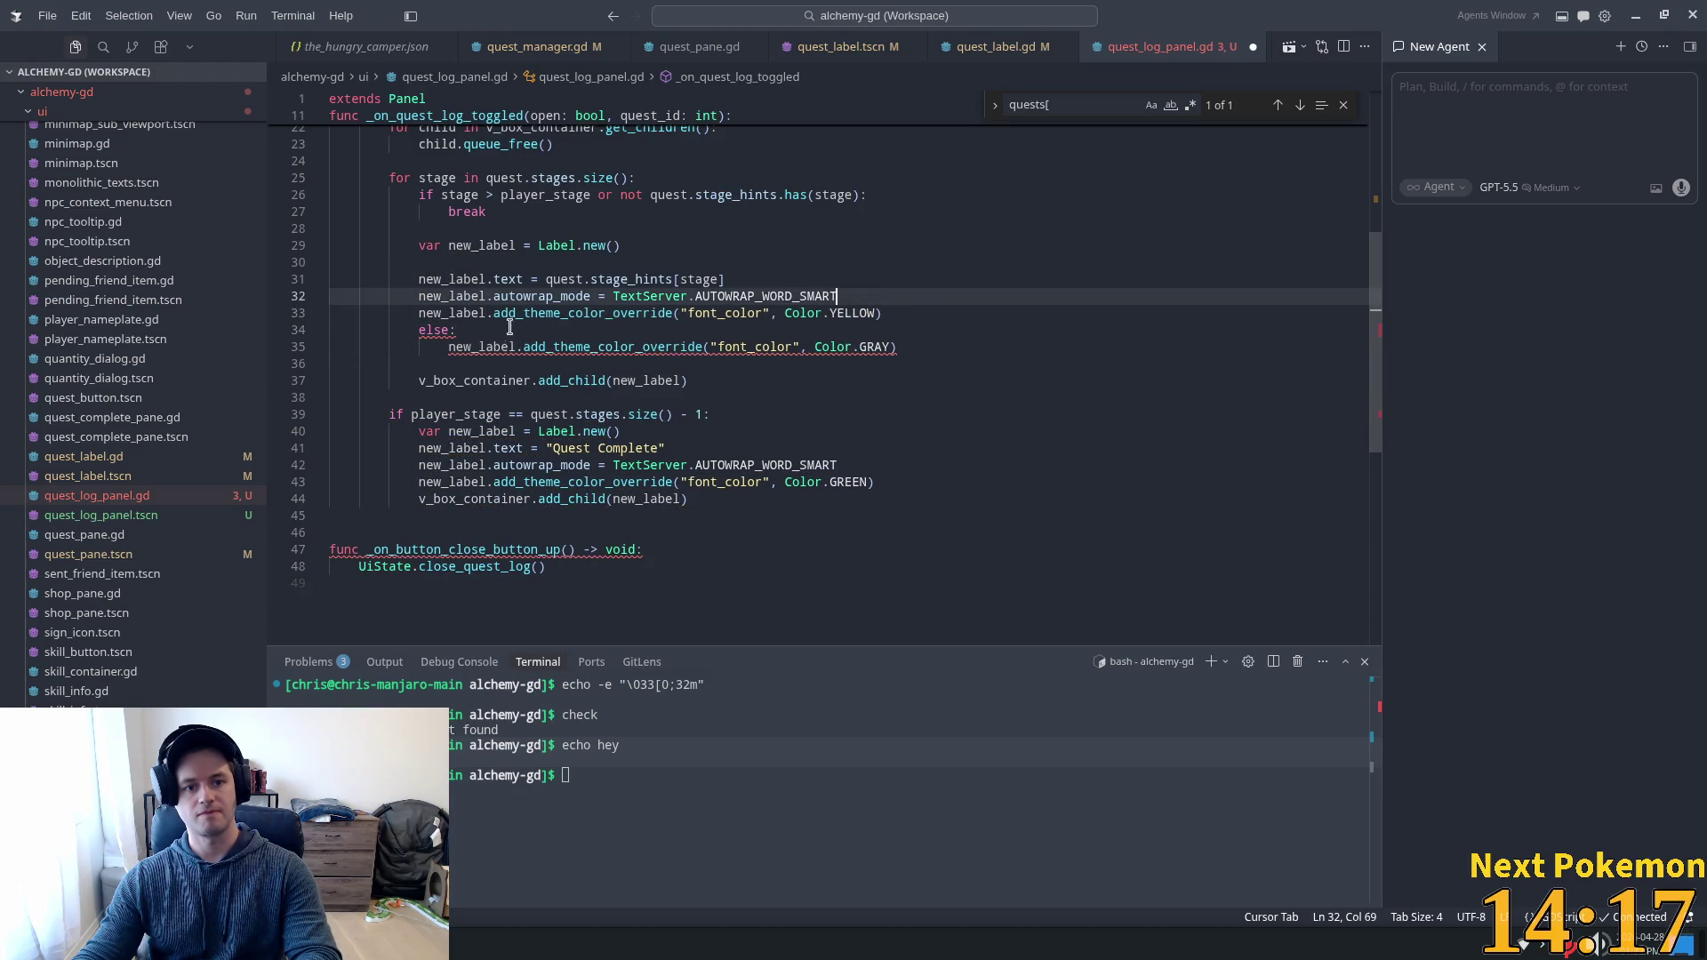
left_click_drag(457, 330, 294, 329)
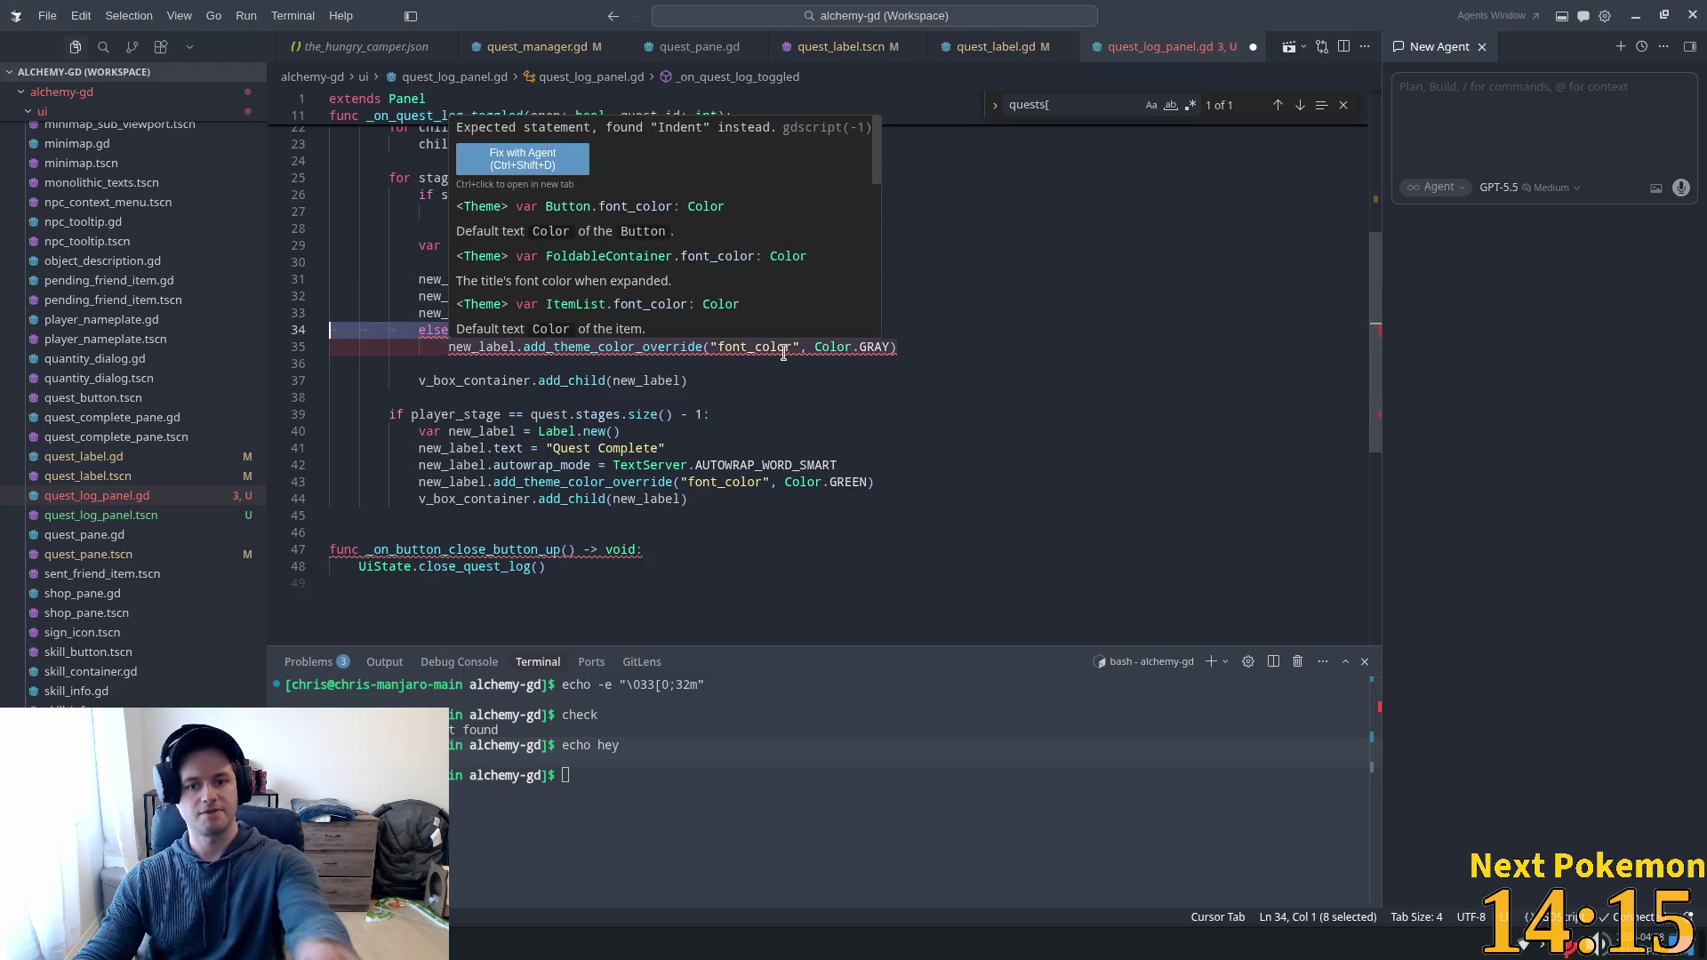
left_click(571, 363)
key("shift+Up")
key("shift+Up")
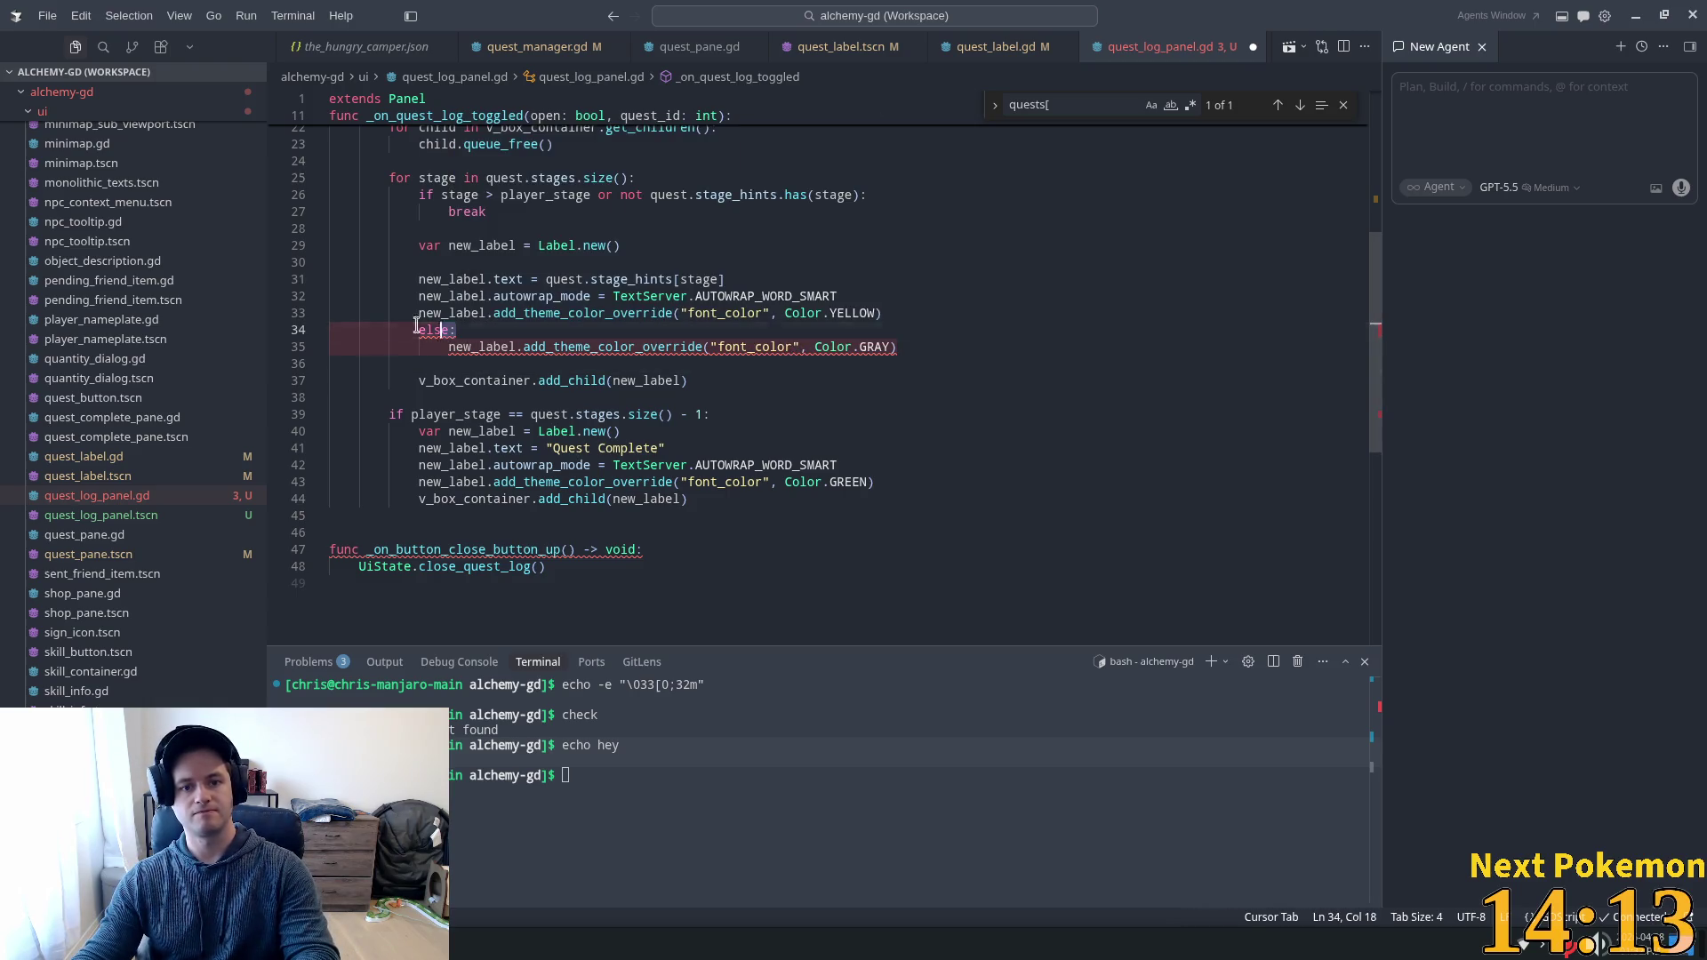
key("ctrl+shift+k")
Dedent the GRAY font override, remove the YELLOW override line, and review the wrap settings.
left_click_drag(910, 330, 489, 320)
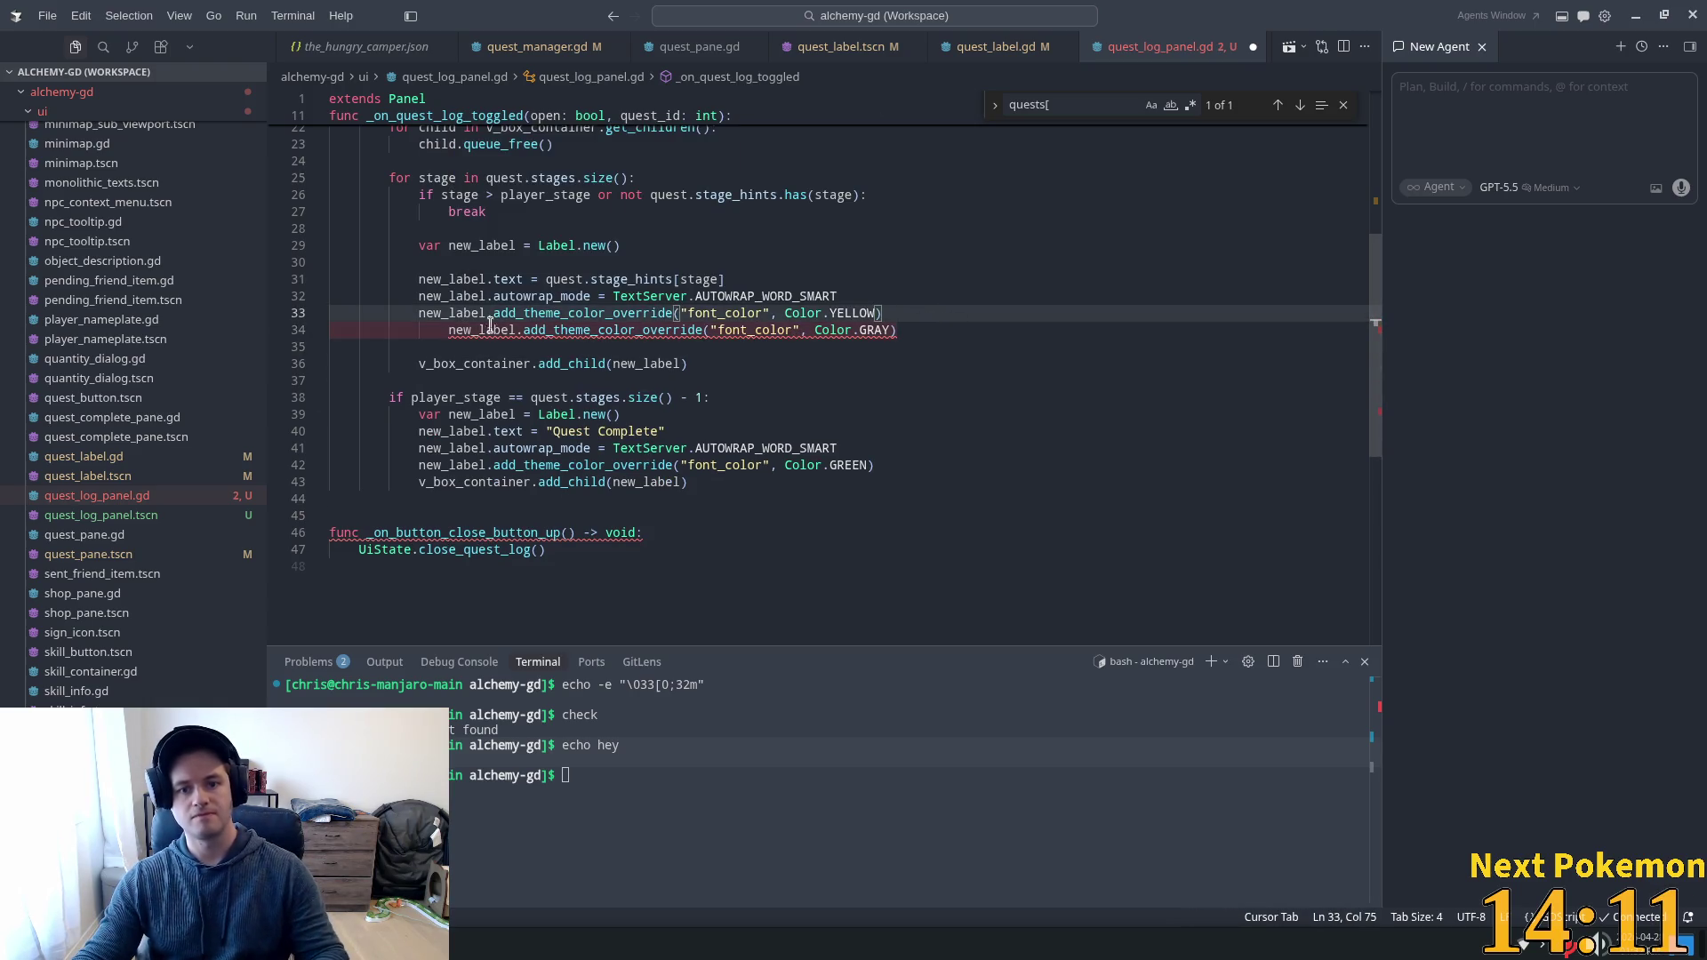
left_click(452, 330)
key("shift+Tab")
left_click_drag(883, 313, 417, 311)
key("BackSpace")
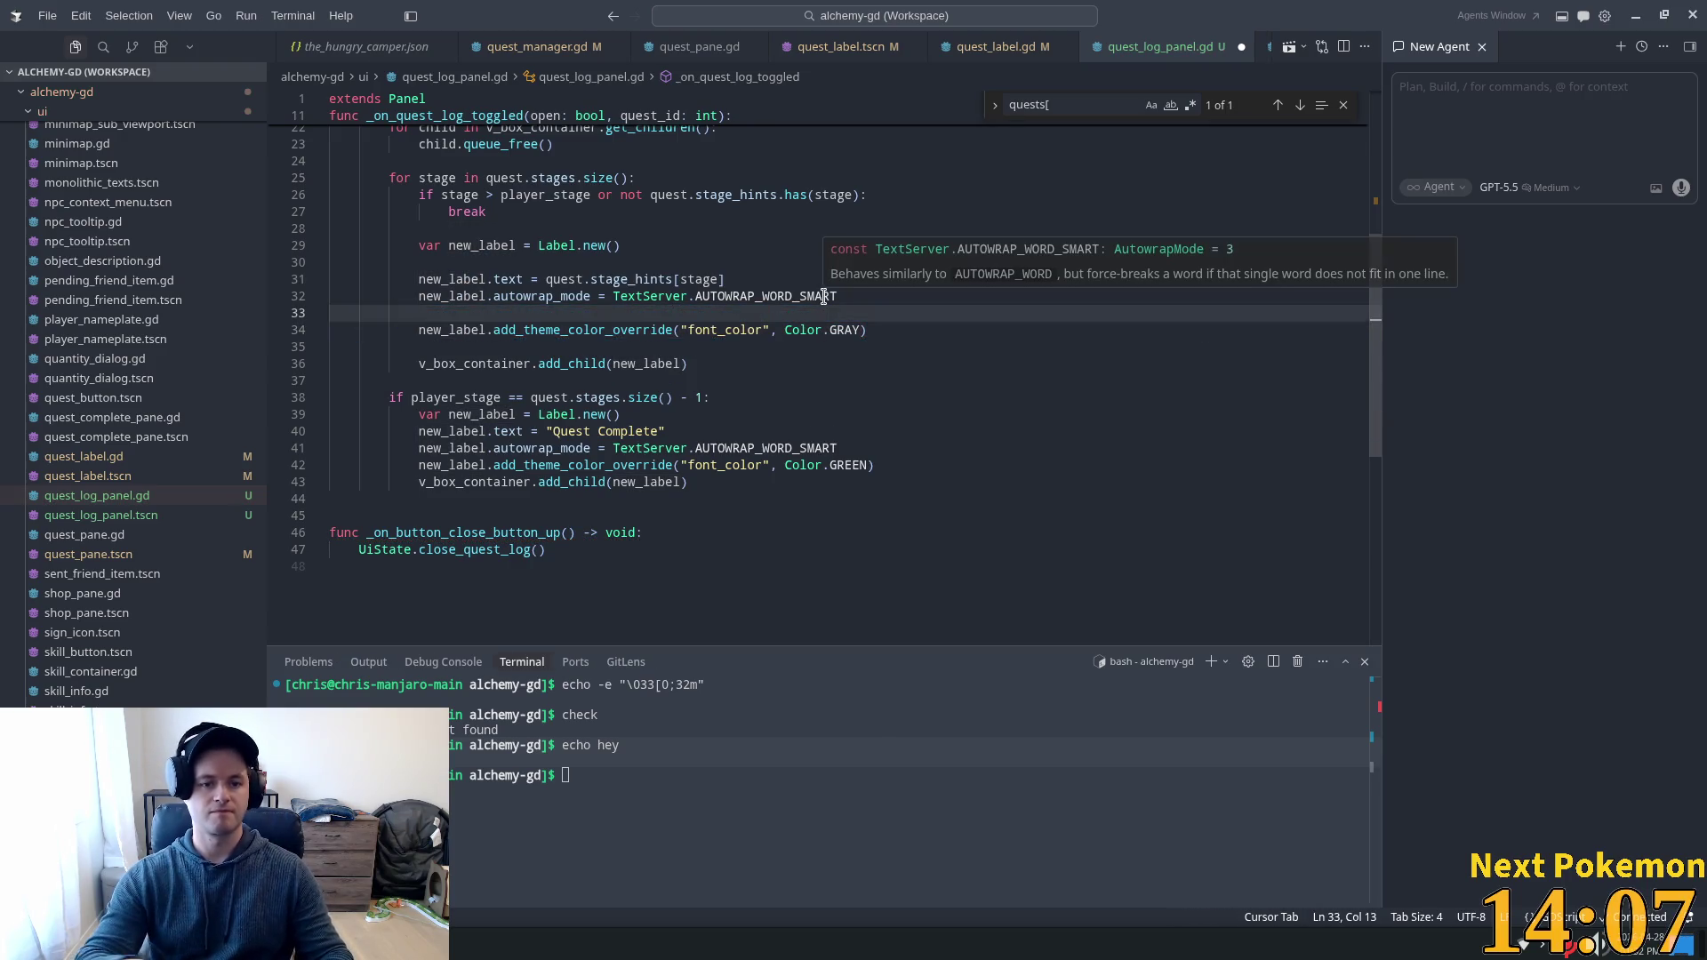
key("BackSpace")
key("BackSpace")
key("BackSpace")
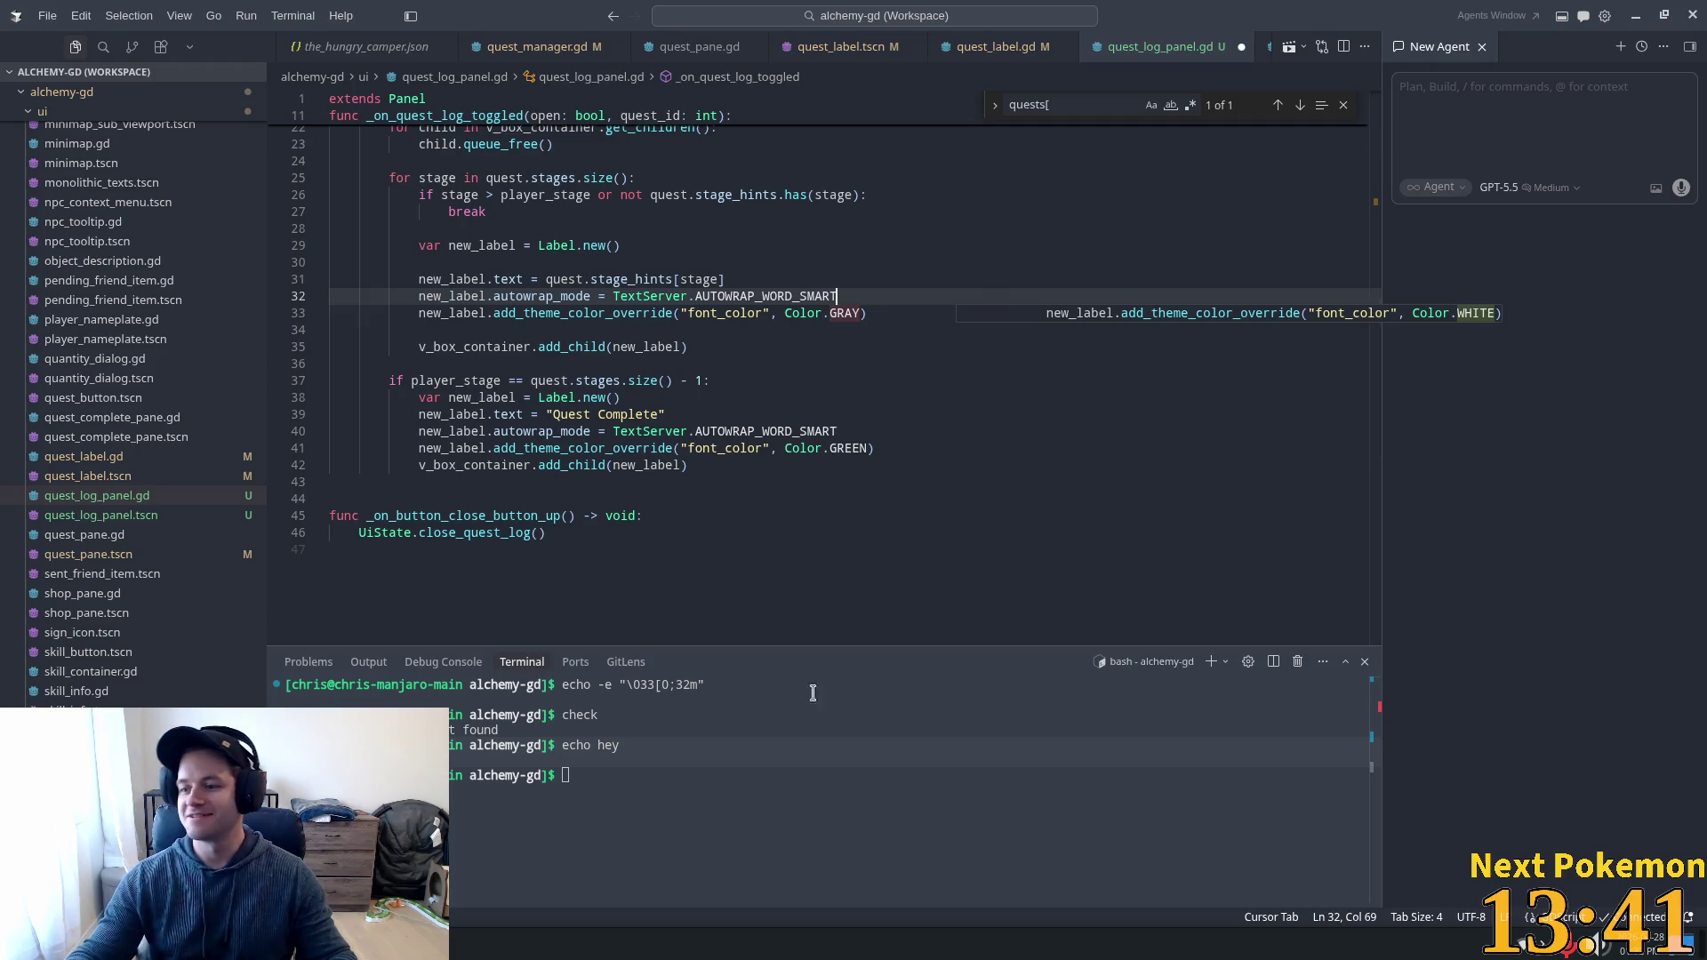
left_click(591, 430)
left_click(873, 313)
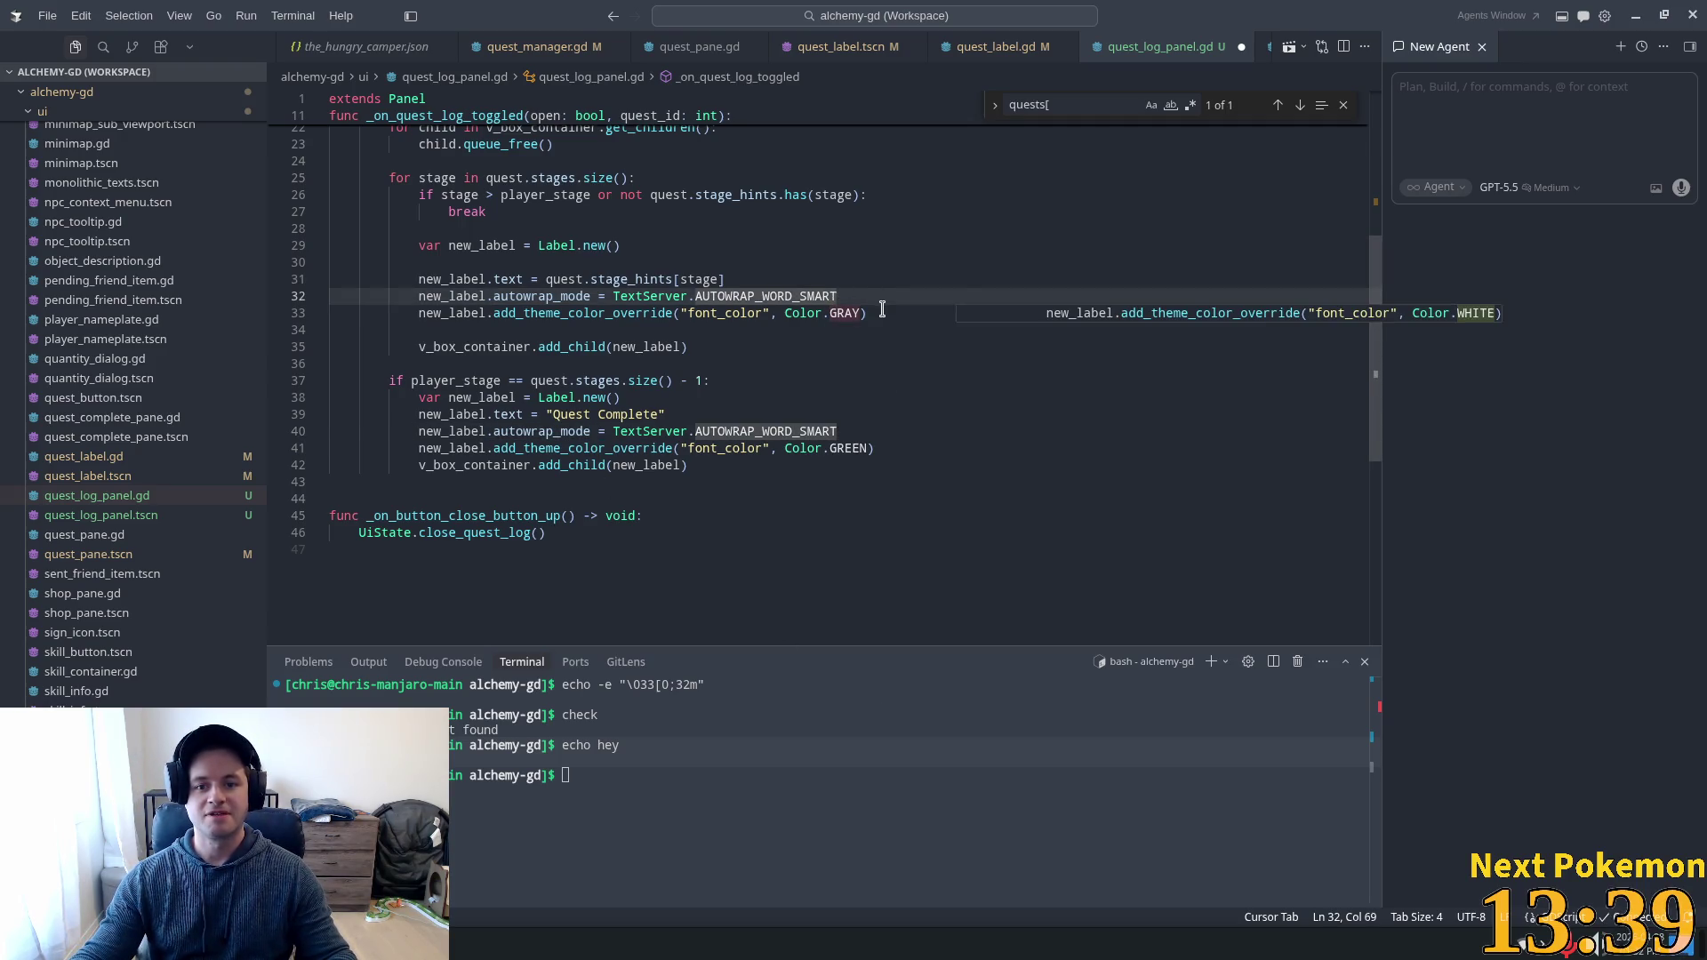
mouse_move(805, 430)
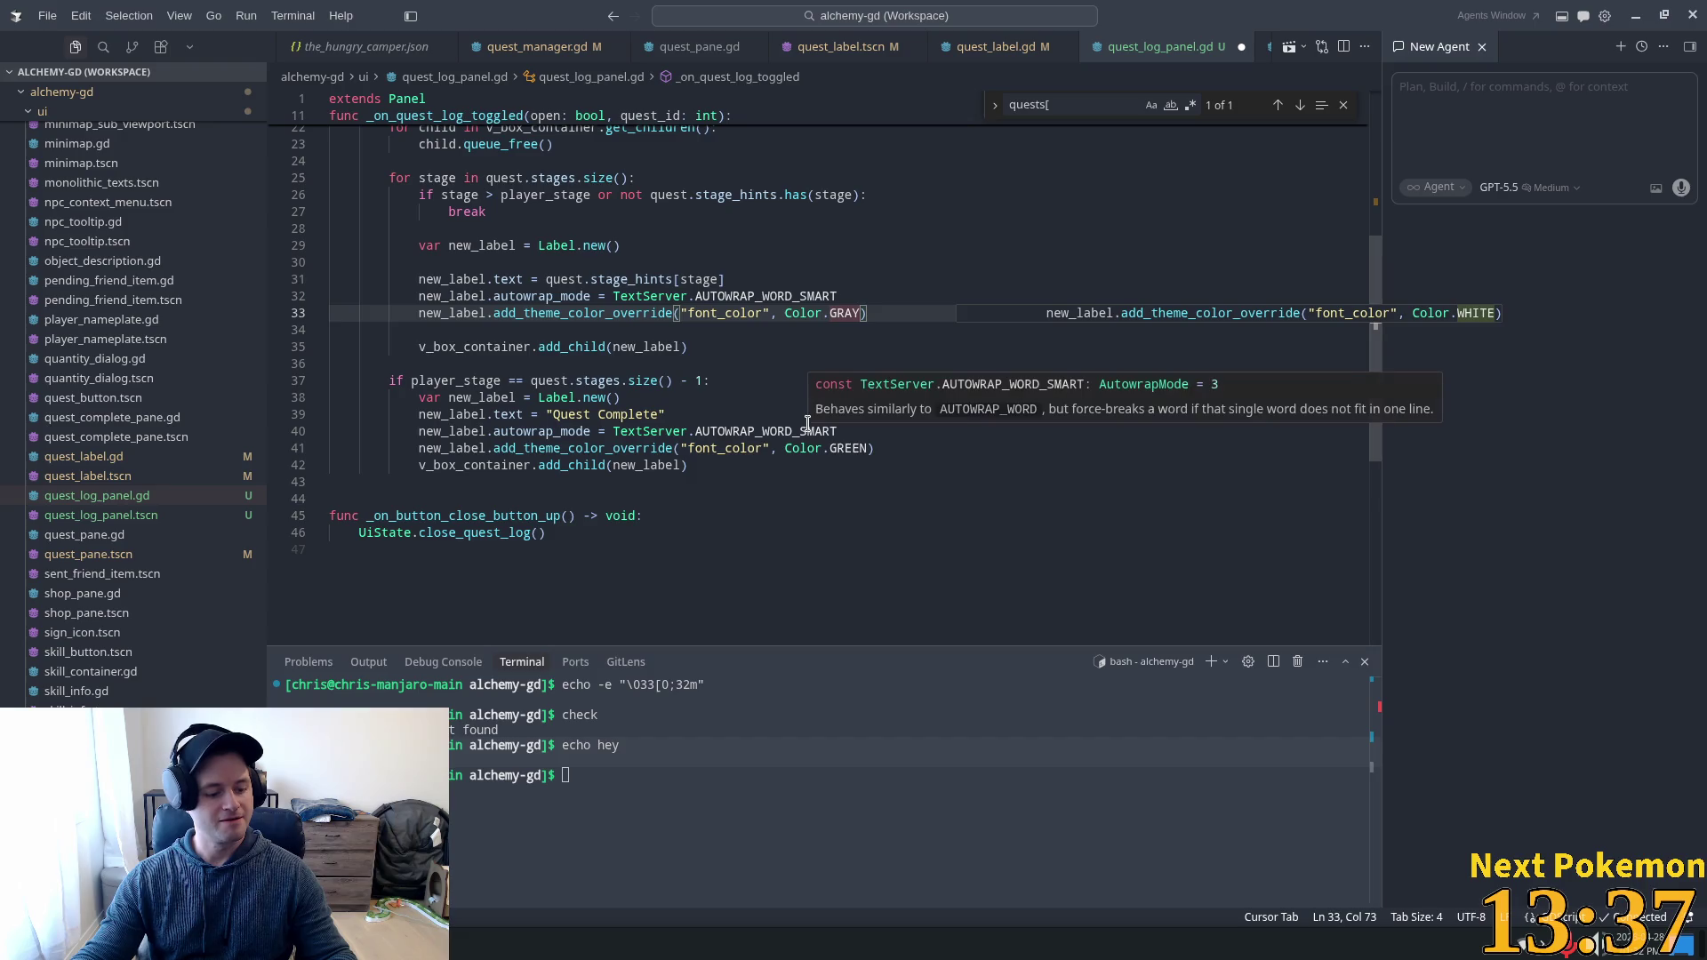
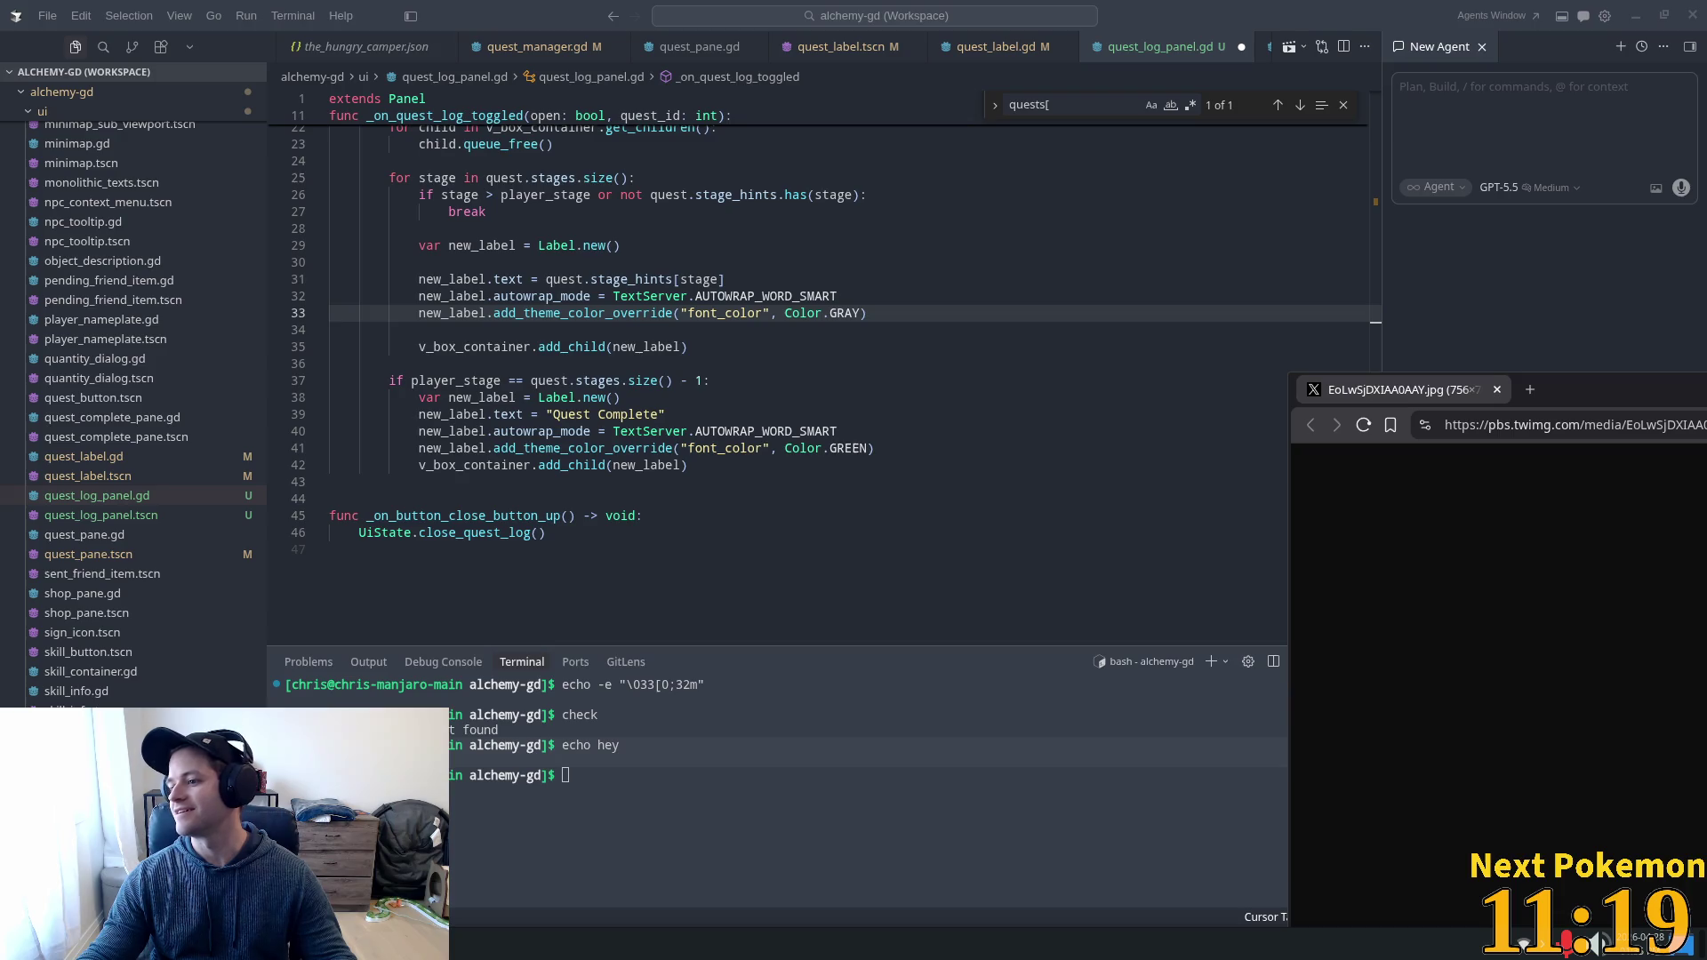
Blow the meme image in Brave up to full screen, then close the window.
left_click_drag(1244, 383, 1245, 17)
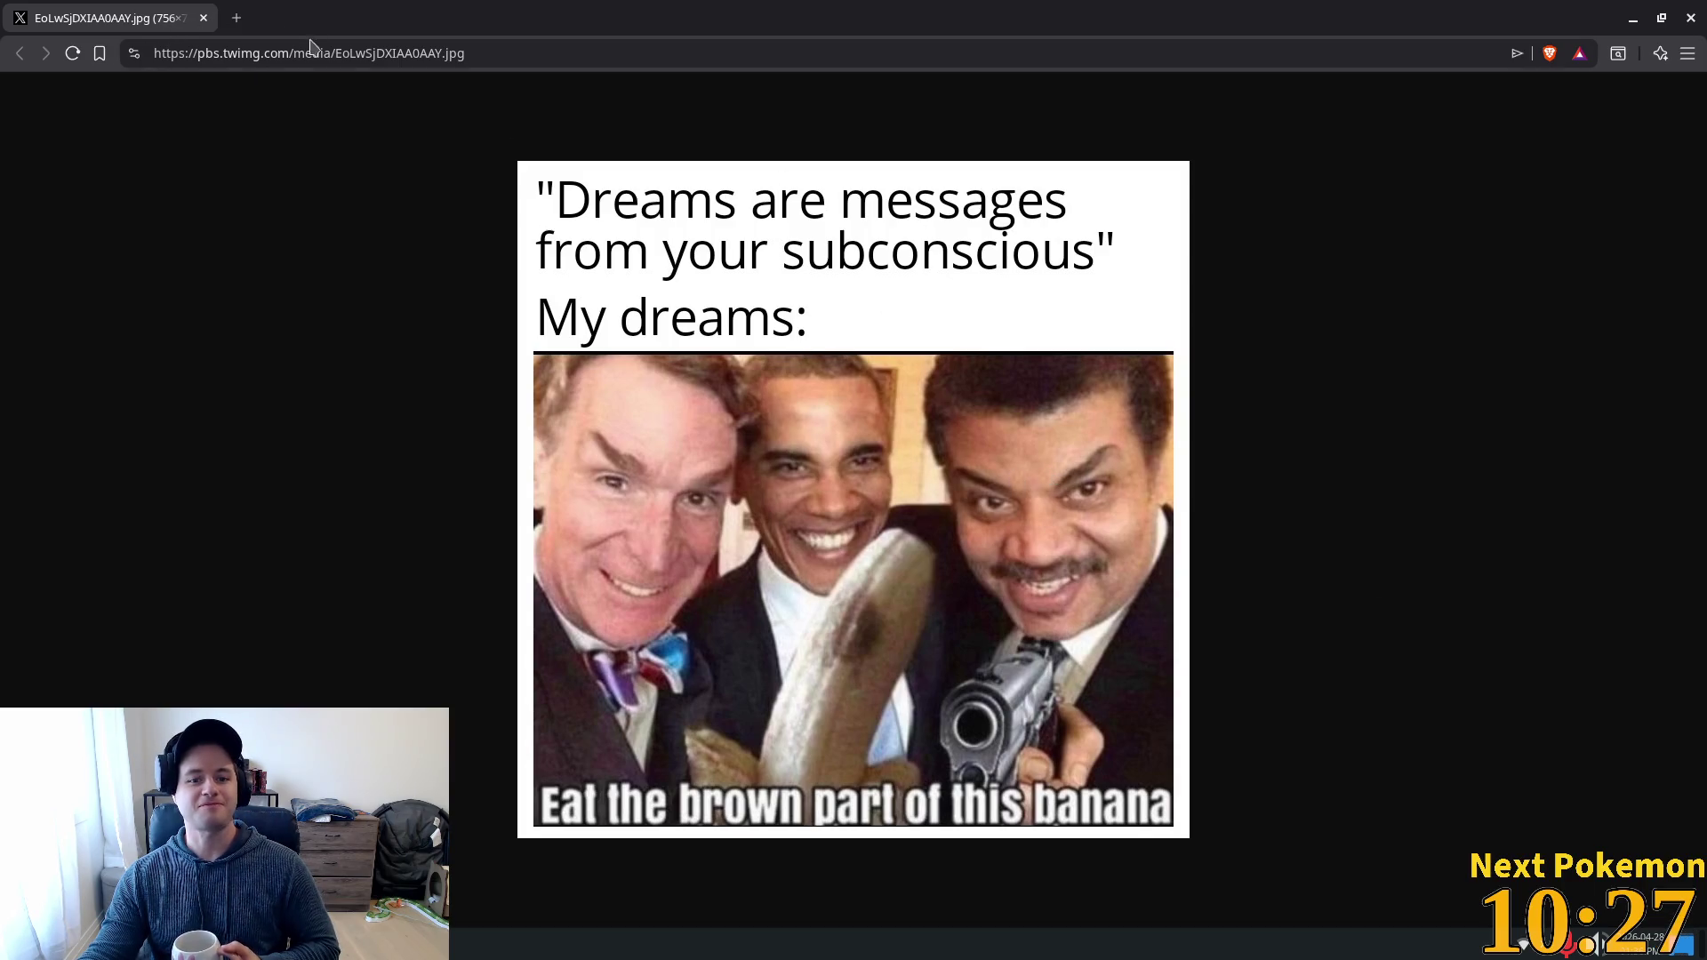
left_click(1690, 20)
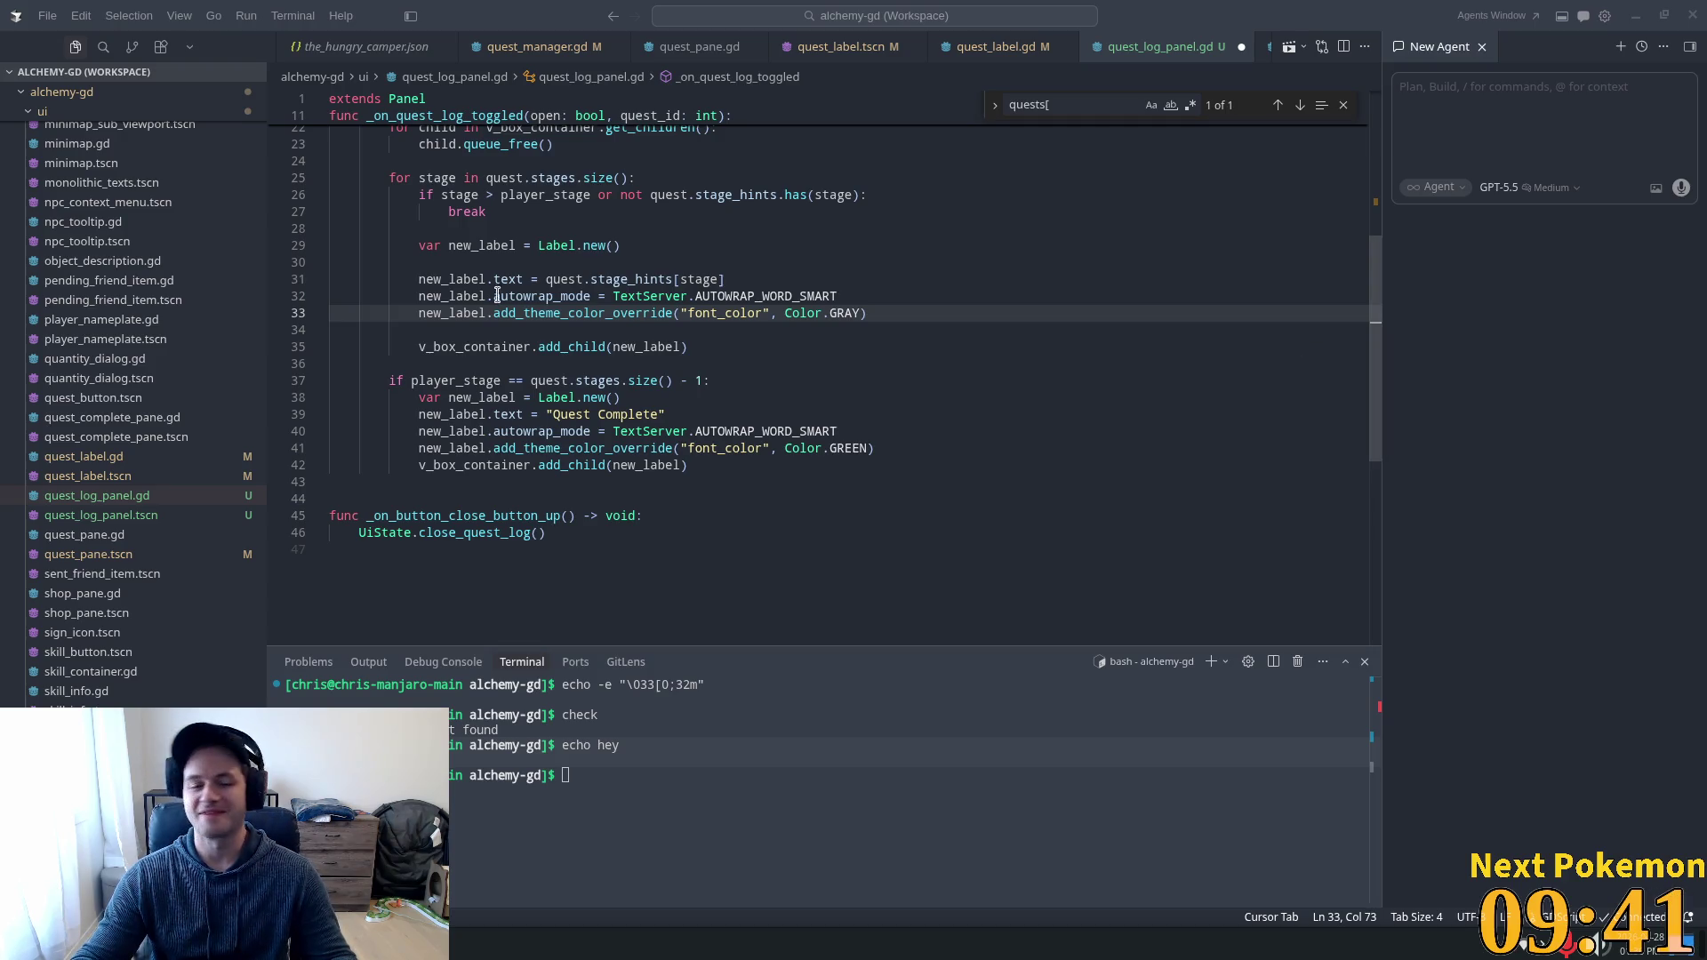
Read lines 32–42 of quest_log_panel.gd: the autowrap setting, gray color override and stage labels.
left_click(587, 313)
scroll(561, 403, "up", 1)
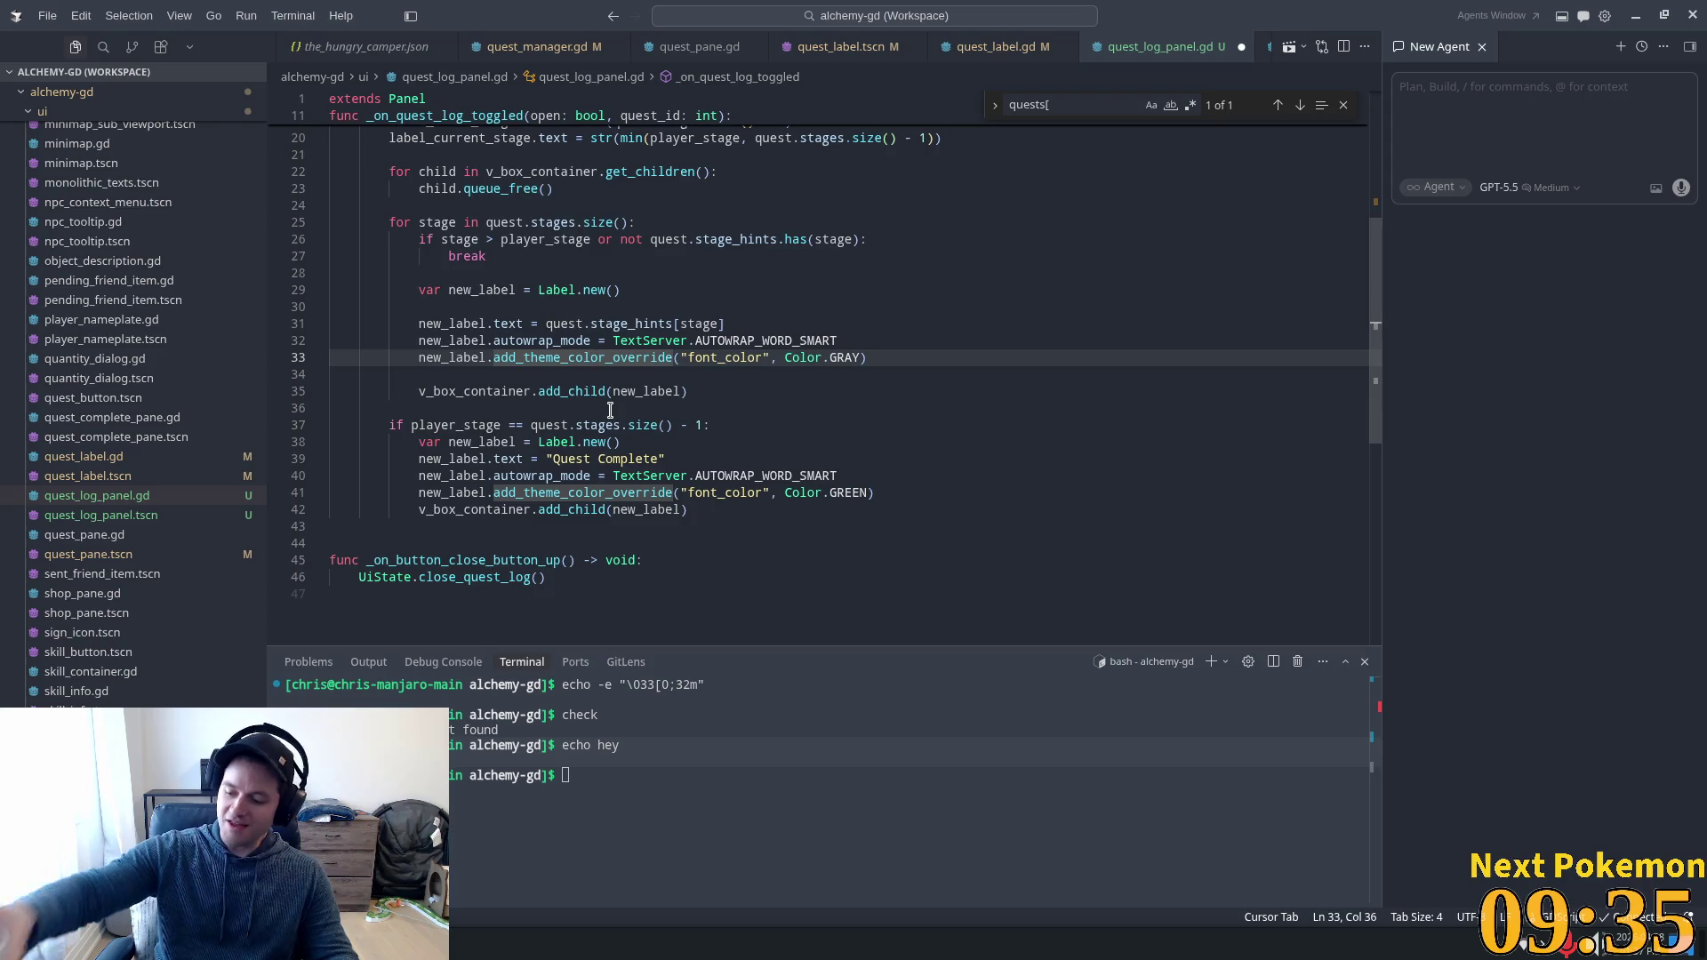
left_click(683, 340)
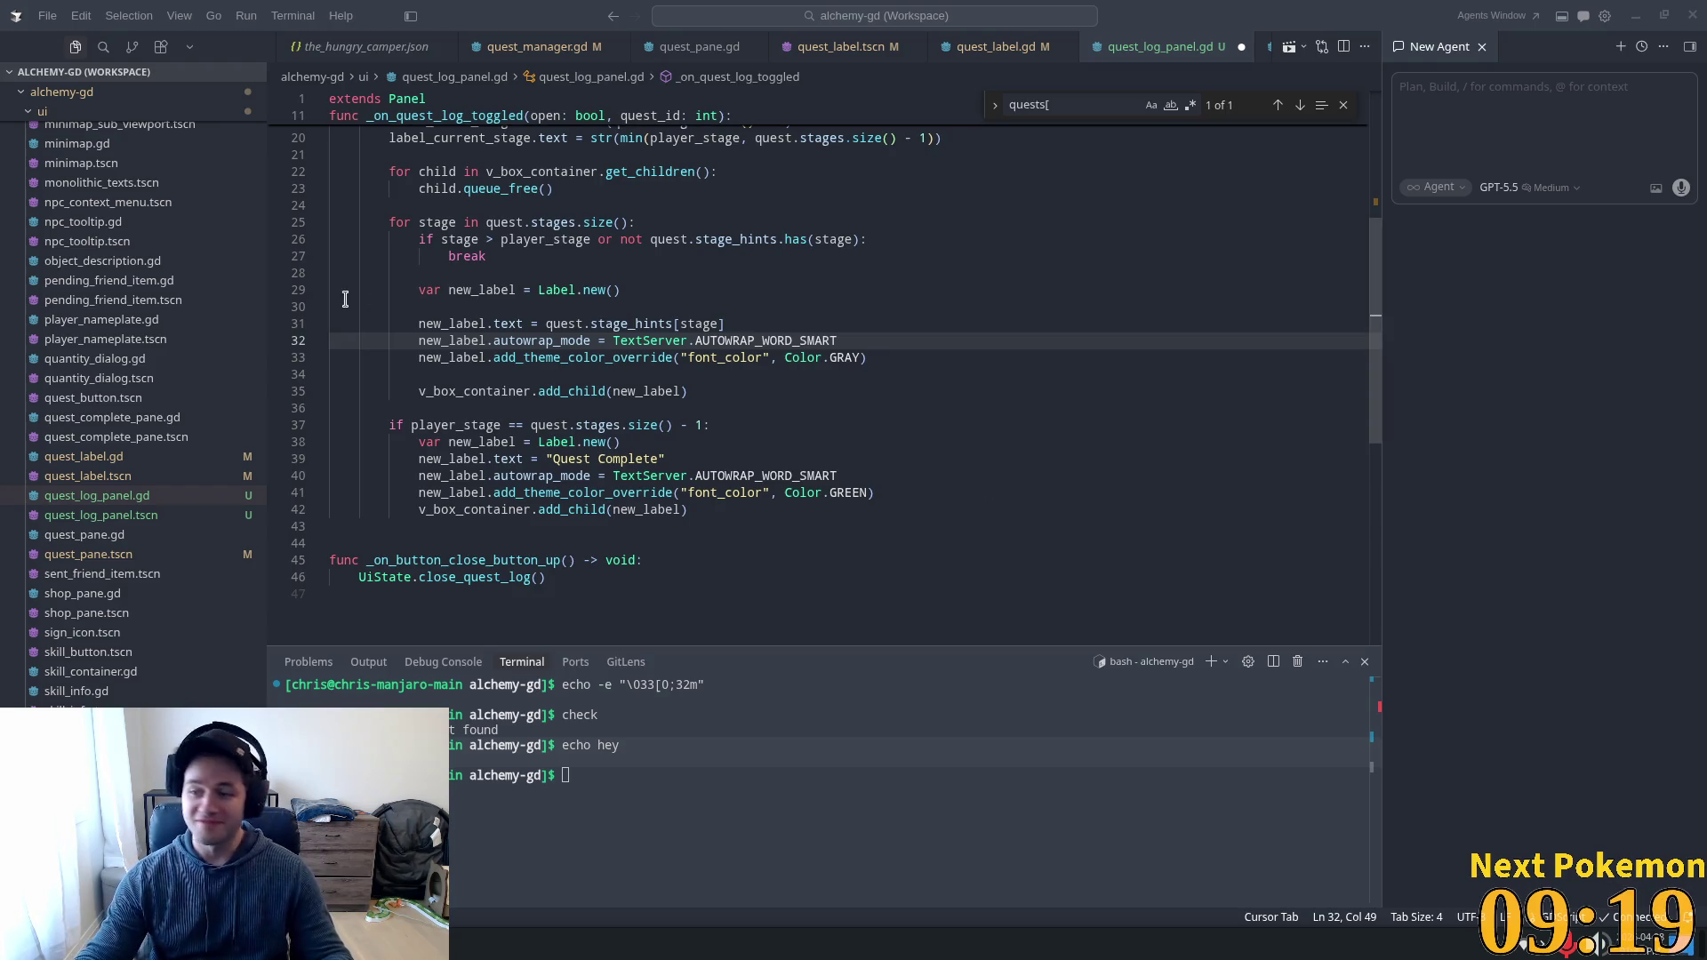
left_click(495, 357)
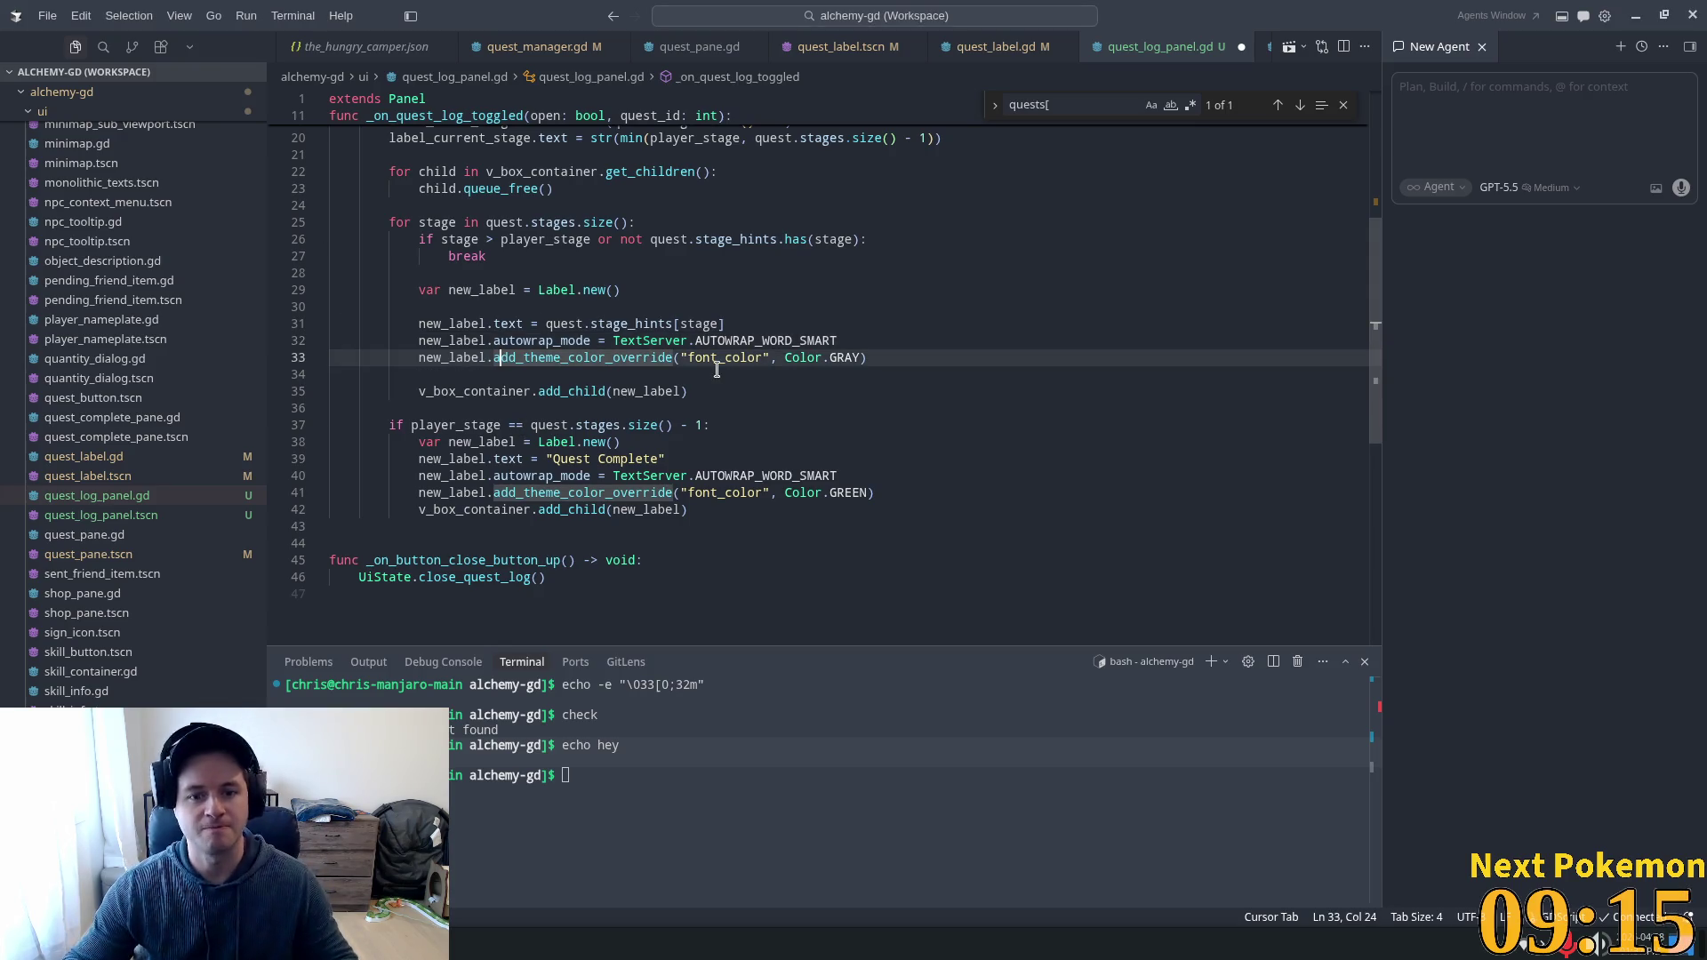
left_click(638, 406)
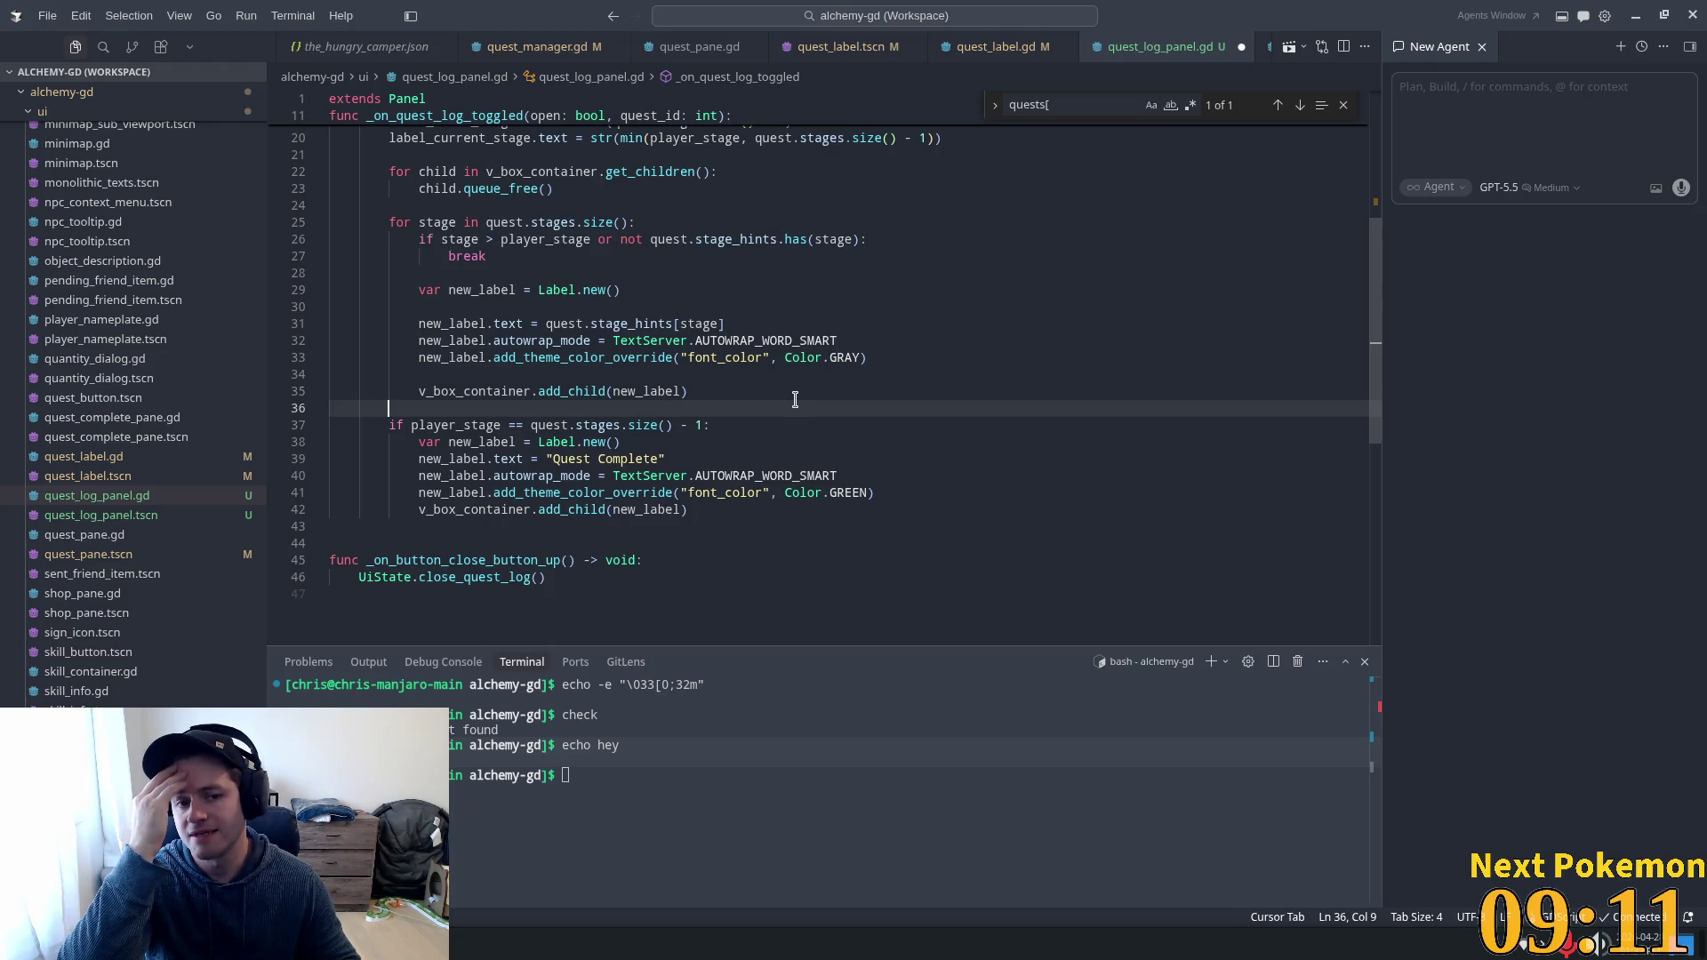
Start an else: branch after the Quest Complete block with the comment '# turn the last'.
left_click(702, 508)
key("Return")
key("BackSpace")
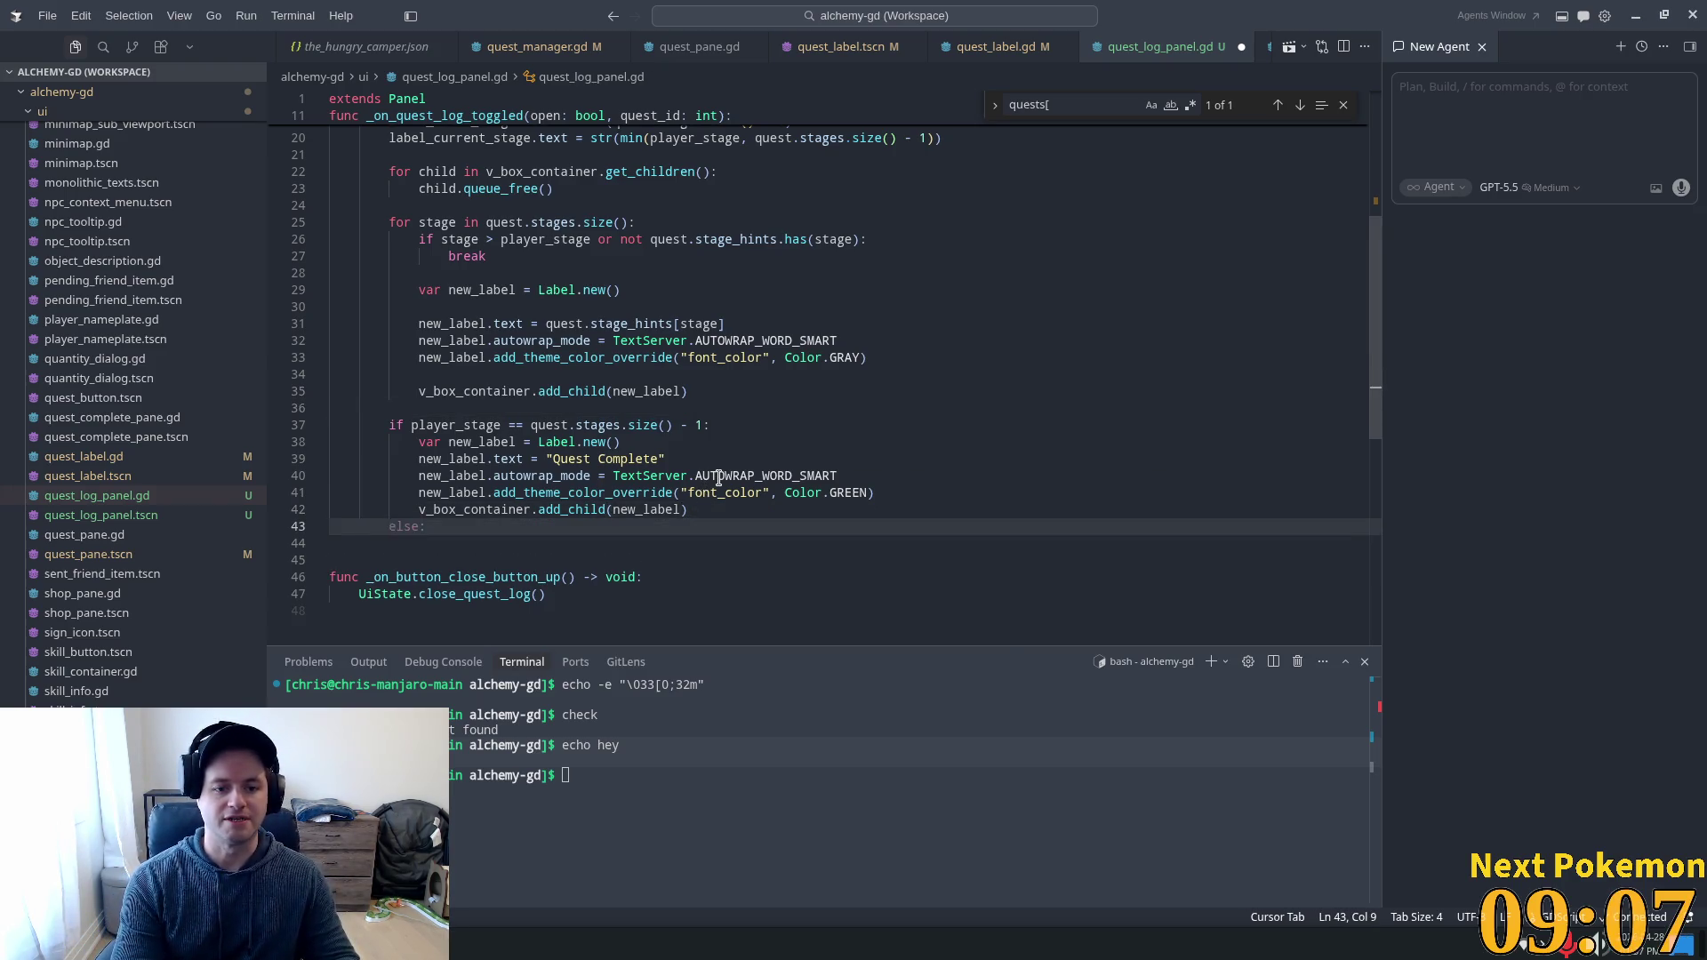
type("else:")
key("Return")
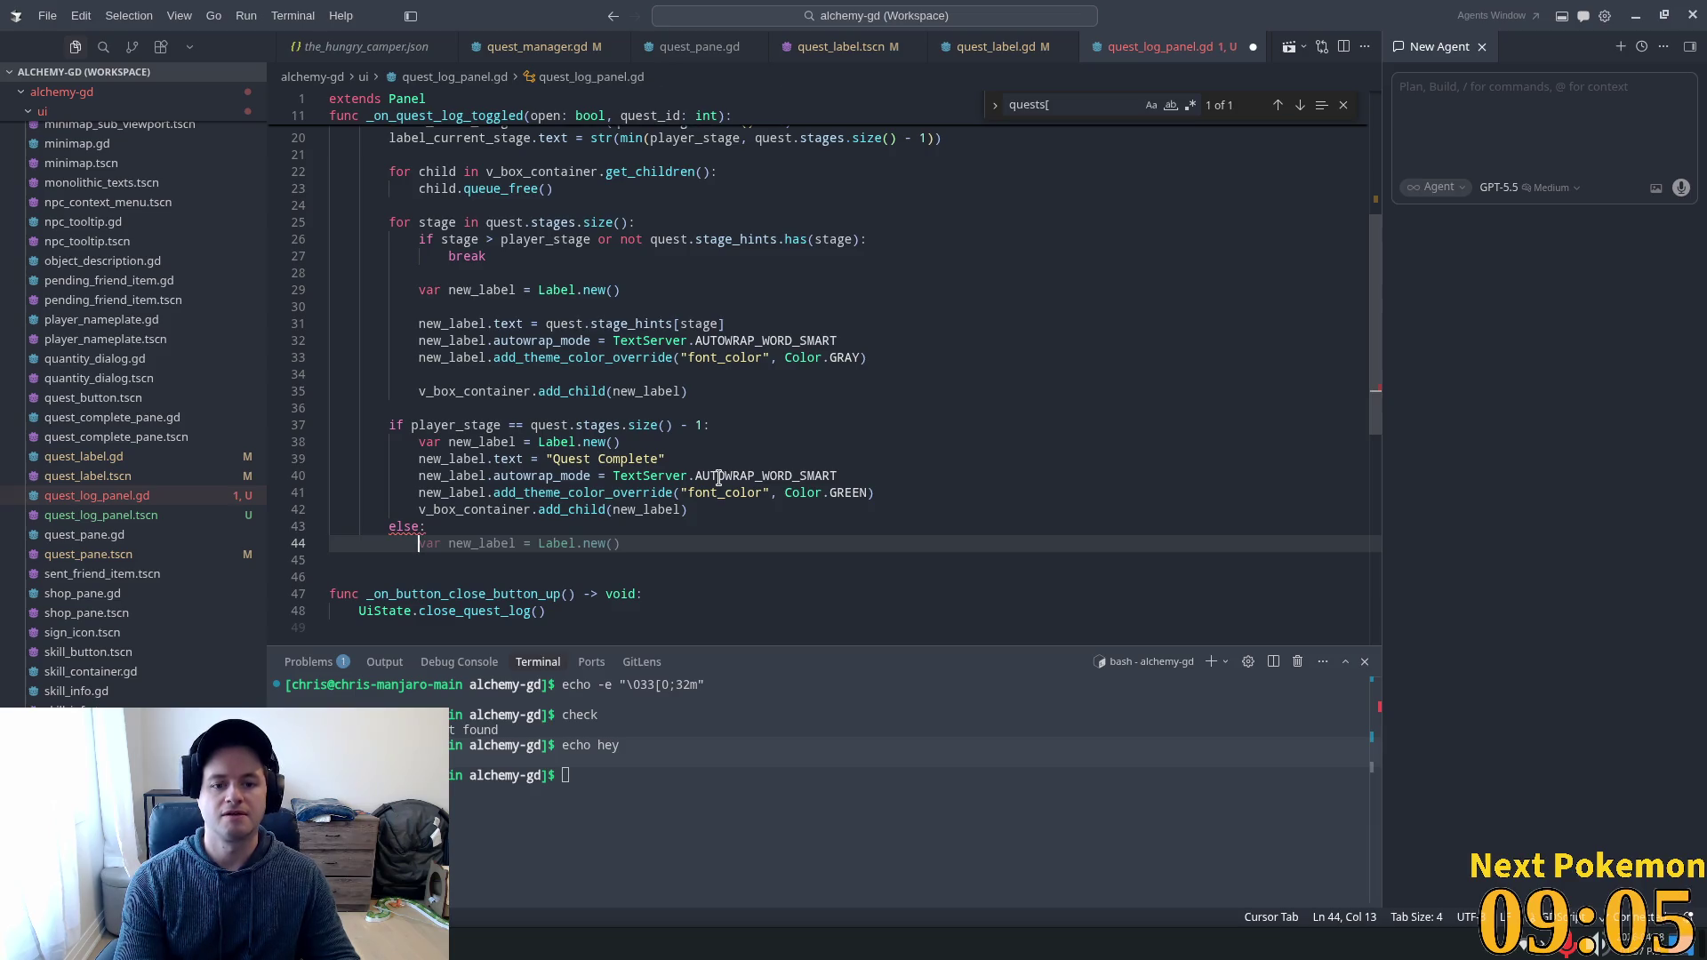
type("# tu")
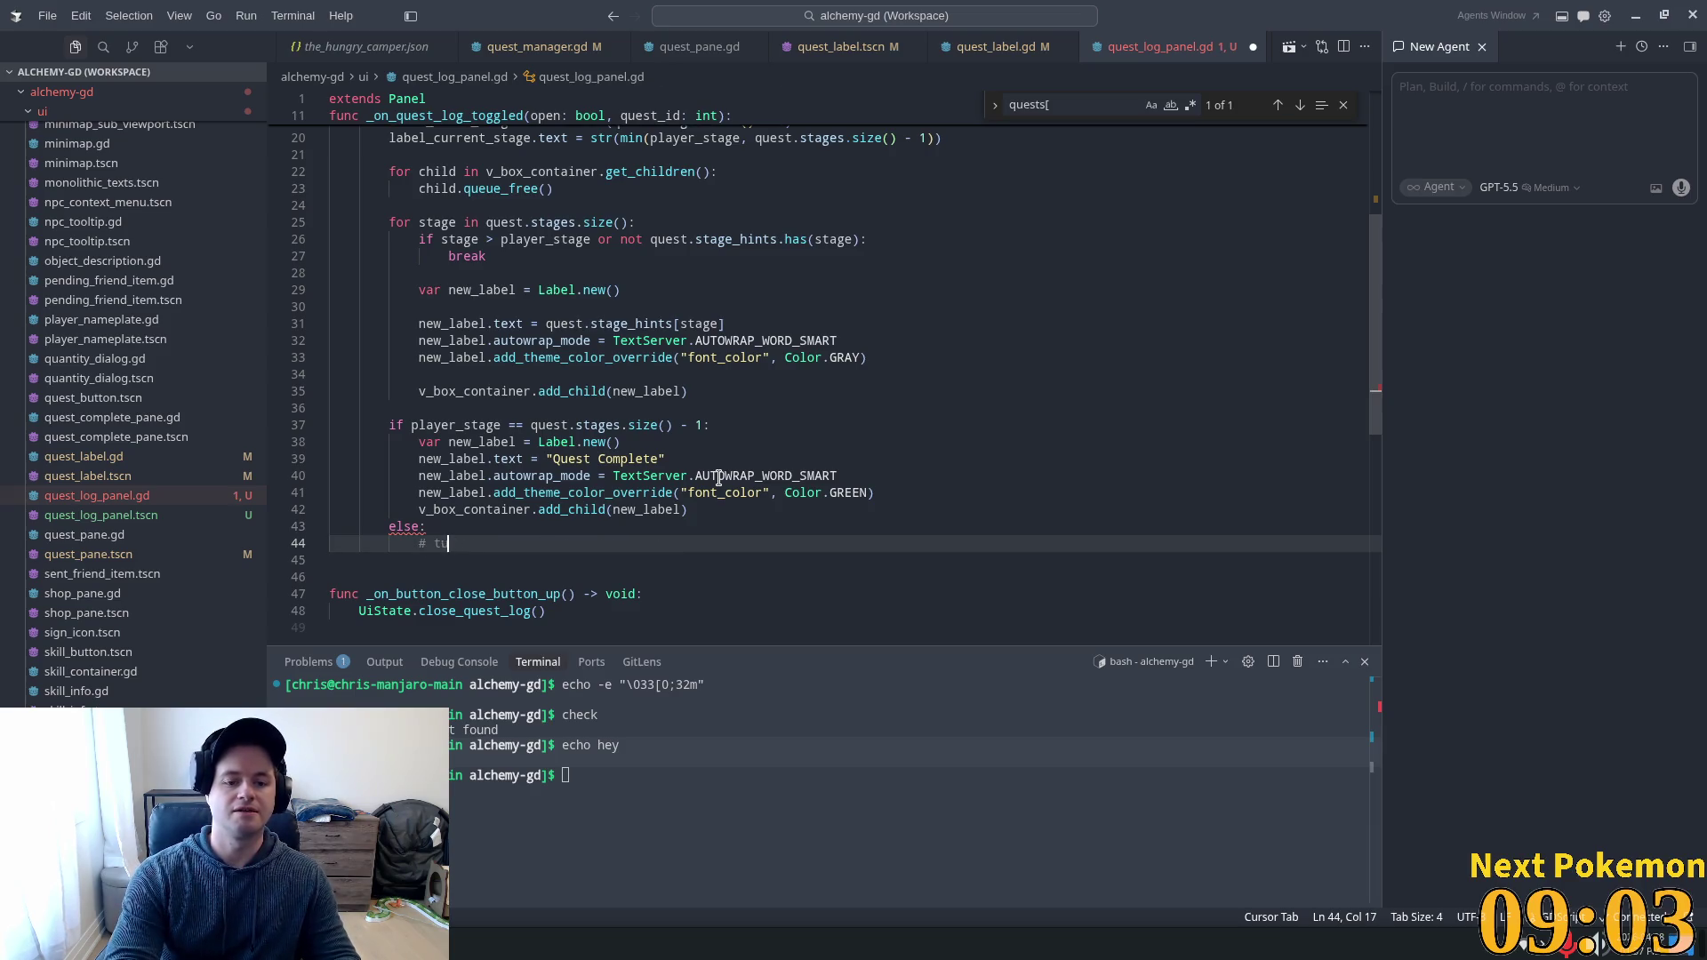
type("rn the last la")
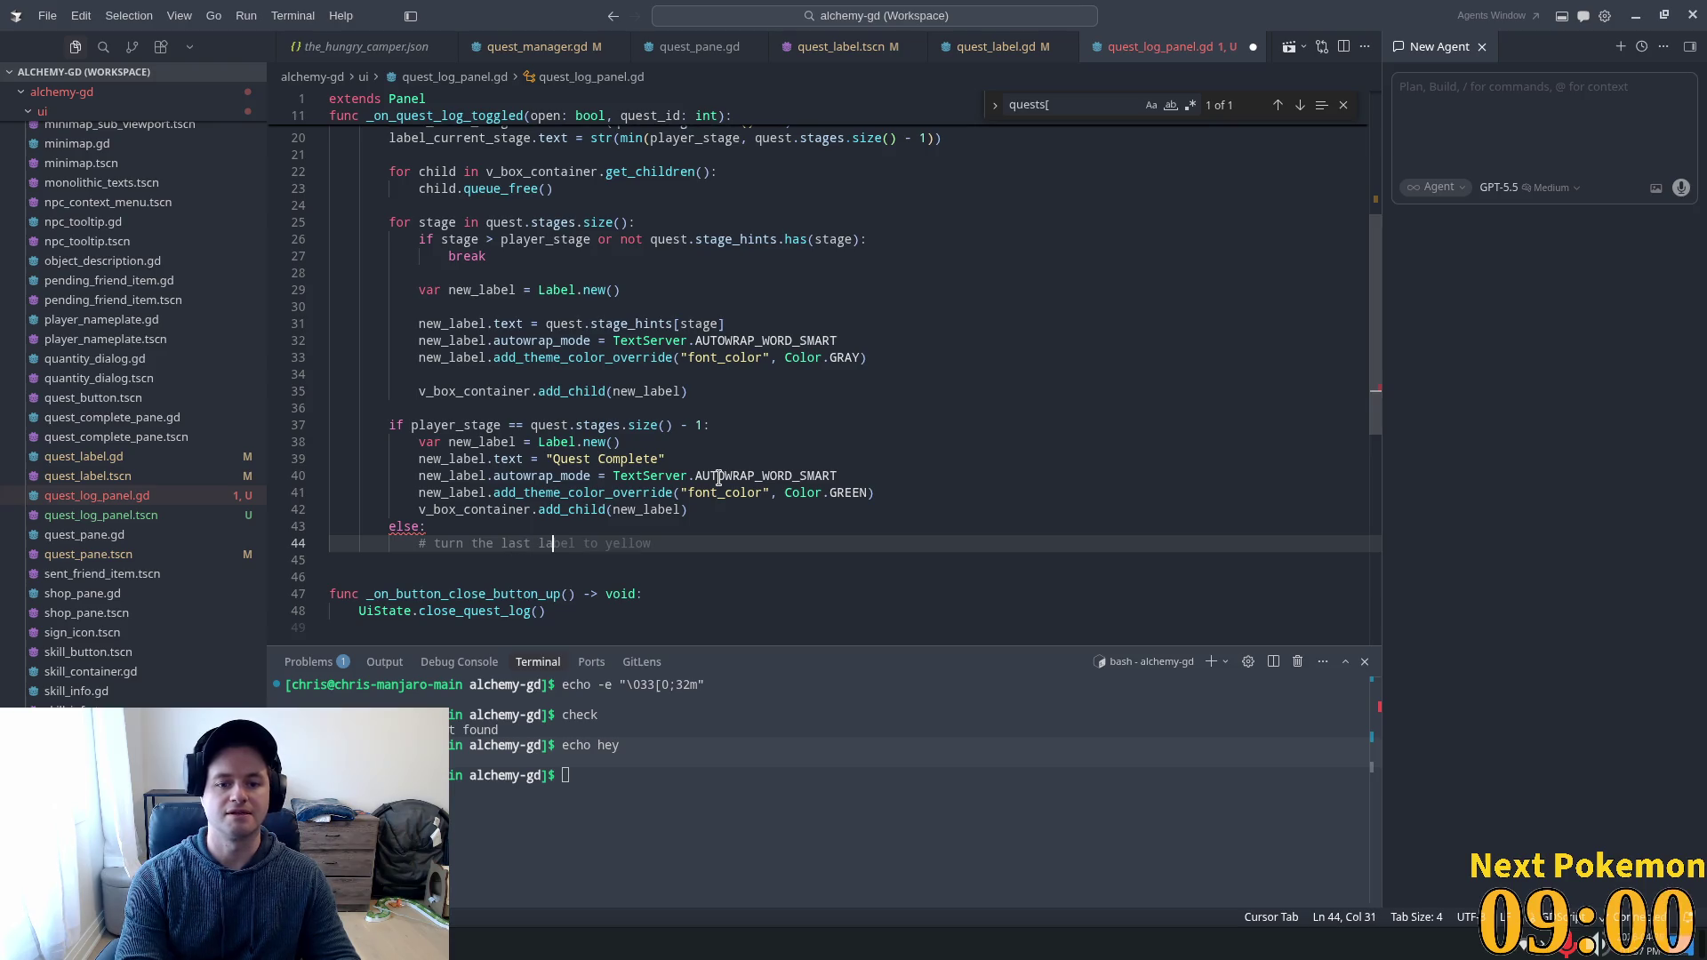
Accept Cursor's completions turning the last quest label yellow, save, and restart the game in Godot.
key("Tab")
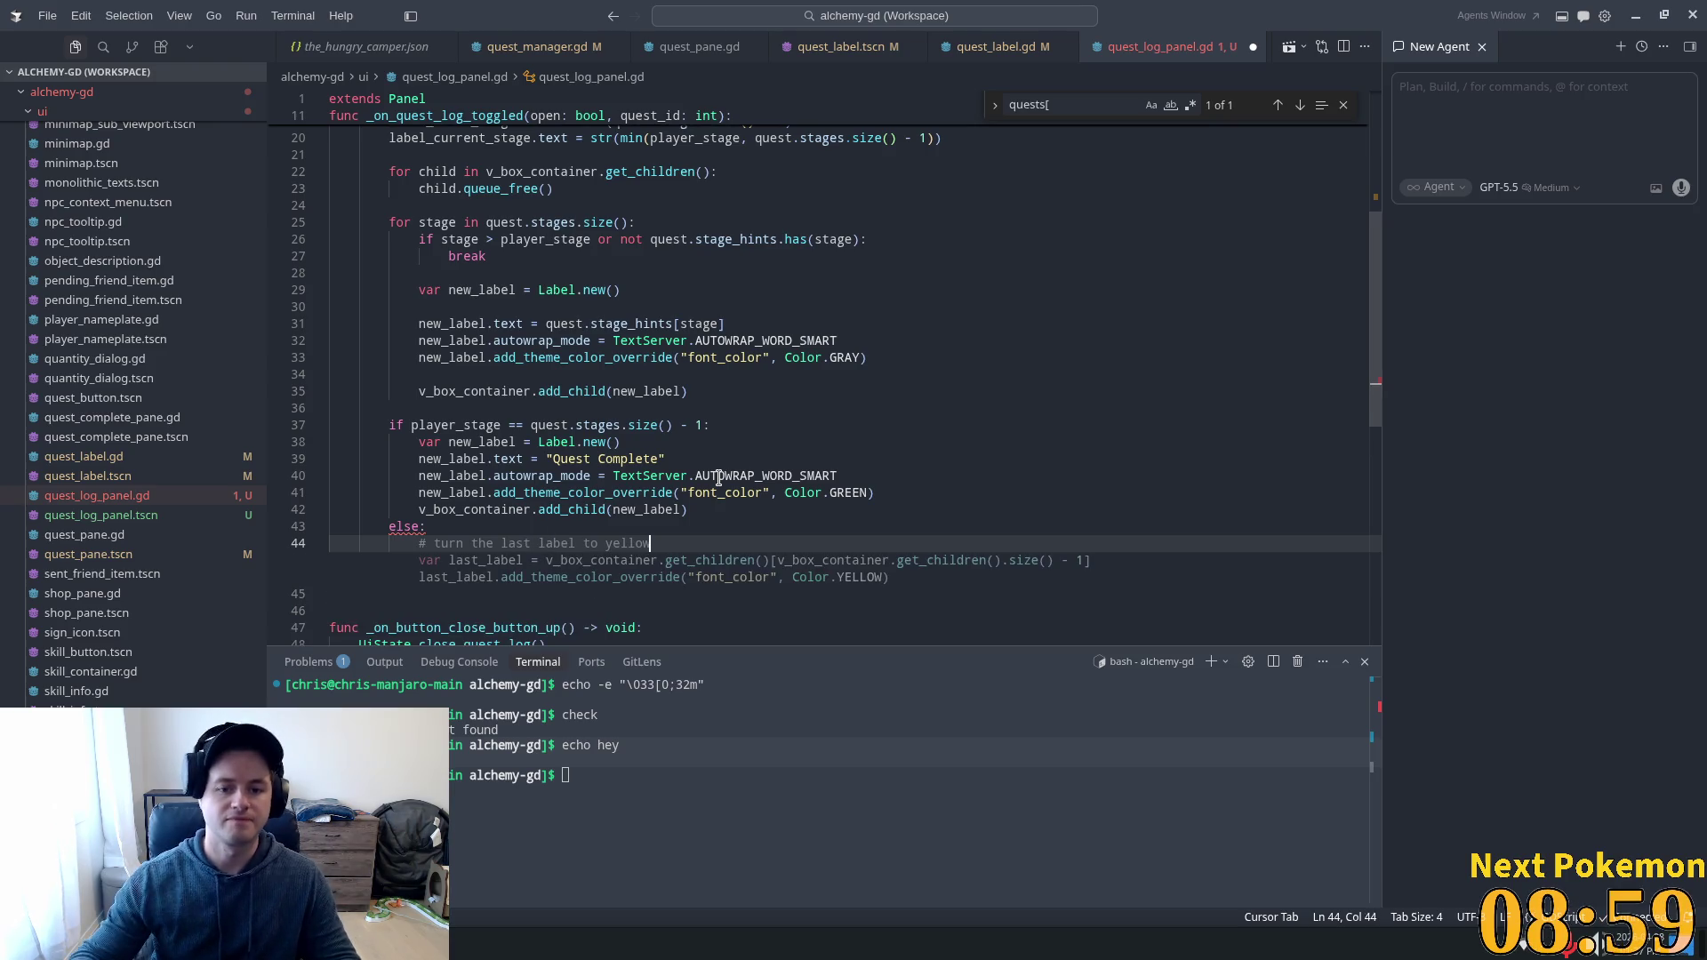
key("Tab")
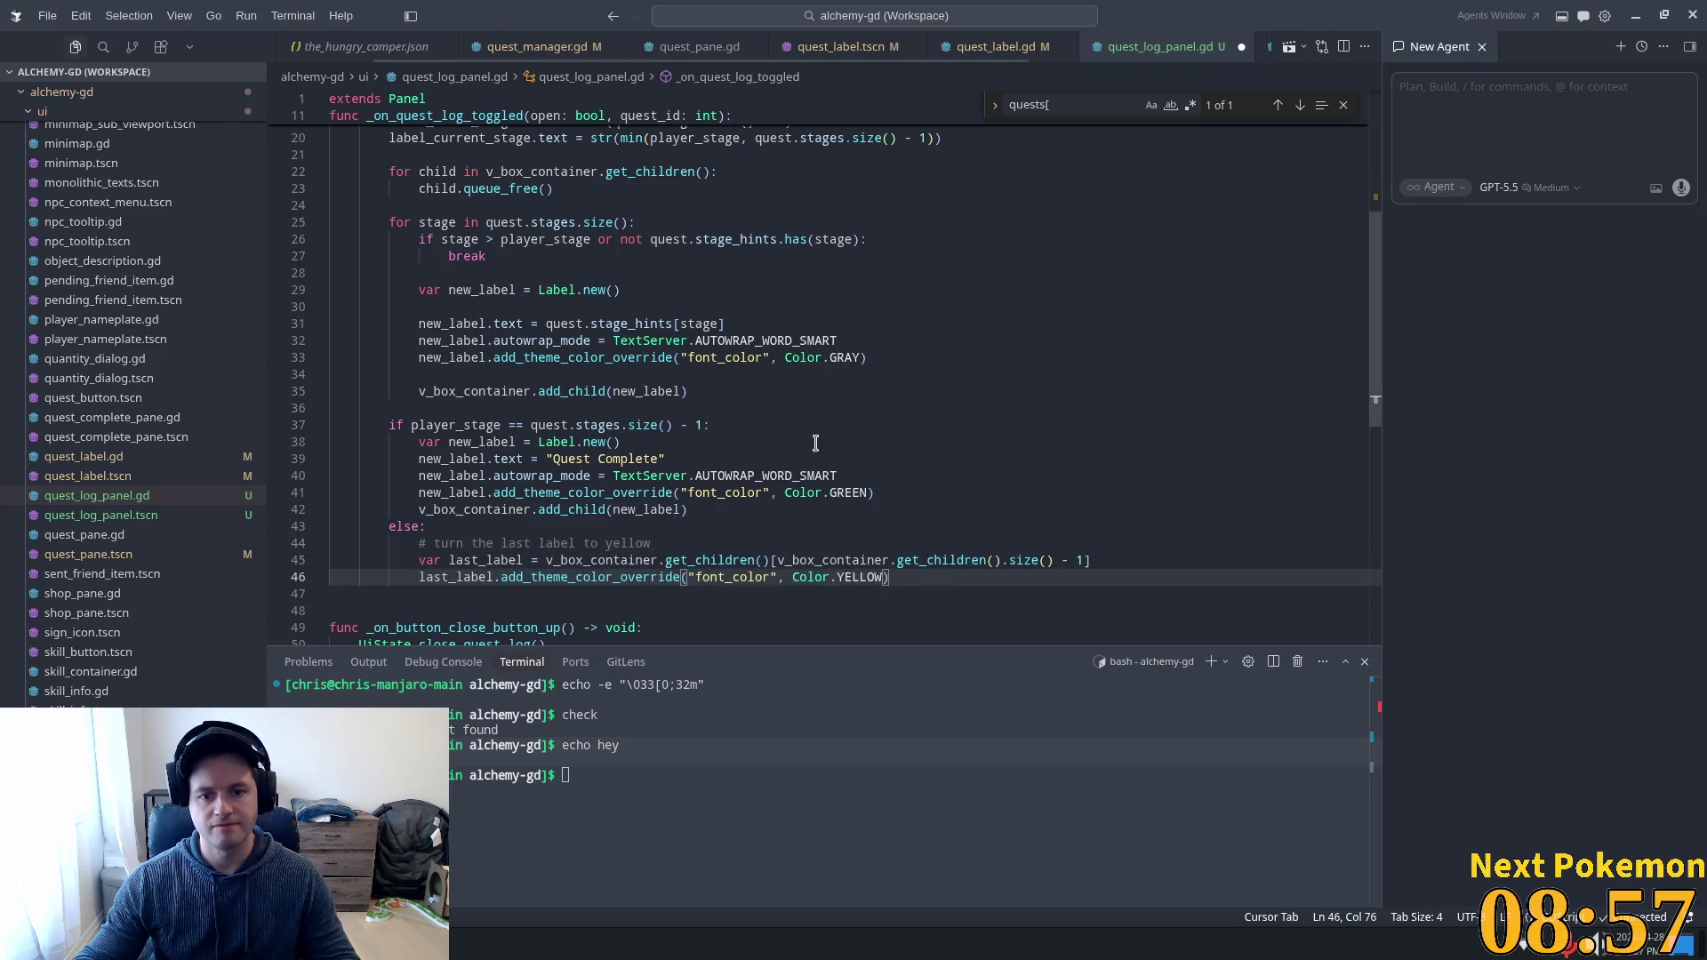
key("Tab")
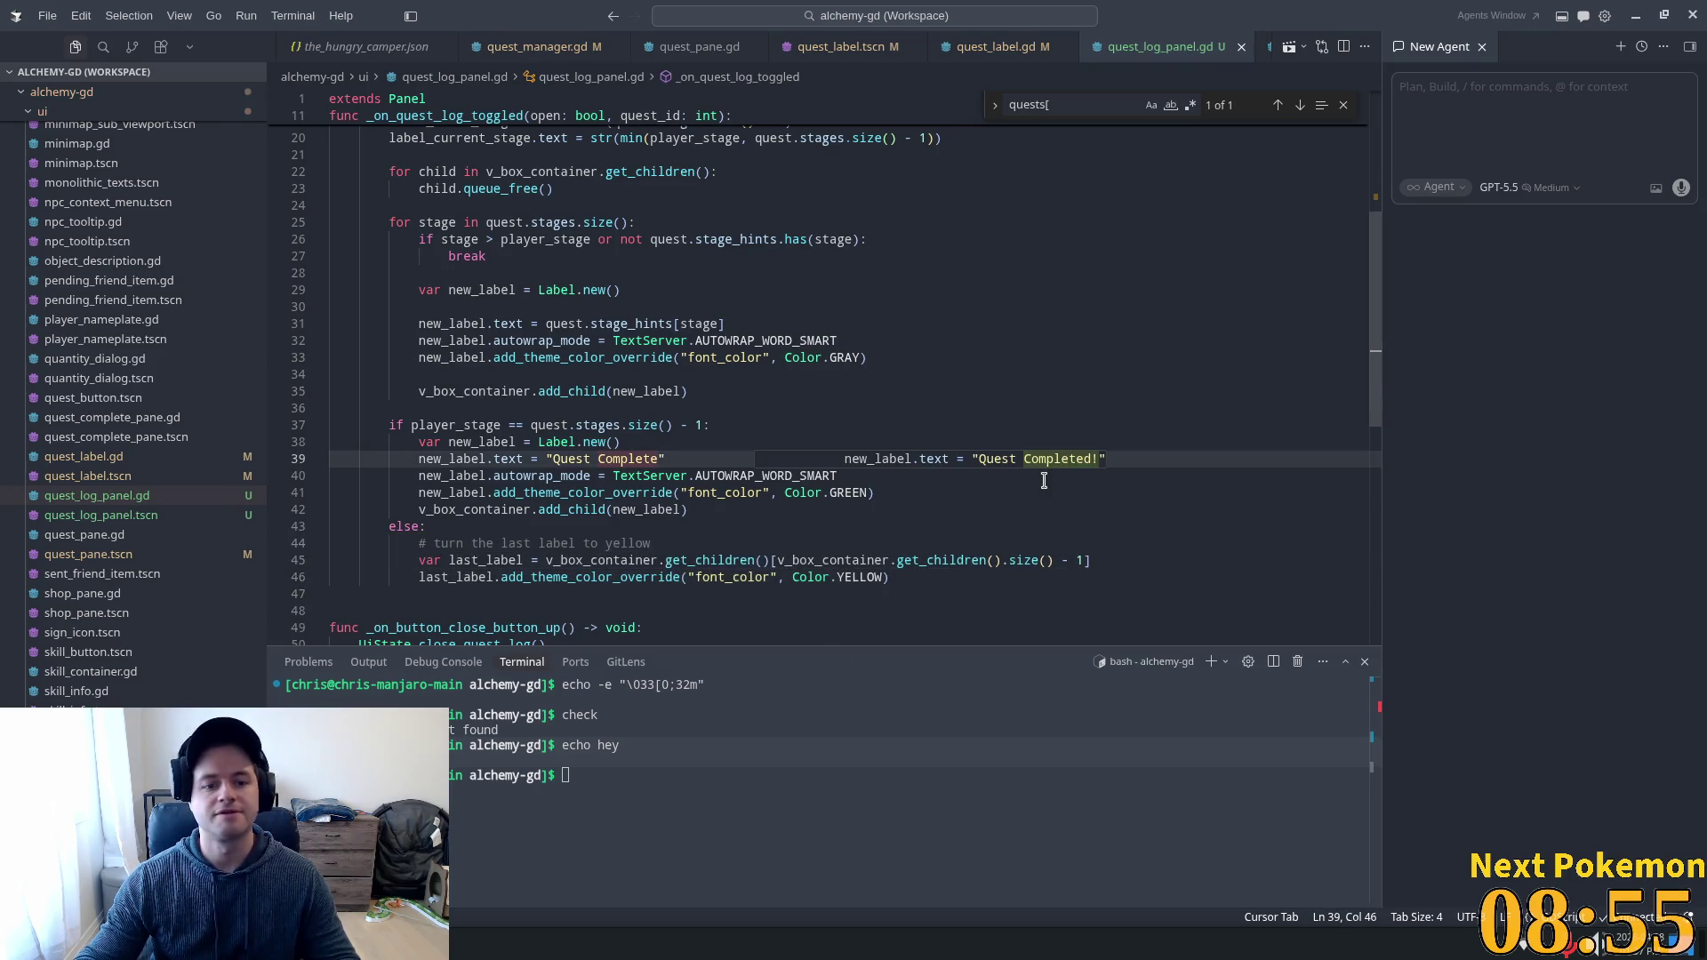
key("alt+Tab")
left_click(1486, 41)
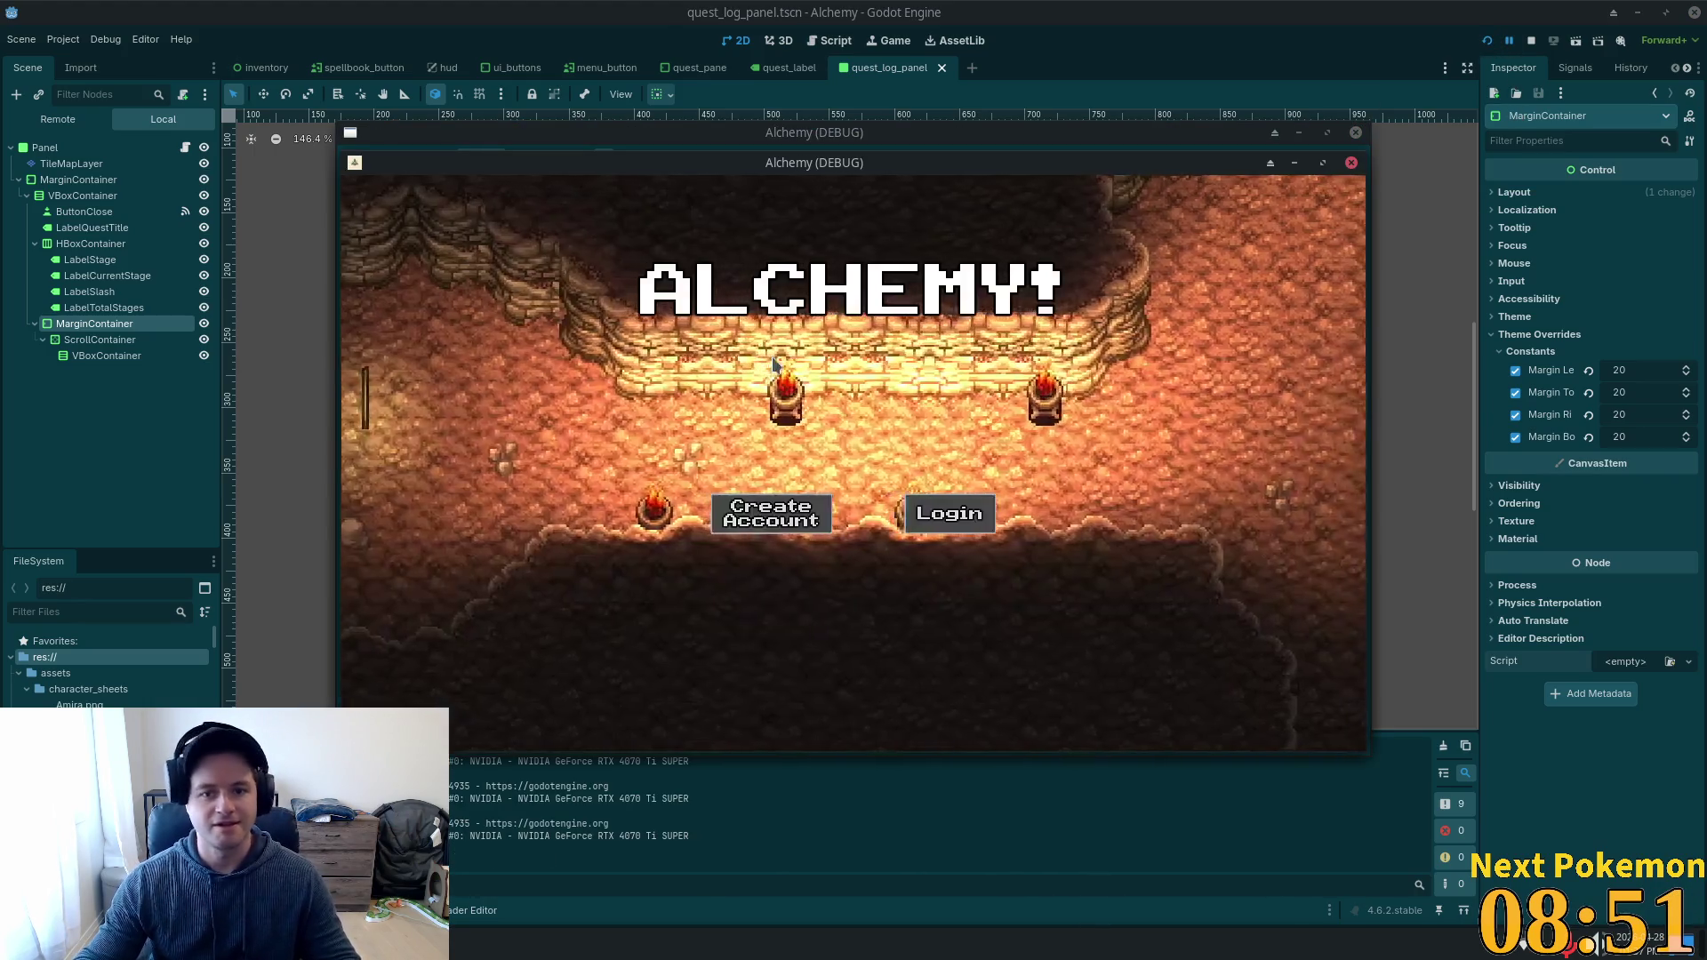
Drag the first Alchemy (DEBUG) window left so both game clients sit side by side.
left_click_drag(911, 160, 680, 136)
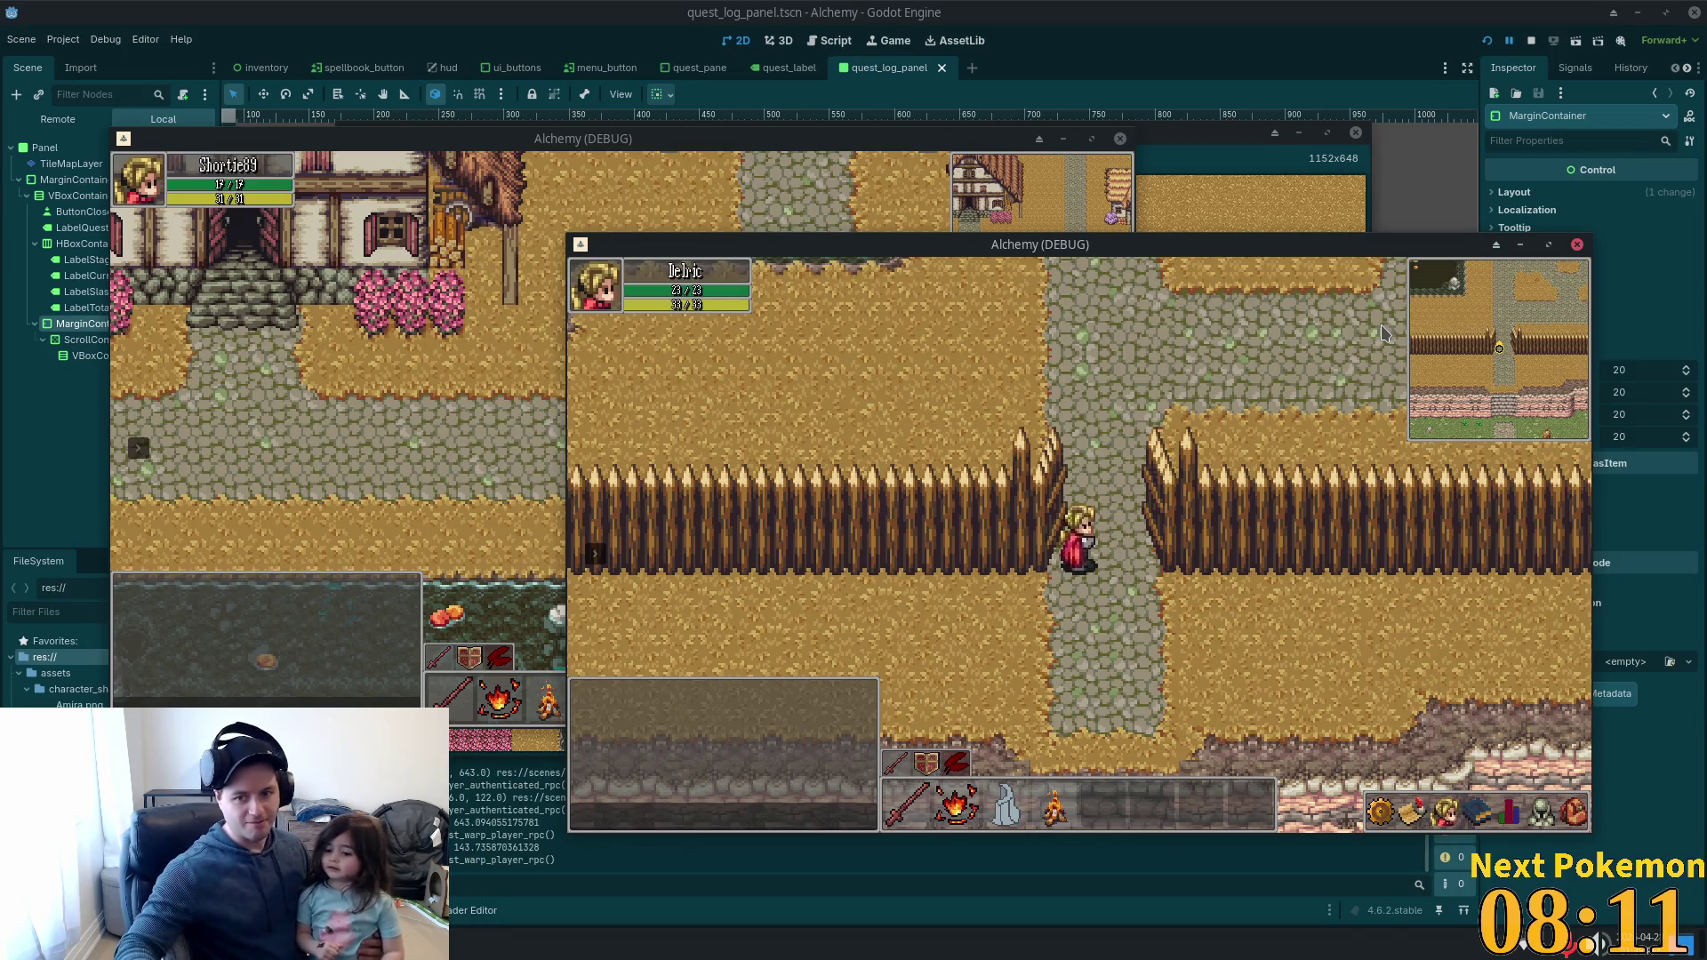
Walk the character north and east through Ouros past the golden trees, barn and pig pen.
key("Up")
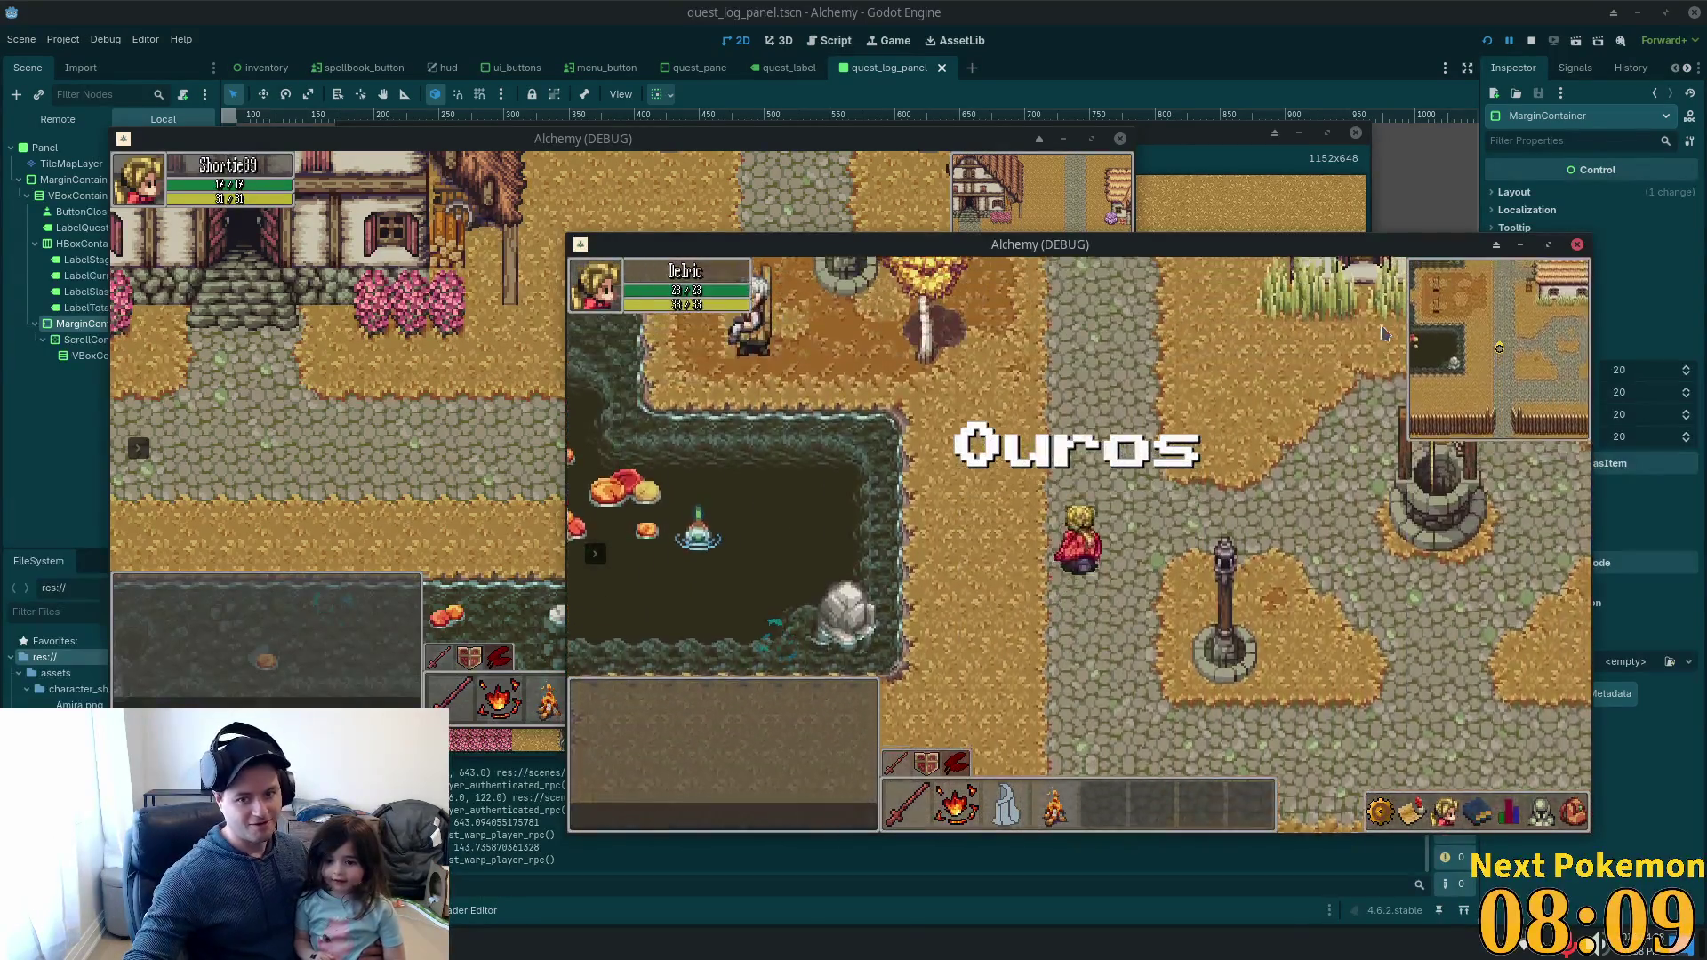
key("Left")
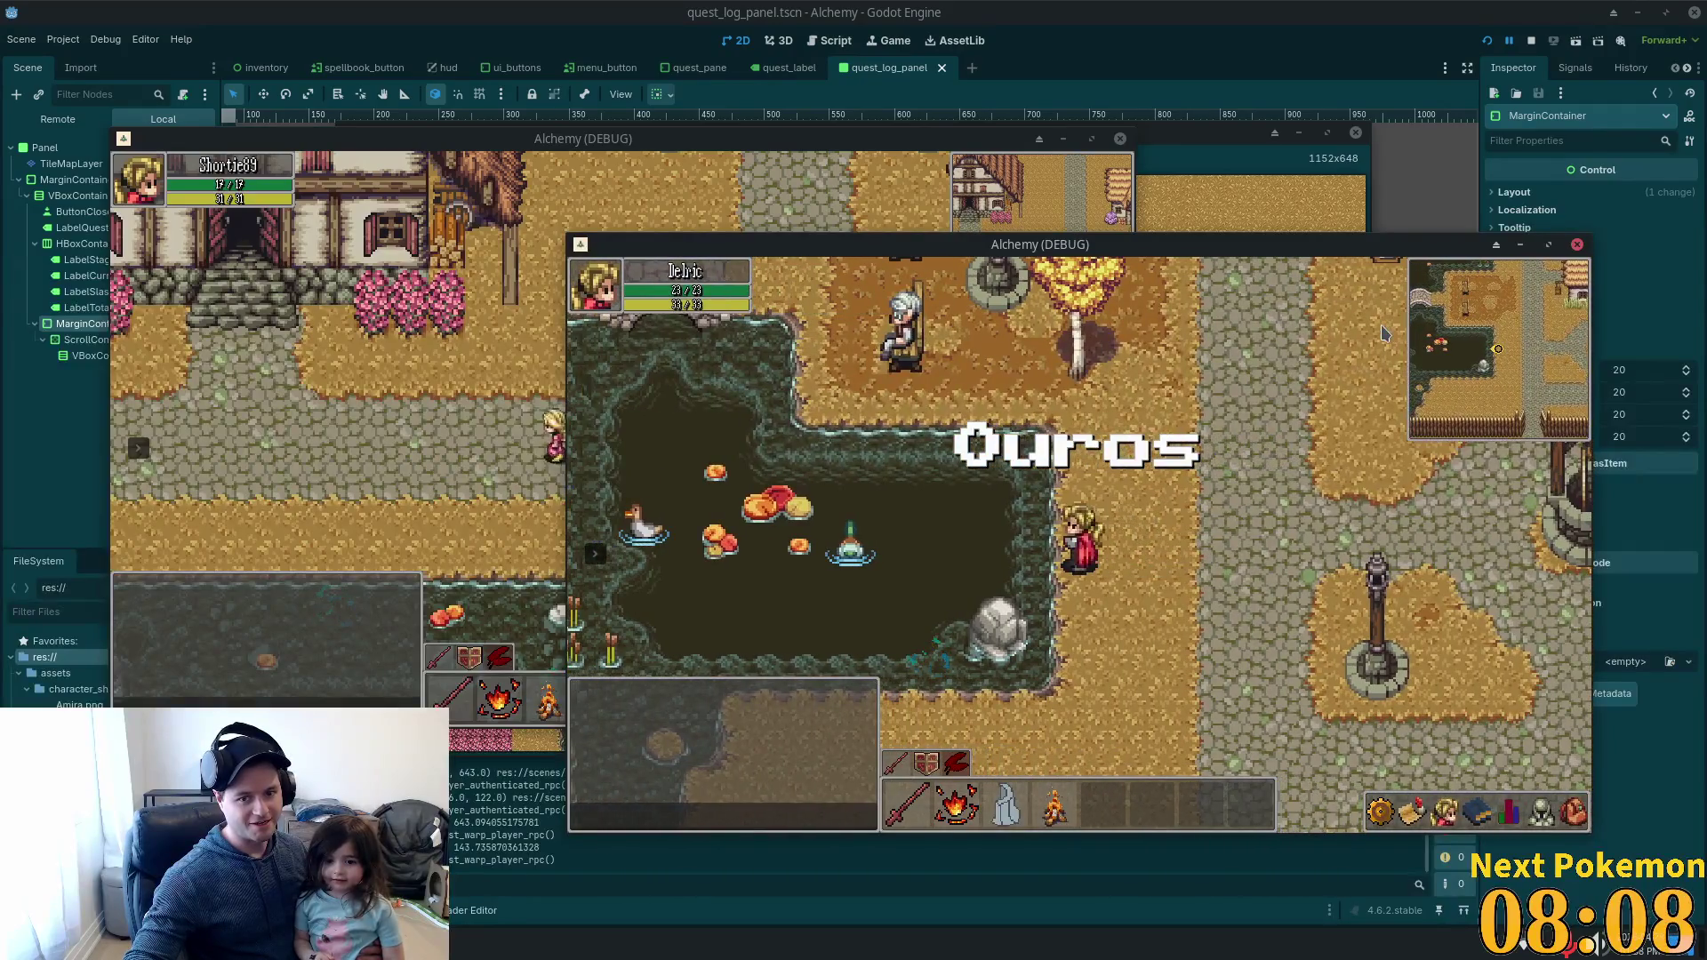
key("Up")
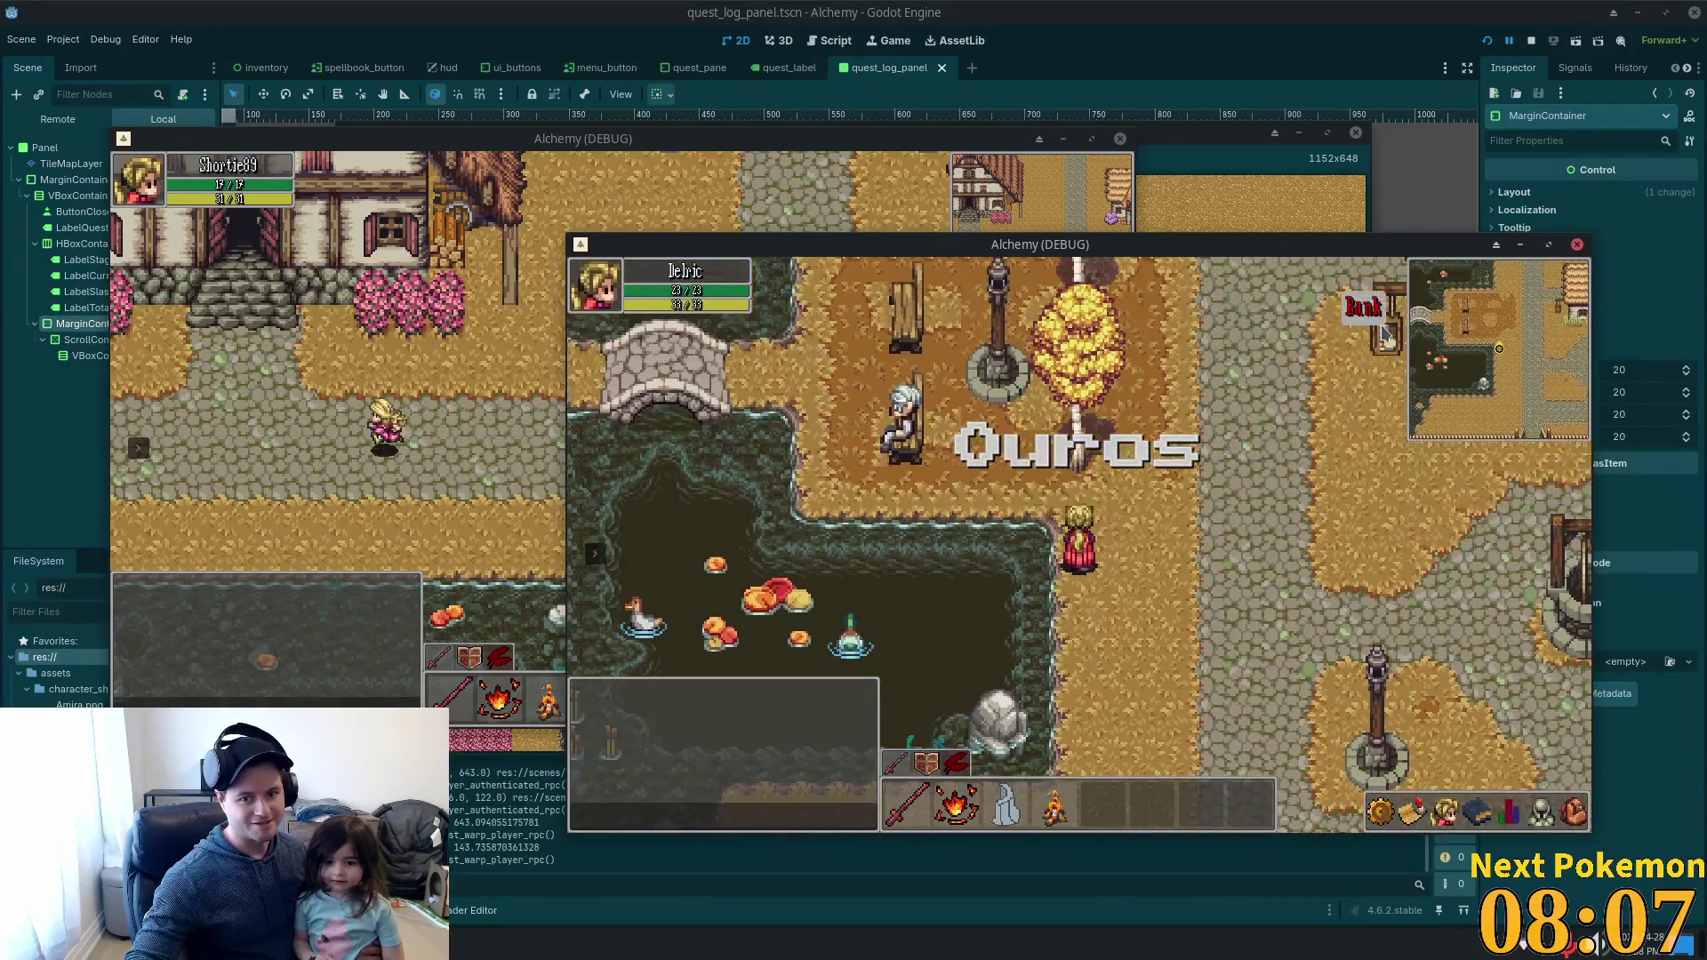
key("Right")
key("Up")
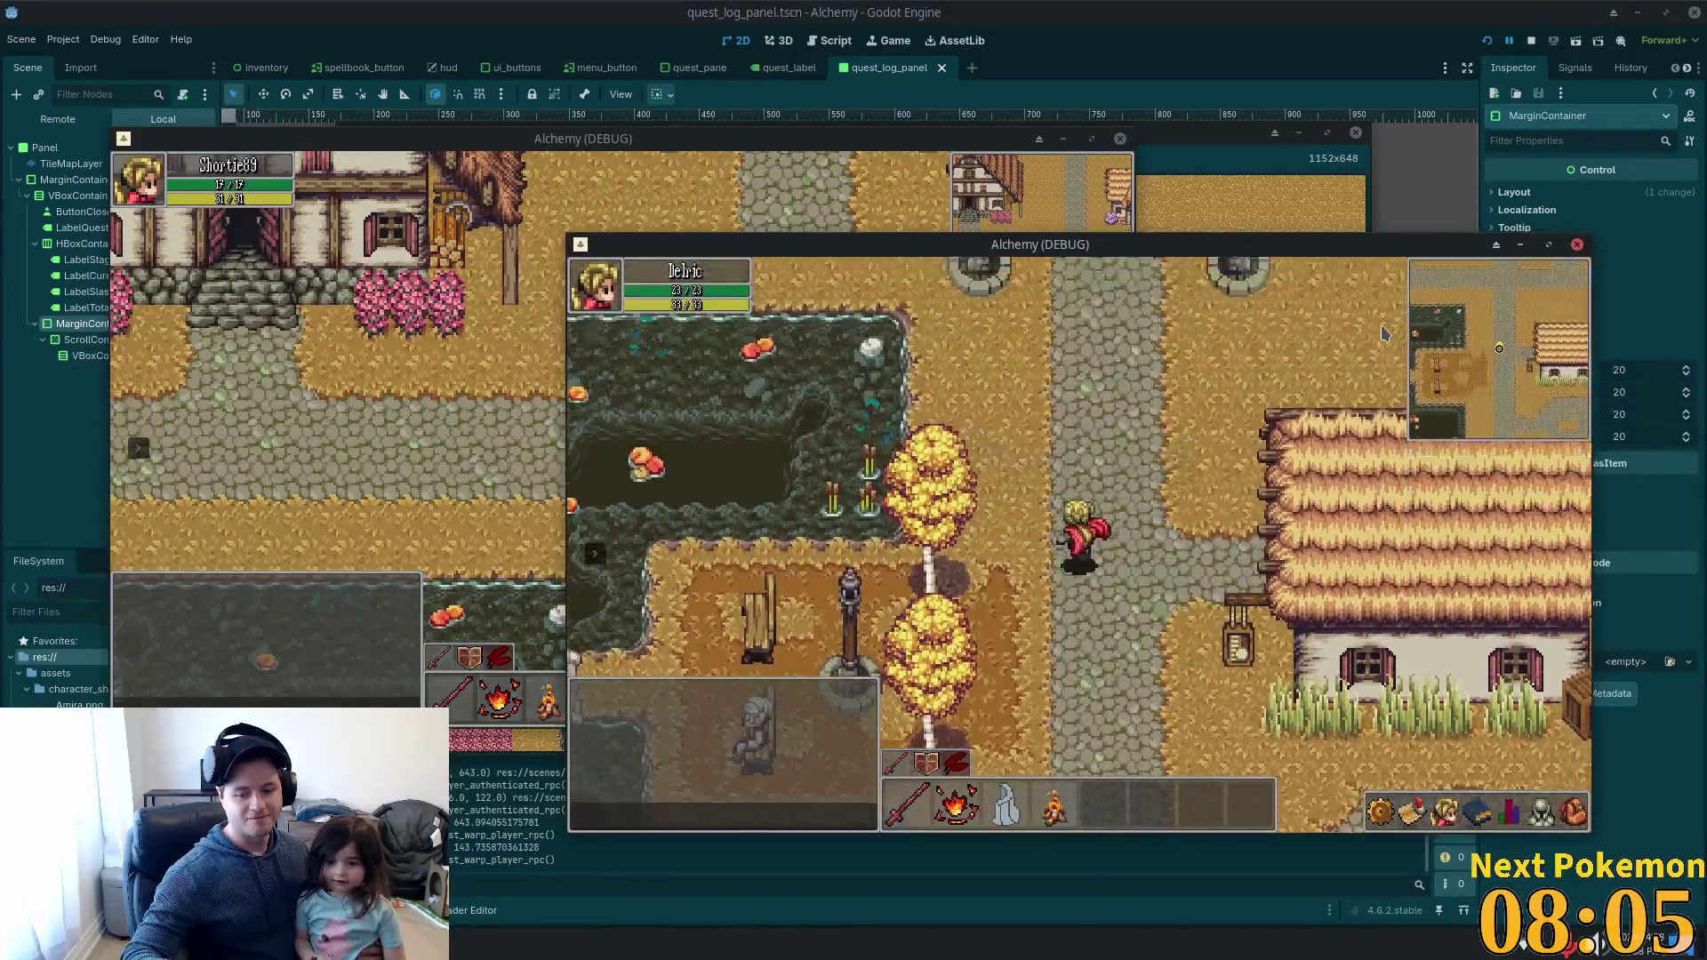
key("Right")
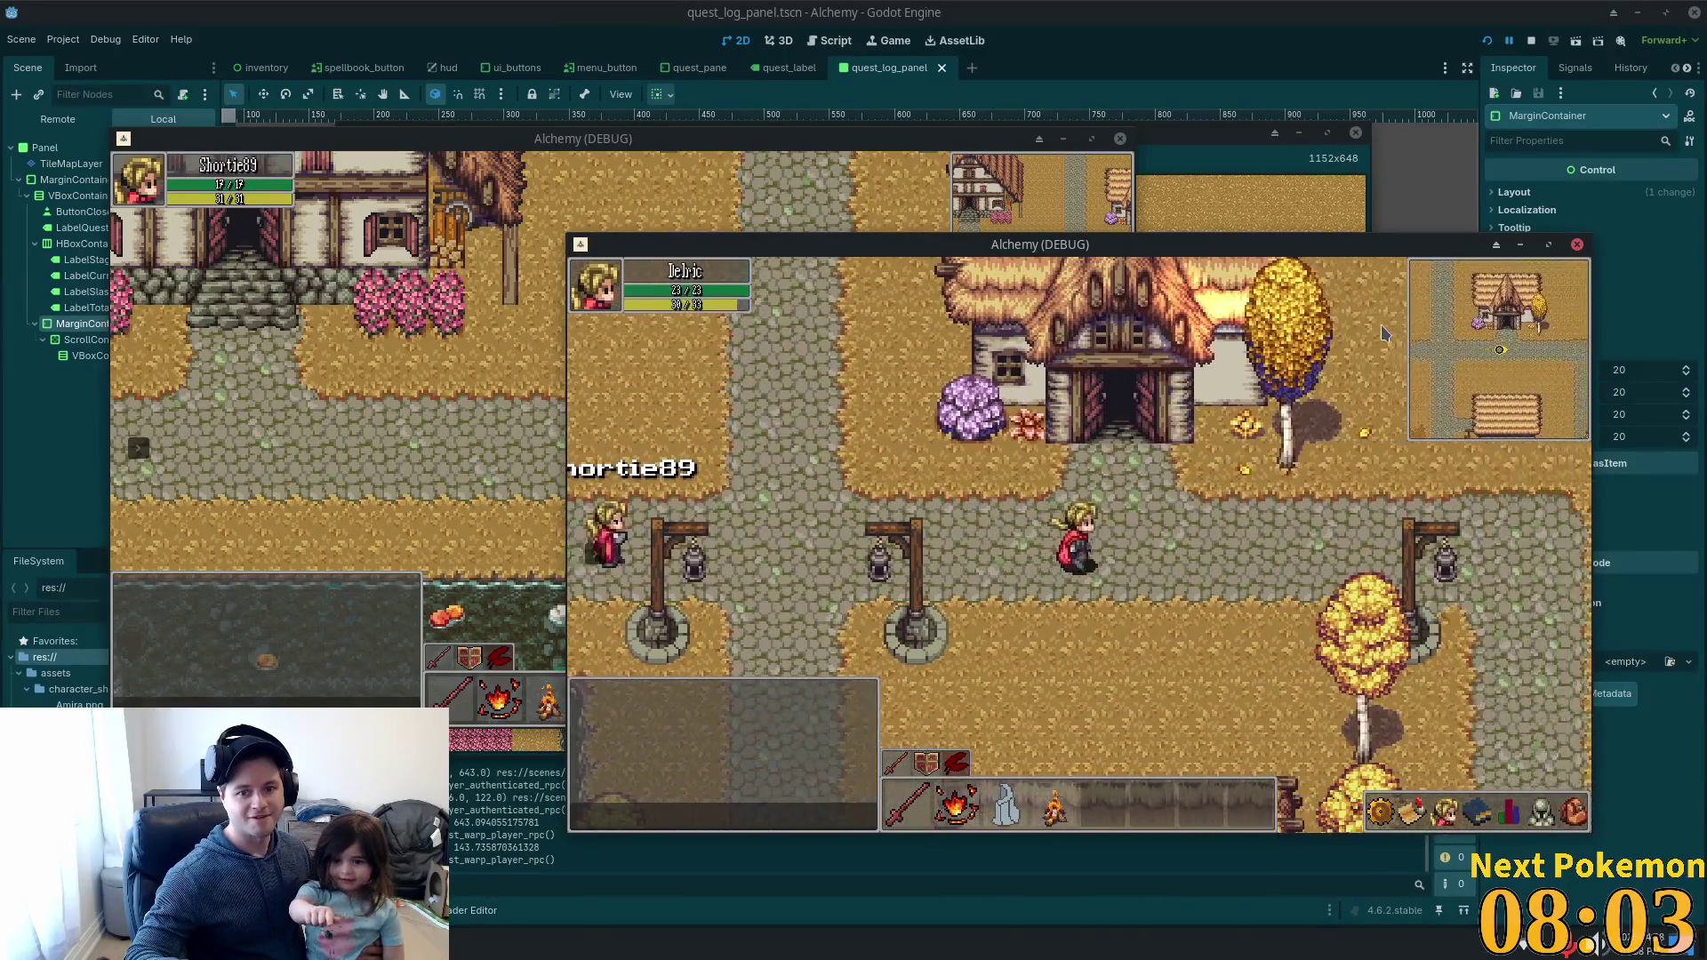
key("Right")
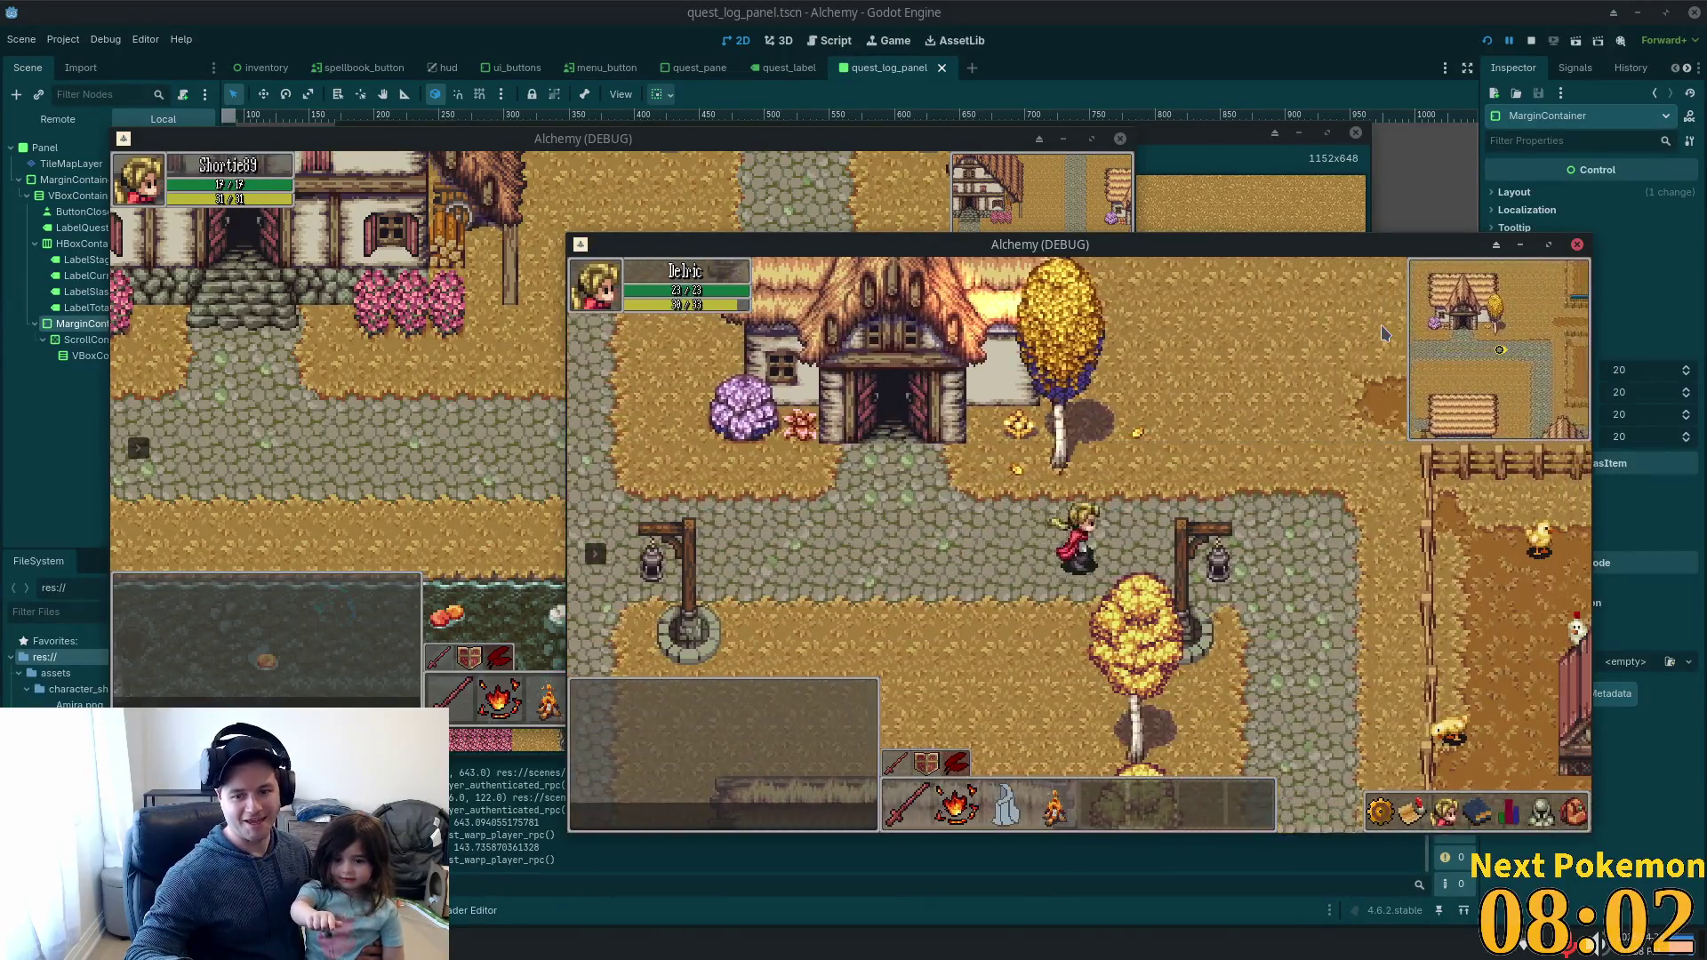
key("Right")
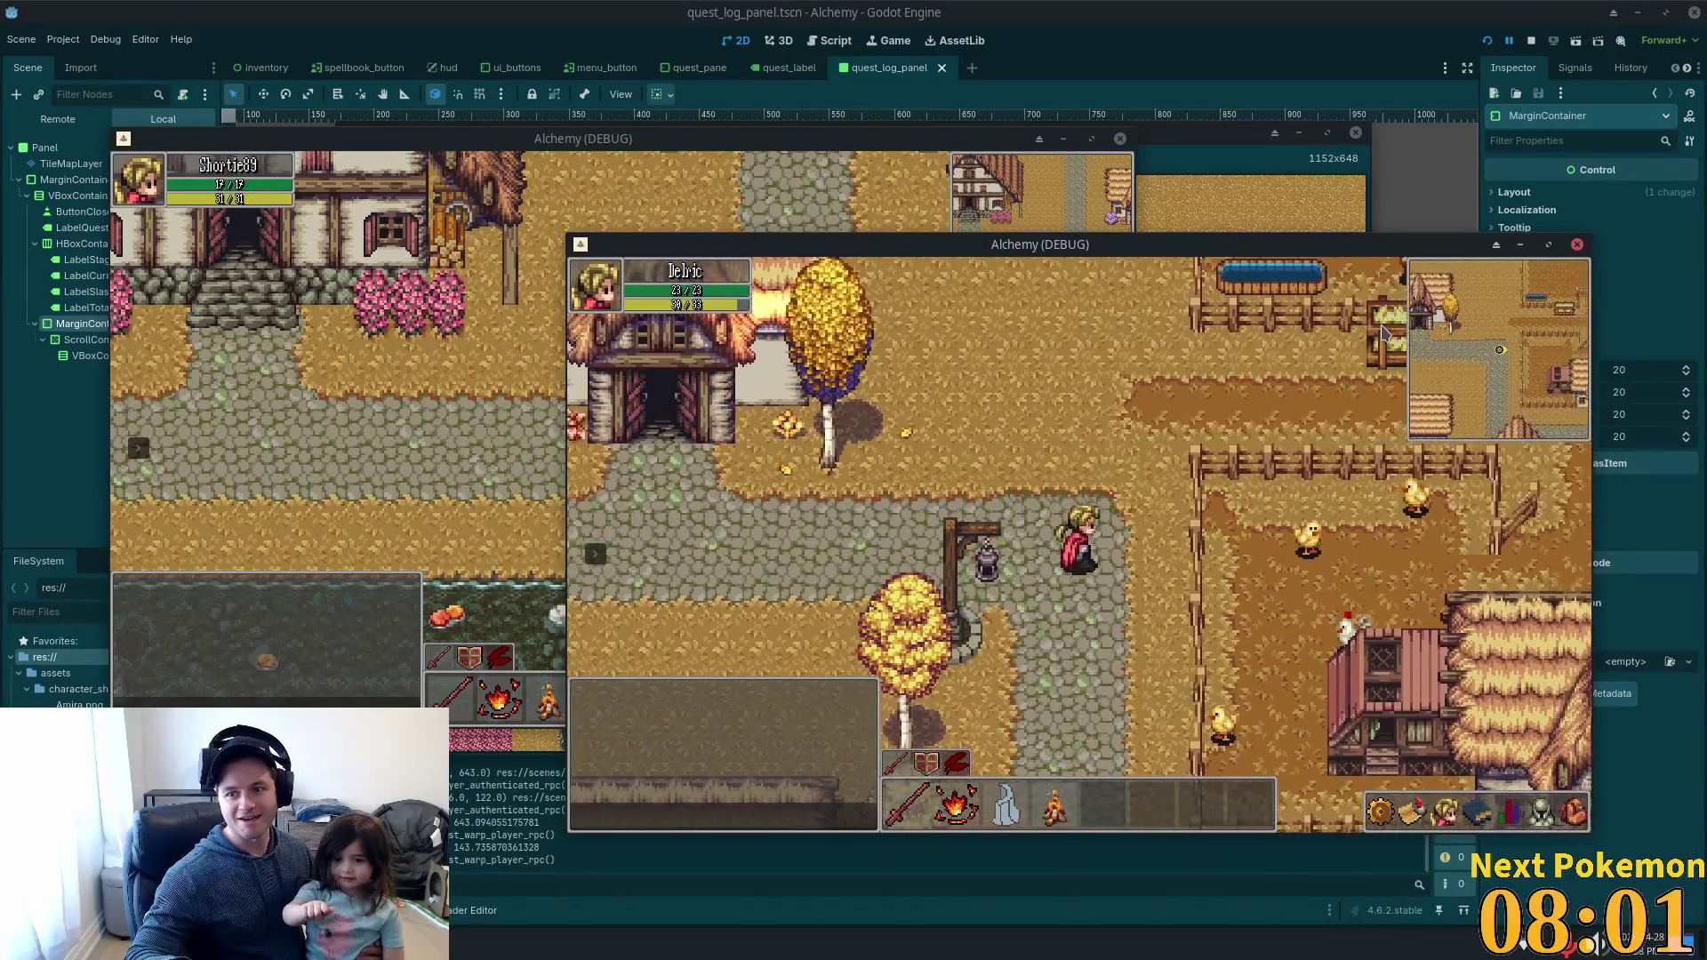
key("Right")
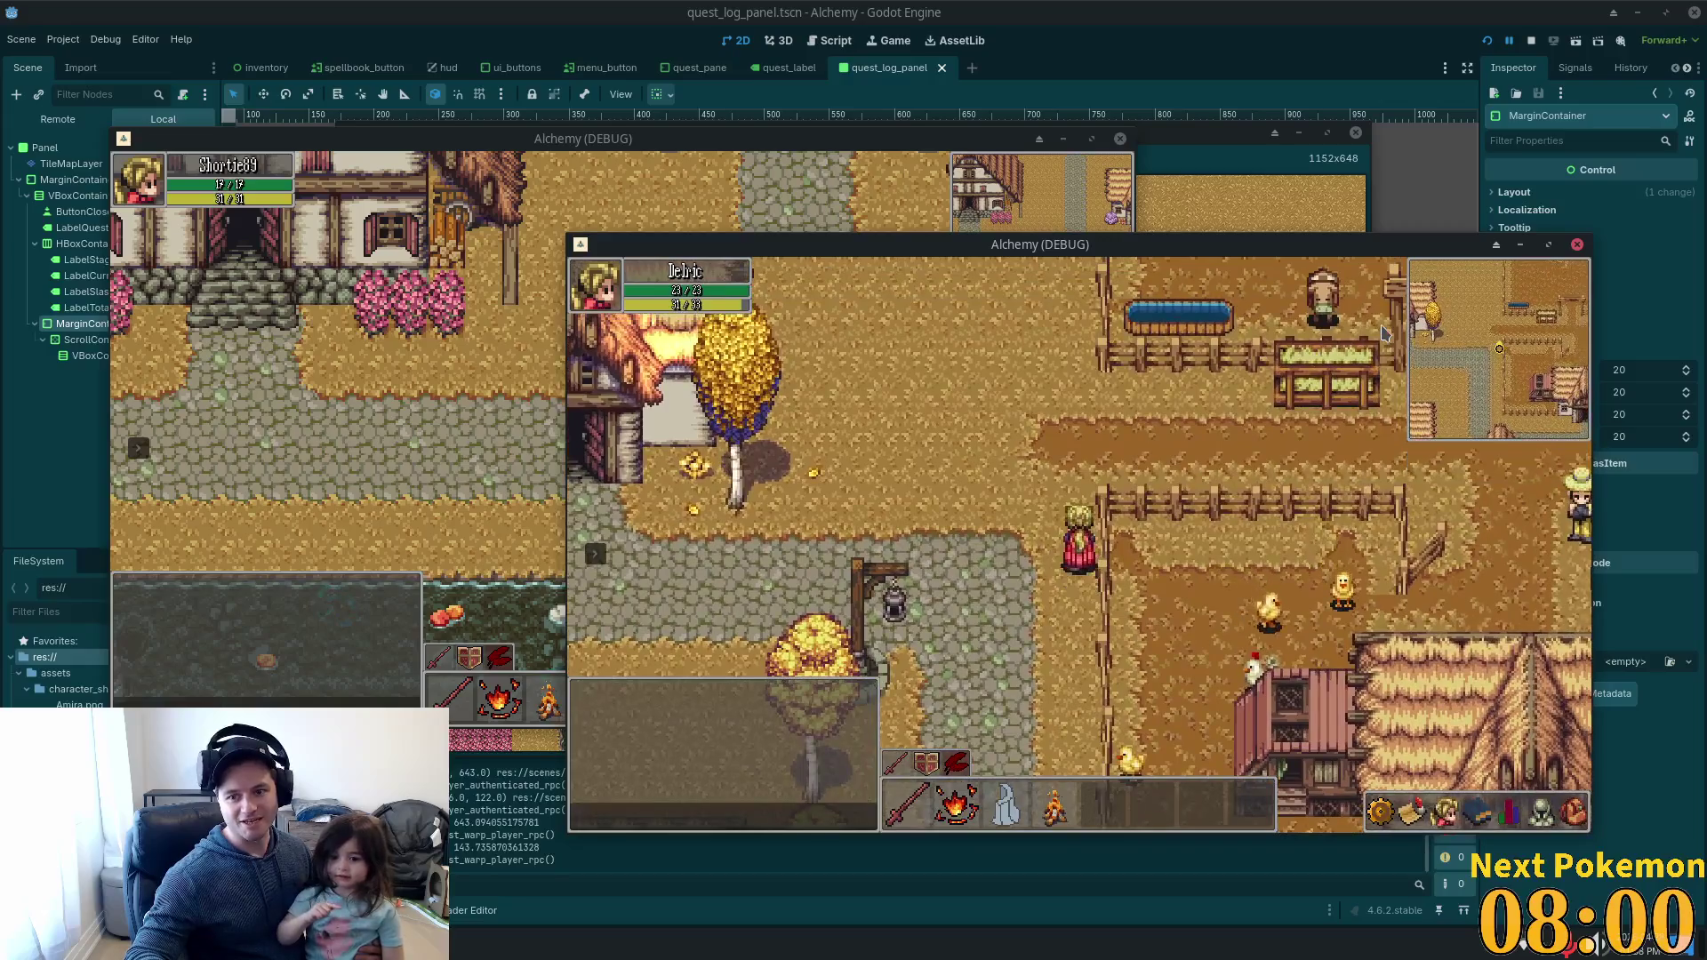
key("Up")
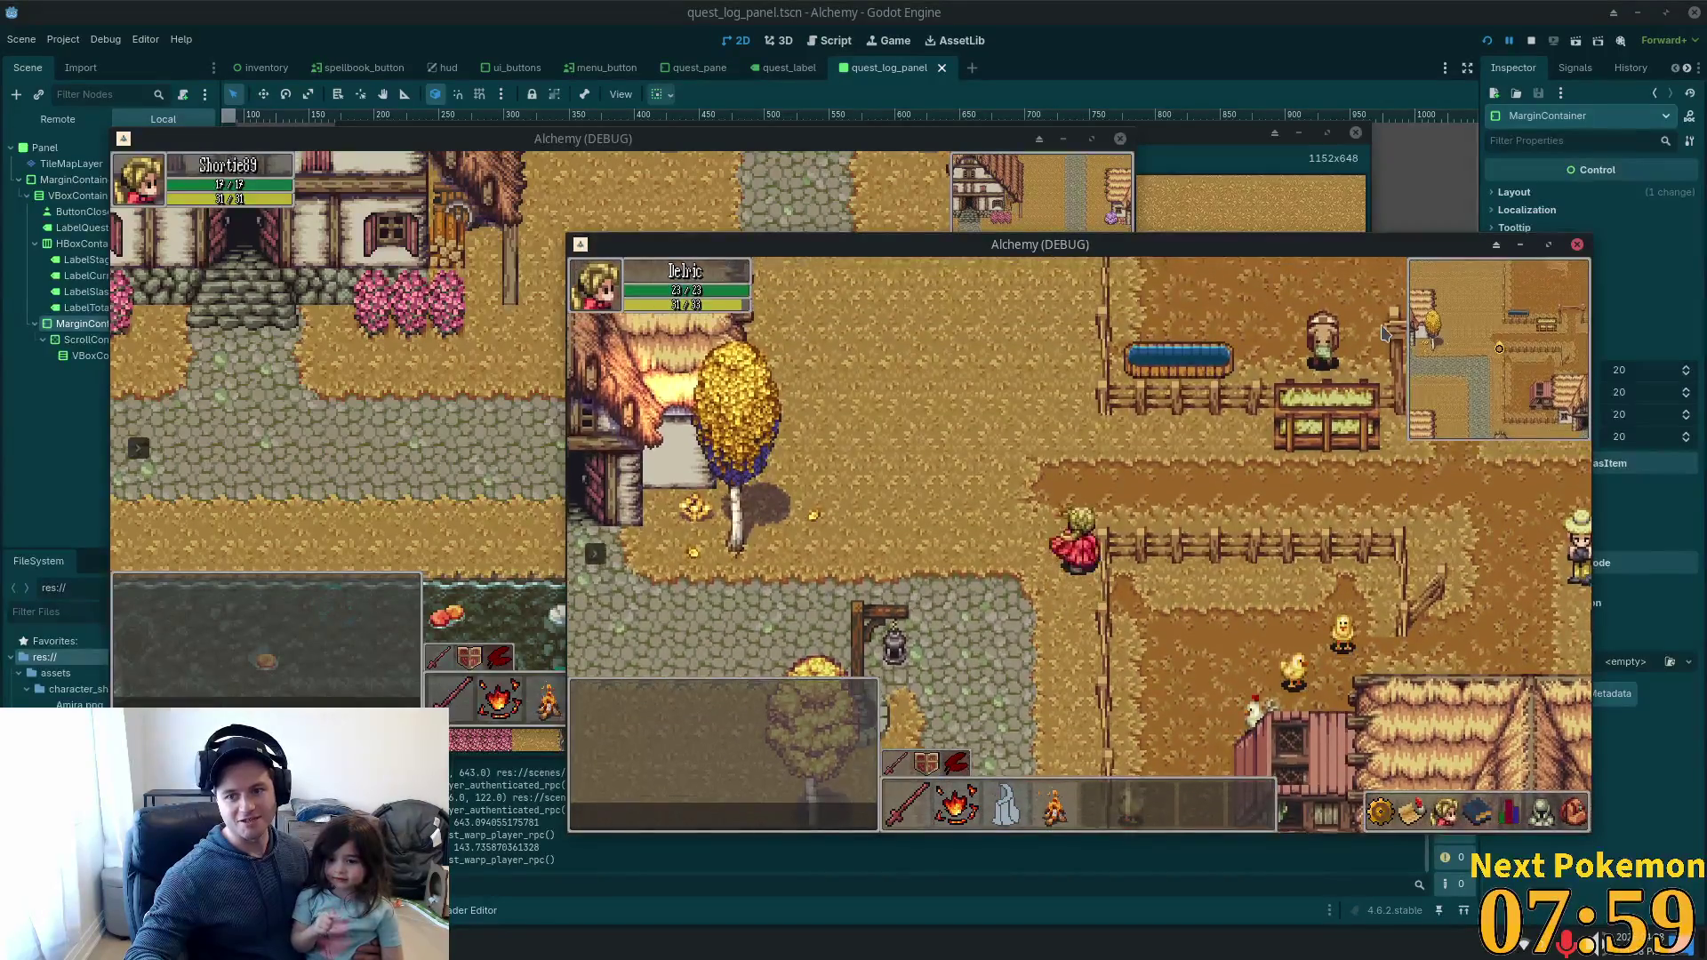
key("Up")
key("Right")
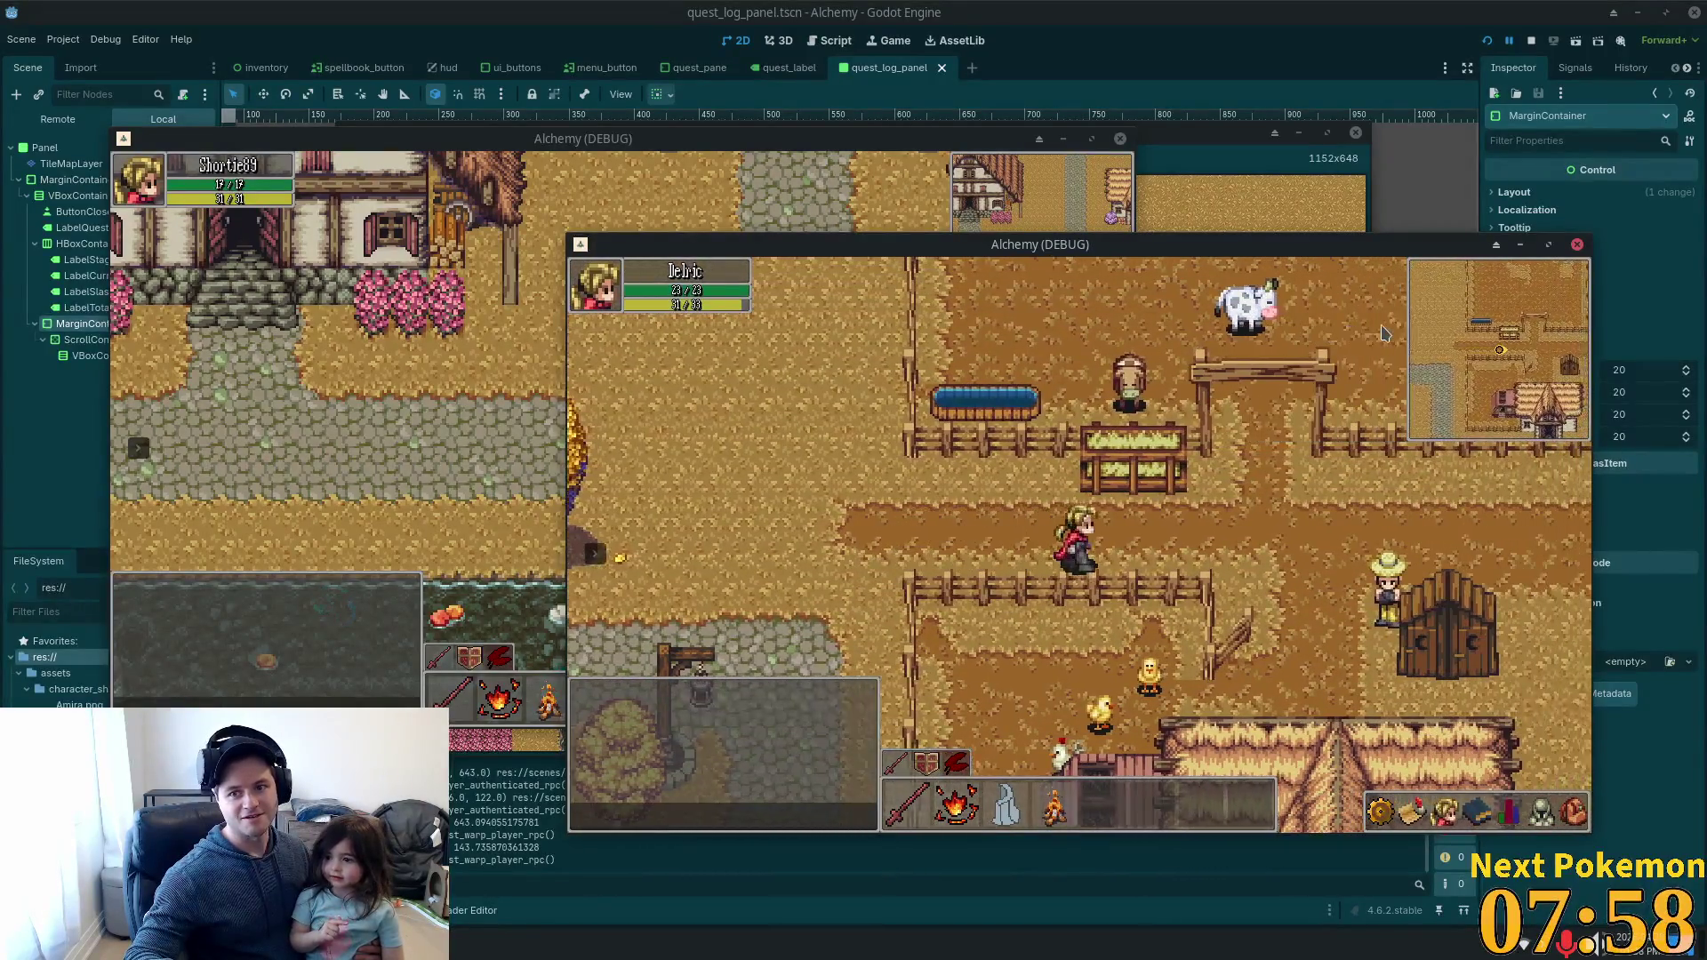
key("Right")
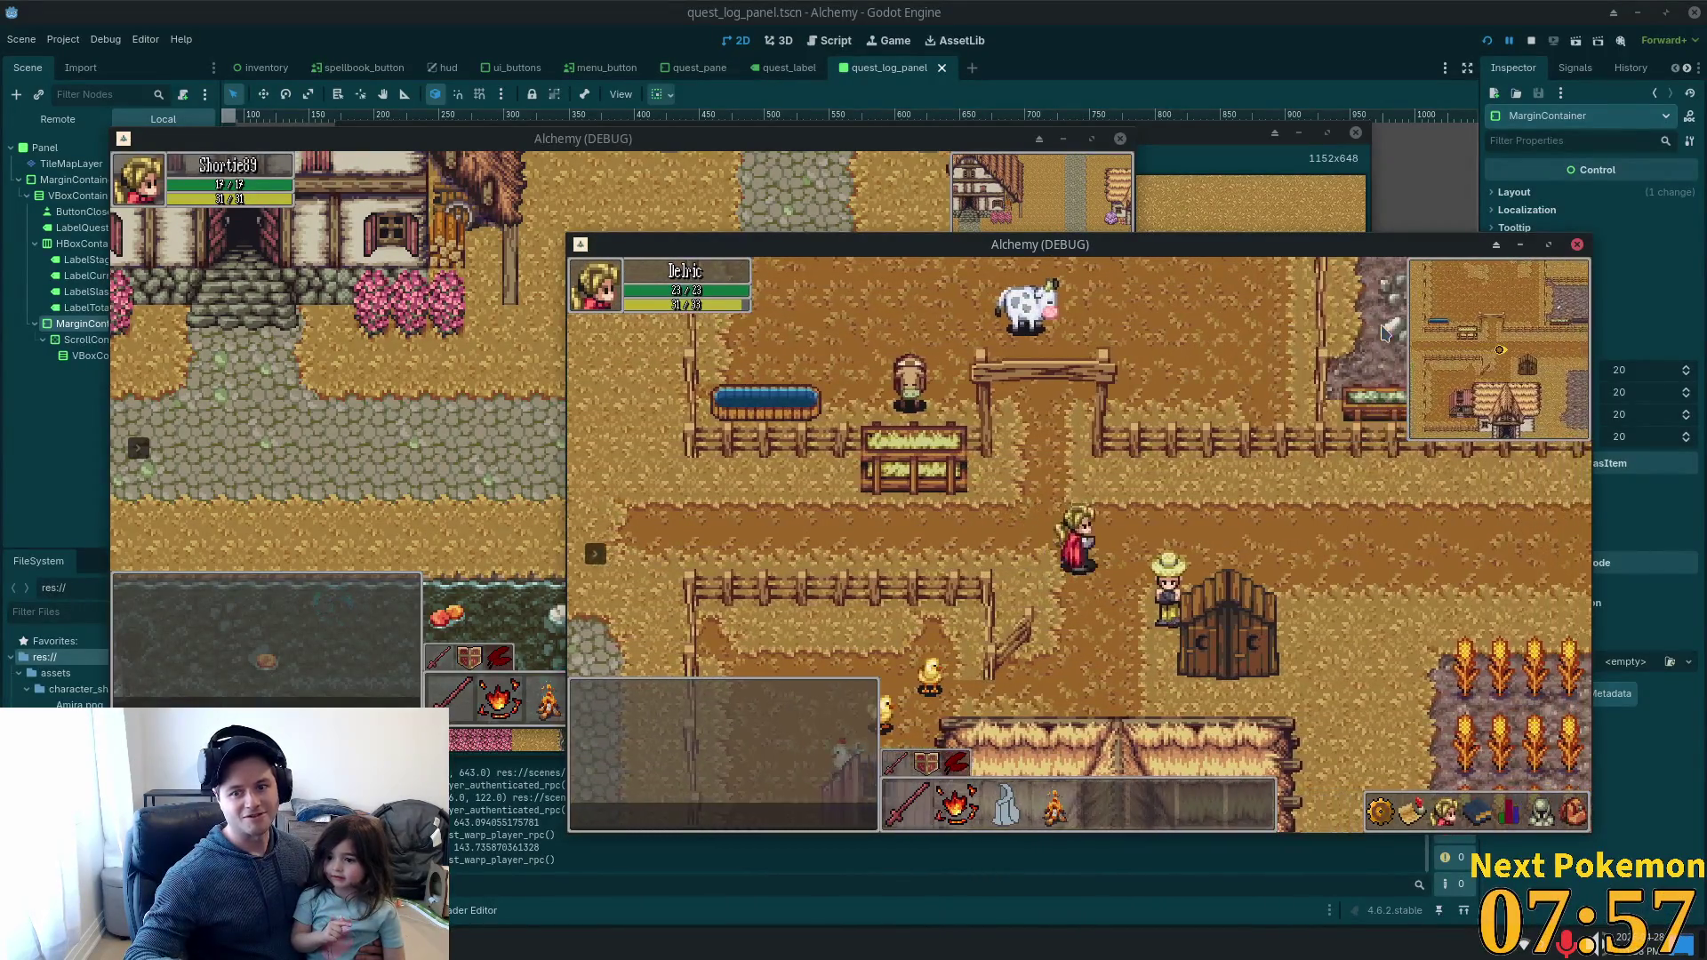
key("Up")
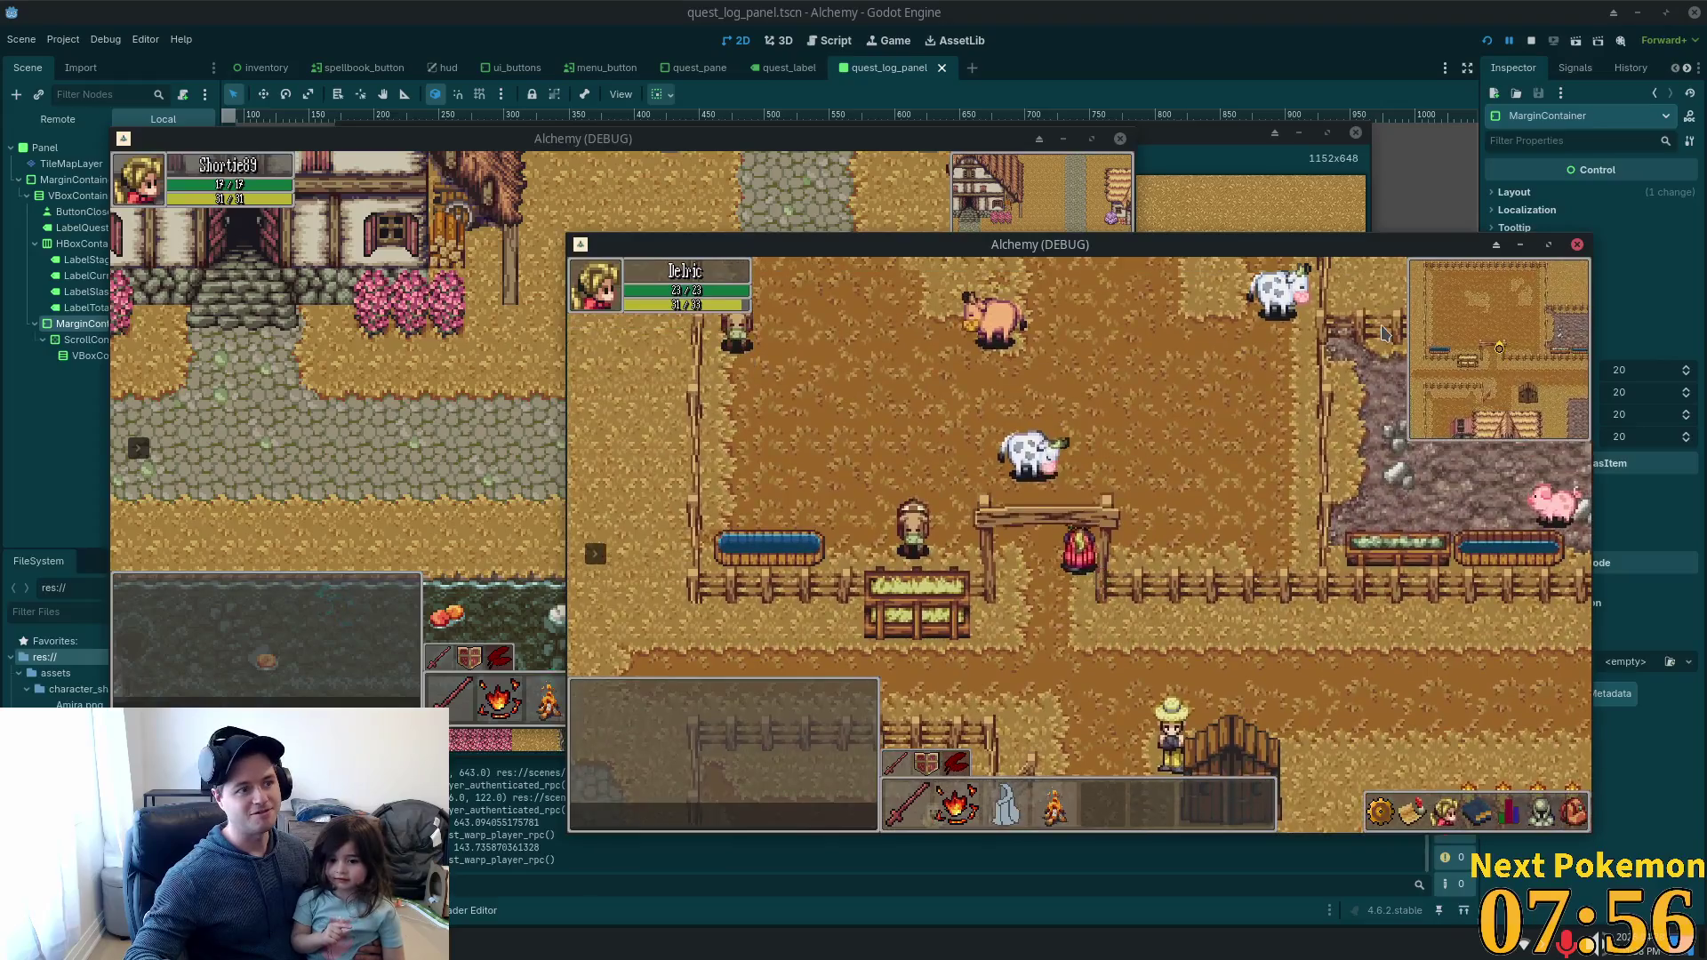
key("Down")
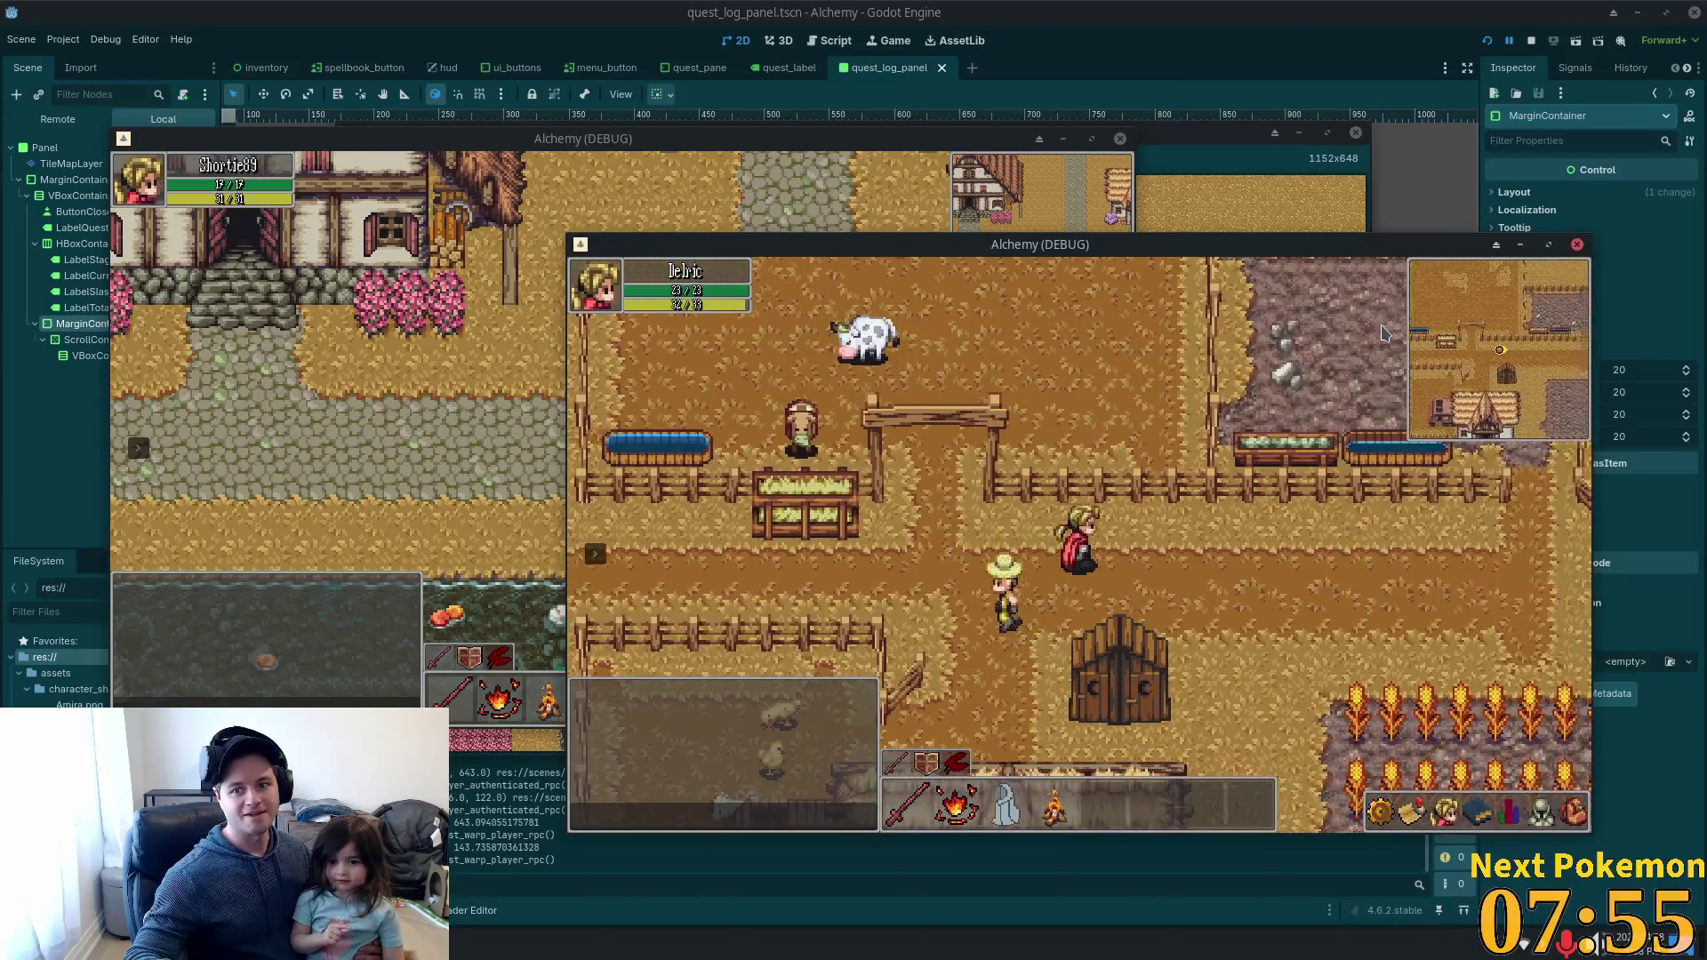
key("Right")
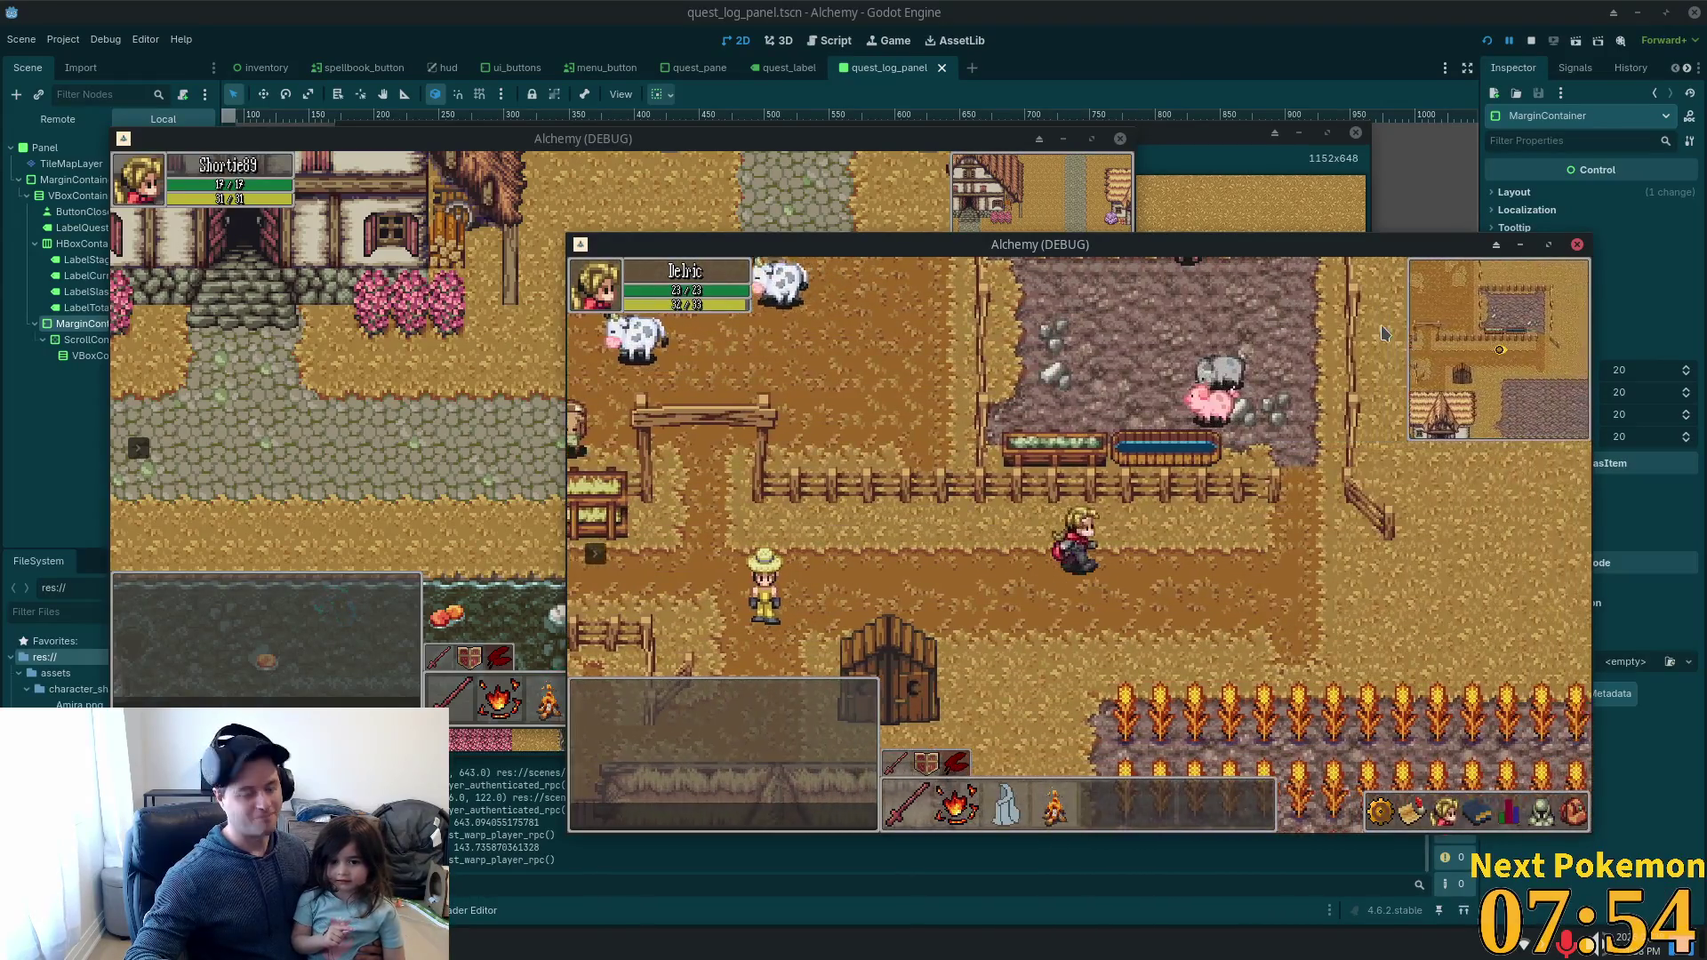
key("Right")
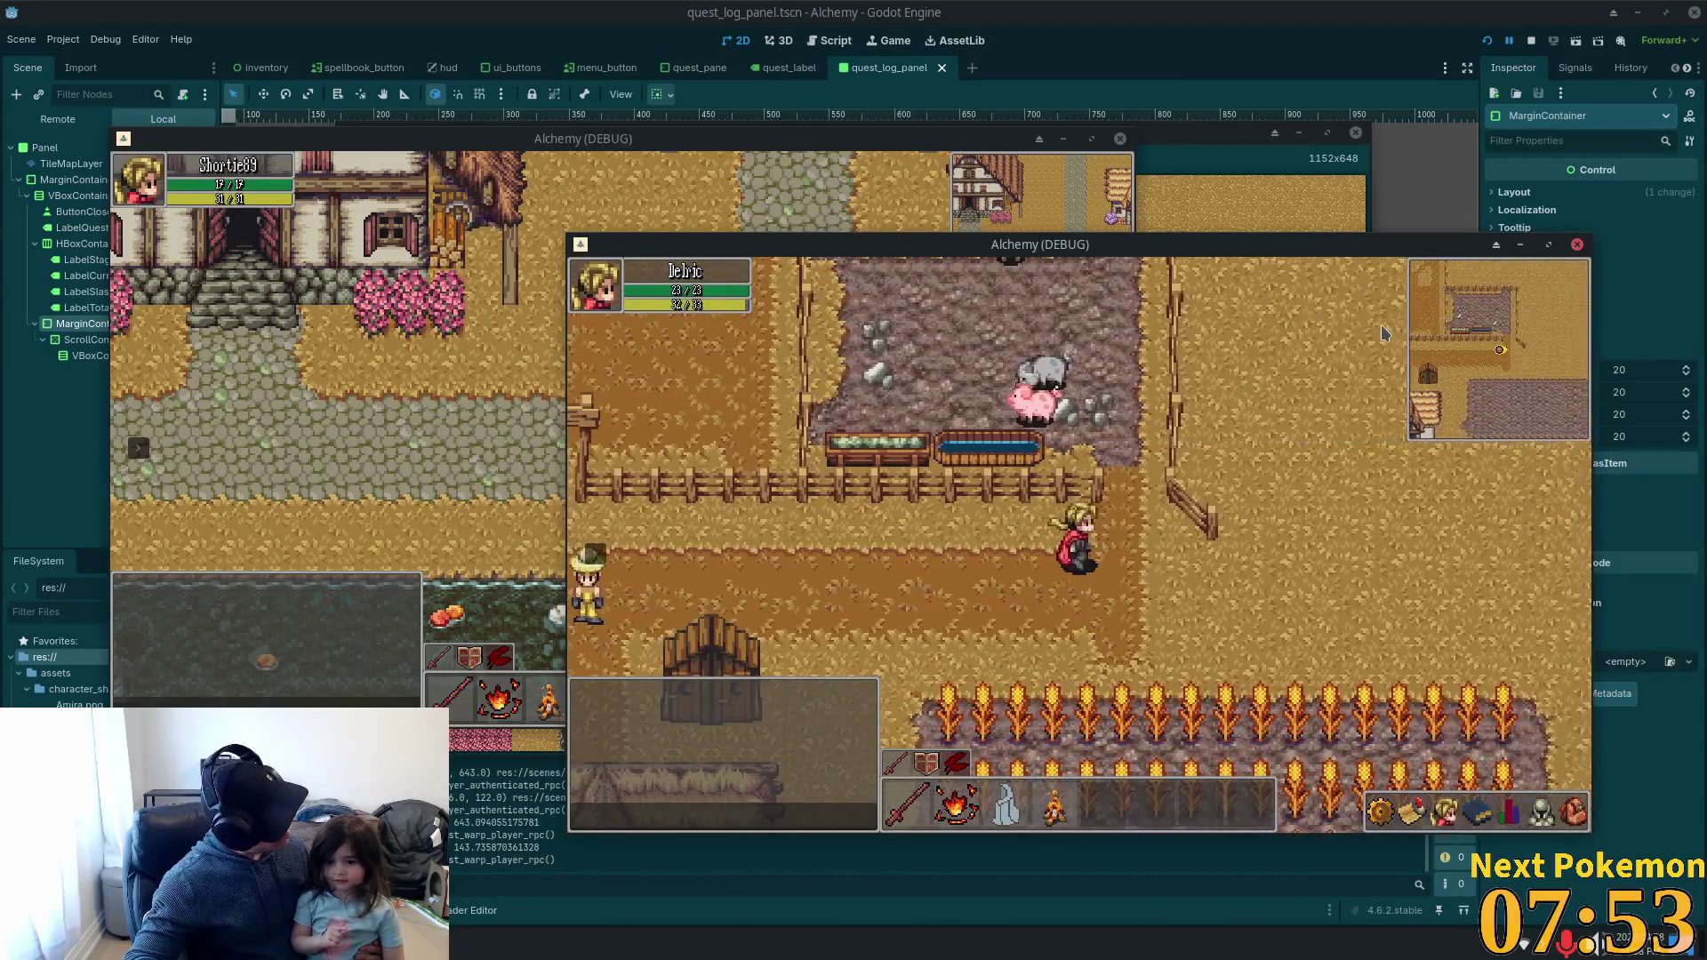
key("Right")
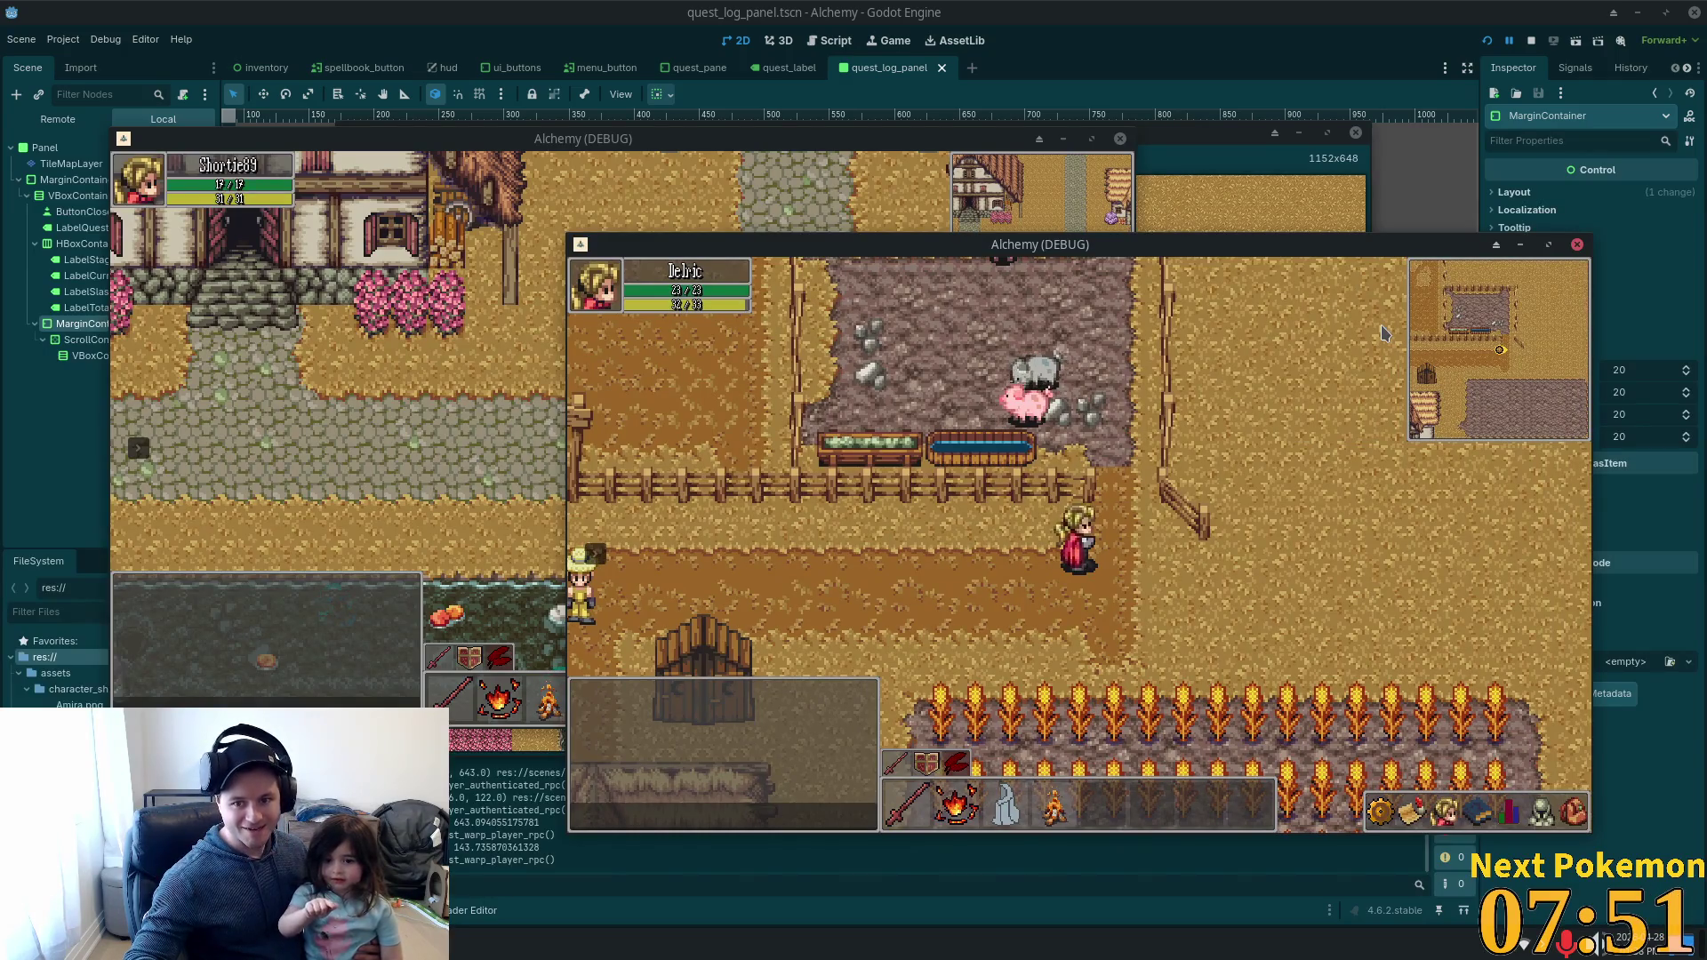
key("Left")
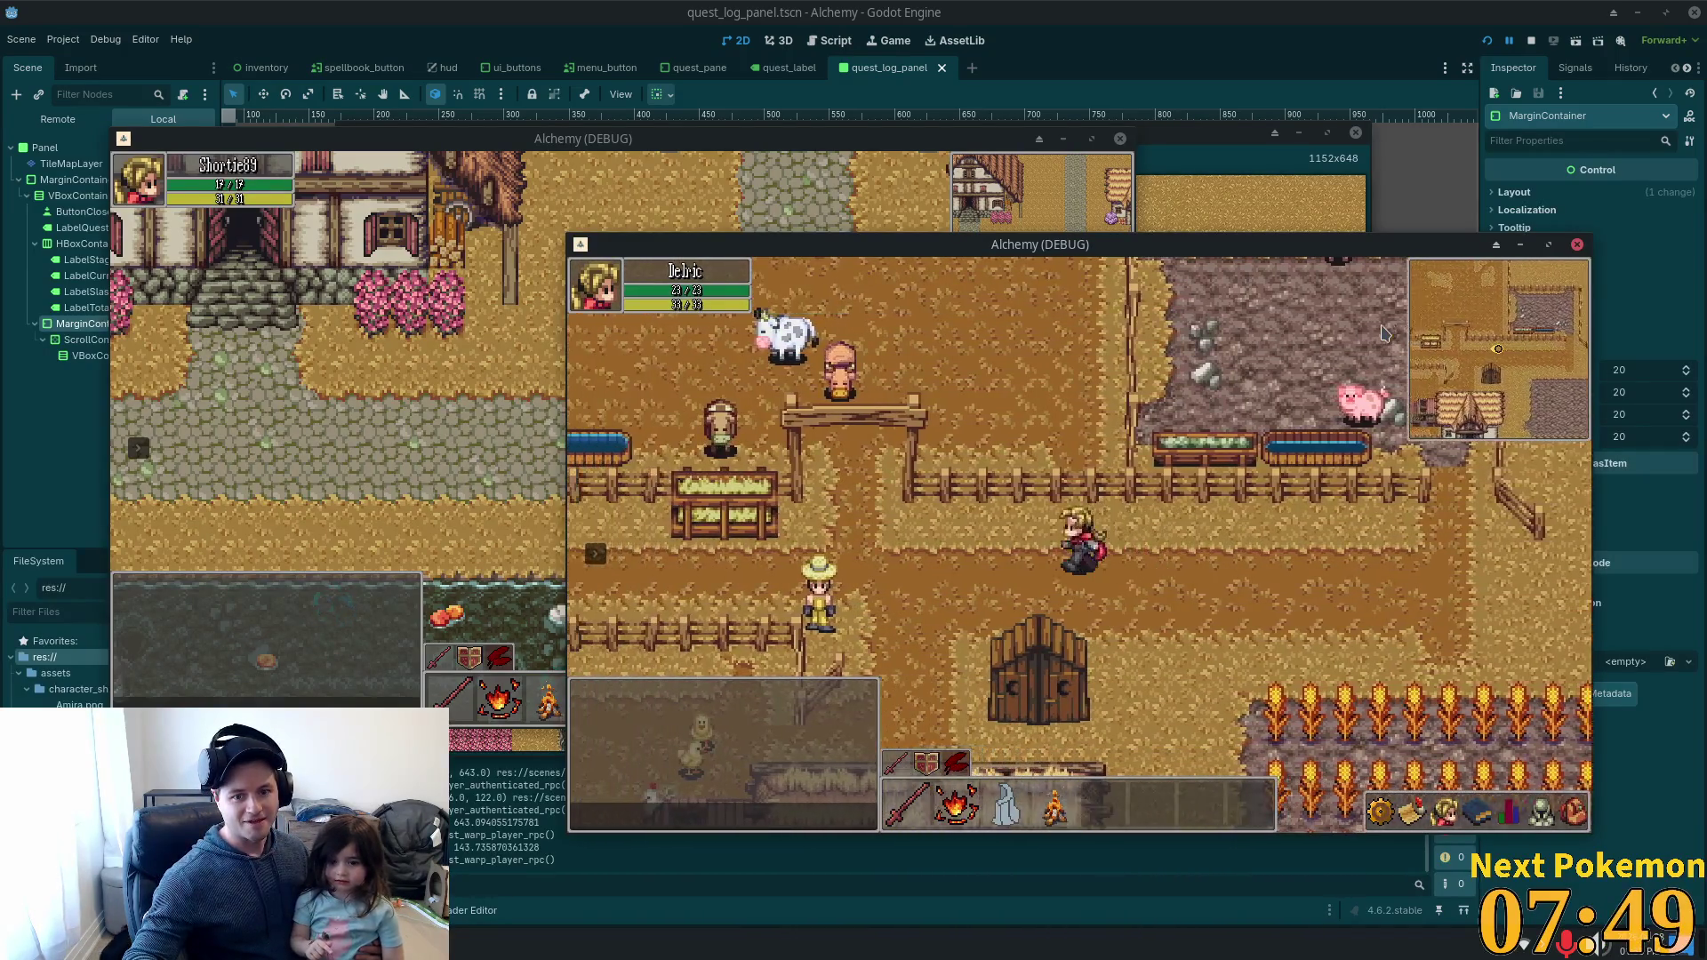
key("Left")
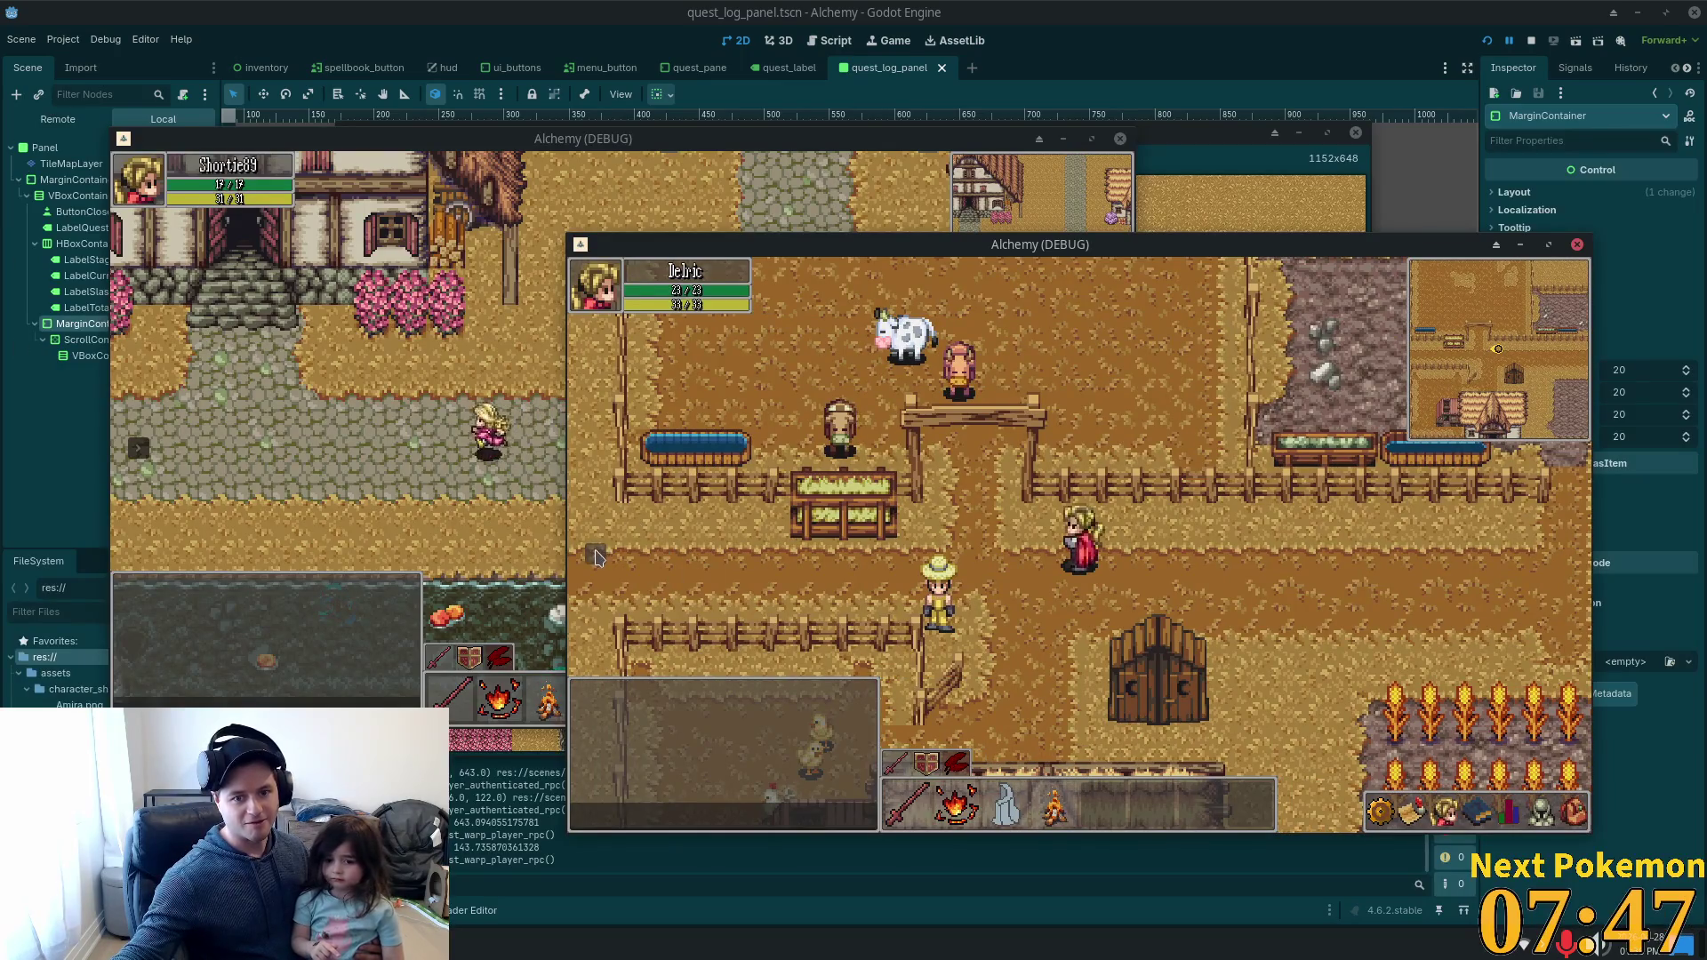
Warp the character to Indigo Bog and walk it around the bog.
left_click(596, 557)
left_click(693, 572)
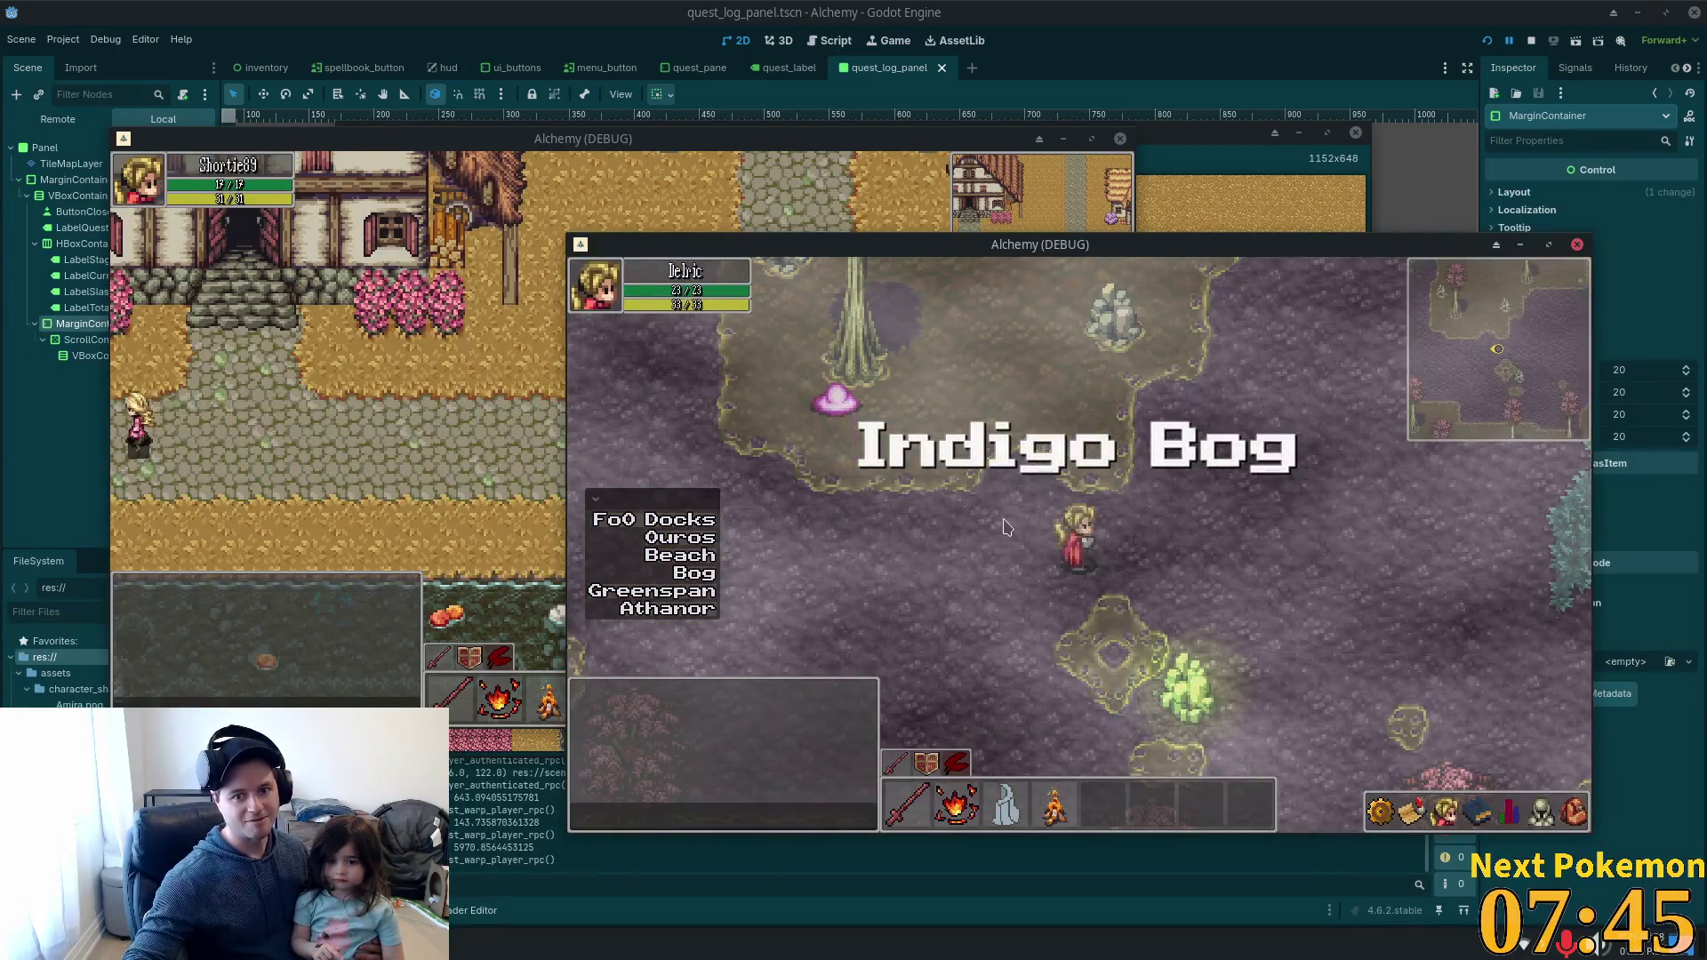
key("Left")
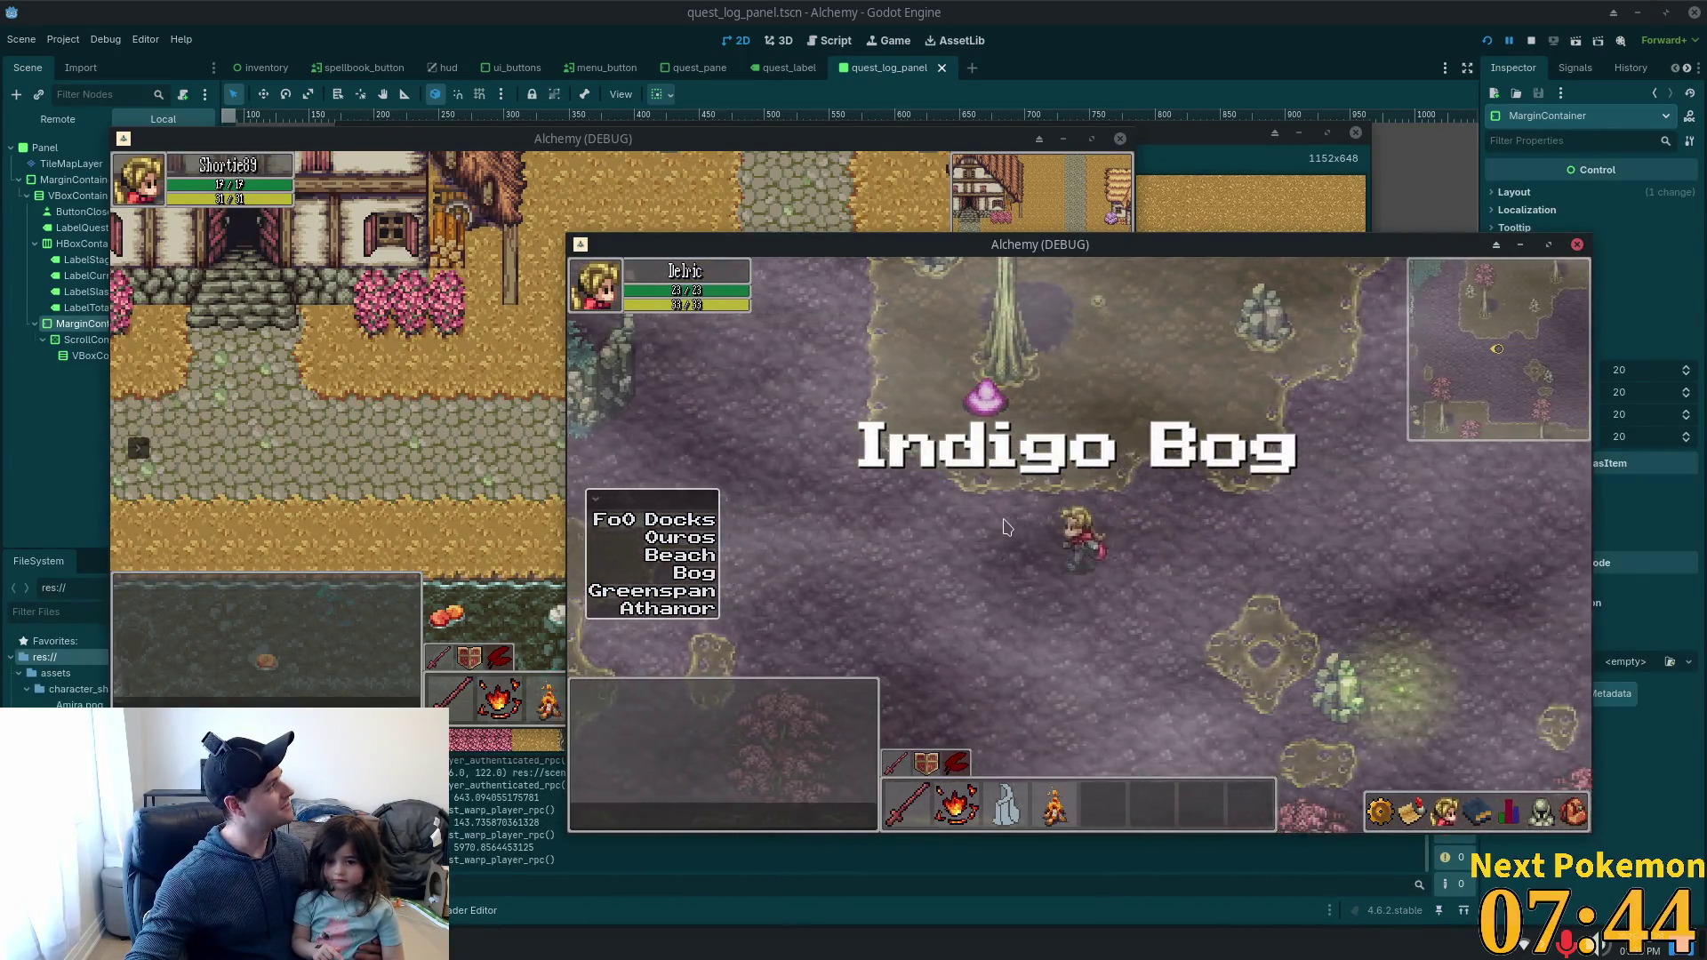
key("Left")
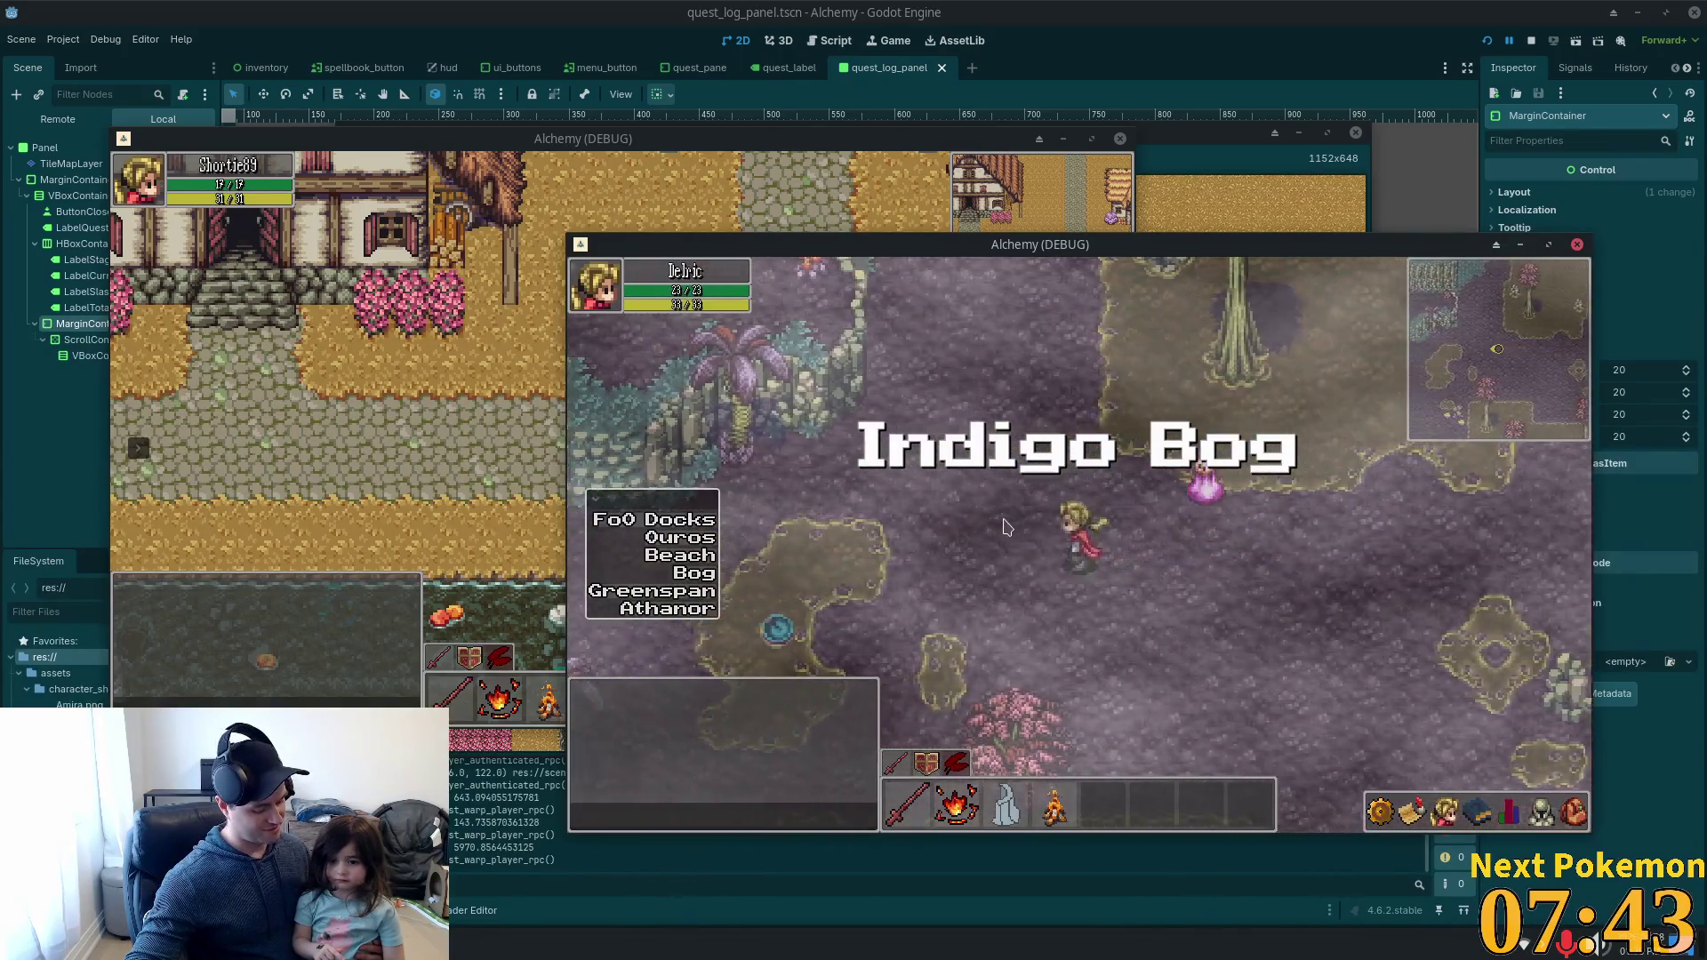
key("Left")
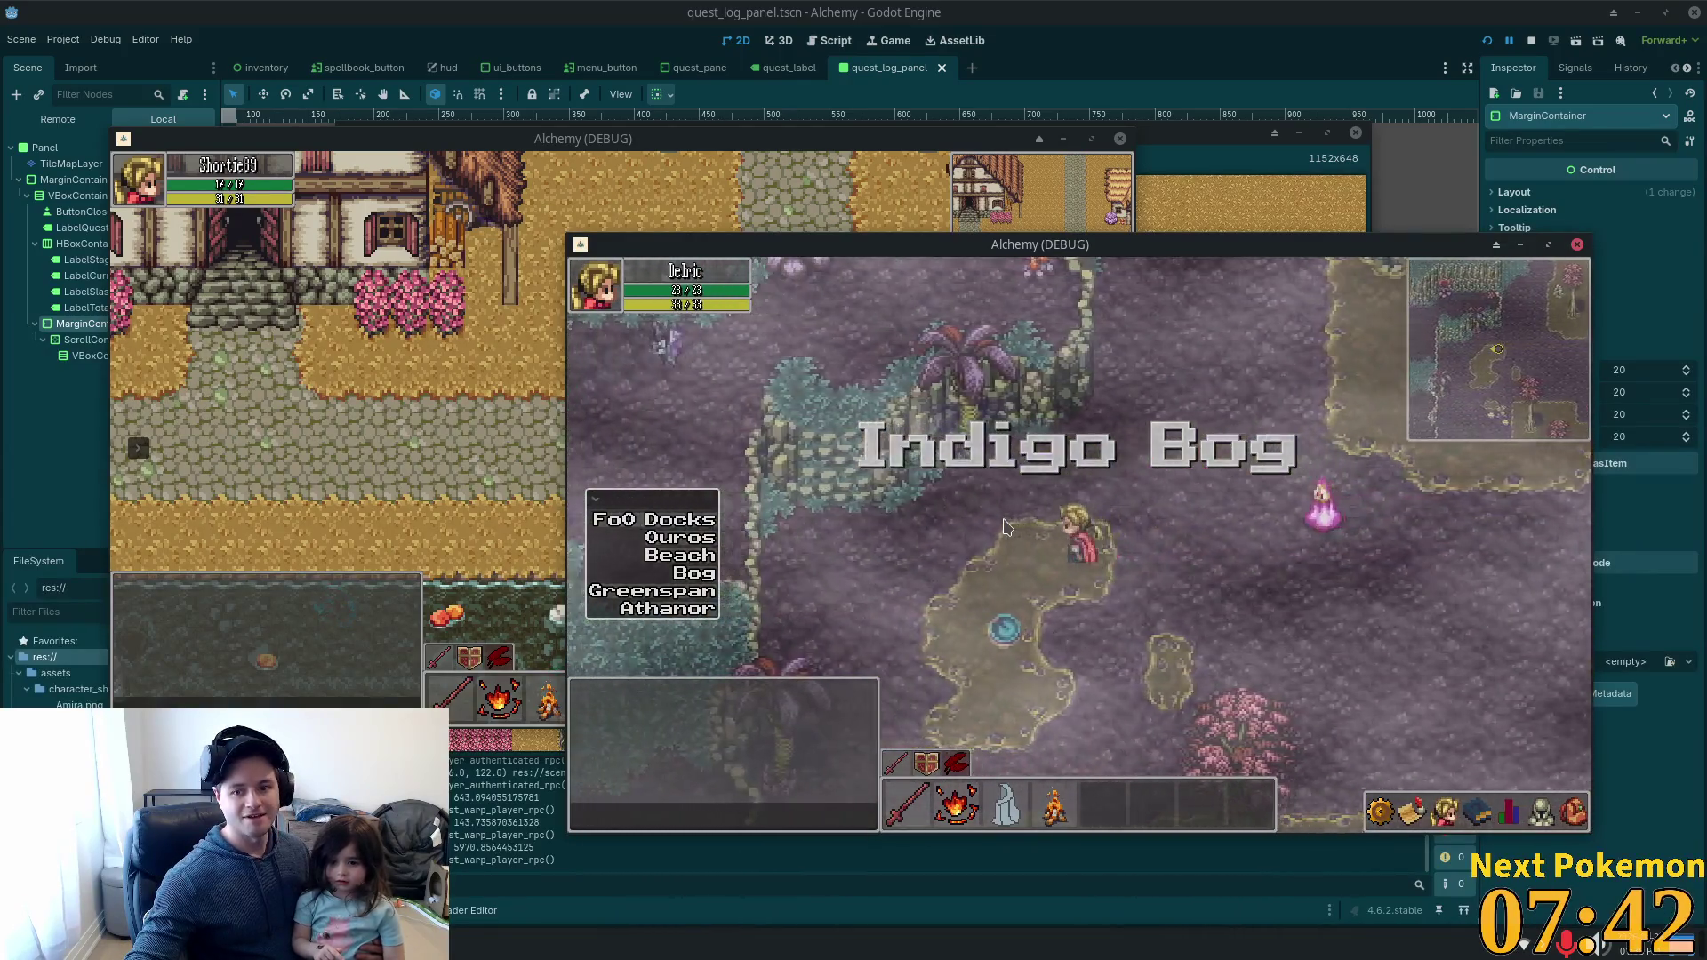
key("Left")
key("Down")
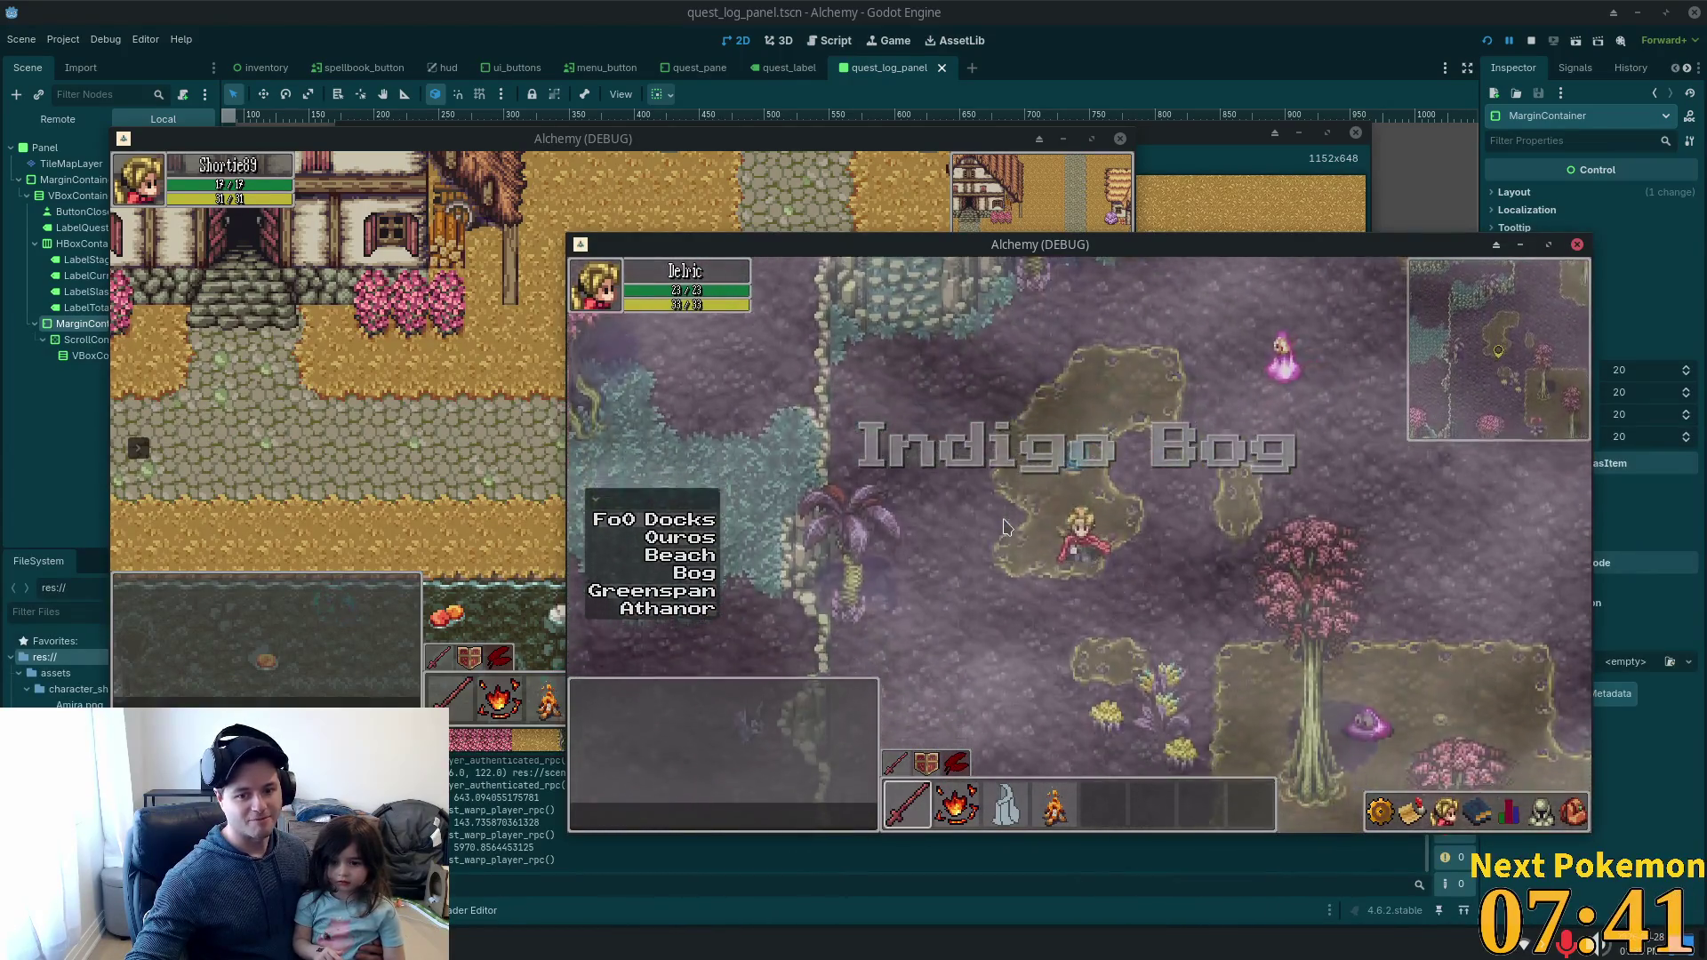
key("Down")
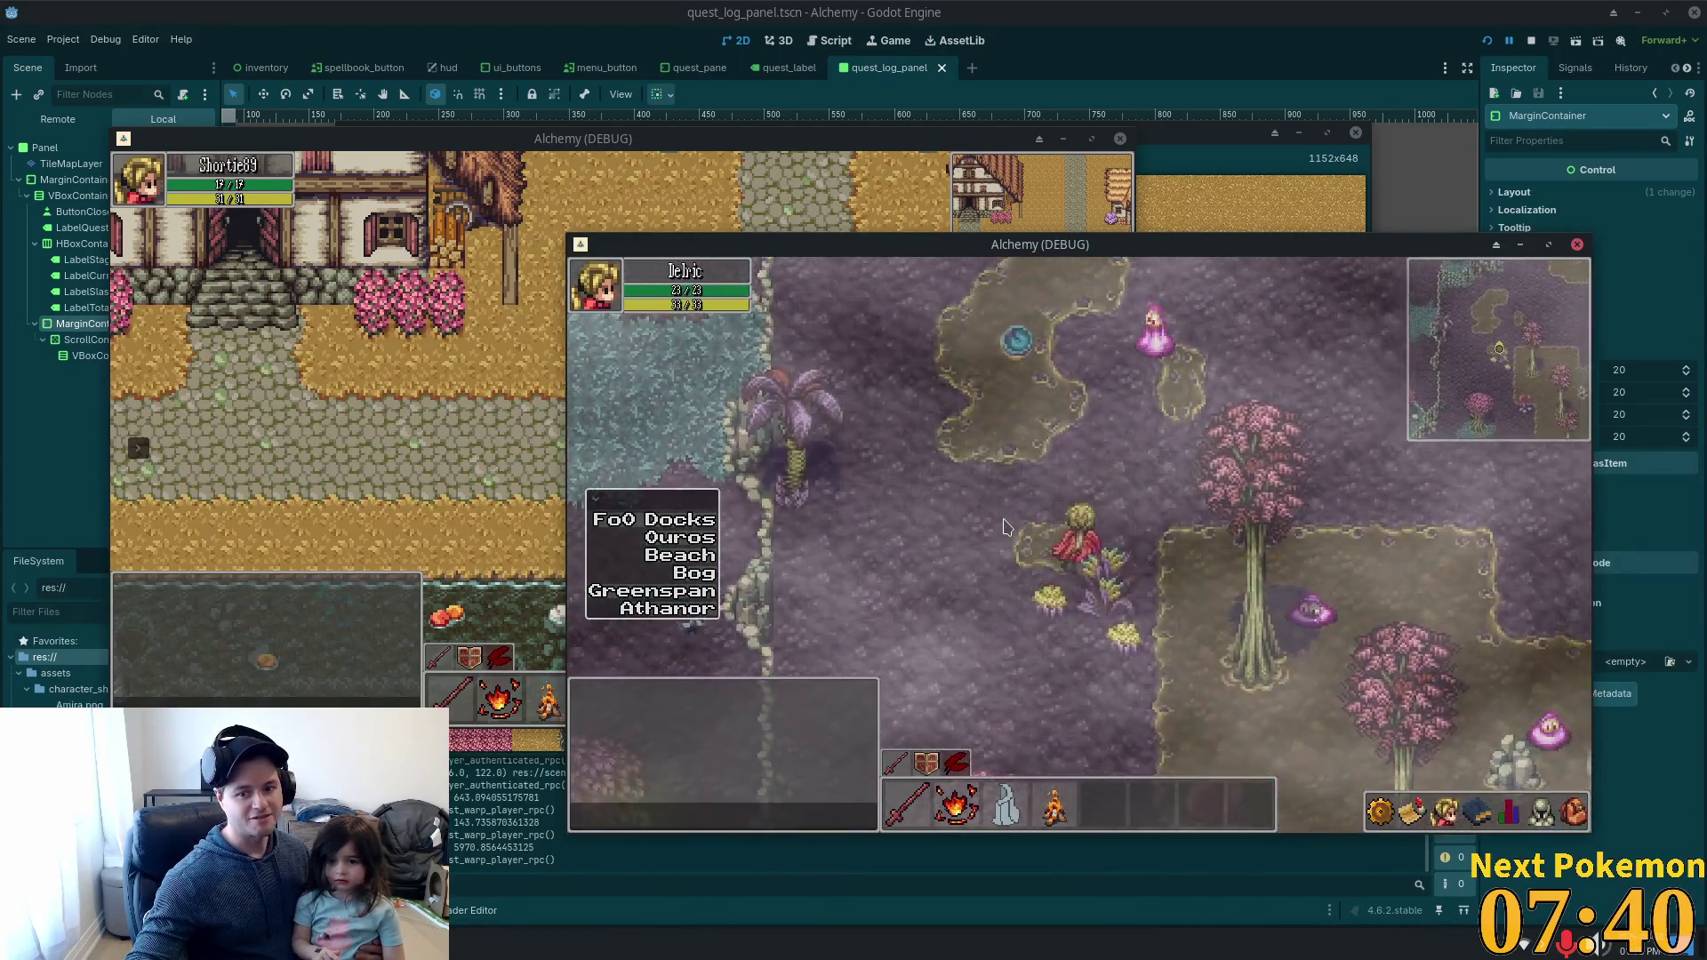
key("Left")
key("Up")
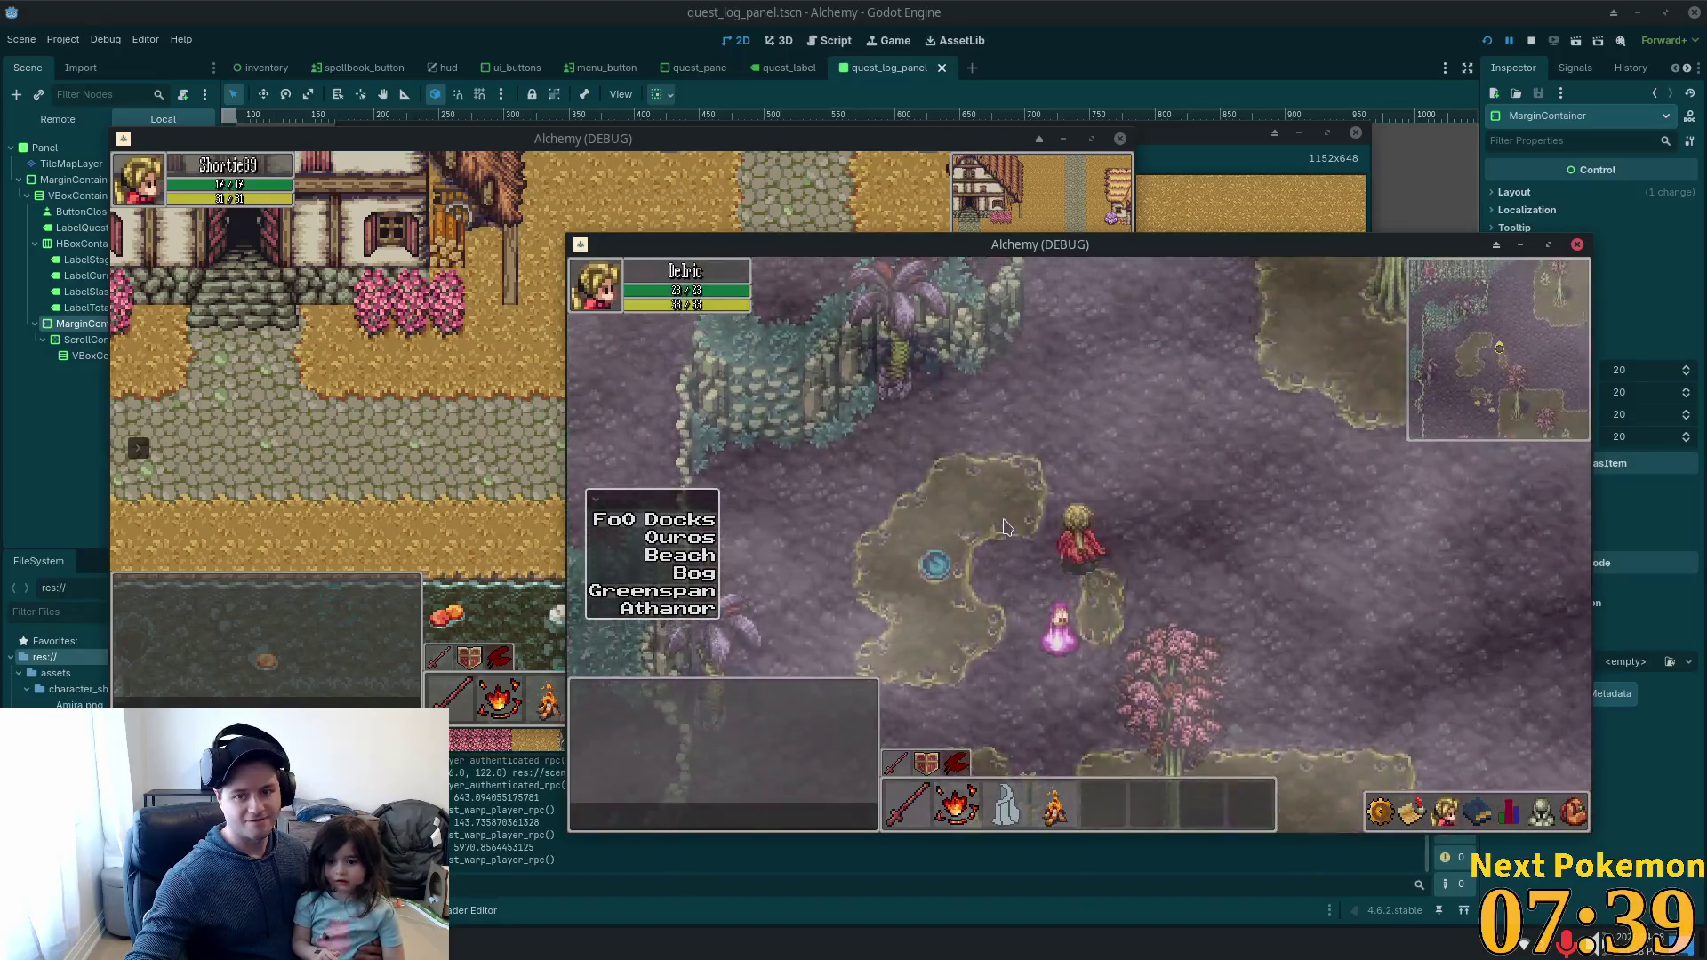
key("Up")
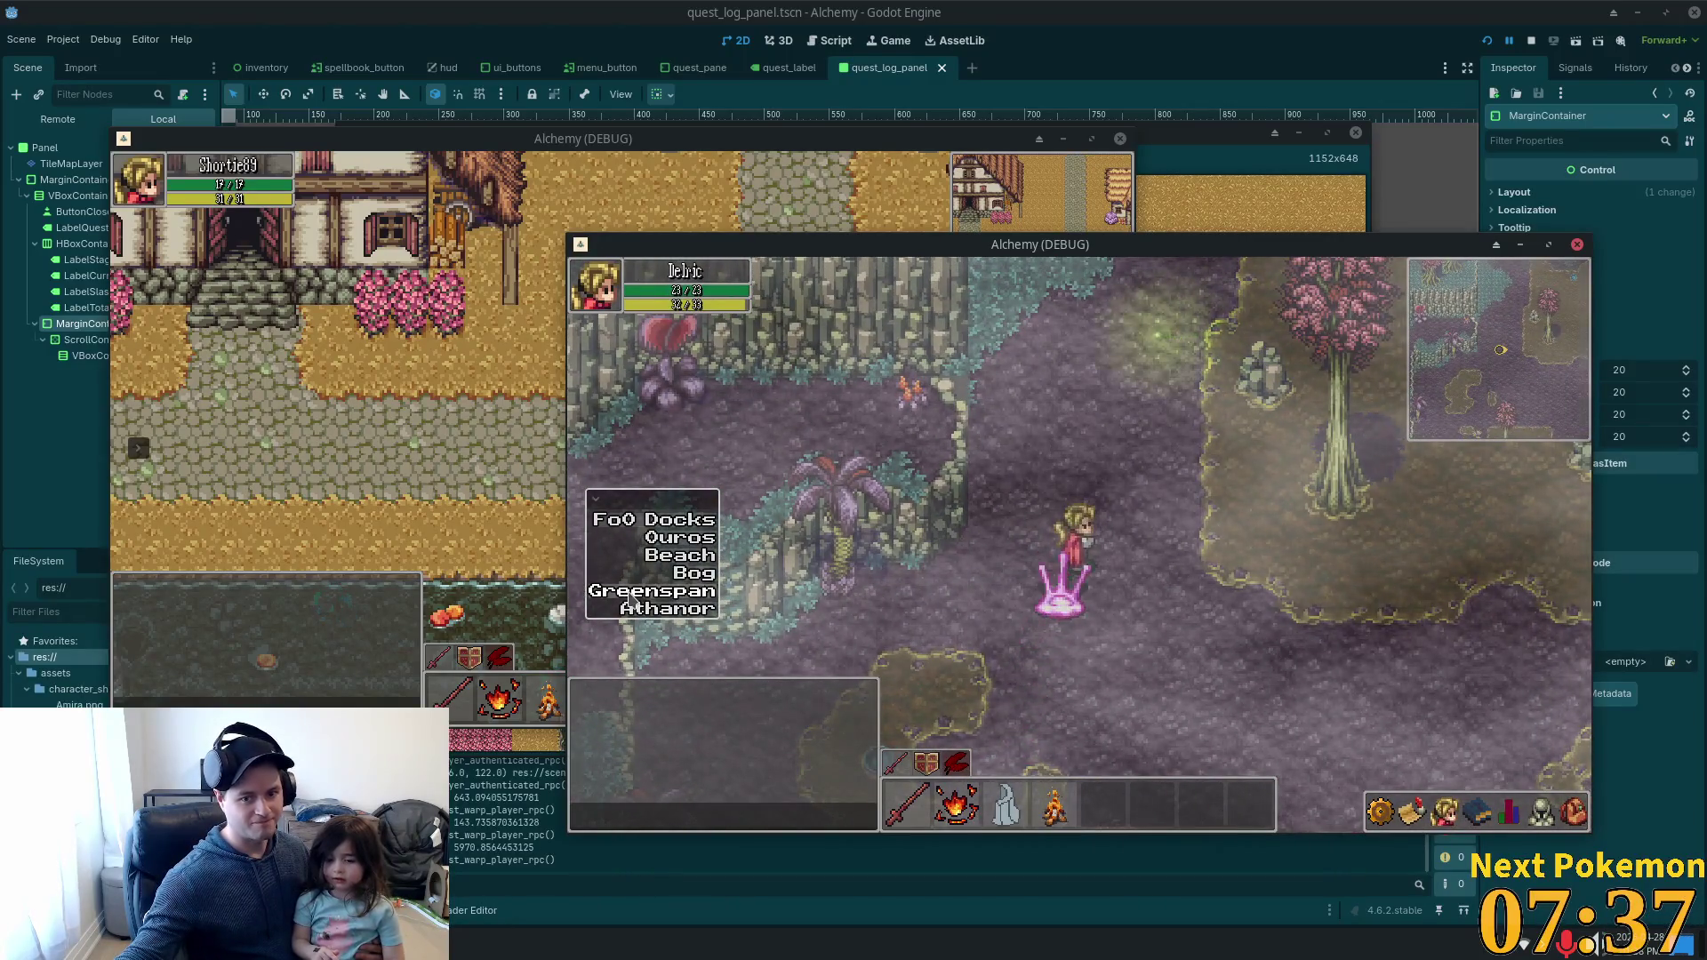
Warp to Greenspan Holdings and walk the player west past the house, fence and horse.
left_click(632, 595)
key("Left")
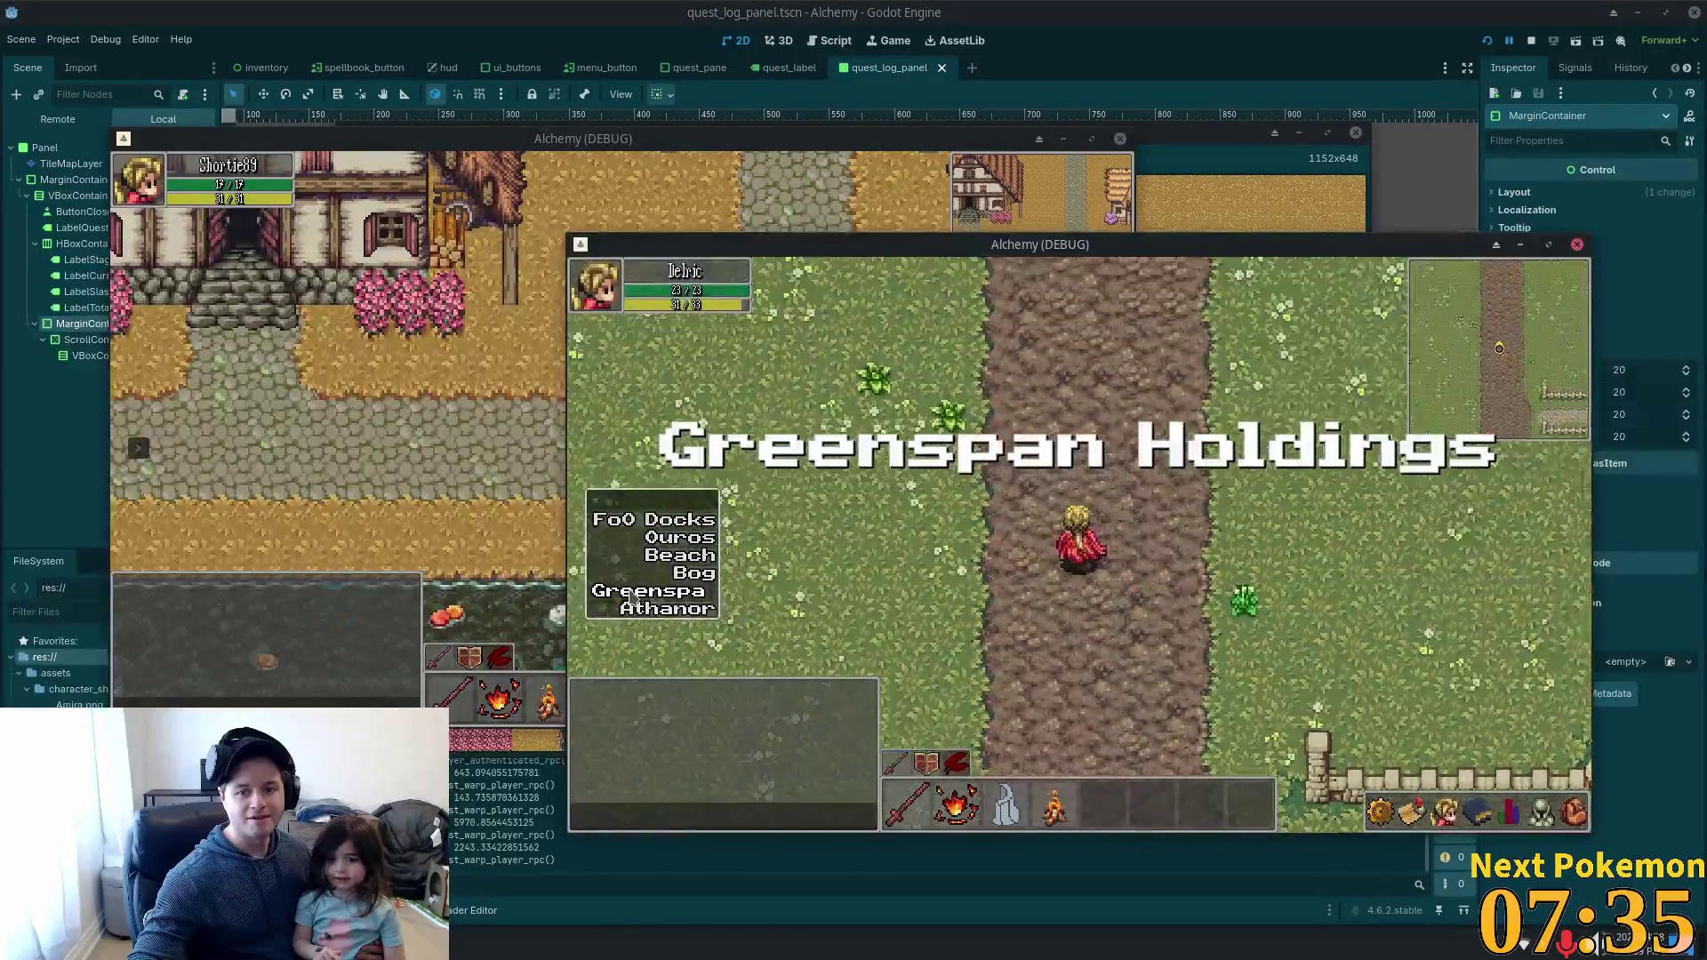
key("Up")
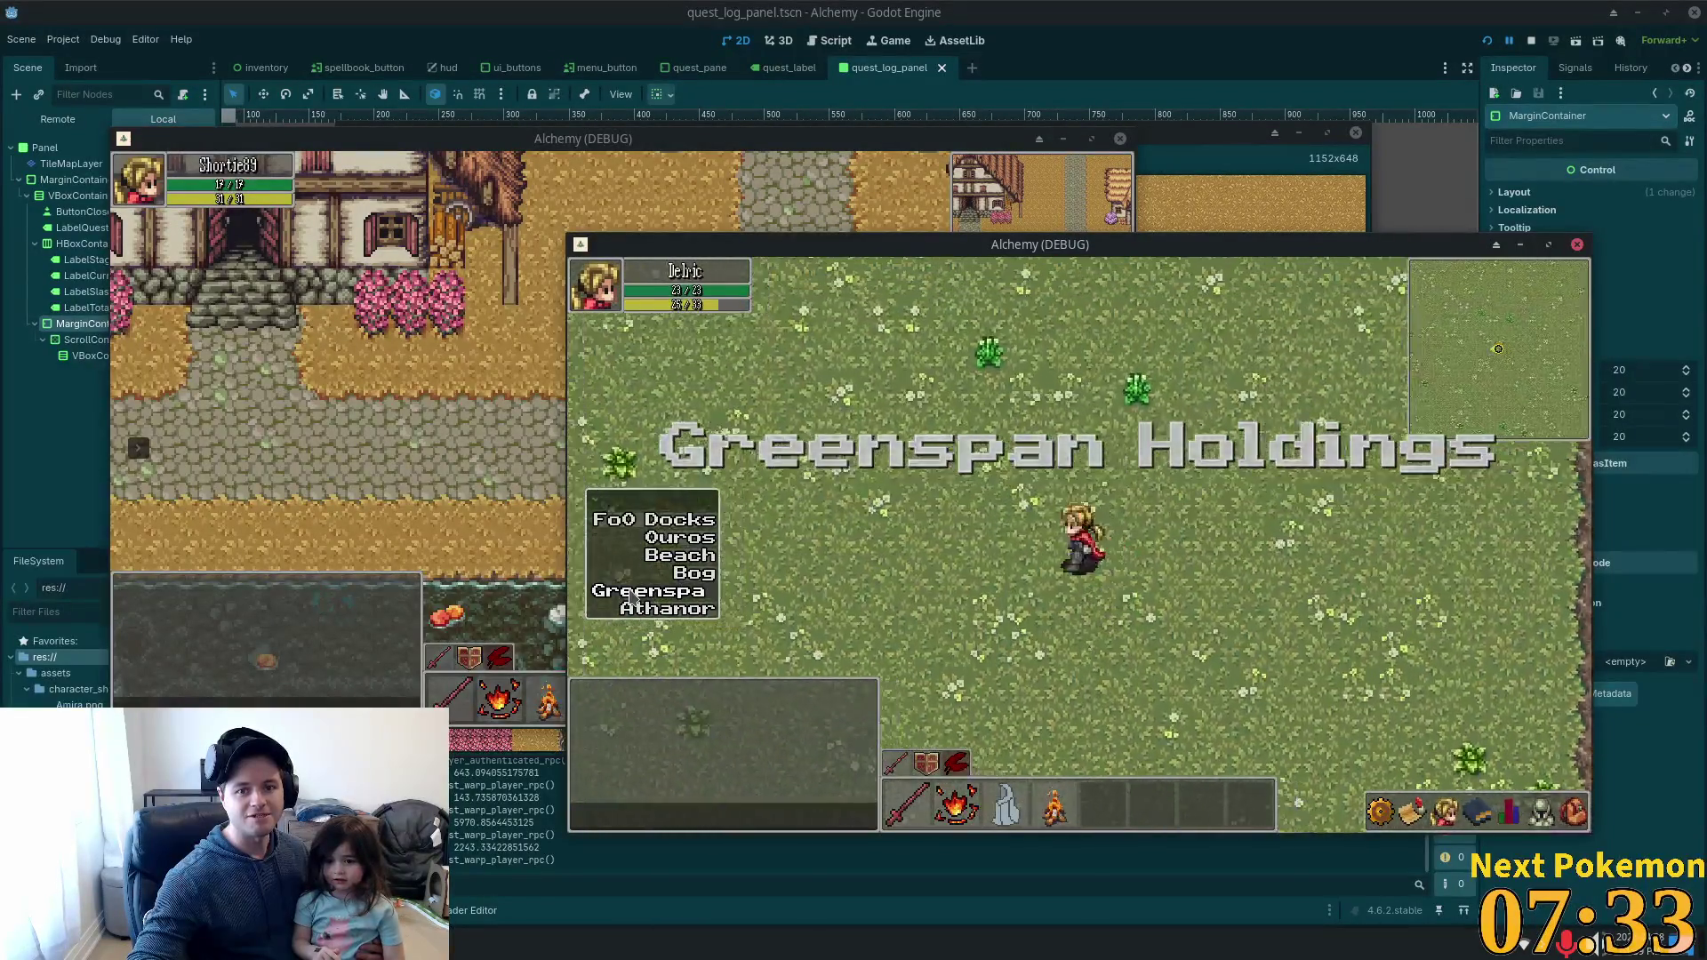
key("Left")
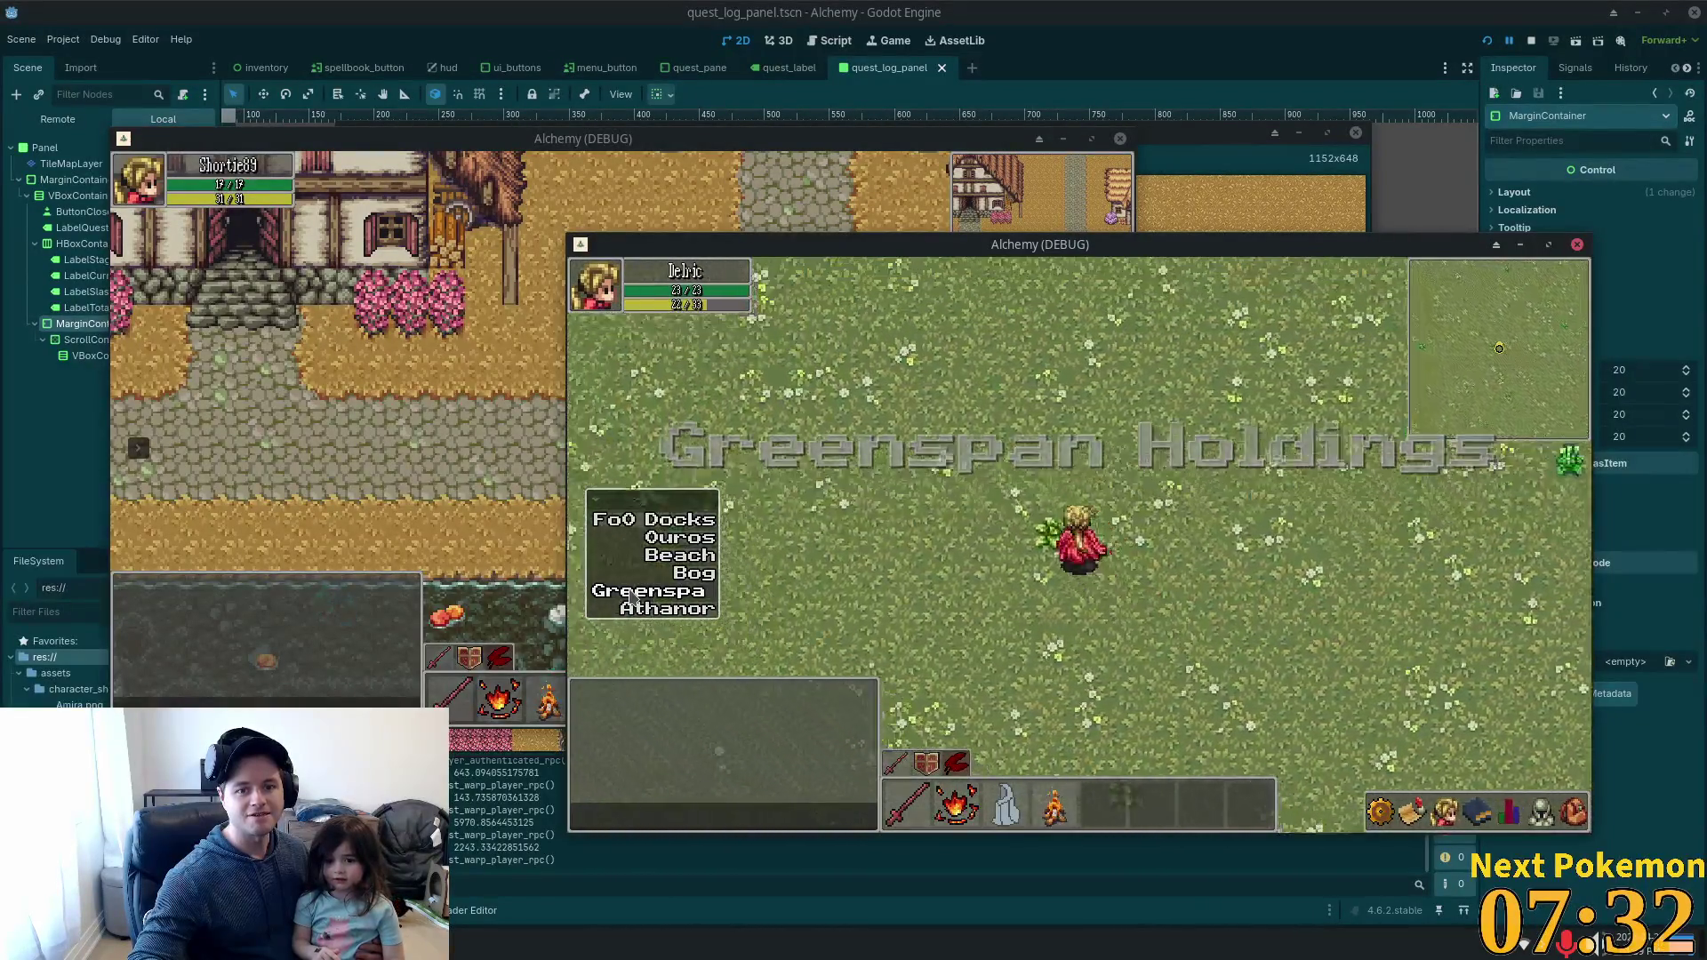
key("Up")
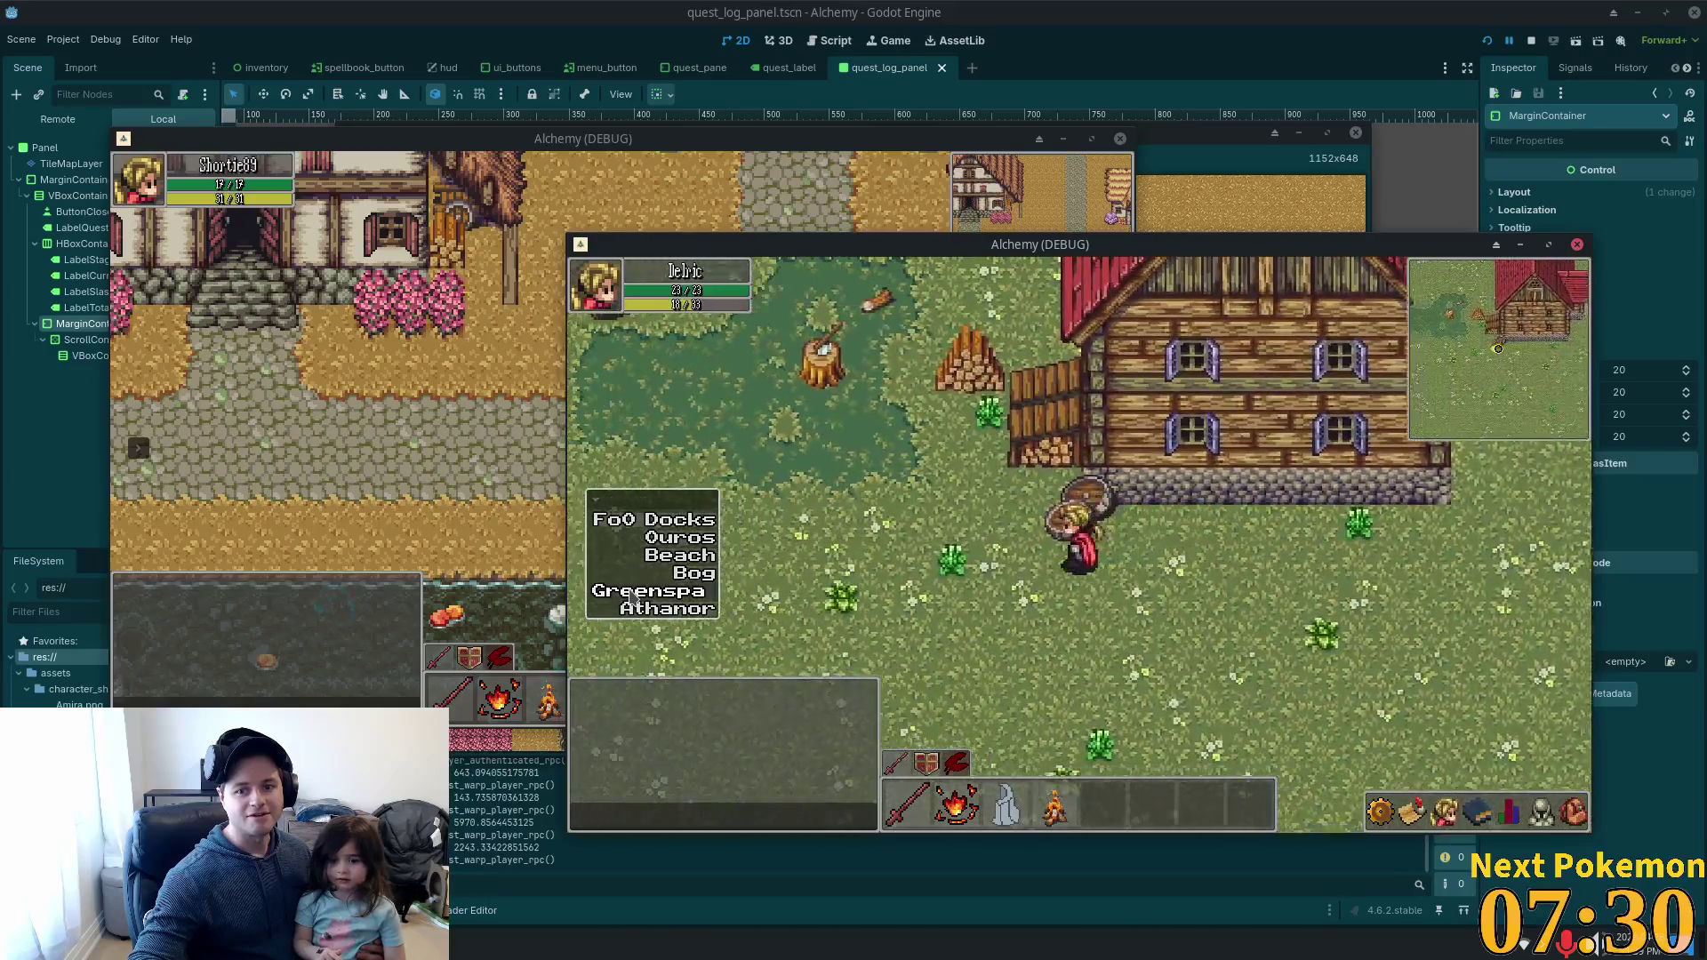
key("Left")
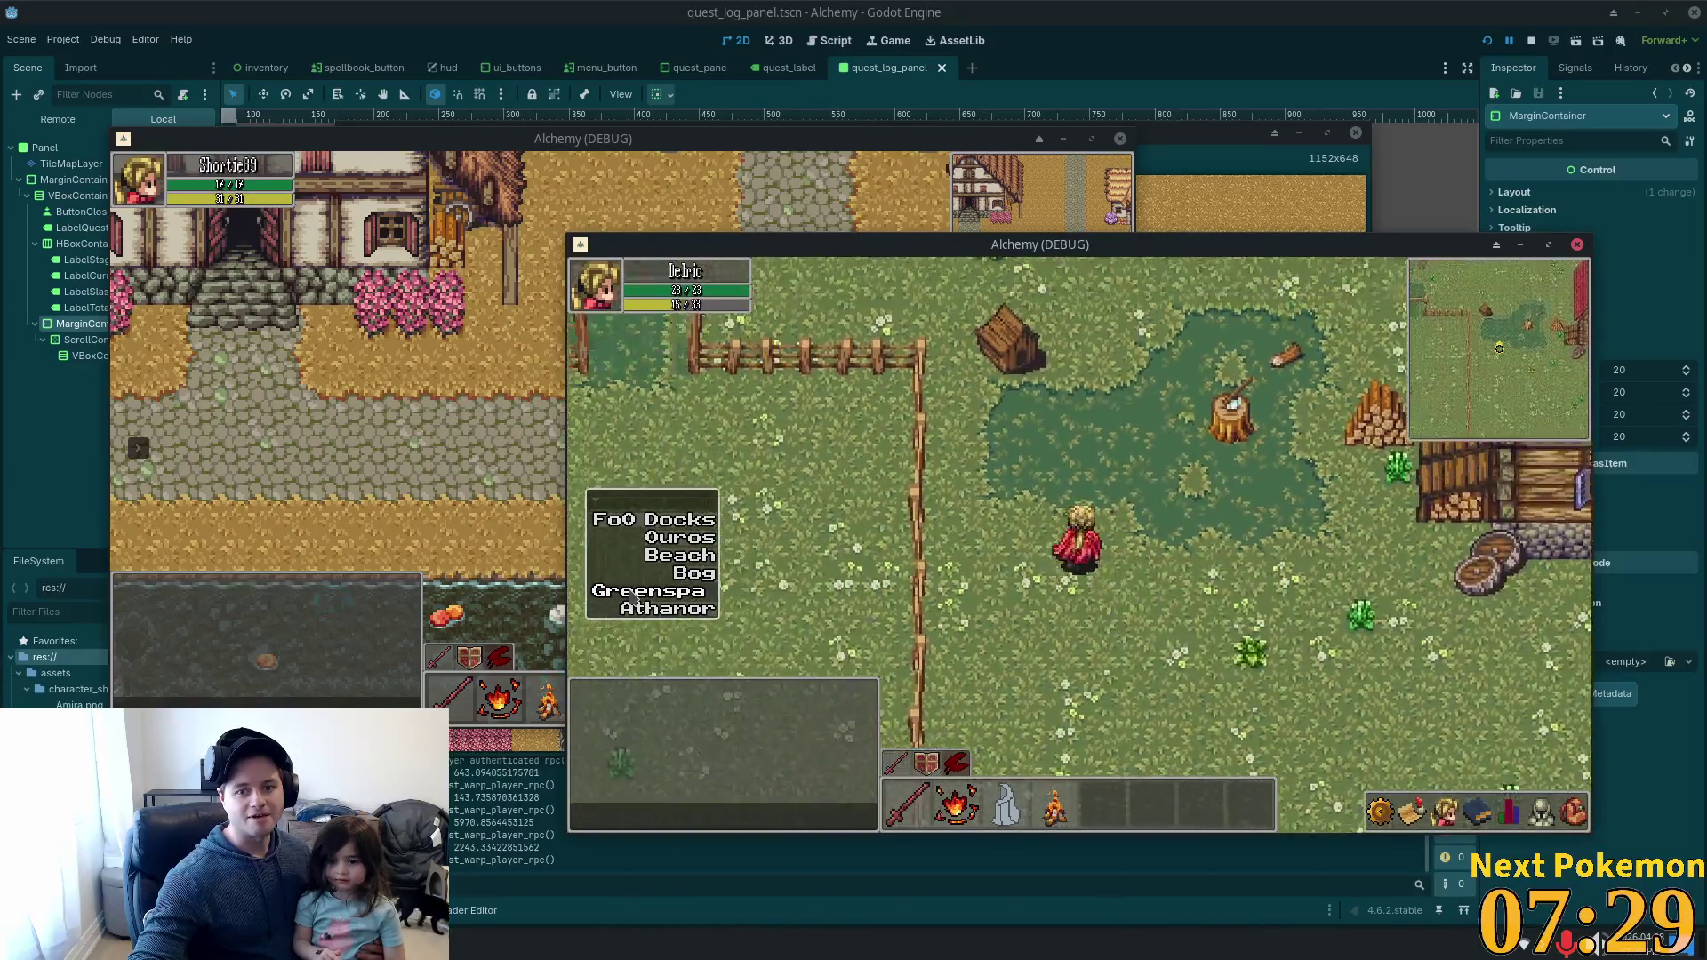
key("Up")
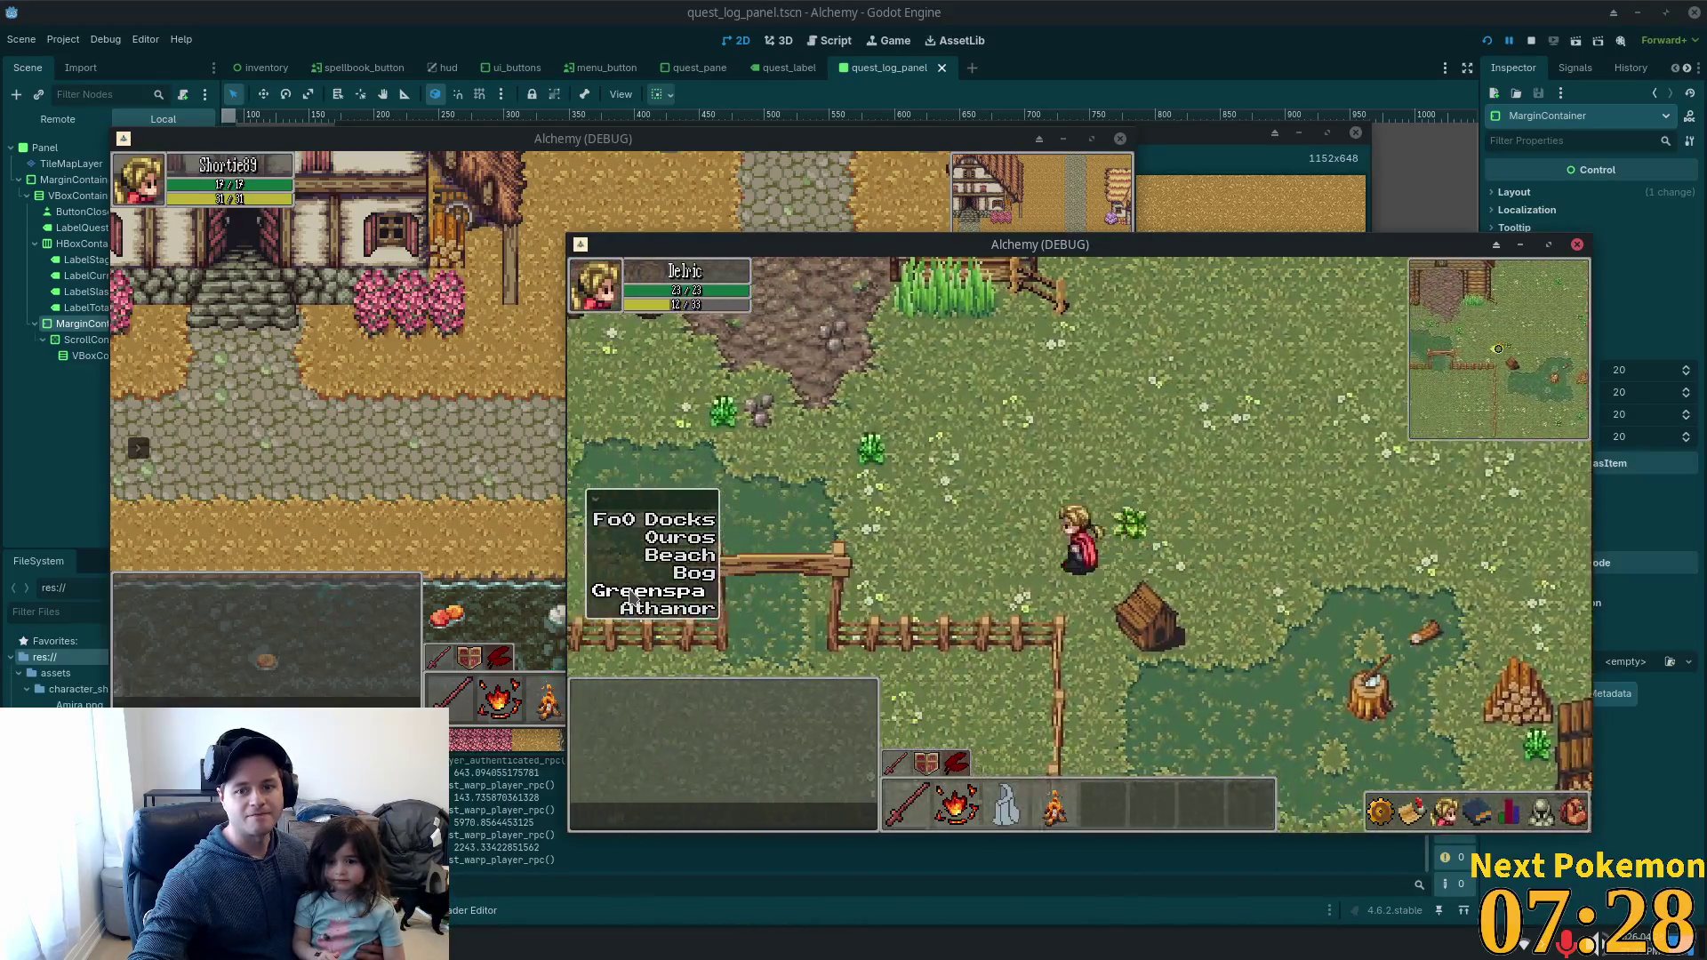
key("Left")
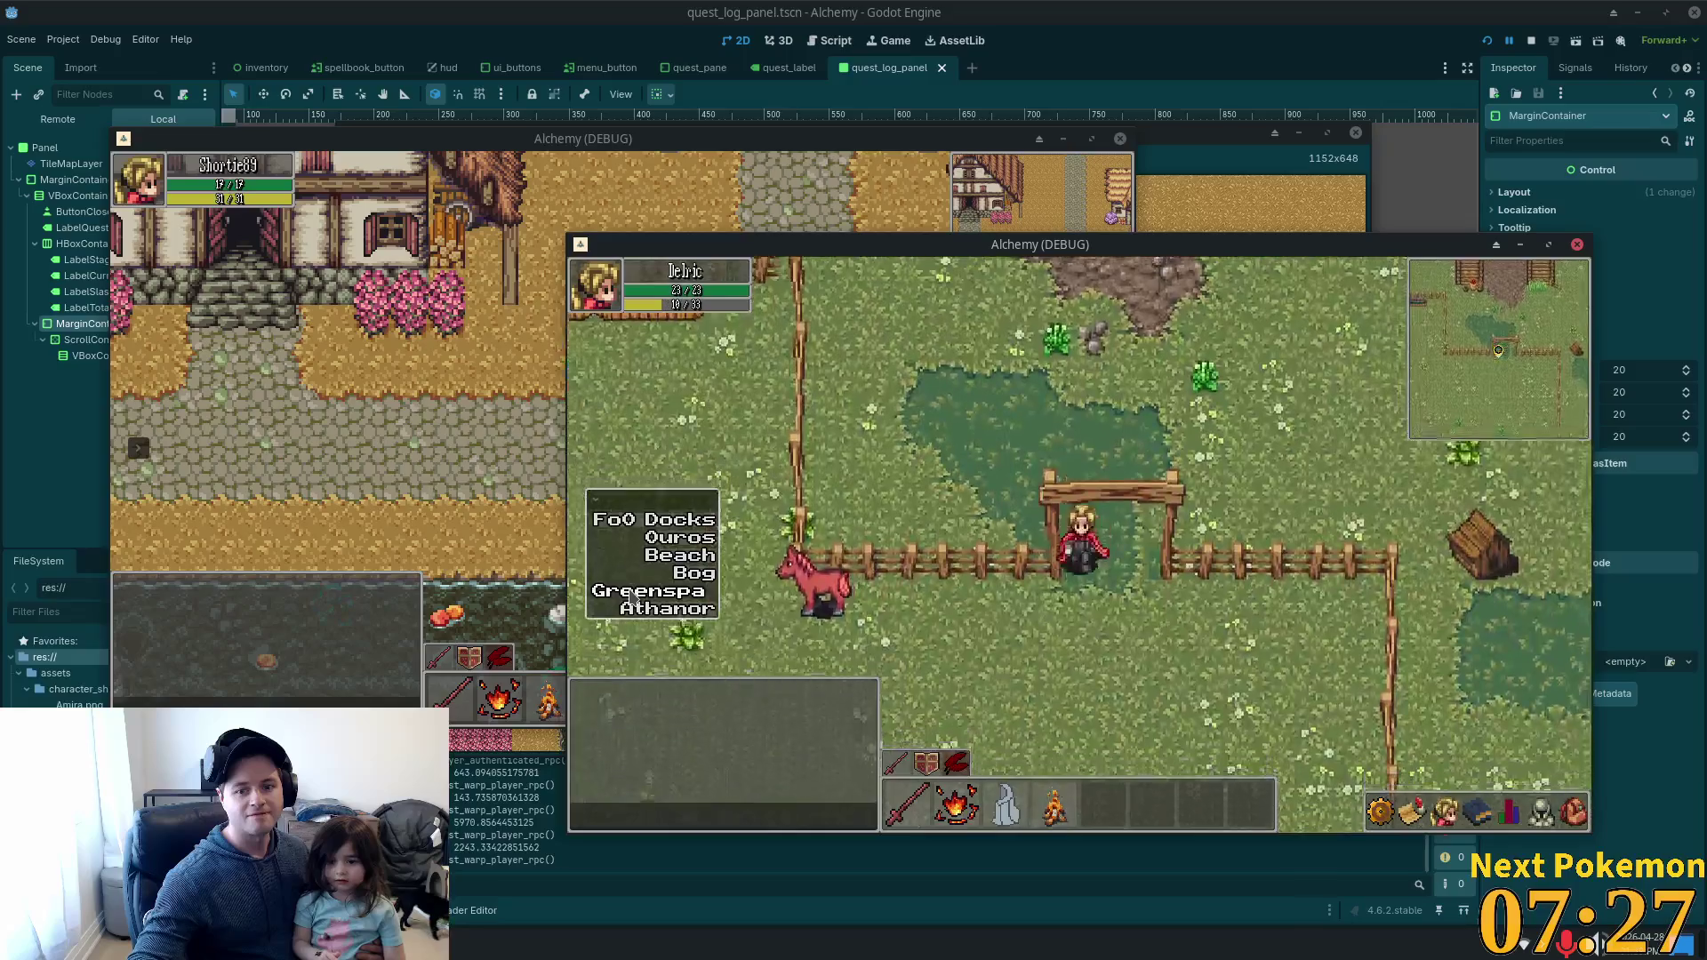
key("Down")
key("Left")
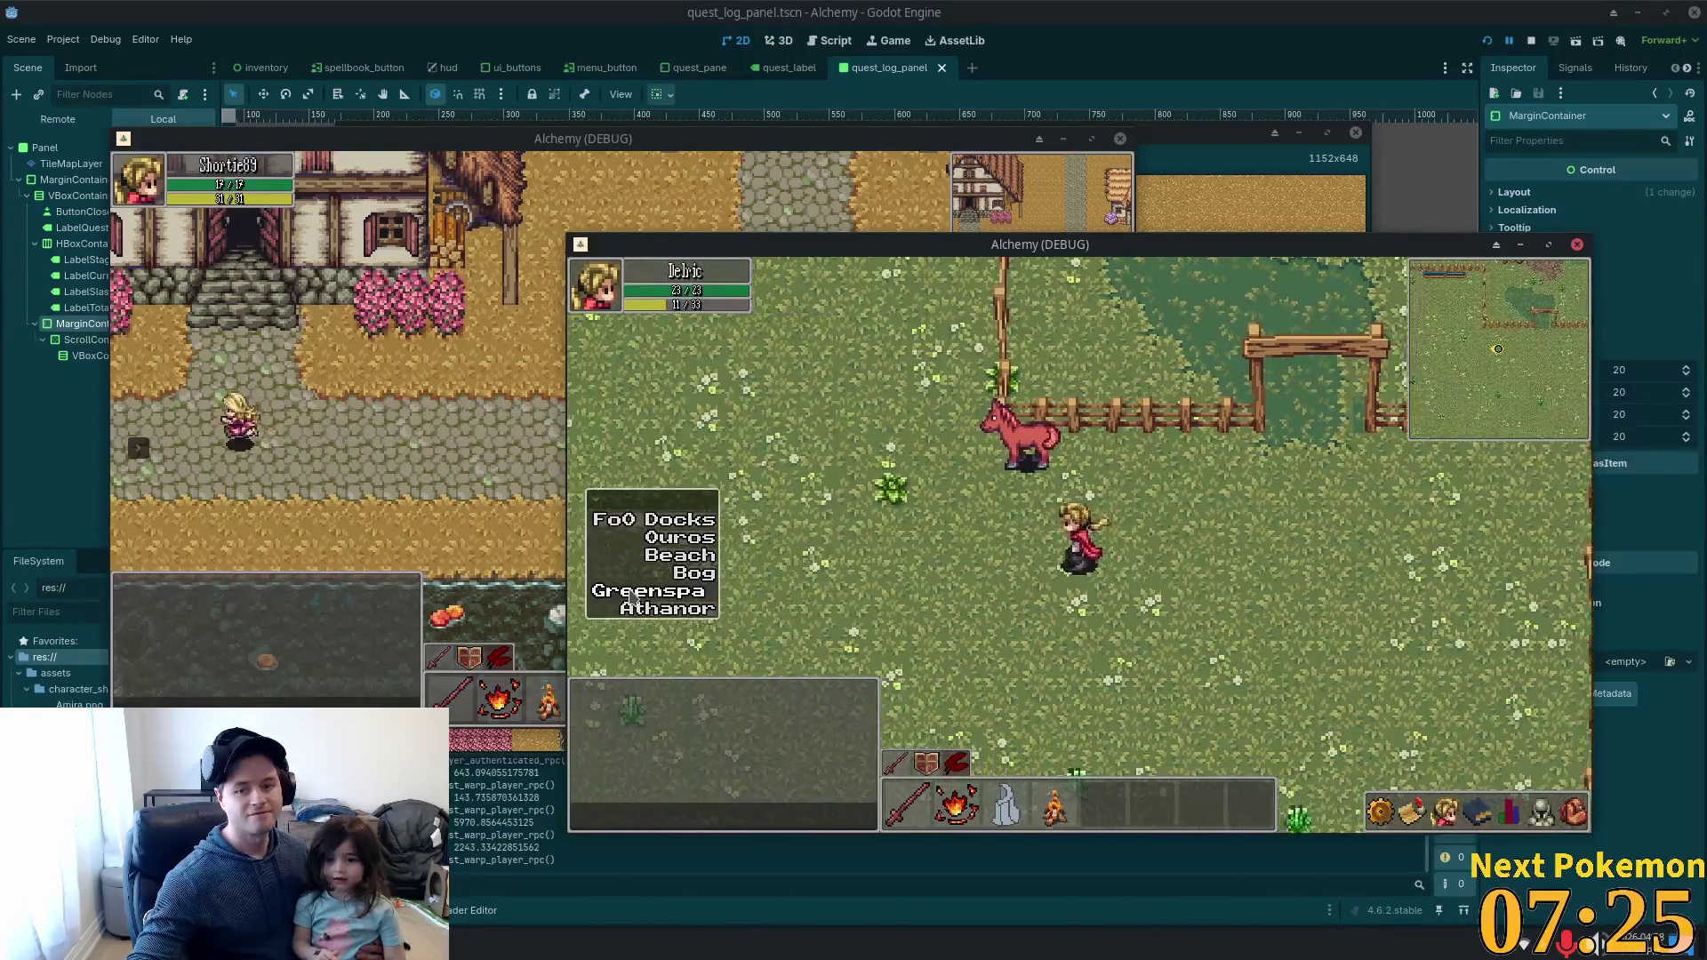
key("Up")
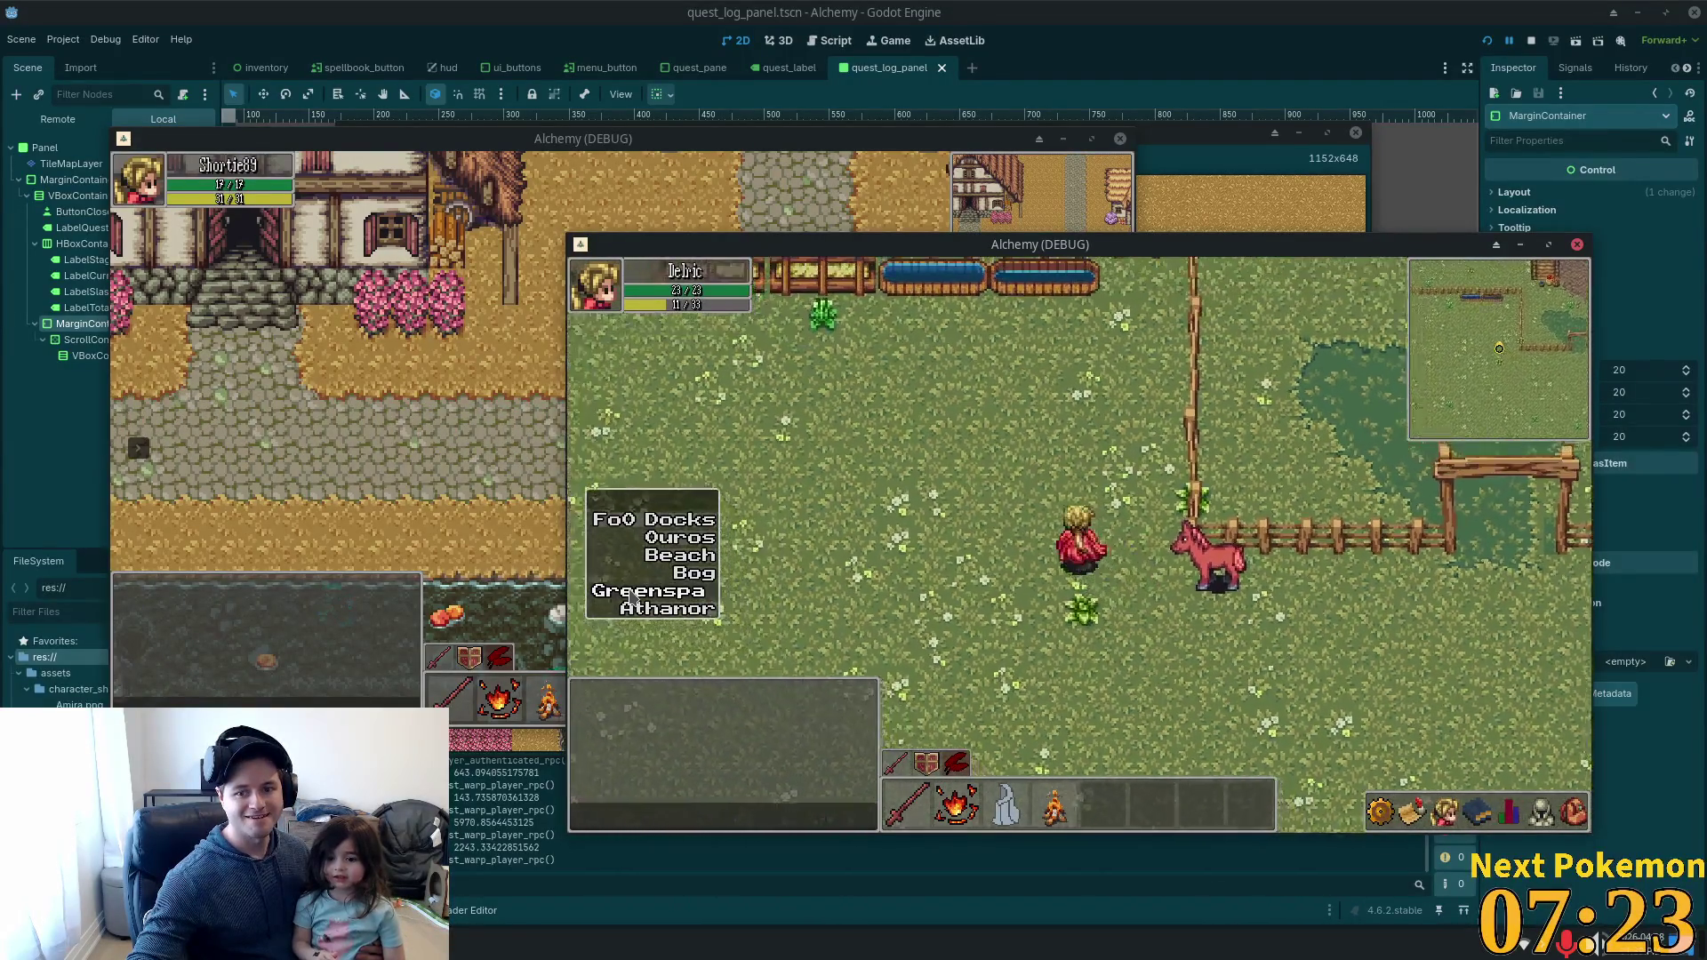
key("Left")
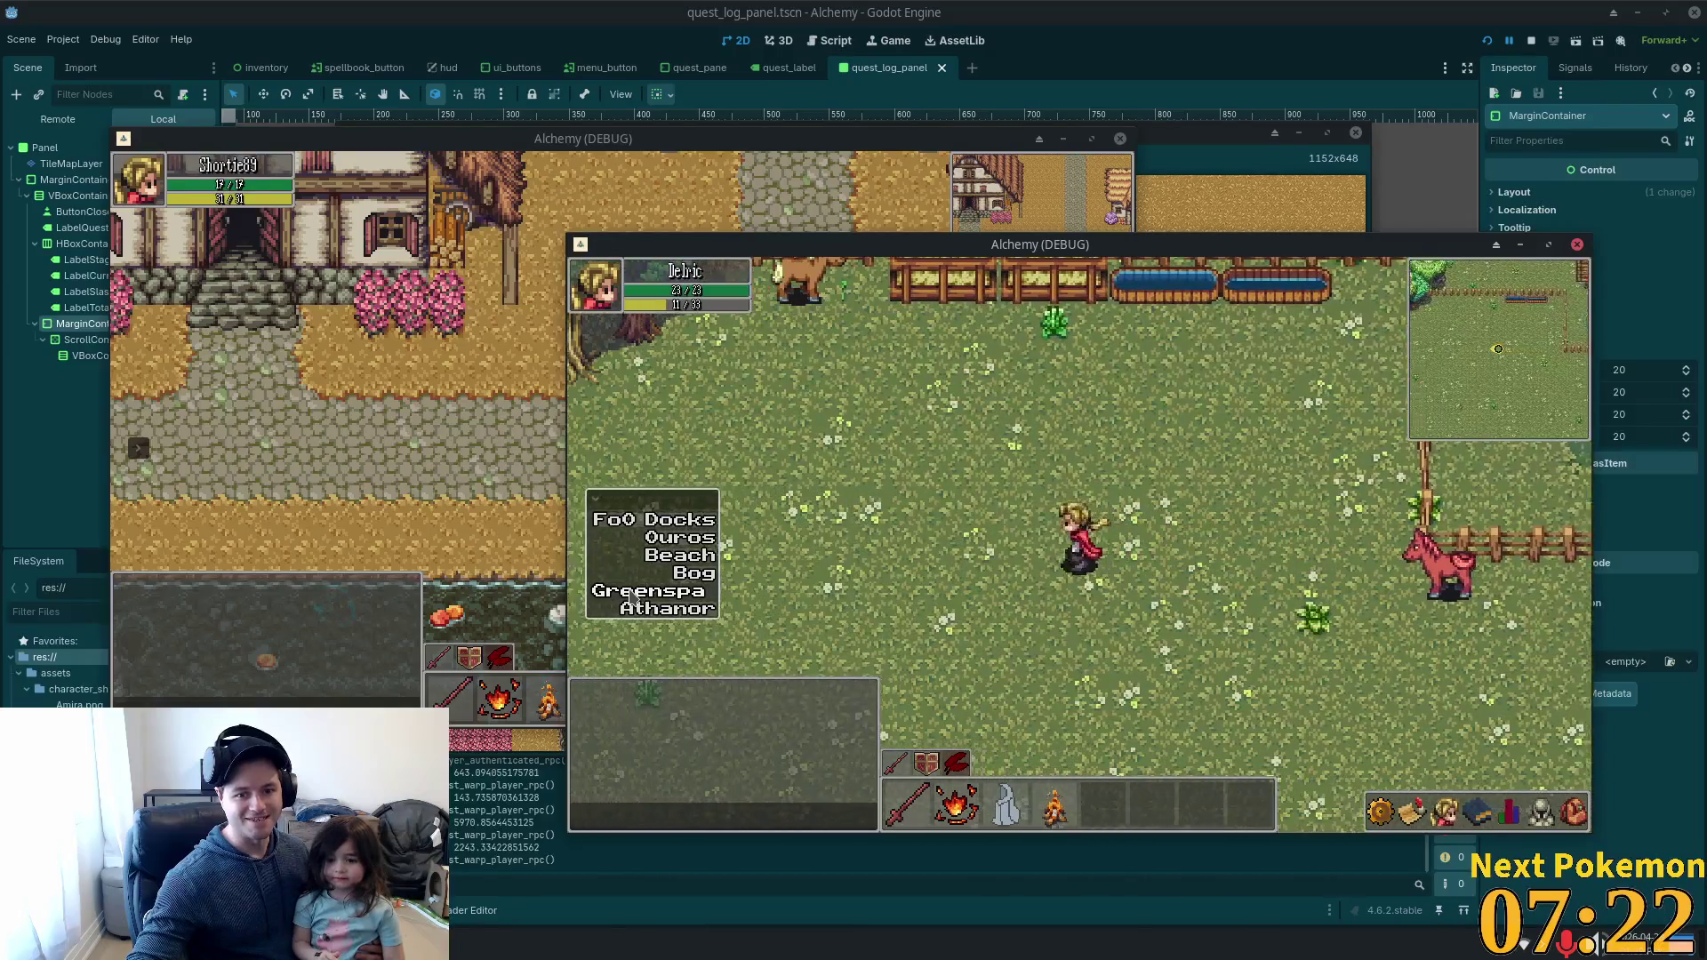
key("Left")
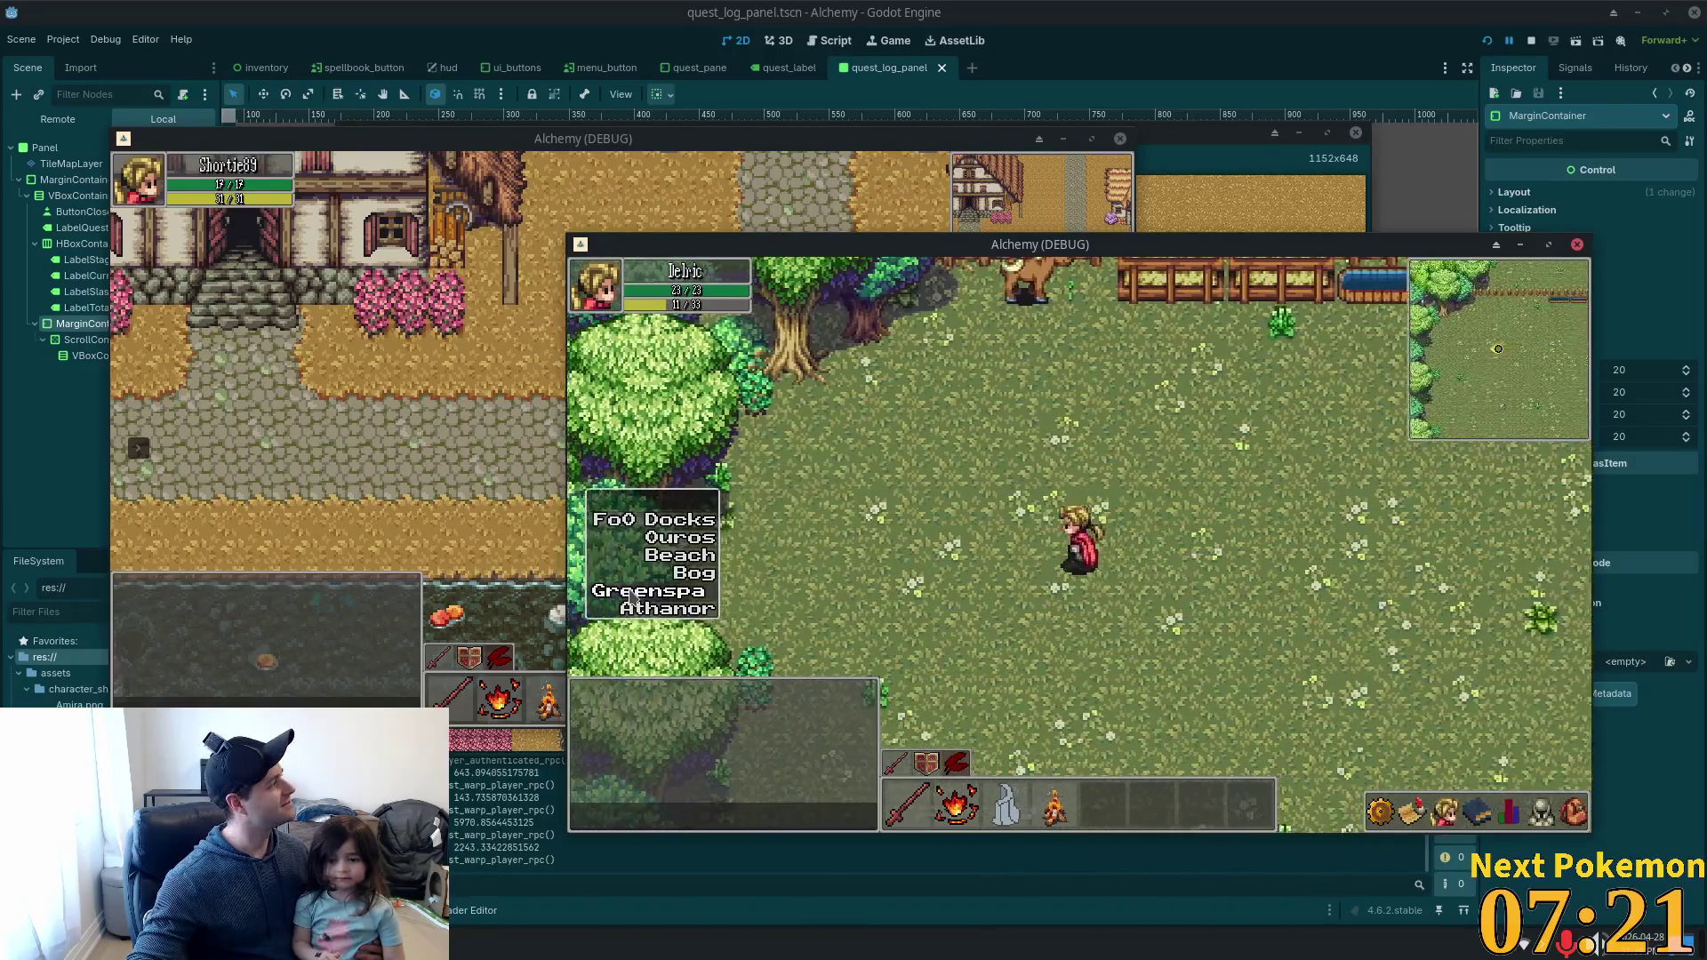
Walk south across the Greenspan meadow toward the fence, then warp to the Solara Desert beach.
key("Down")
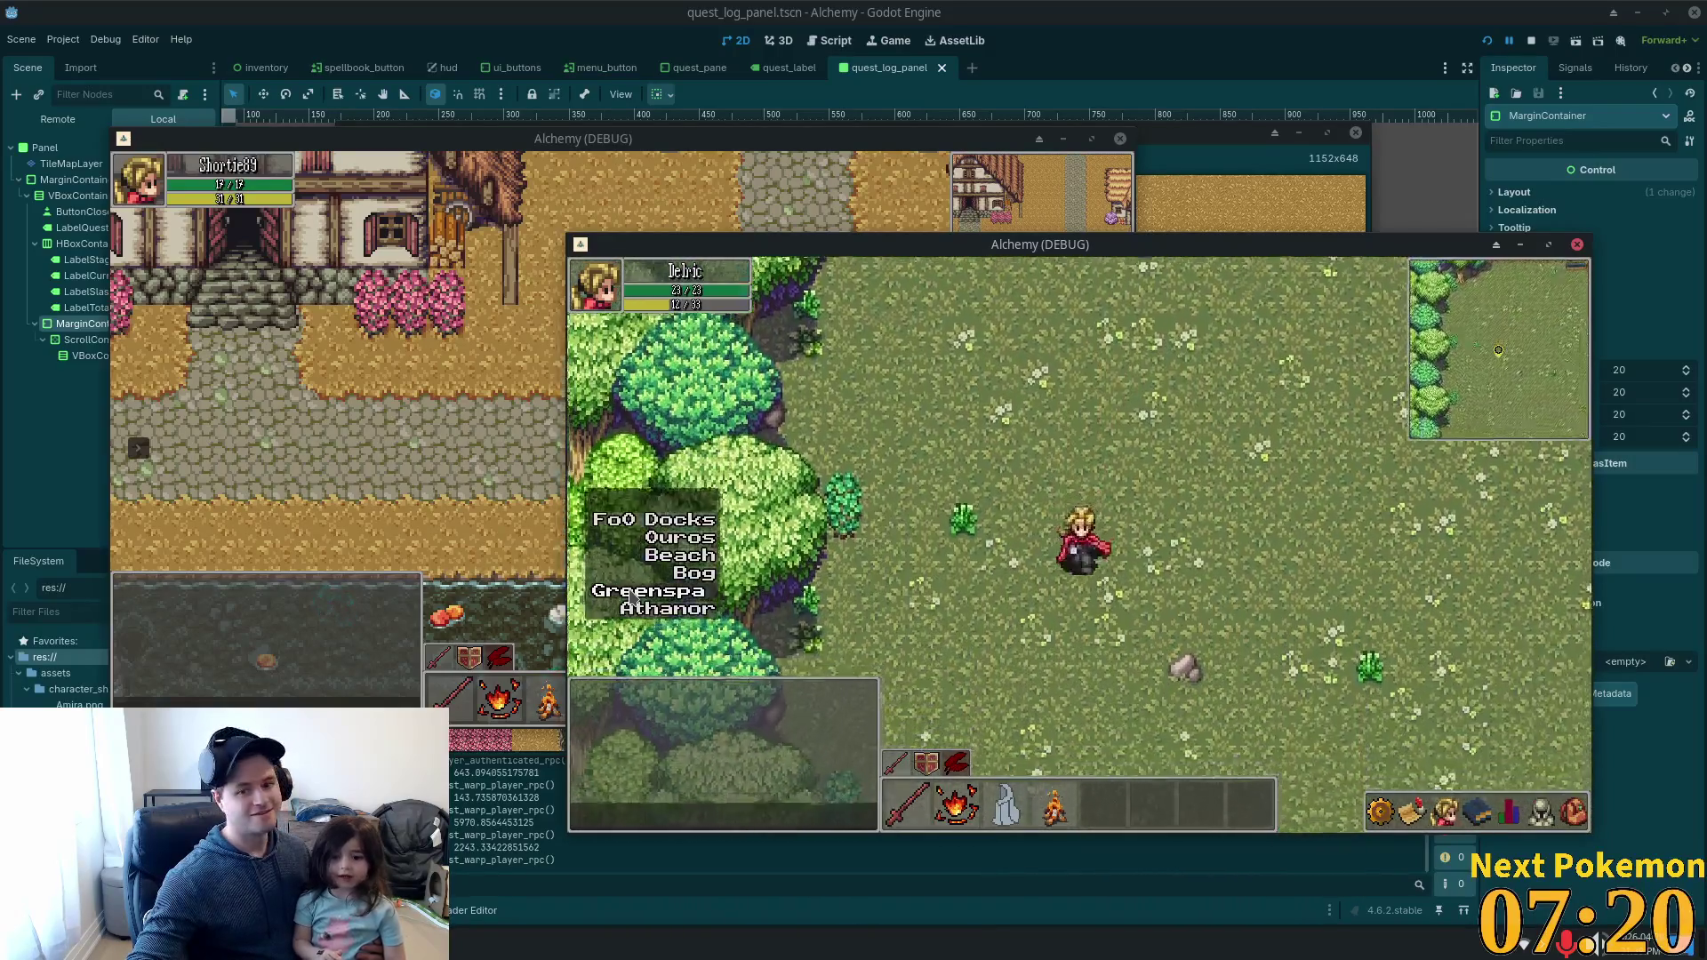
key("Down")
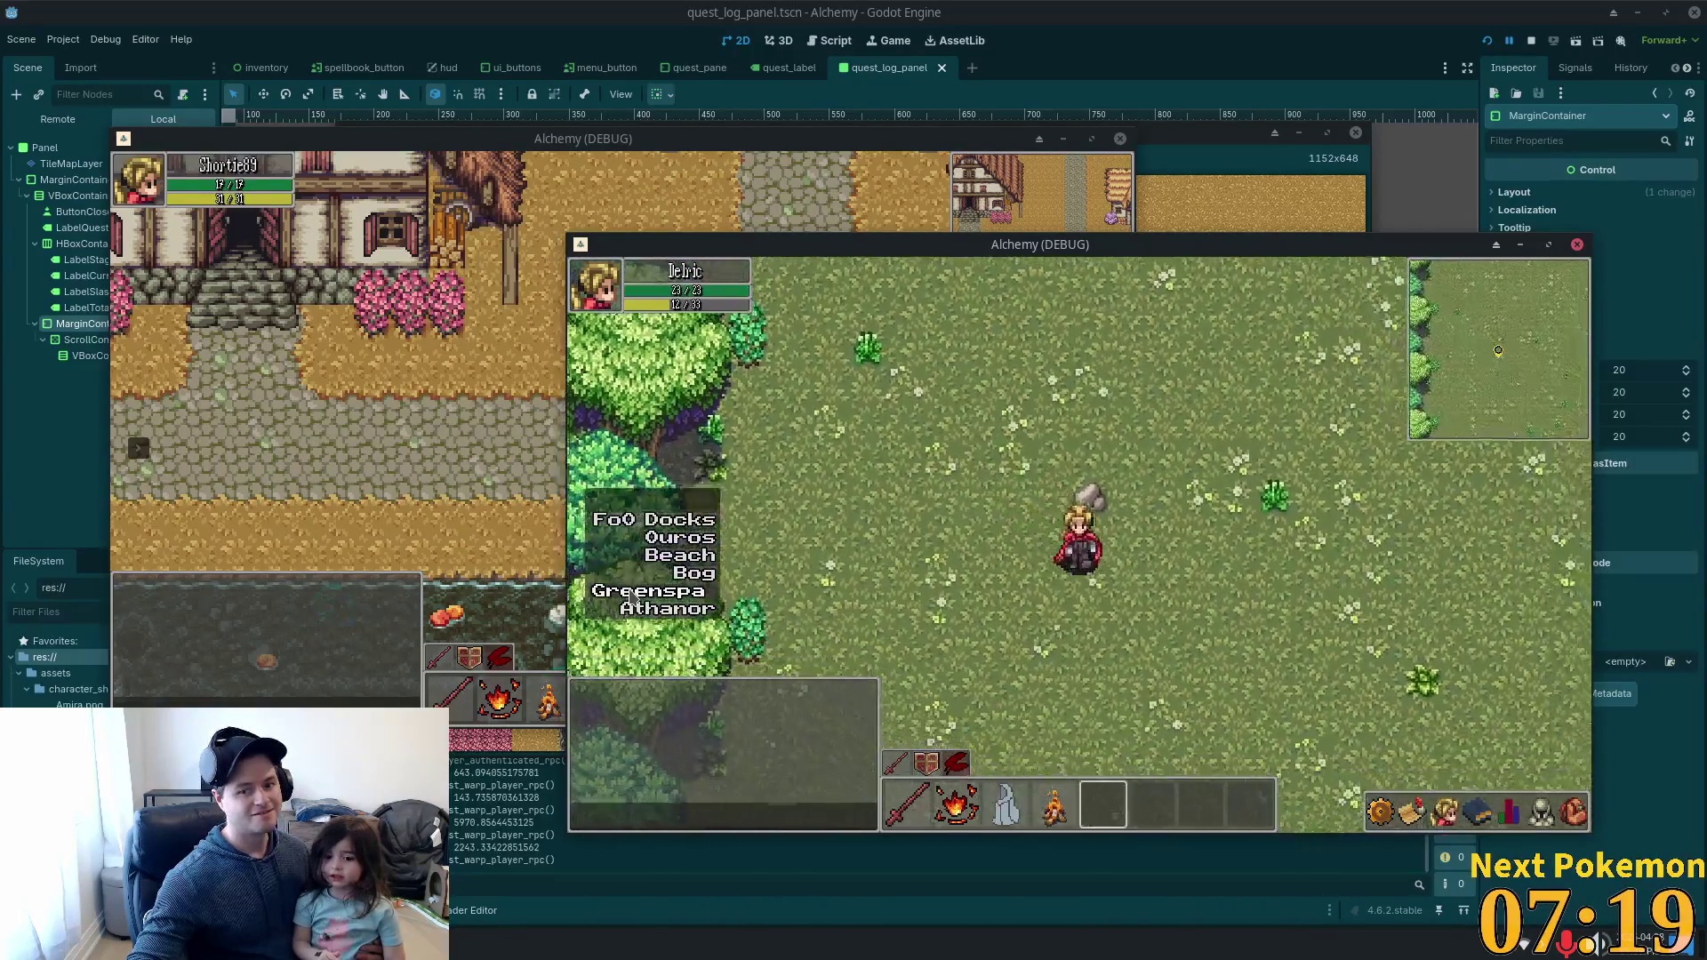
key("Right")
key("7")
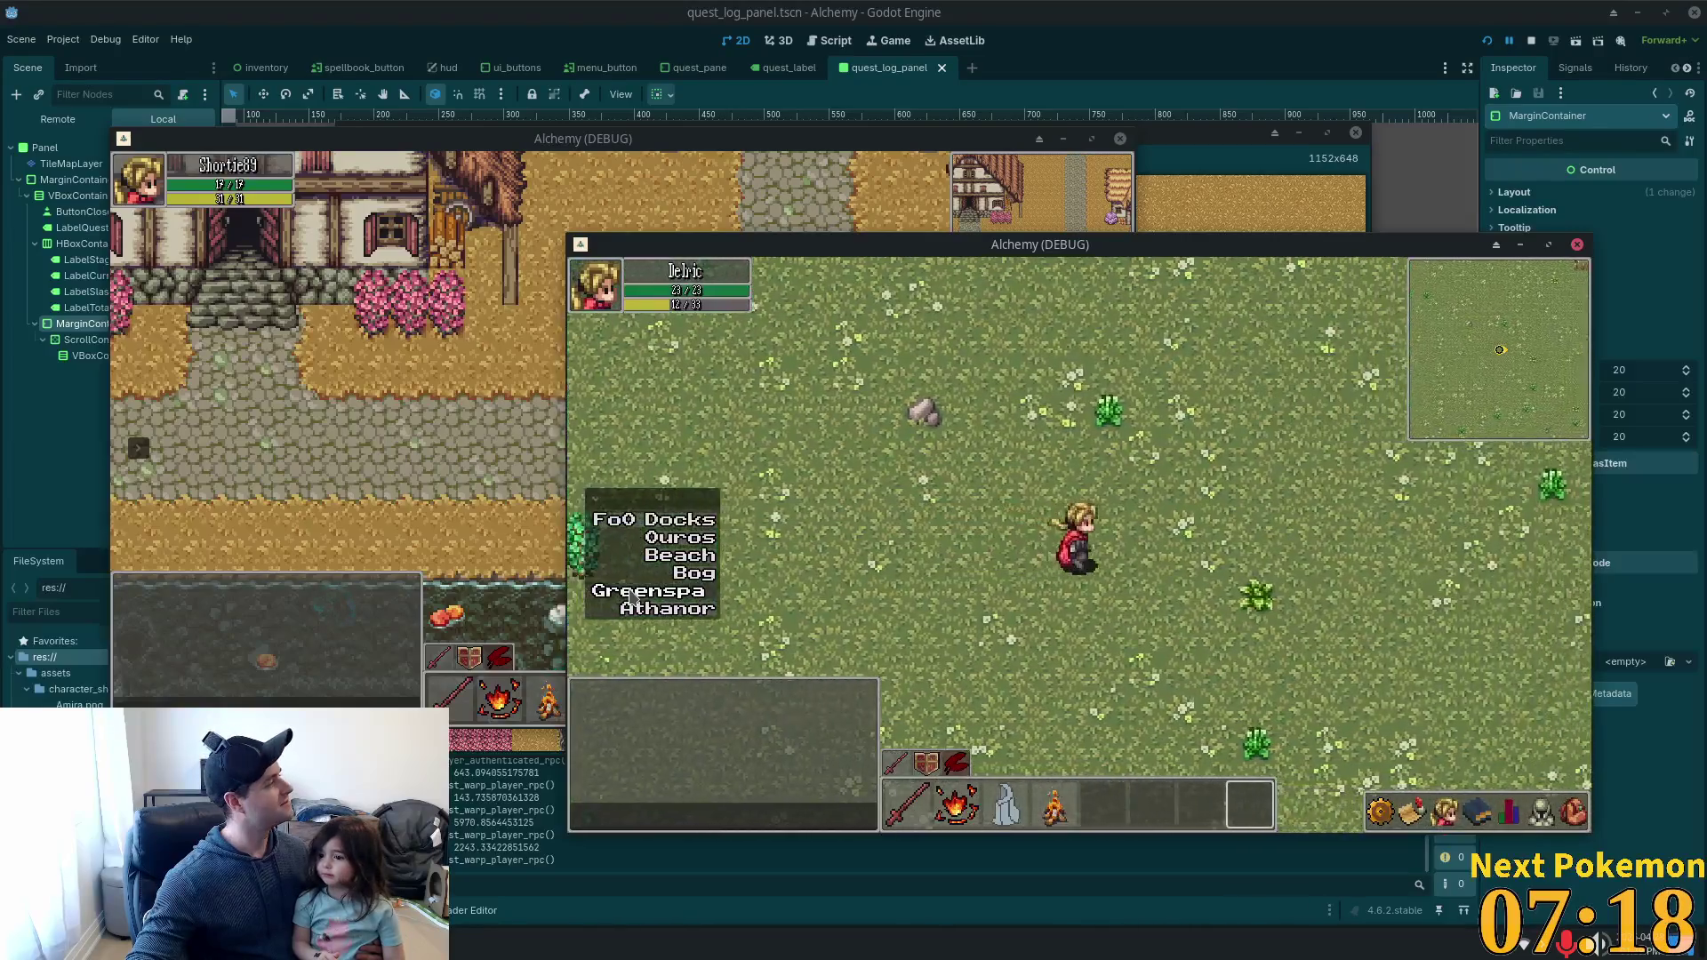
key("Right")
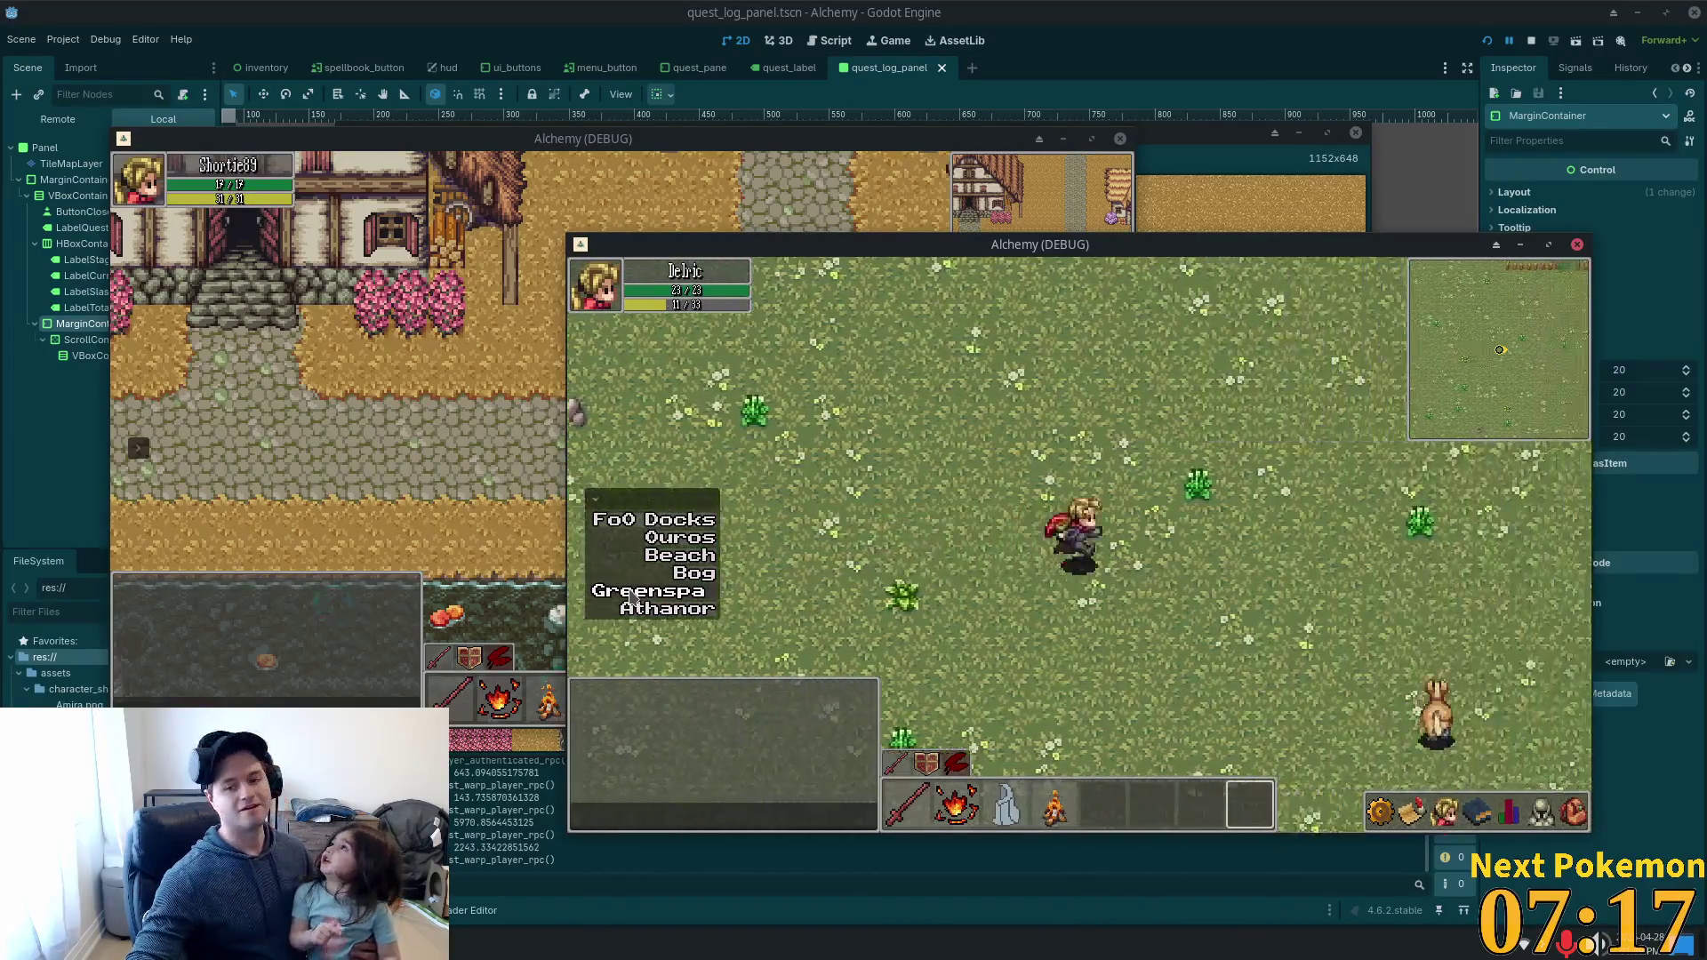
key("Down")
key("Left")
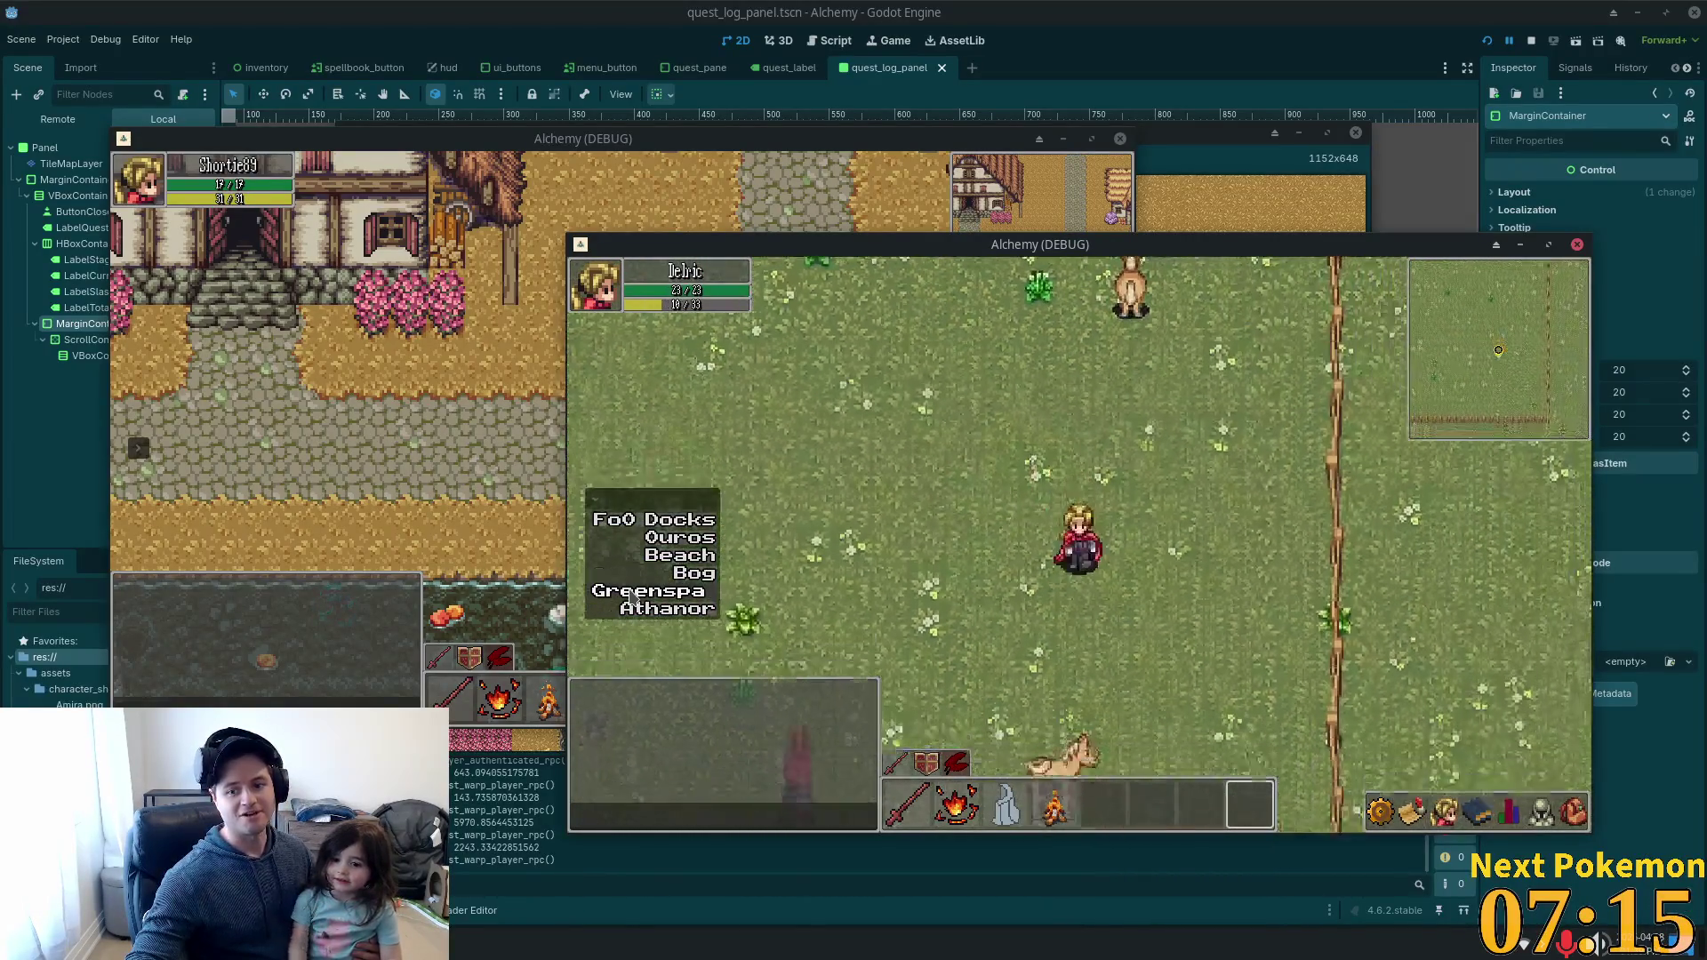
key("Down")
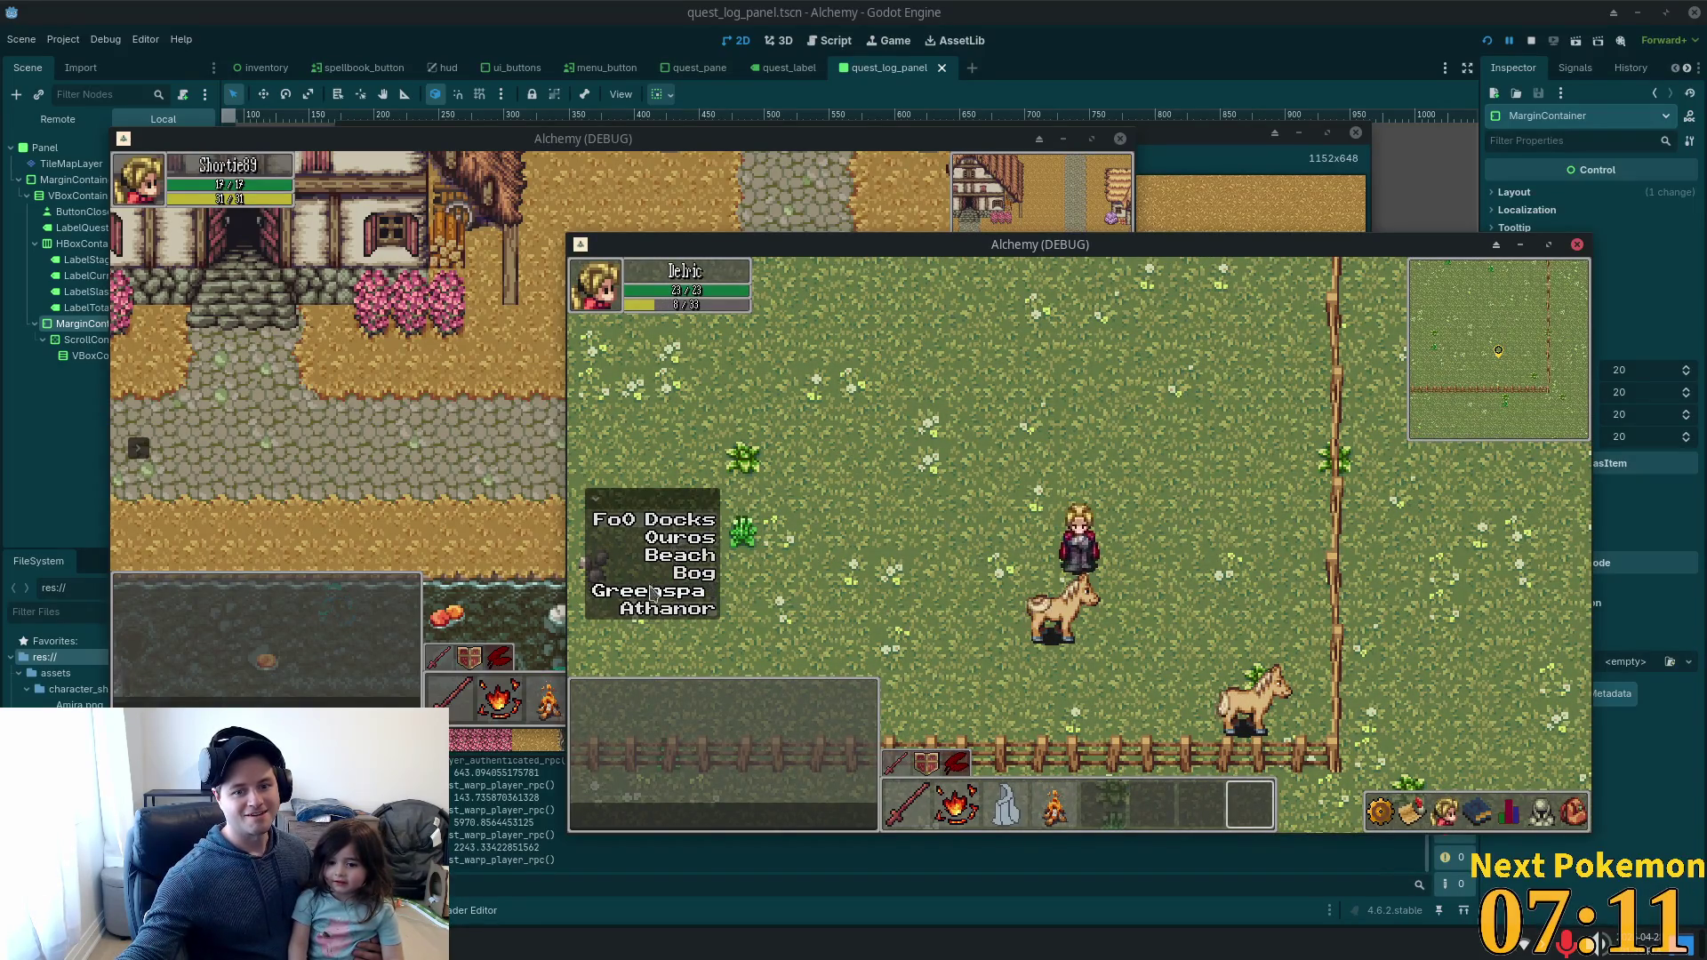
left_click(684, 551)
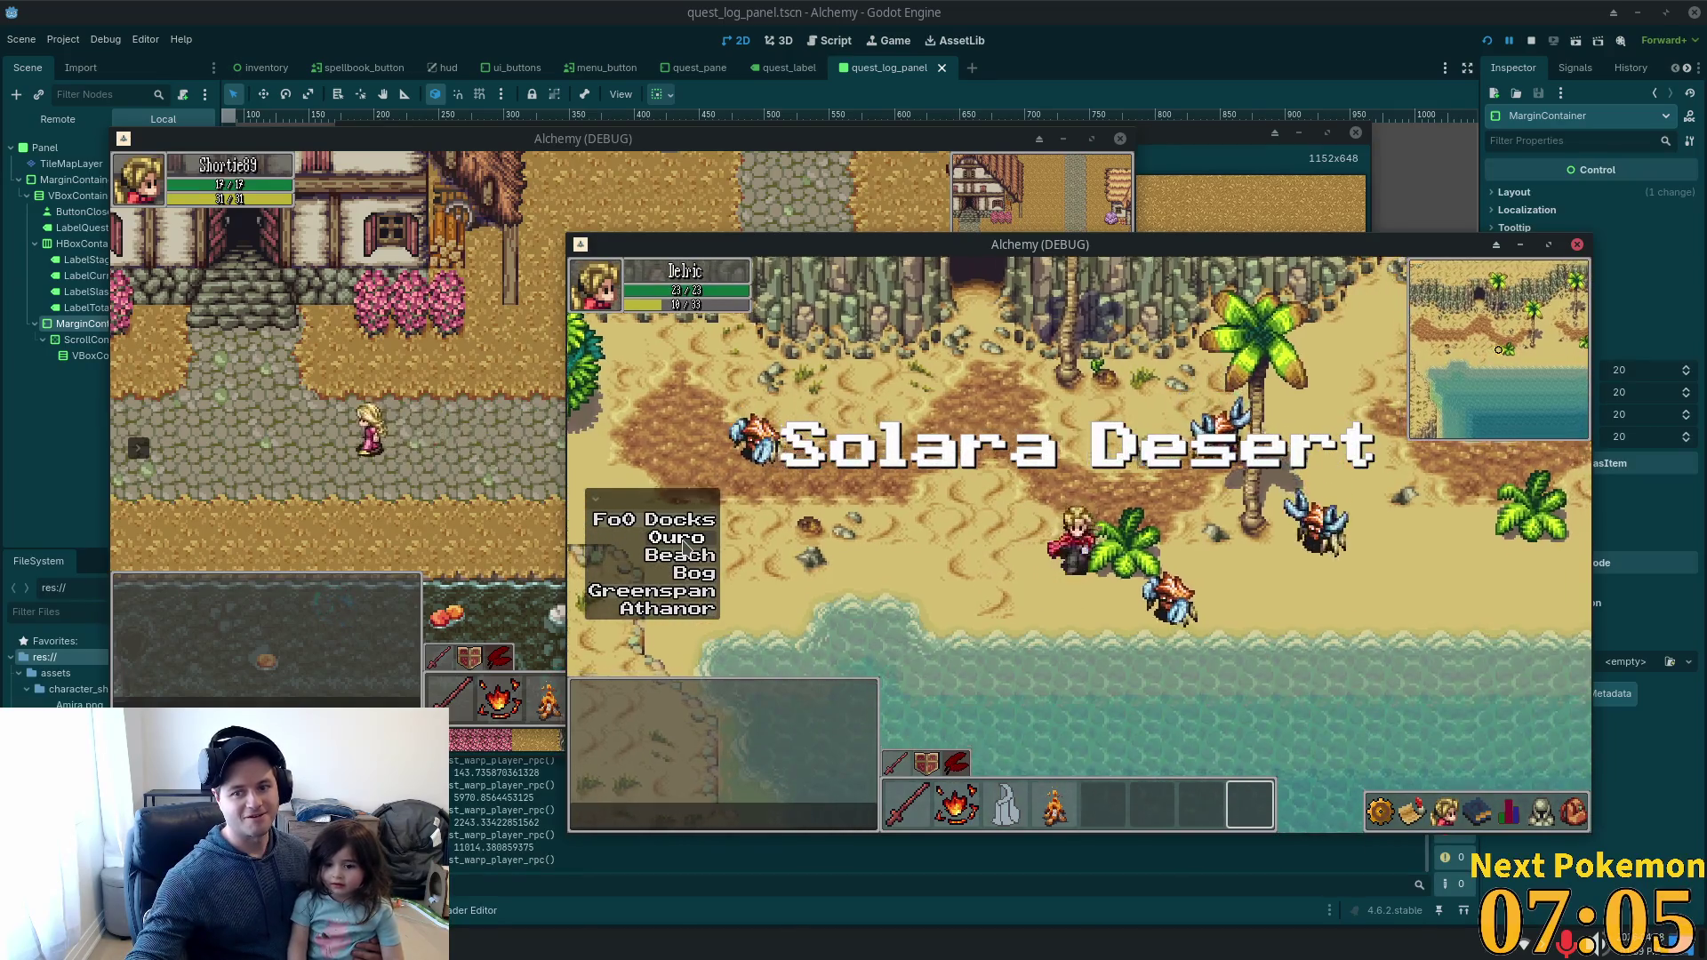
Walk the player north up the beach, over the cliffs, and west through the desert to the dirt path.
scroll(685, 544, "up", 1)
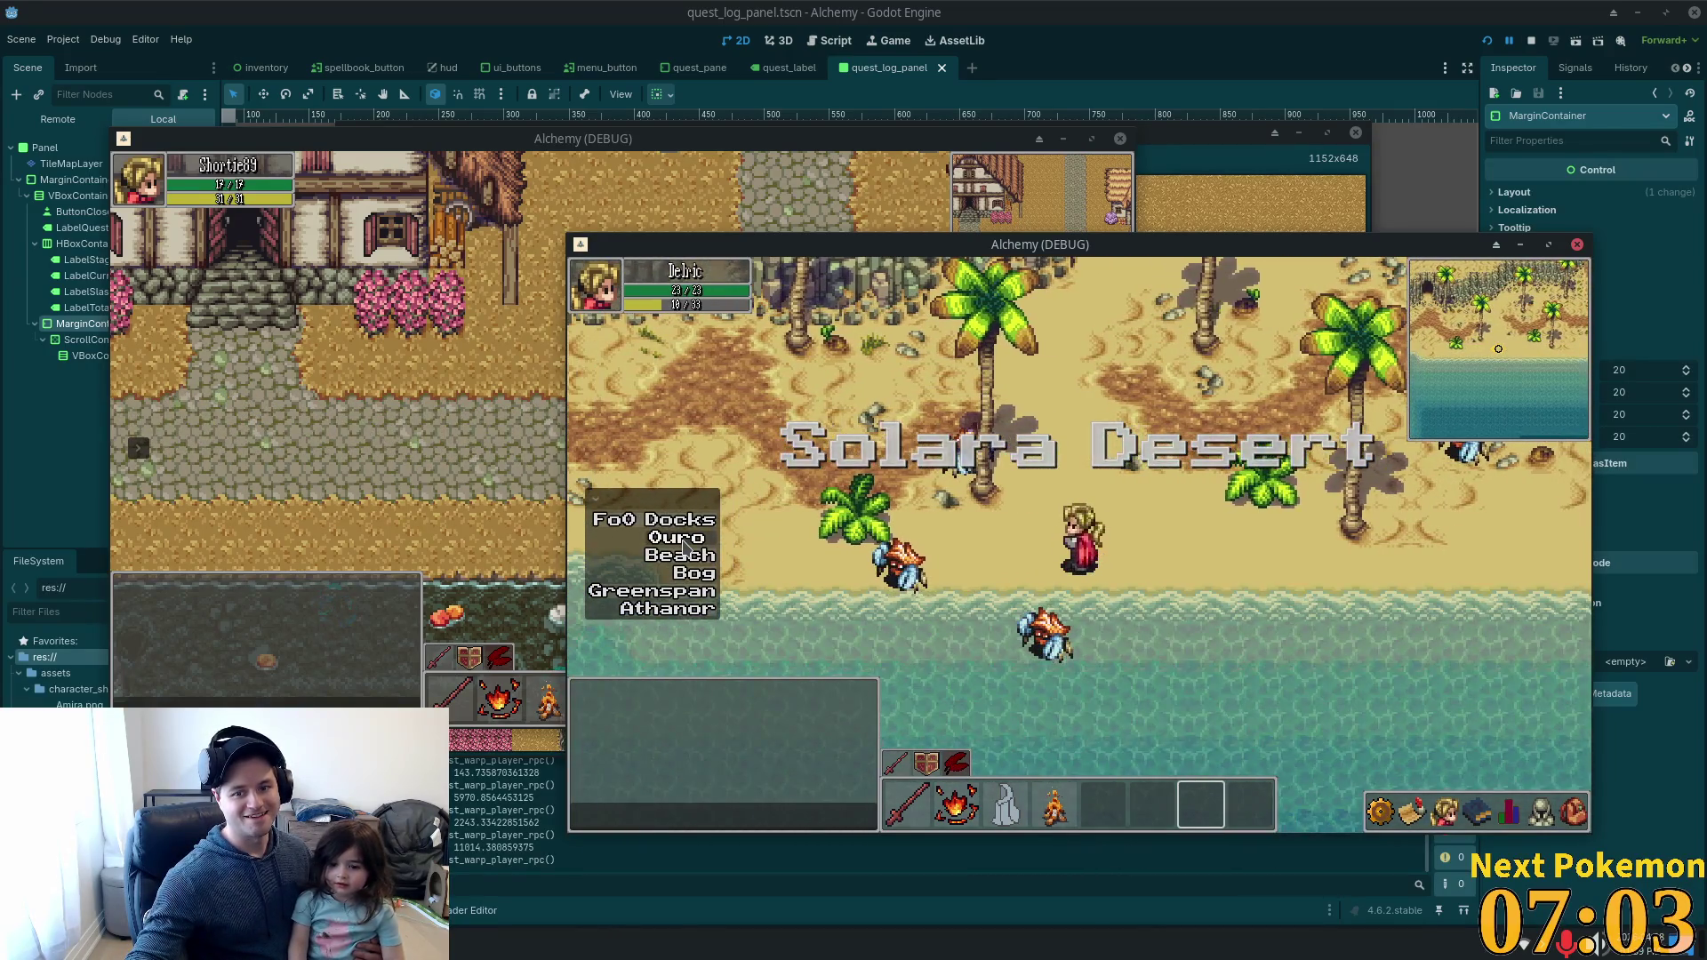
scroll(684, 547, "down", 1)
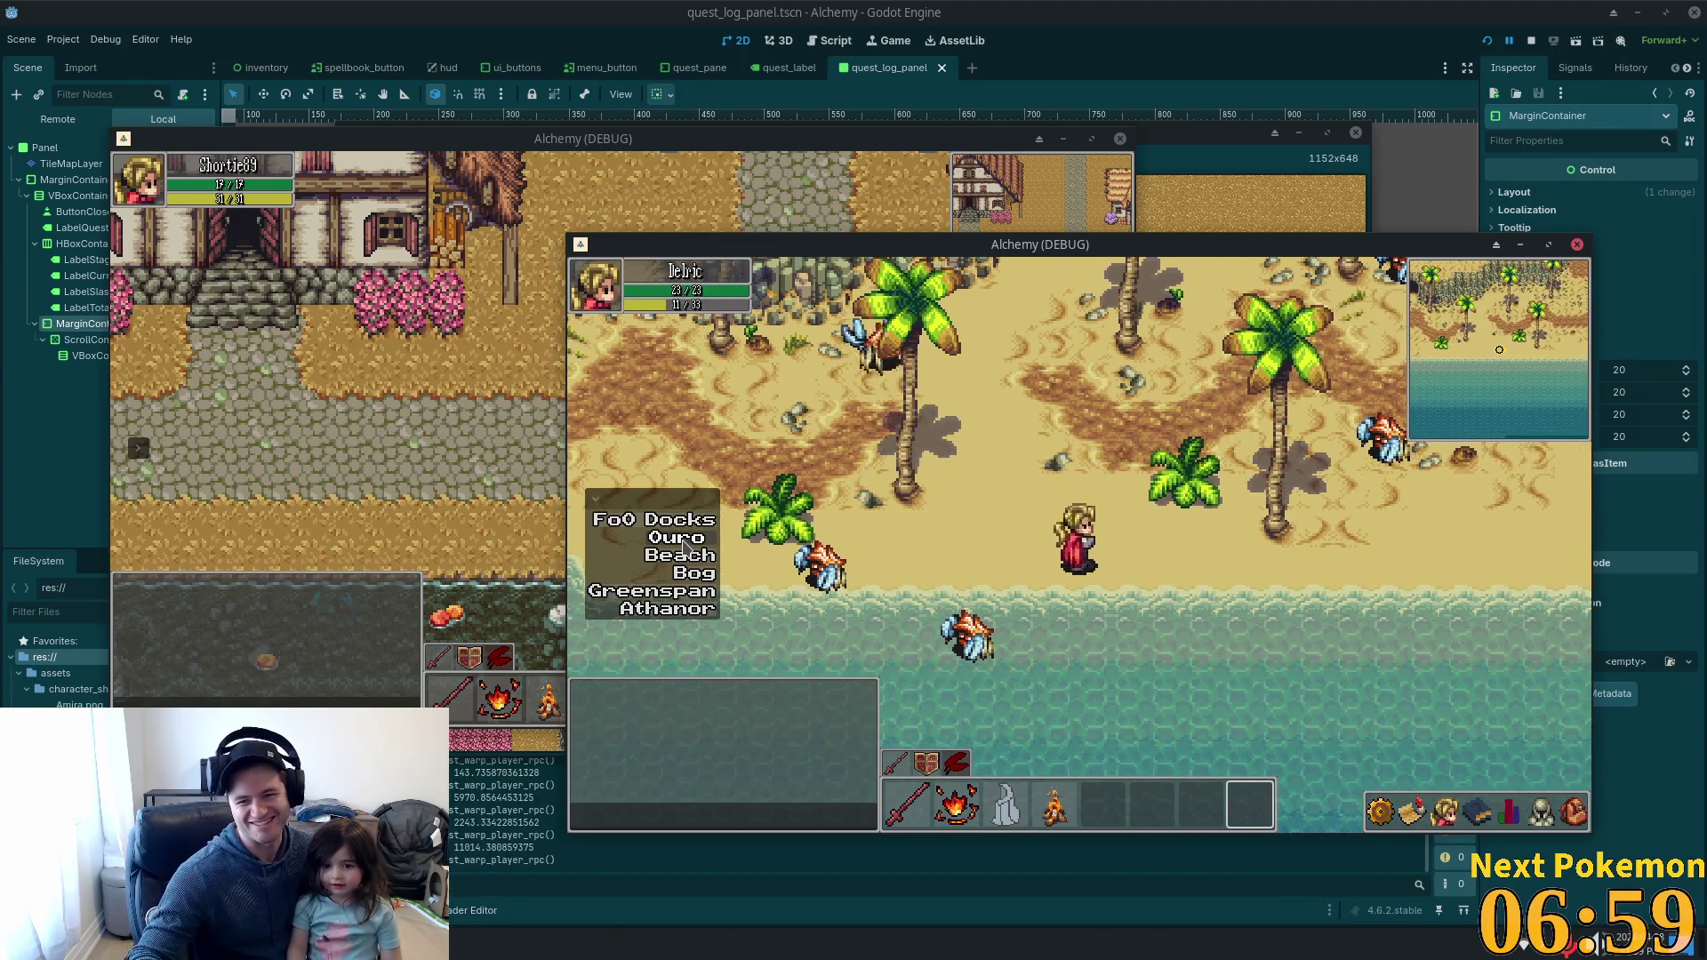
key("w")
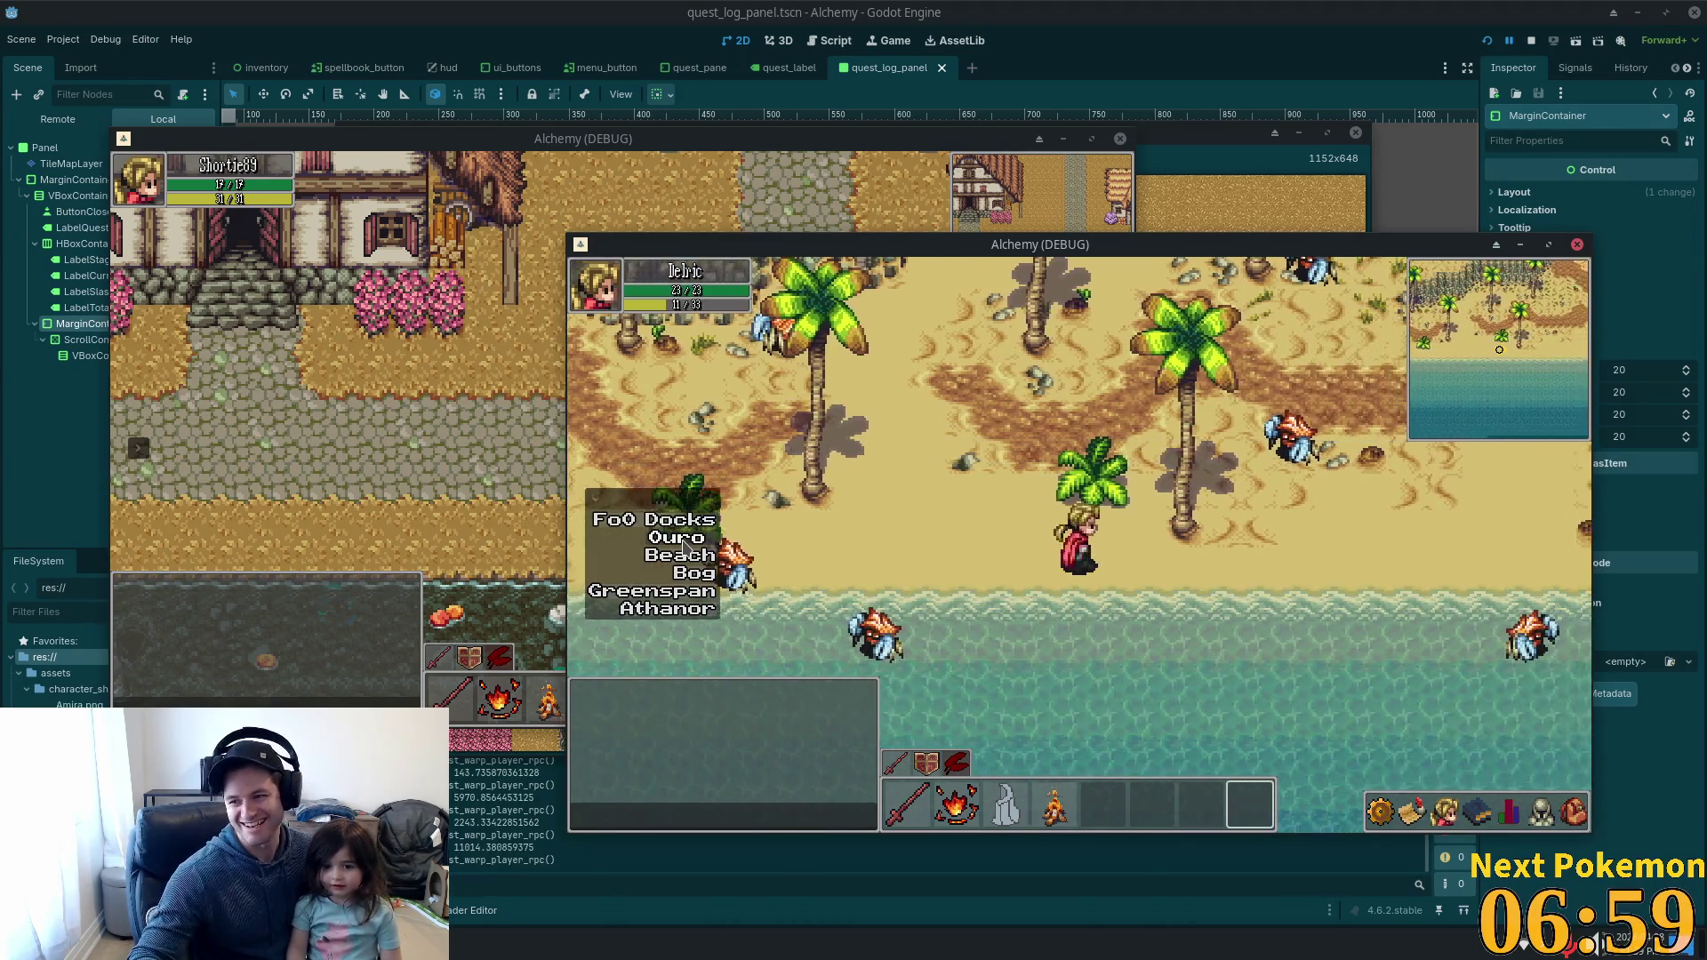
scroll(685, 547, "down", 1)
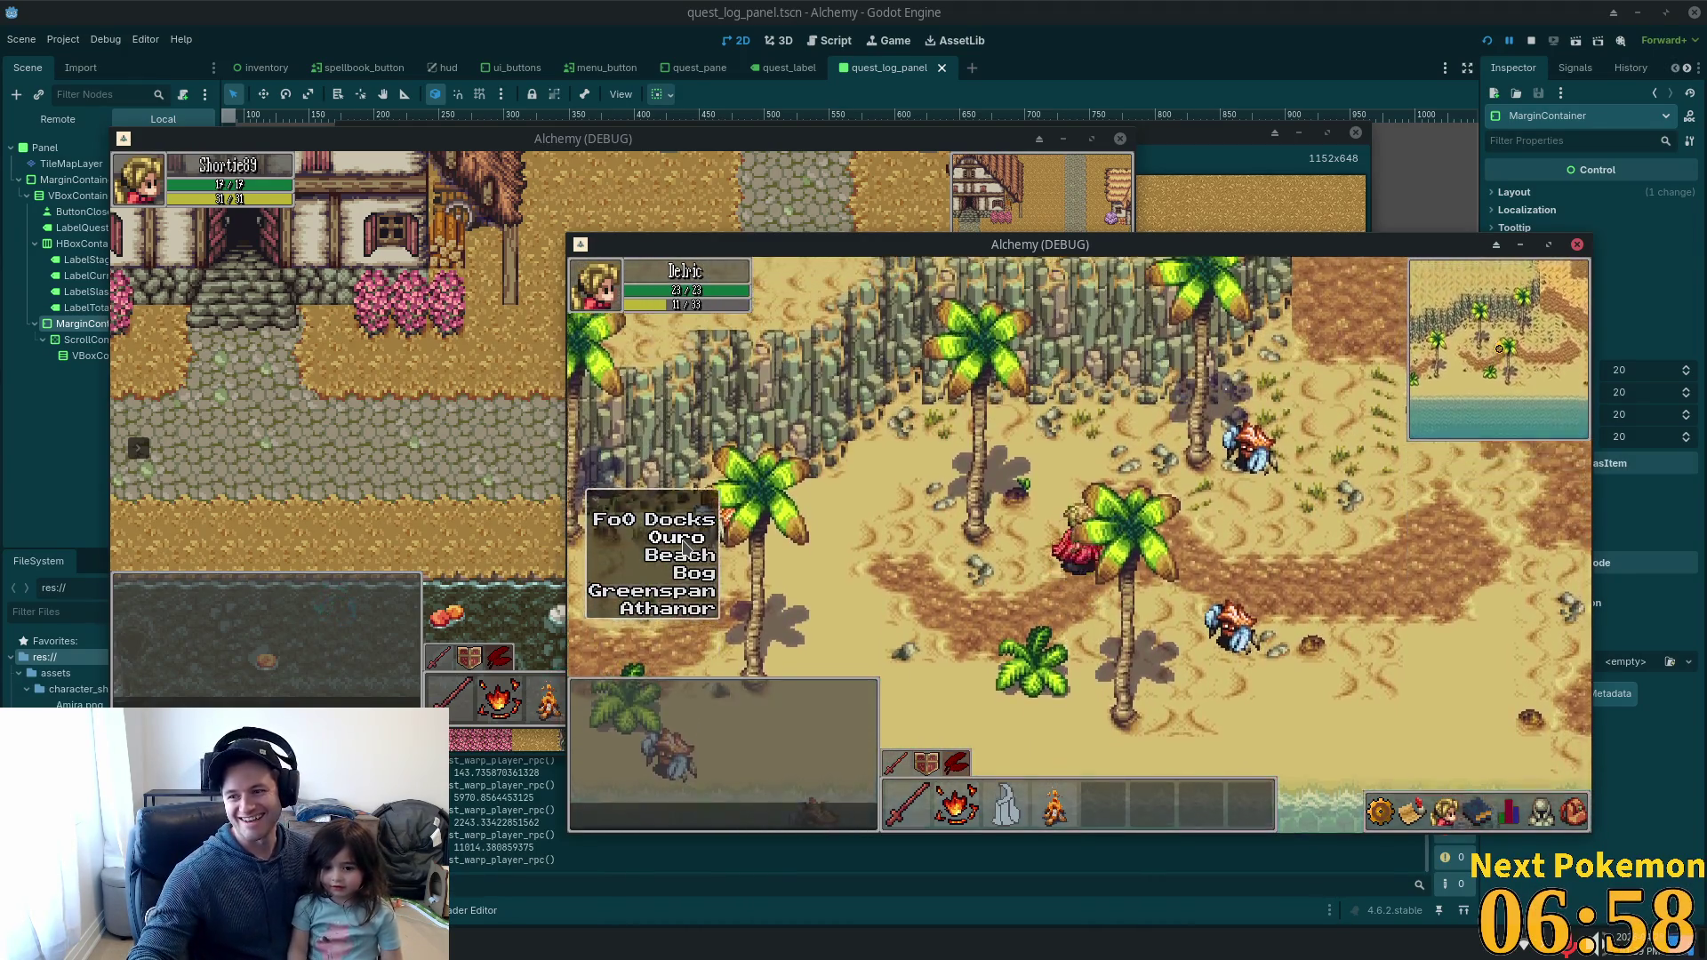
key("w")
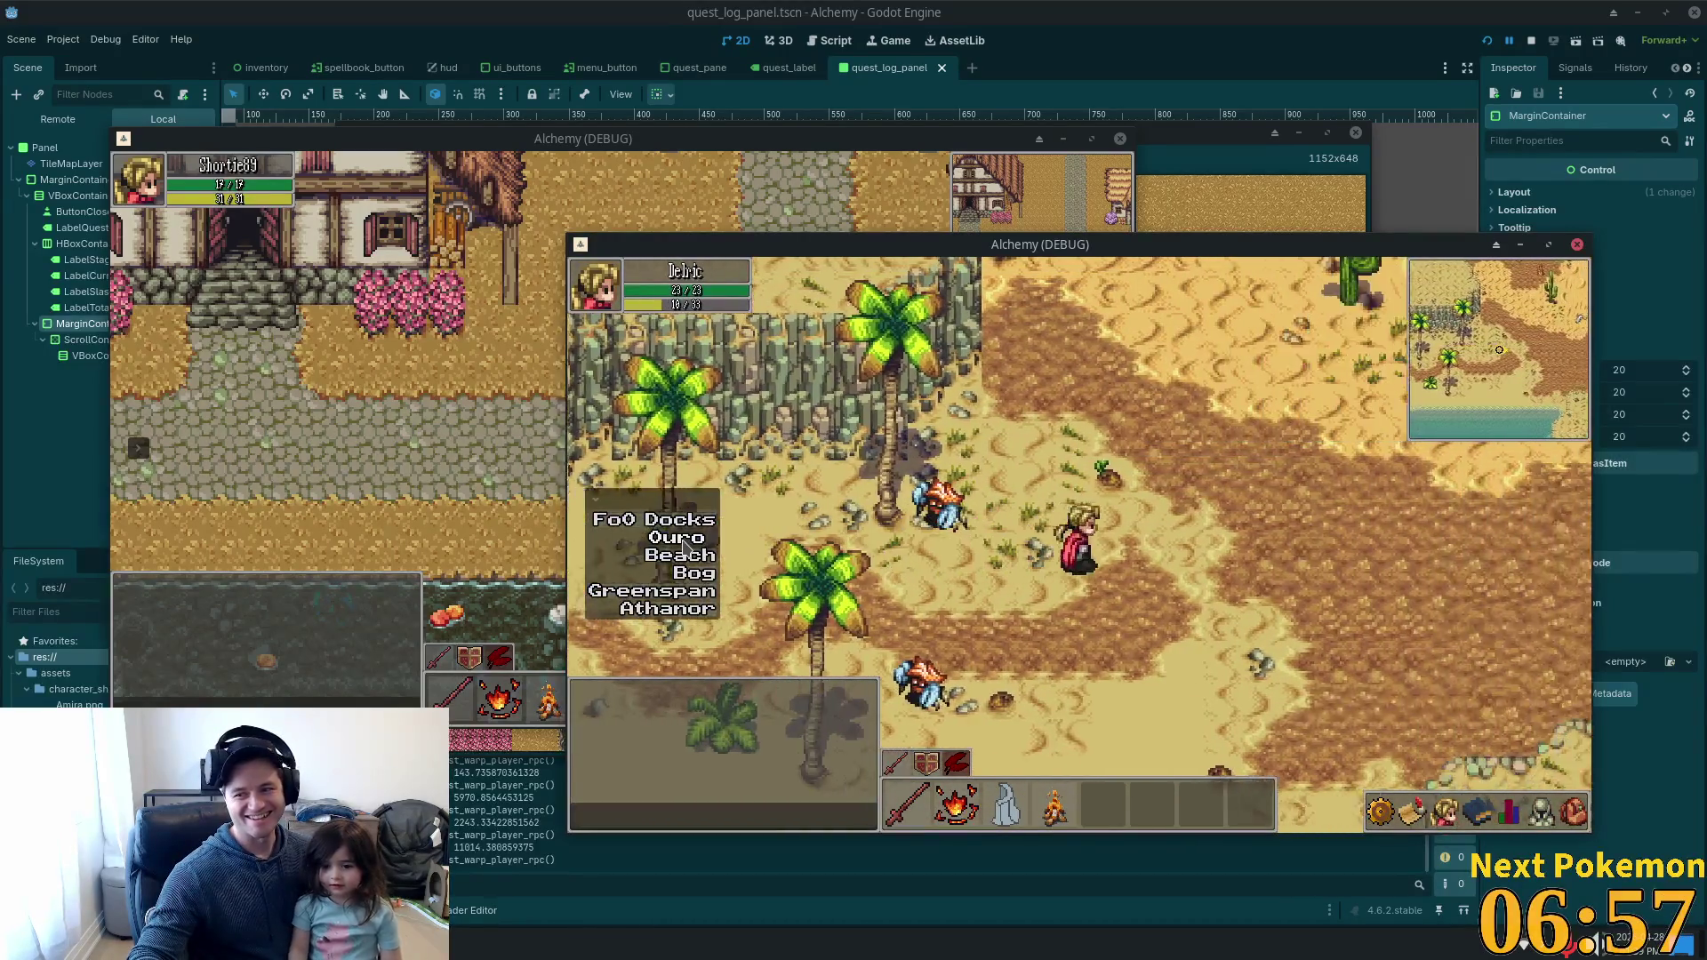
key("w")
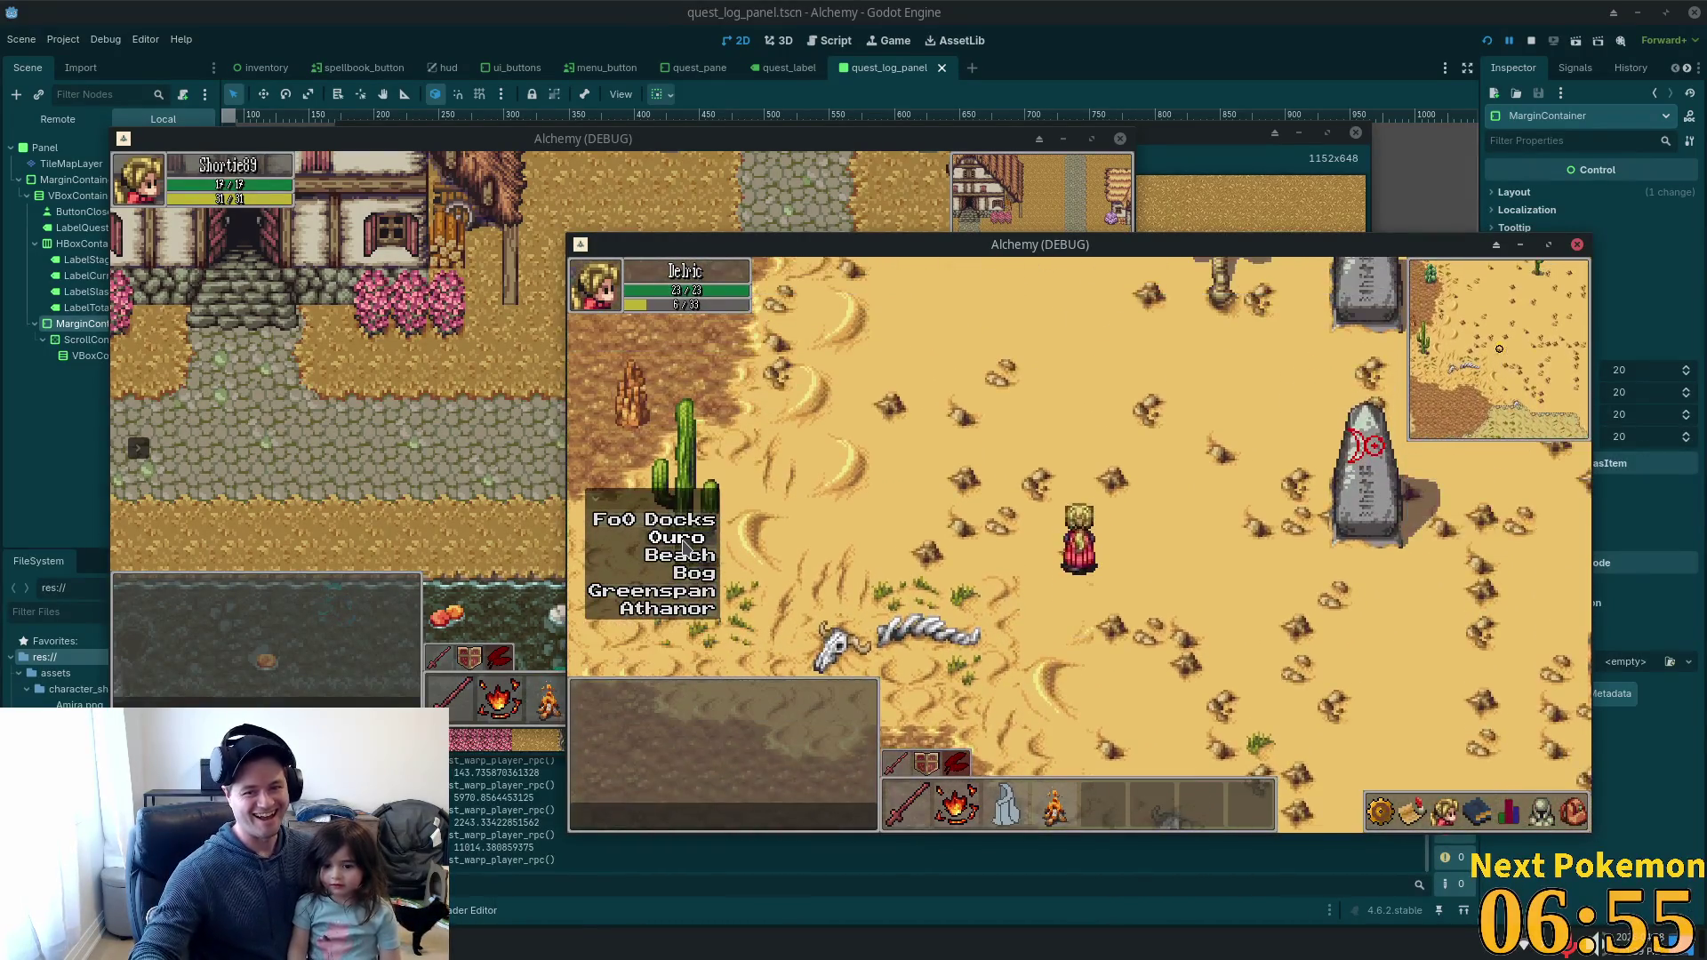
key("2")
key("a")
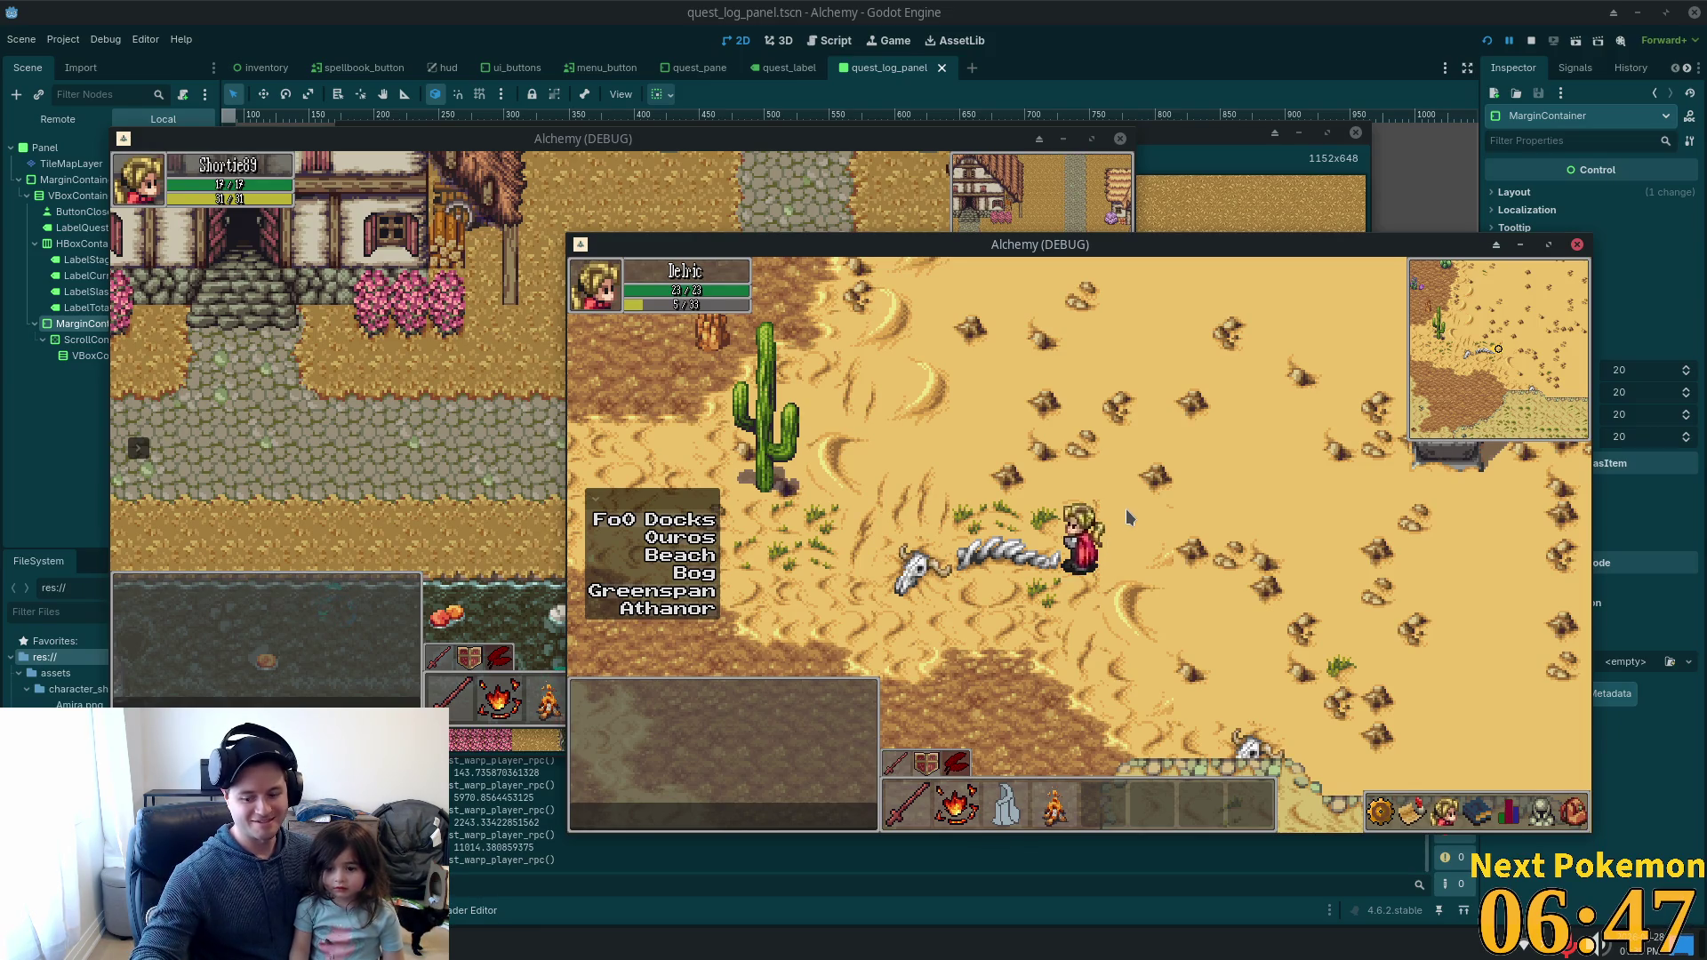
key("w")
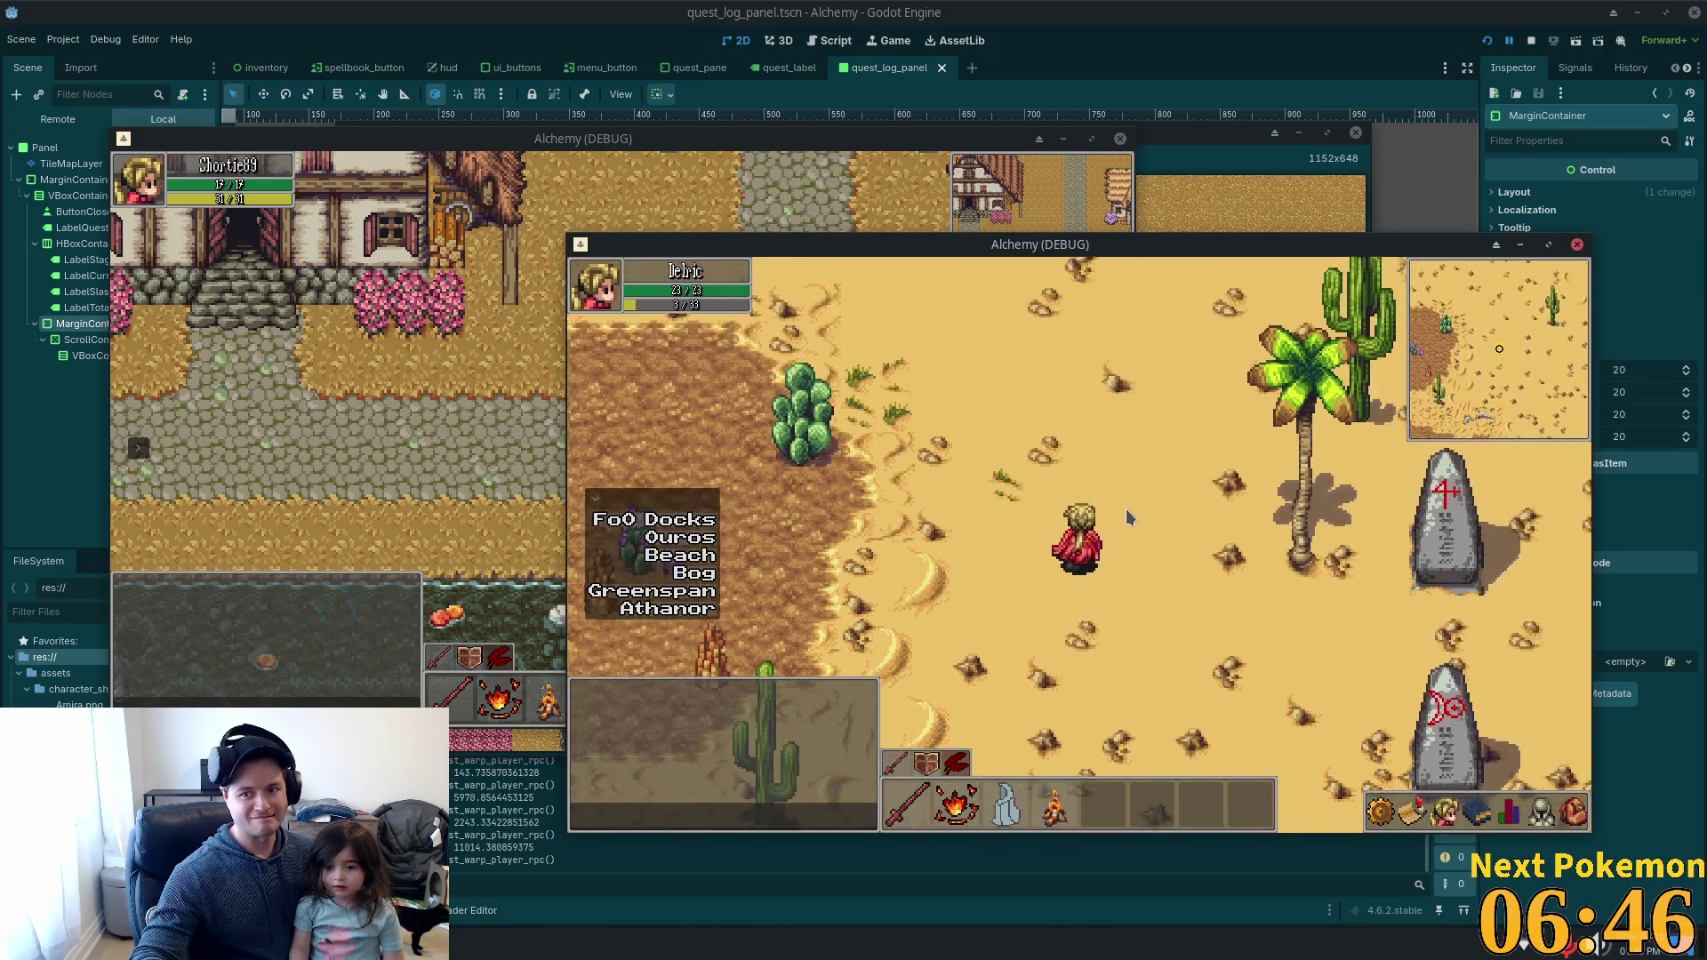
key("w")
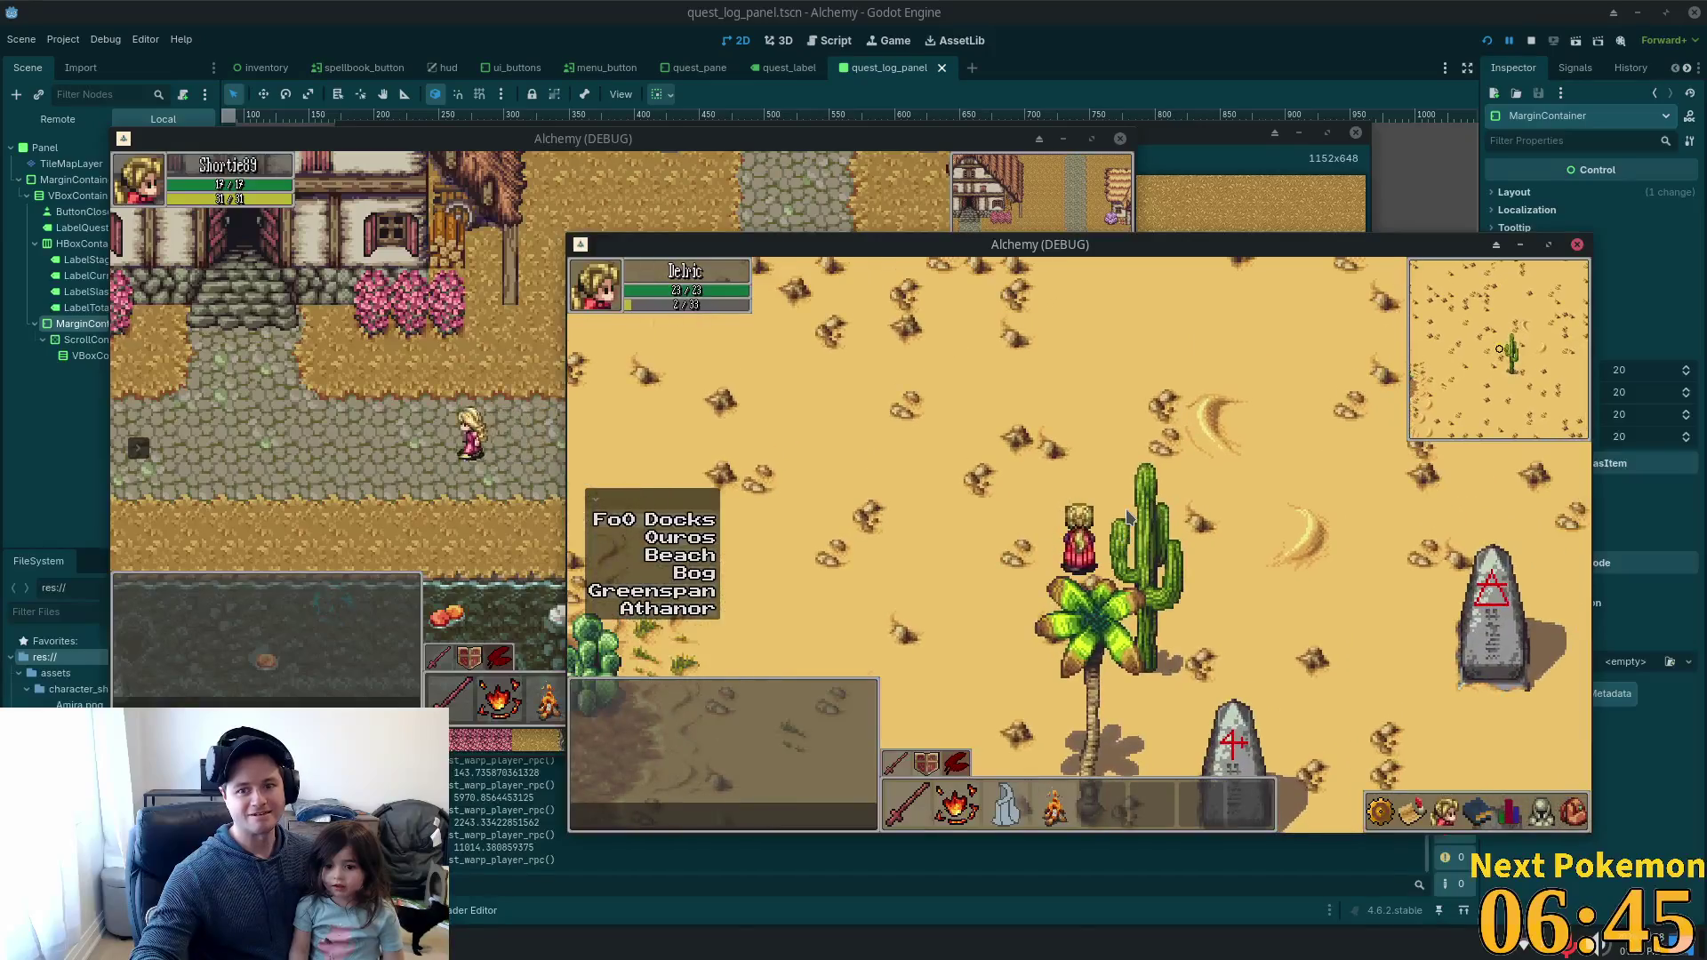
key("w")
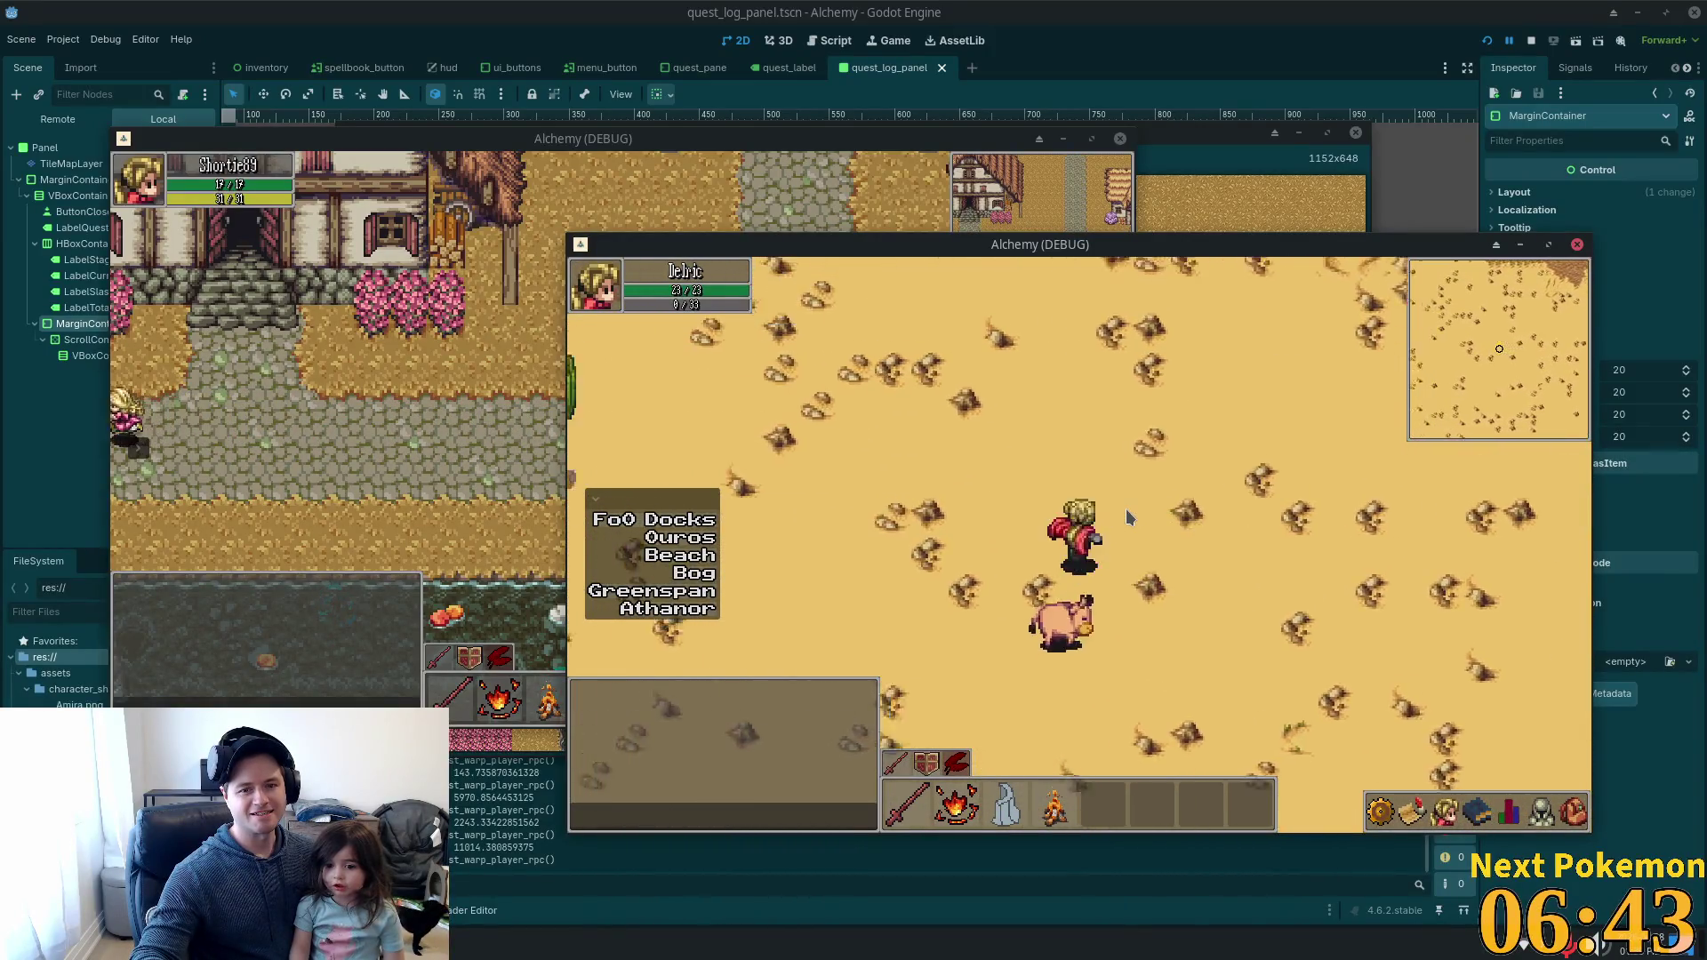
key("w")
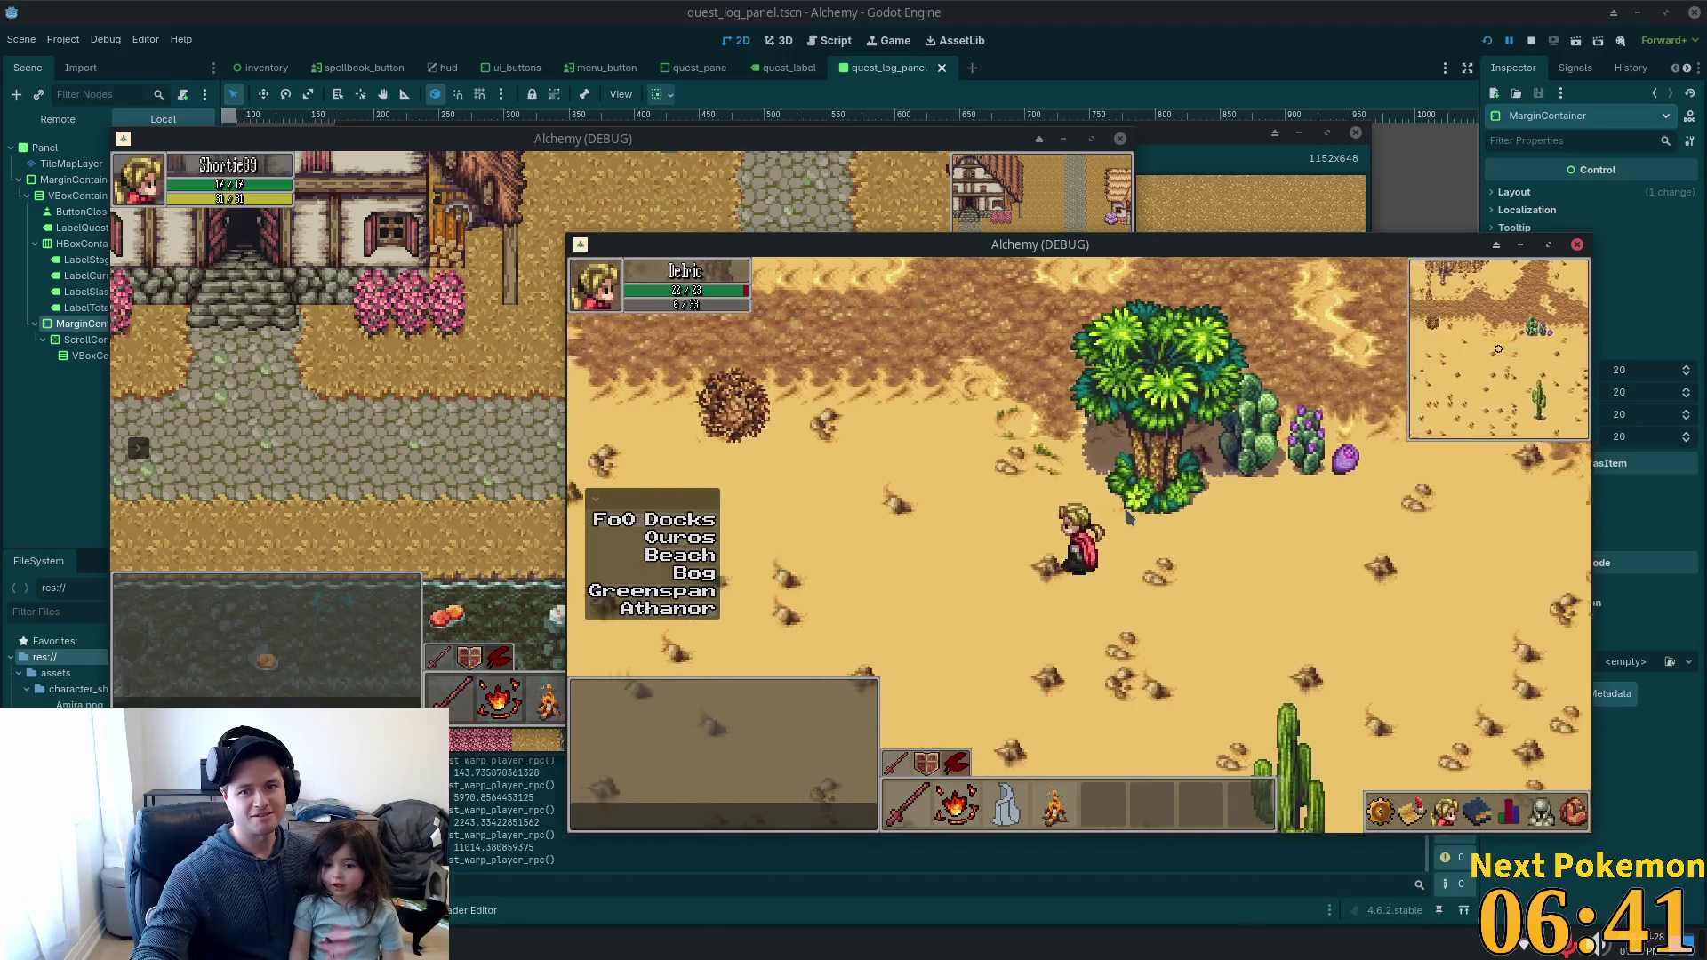
key("a")
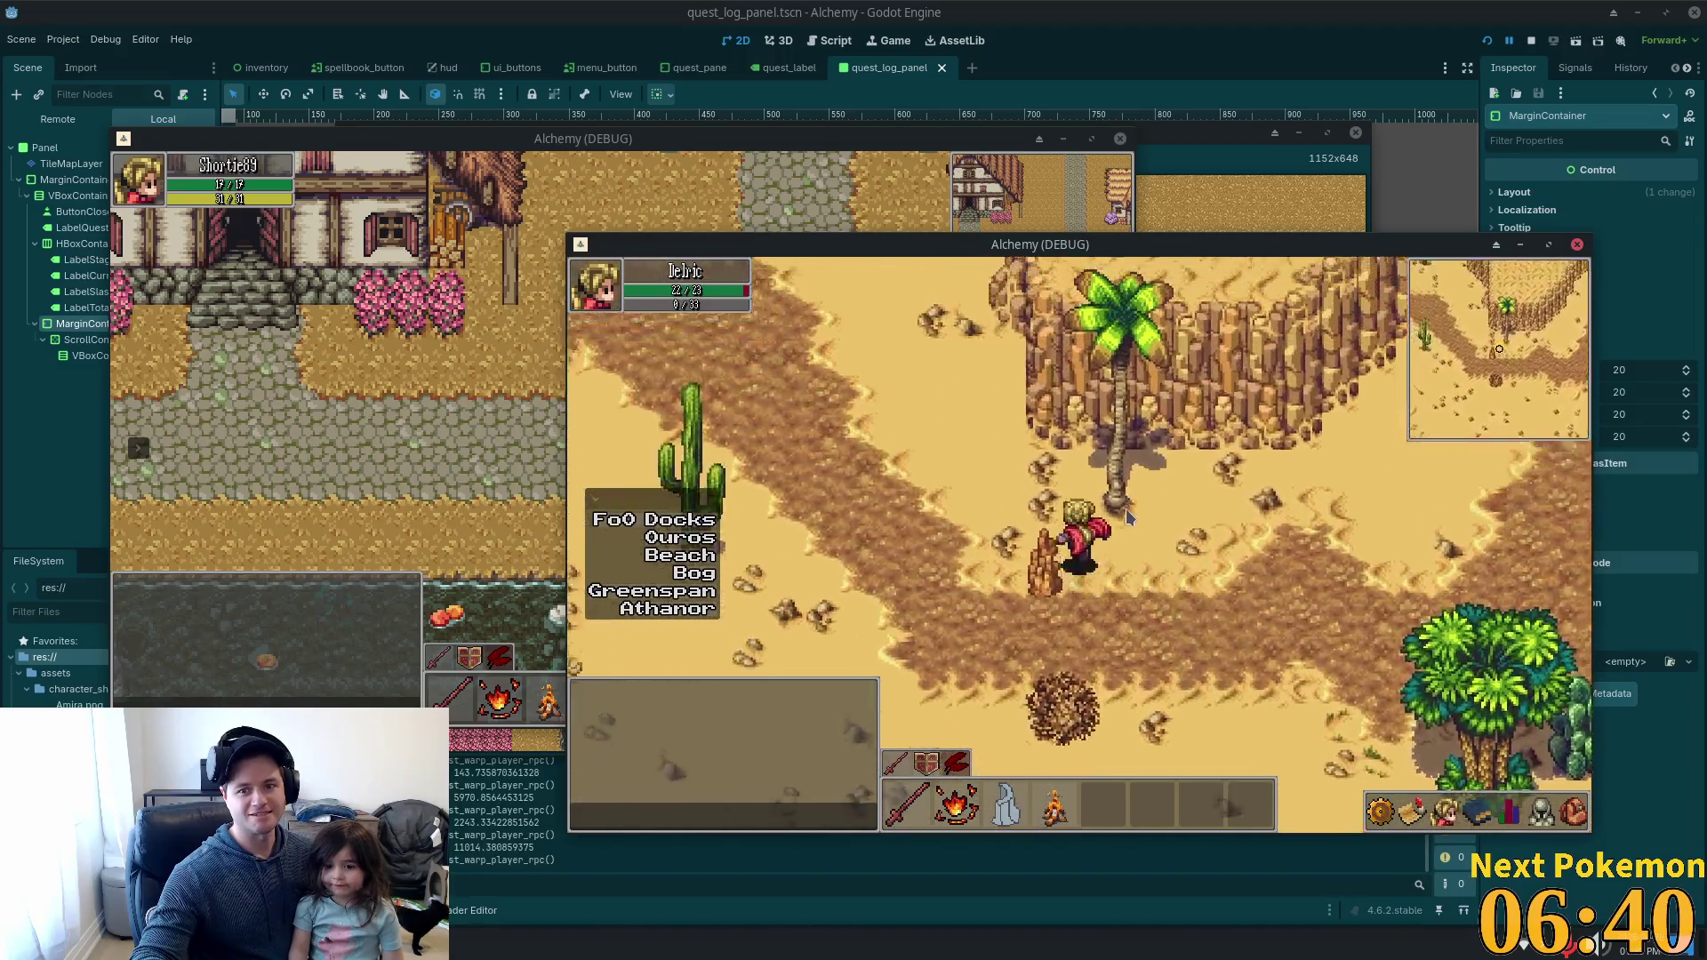
key("a")
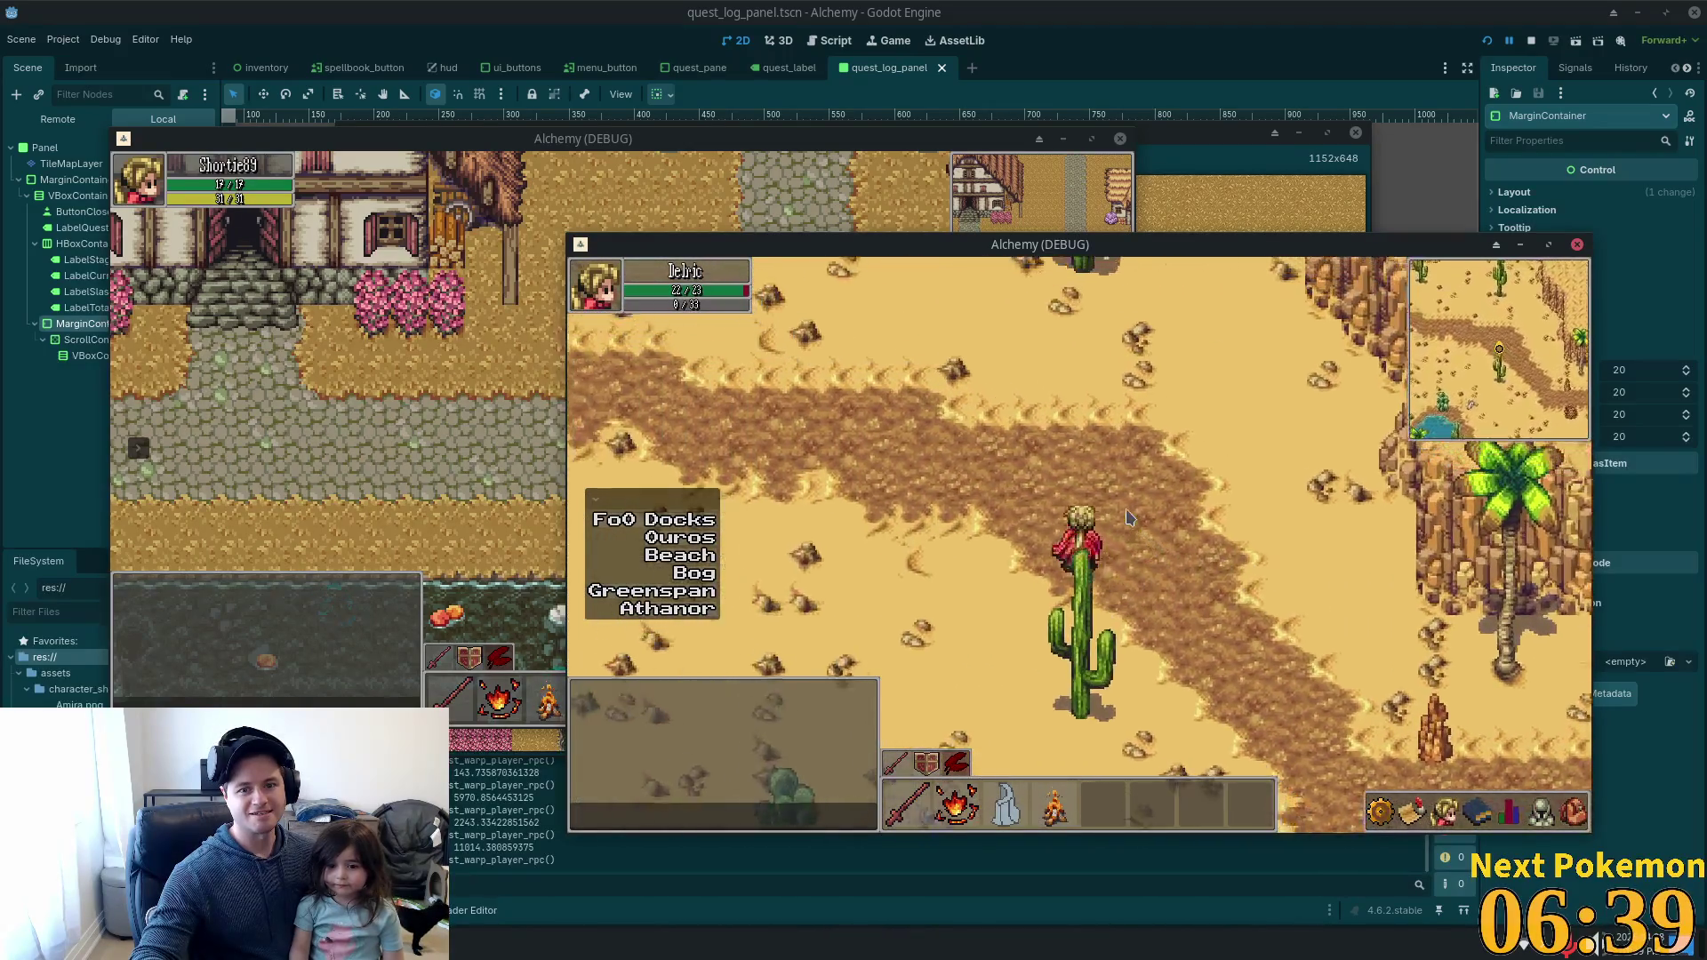
key("a")
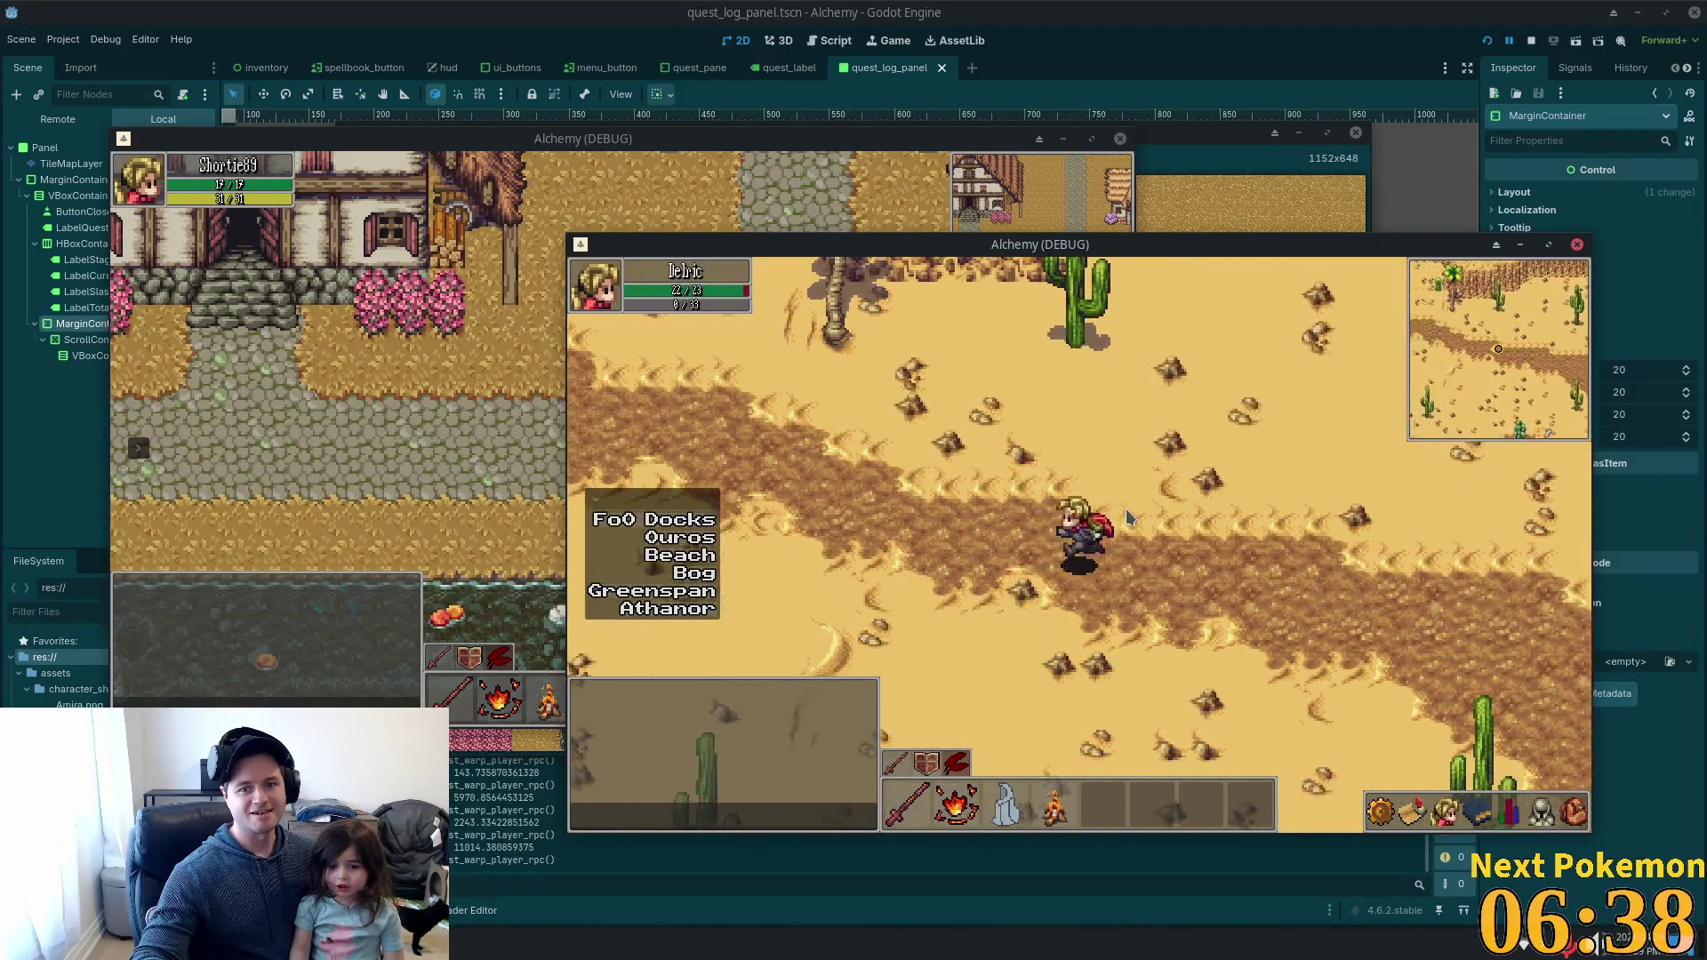
key("a")
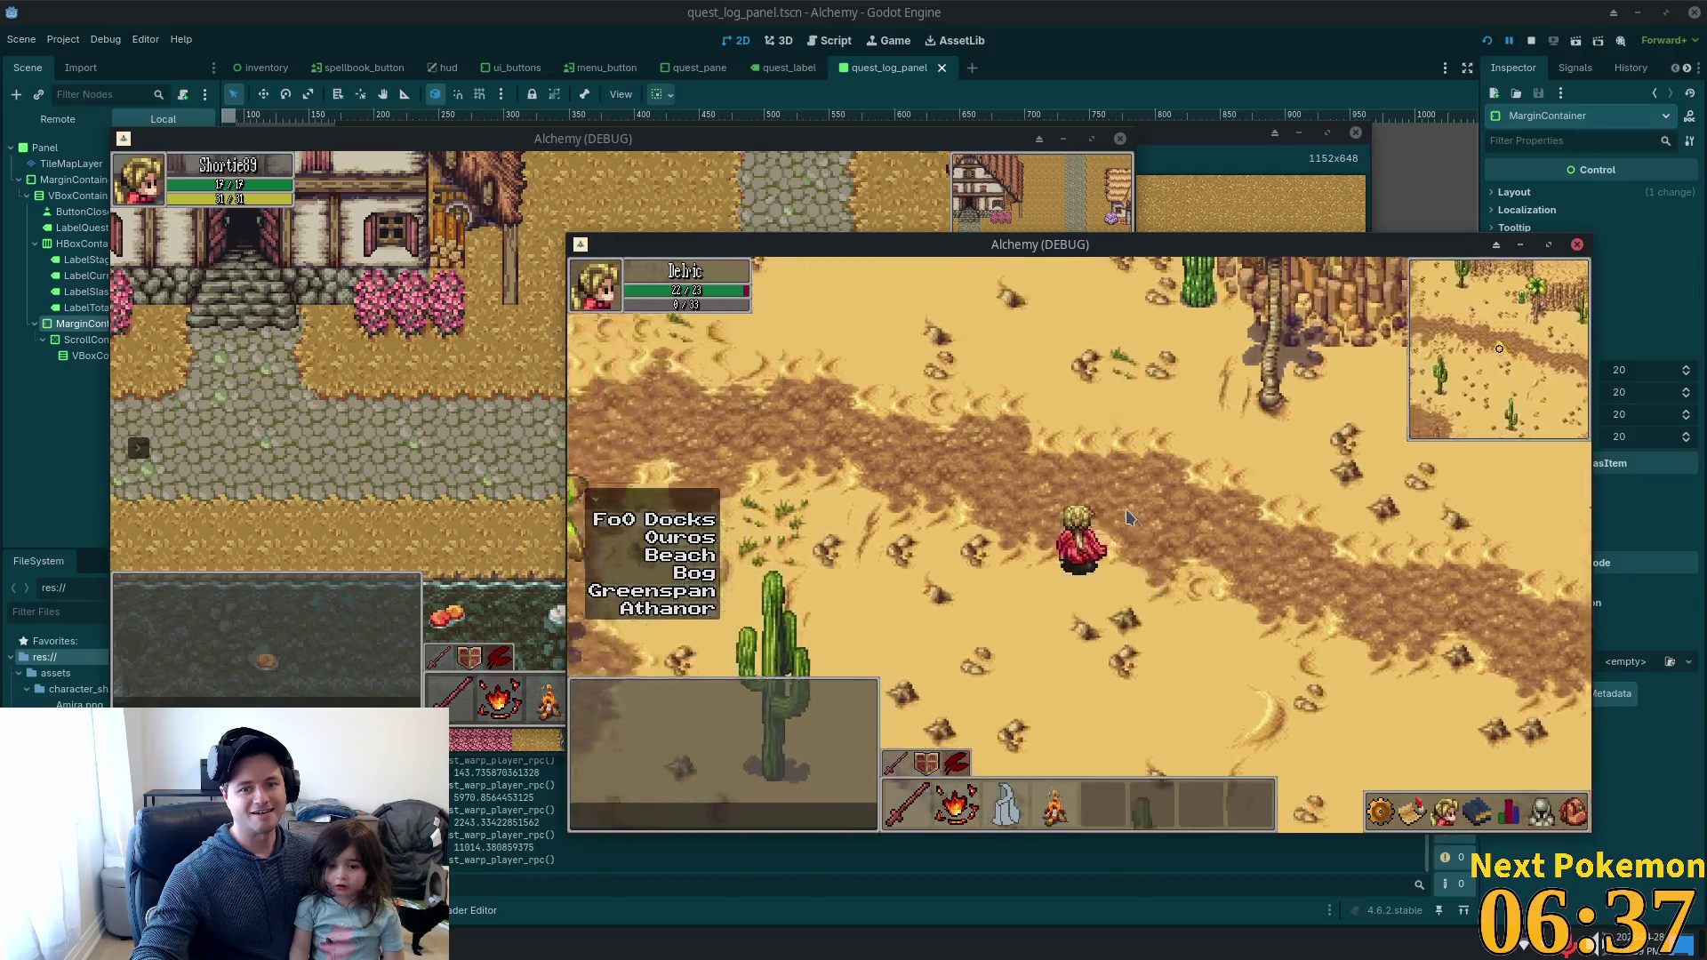
key("a")
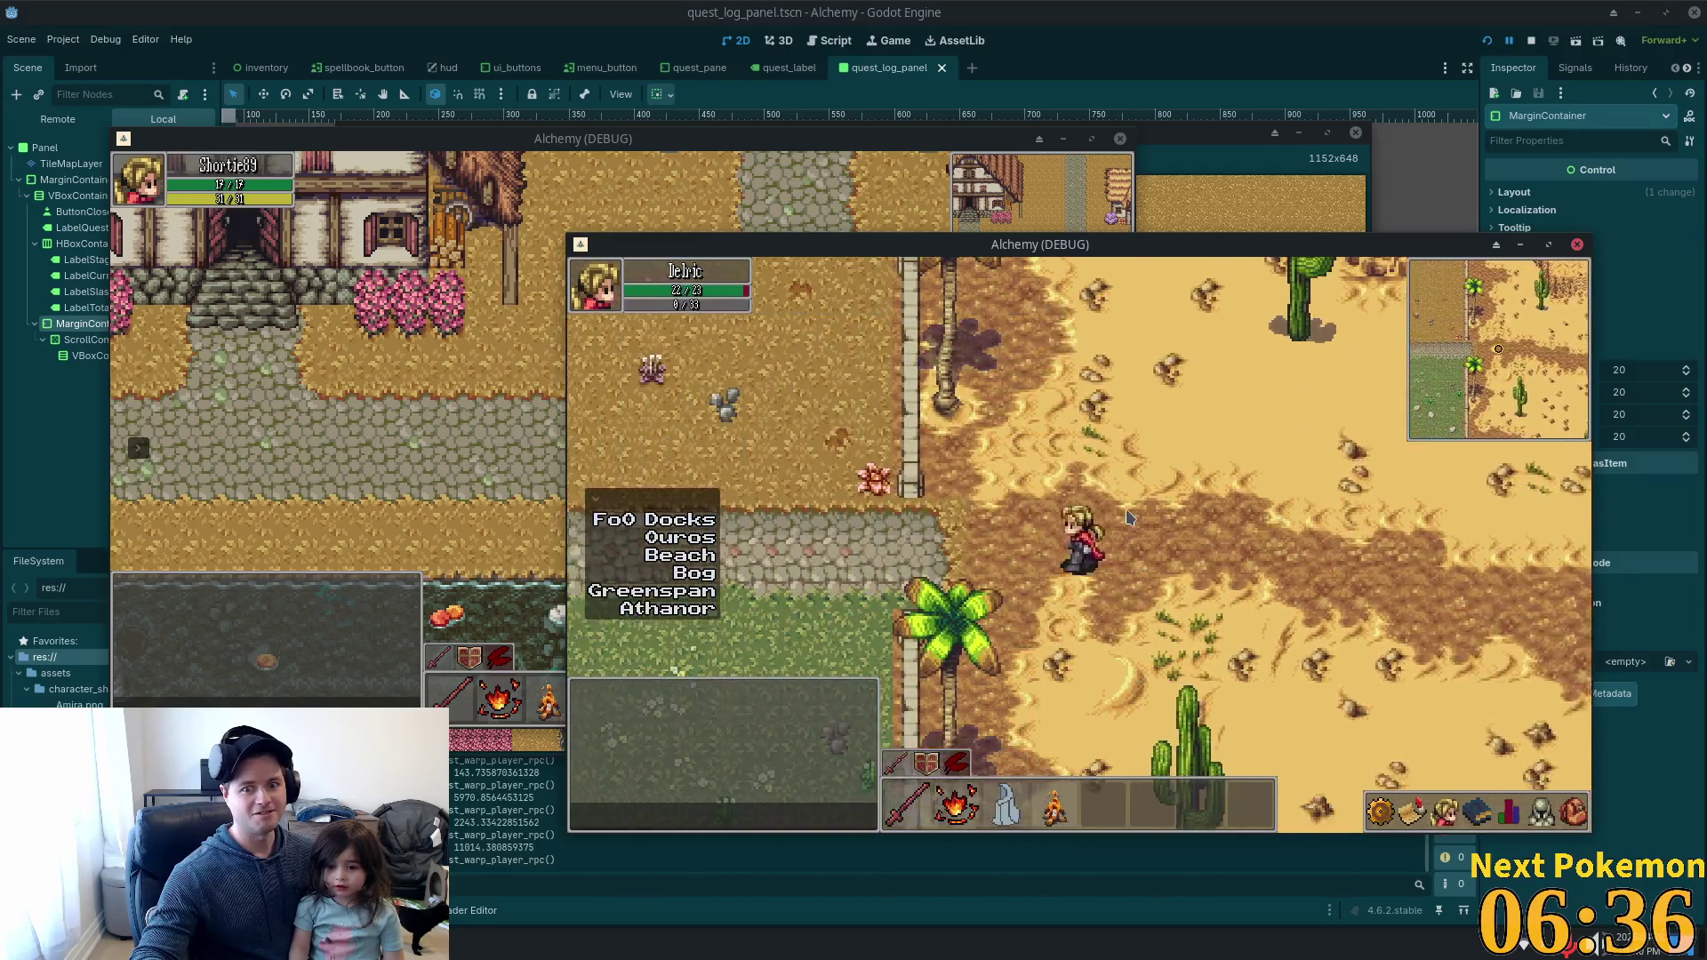
key("a")
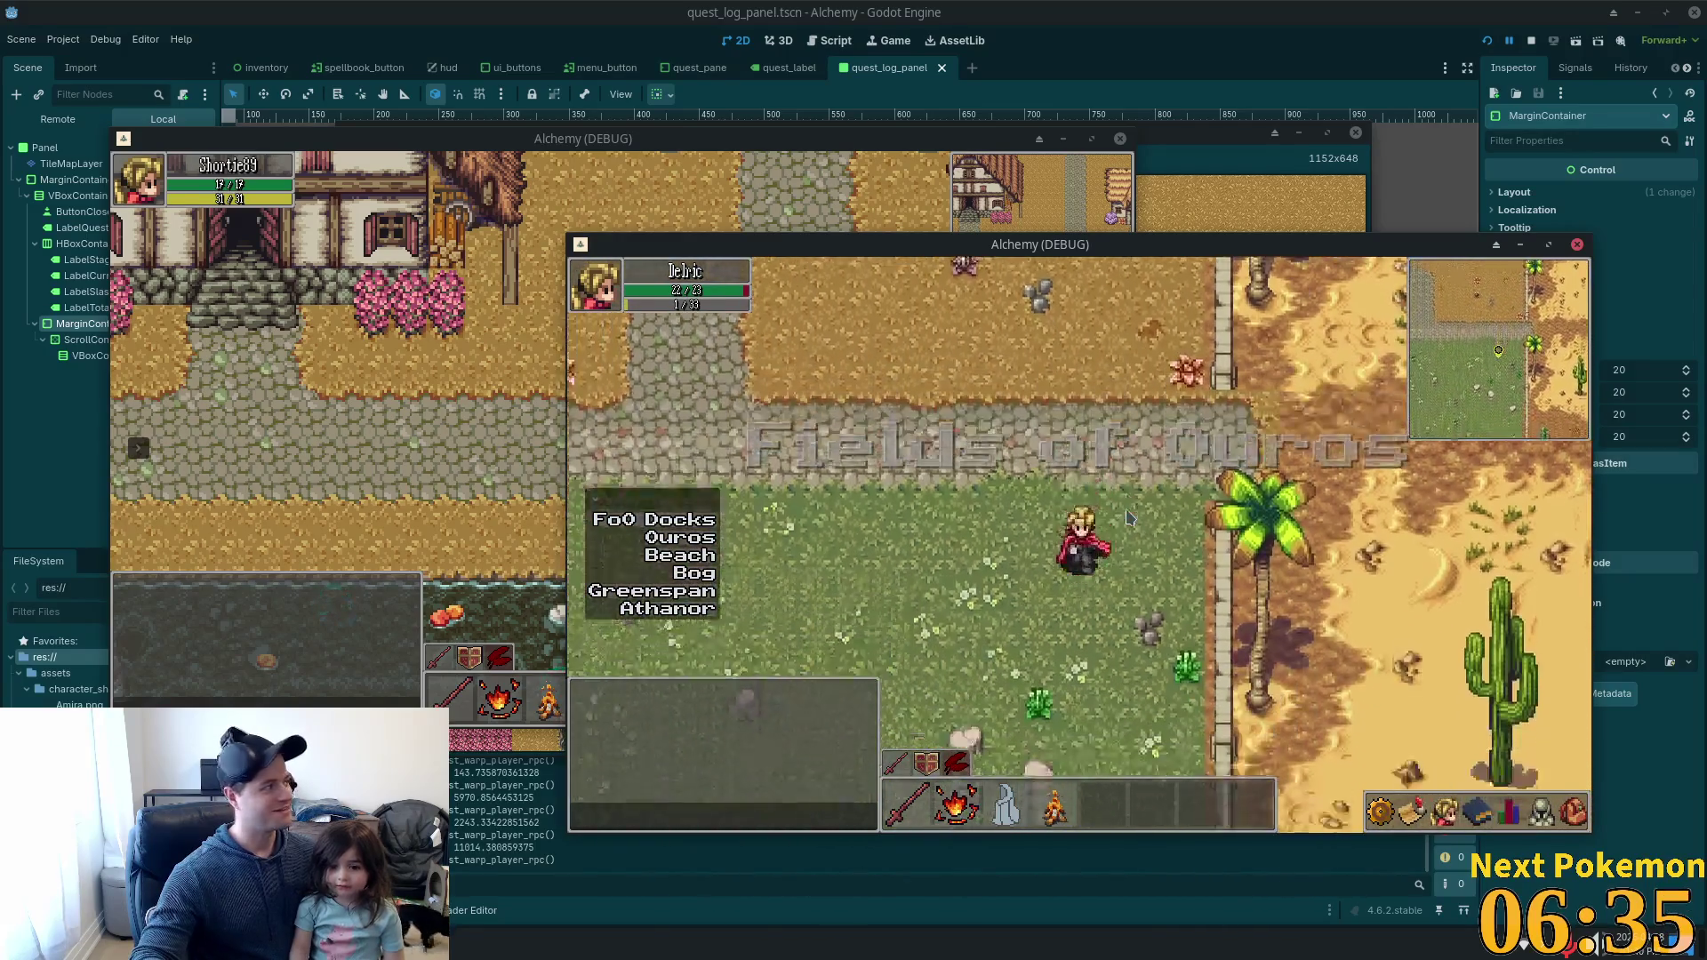
Walk Delric south into the Fields of Ouros, then west past trees and rocks with the fox following.
key("s")
key("s")
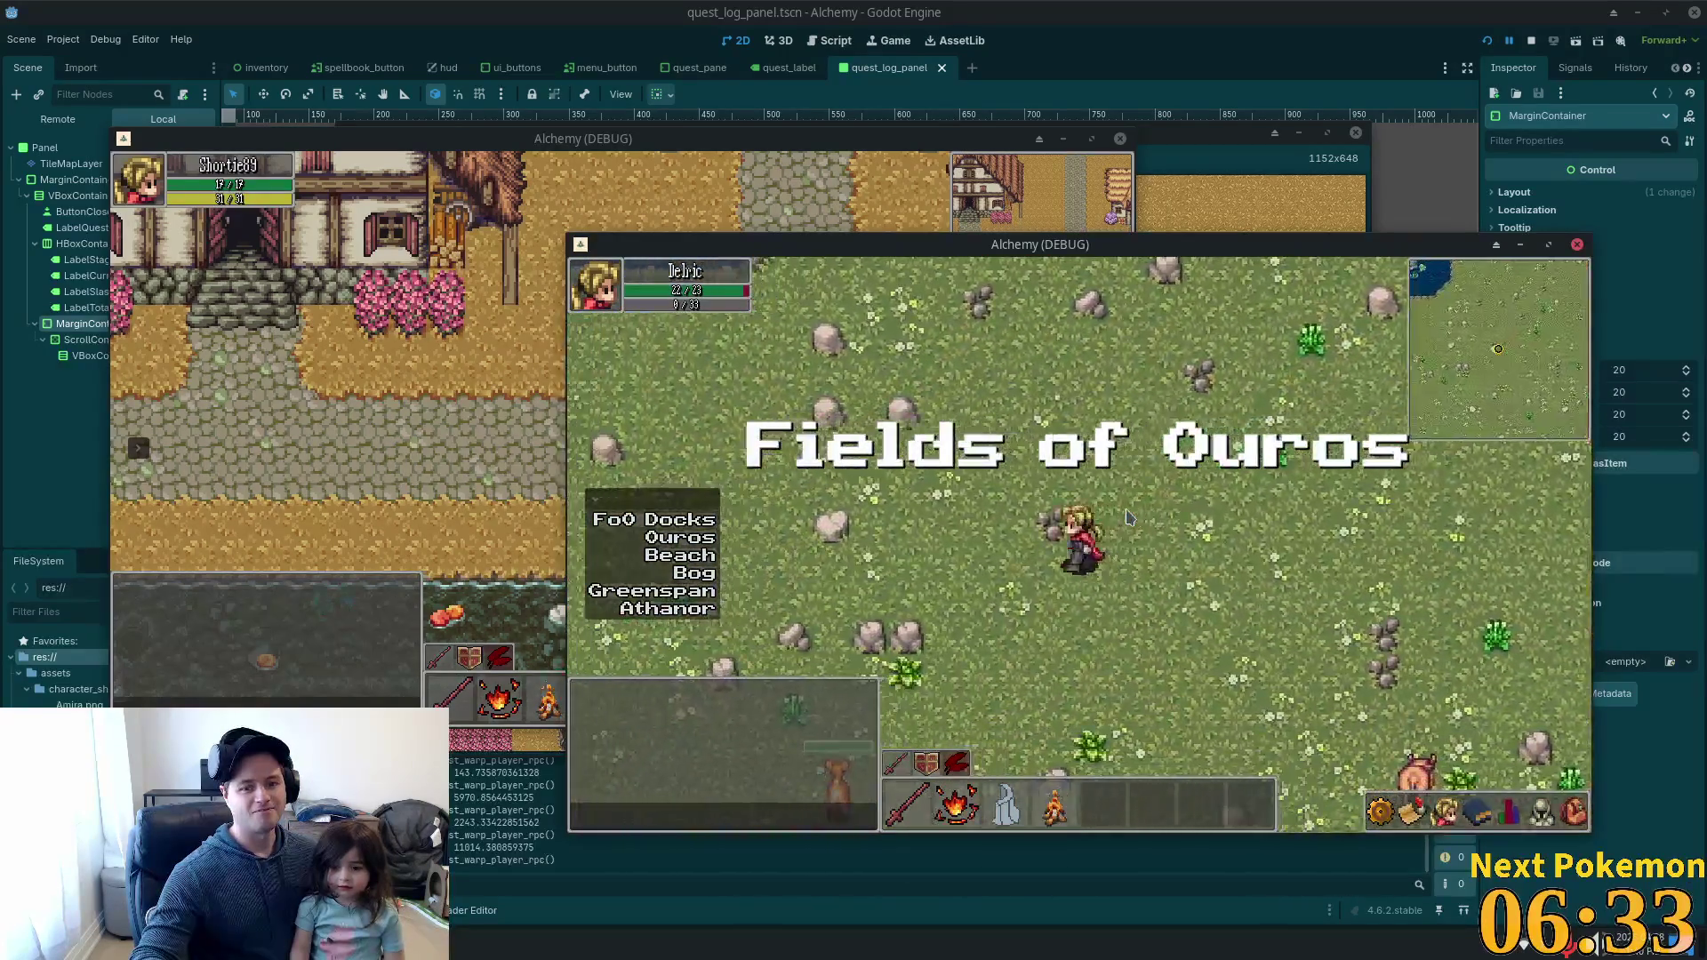
key("a")
key("s")
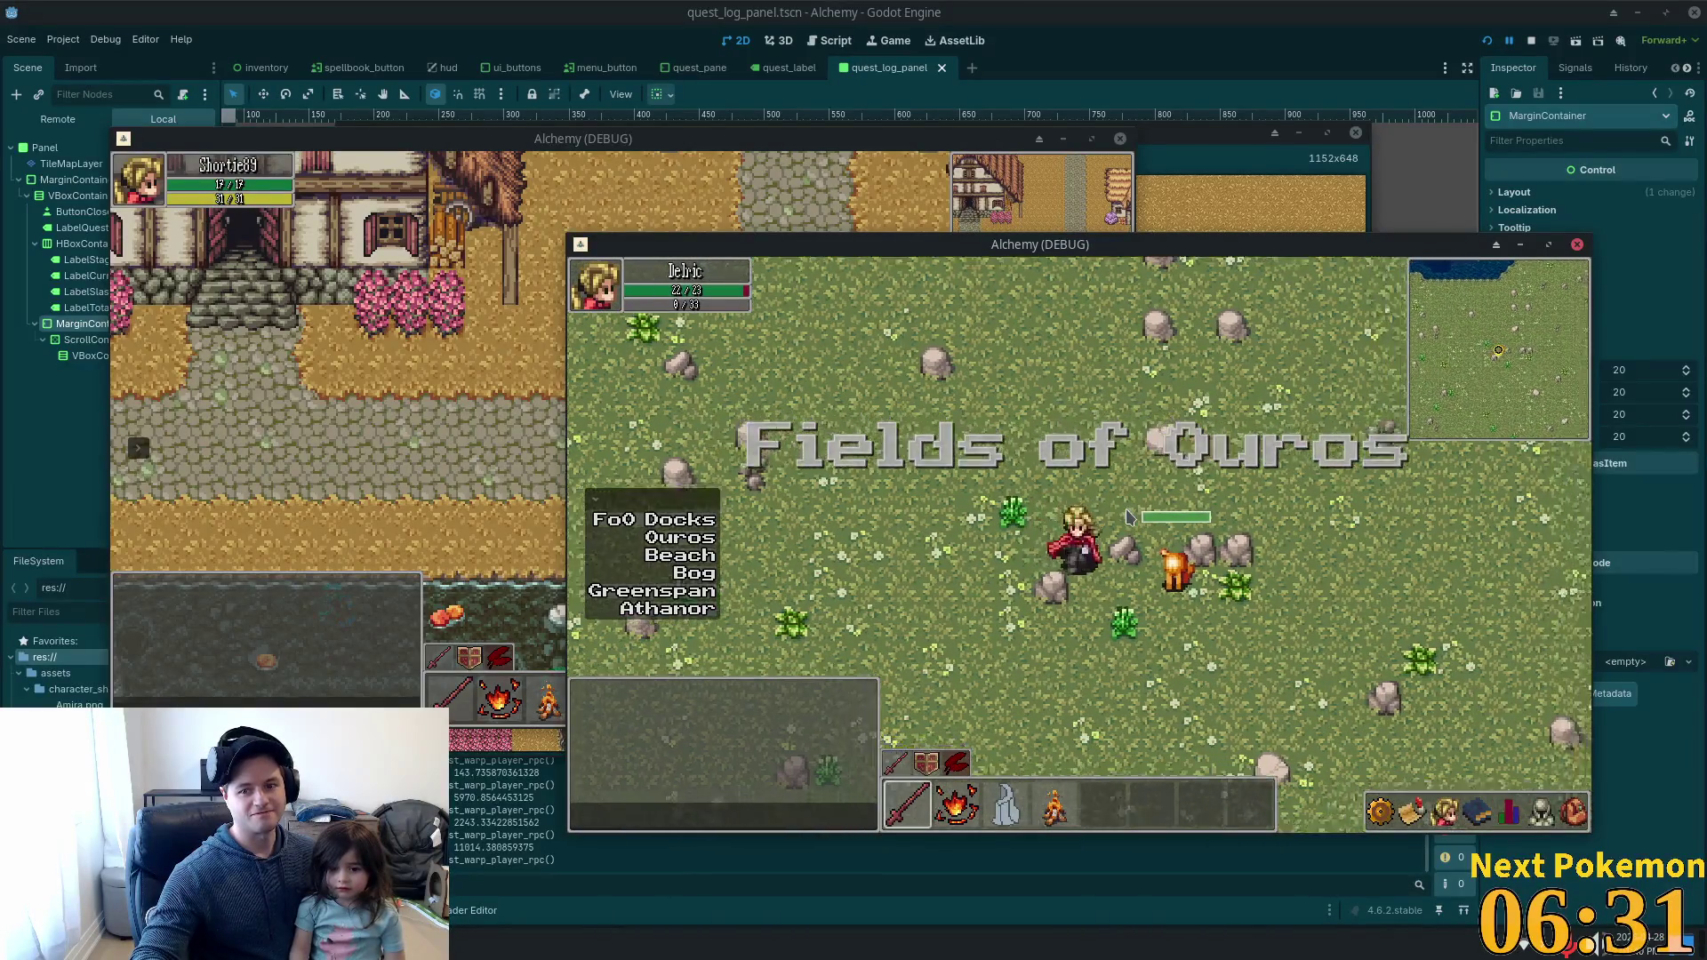
key("s")
key("a")
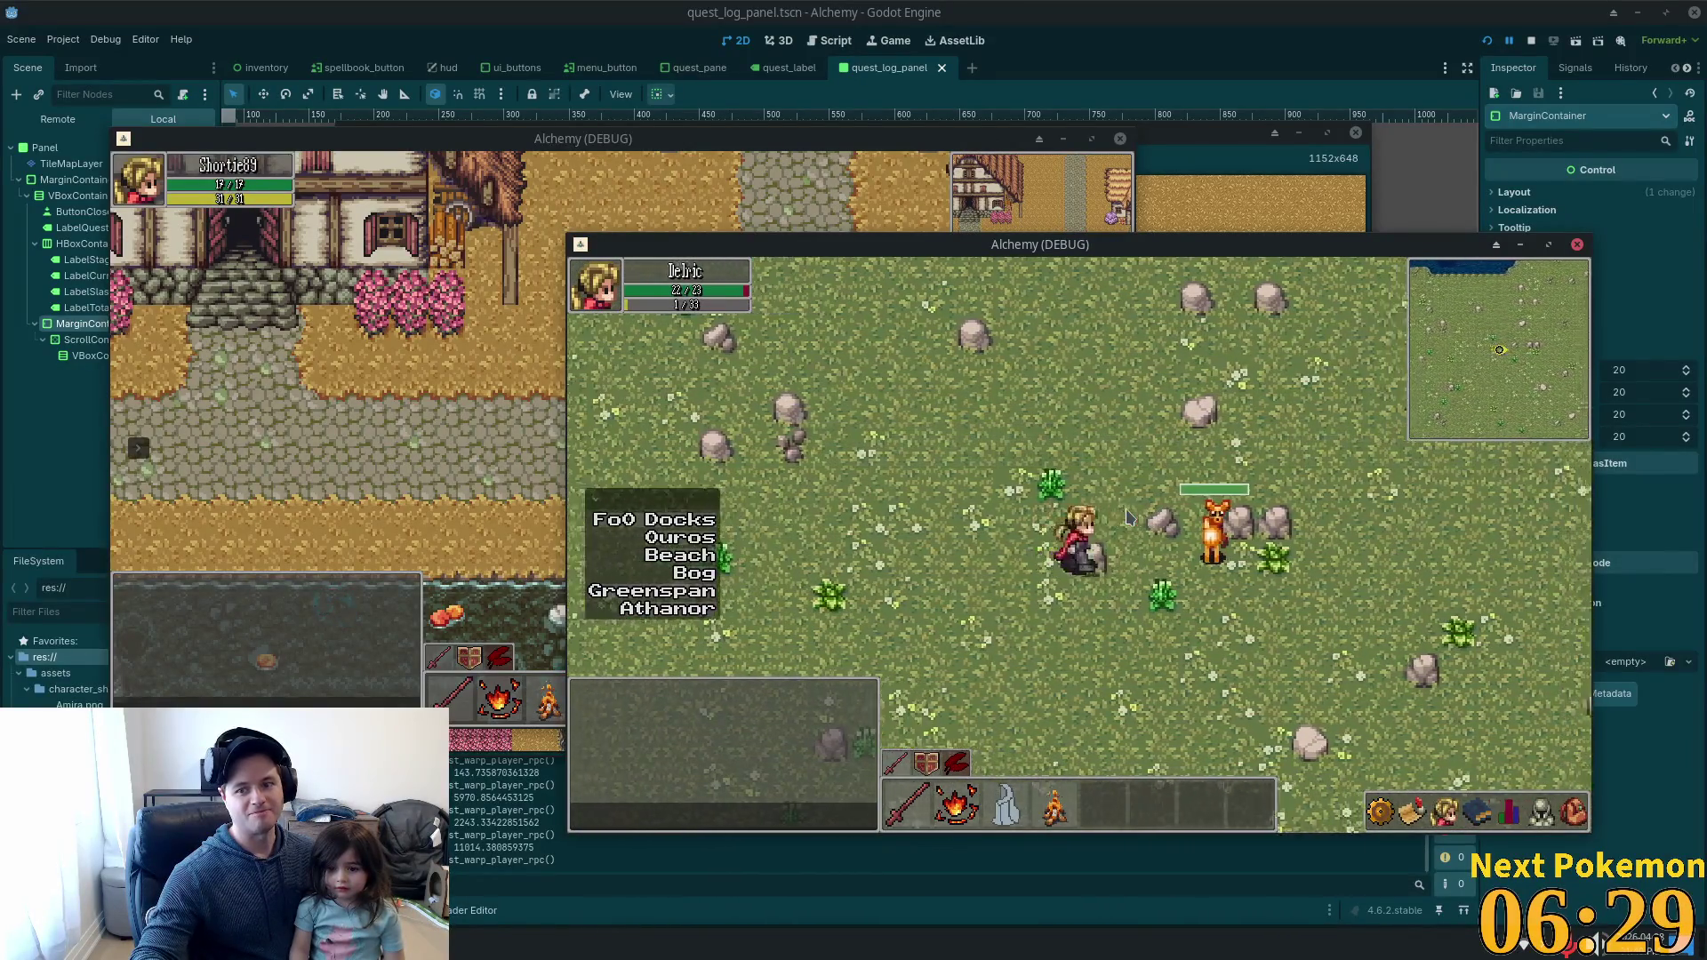
key("a")
key("s")
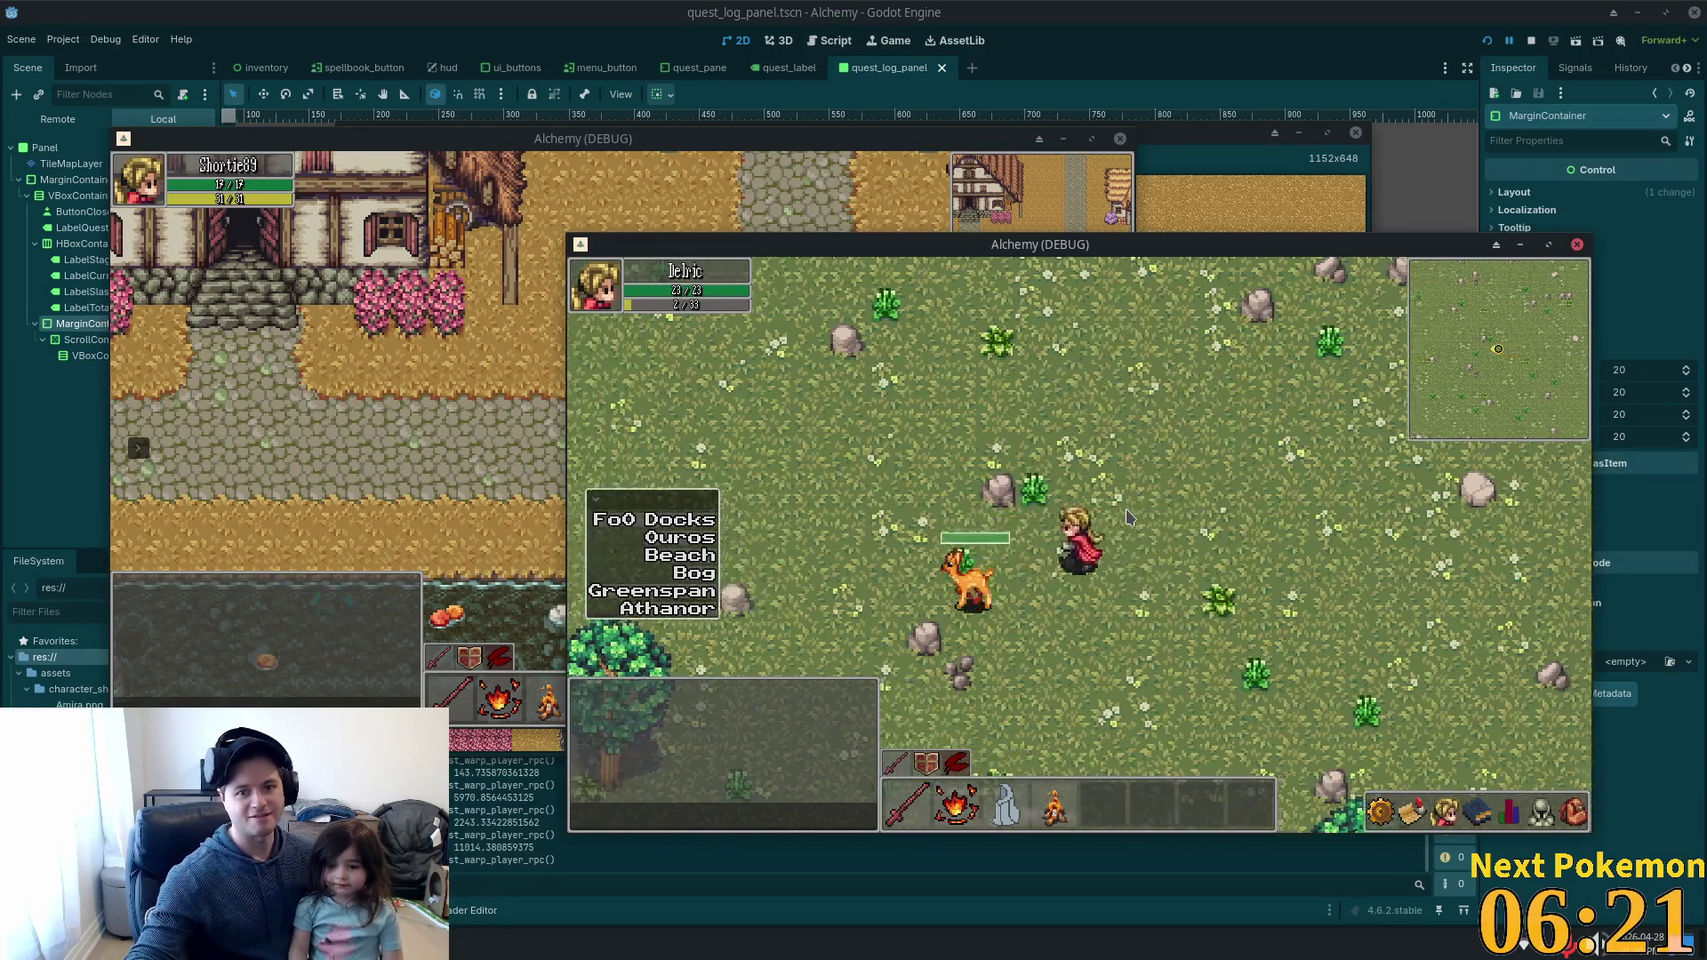
key("Left")
key("Left")
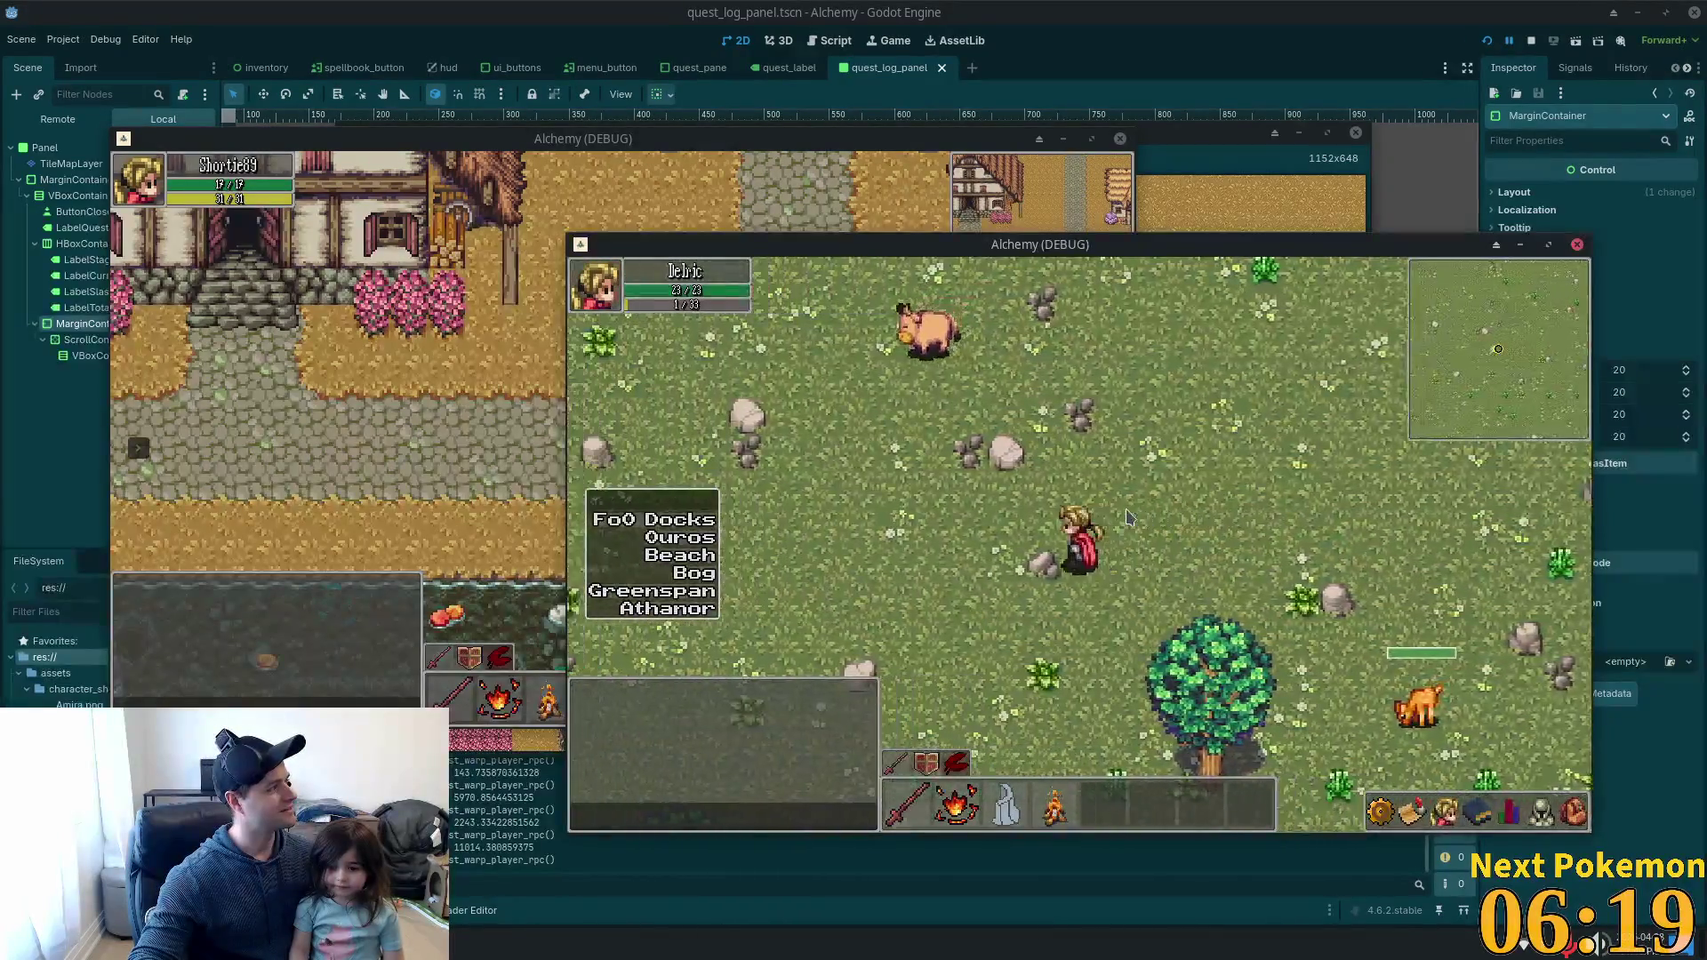
key("Left")
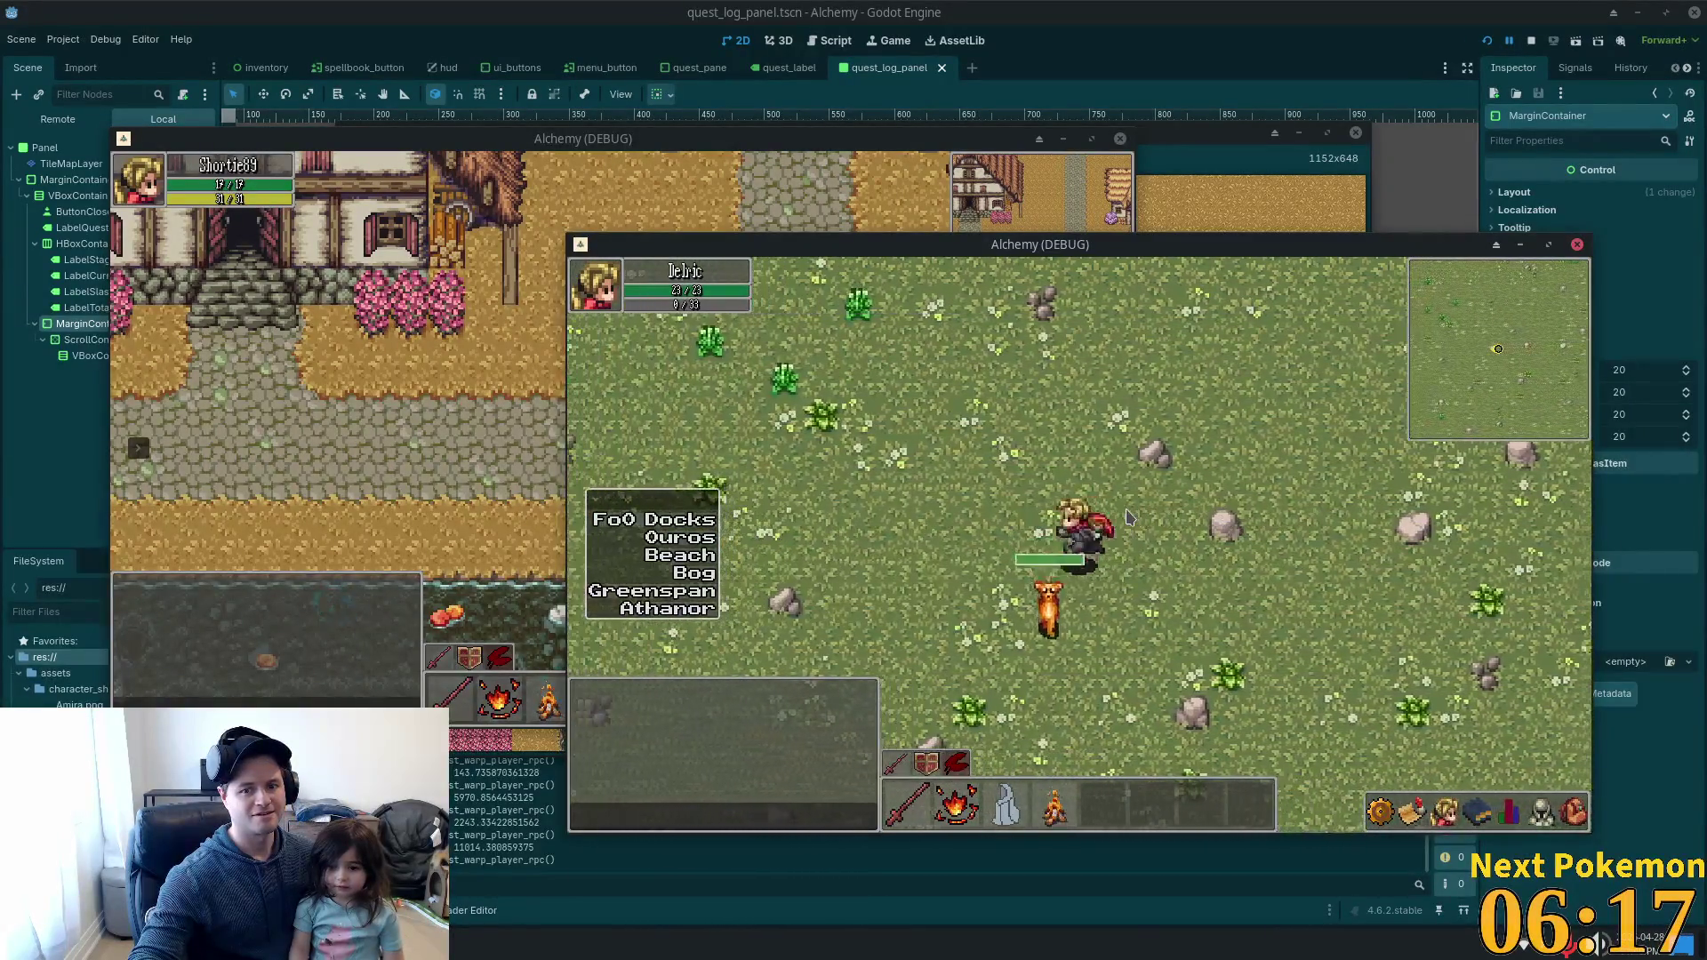
key("Left")
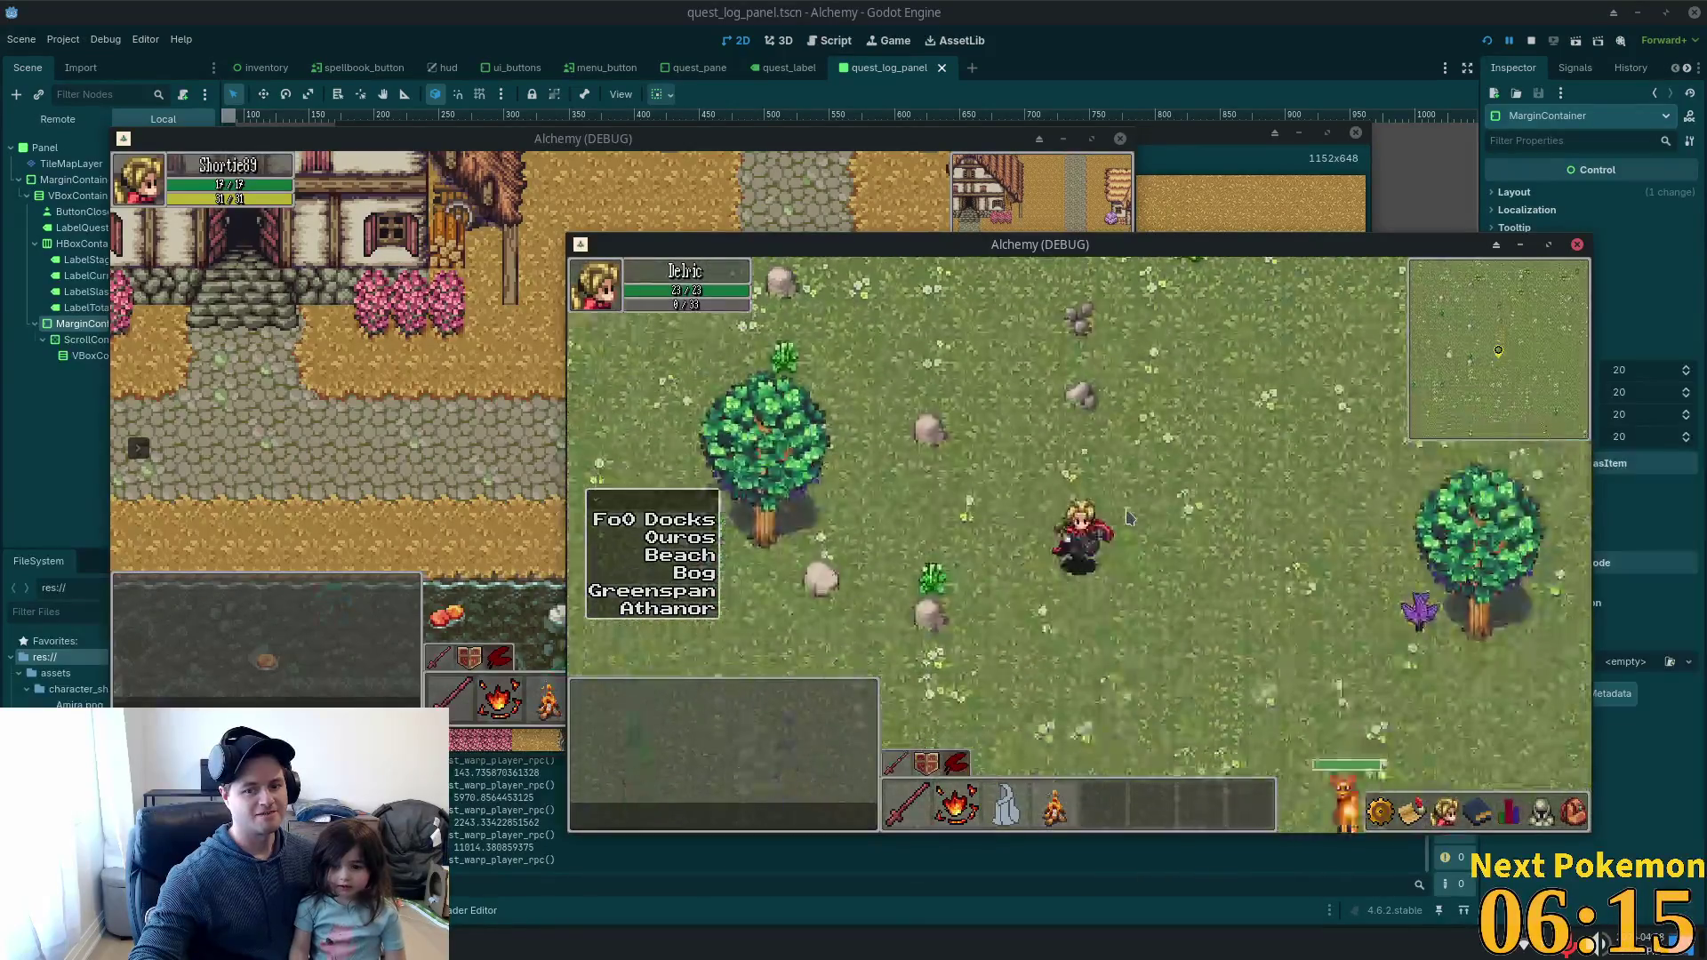
key("Left")
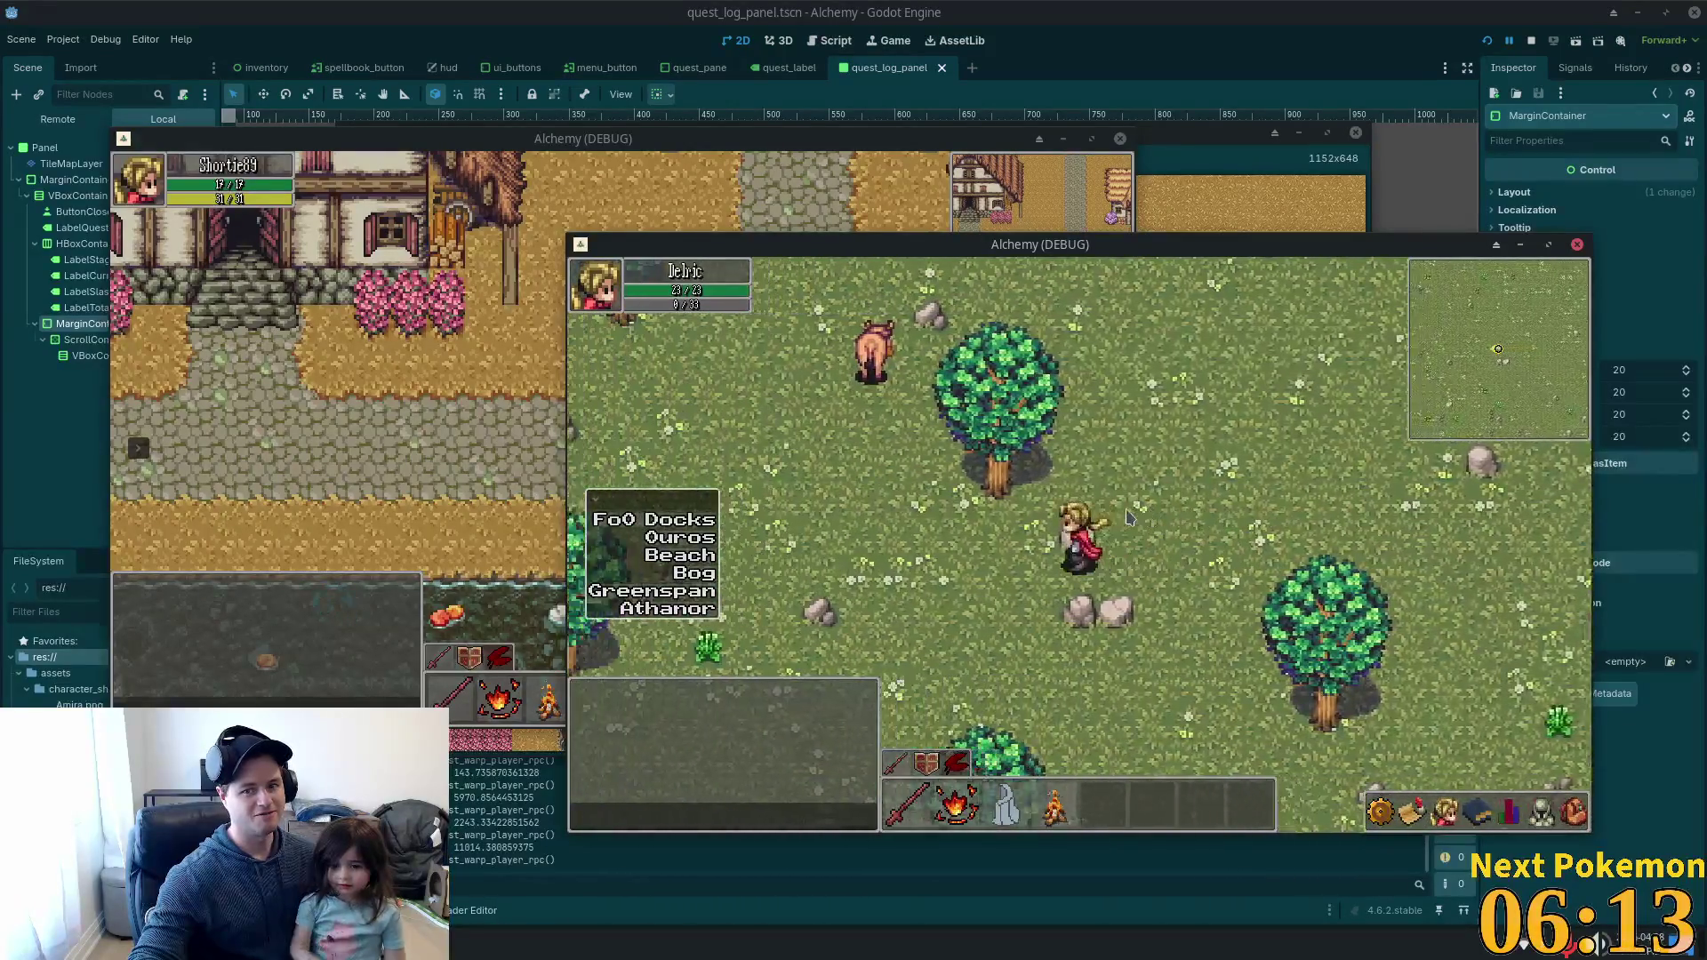
key("Left")
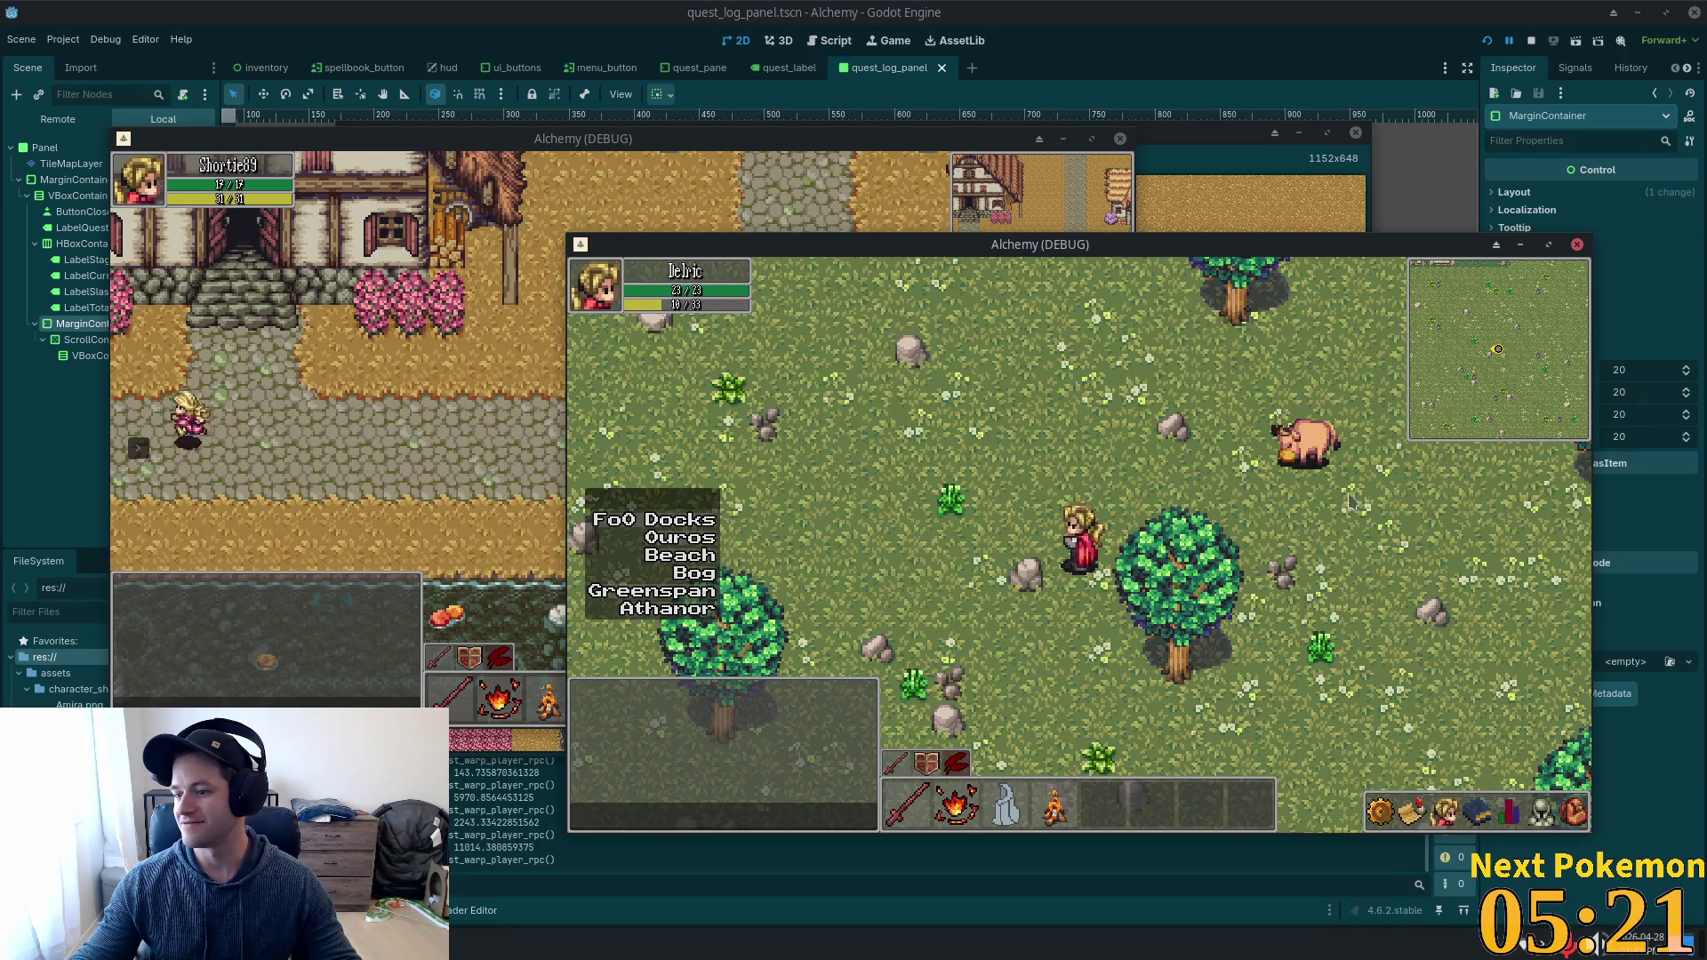
Walk the character away from the wolf, then north past the wooden palisade into the tall grass.
mouse_move(1313, 479)
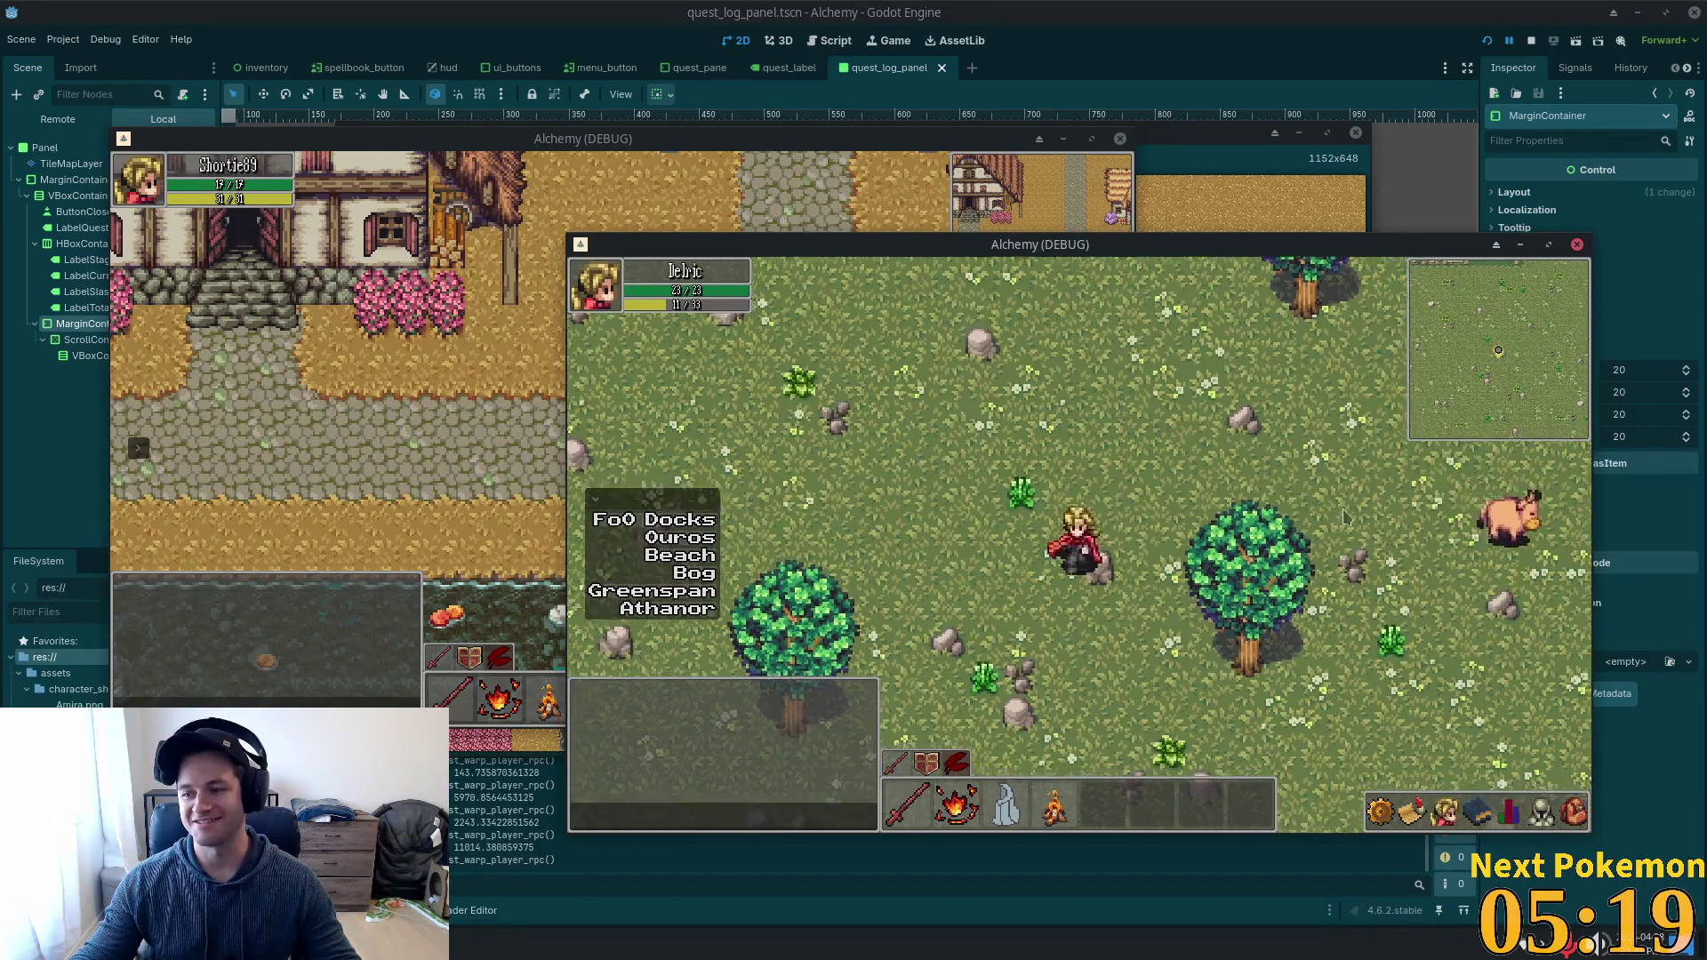
key("s")
key("s")
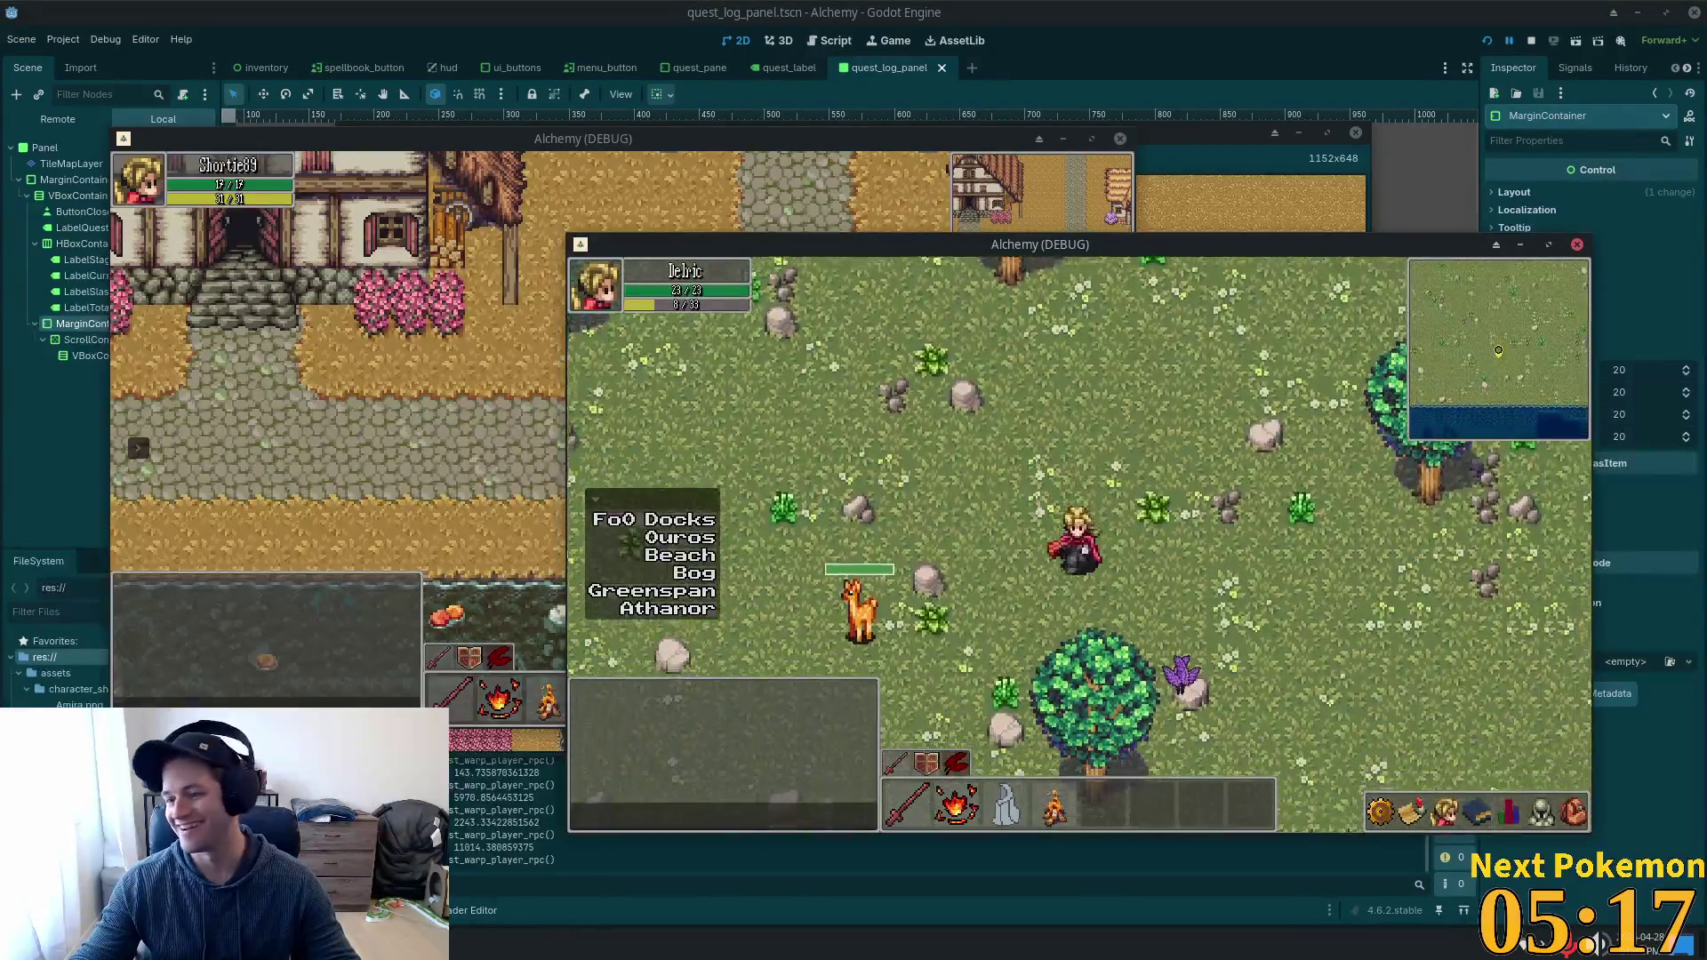
key("w")
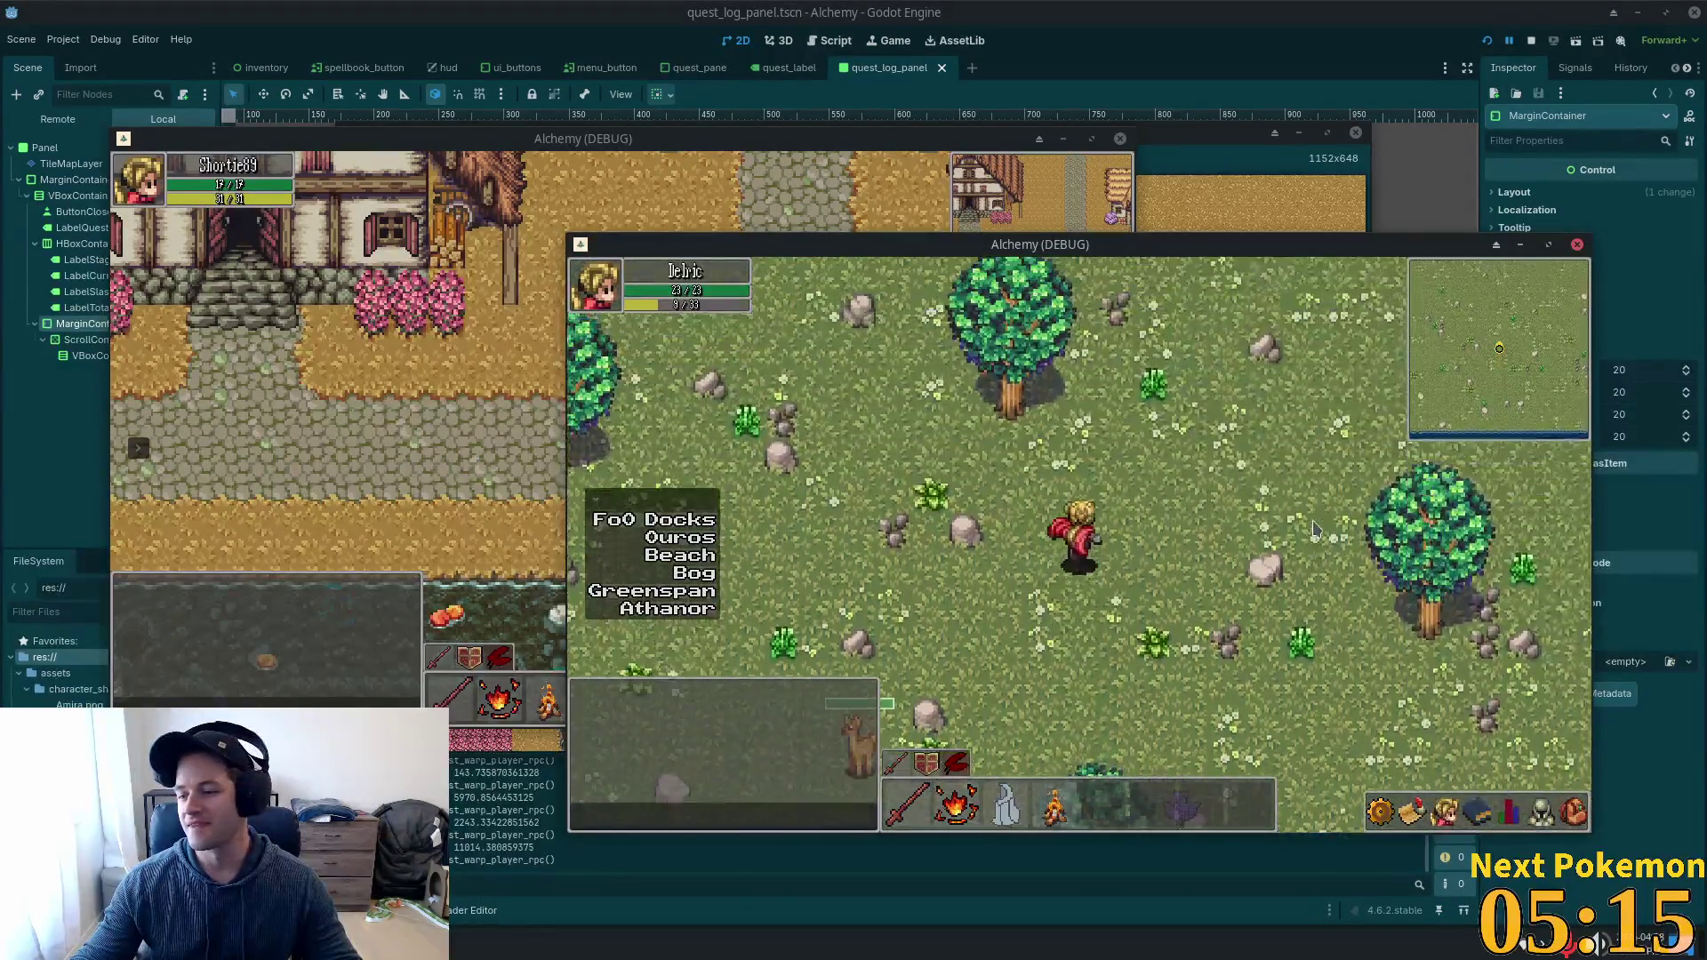
key("w")
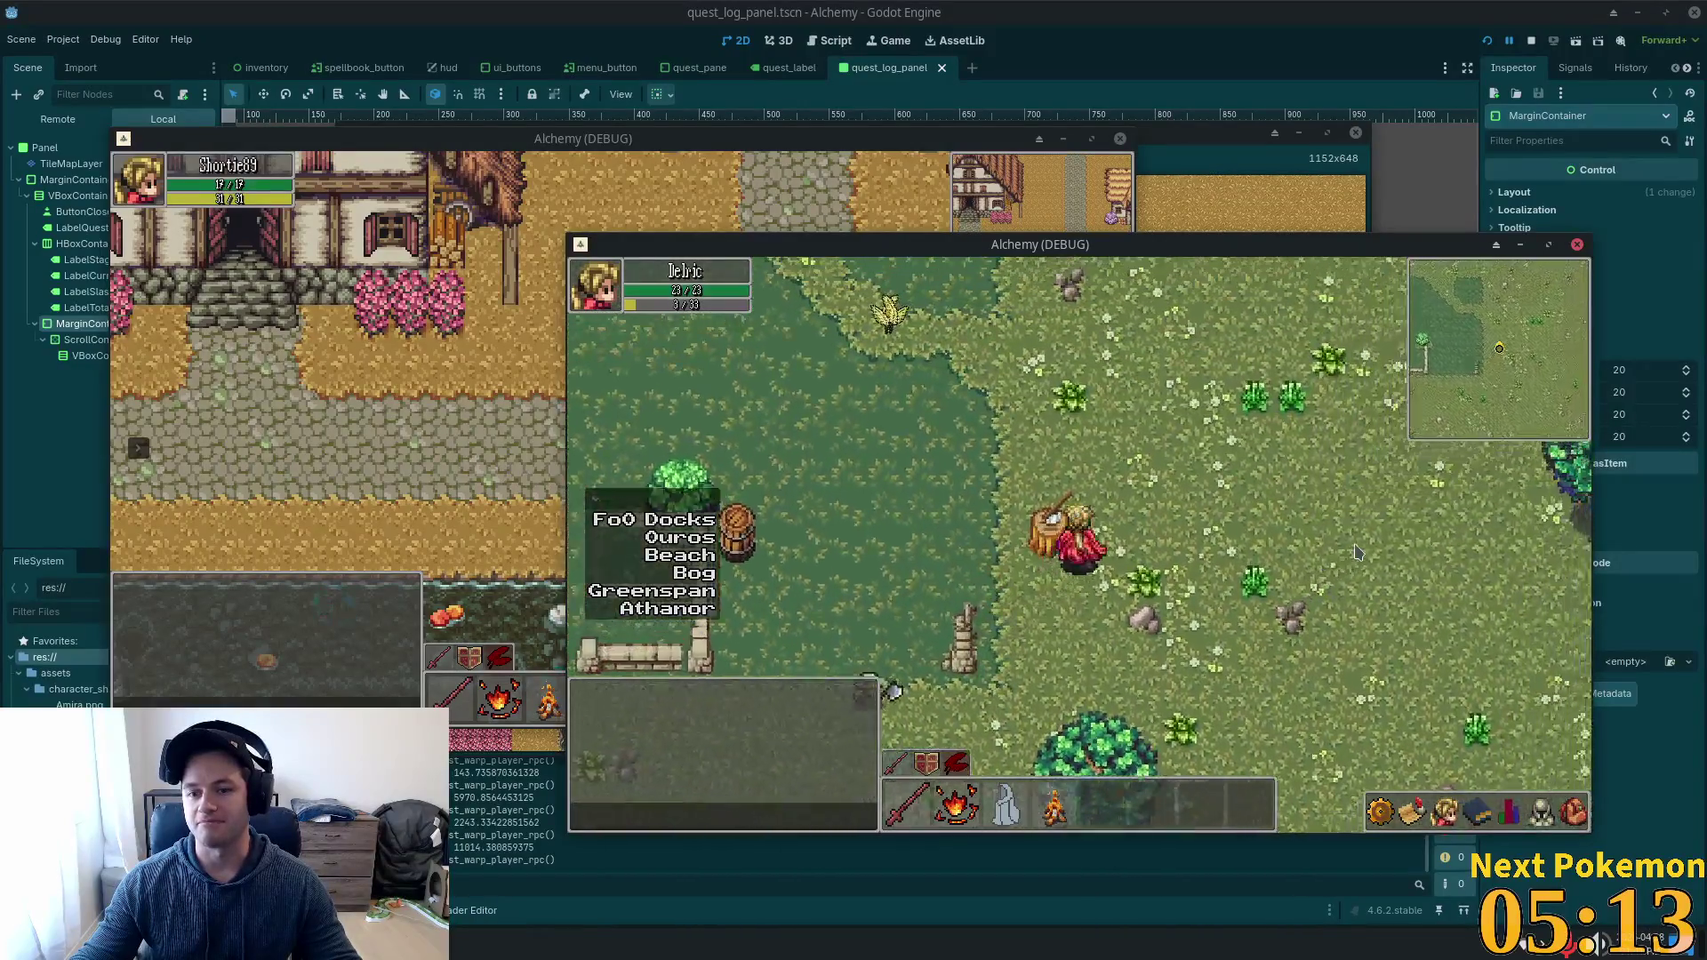
key("w")
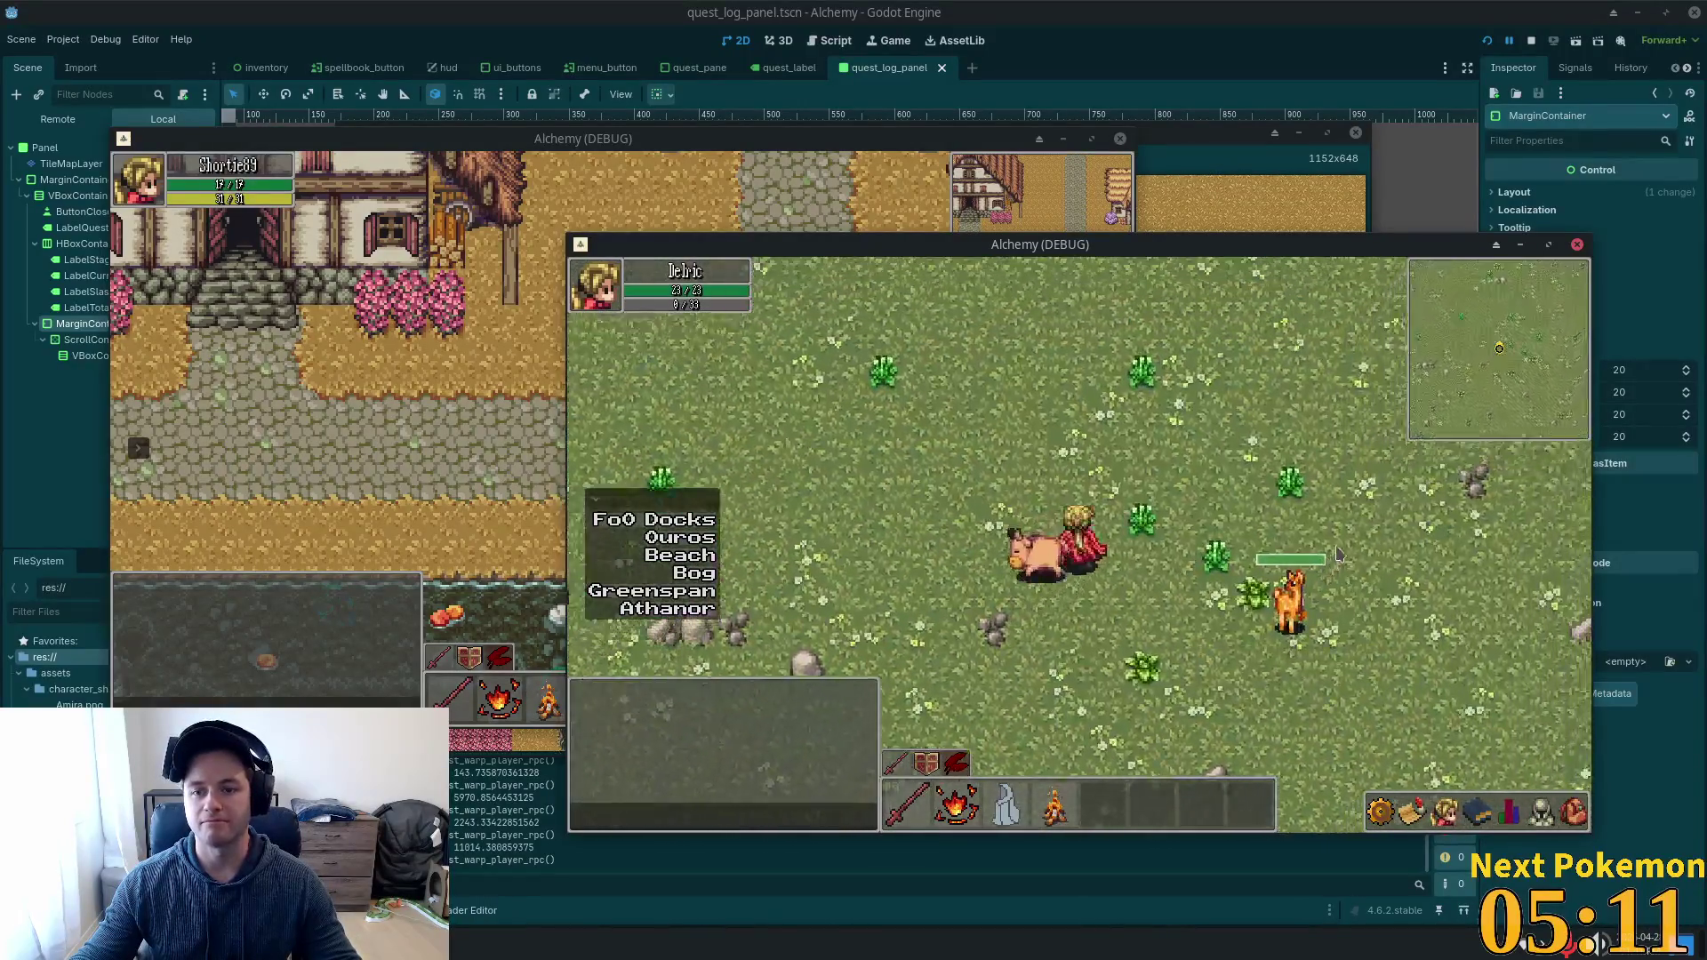
key("w")
key("d")
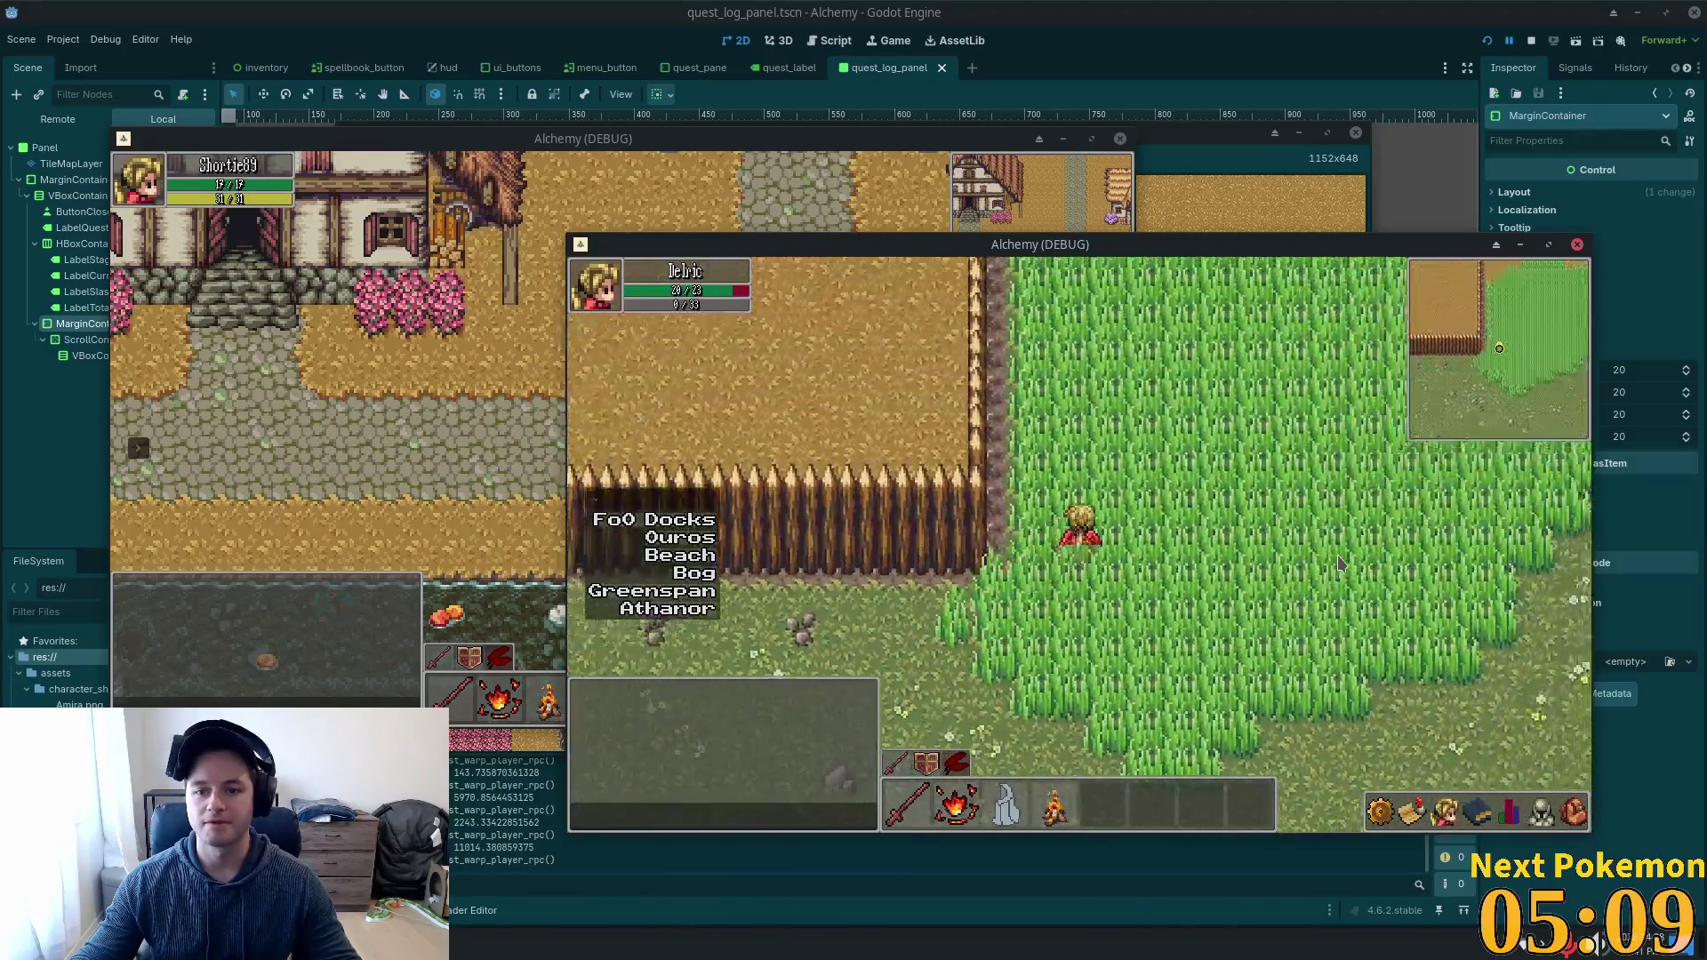
Walk west along the stone path into Ouros up to the thatched roof, then switch to Discord.
key("w")
key("a")
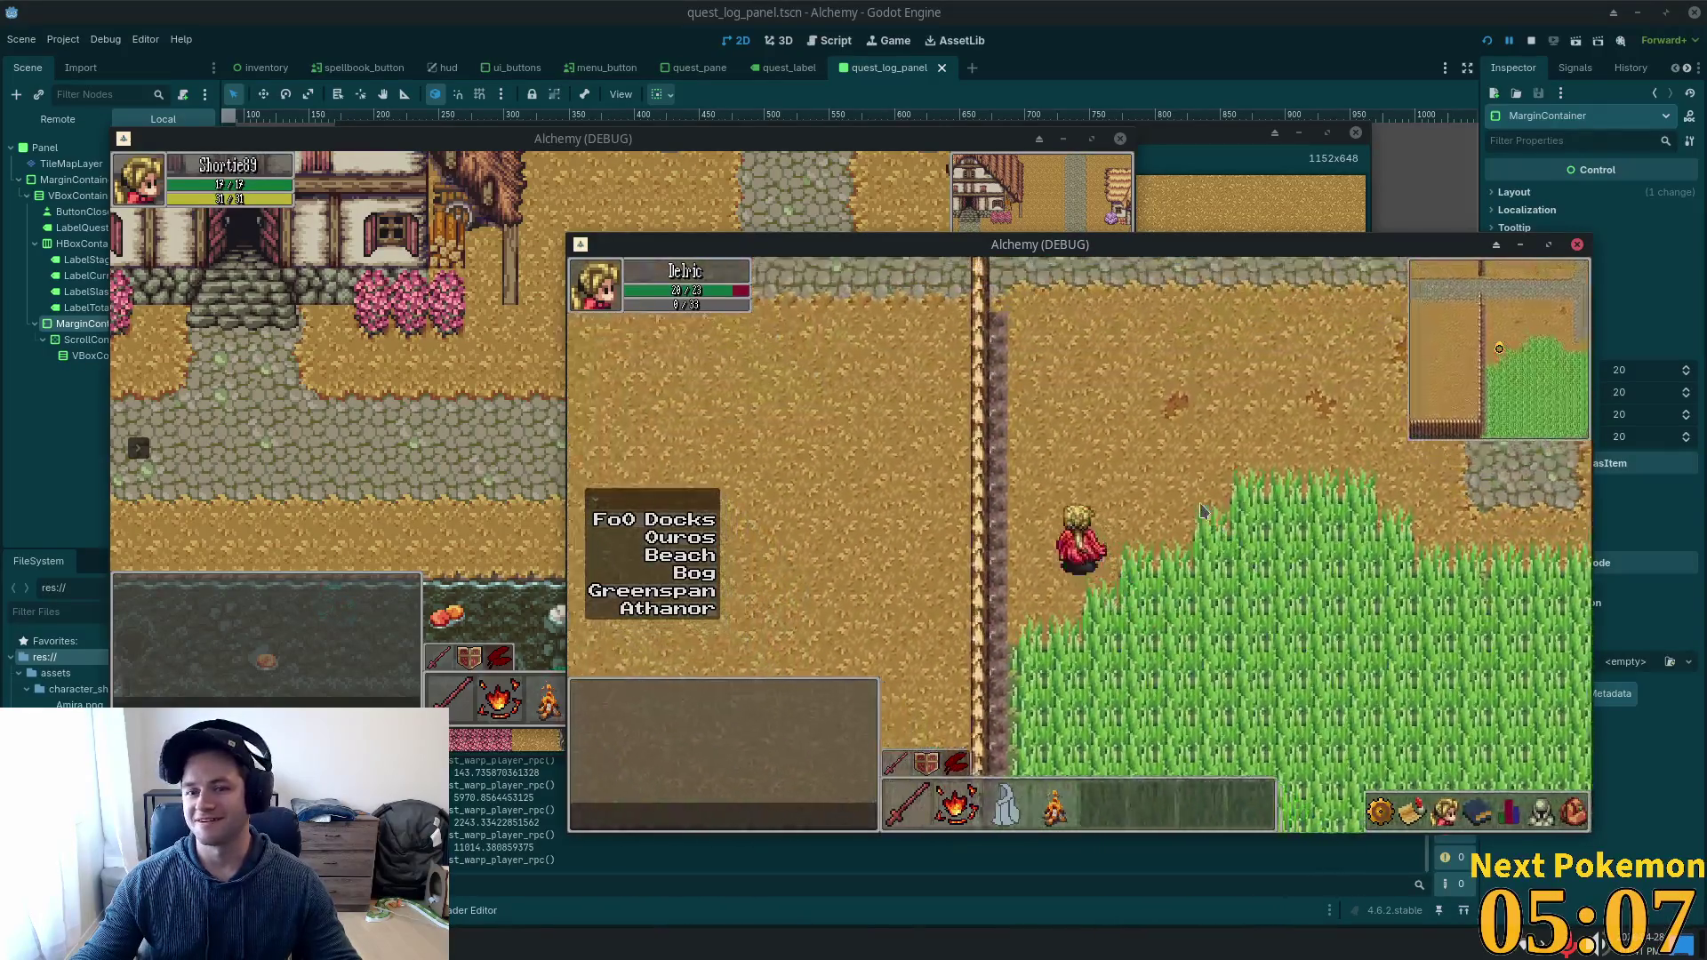
key("a")
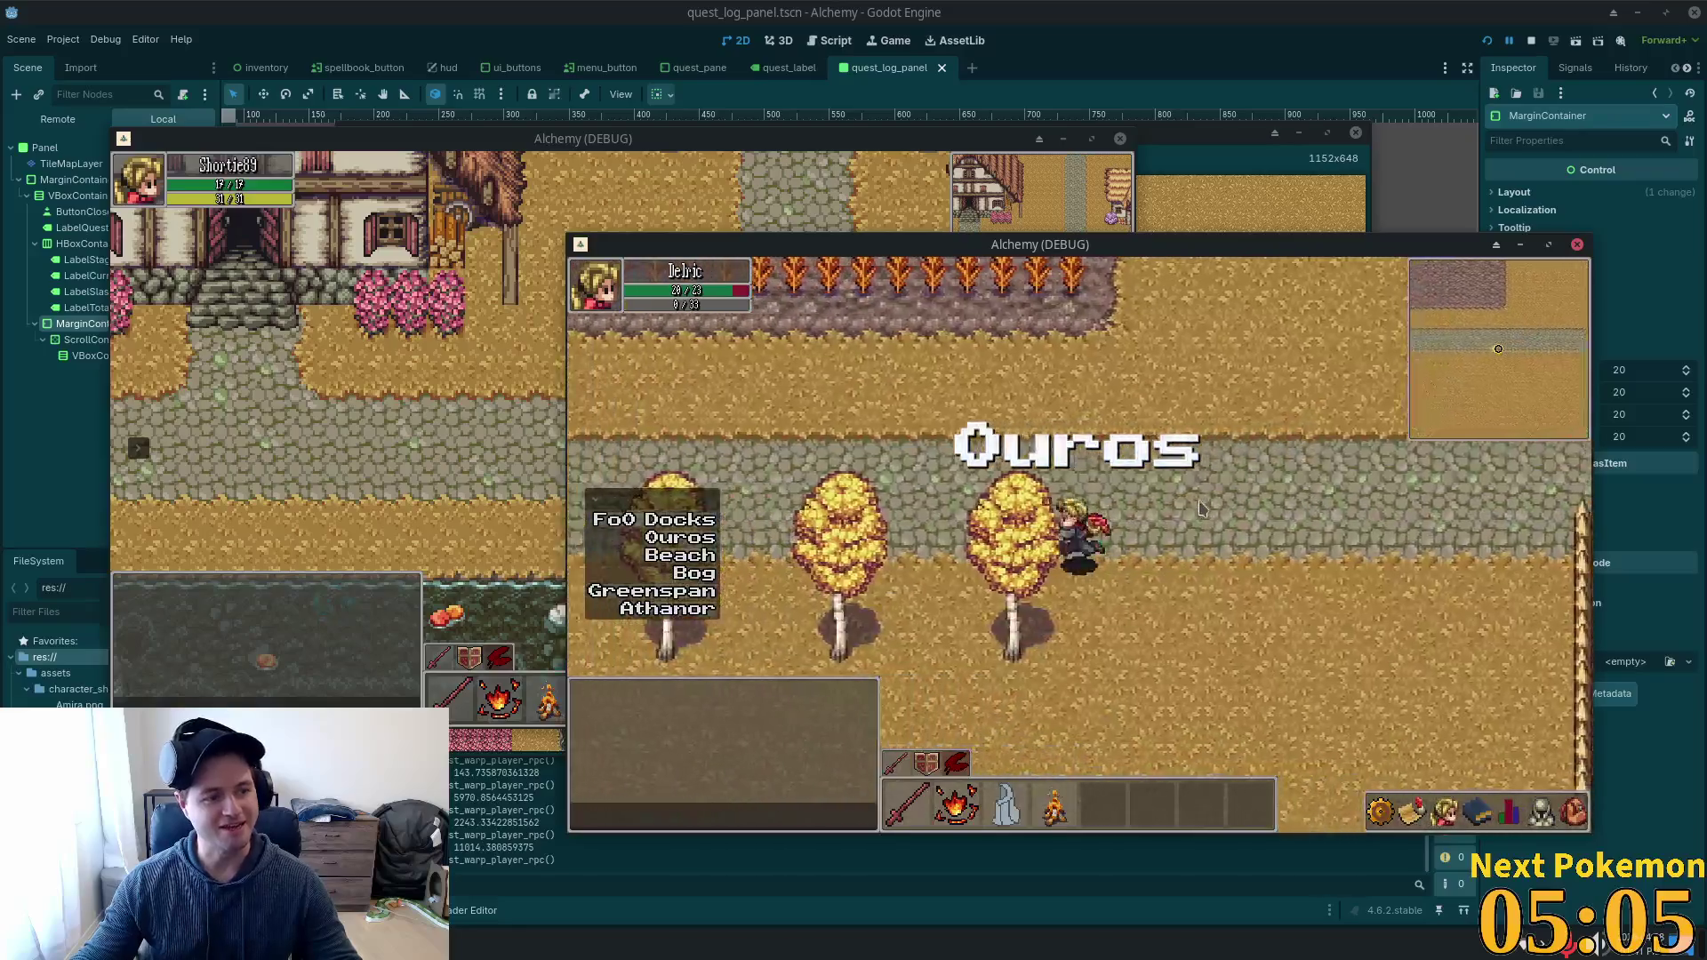
key("a")
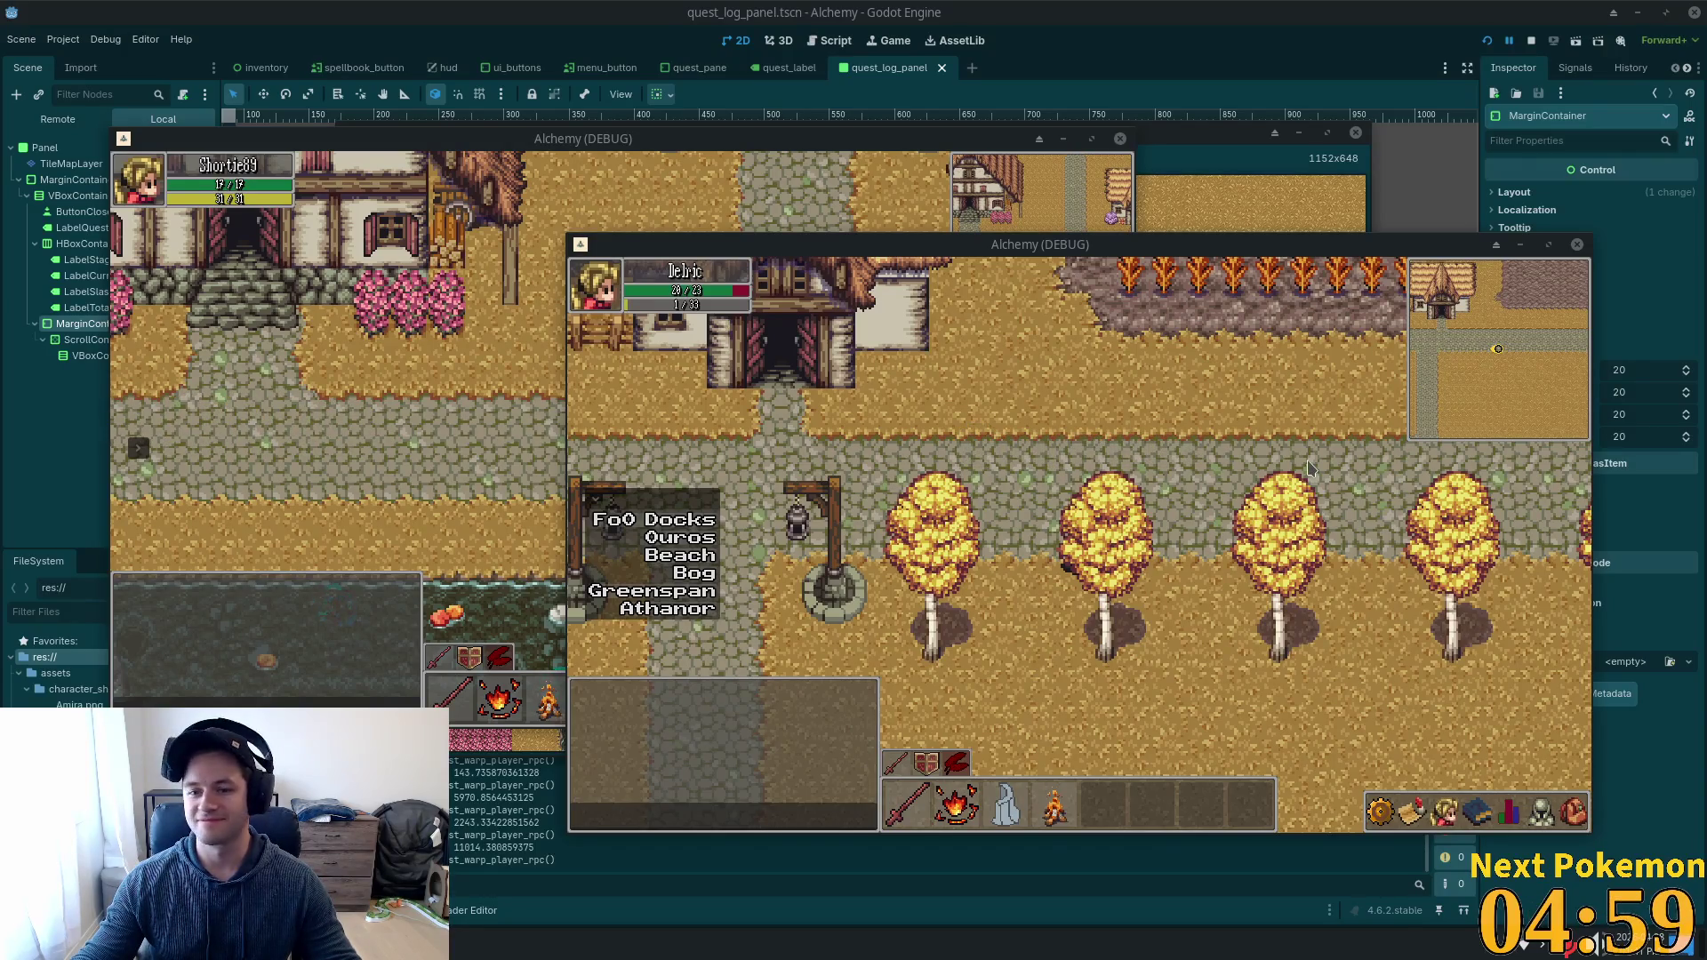
key("a")
key("w")
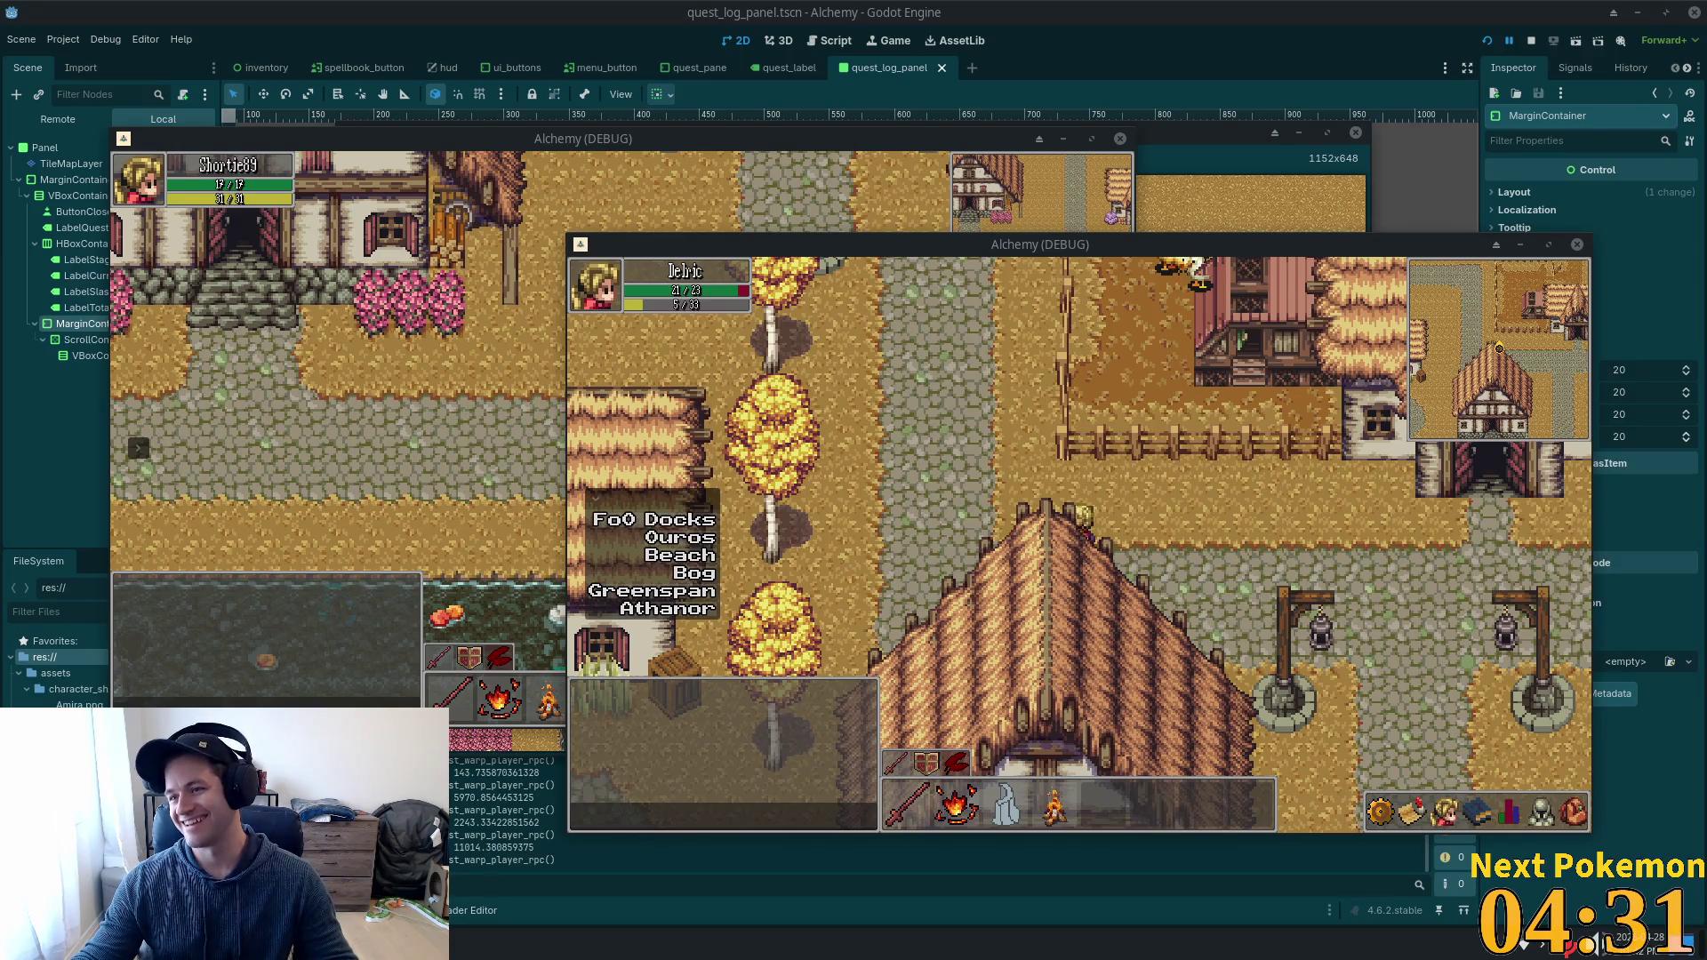
key("alt+Tab")
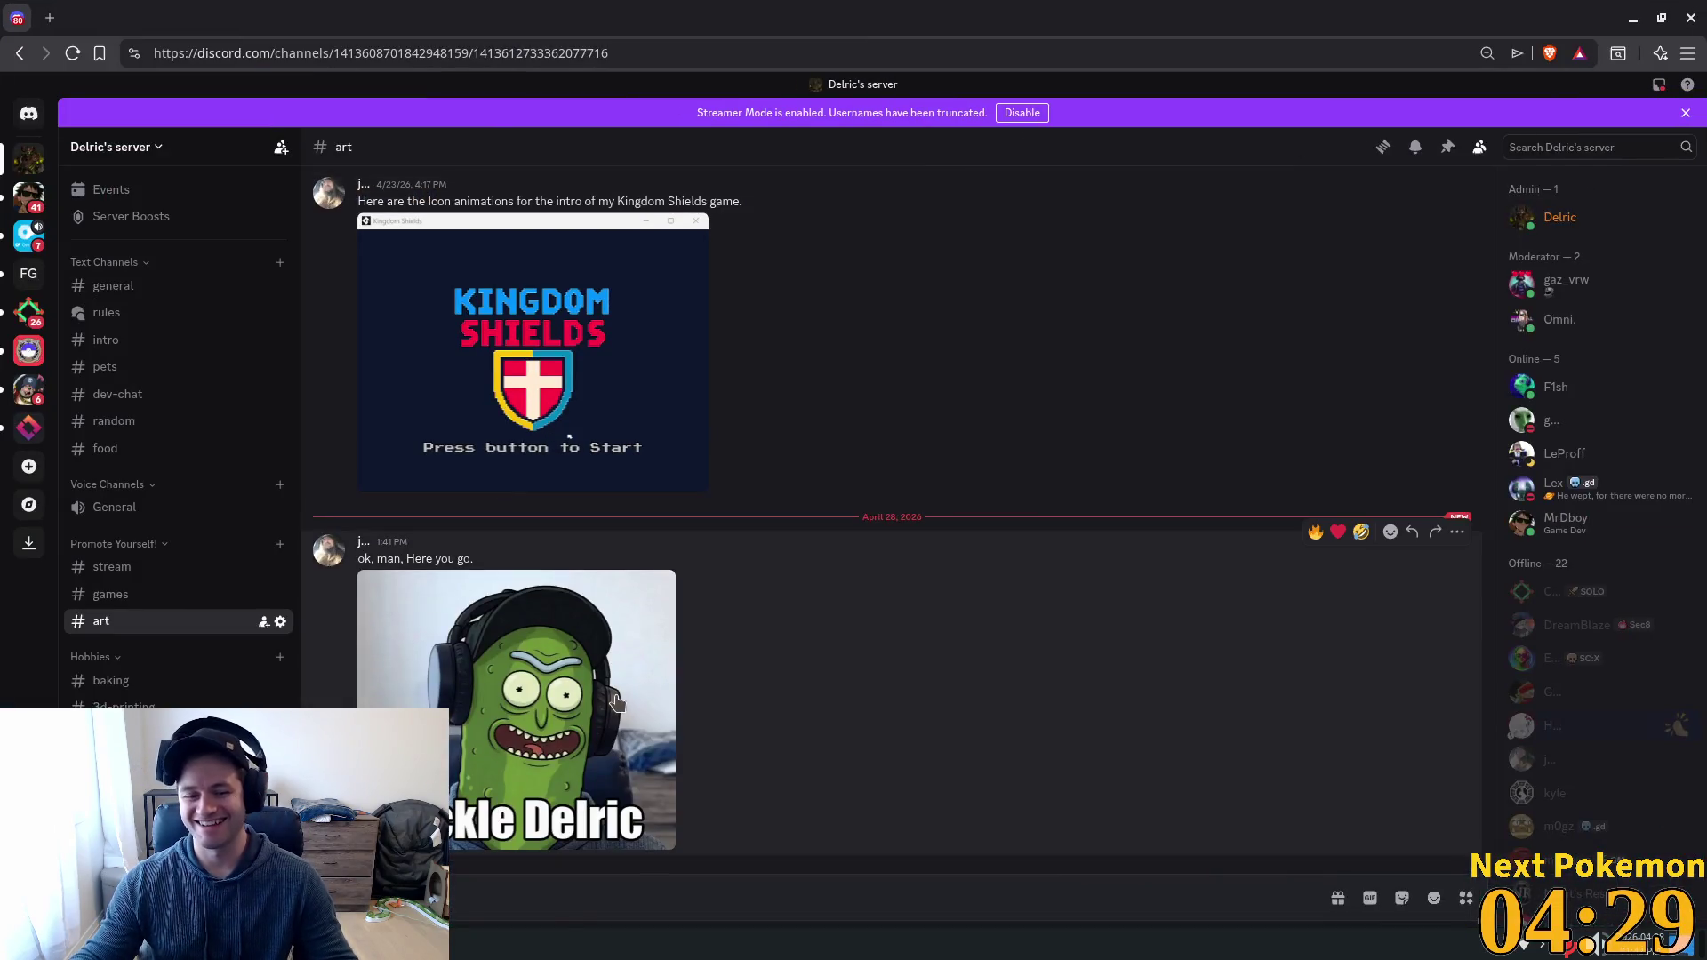
left_click(616, 702)
left_click(926, 613)
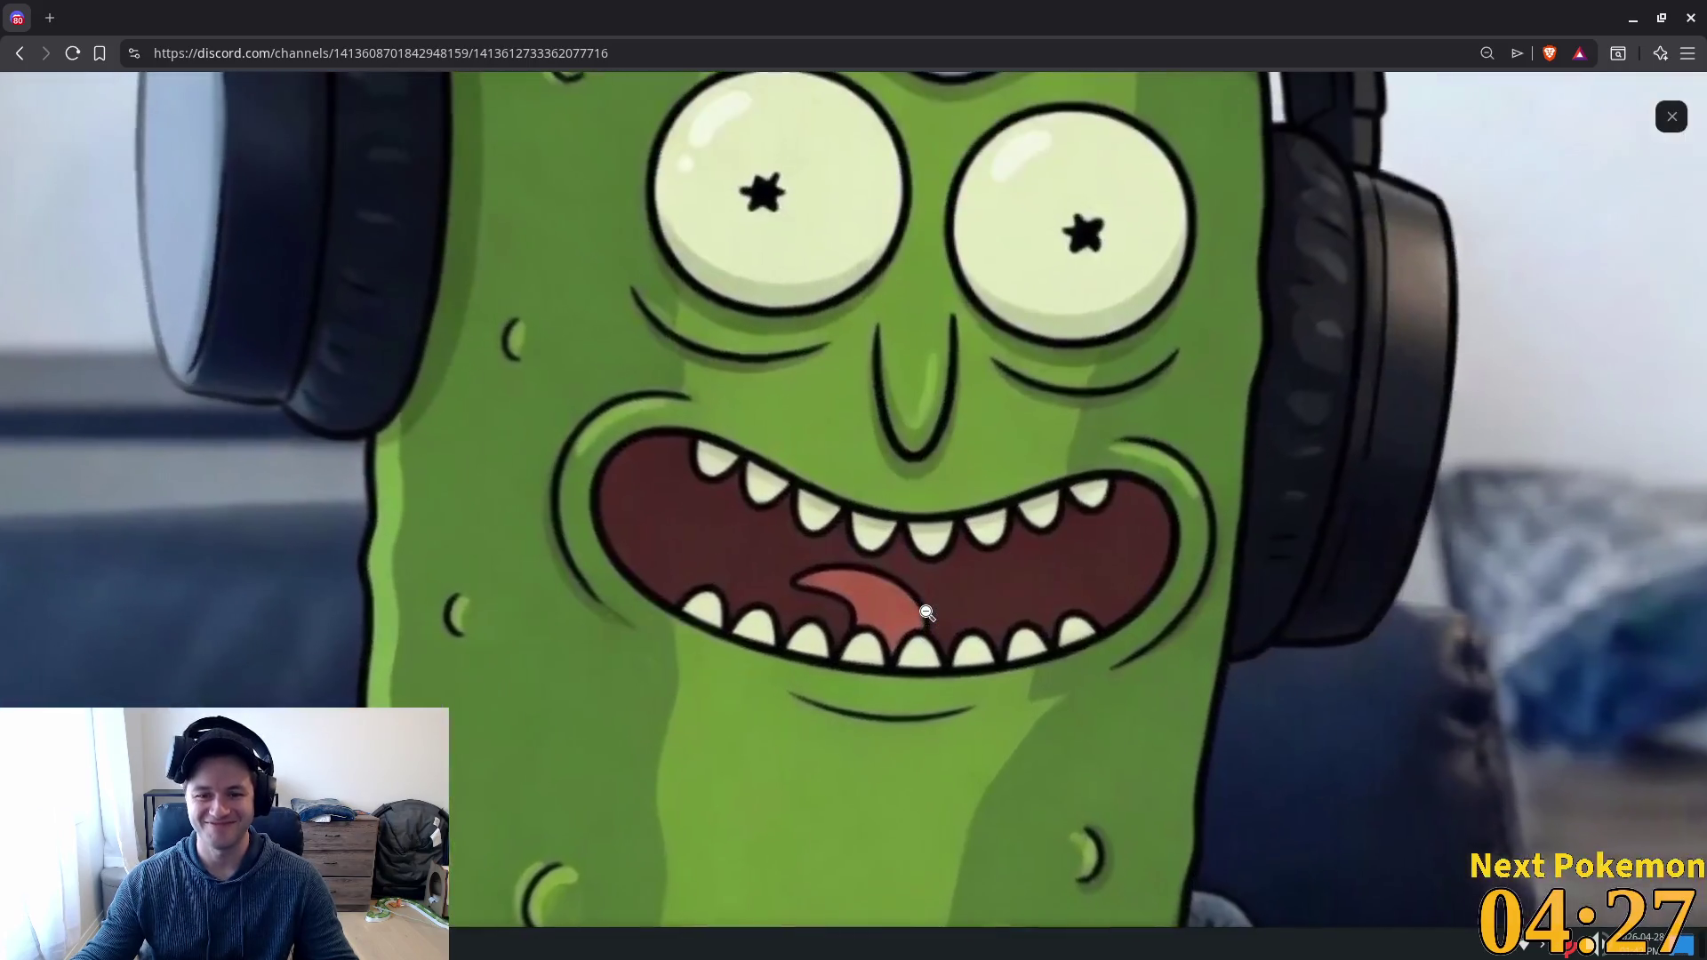
left_click(925, 613)
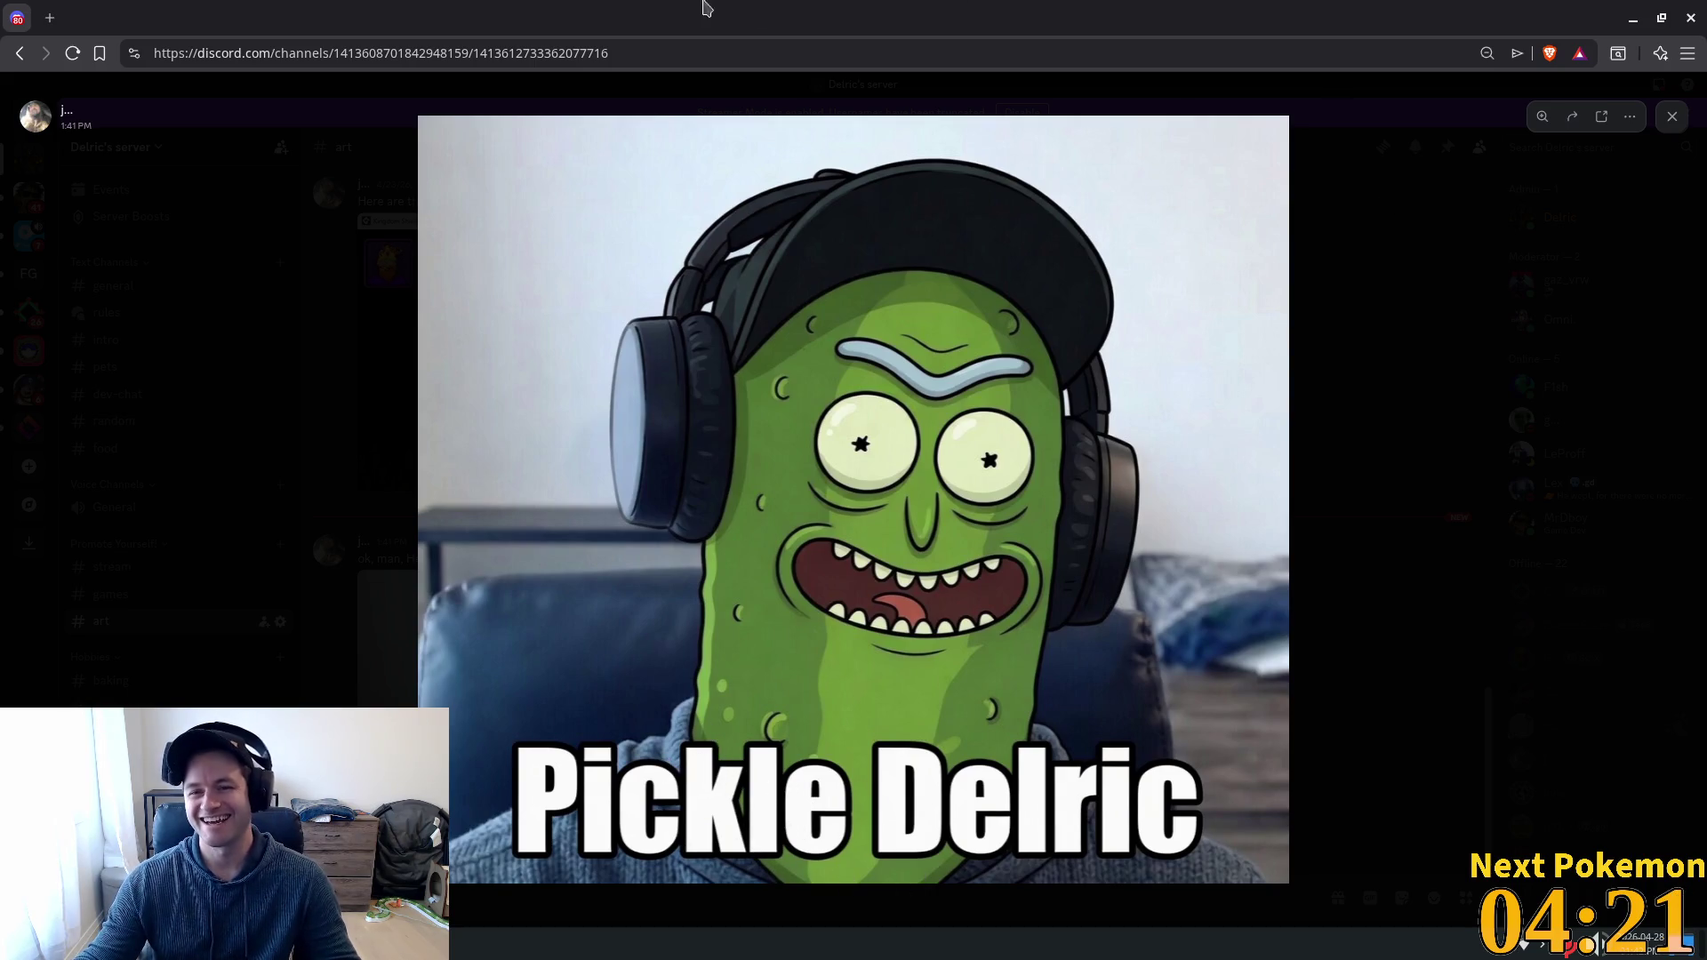
key("alt+Tab")
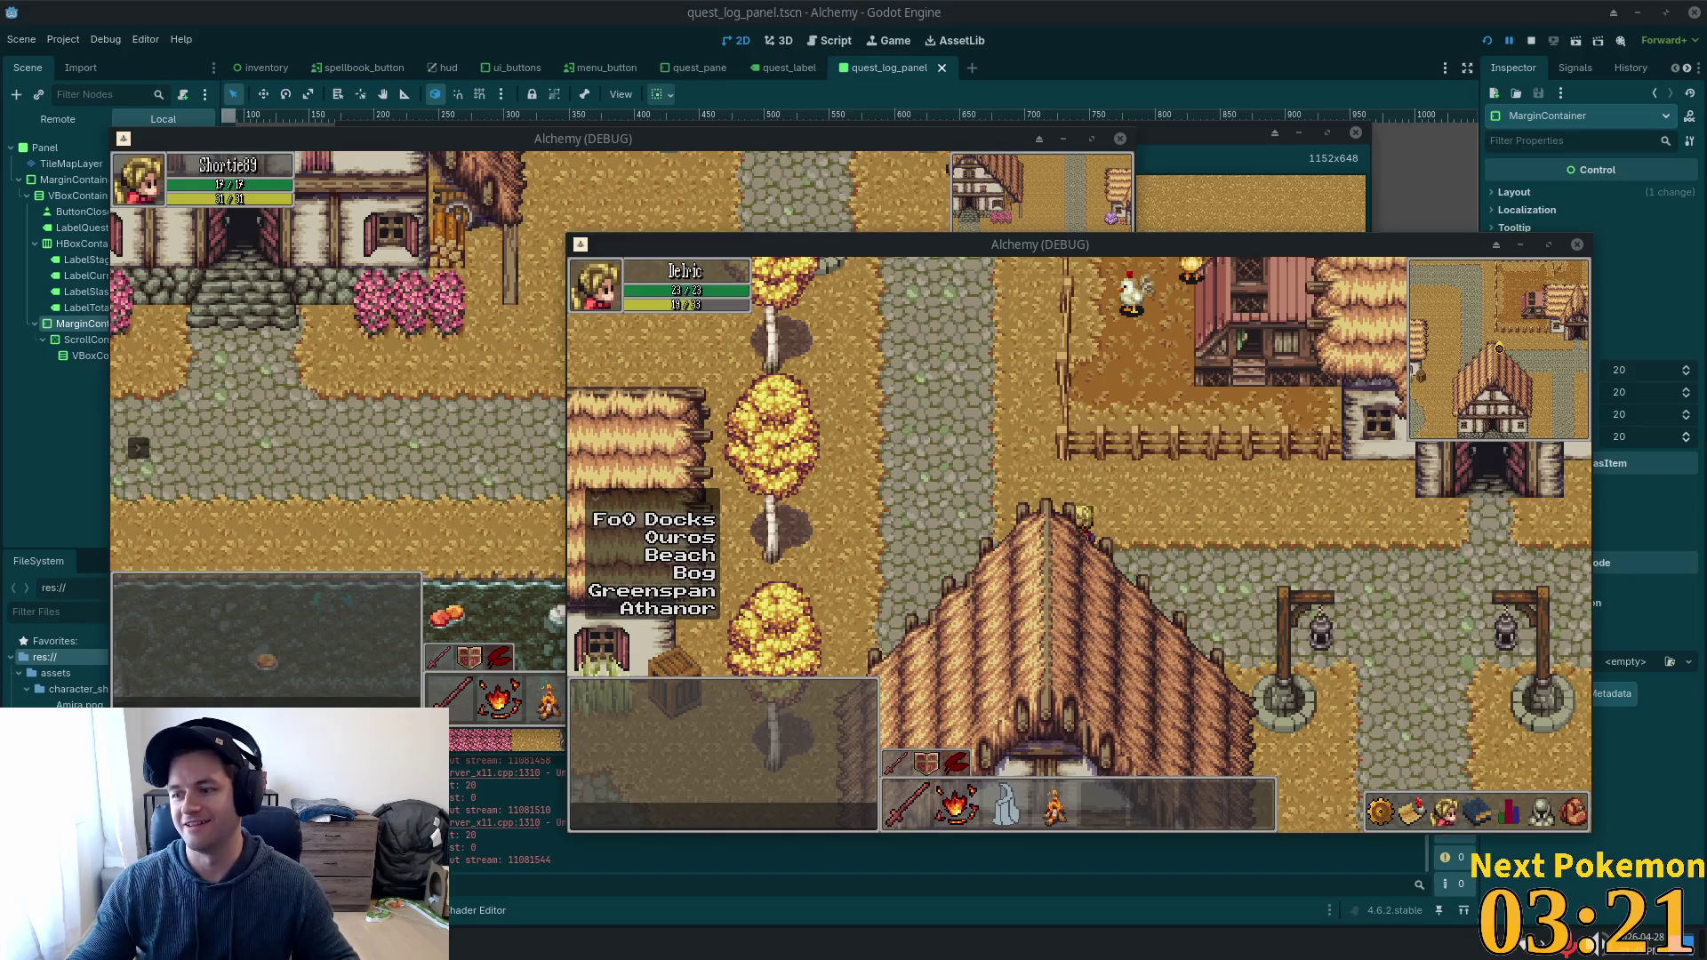
Steer Delric along the stone path toward the house and south to the twin wells.
left_click(927, 404)
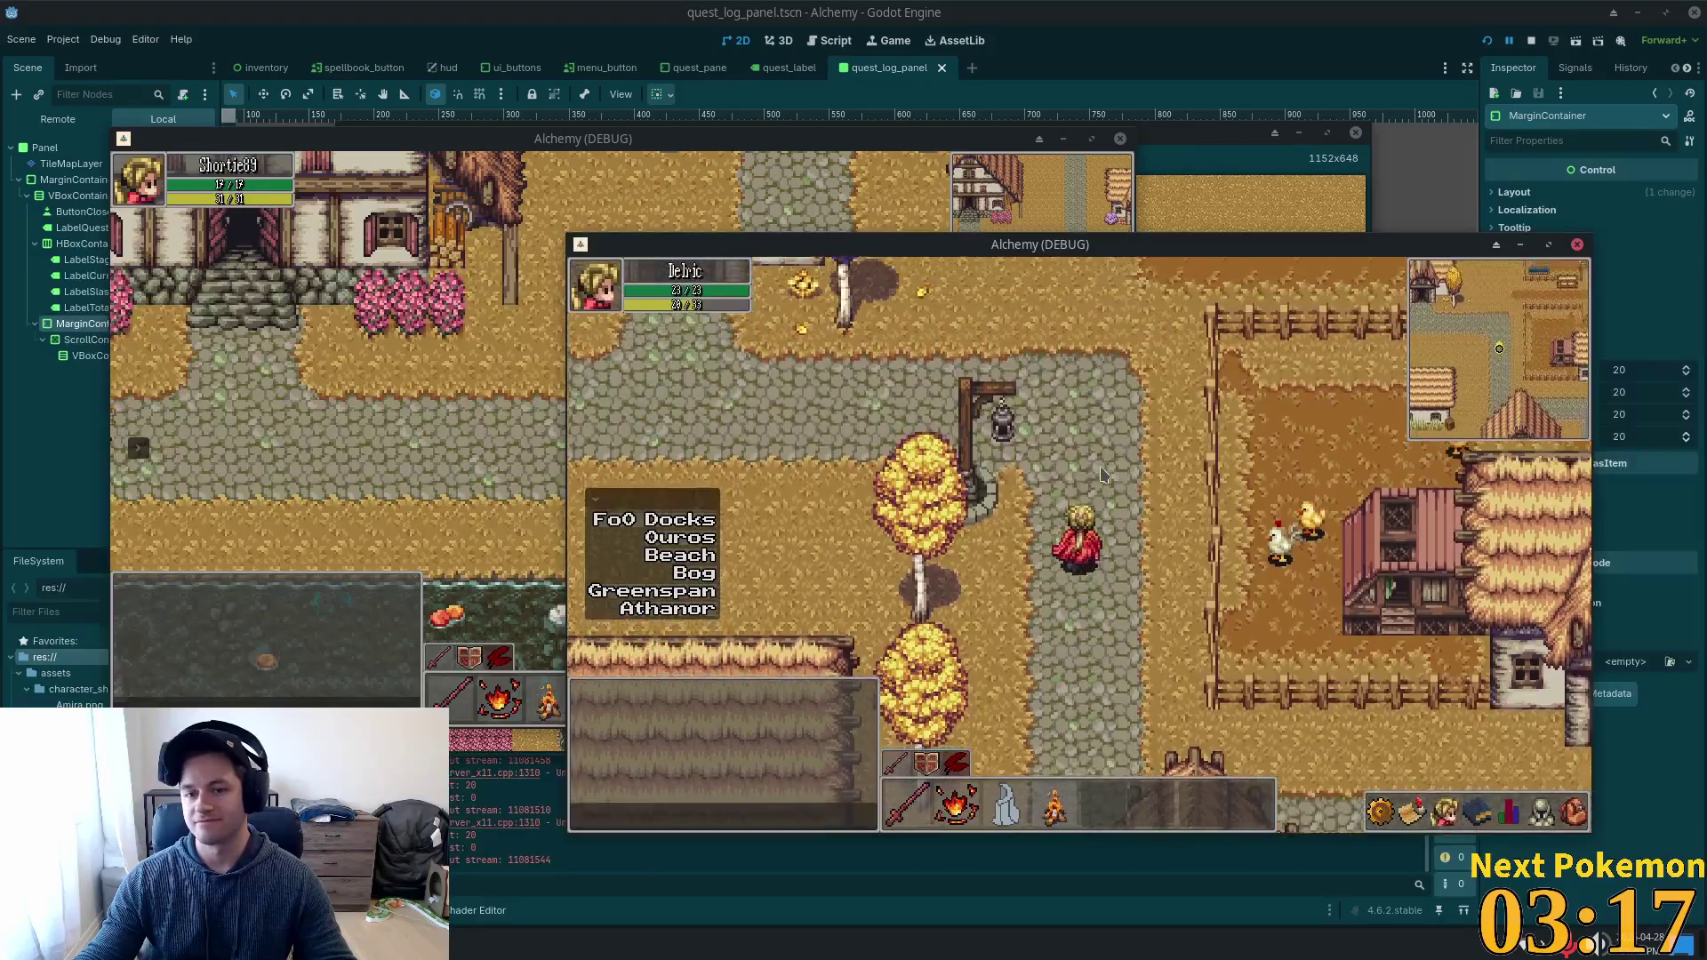
mouse_move(1100, 475)
left_mouse_down()
mouse_move(910, 484)
mouse_move(880, 525)
mouse_move(830, 542)
left_mouse_up()
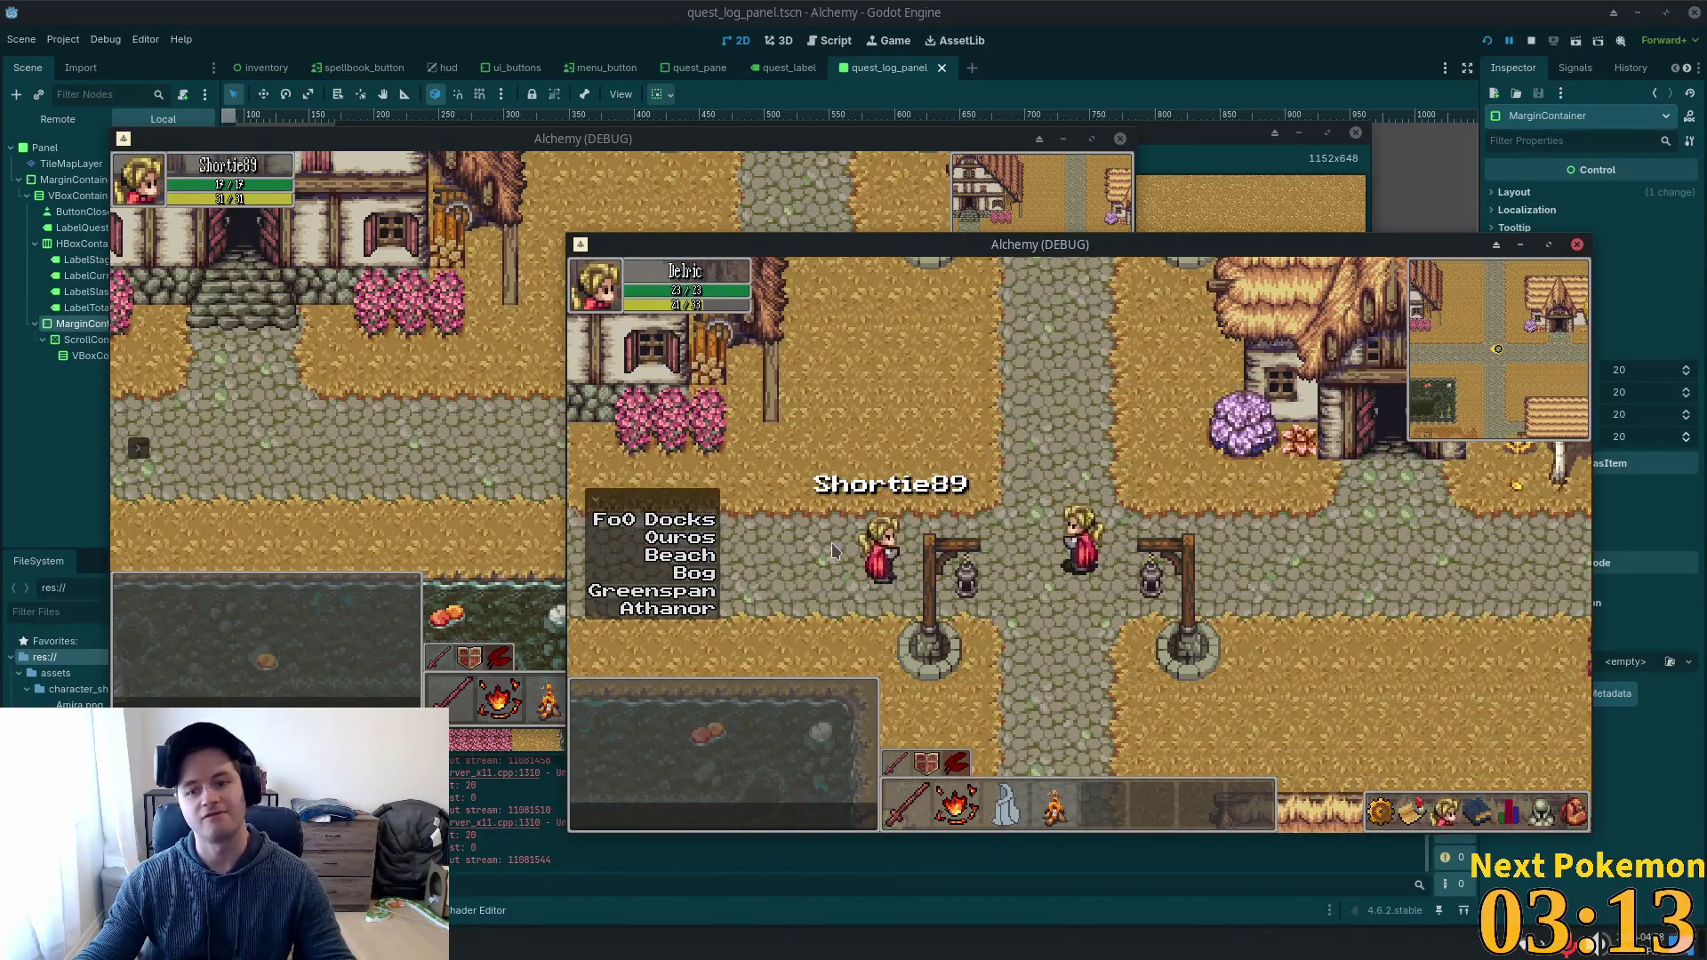
key("Down")
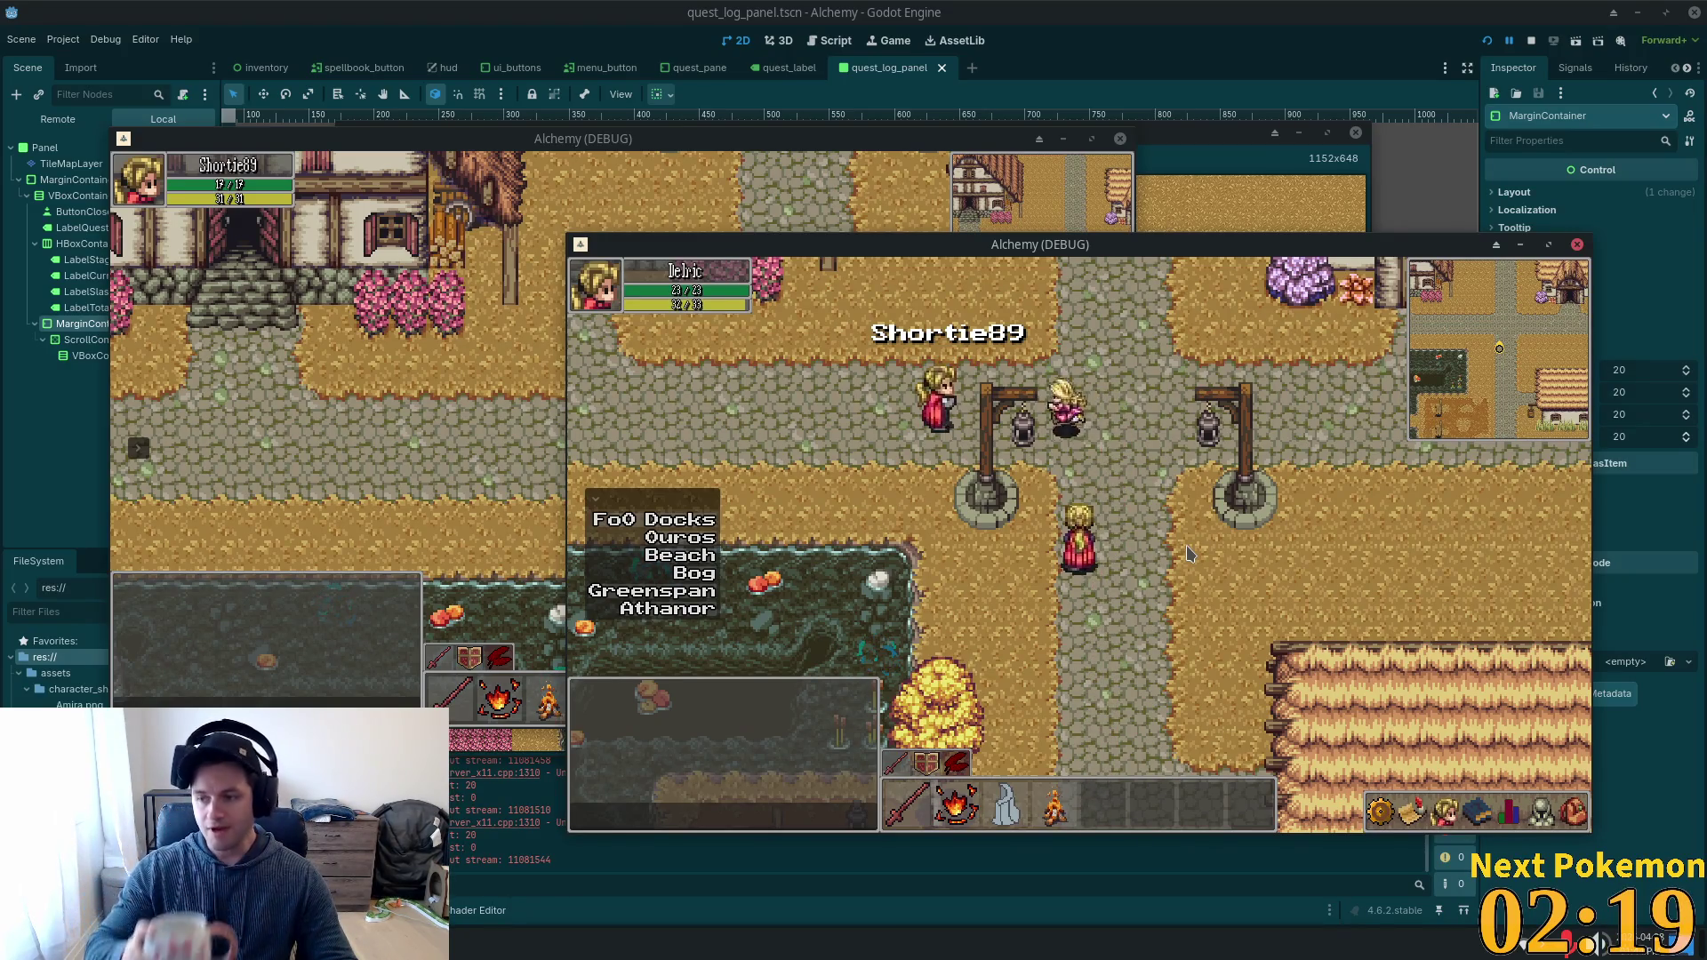
Walk Delric north past the inn, west over the bridge to the cliff, then back east.
key("Up")
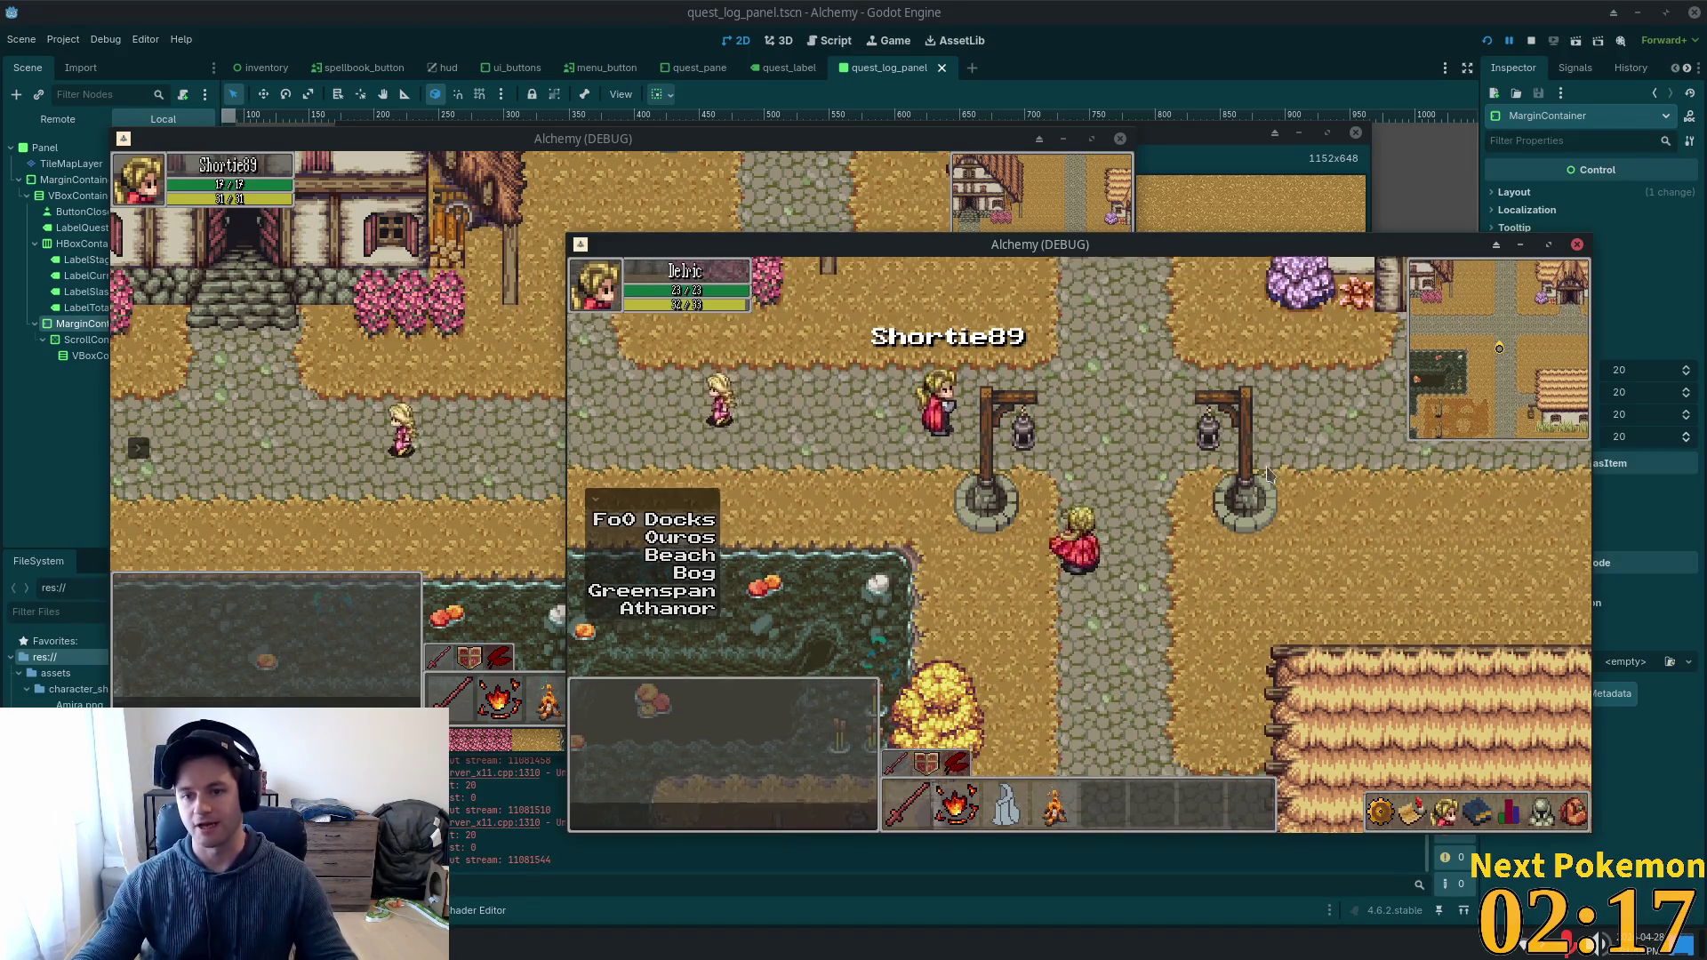
key("Up")
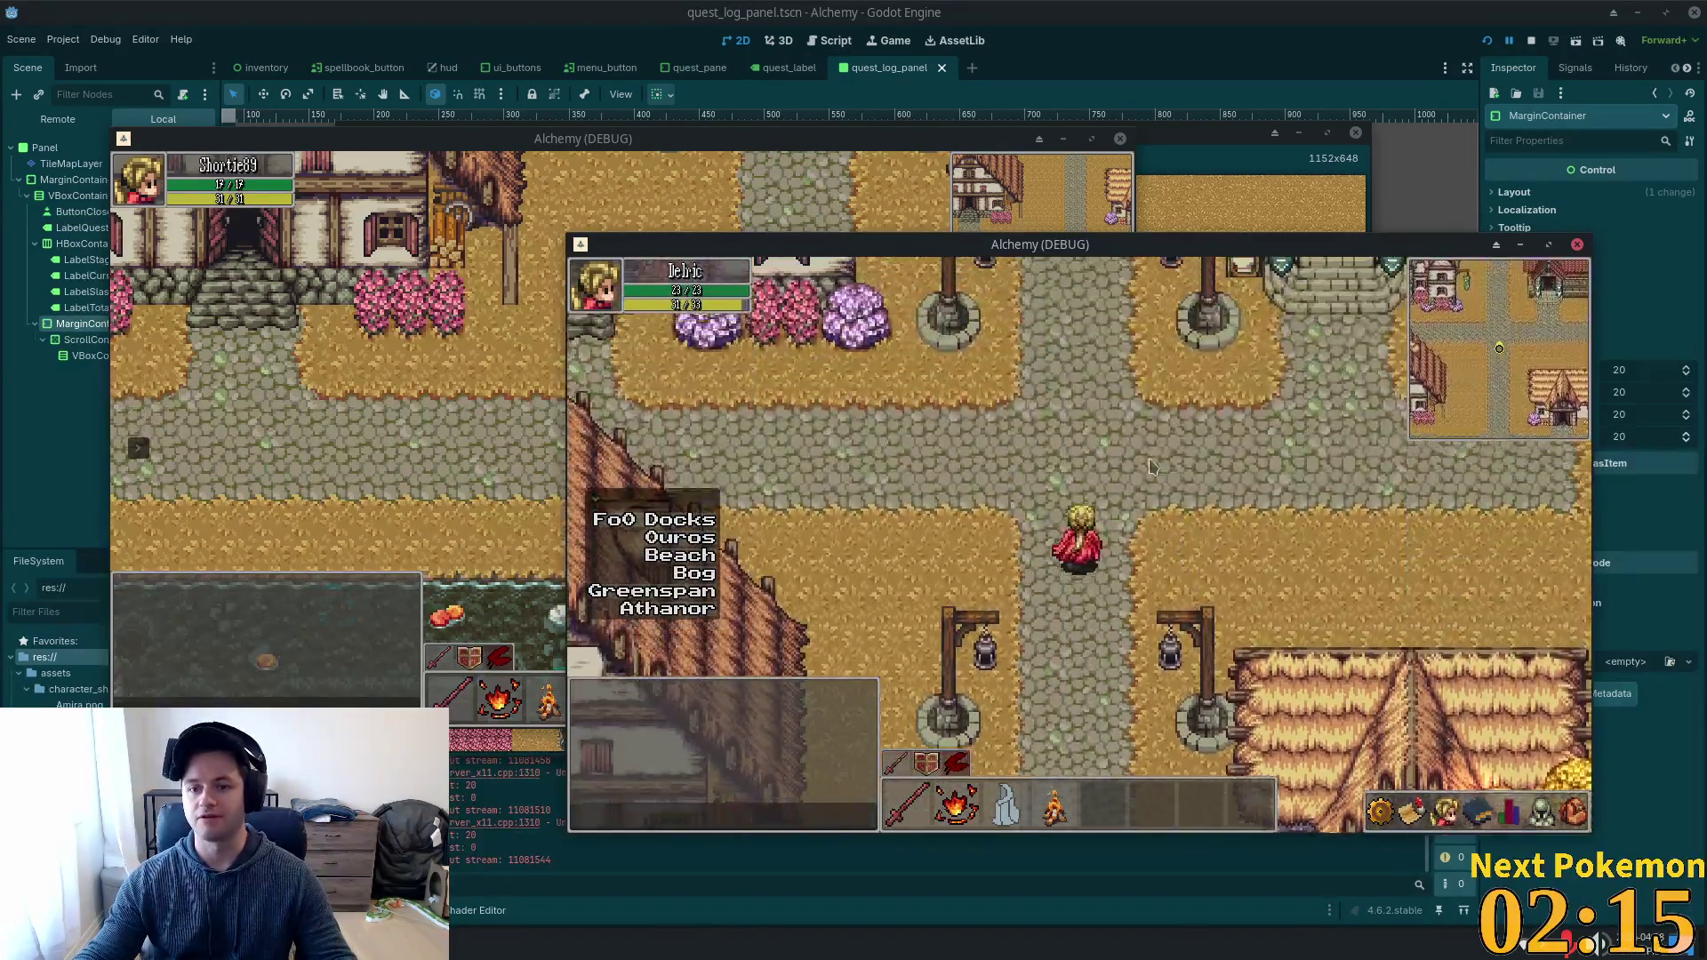
key("Left")
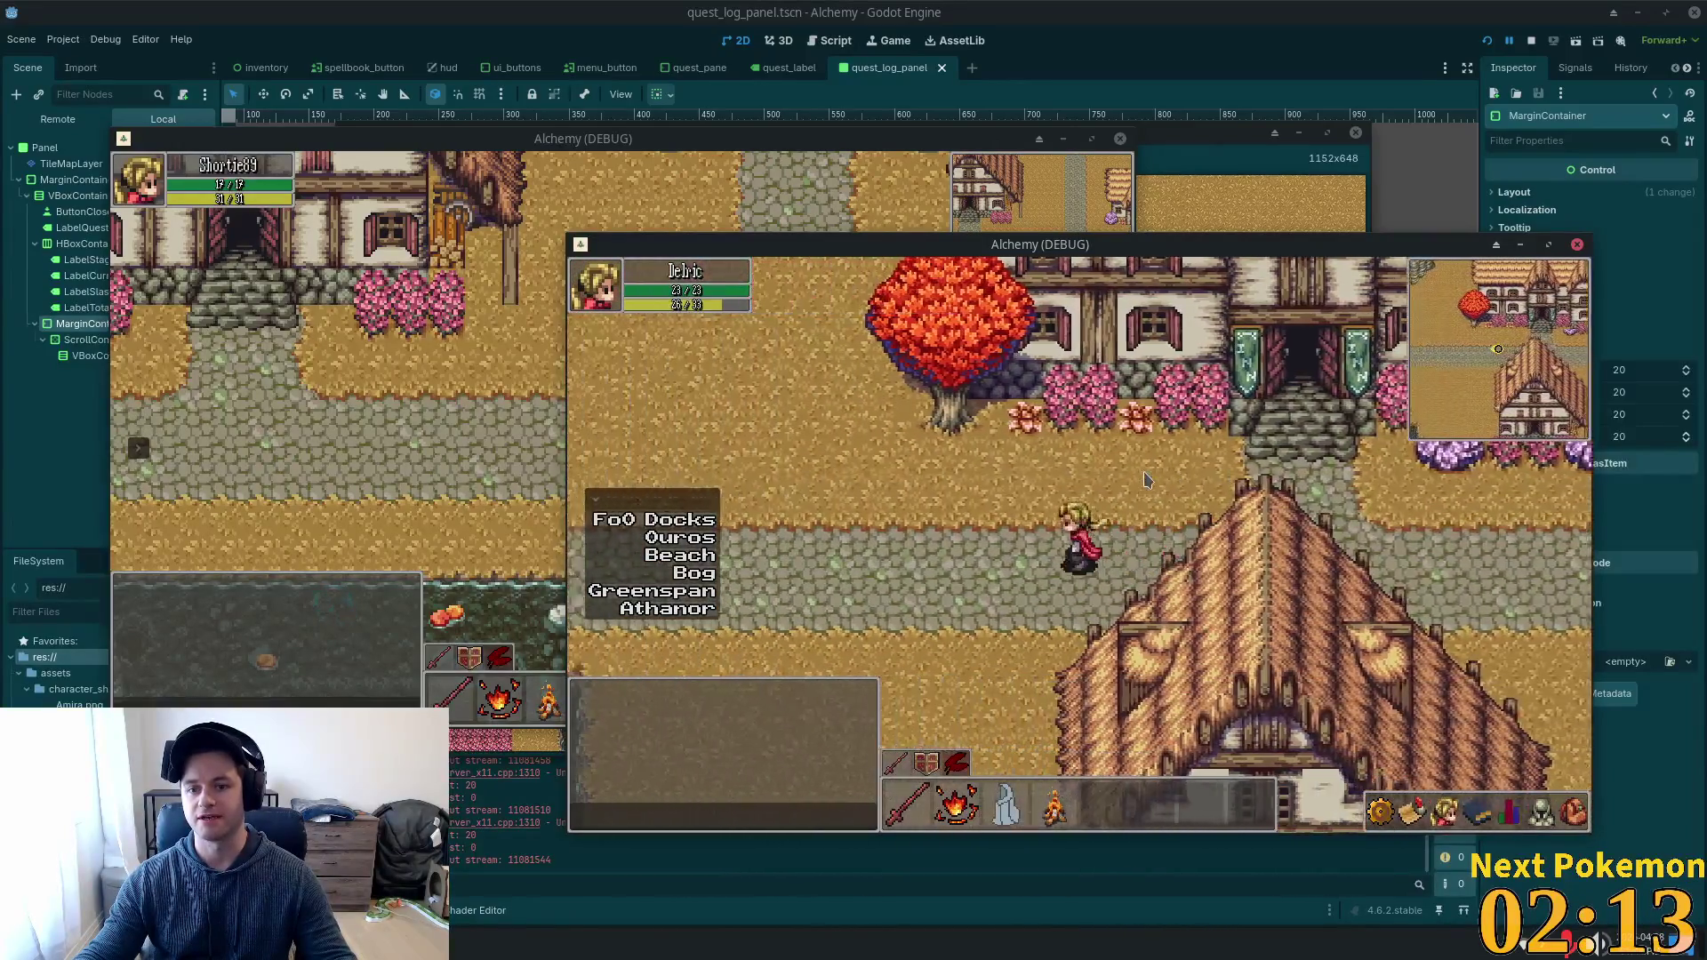
key("Left")
key("Up")
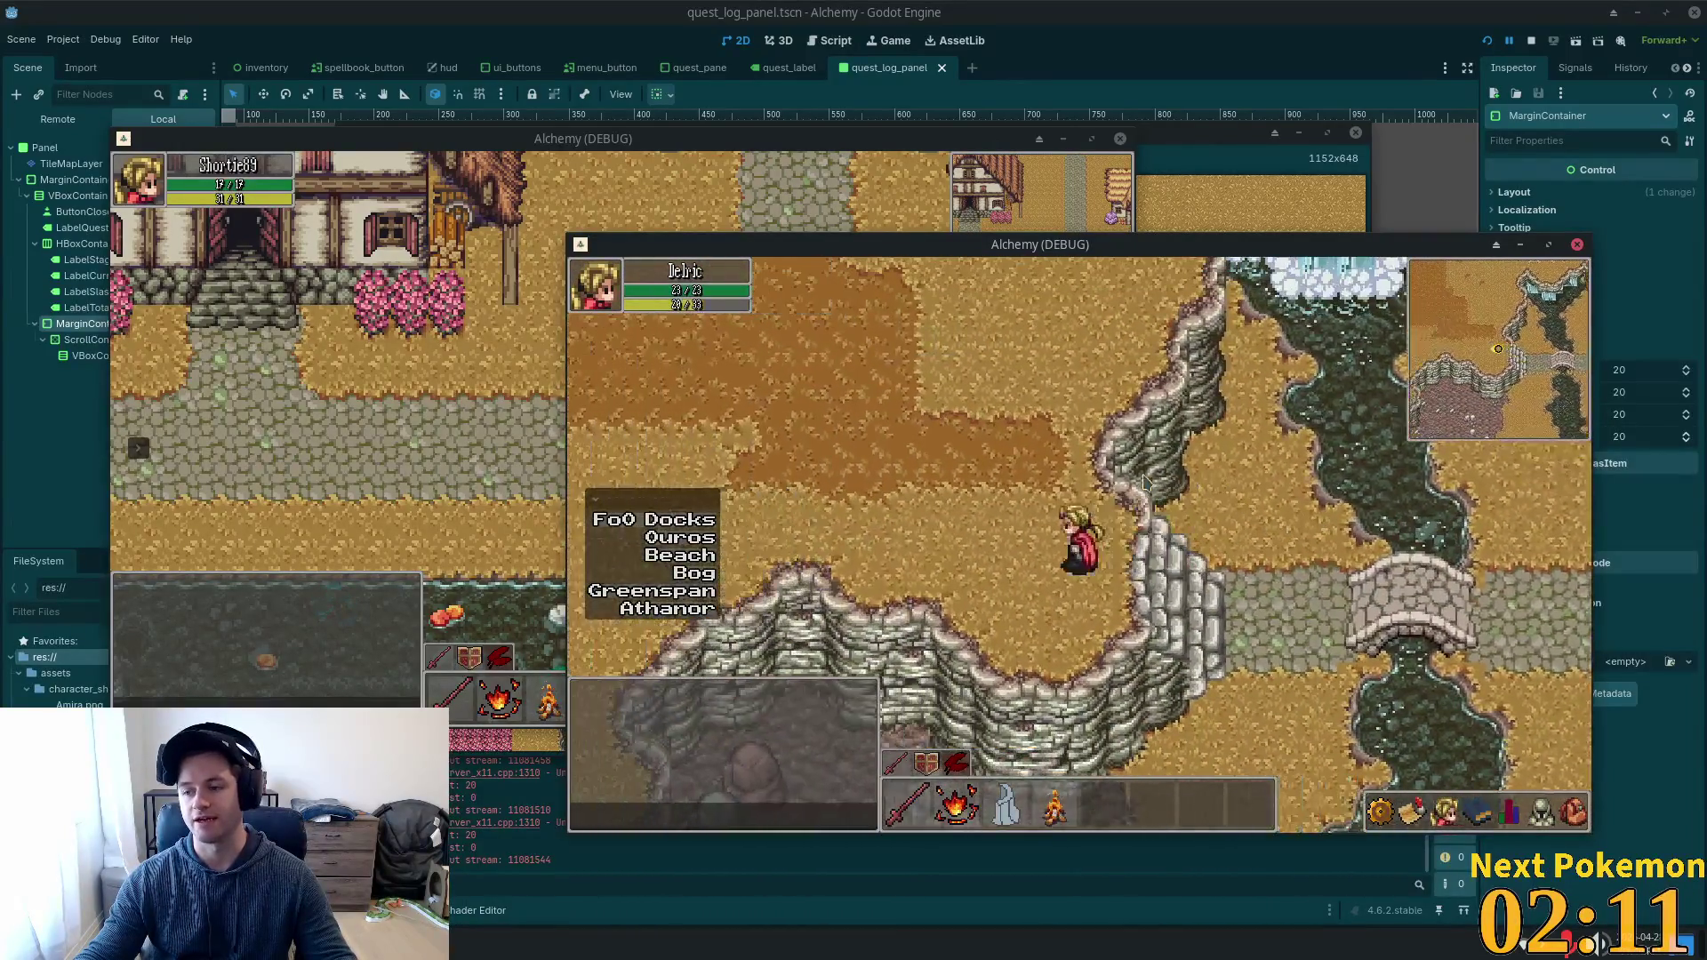
key("Right")
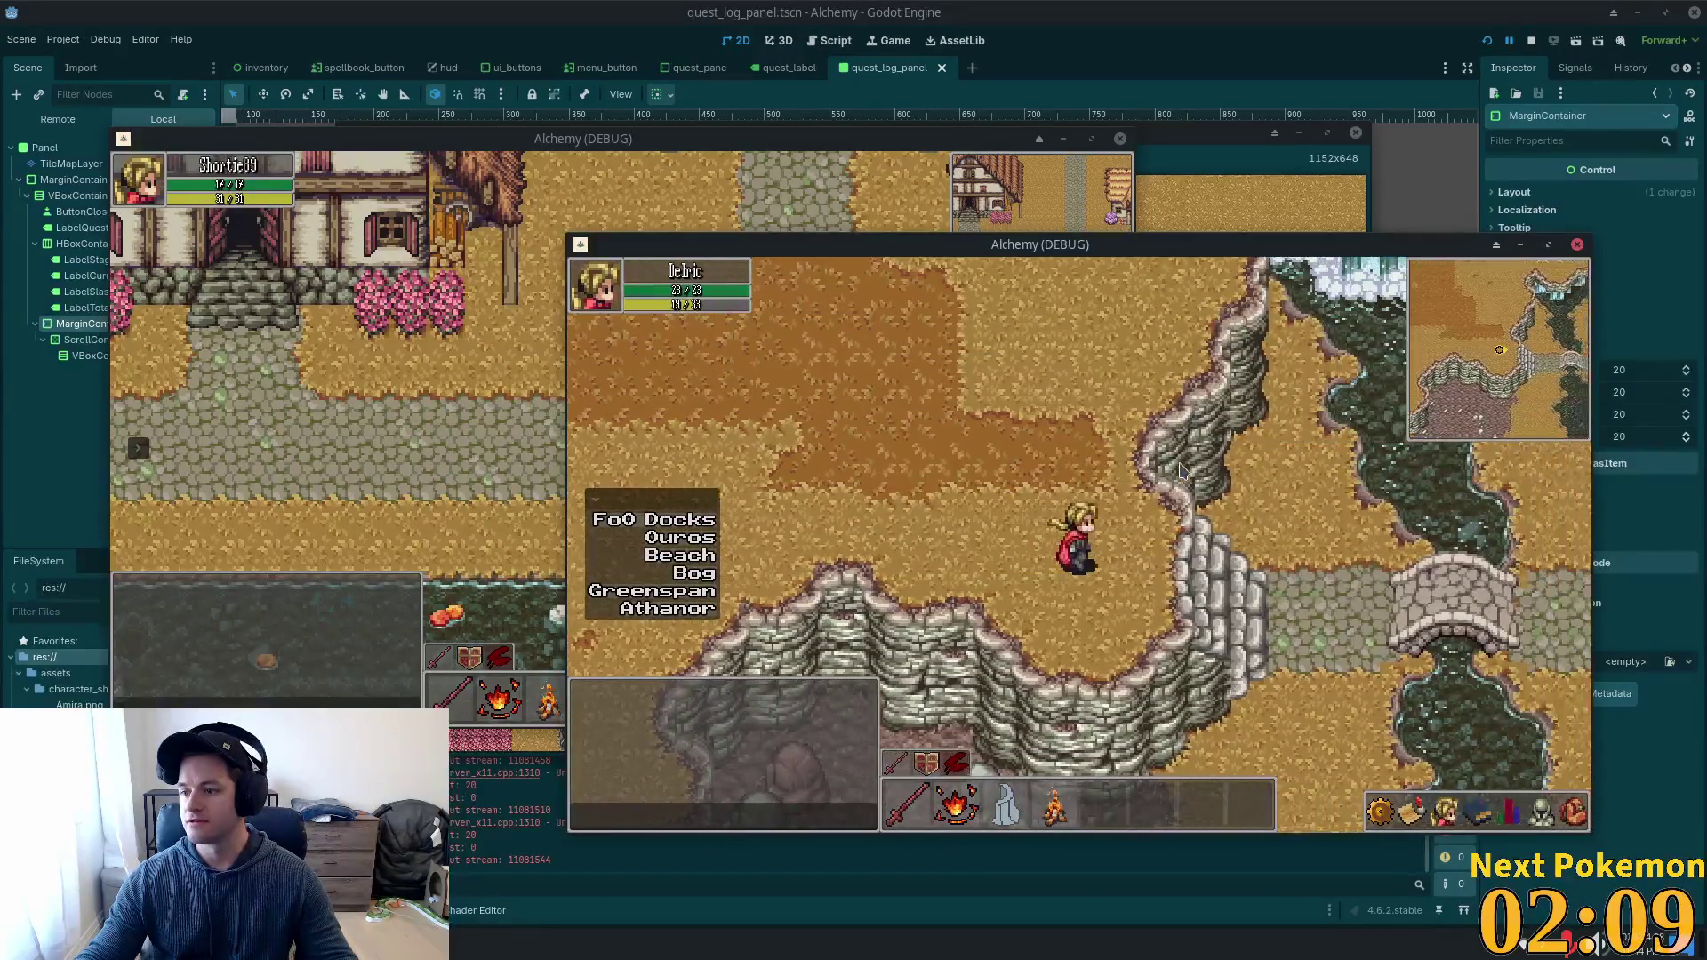
key("Right")
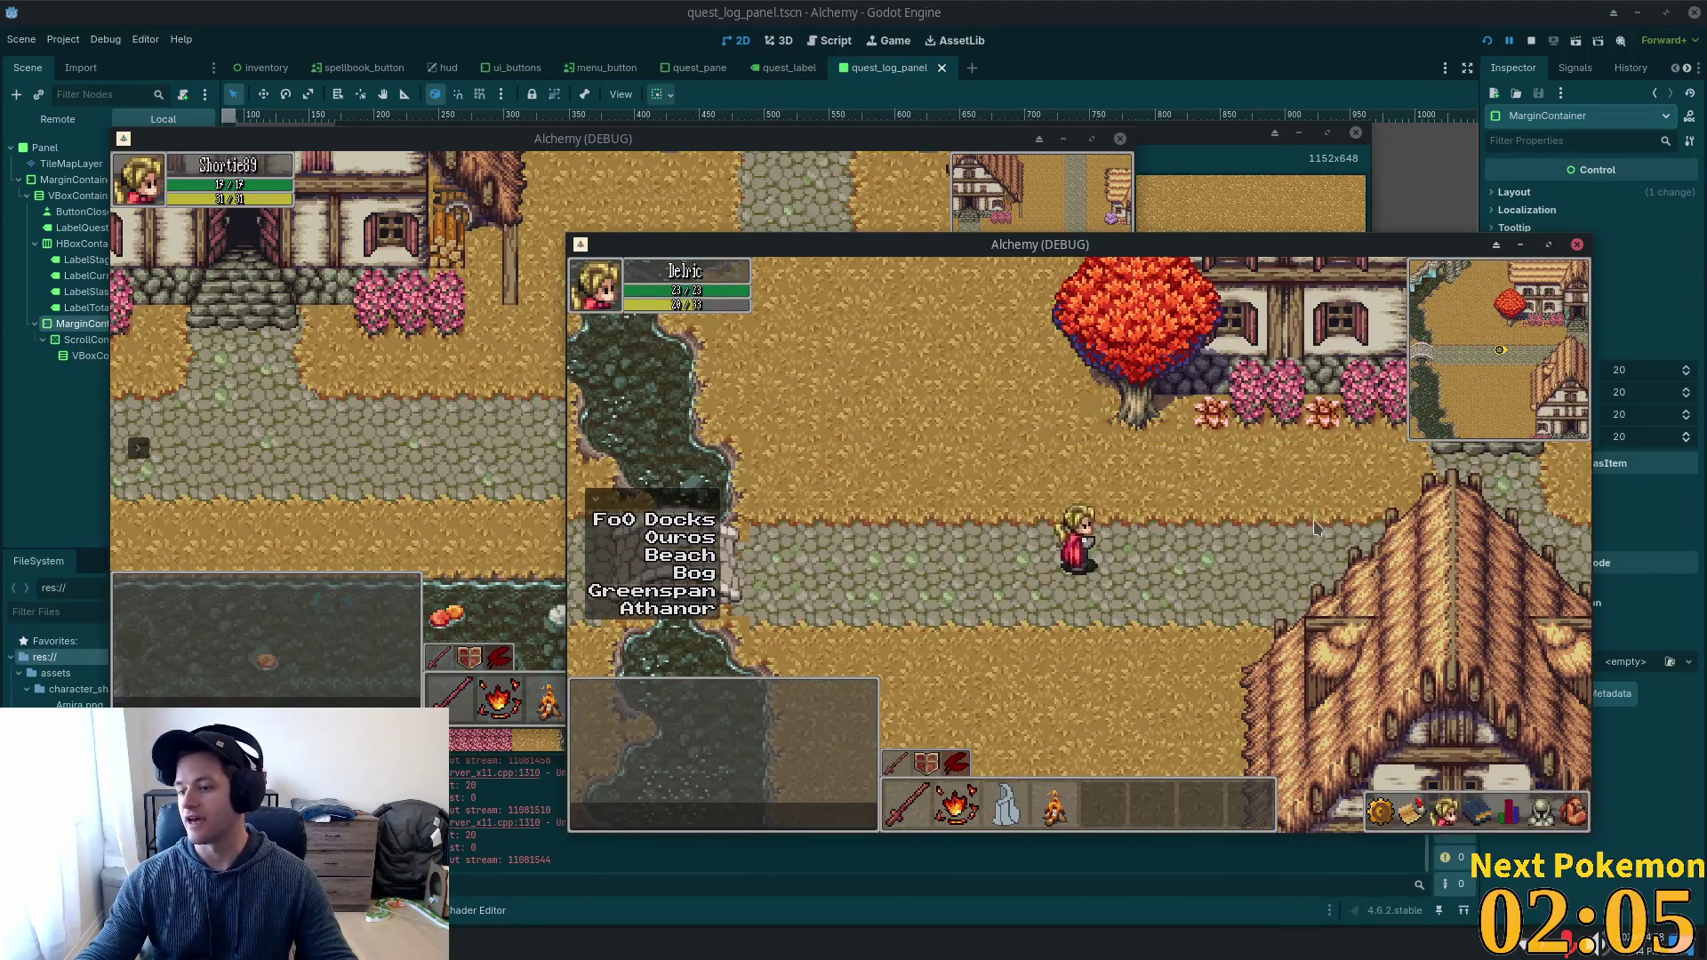
key("Right")
key("Right")
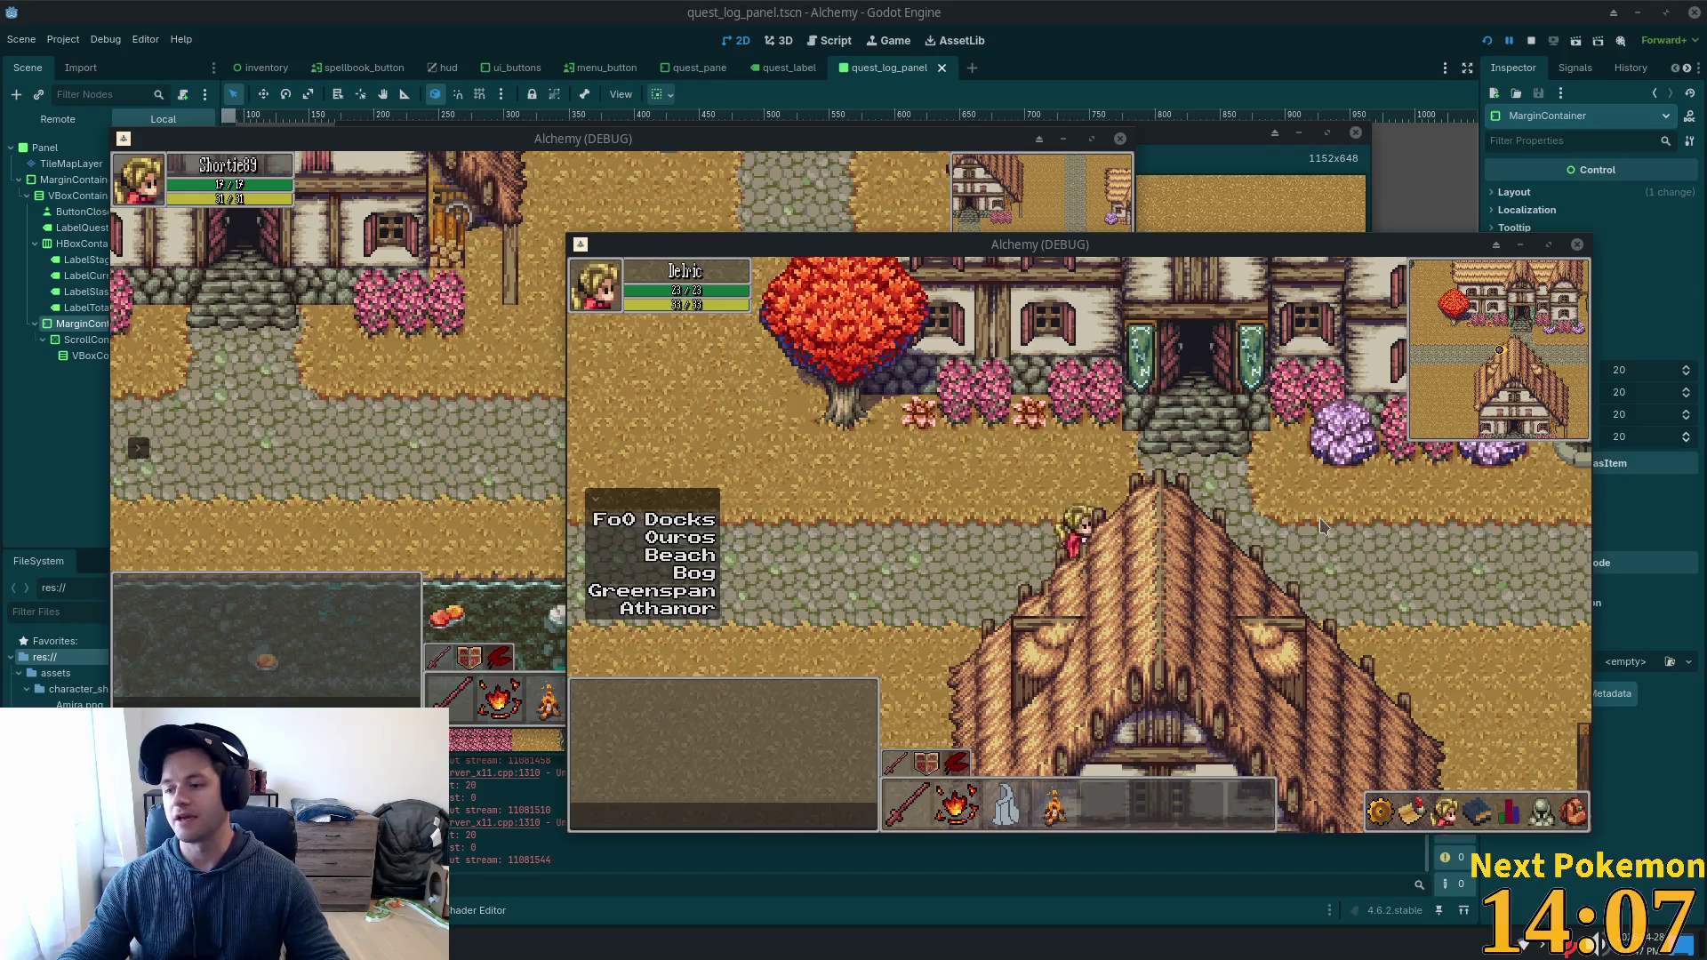
Walk Delric east, then south down the road toward the other player, and back north.
key("Right")
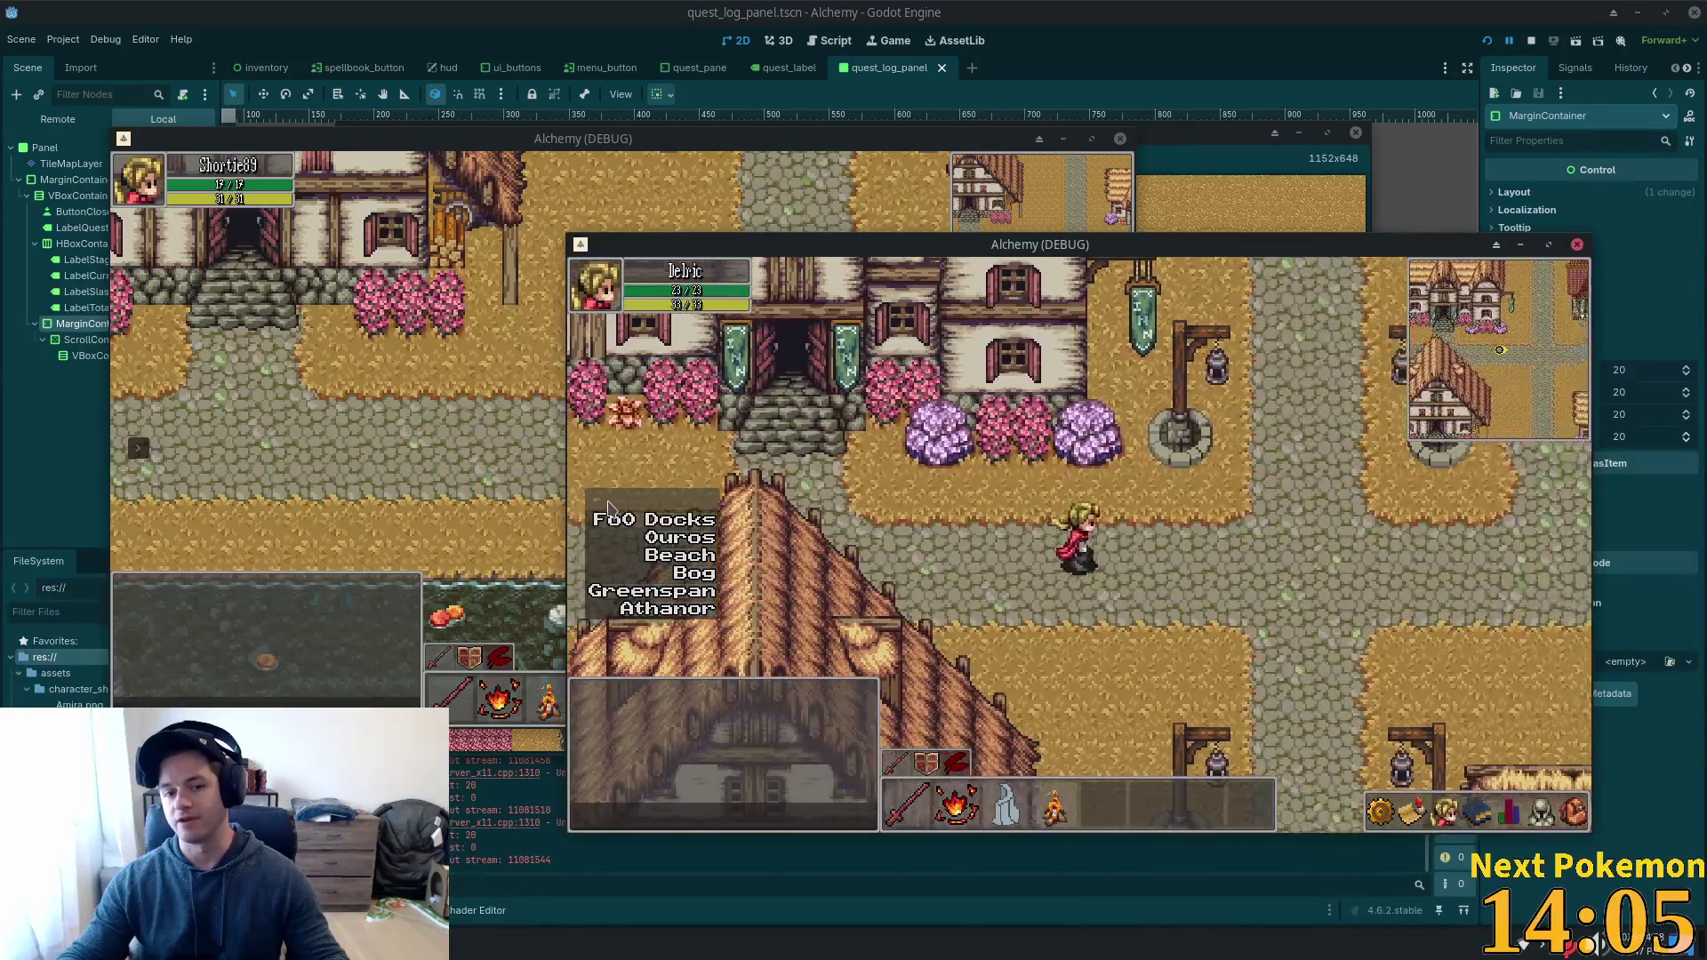
key("Right")
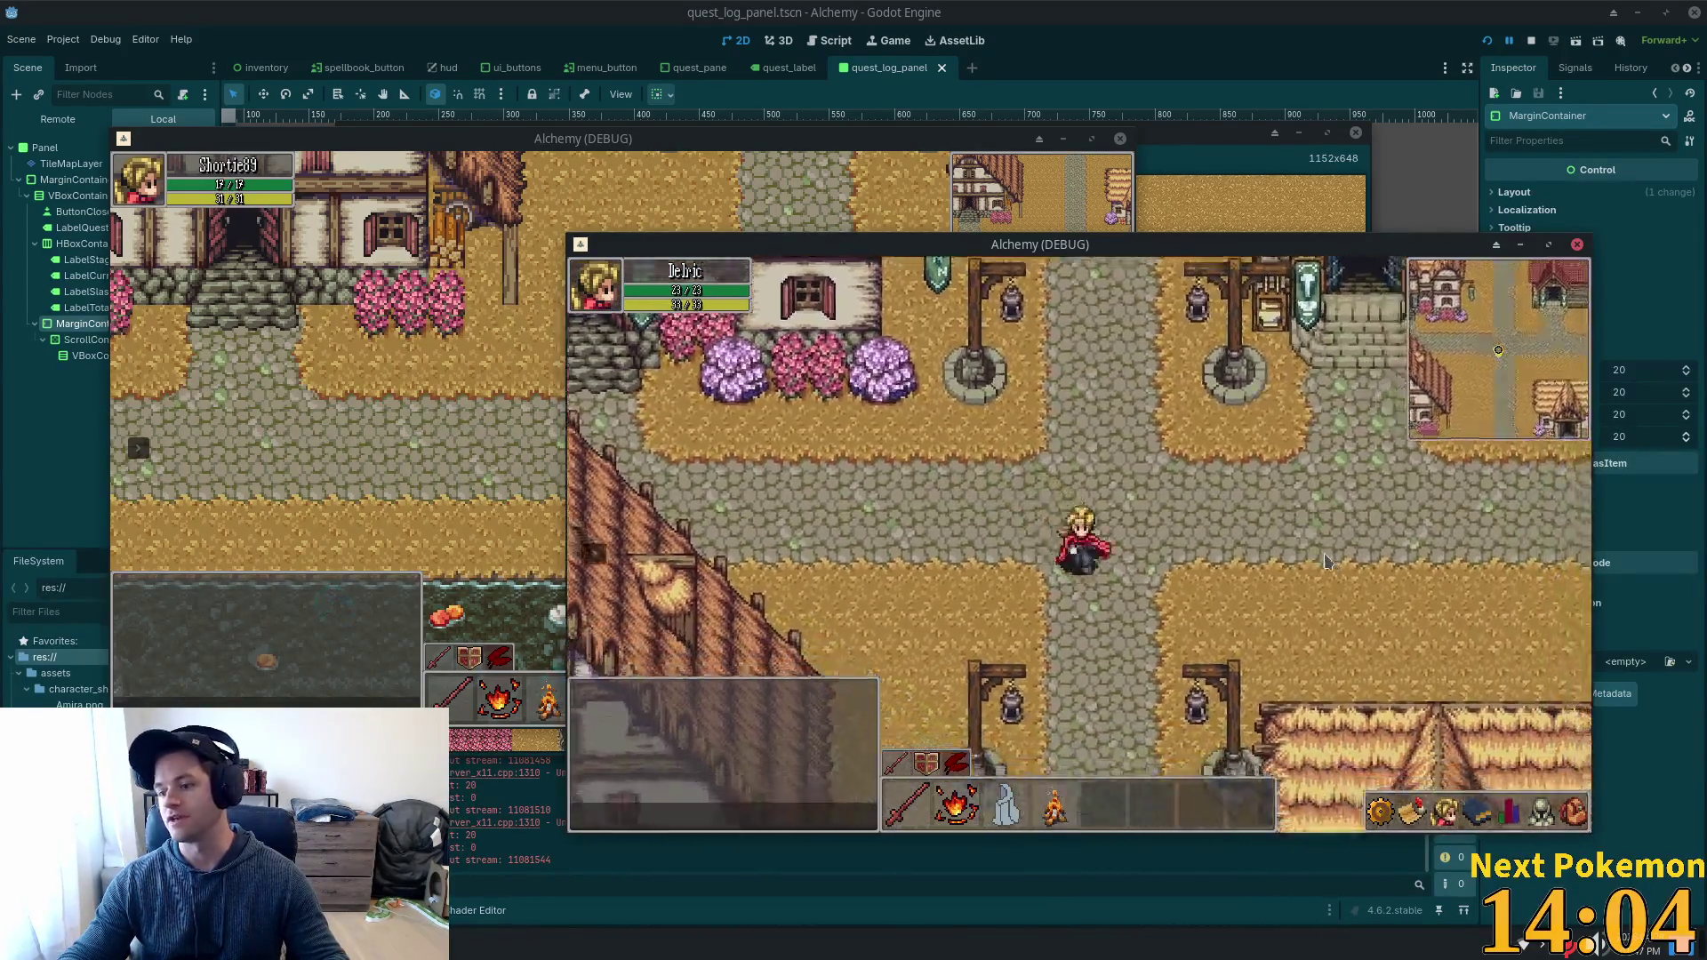
key("Down")
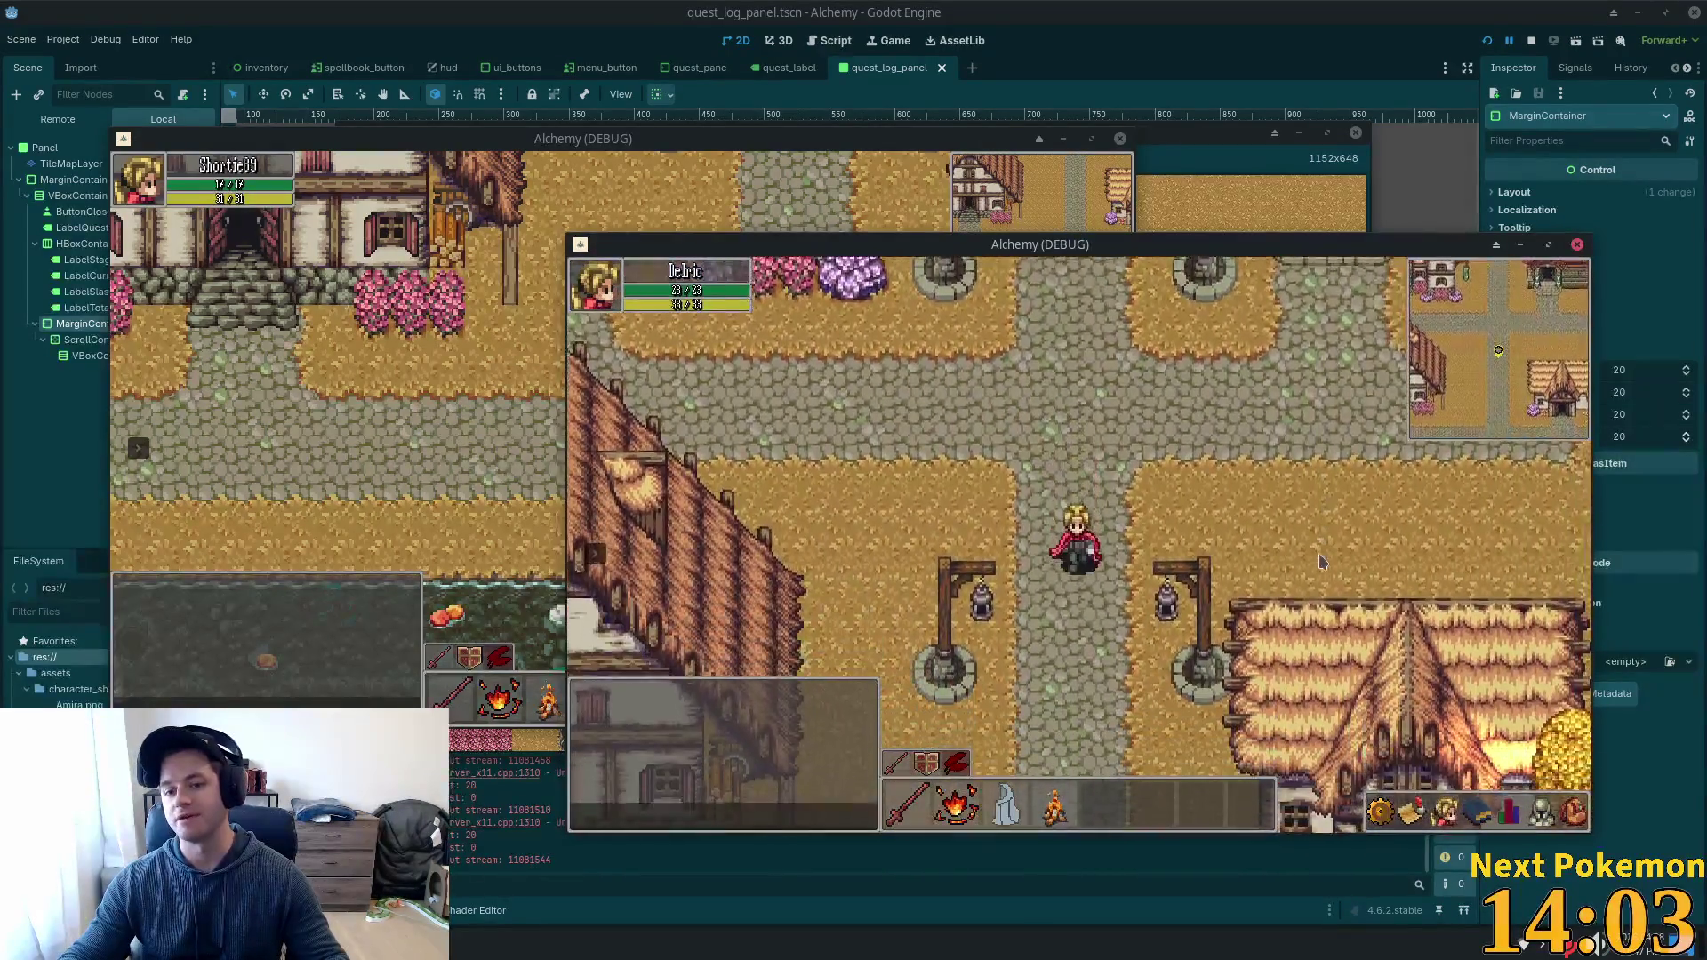
key("Down")
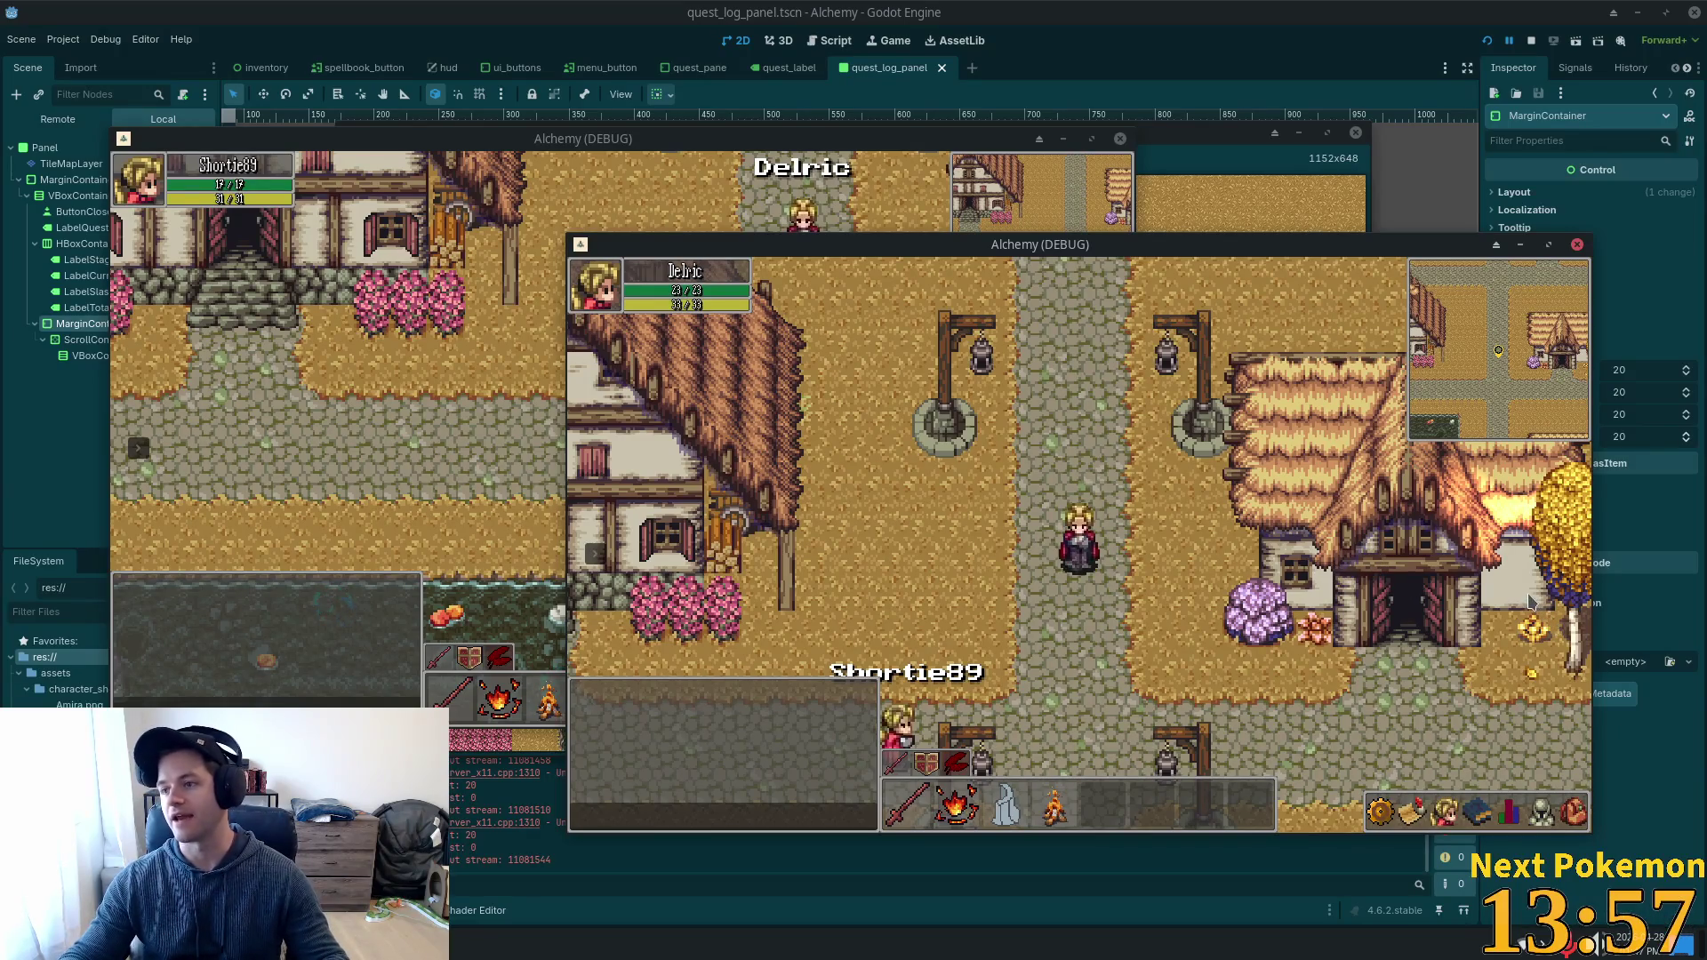
key("Down")
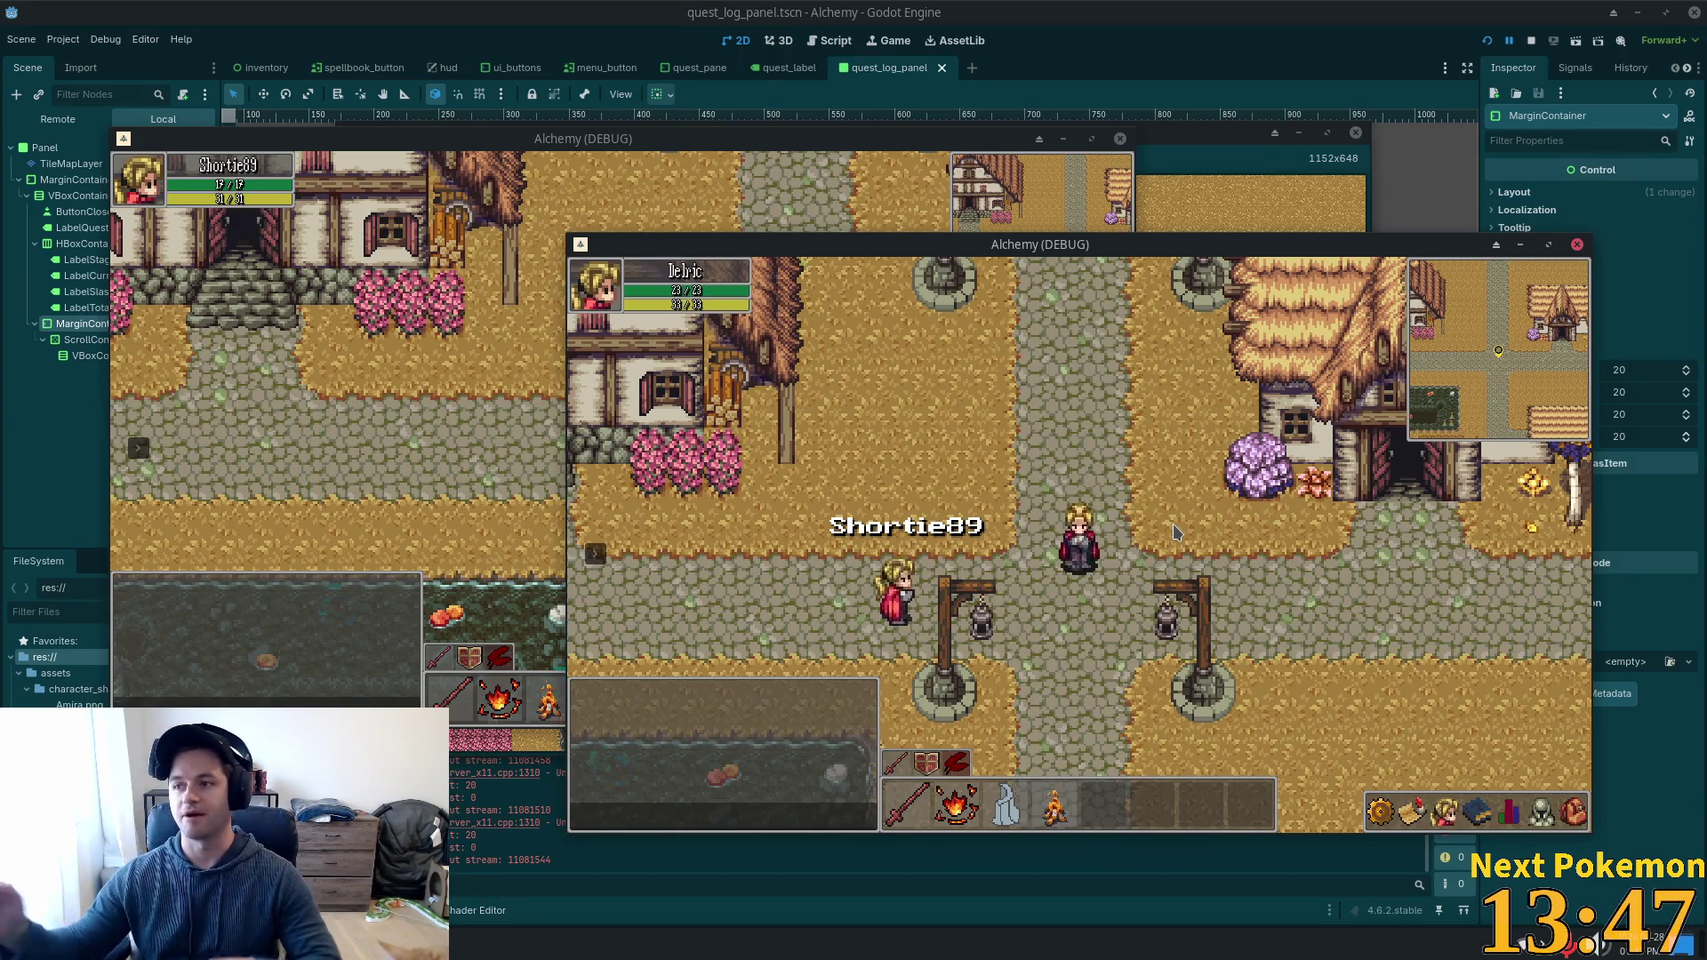
key("Up")
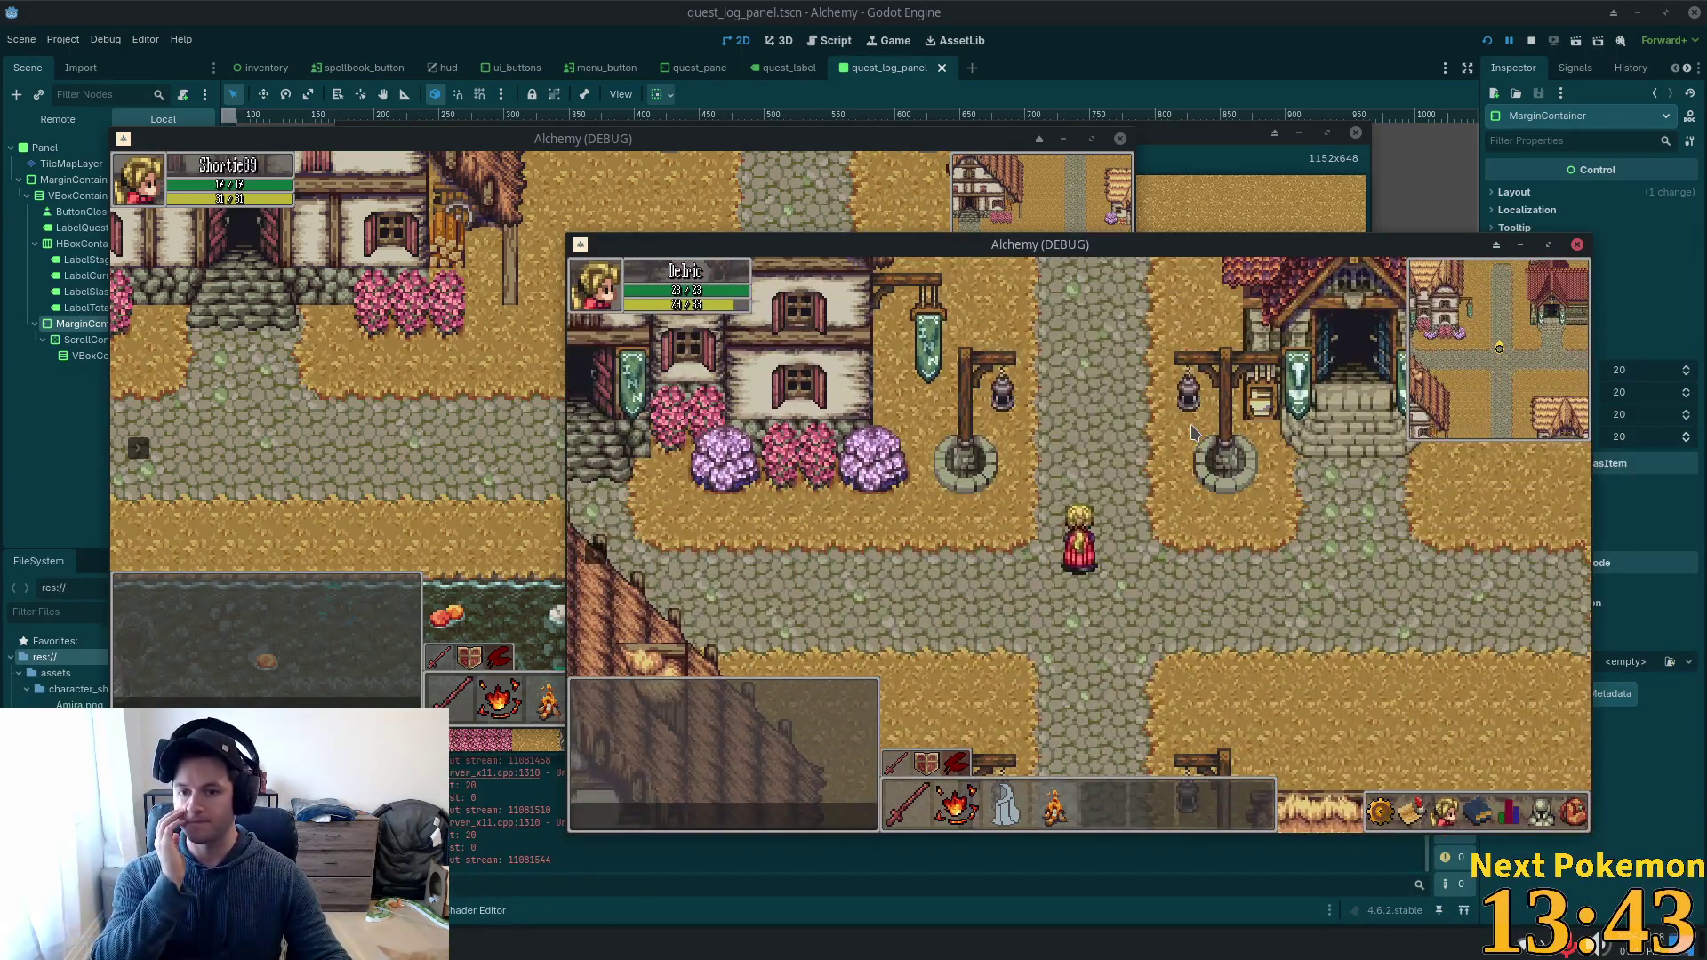
key("Down")
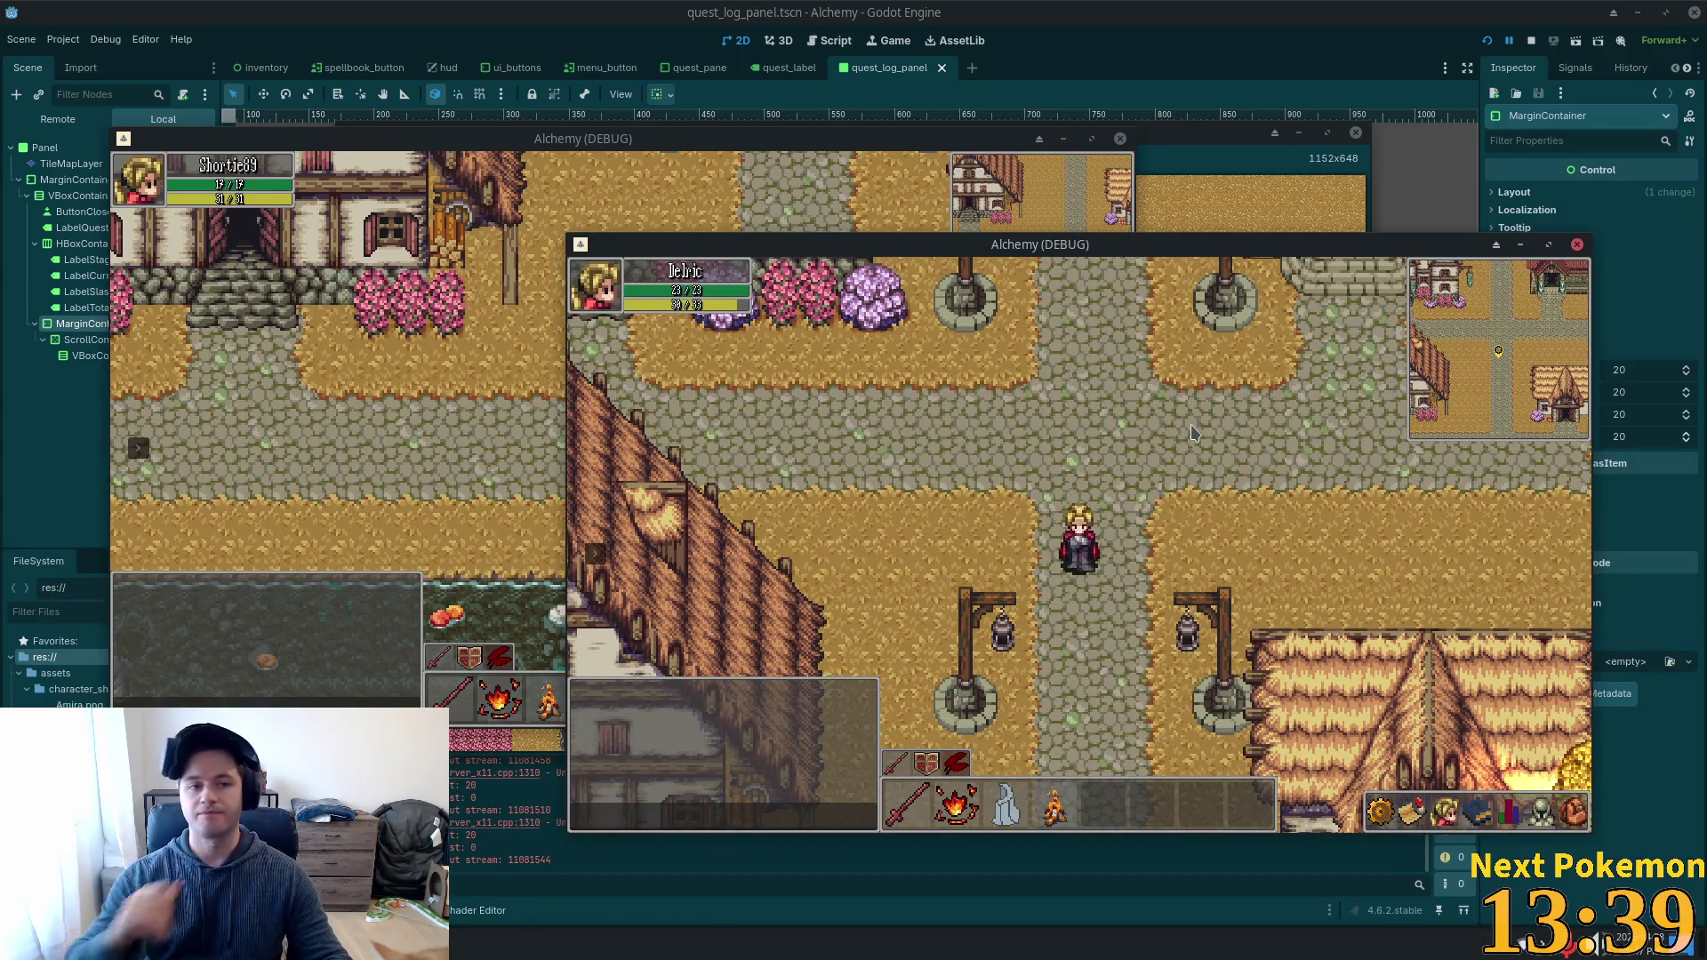
key("Up")
Run Delric west across the bridge, then back east past the inn to the crossroads.
key("Left")
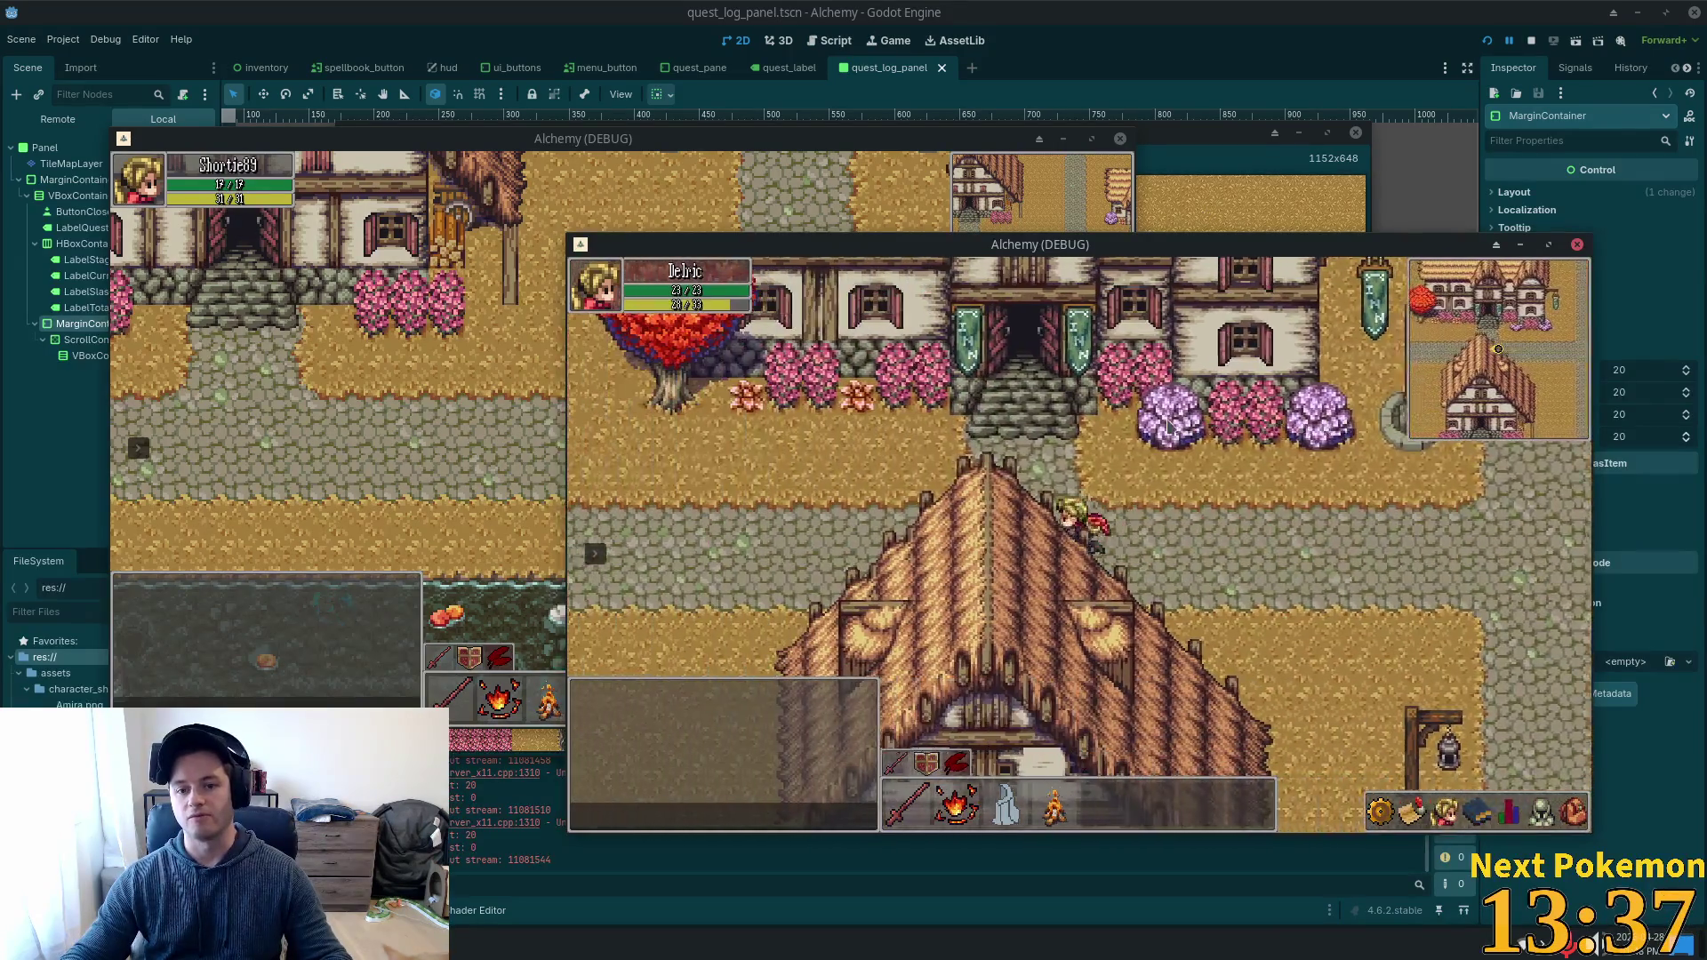
key("Left")
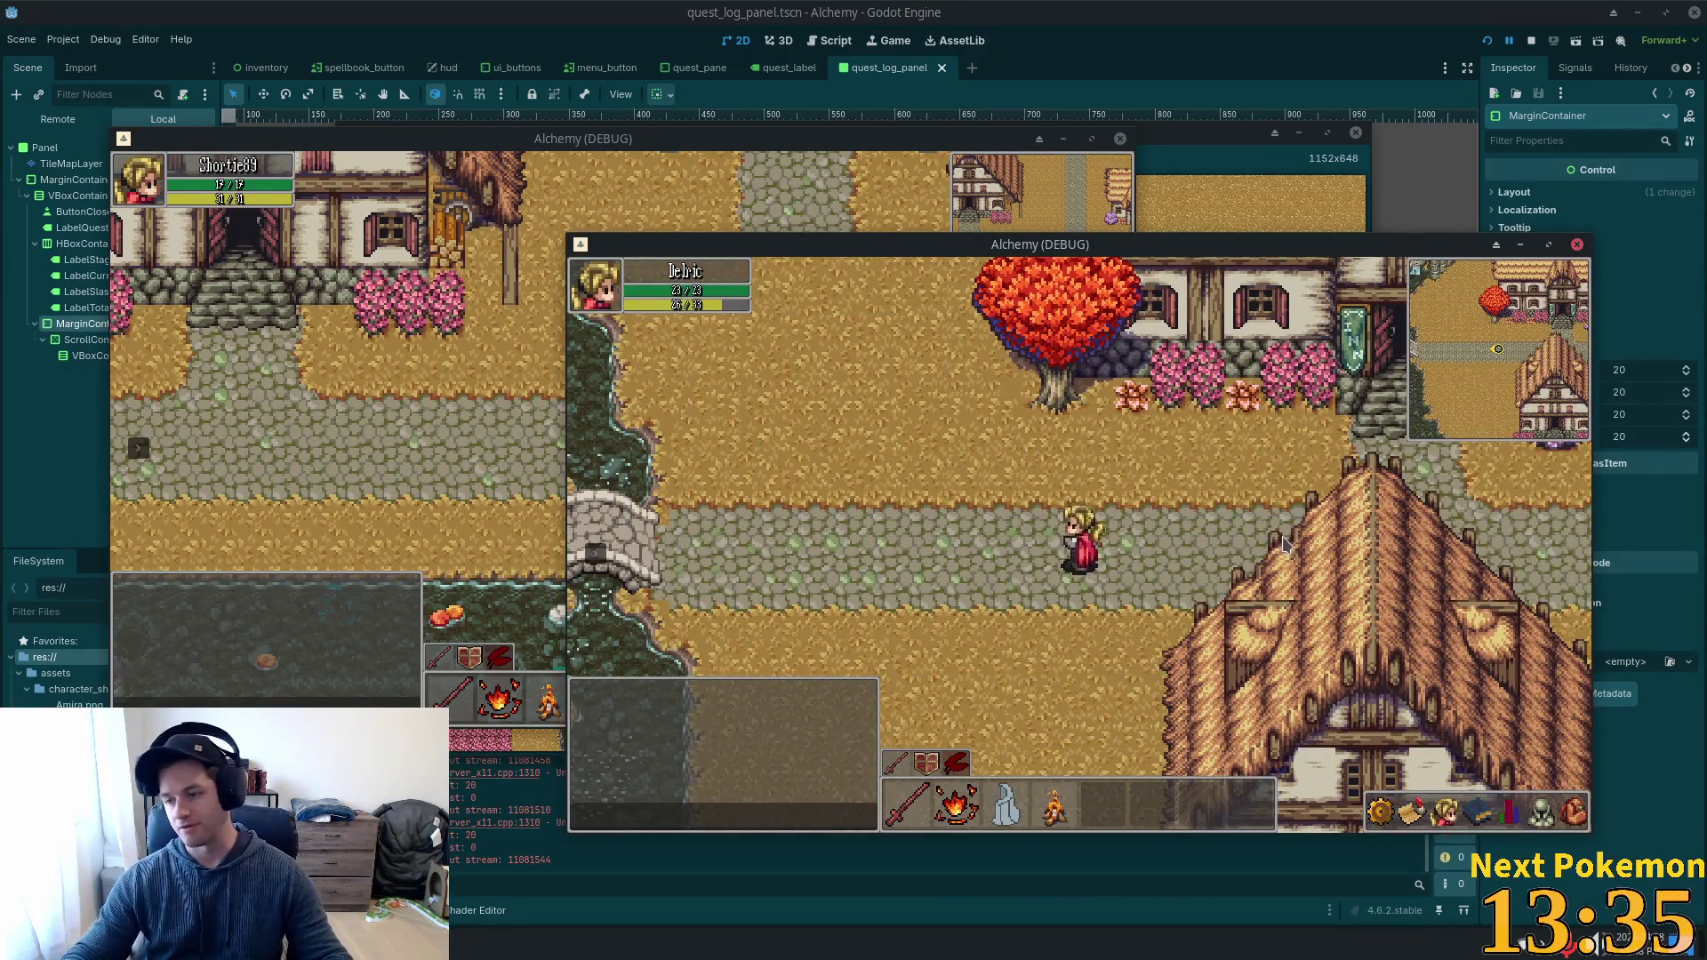
key("Left")
key("Left")
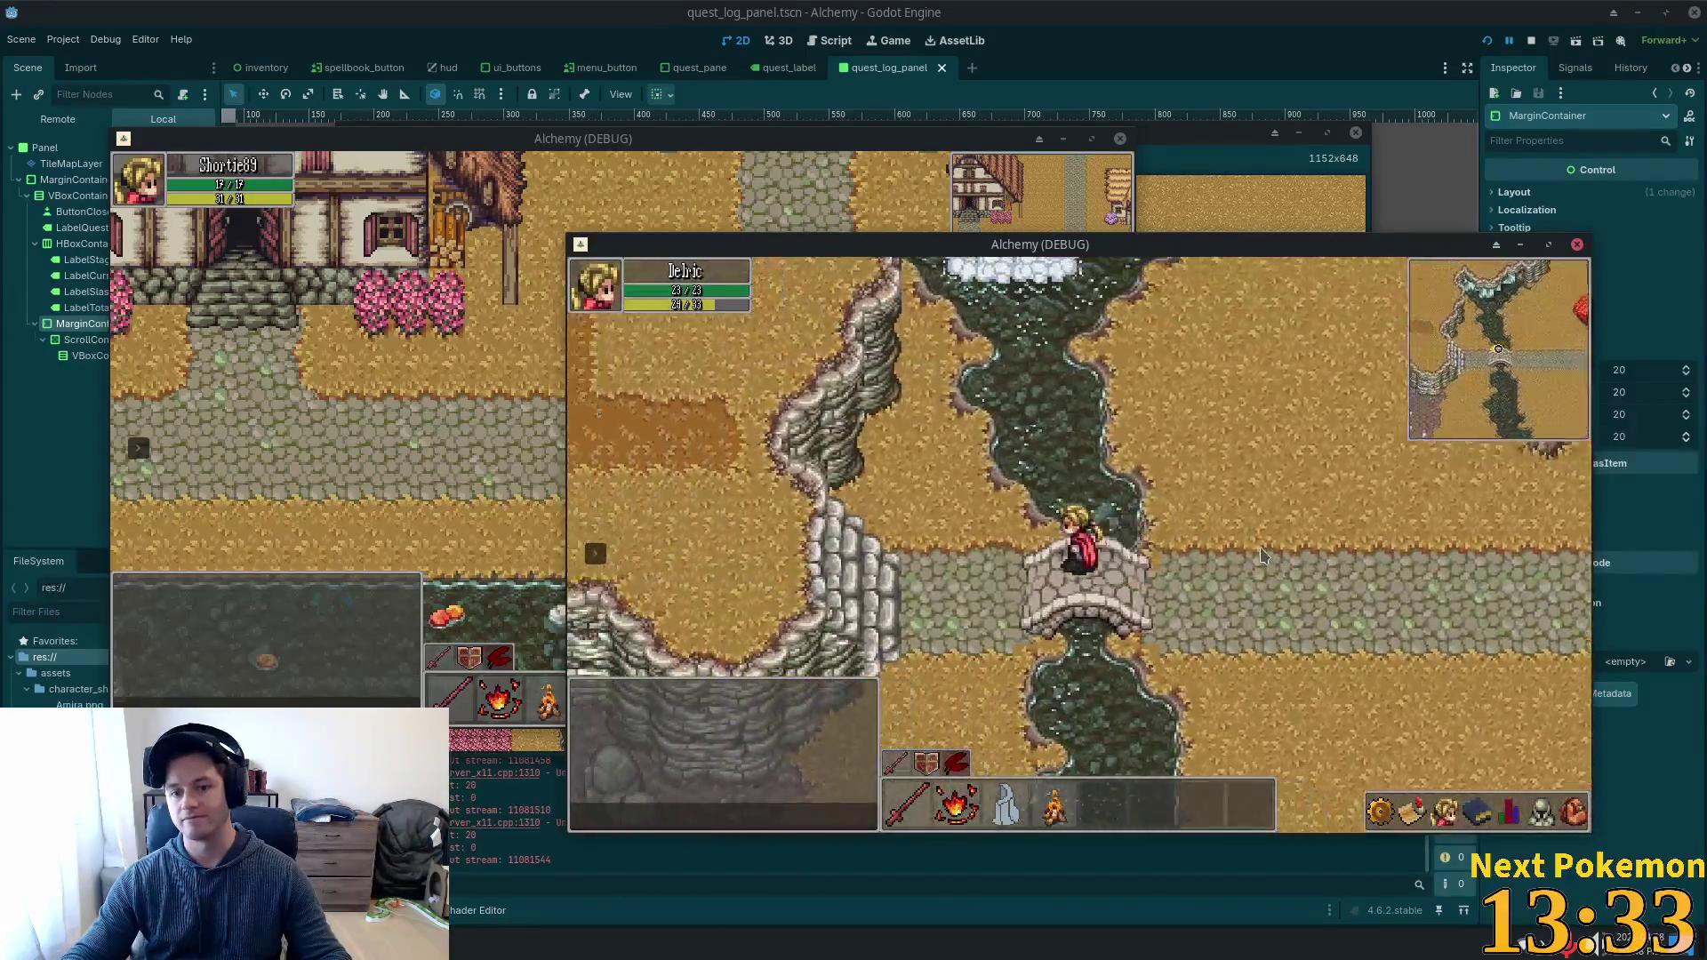
key("Right")
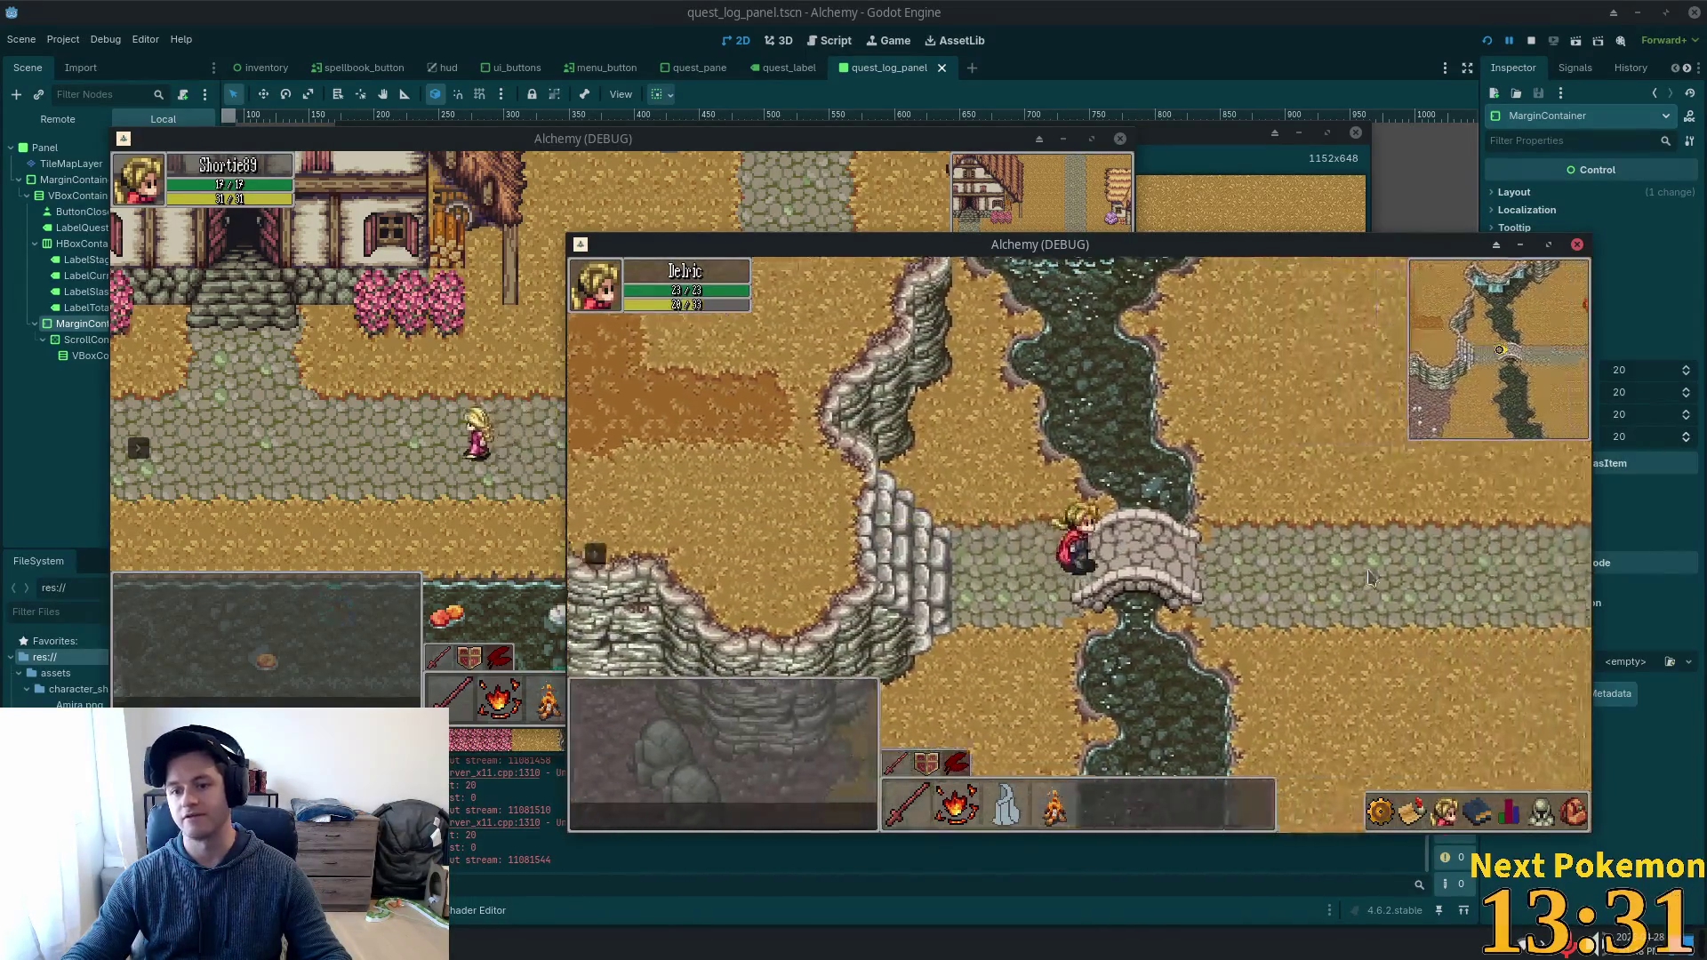
key("Right")
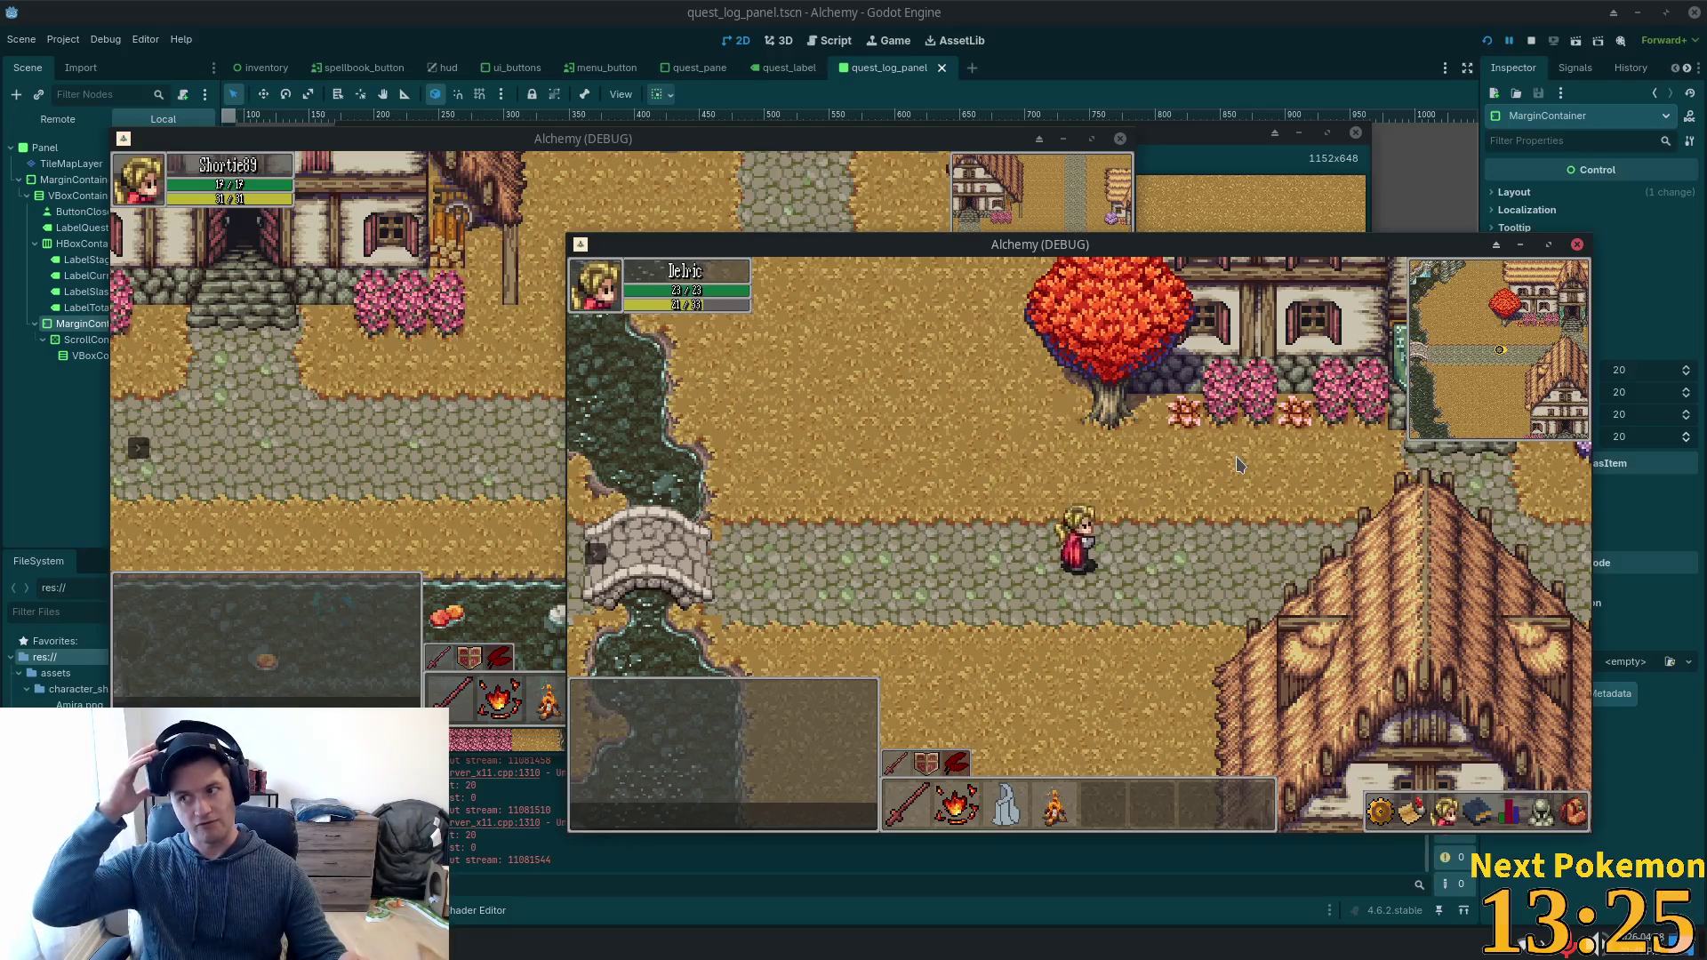
key("Right")
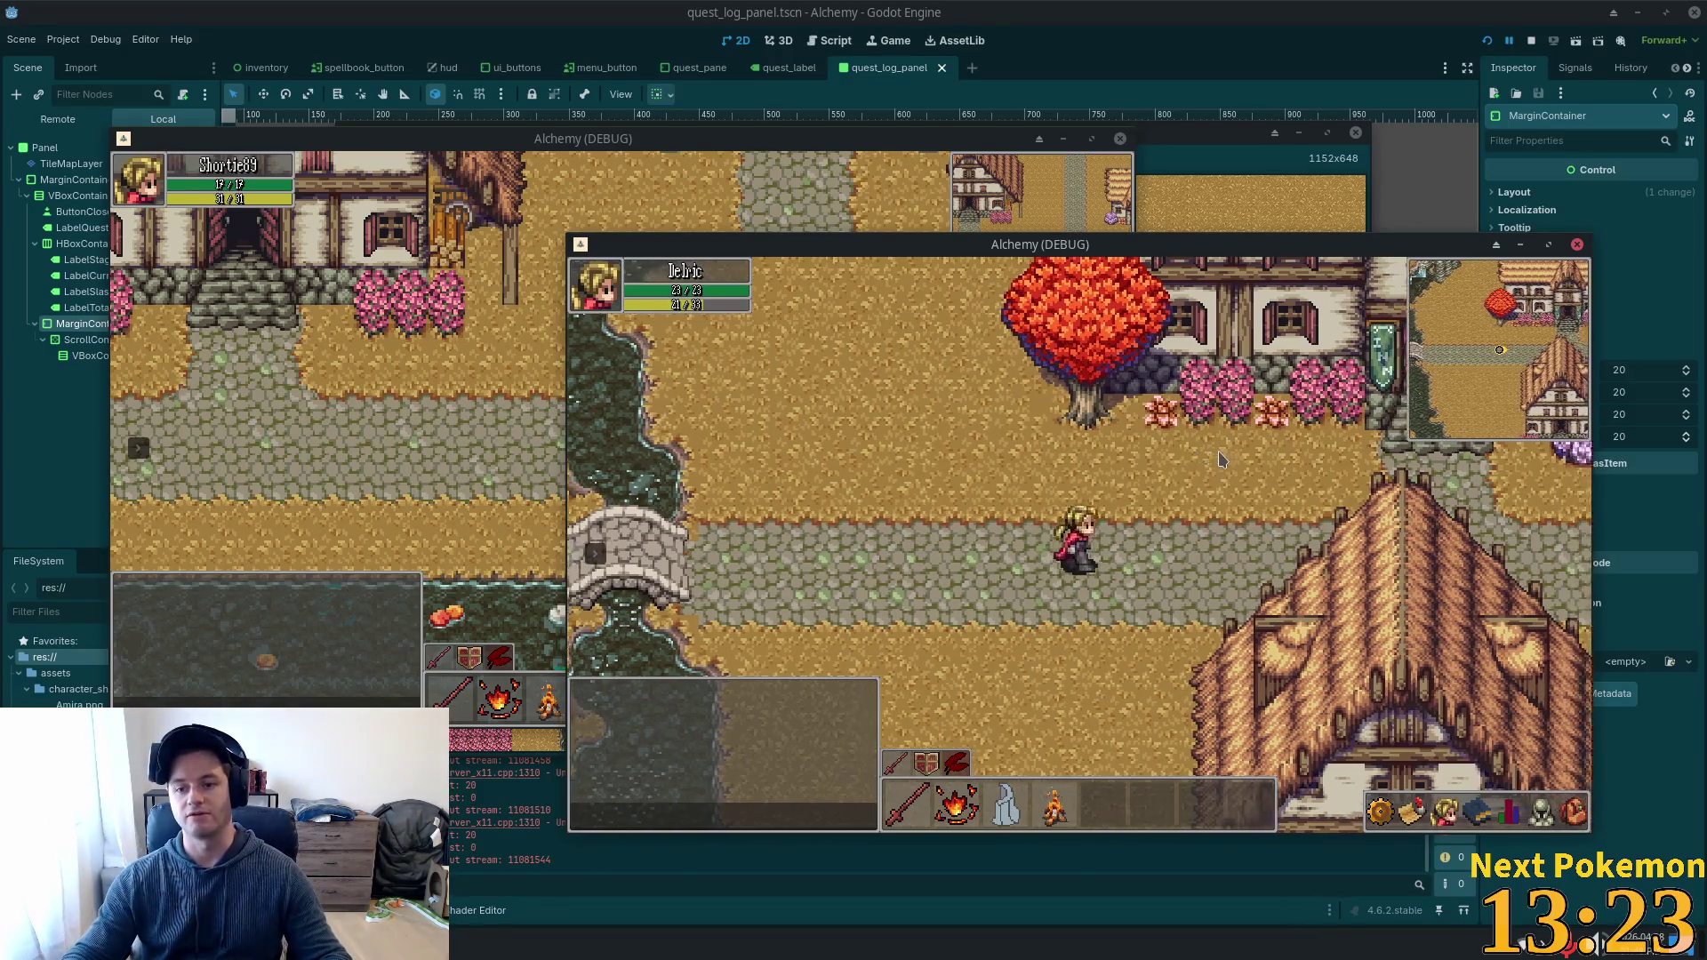
key("Right")
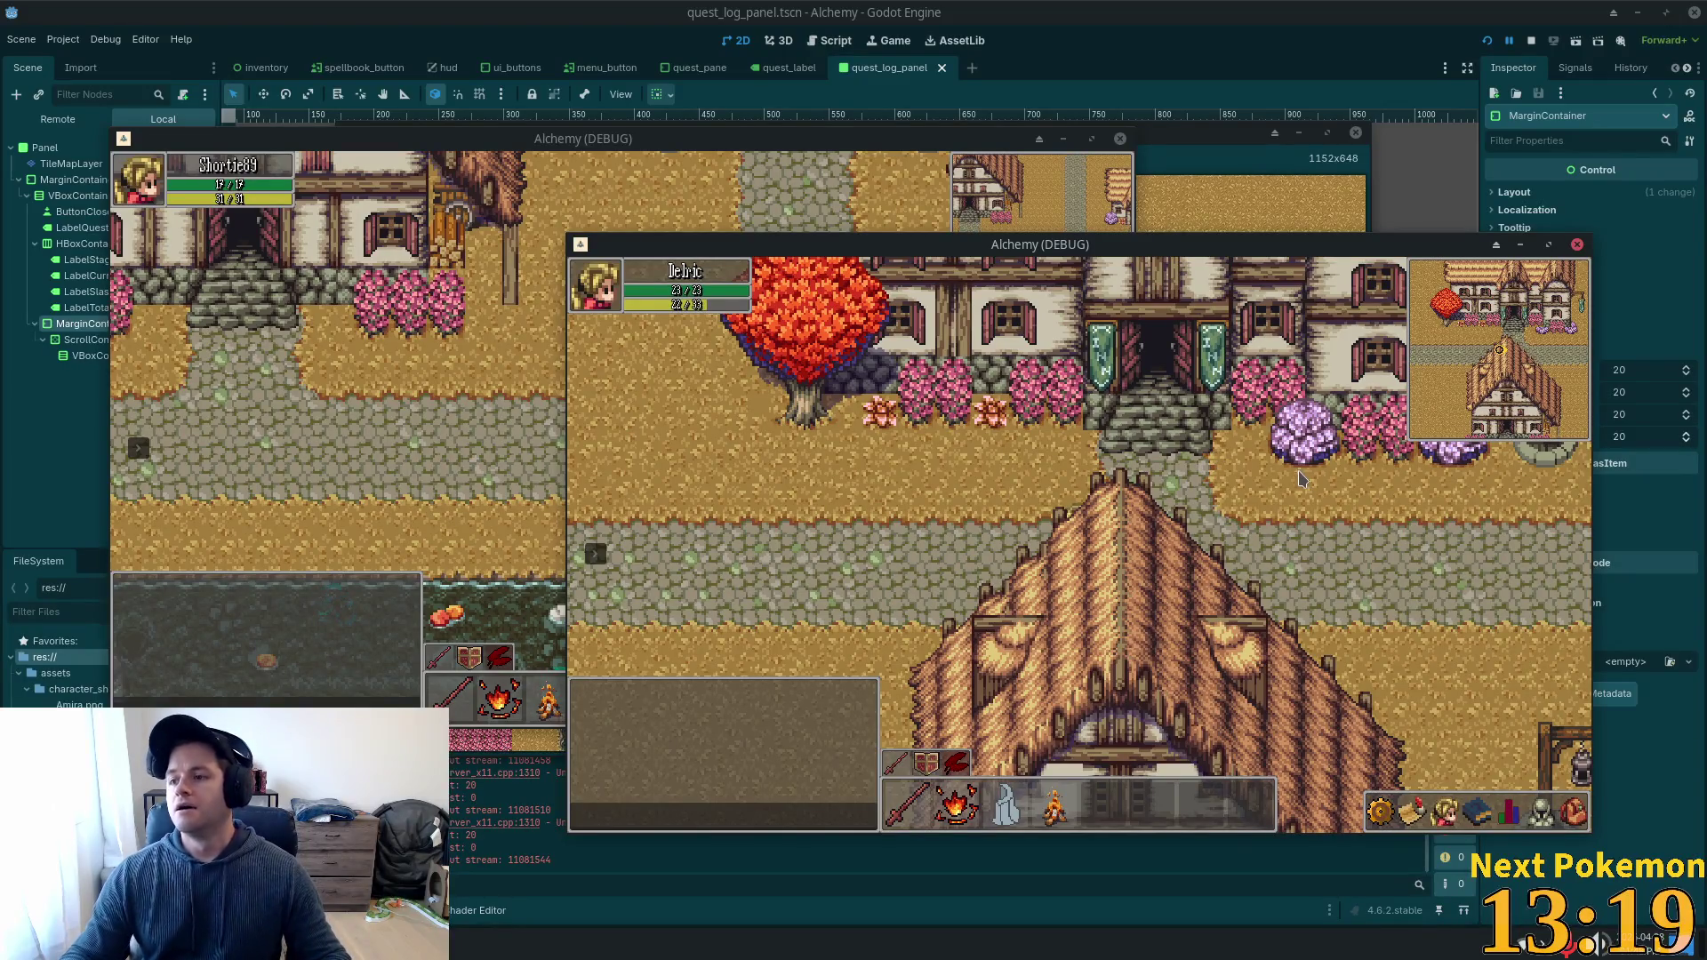
key("Right")
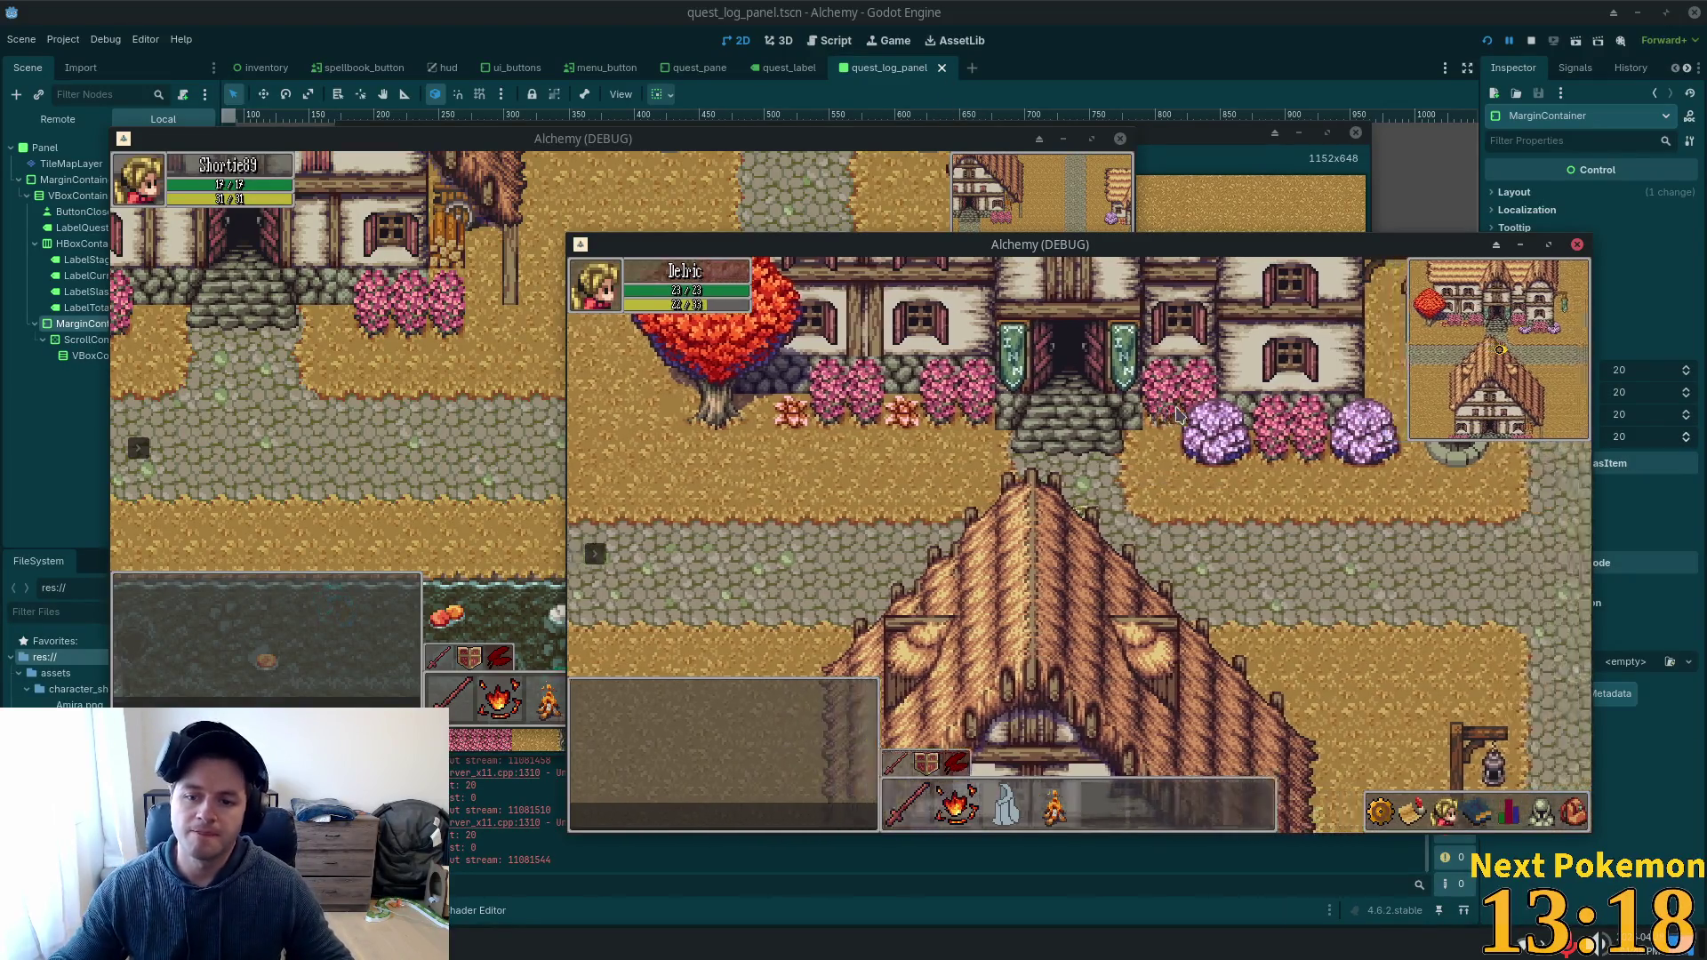
key("Right")
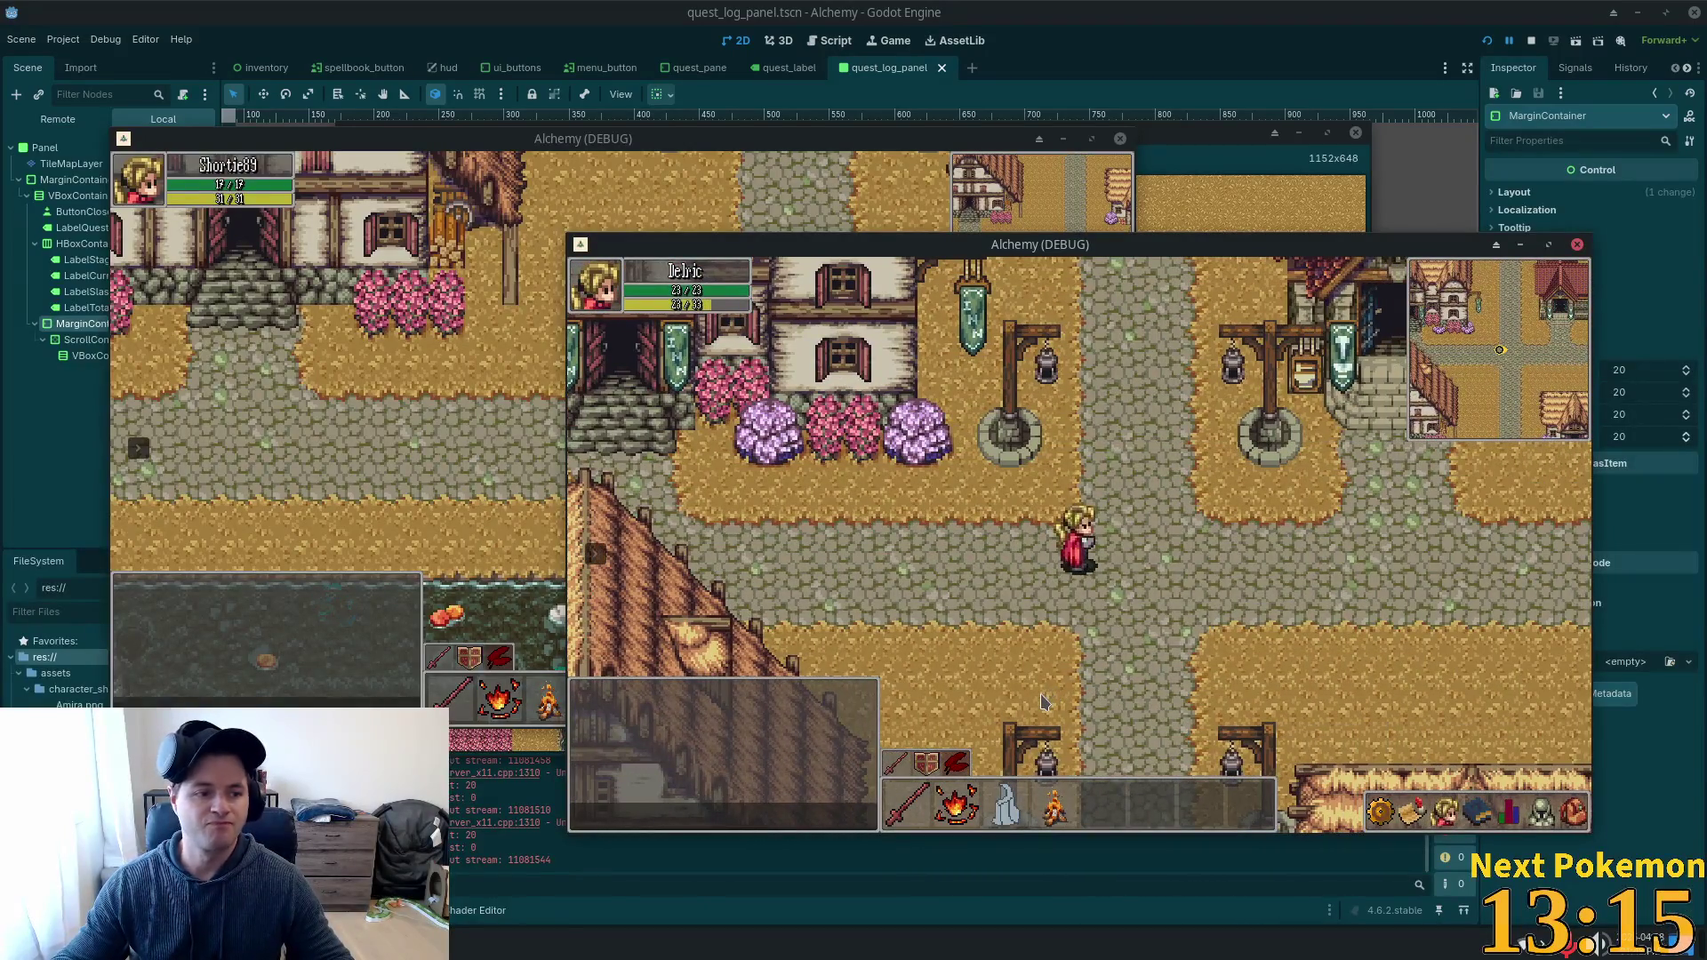
key("Right")
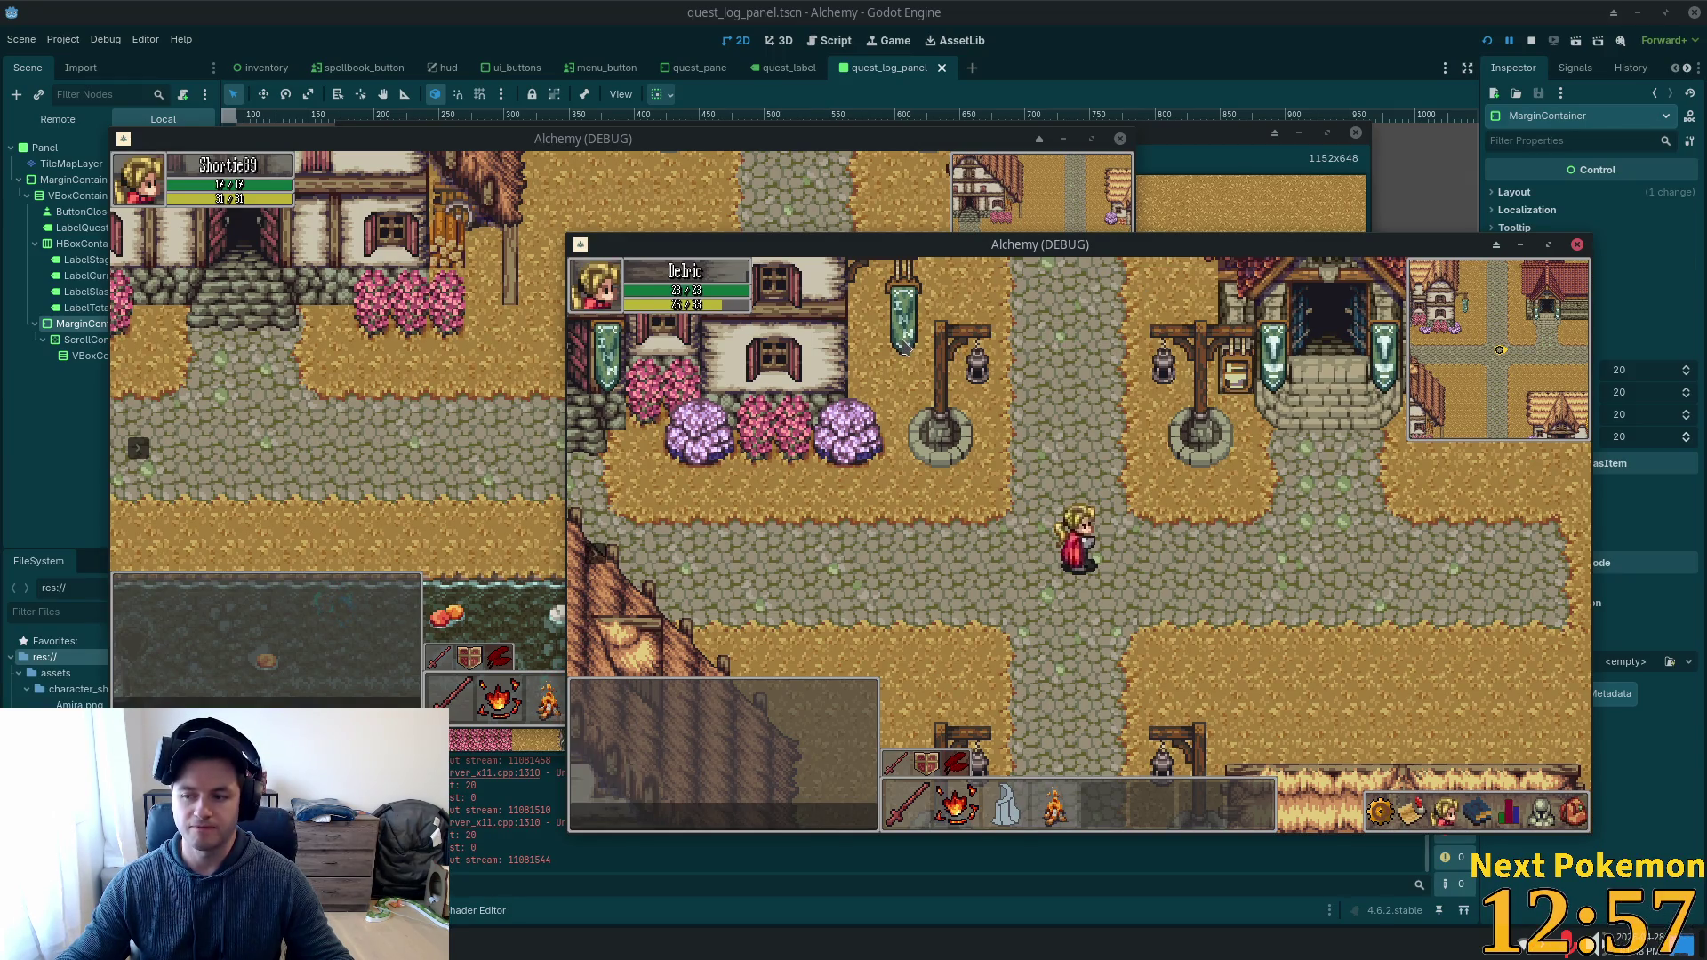
Walk Delric north past the autumn trees, then south past the pond and back east.
key("Up")
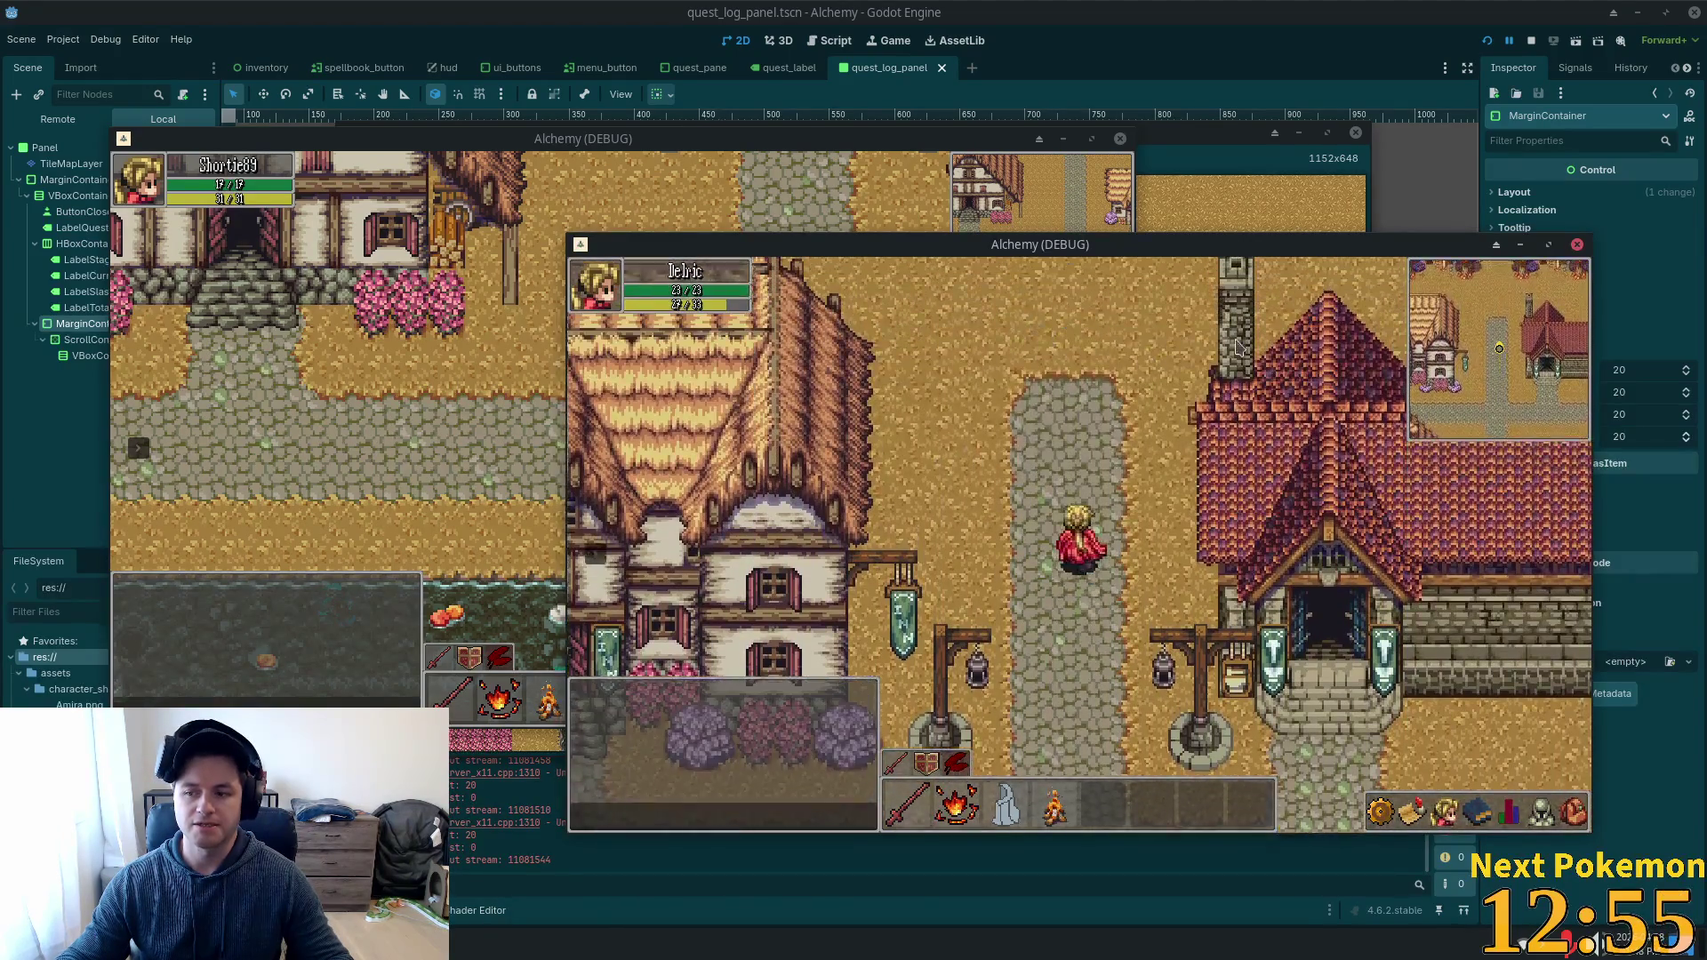
key("Up")
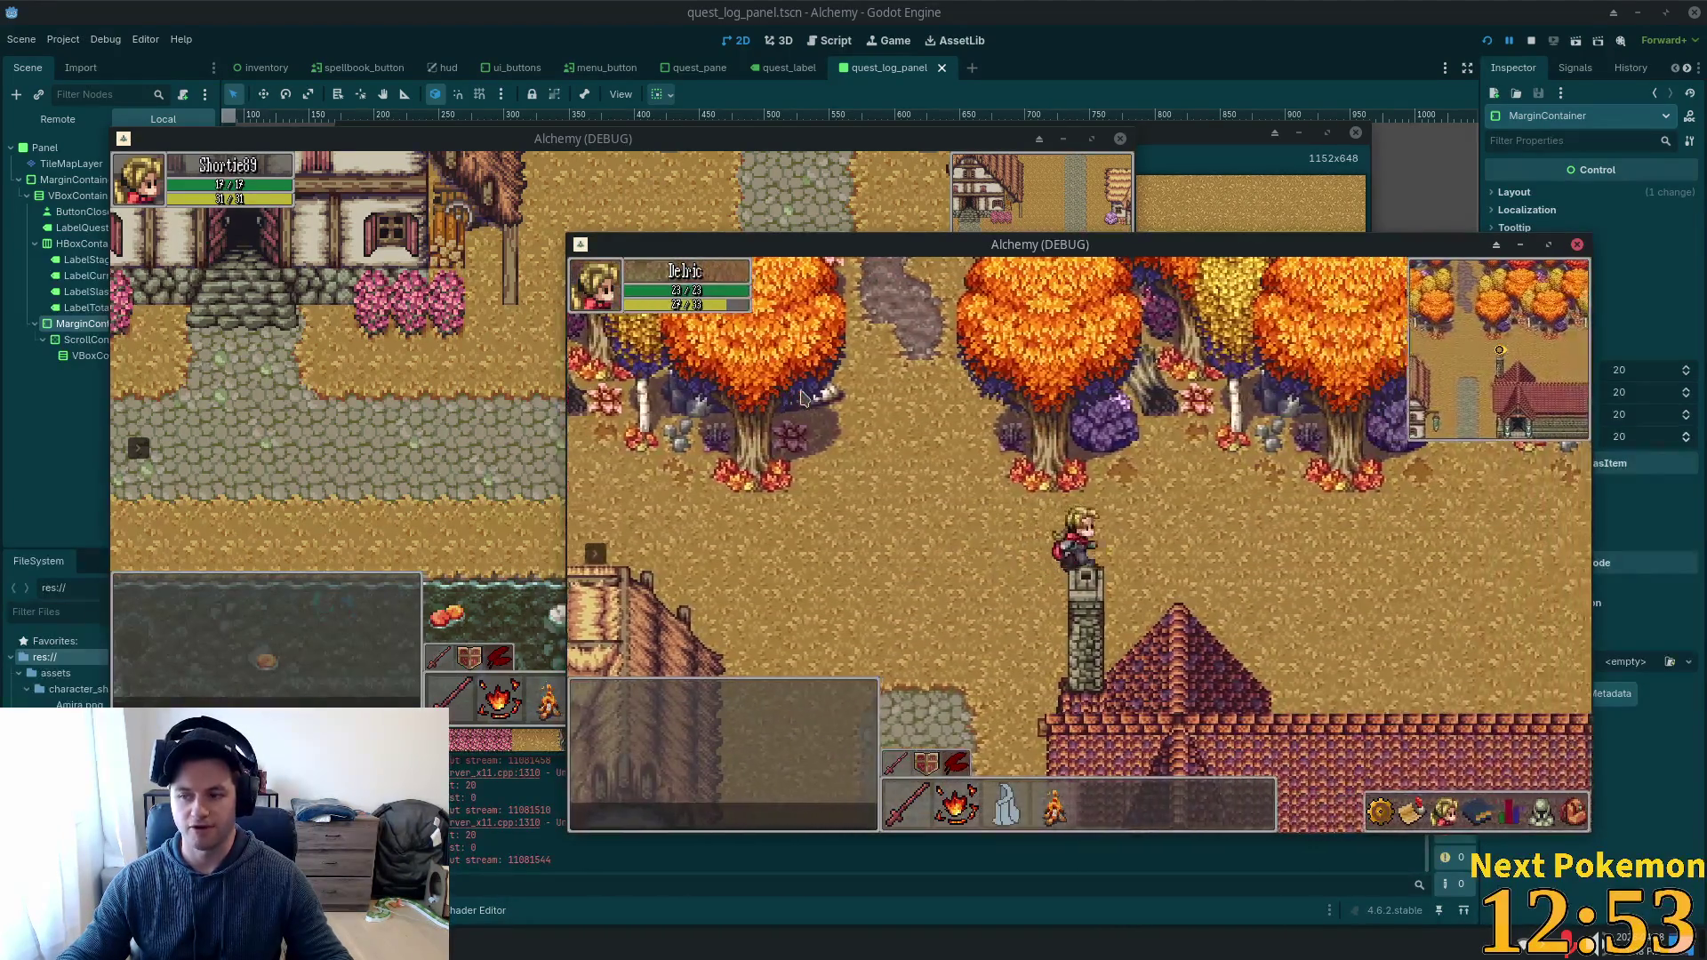
key("Left")
key("Right")
key("Down")
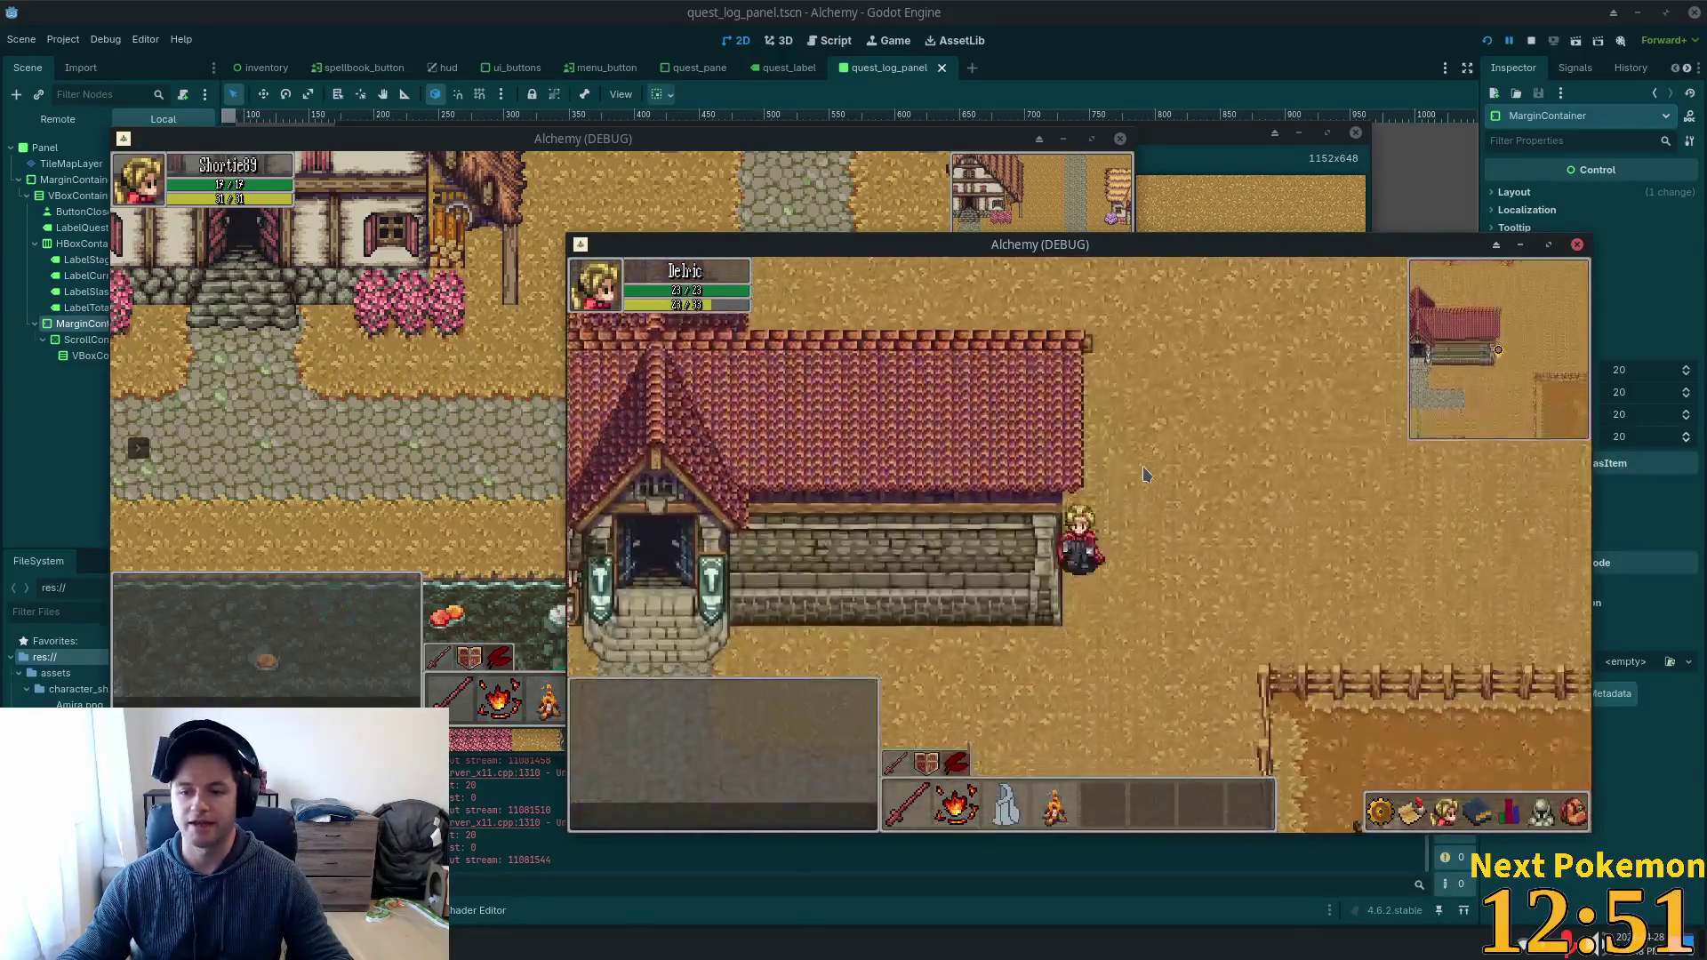
key("Left")
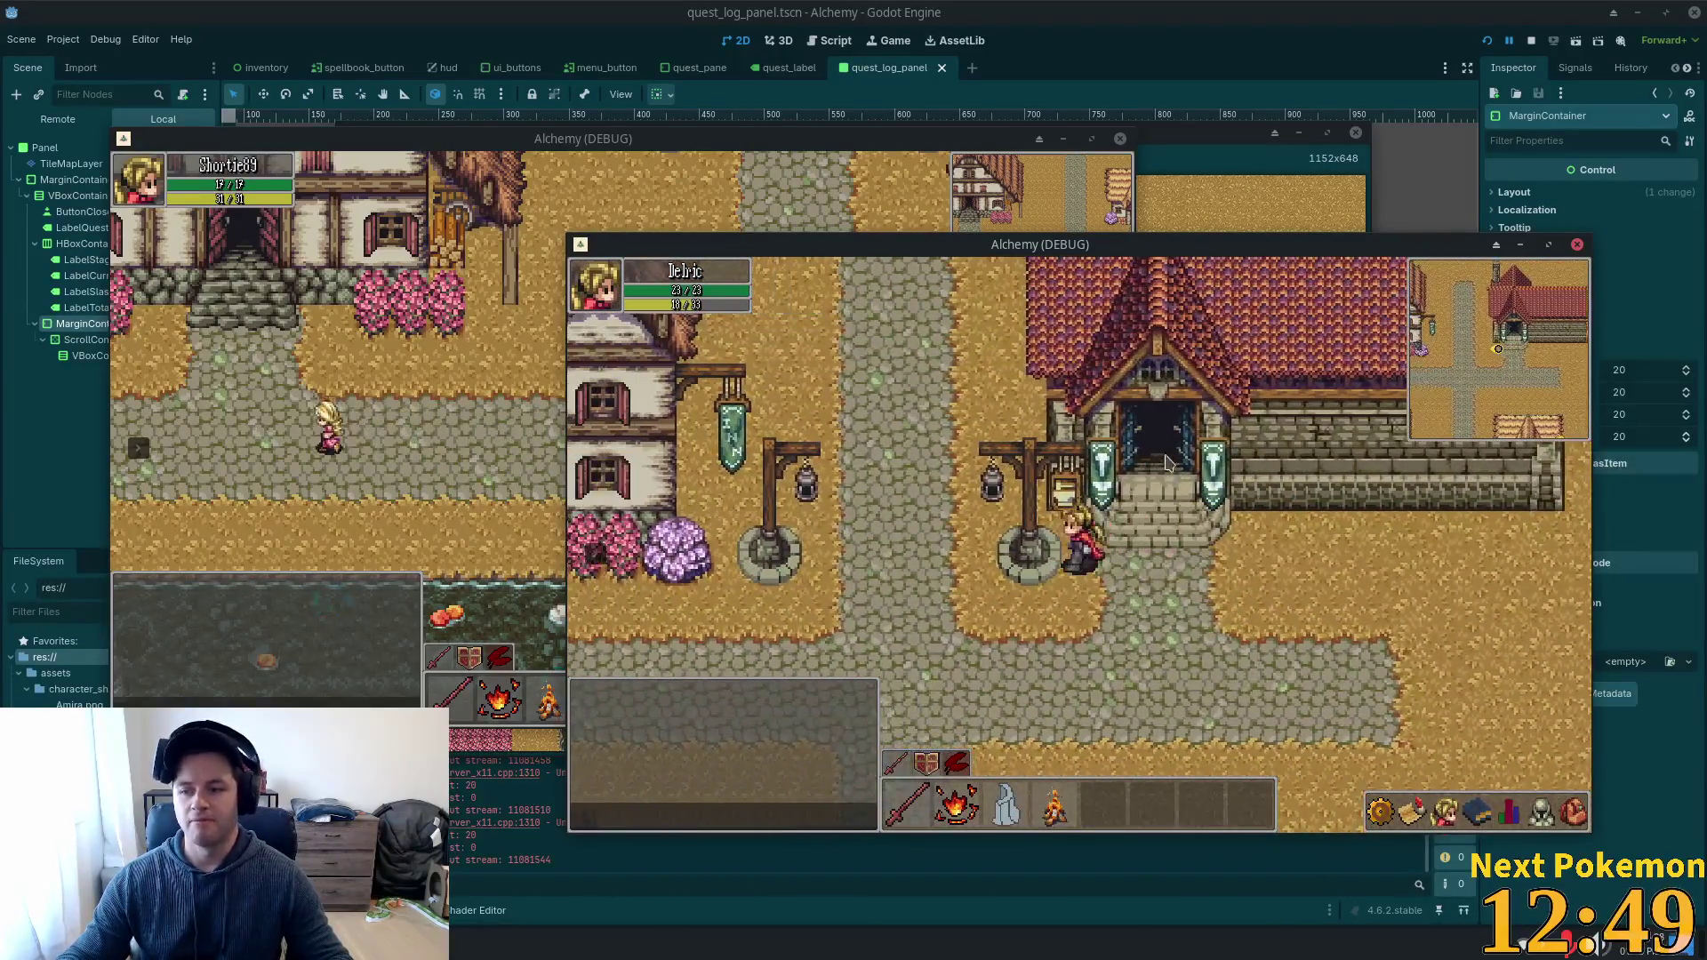
key("Down")
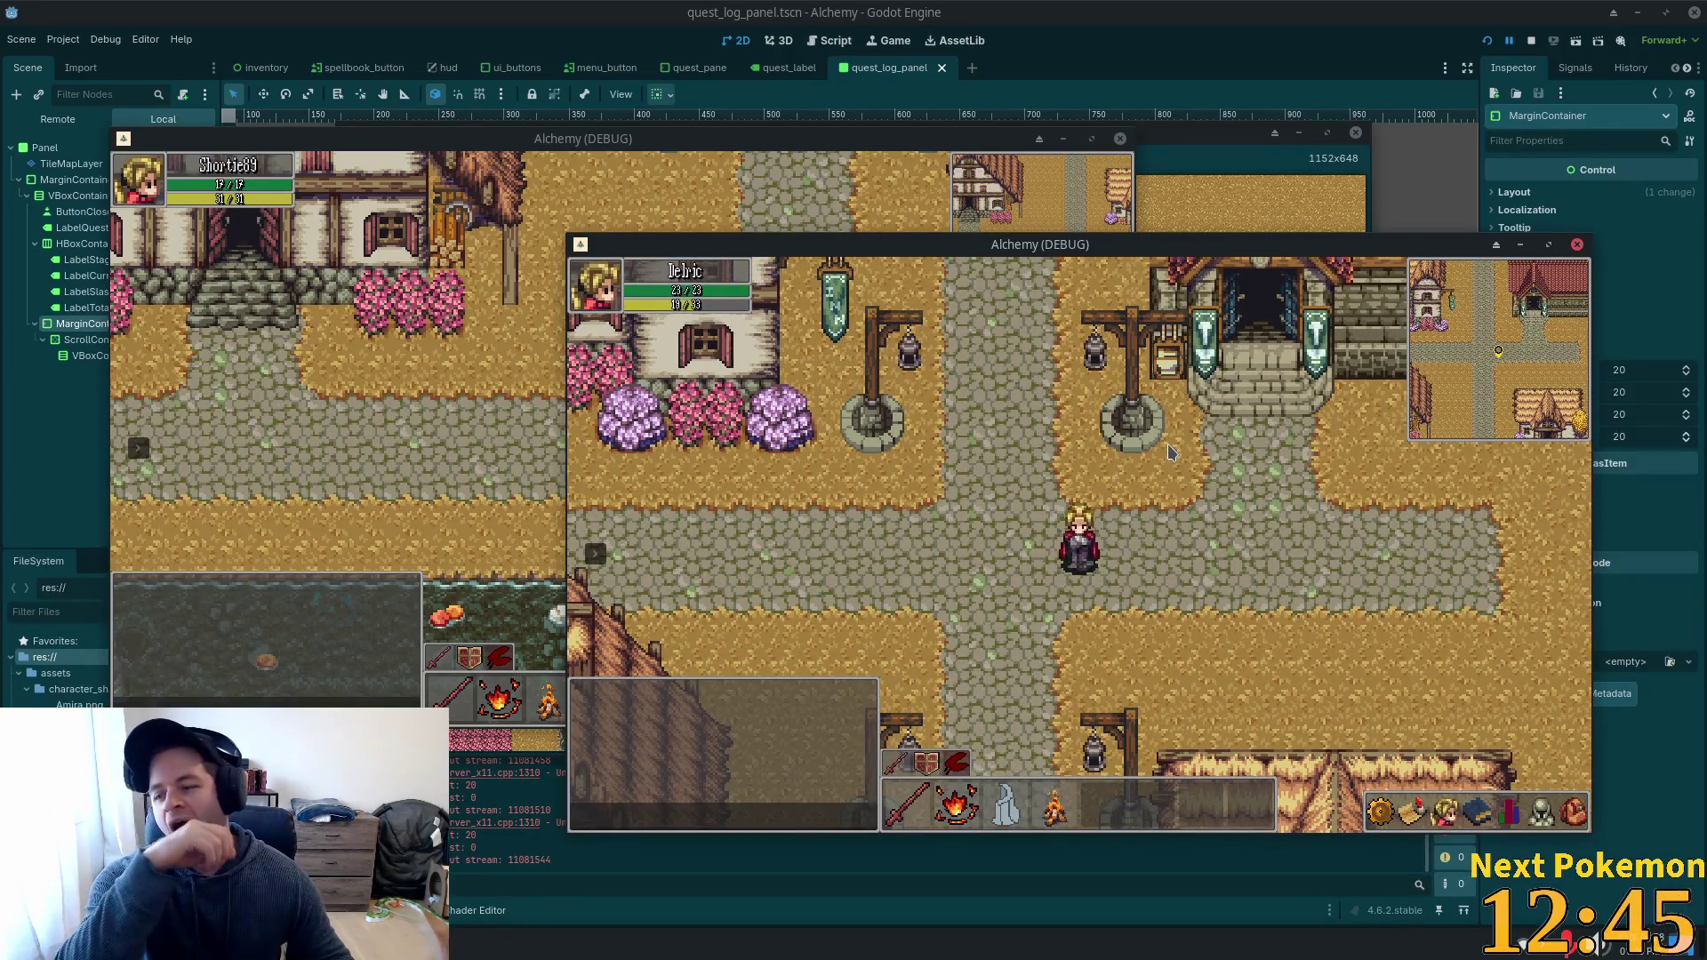
key("Up")
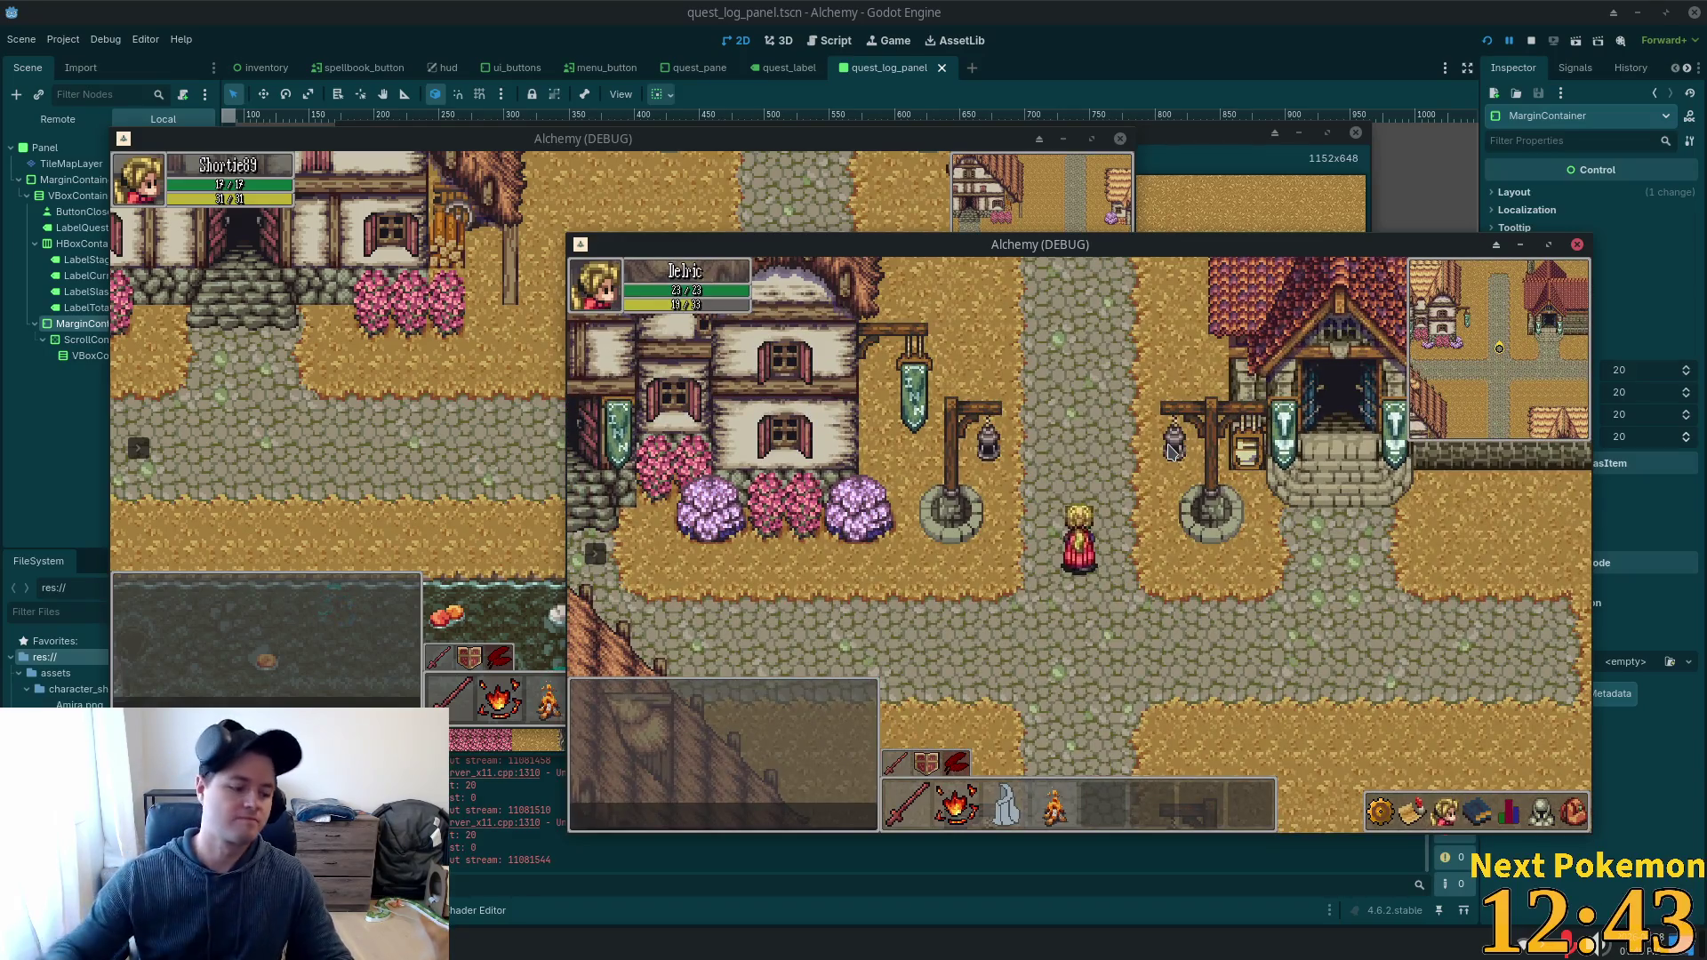
key("Down")
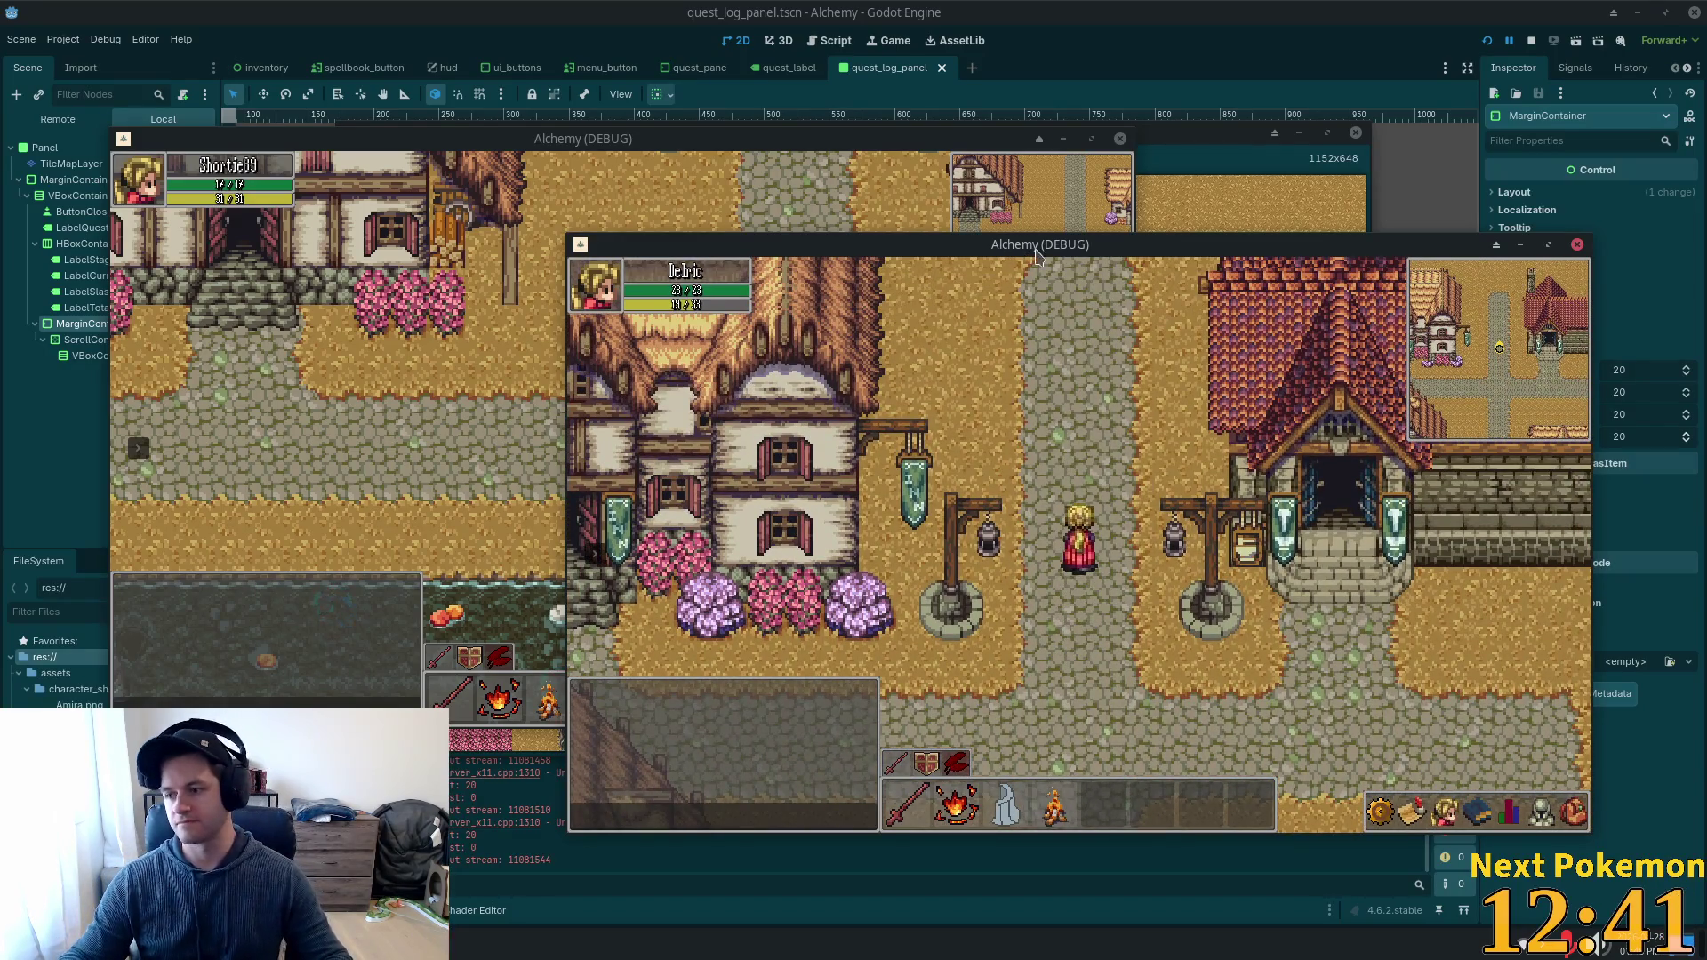
key("Down")
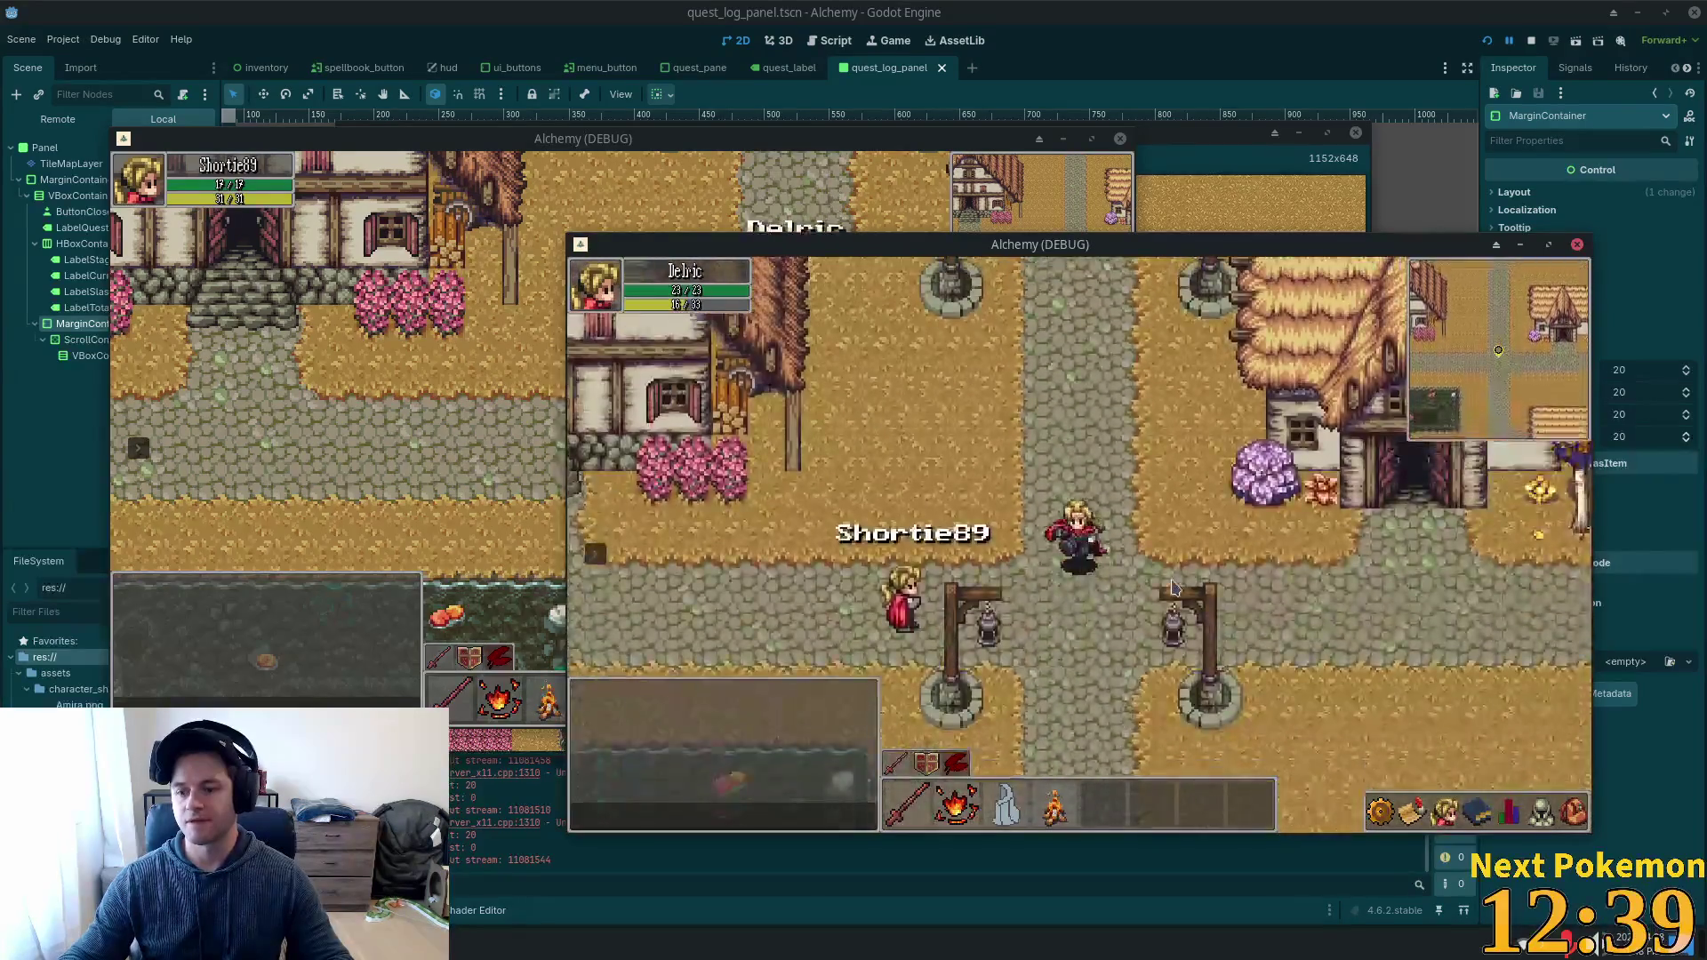
key("Down")
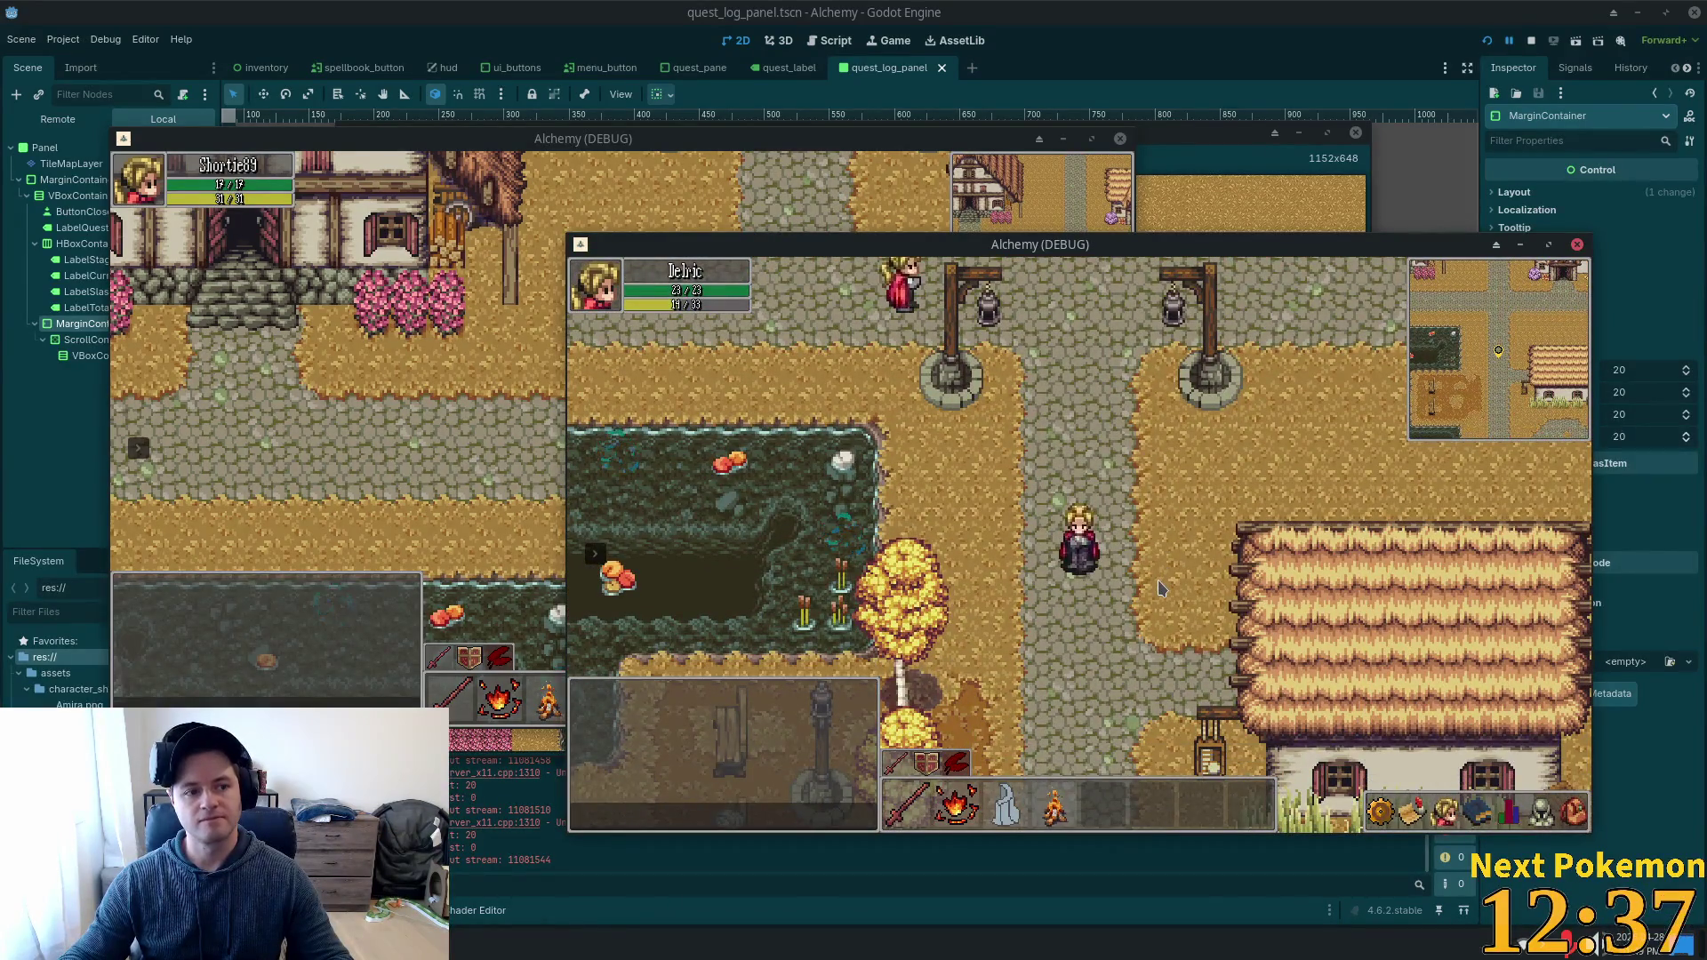
key("Up")
key("Up")
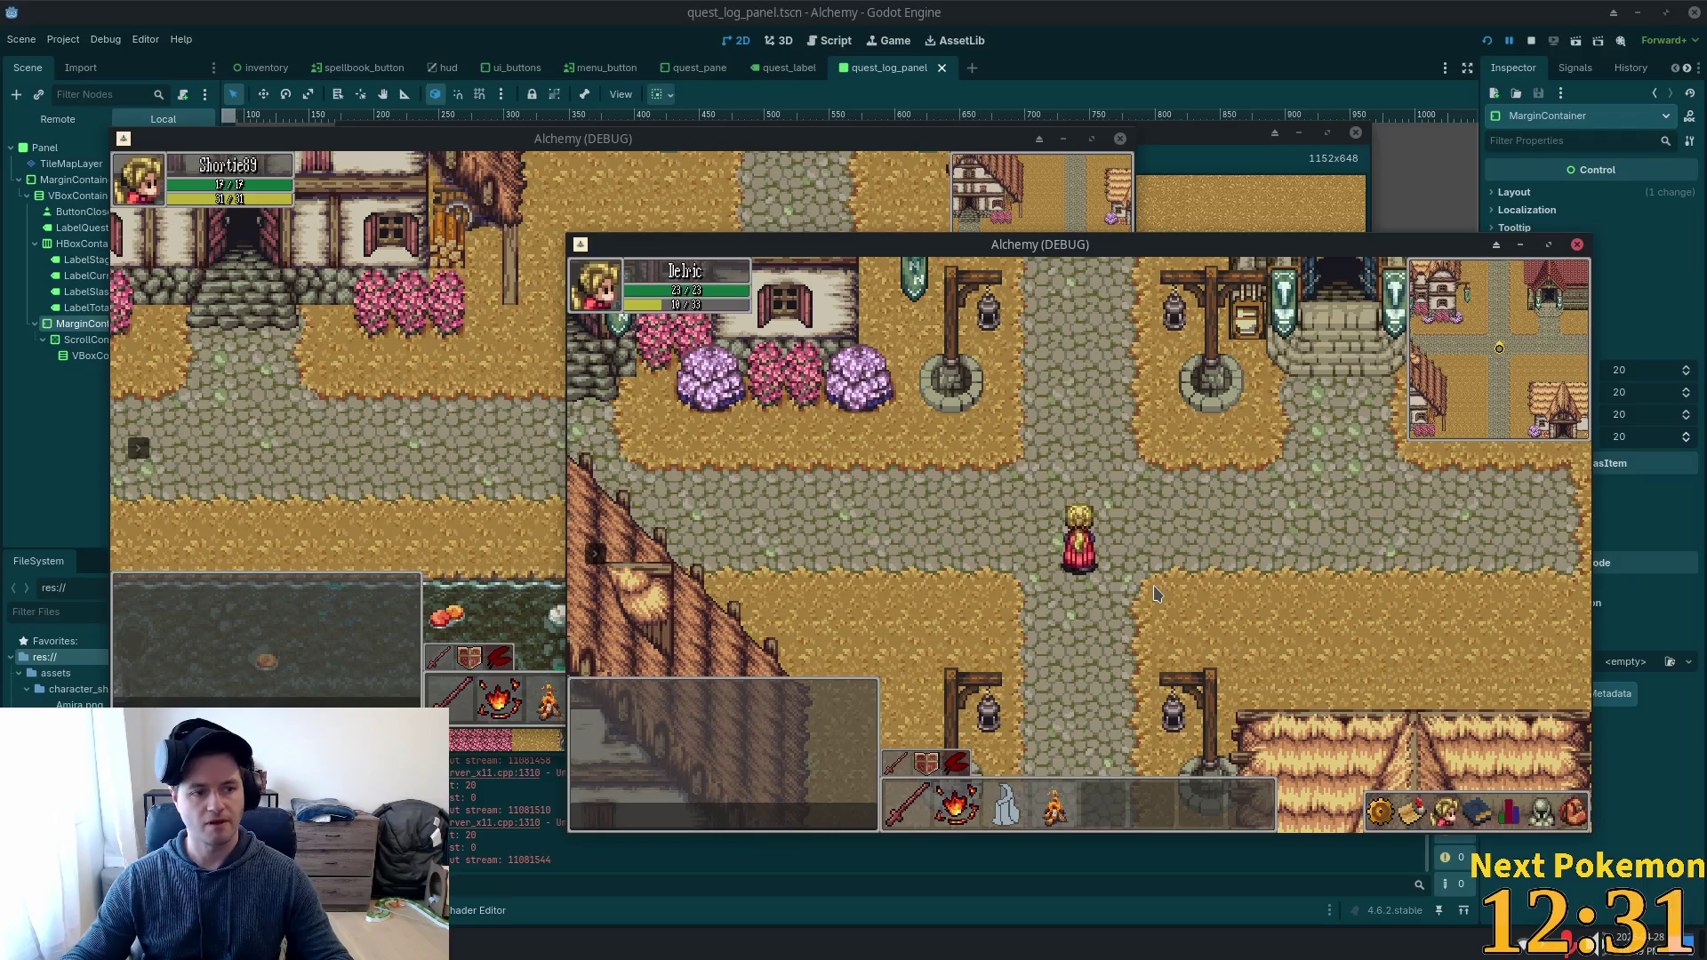
key("Down")
key("Right")
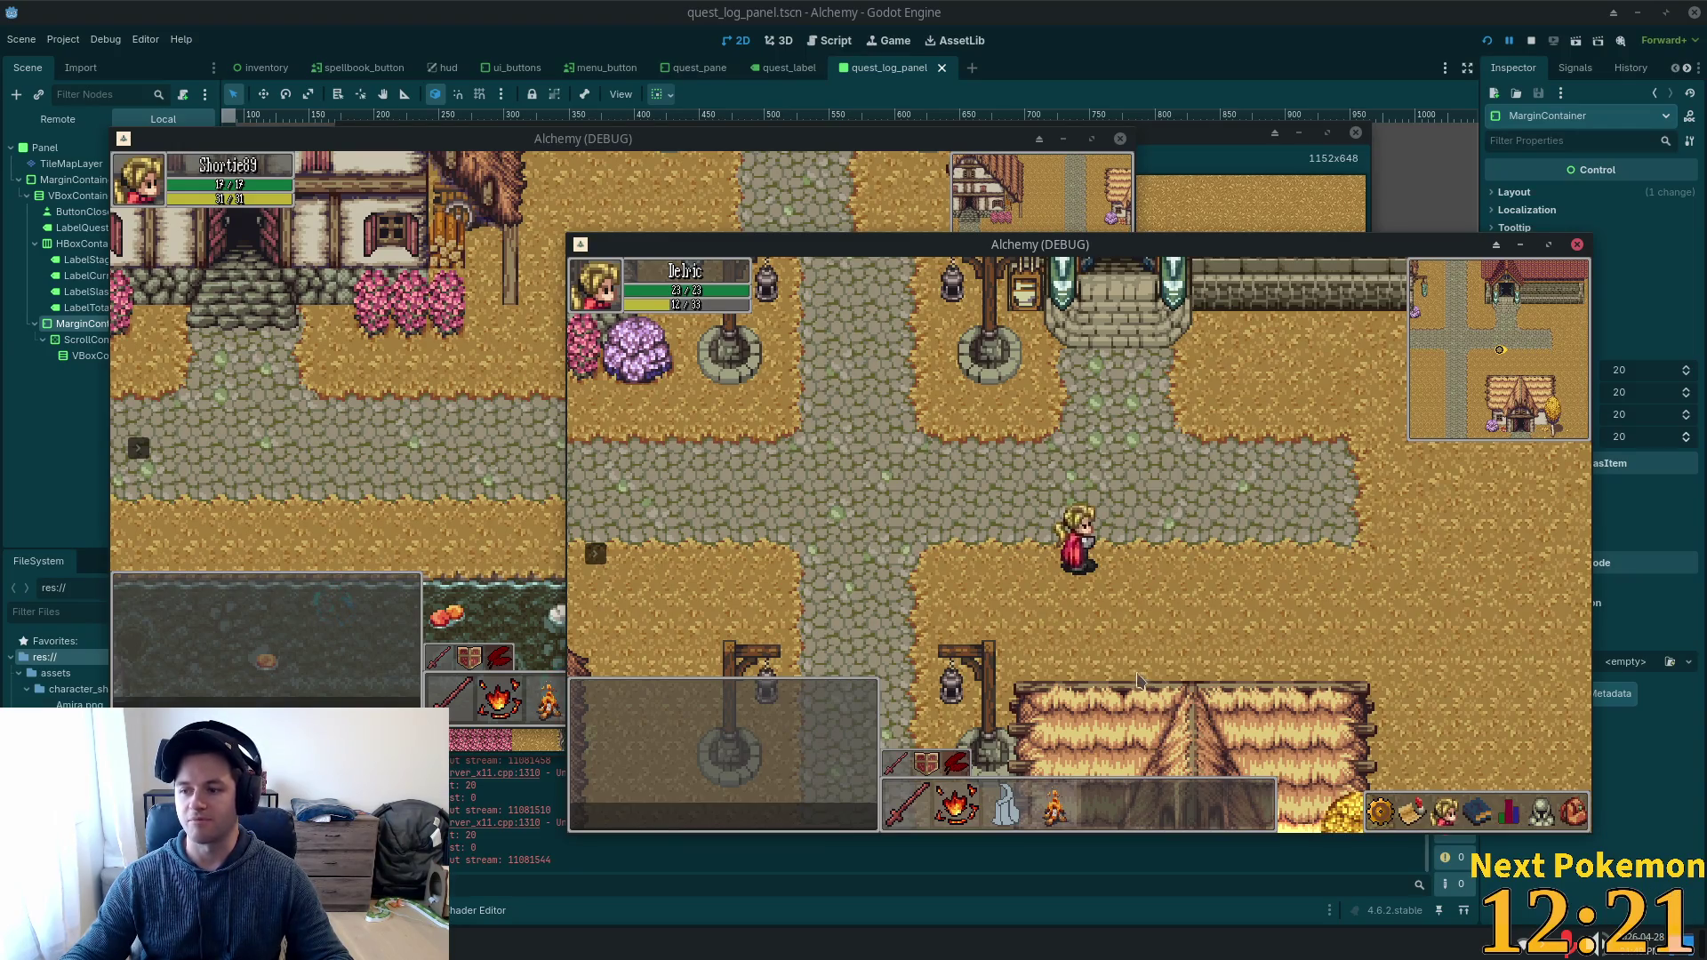
Walk Delric west past the red tree onto the stone bridge, then back to the crossroads.
key("Up")
key("Left")
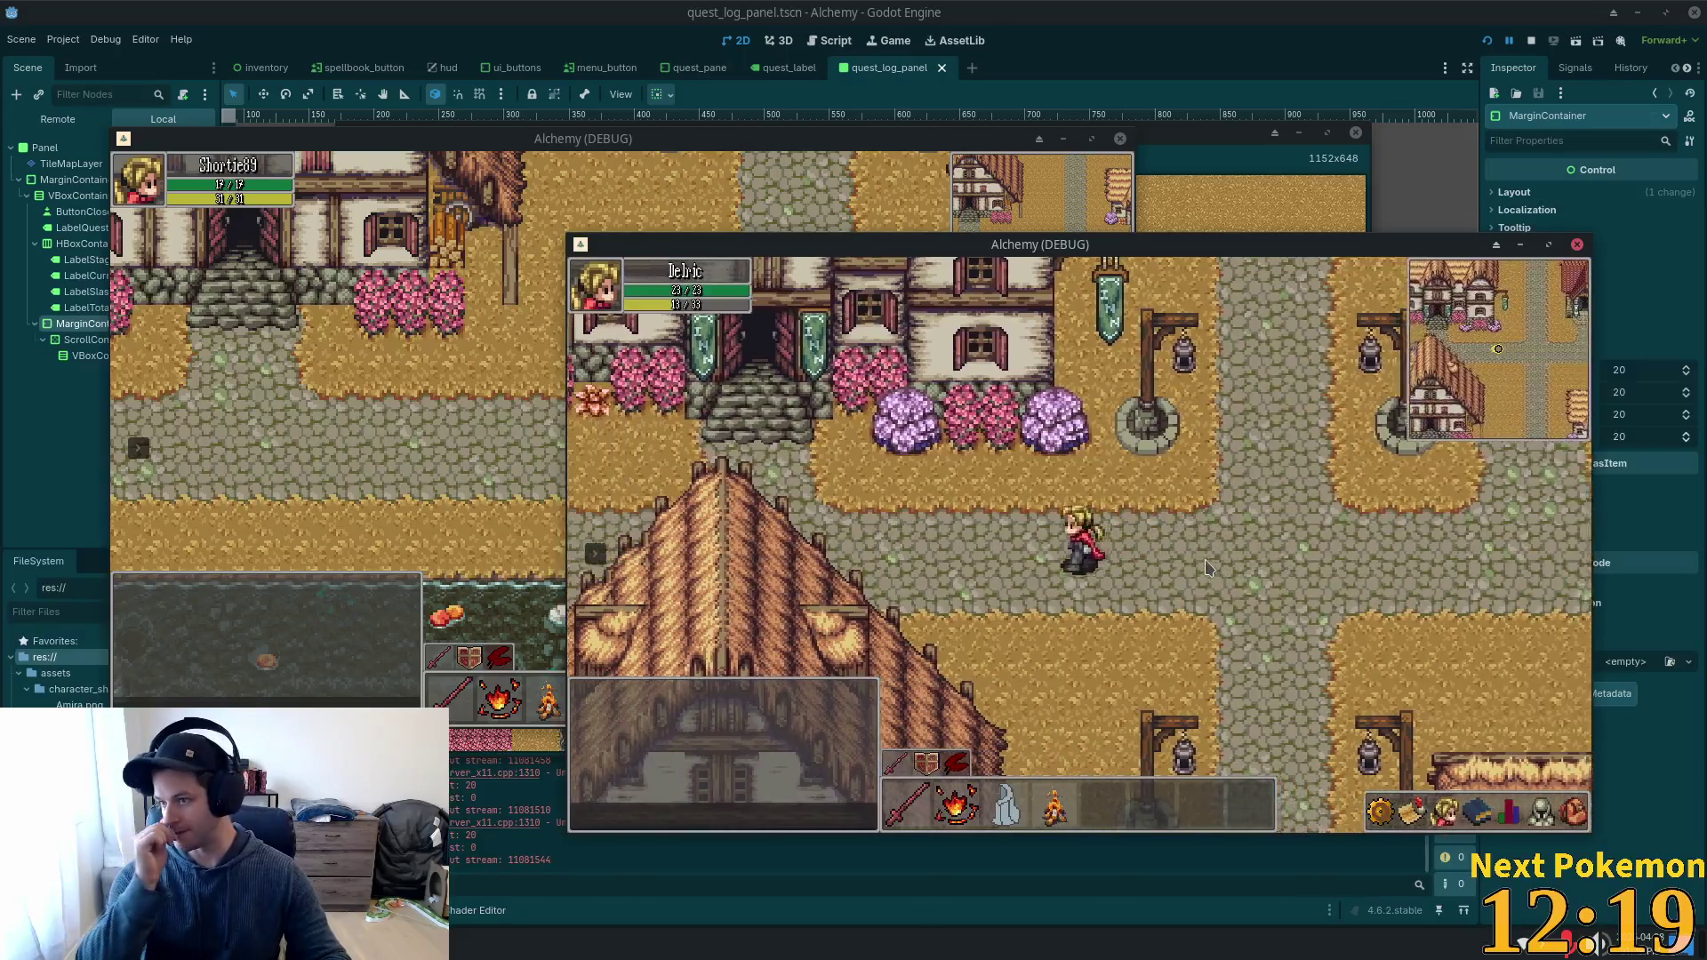
key("Left")
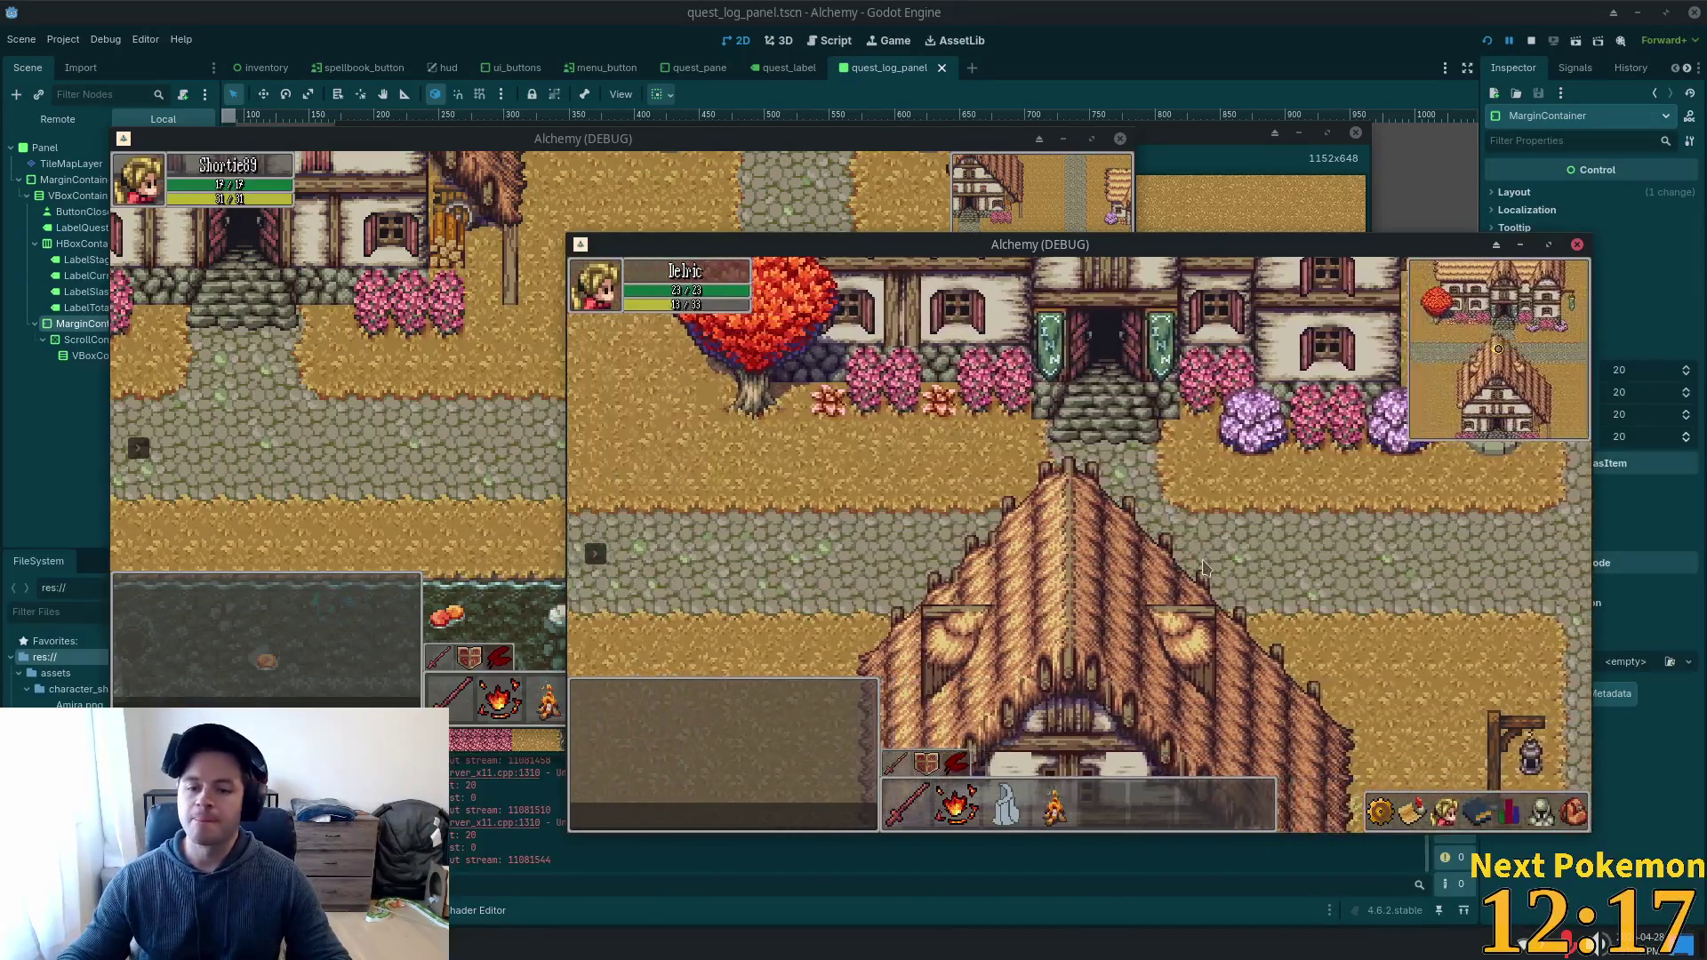
key("Left")
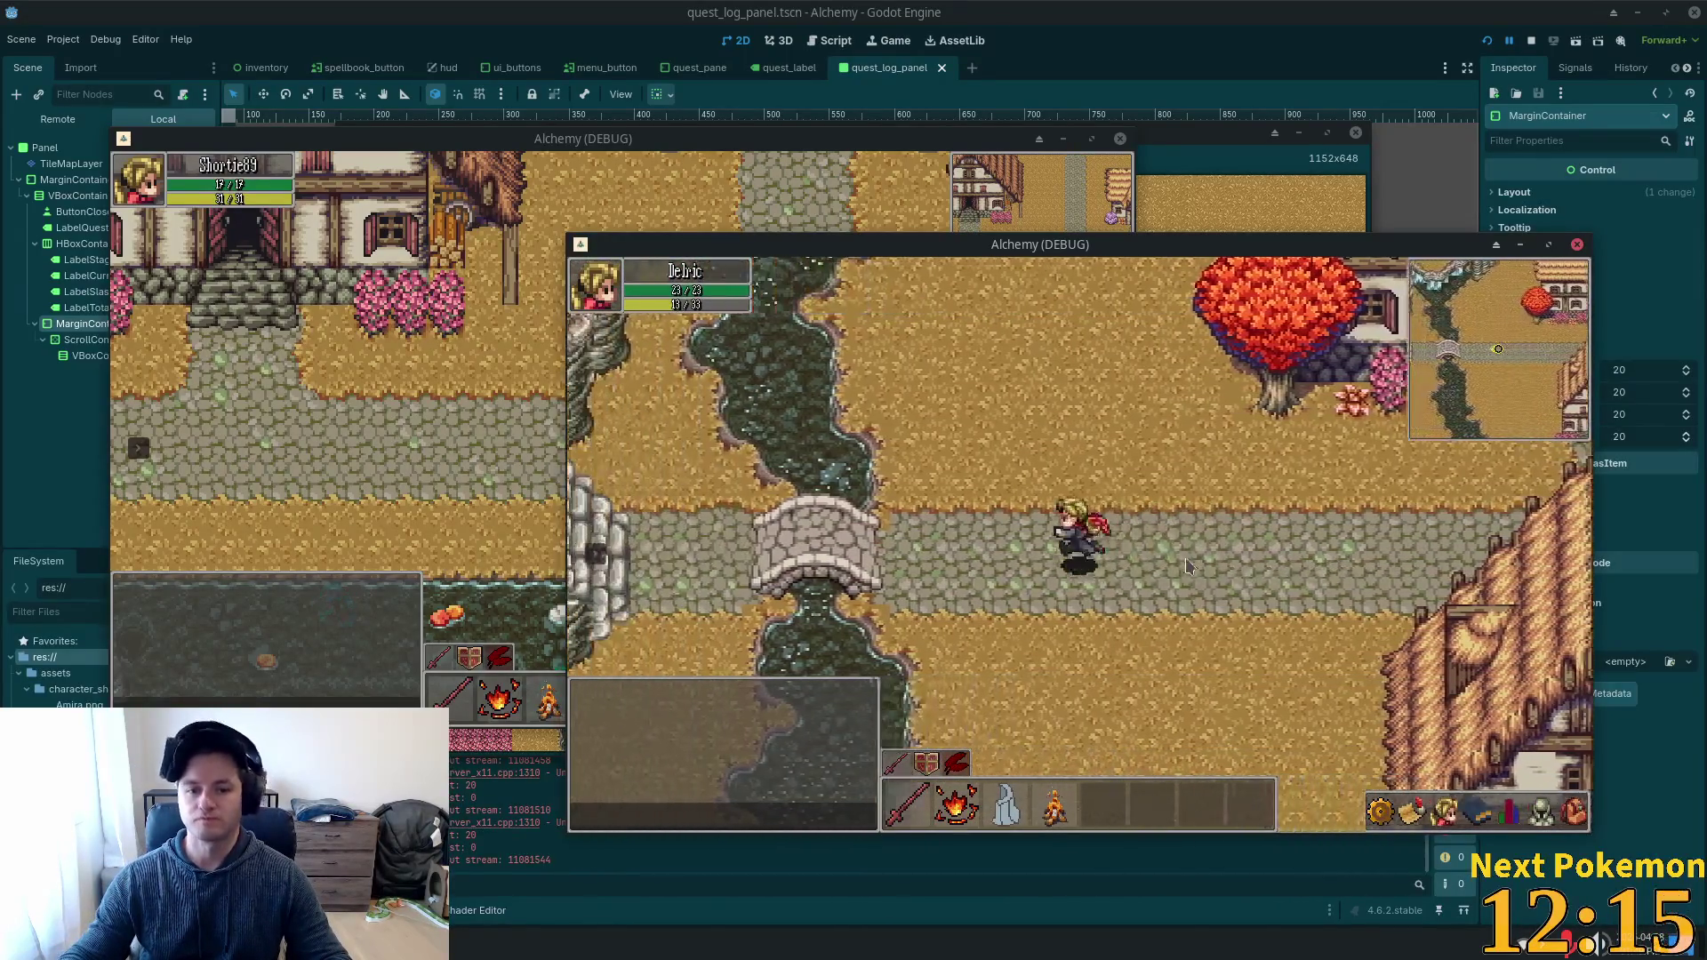
key("Left")
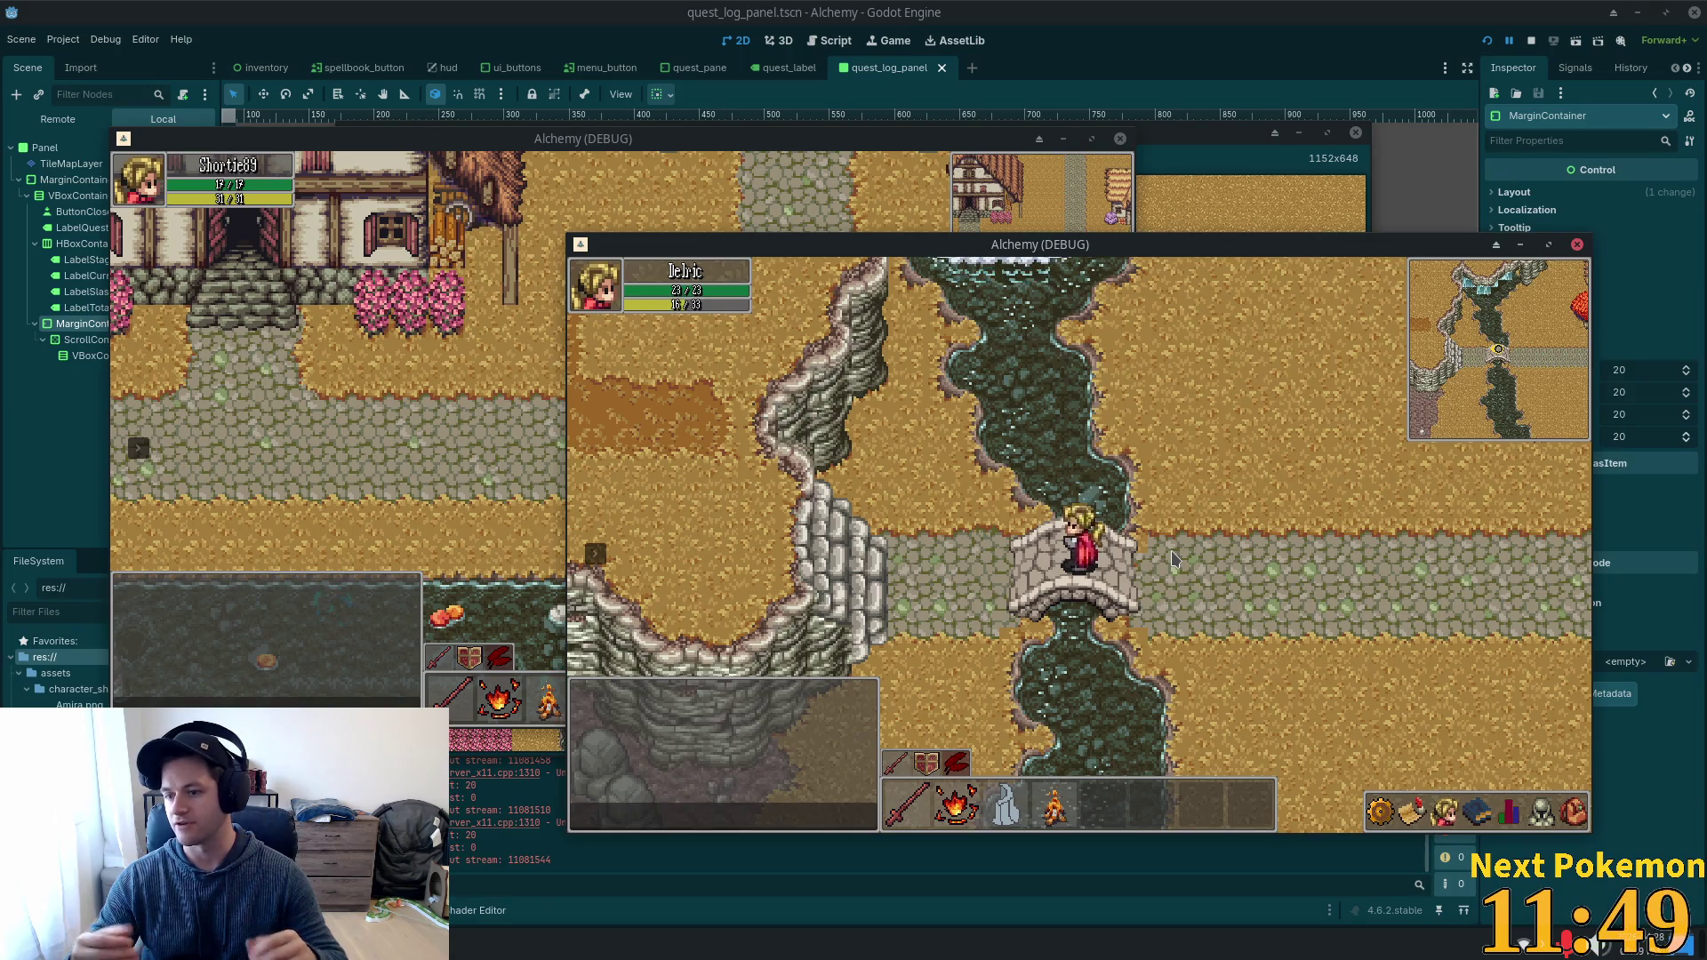
left_click(1224, 538)
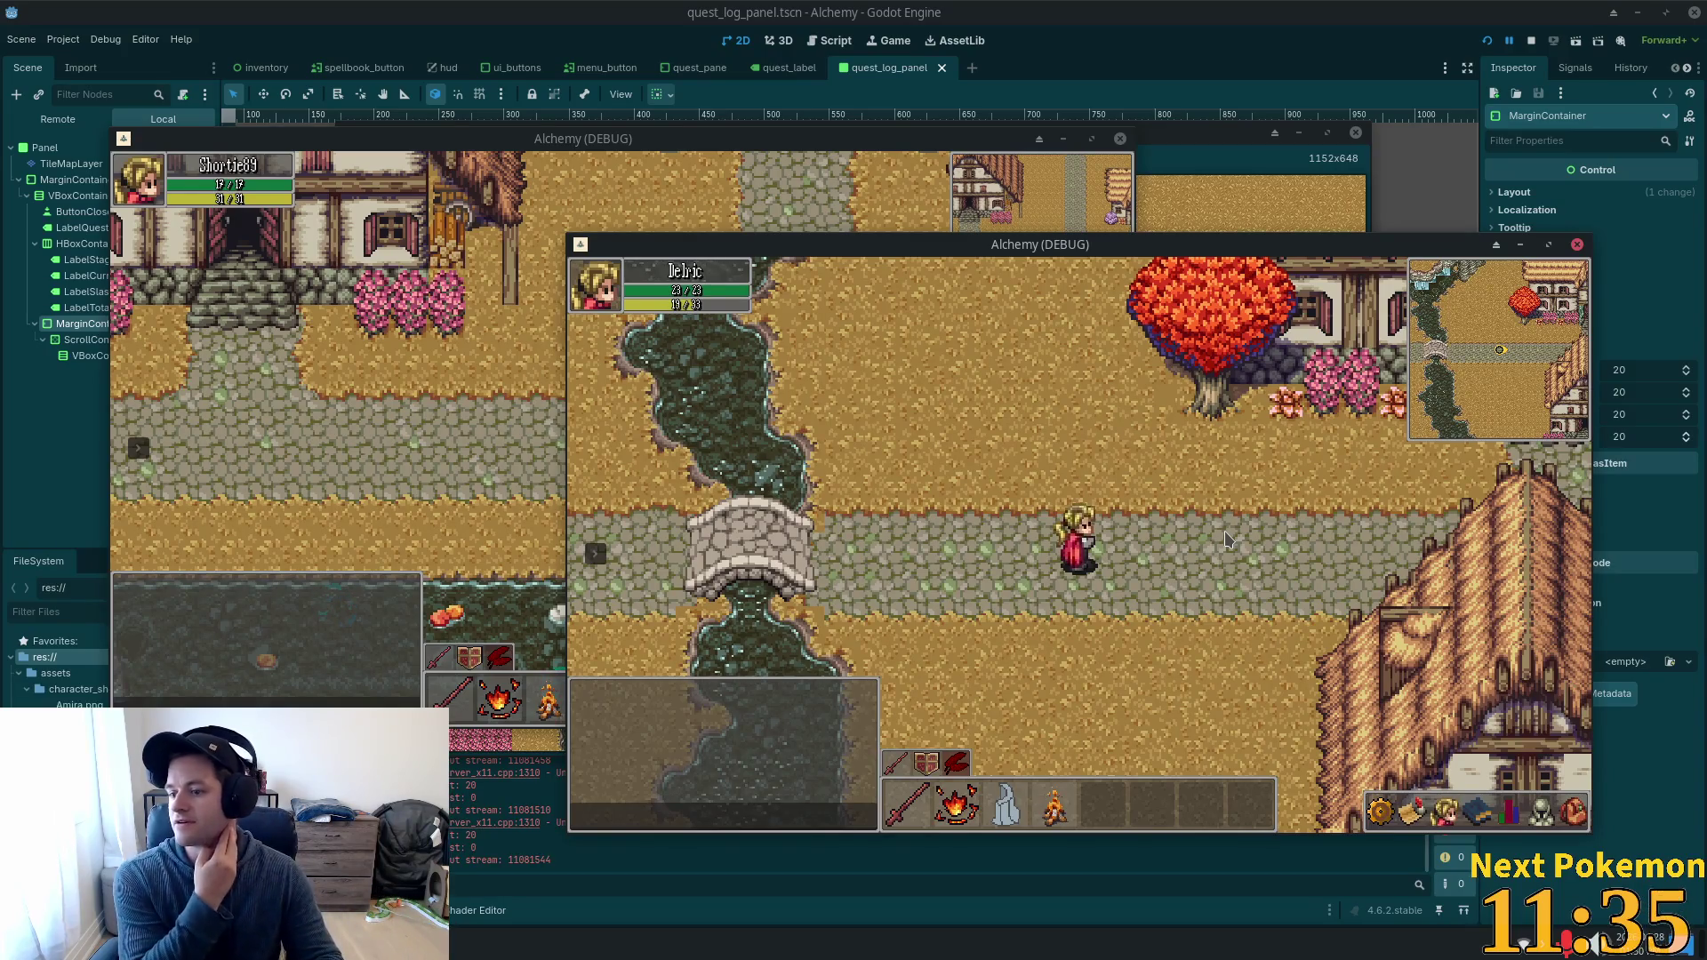
key("Right")
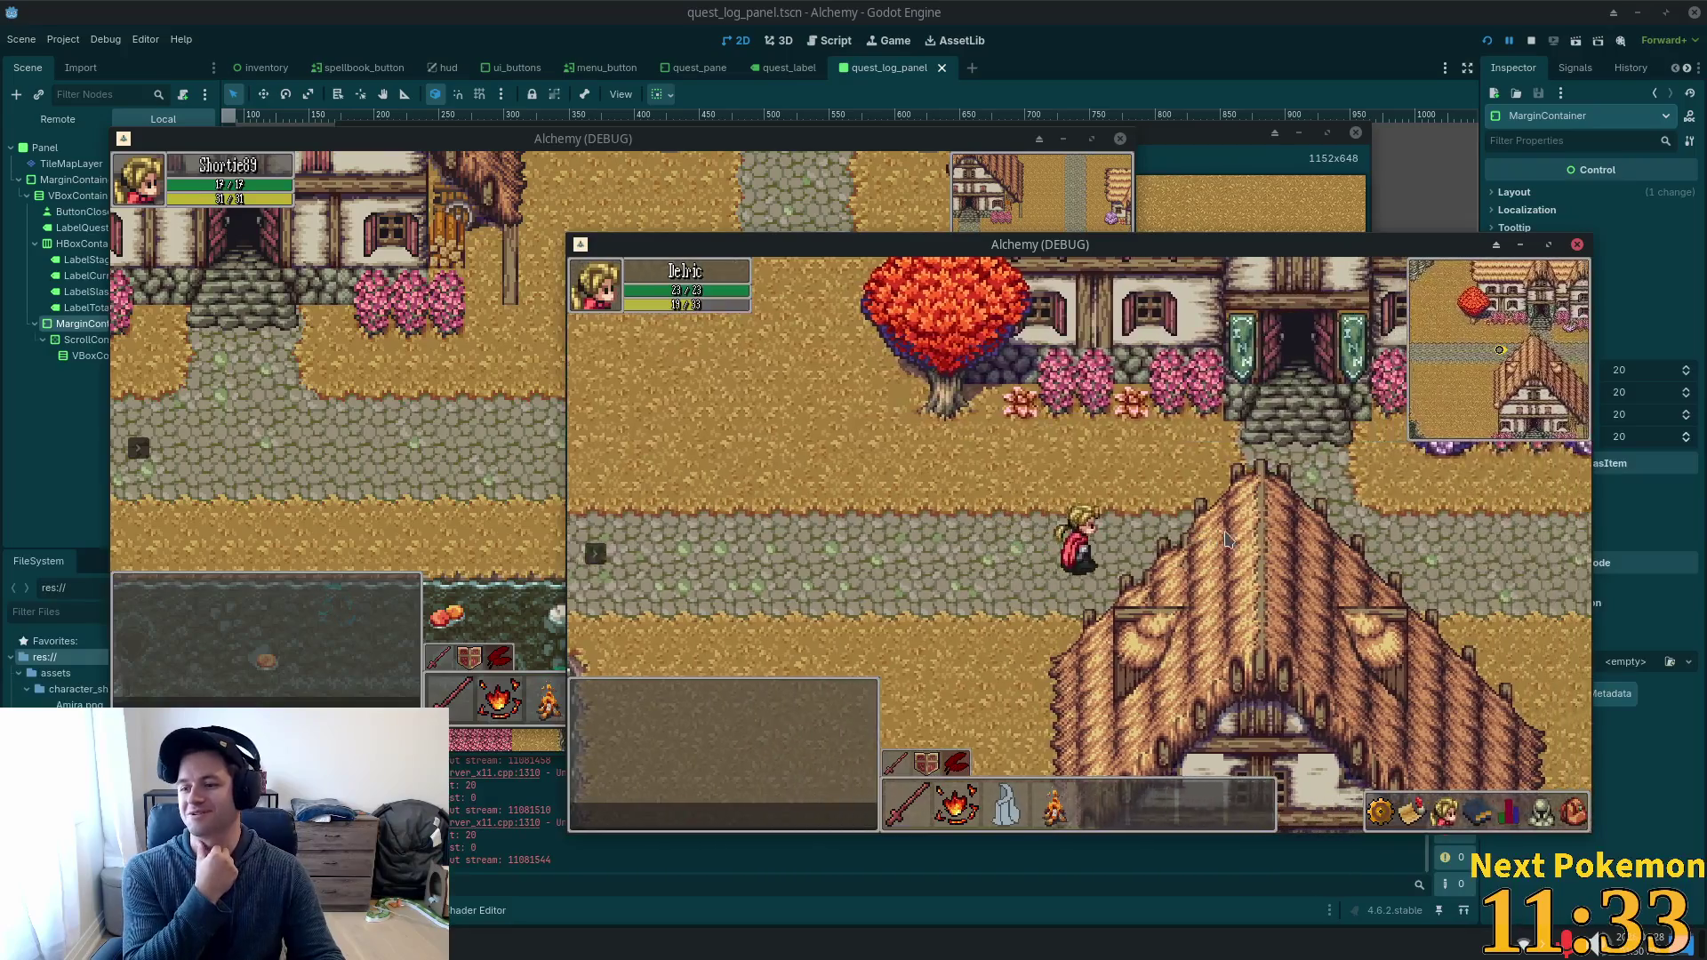
key("Right")
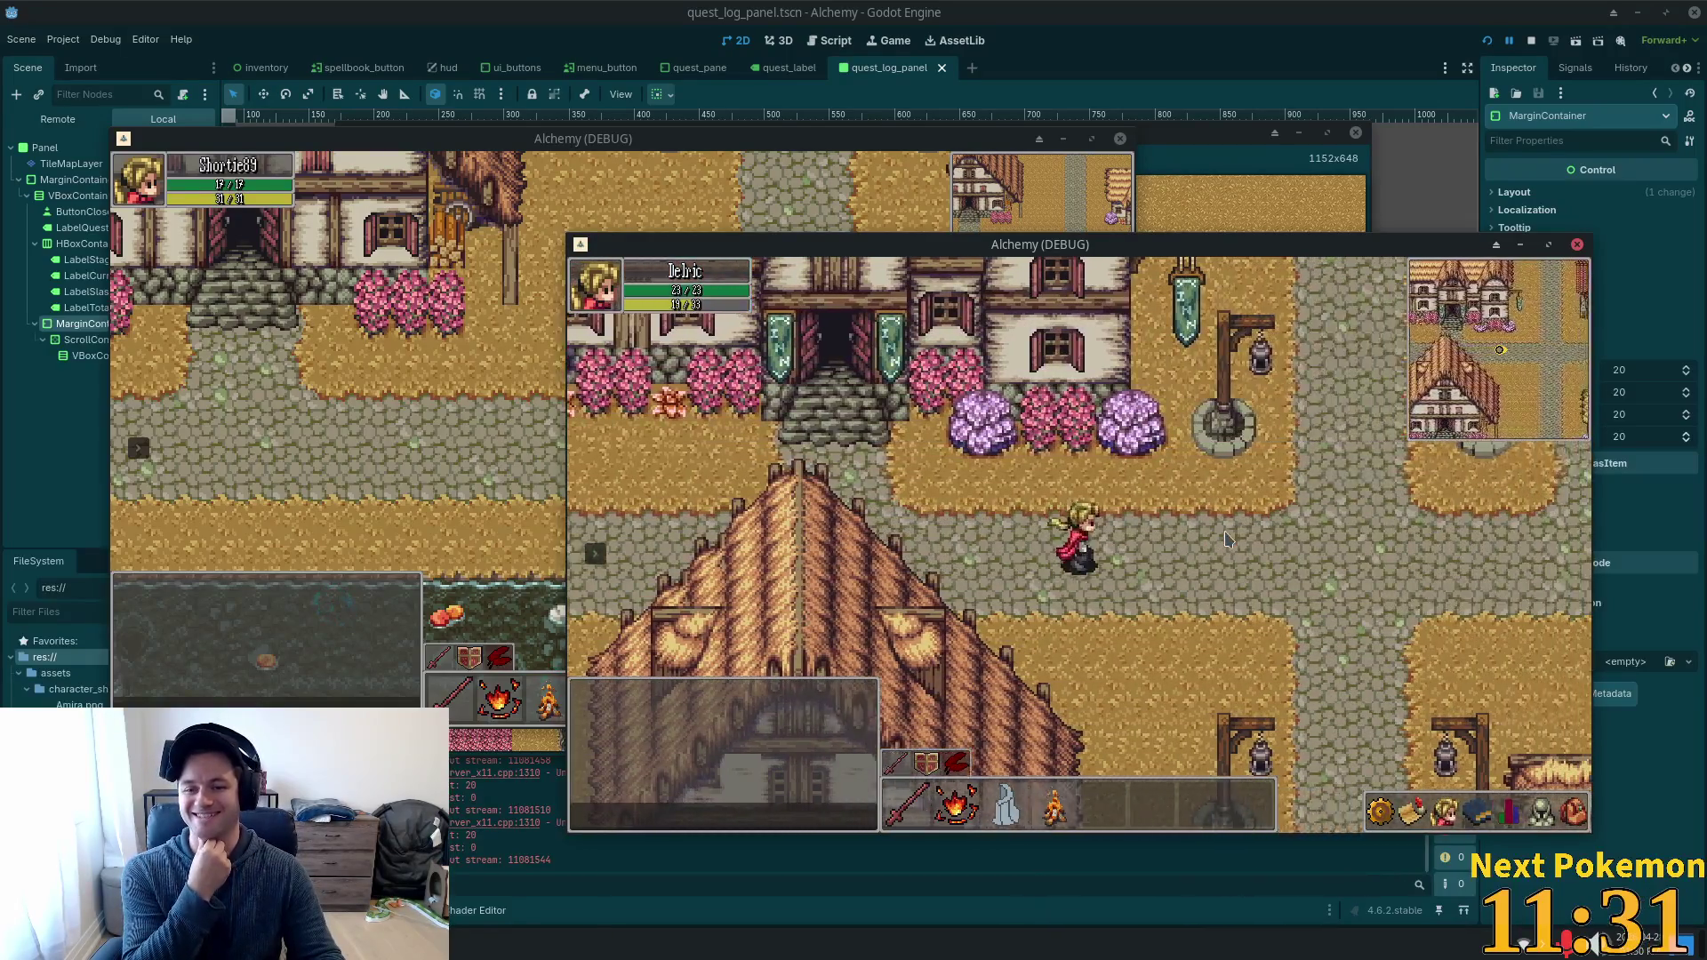
key("Right")
Walk Delric north toward the Blacksmith, around the thatched house and inn, then open a terminal.
key("Up")
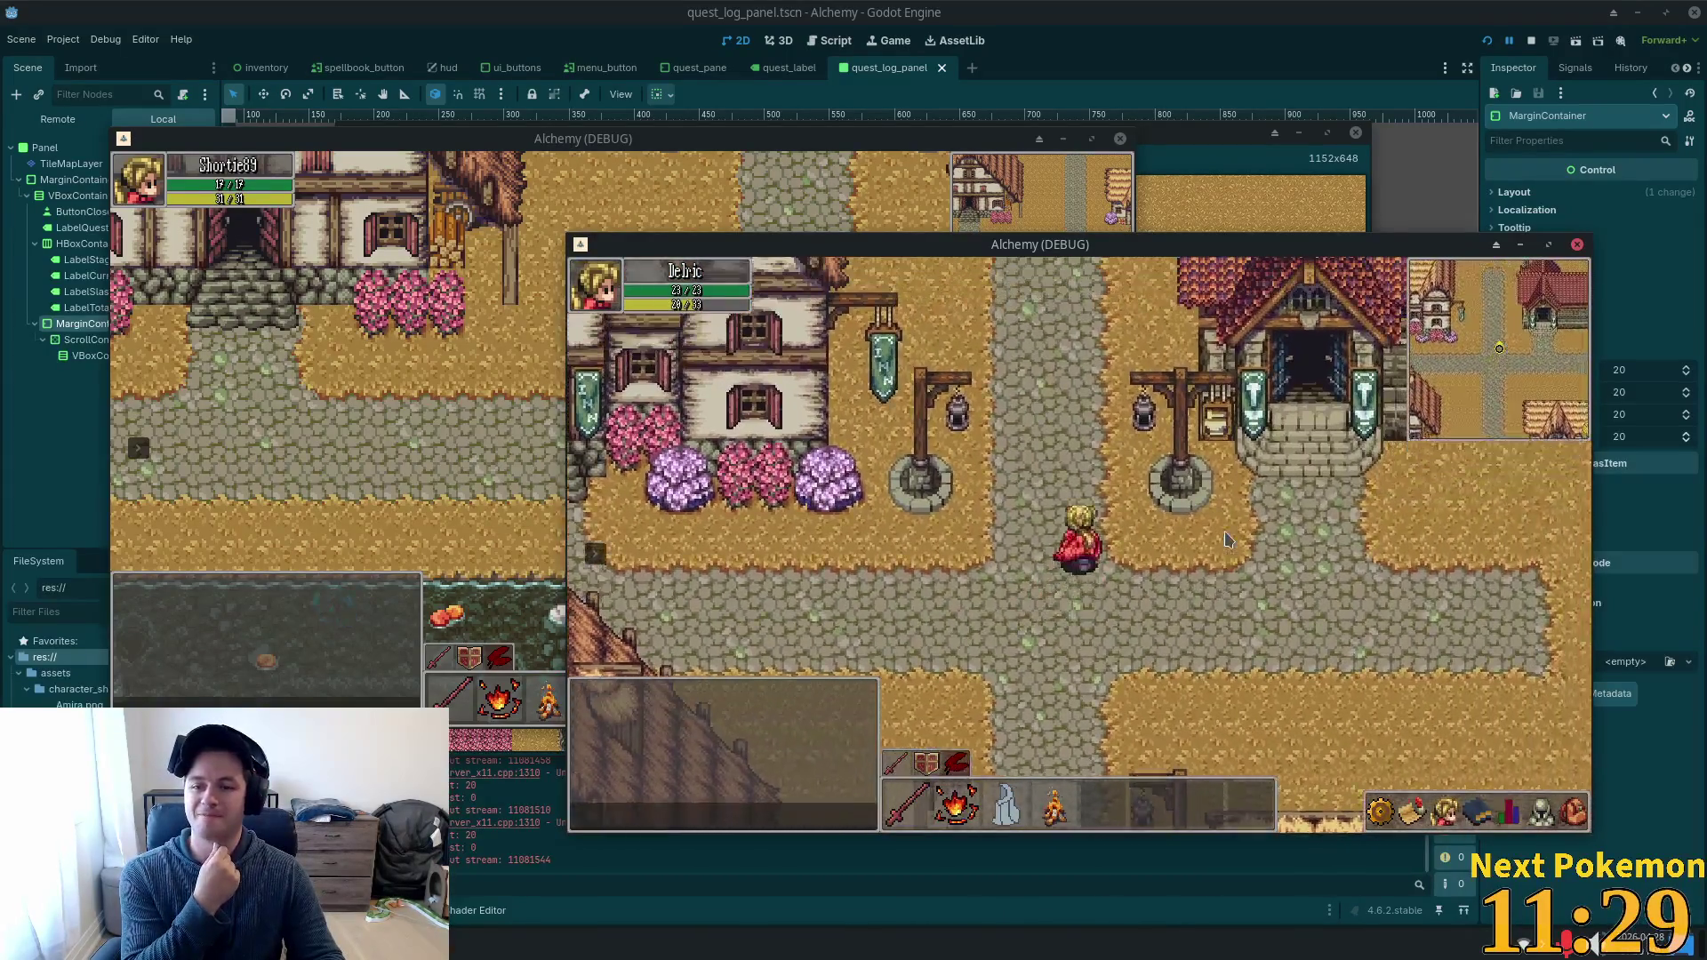
key("Up")
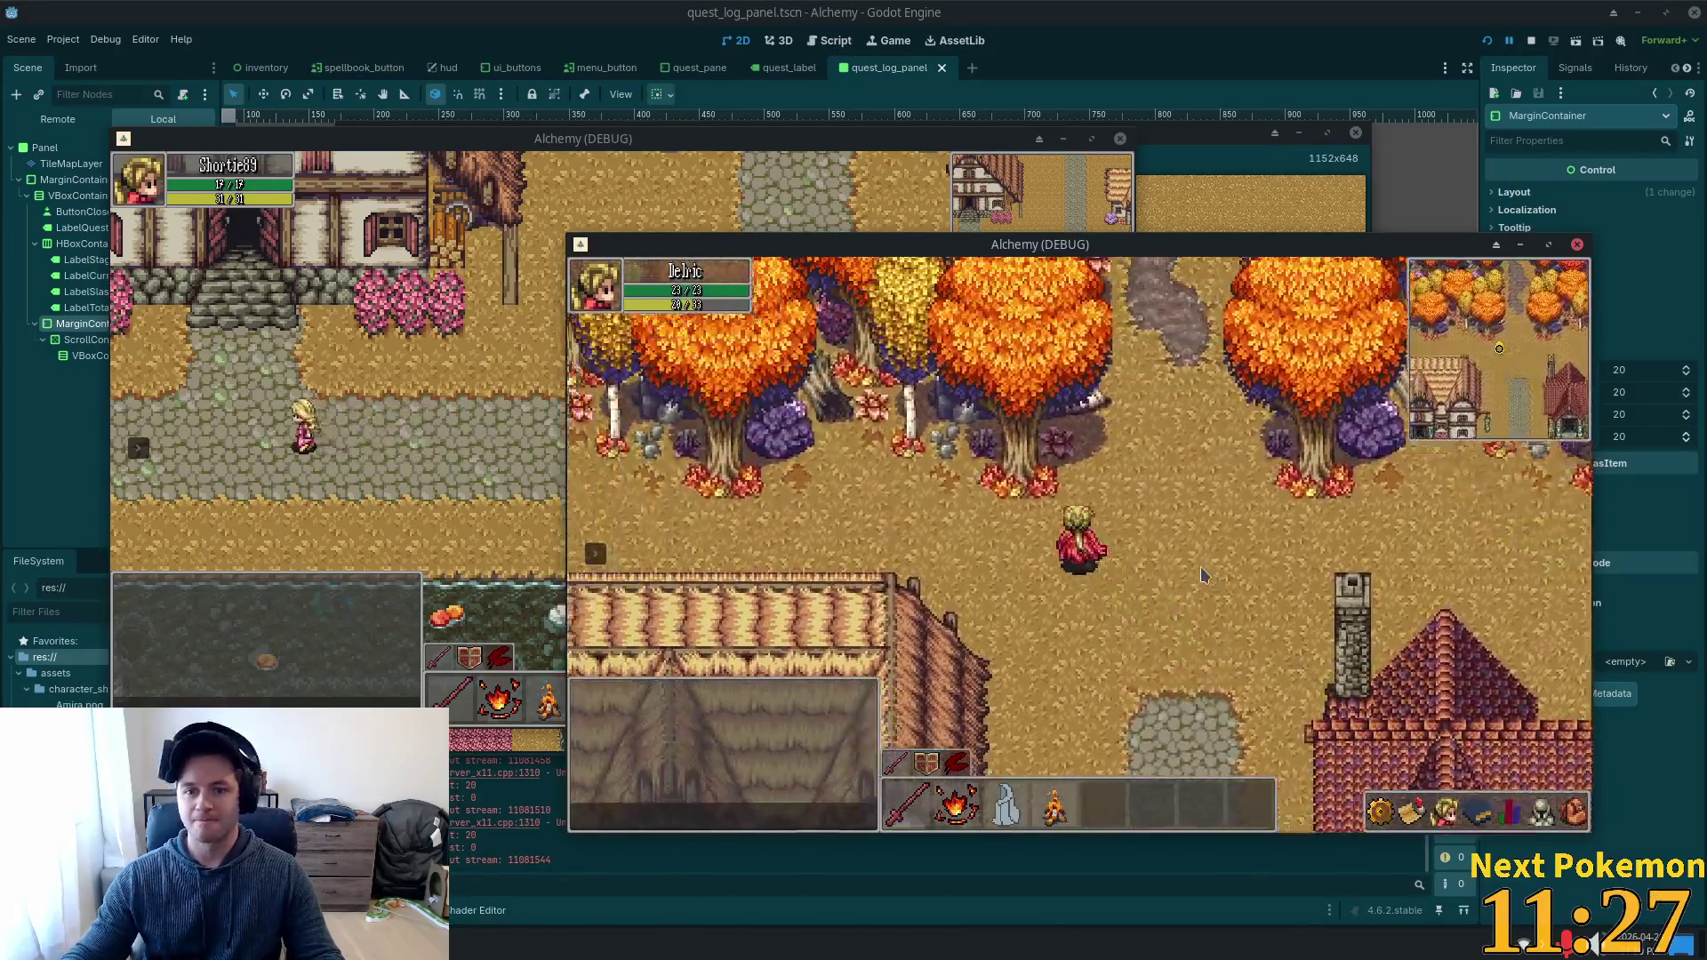
key("Down")
key("Left")
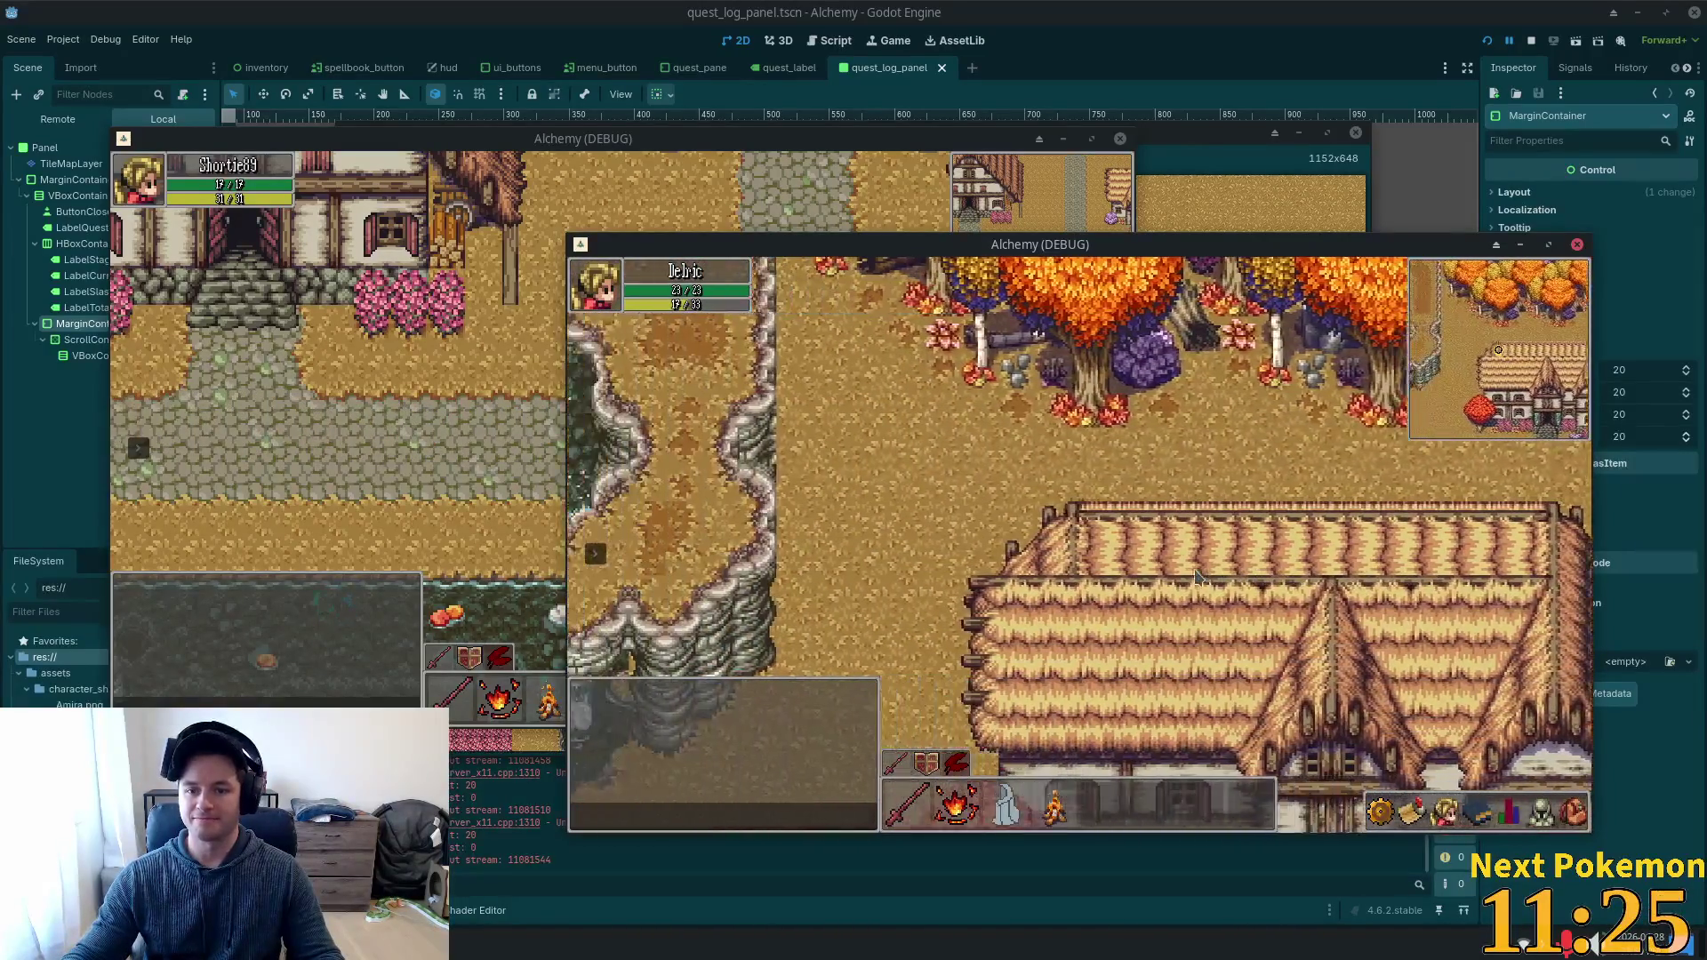
key("Down")
key("Down")
key("Right")
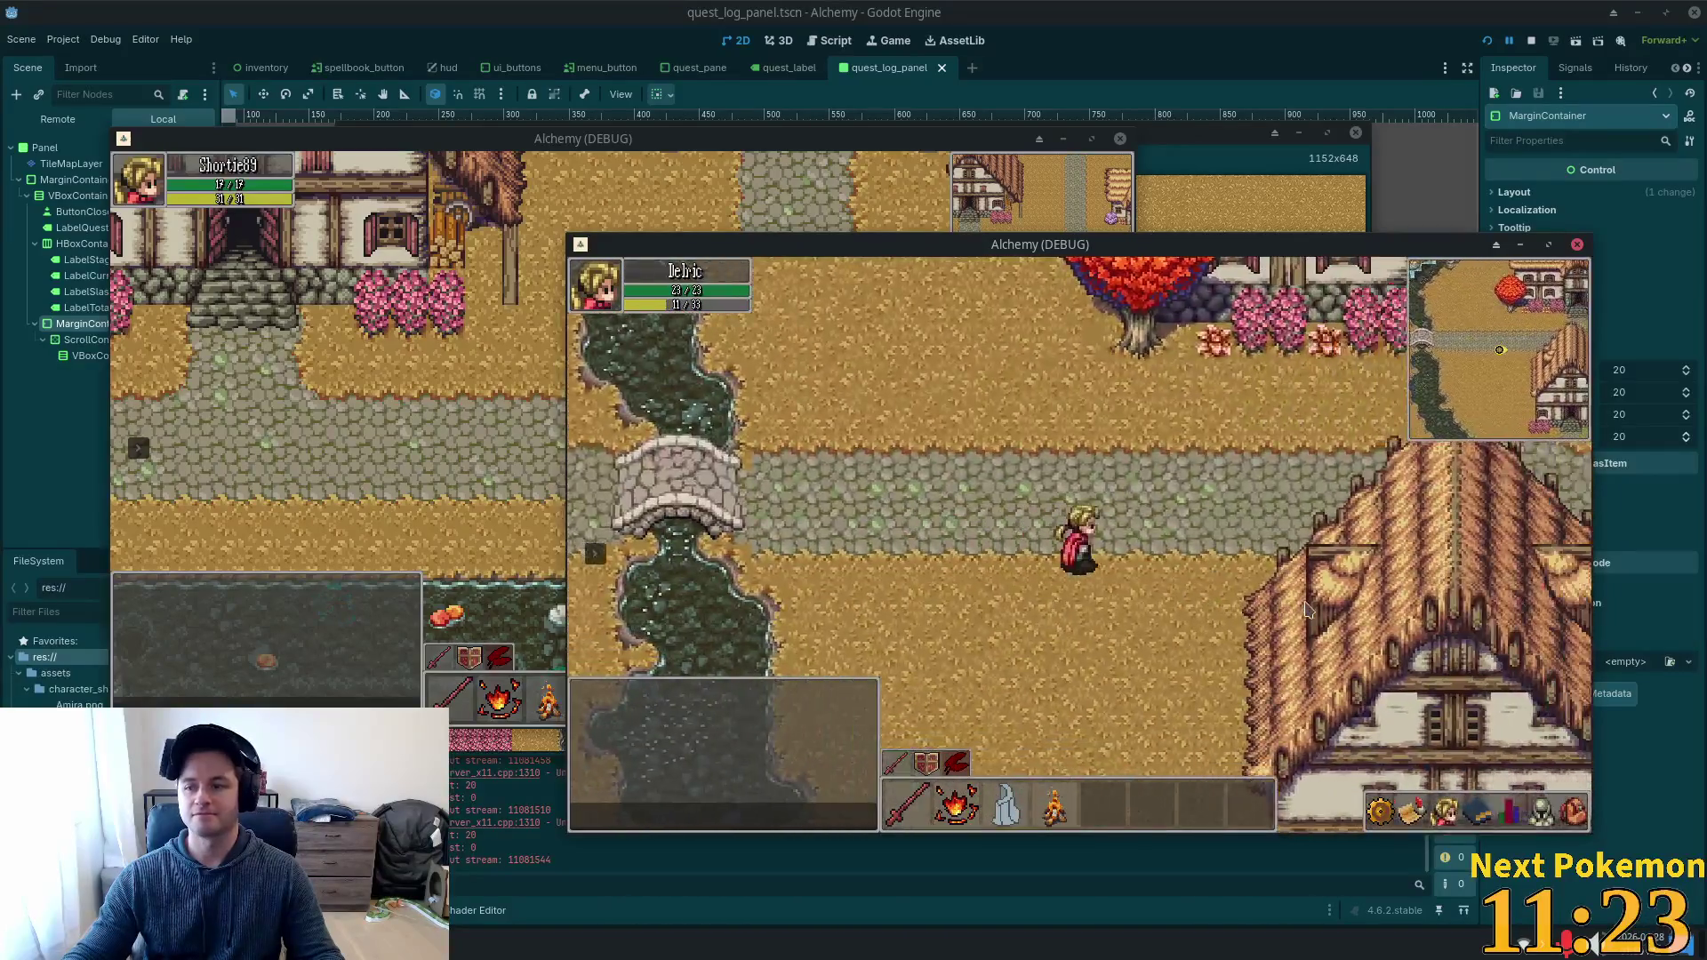
key("Up")
key("Right")
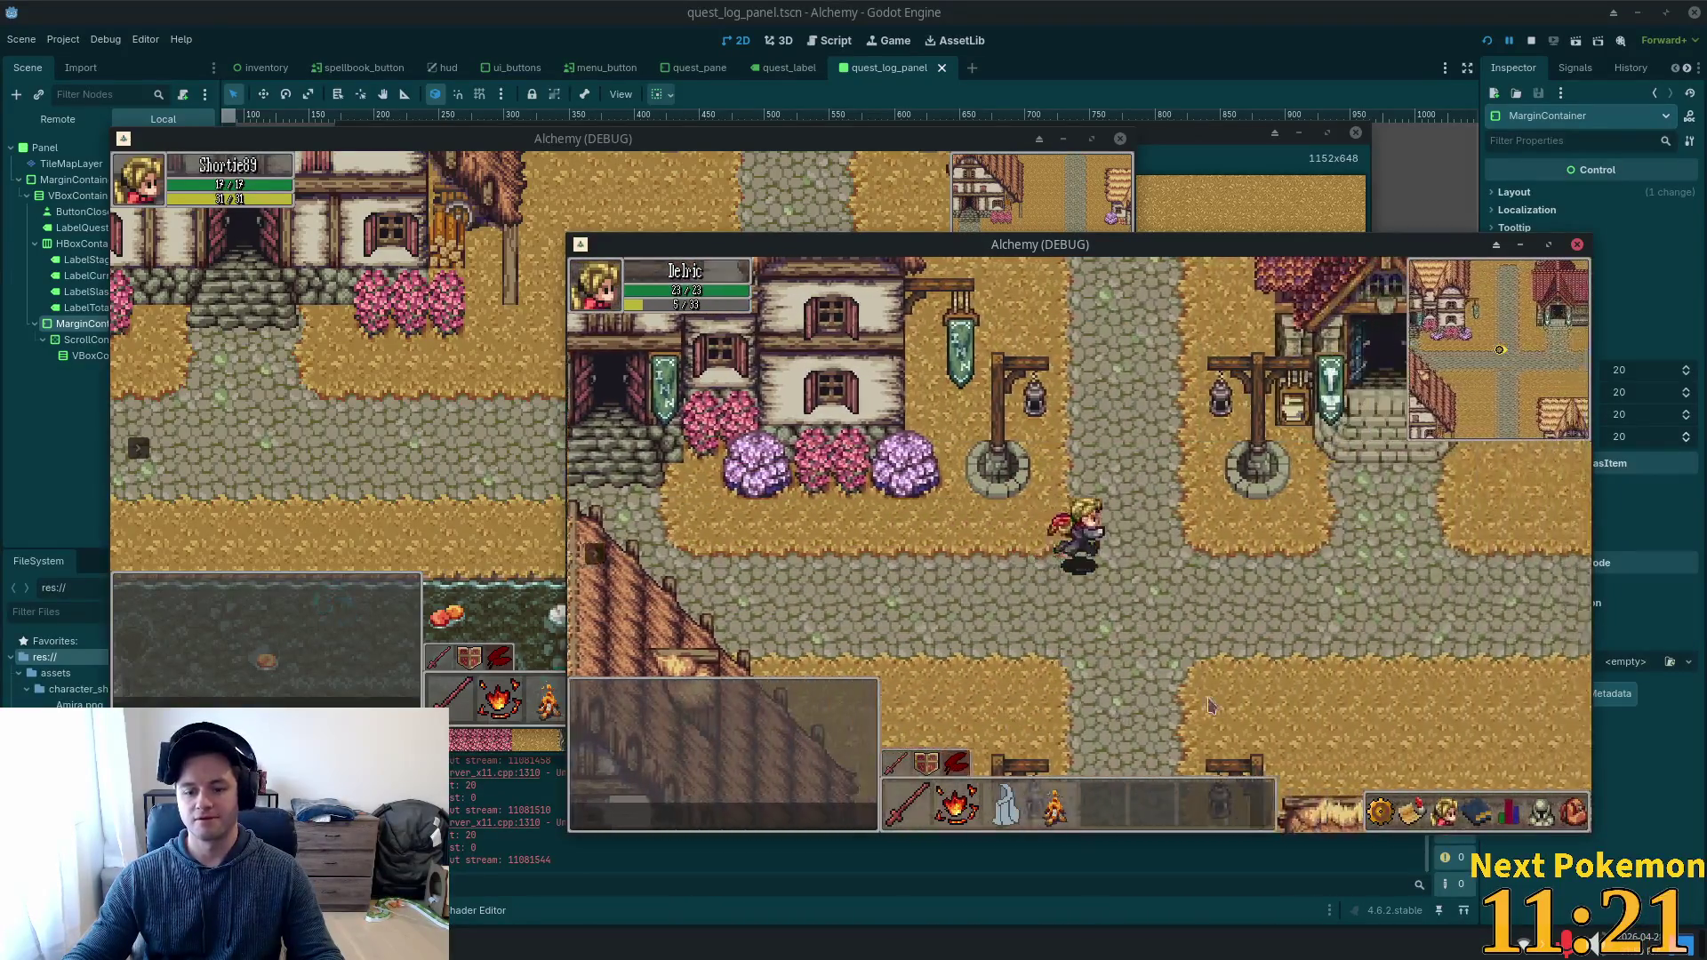
key("Left")
key("Down")
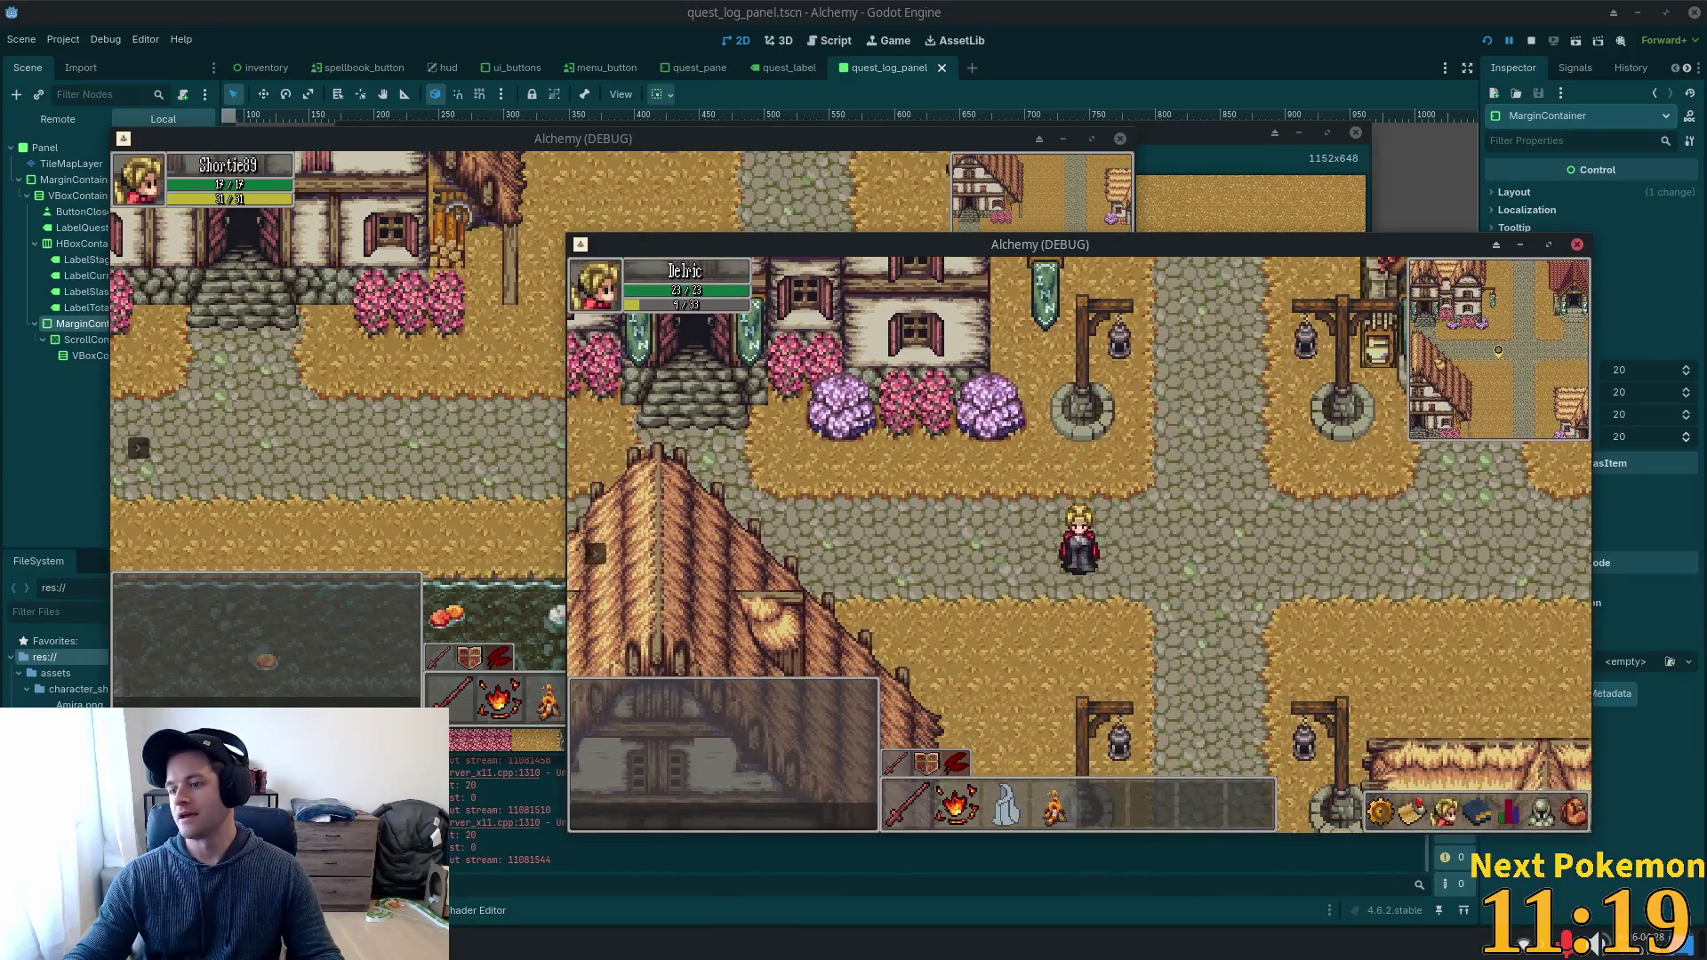
key("Left")
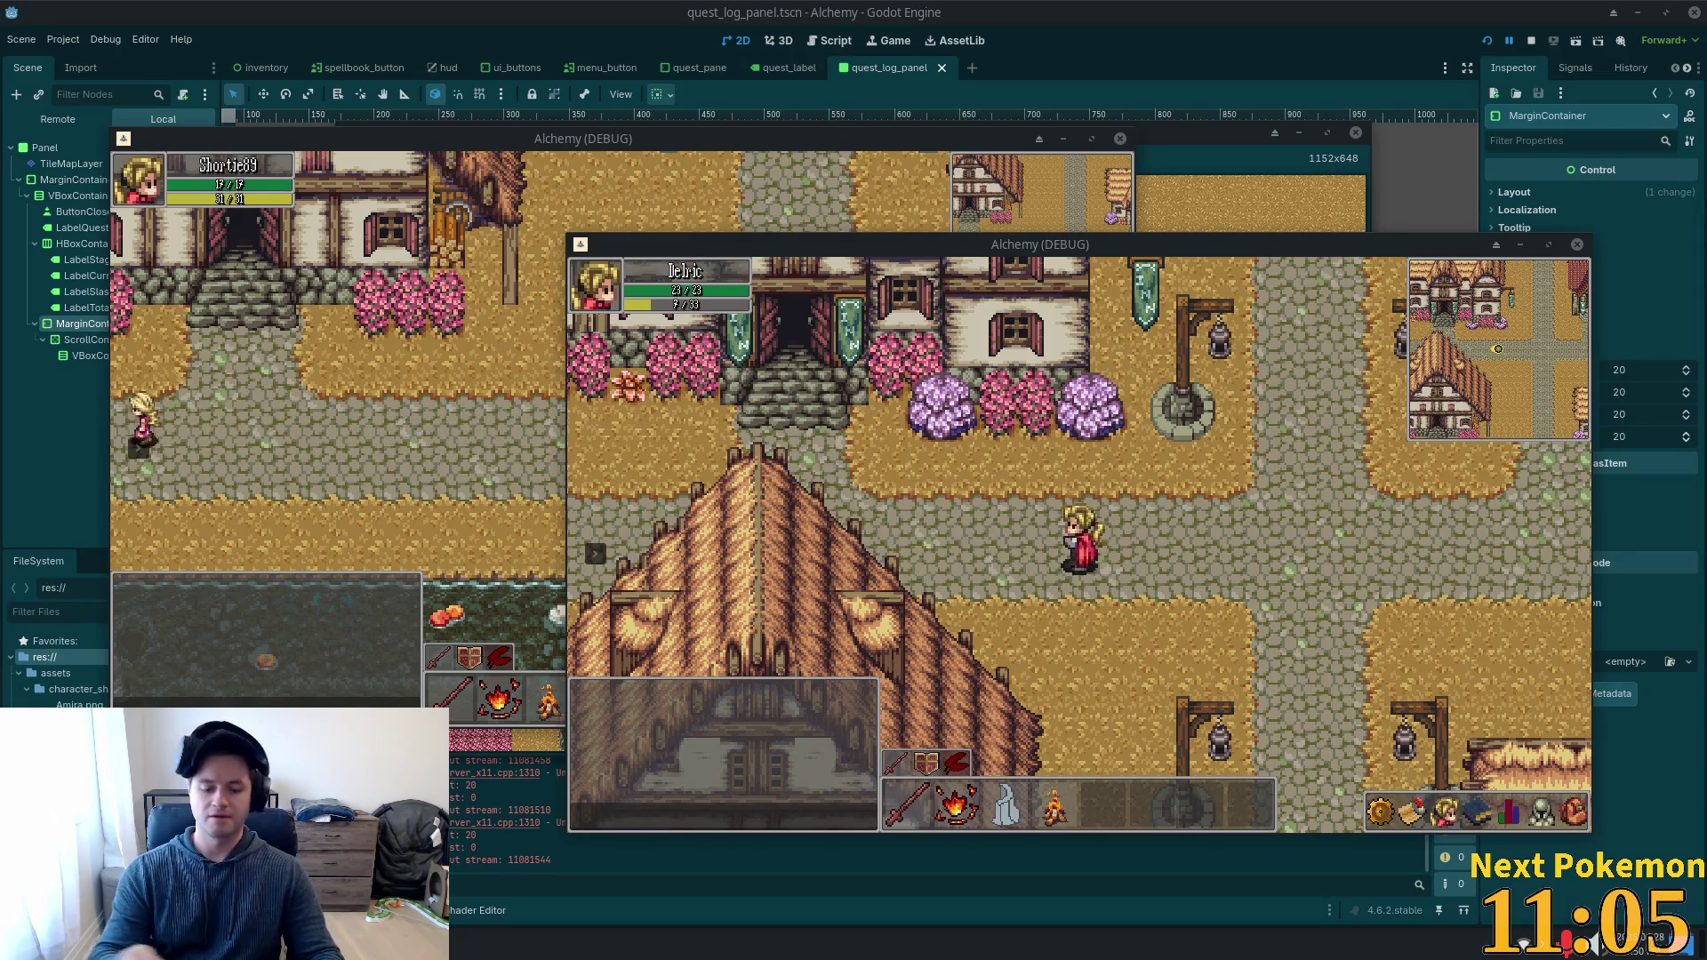
key("ctrl+alt+t")
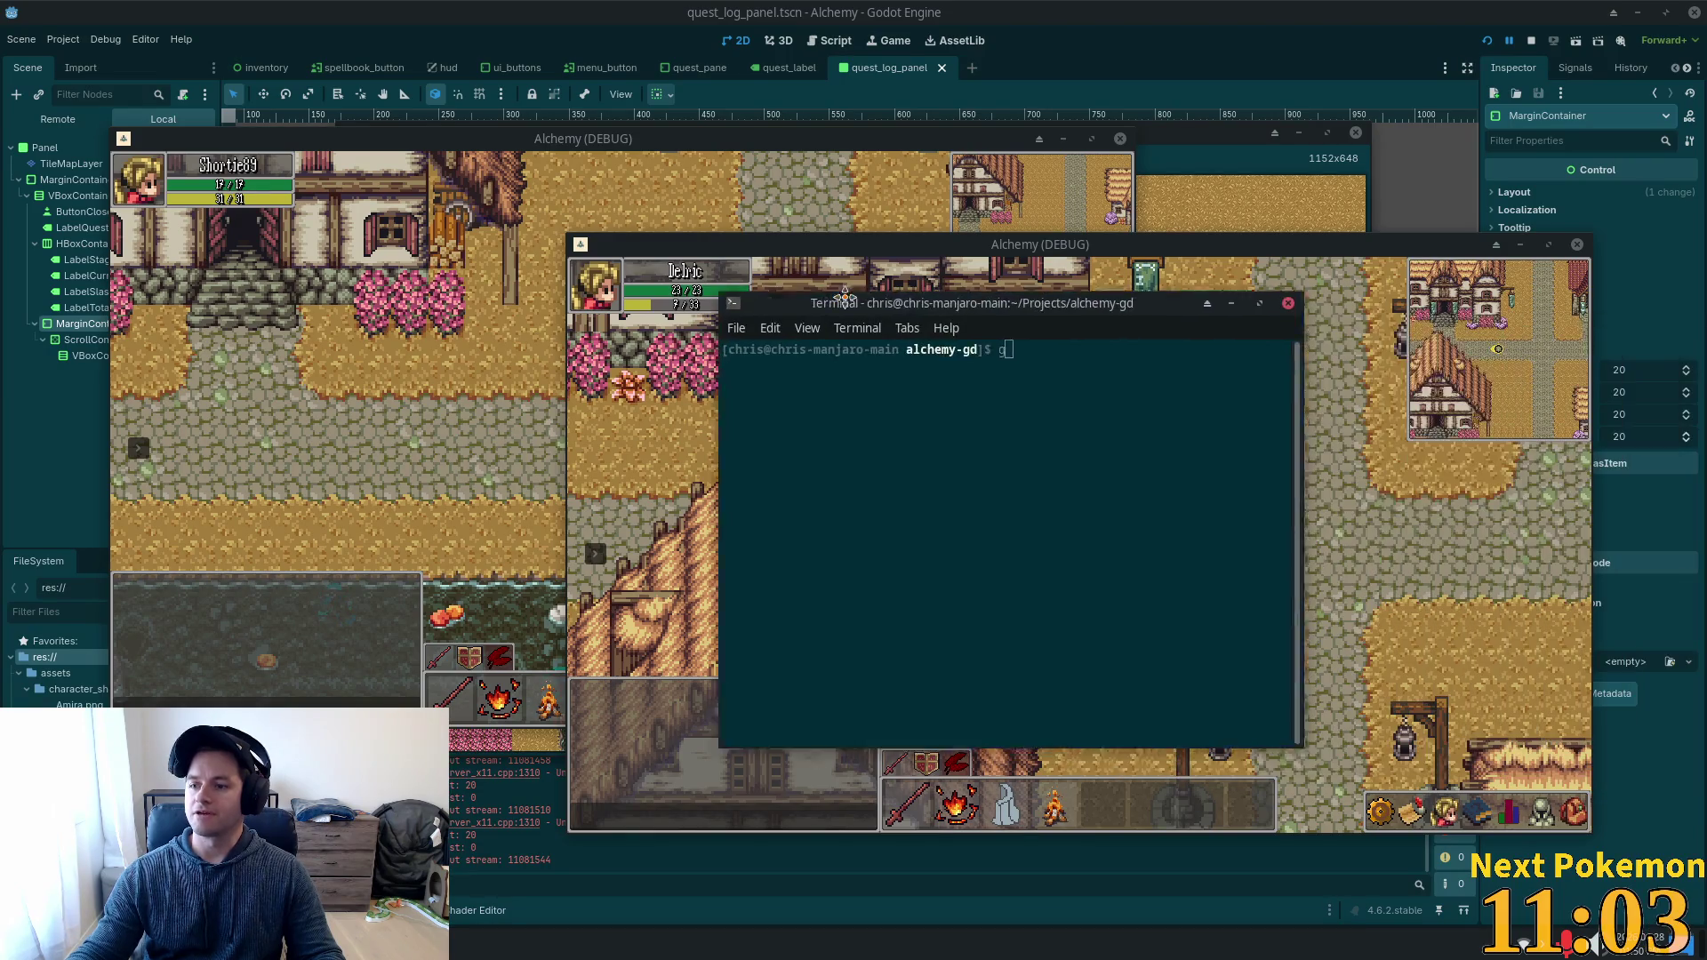
Move the terminal over the game and run git status.
type("g")
left_click_drag(891, 310, 763, 345)
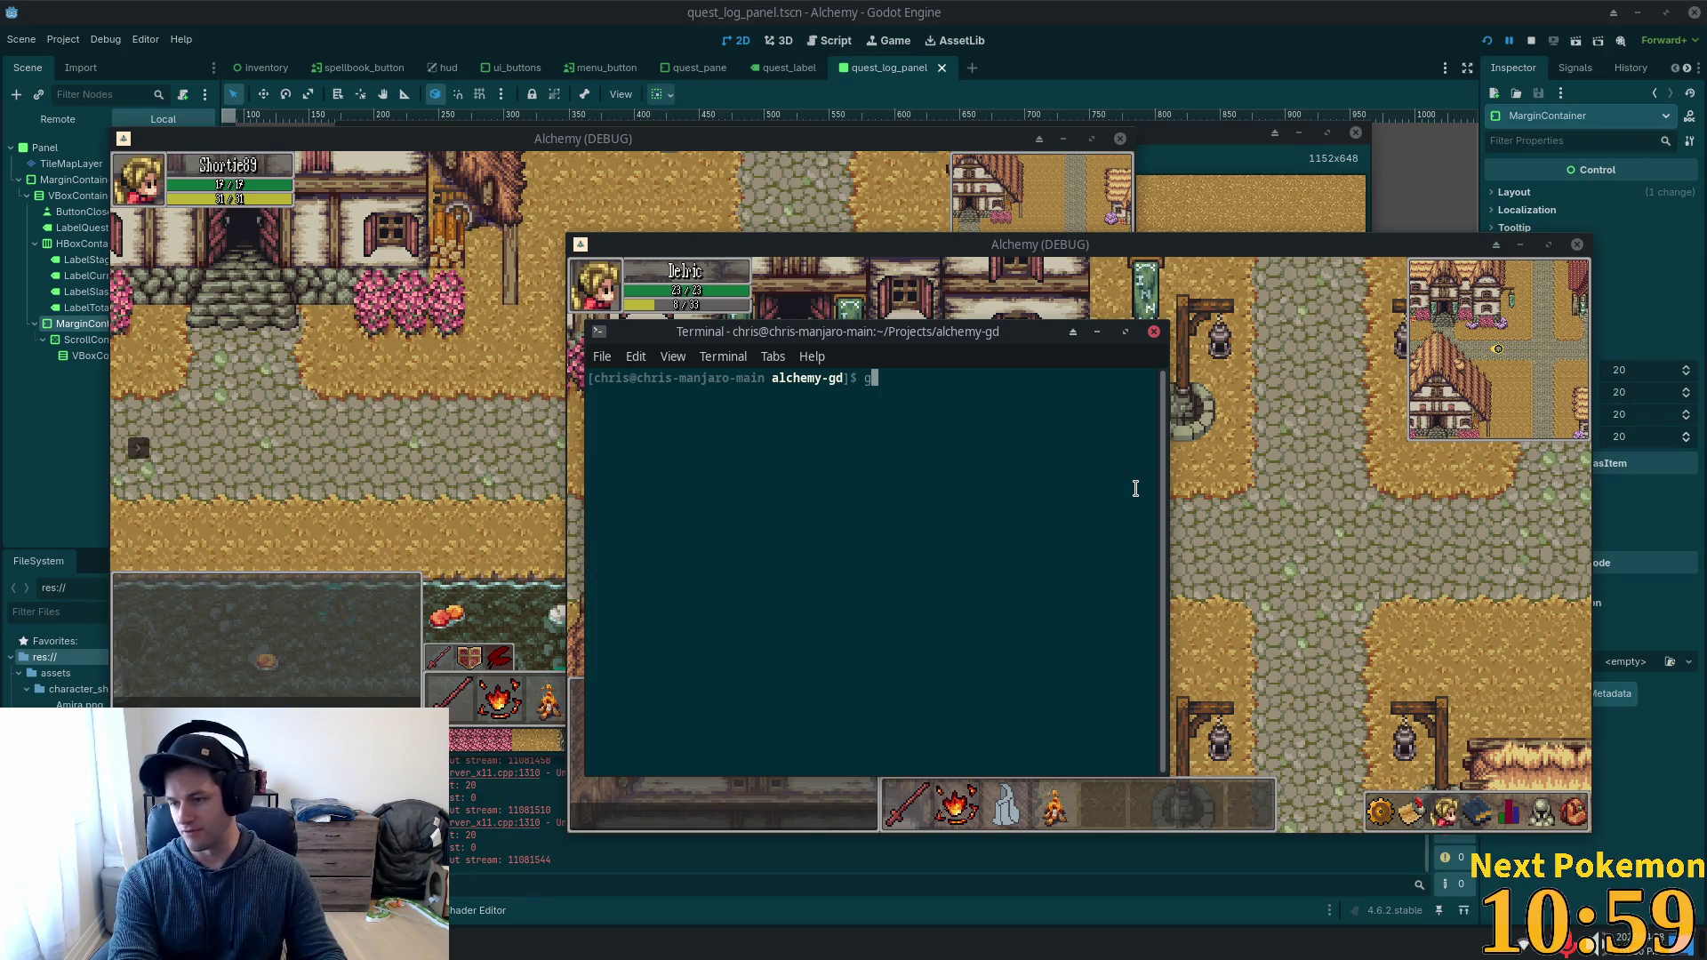
key("BackSpace")
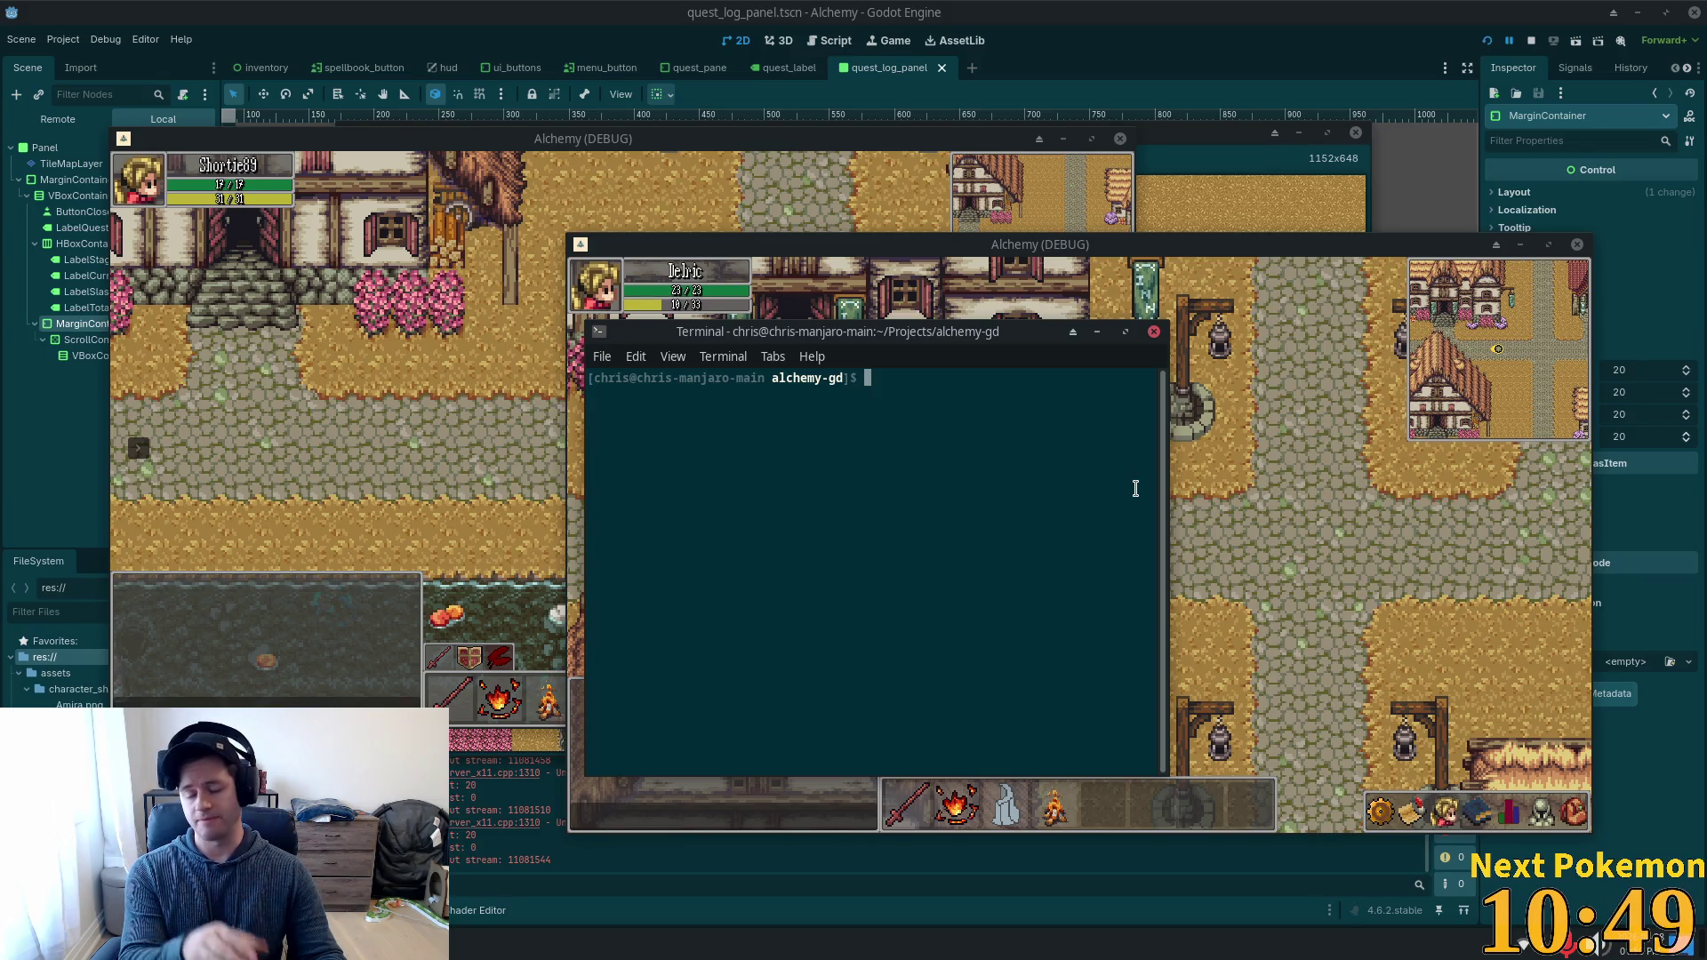
type("git ")
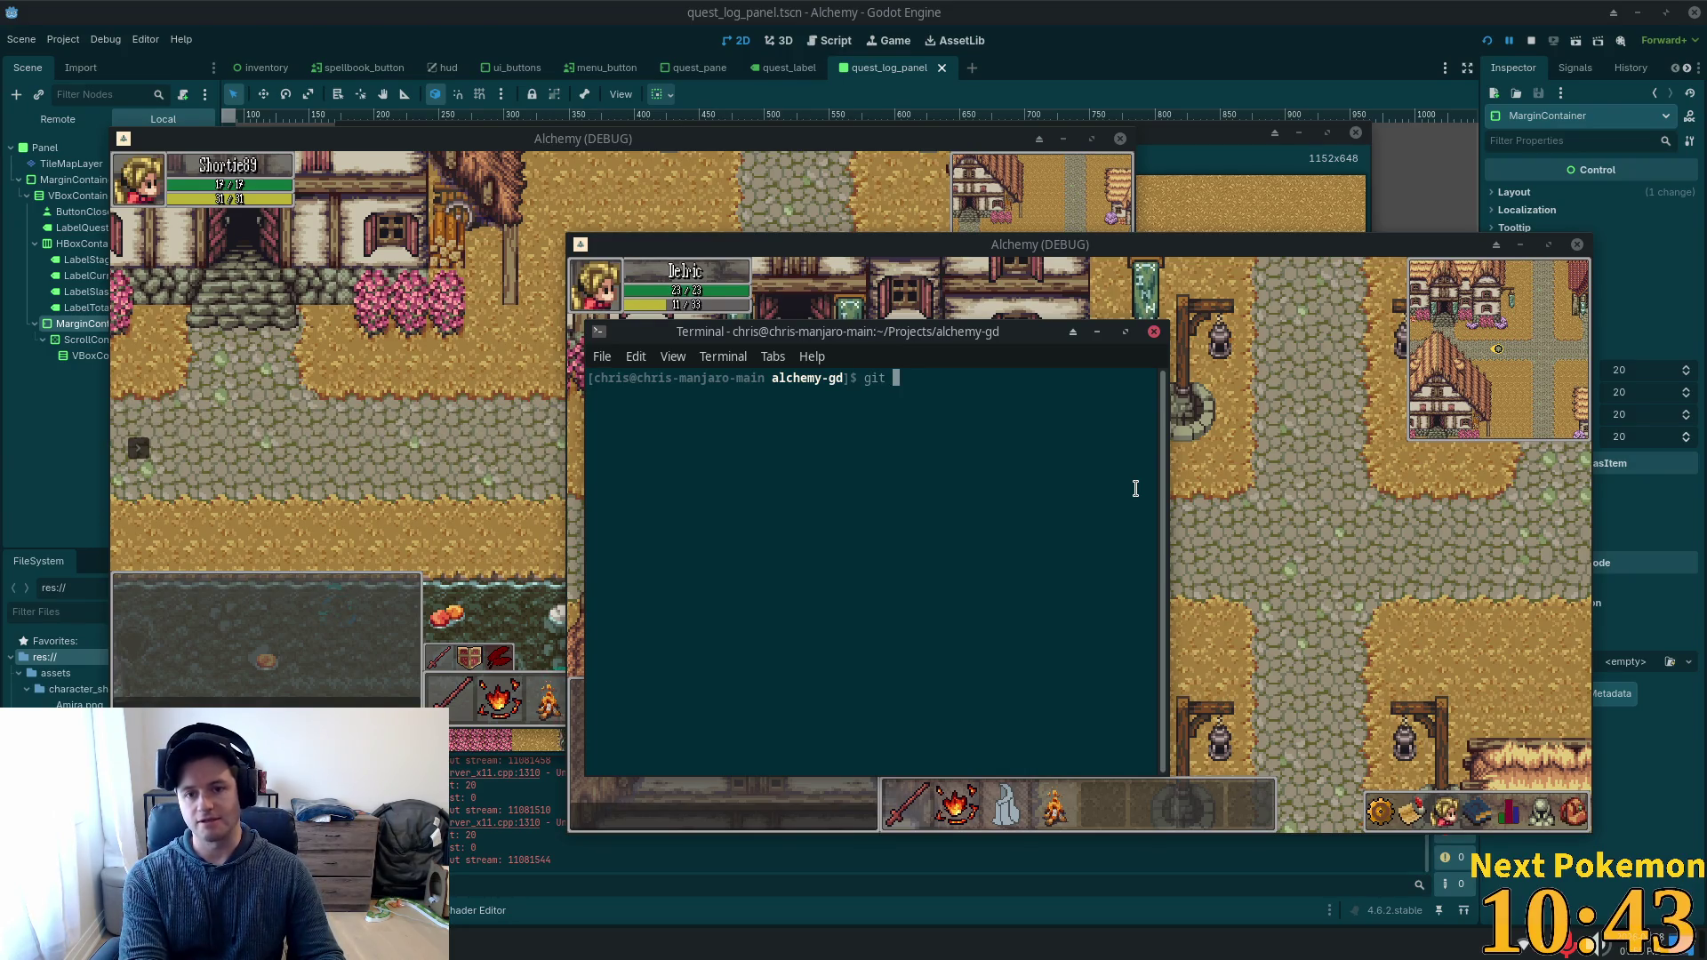
type("status")
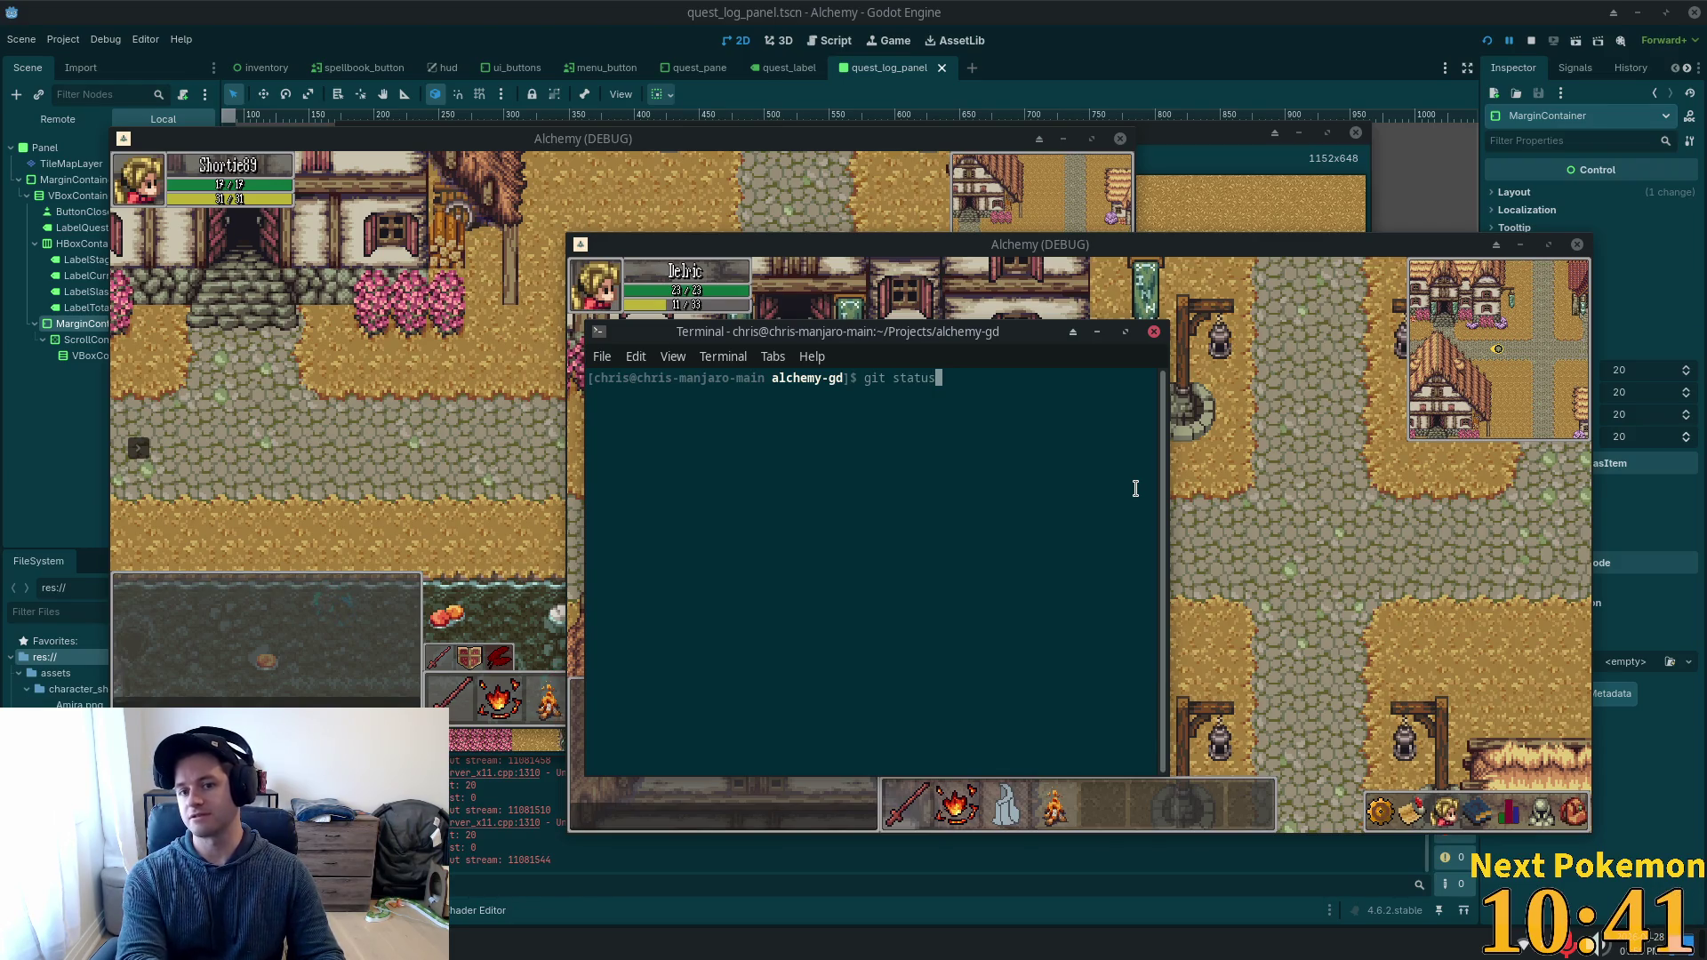
key("Return")
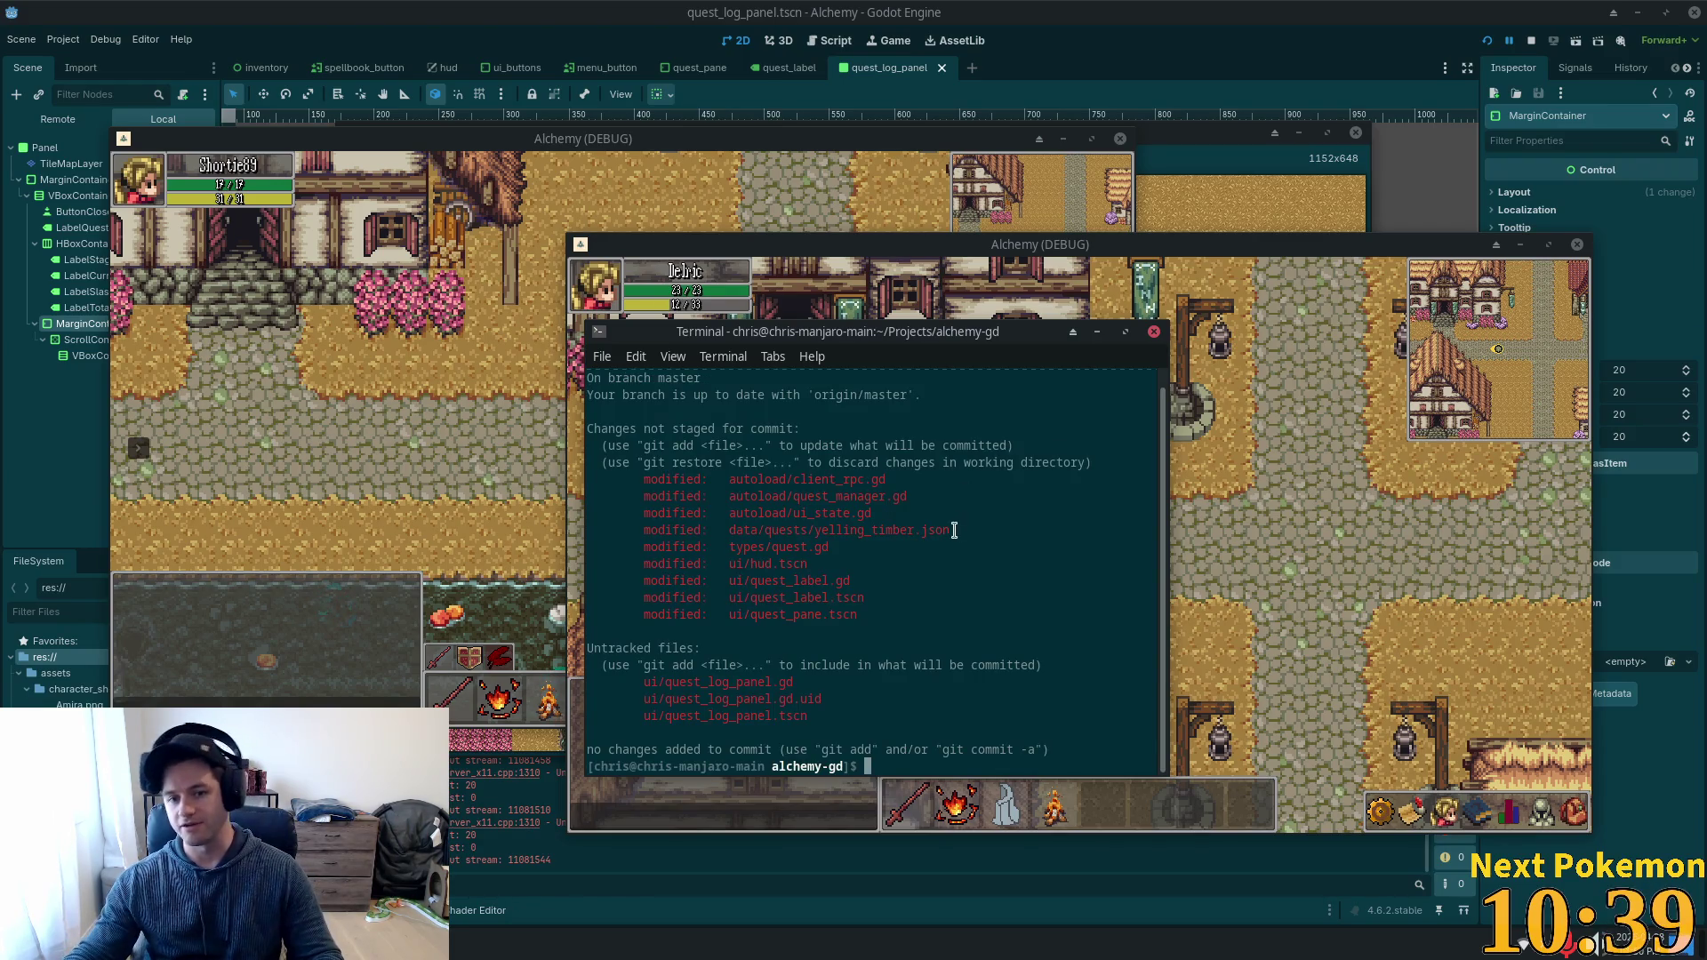
Highlight the changed and untracked file paths, ending on autoload/client_rpc.gd, and type git diff.
mouse_move(716, 490)
left_mouse_down()
mouse_move(889, 569)
mouse_move(922, 617)
left_mouse_up()
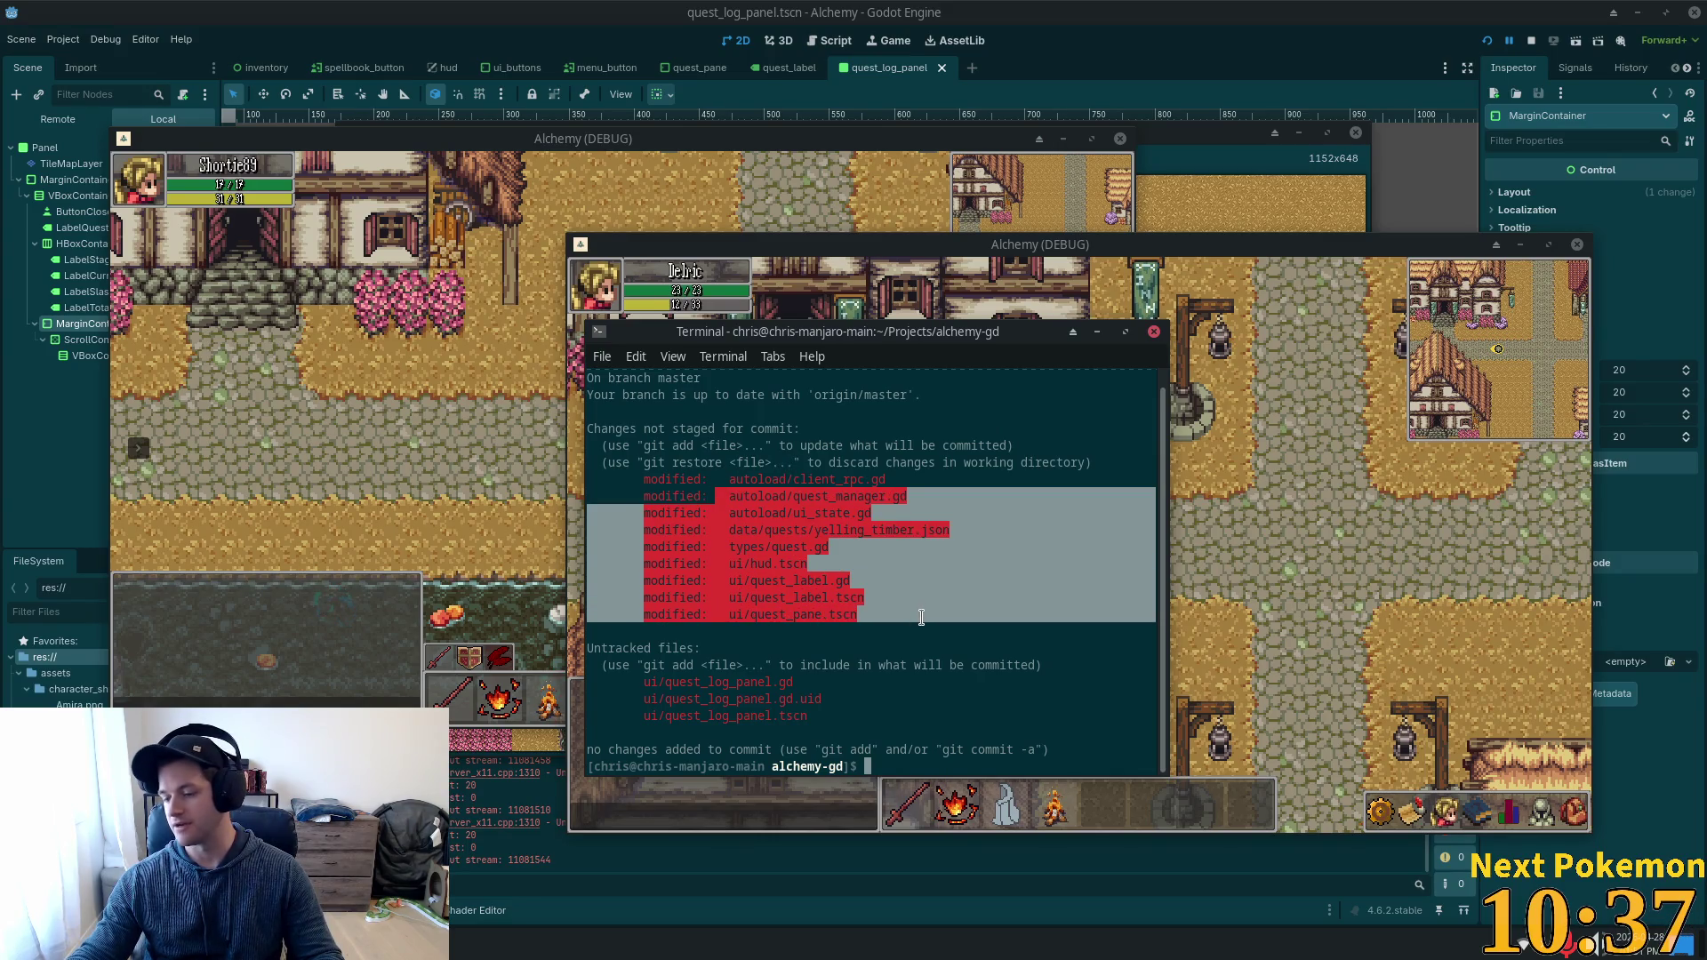
left_click(847, 695)
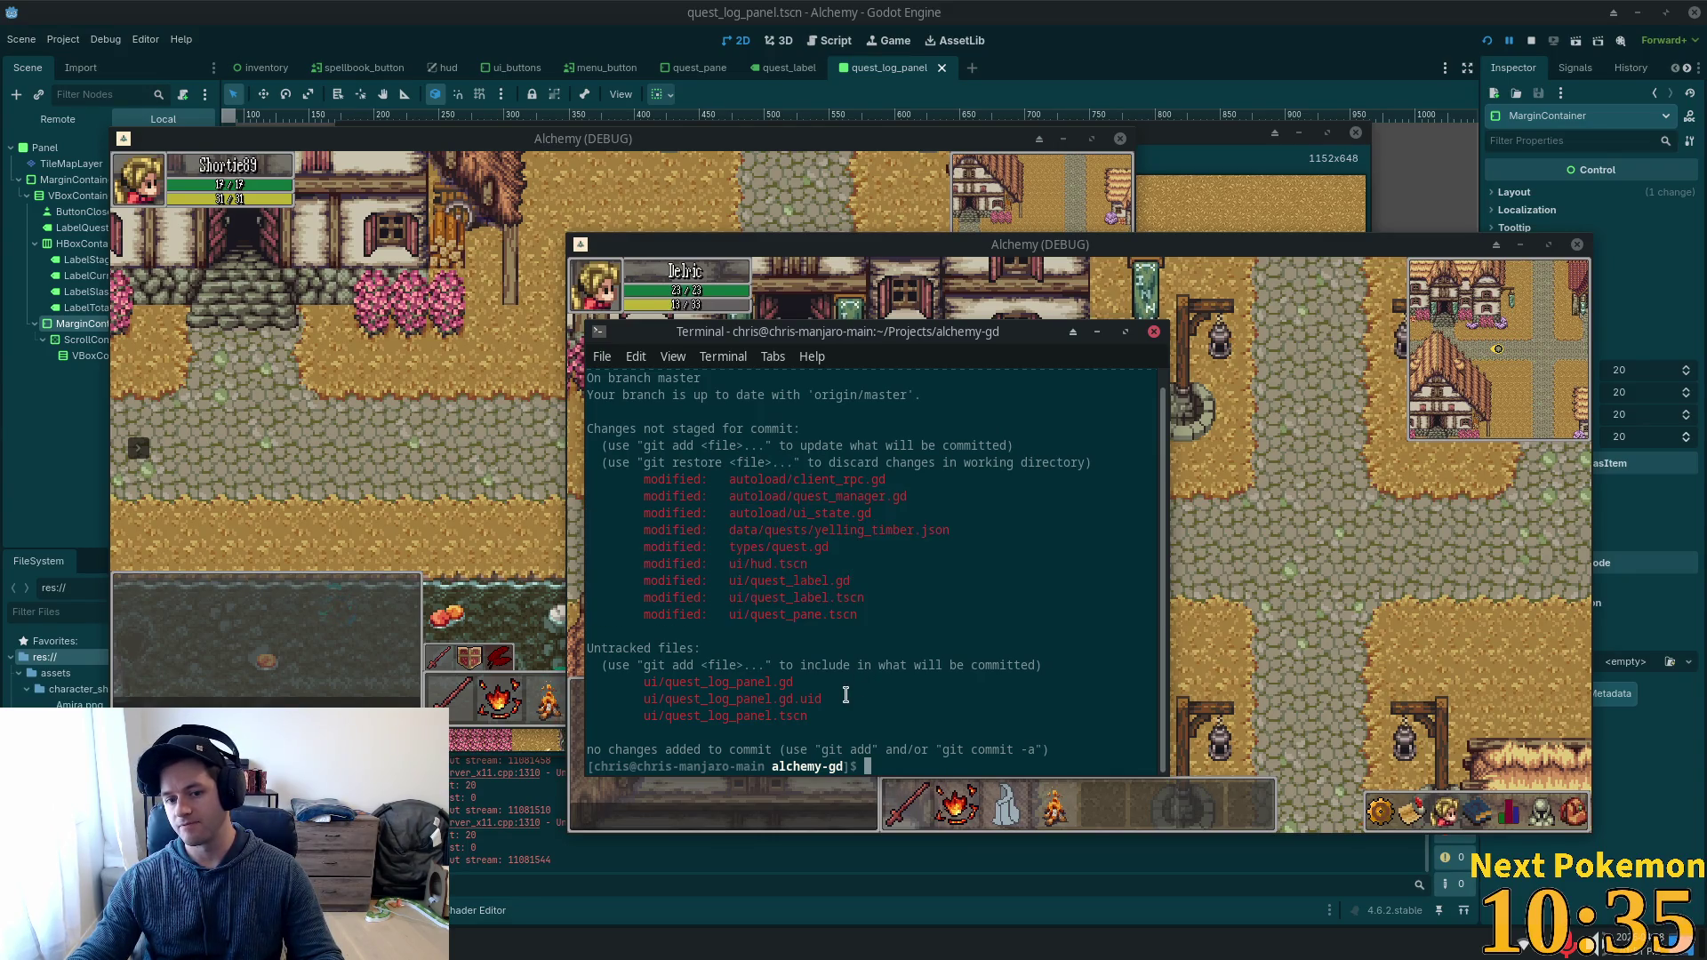
left_click_drag(846, 699, 760, 511)
left_click(830, 610)
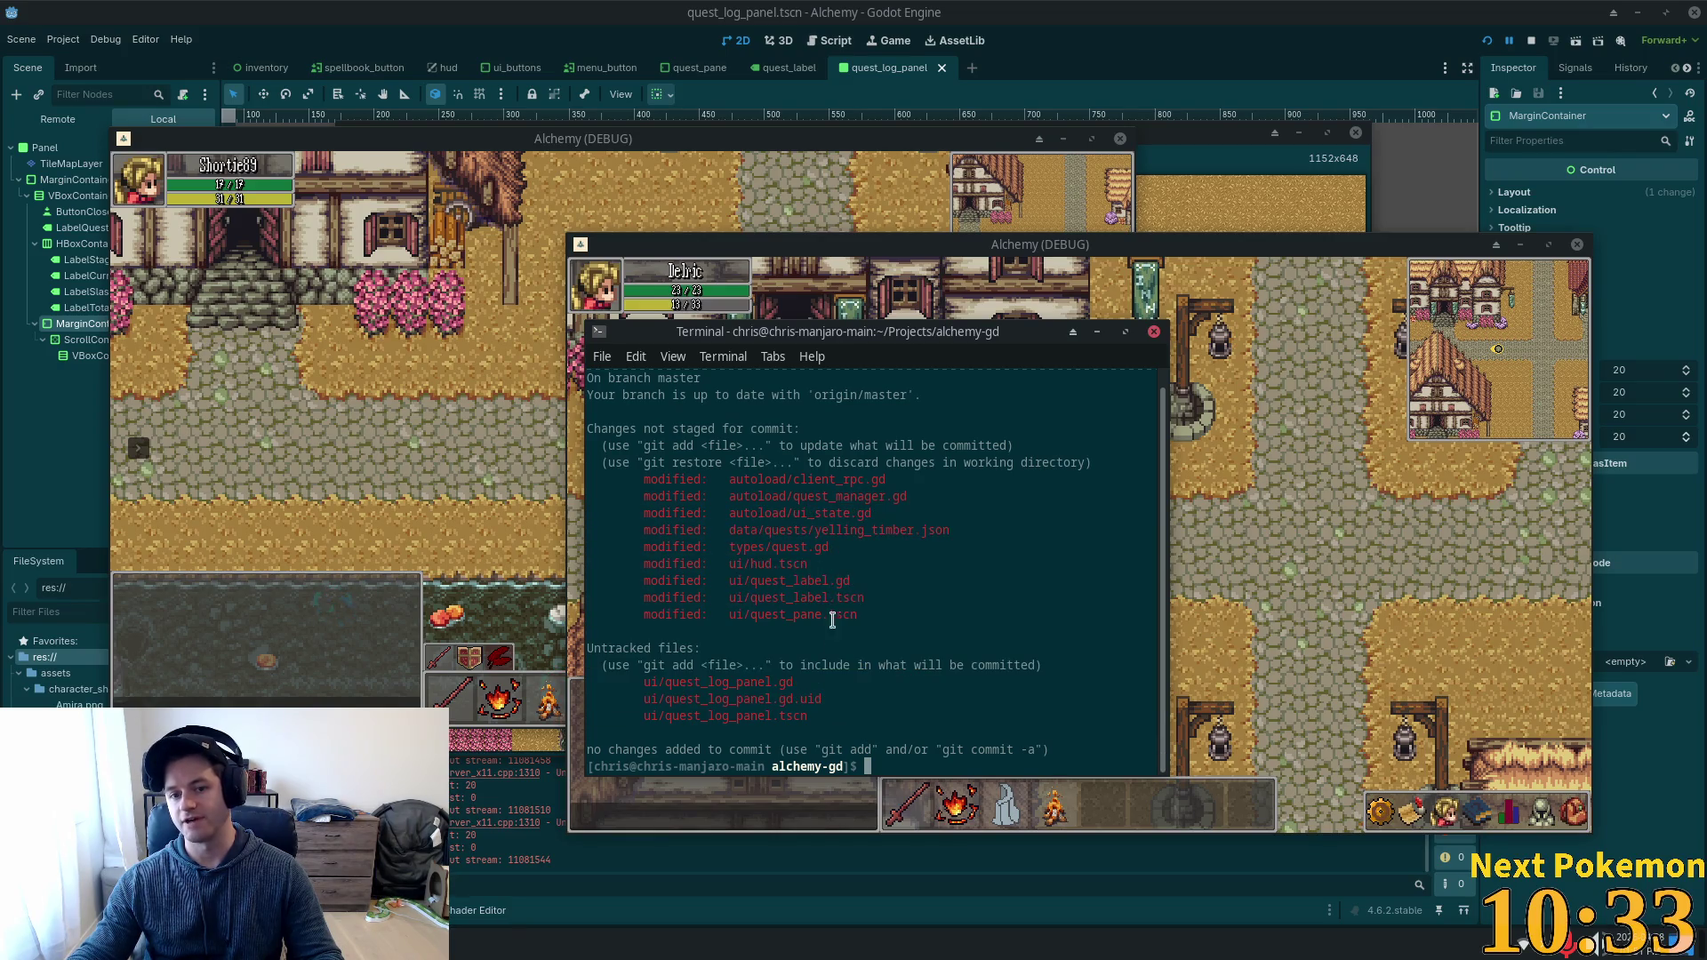
mouse_move(651, 699)
left_mouse_down()
mouse_move(755, 701)
mouse_move(780, 720)
left_mouse_up()
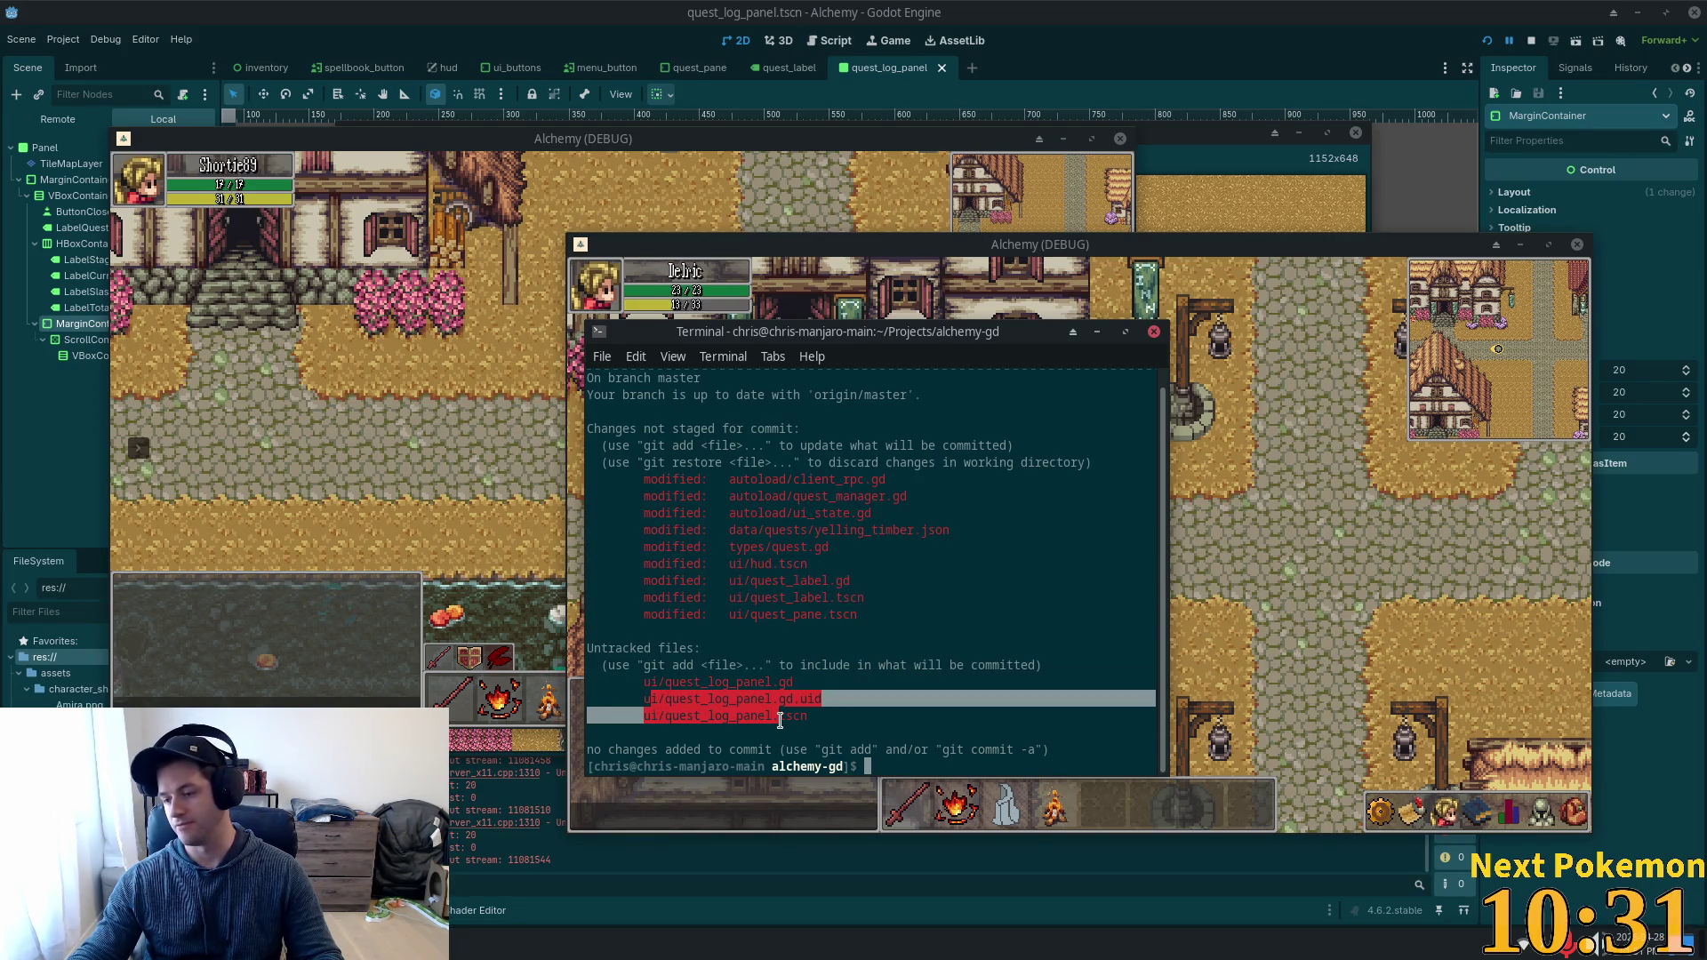
left_click(857, 659)
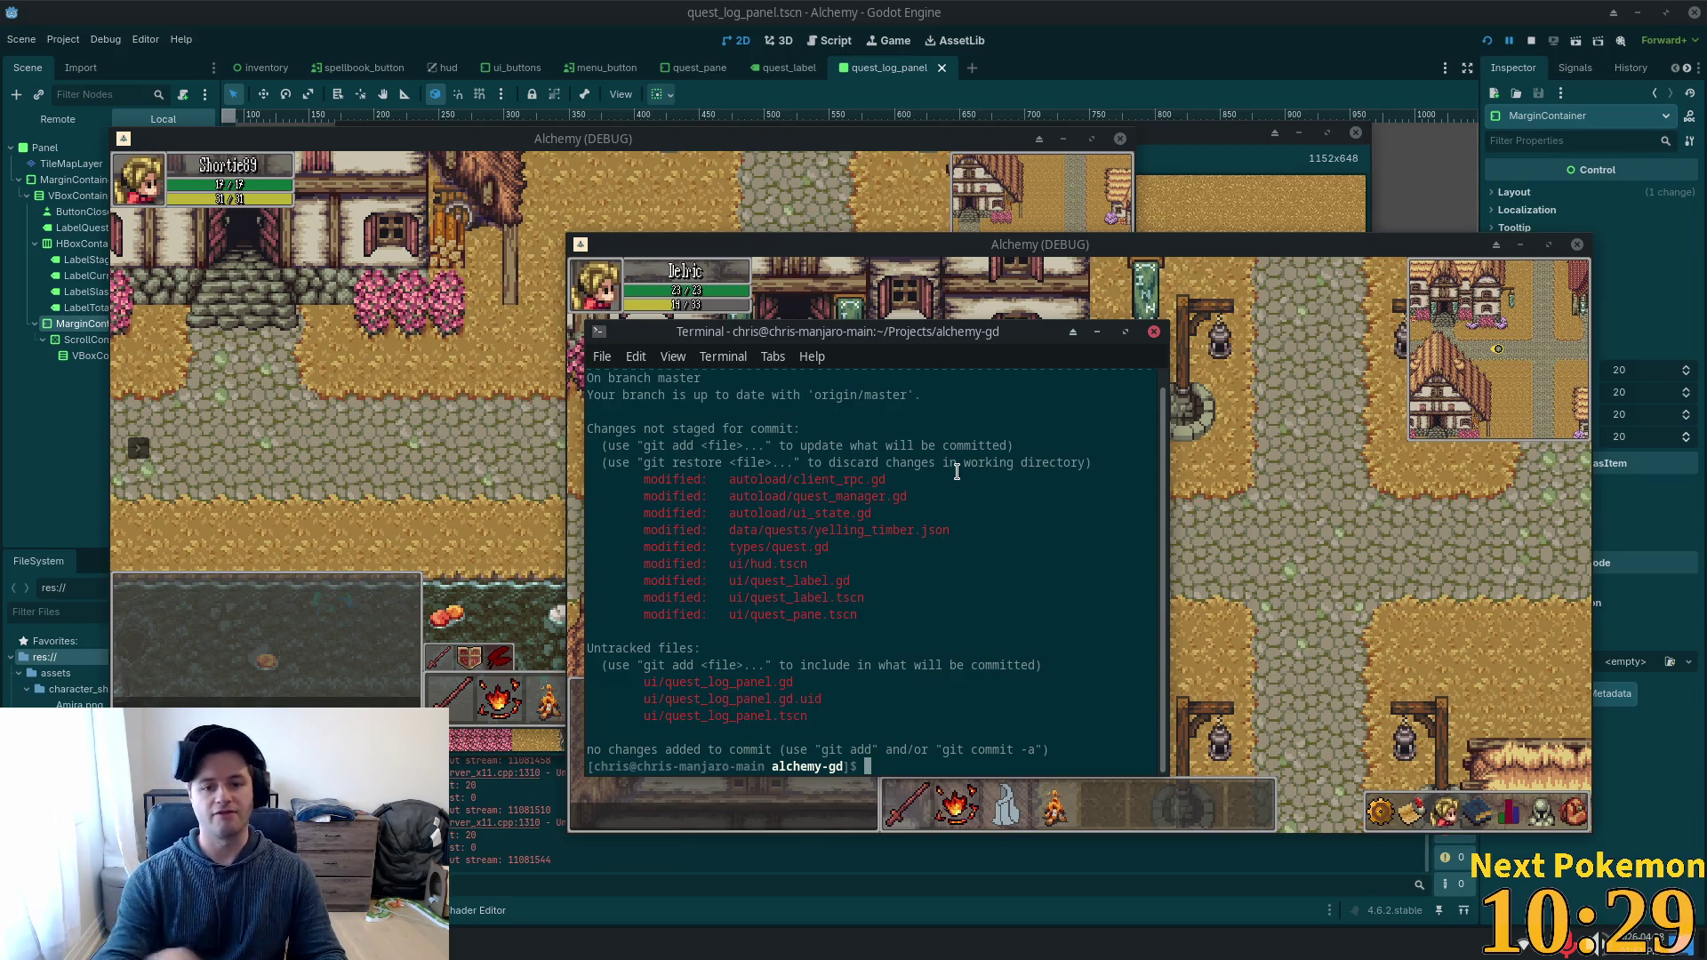
left_click_drag(900, 480, 751, 478)
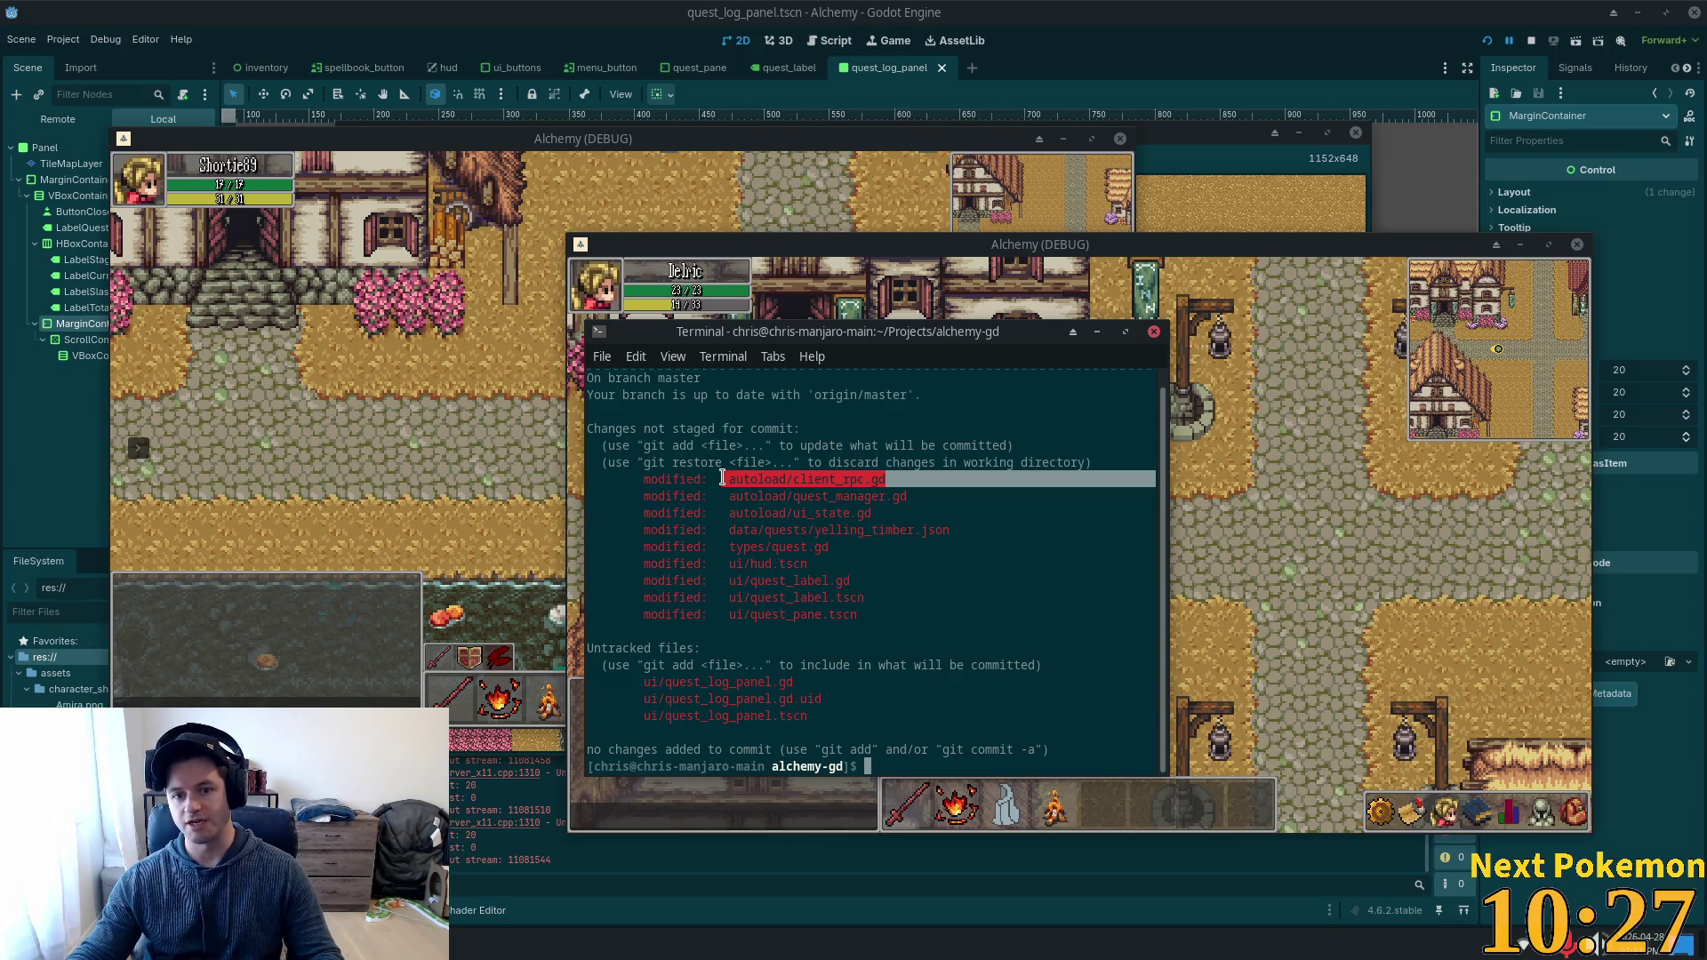
left_click_drag(904, 480, 730, 480)
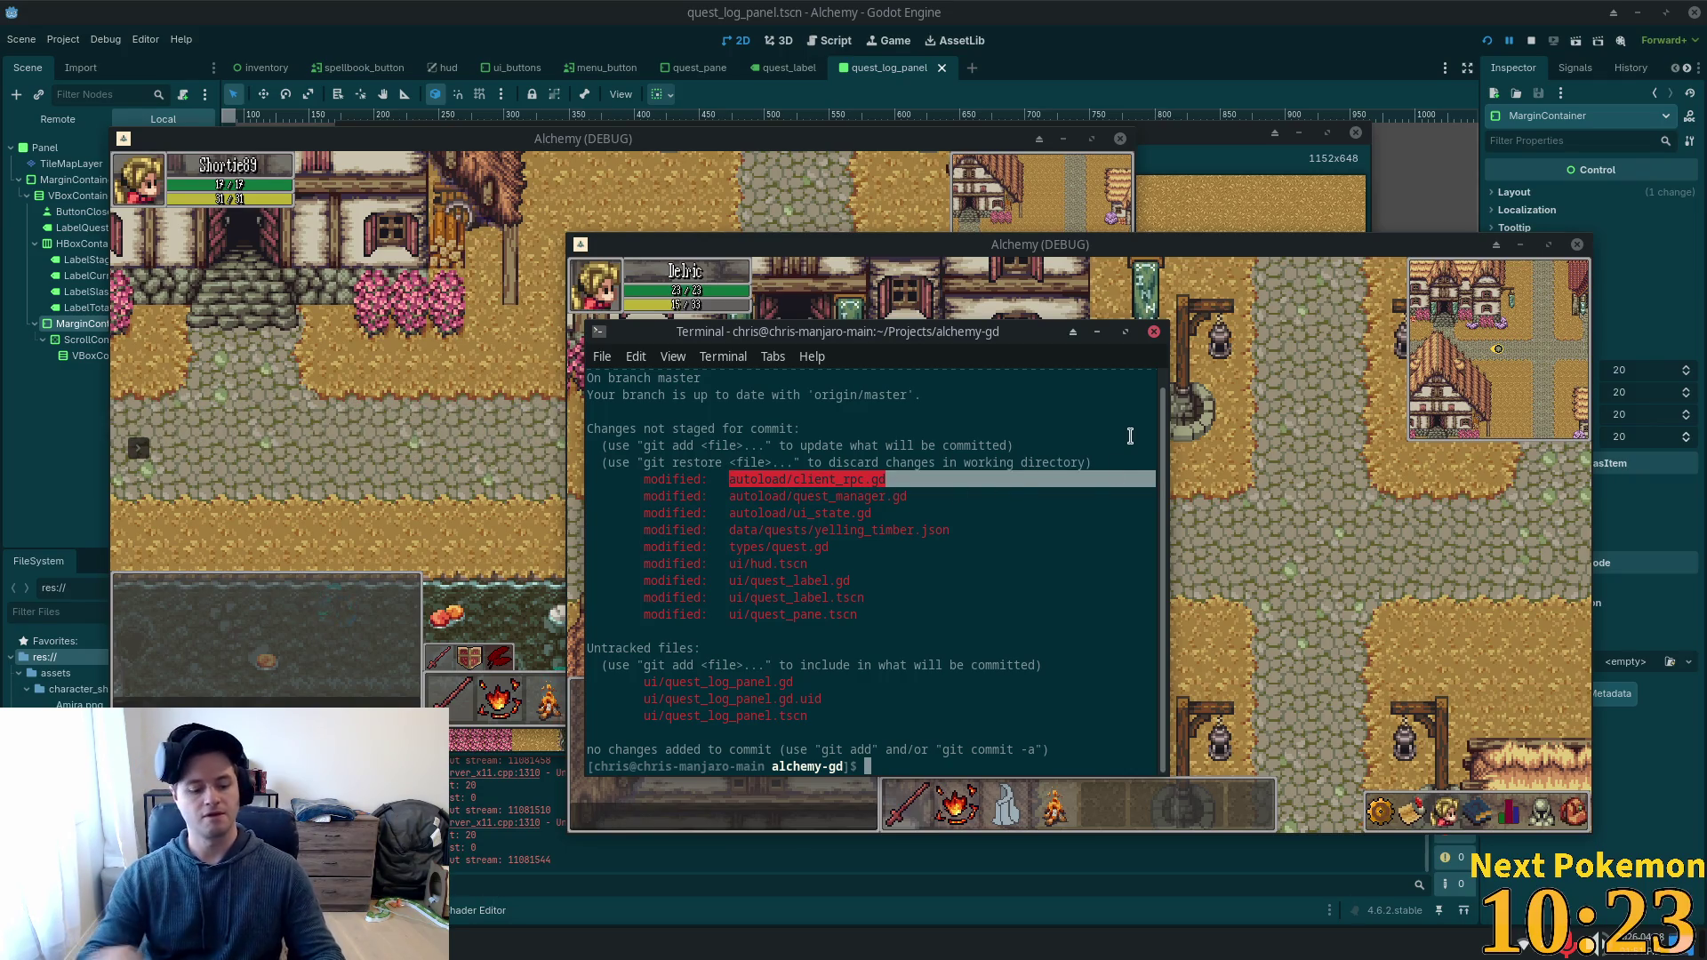
type("git diff")
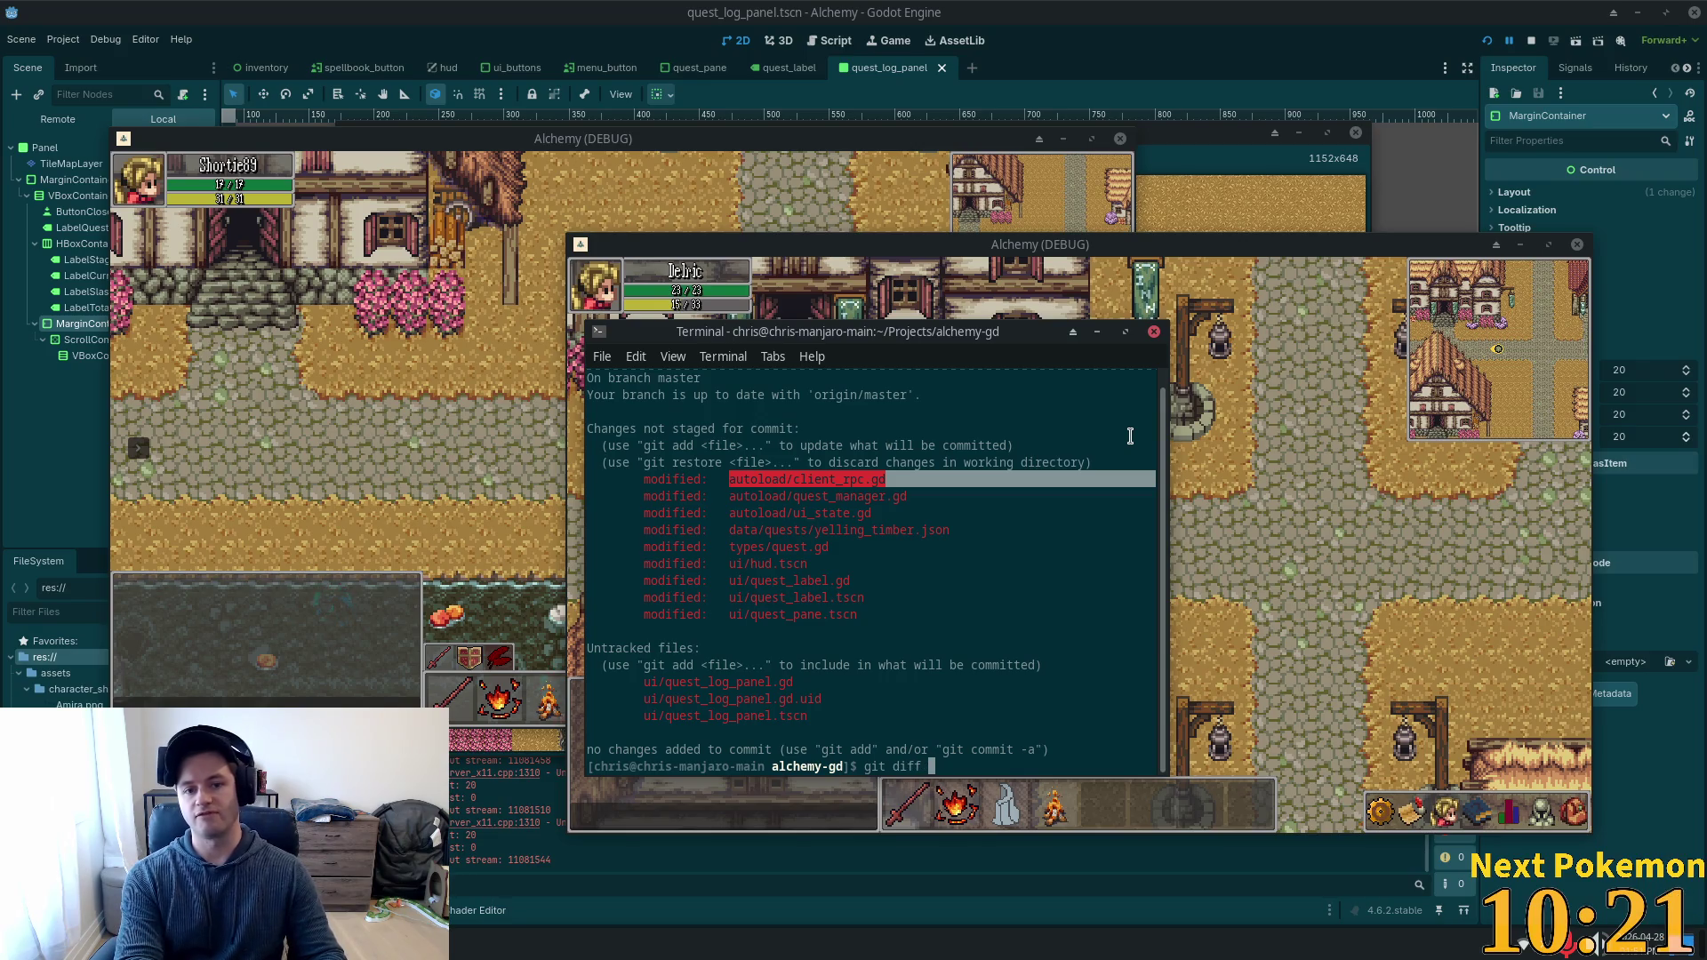
Run git diff on the pasted autoload/client_rpc.gd path, review it, quit, and rerun git status.
middle_click(1130, 436)
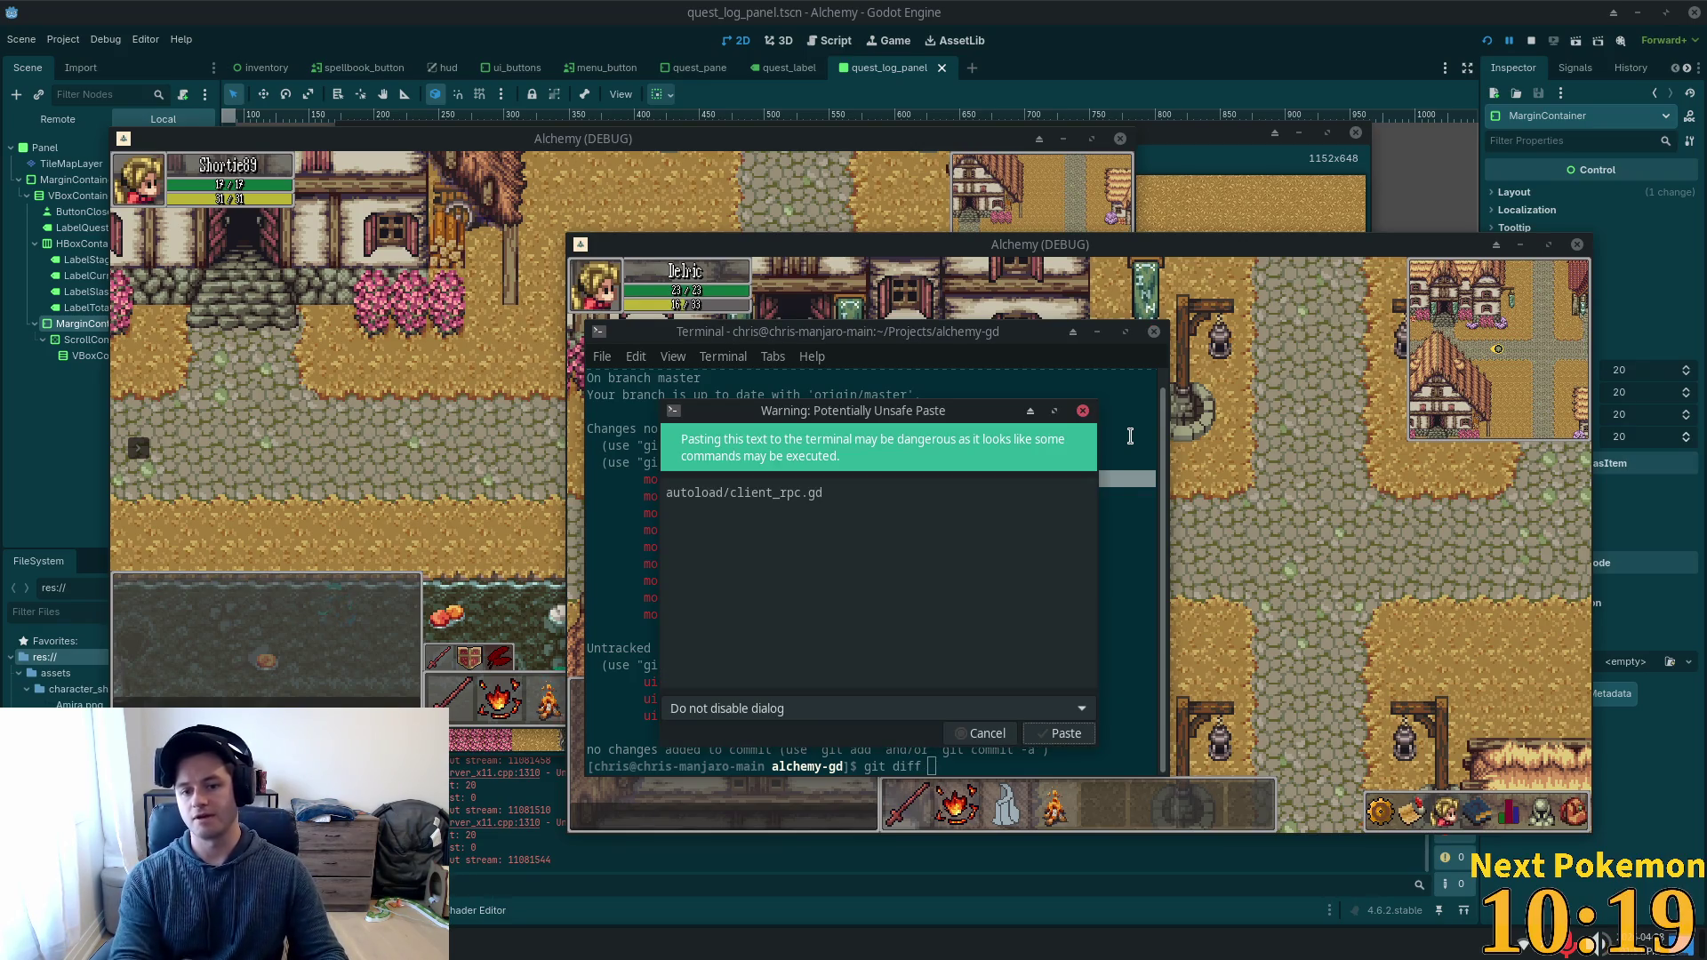
left_click(1059, 733)
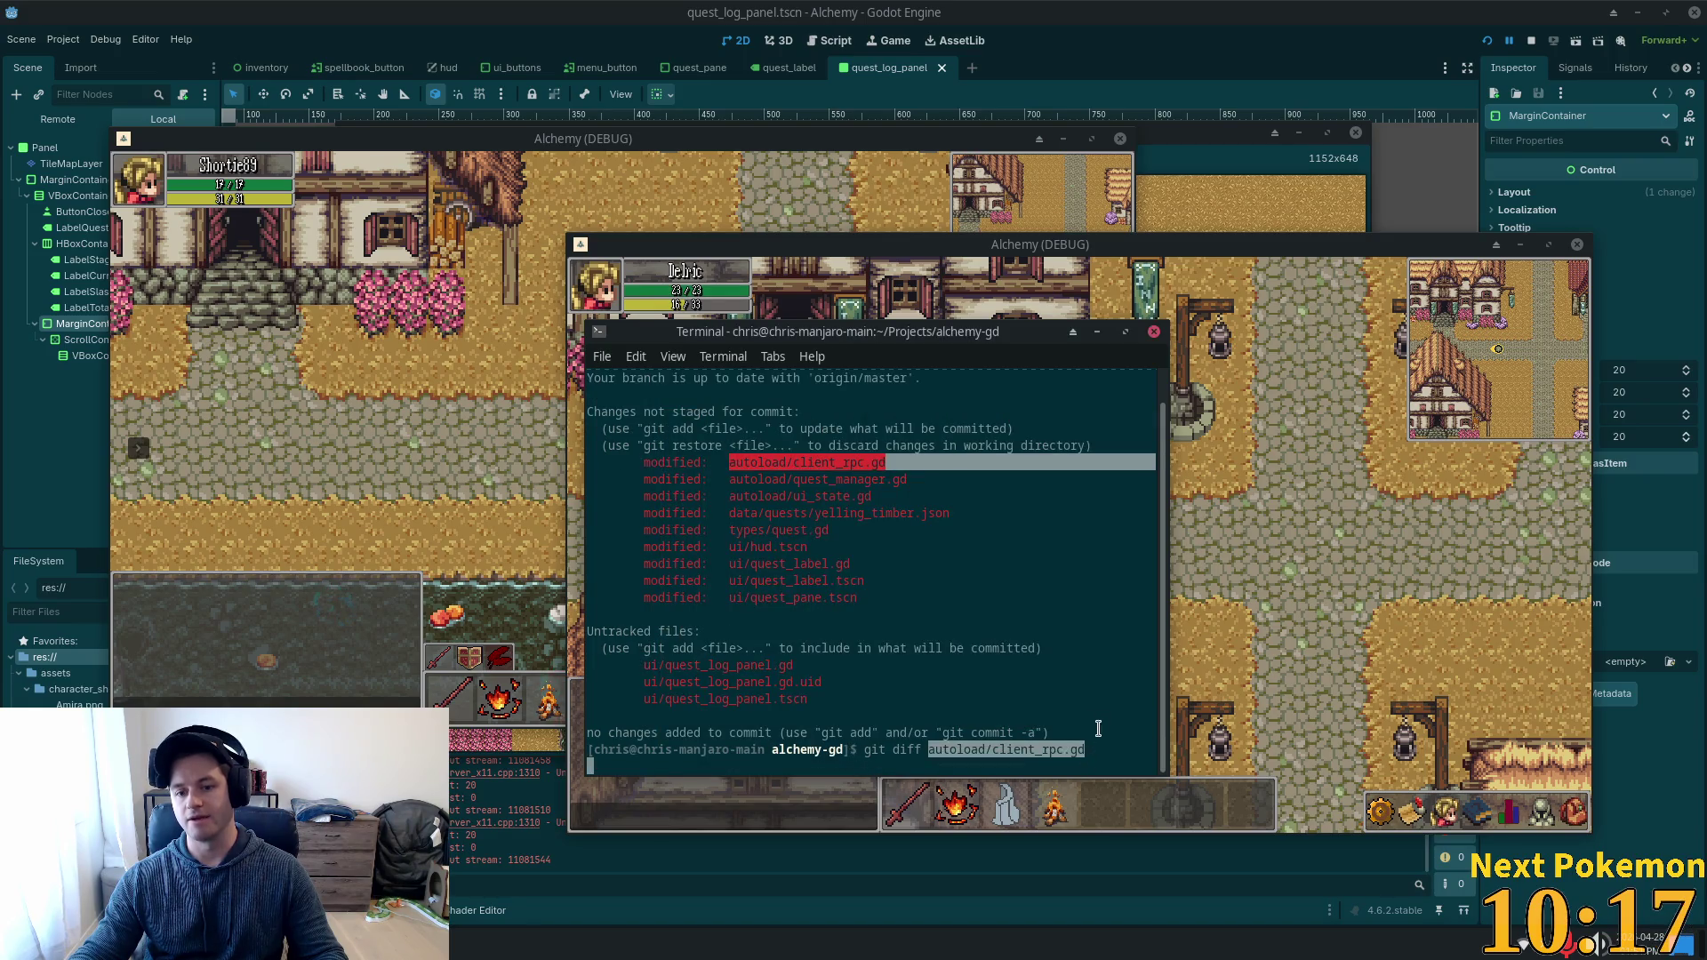
key("Return")
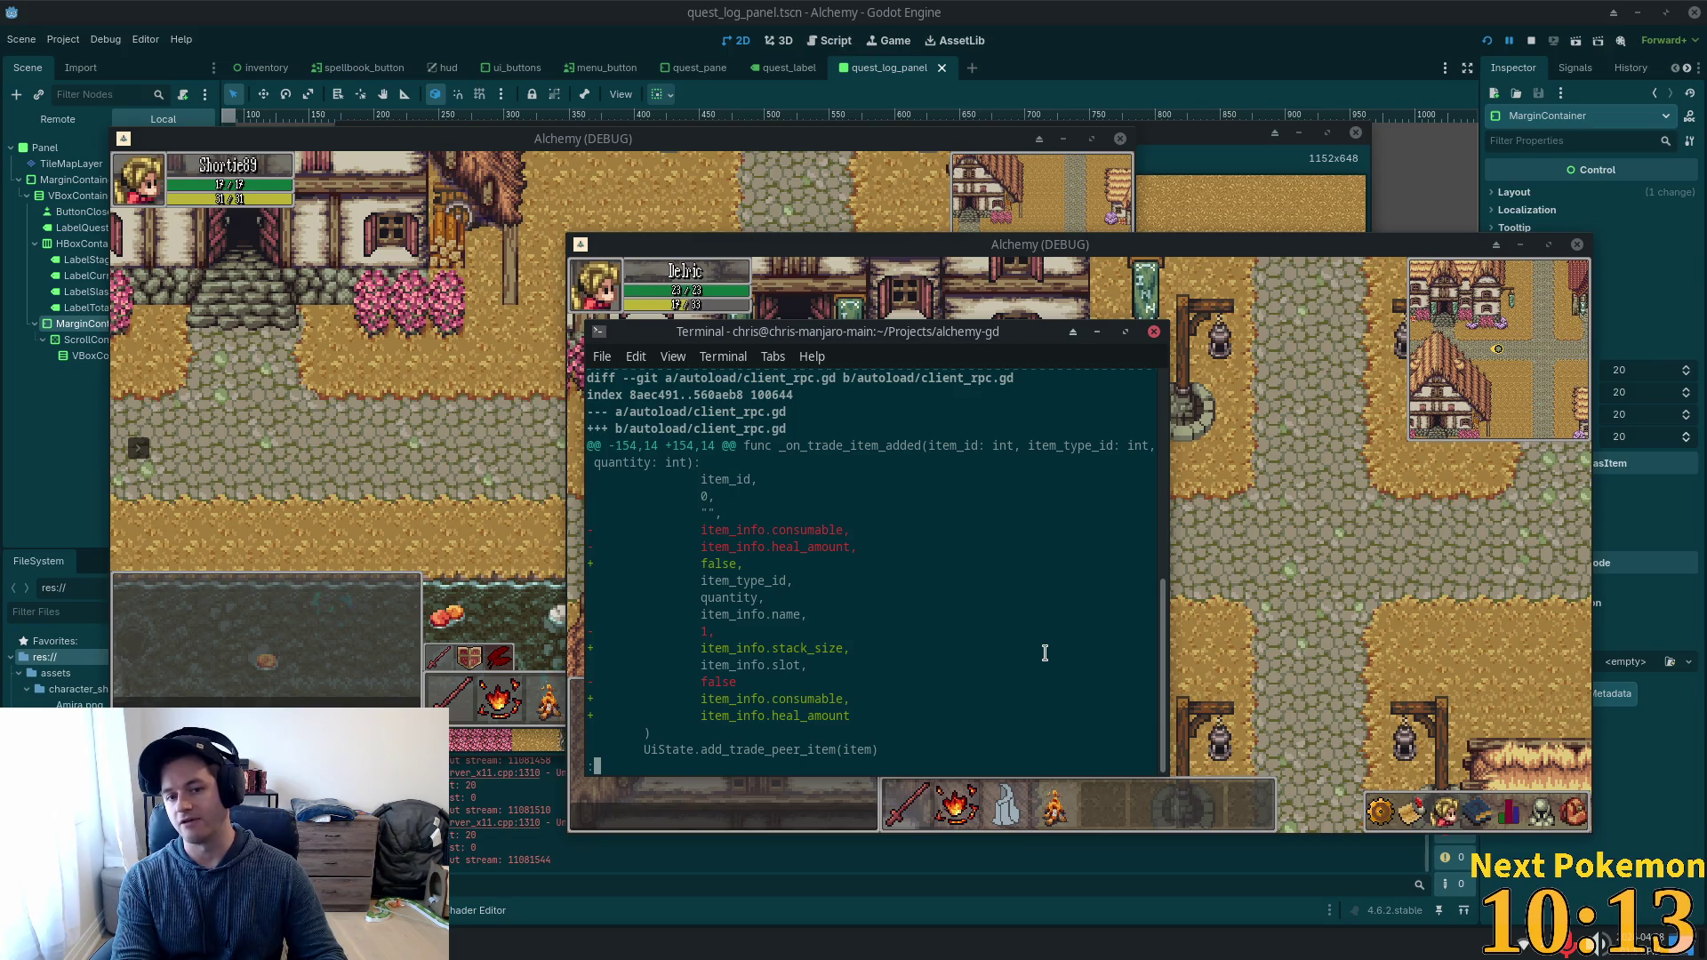
scroll(1044, 654, "down", 1)
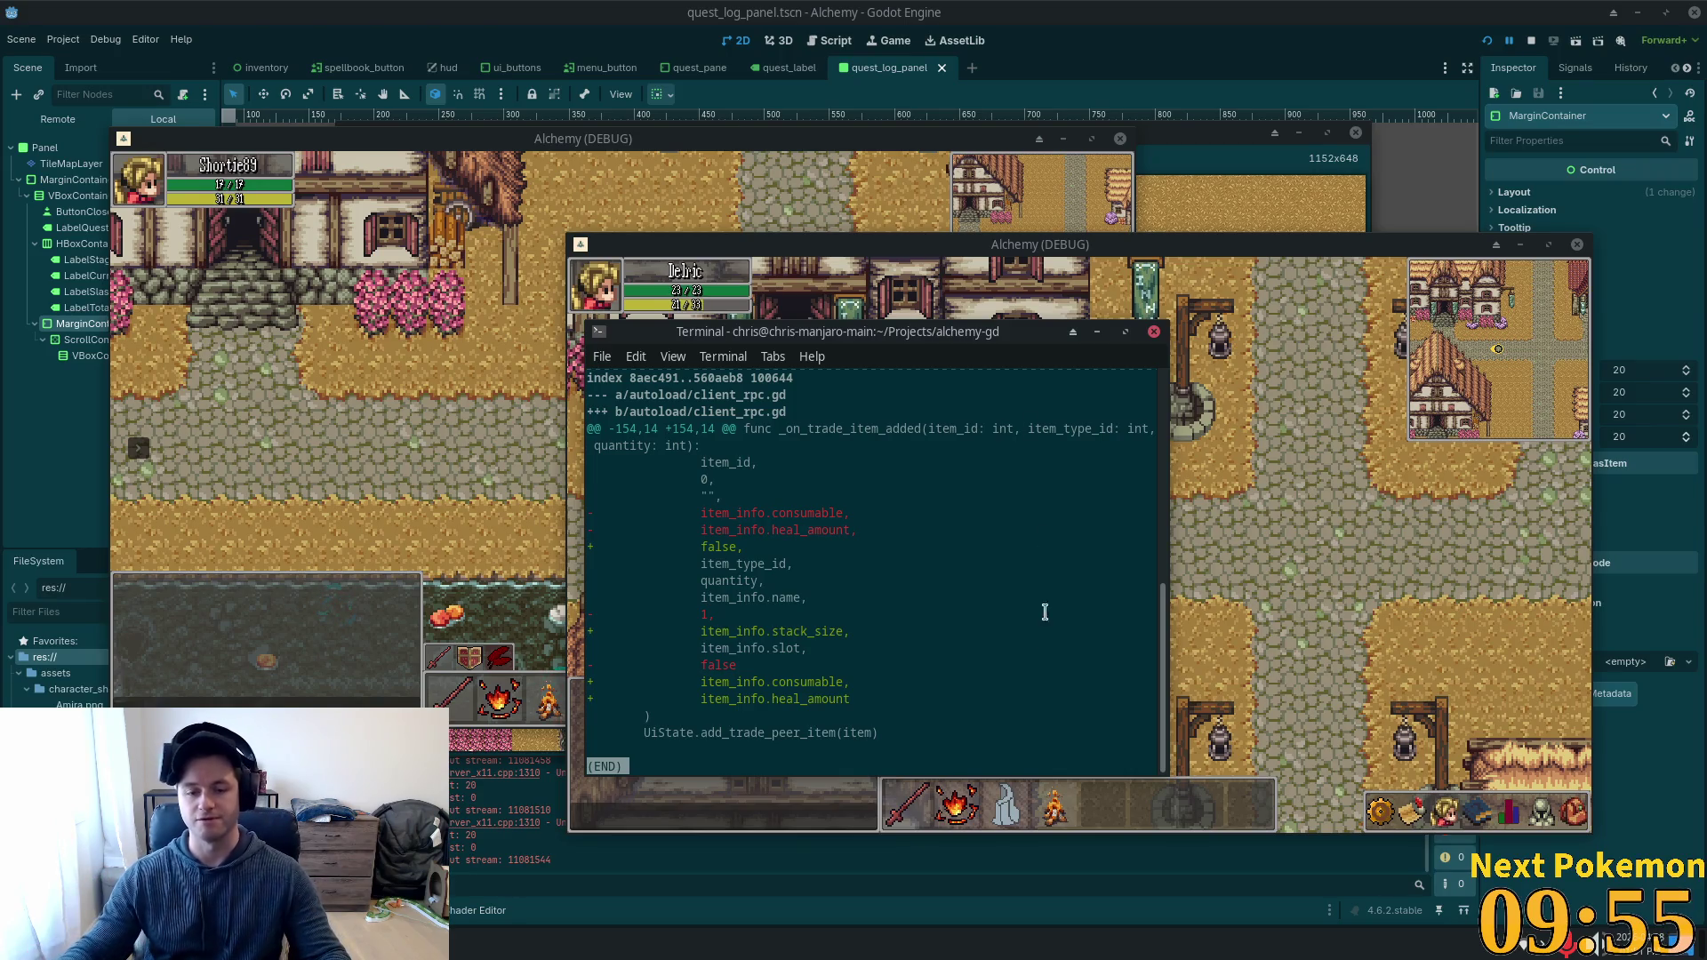
key("q")
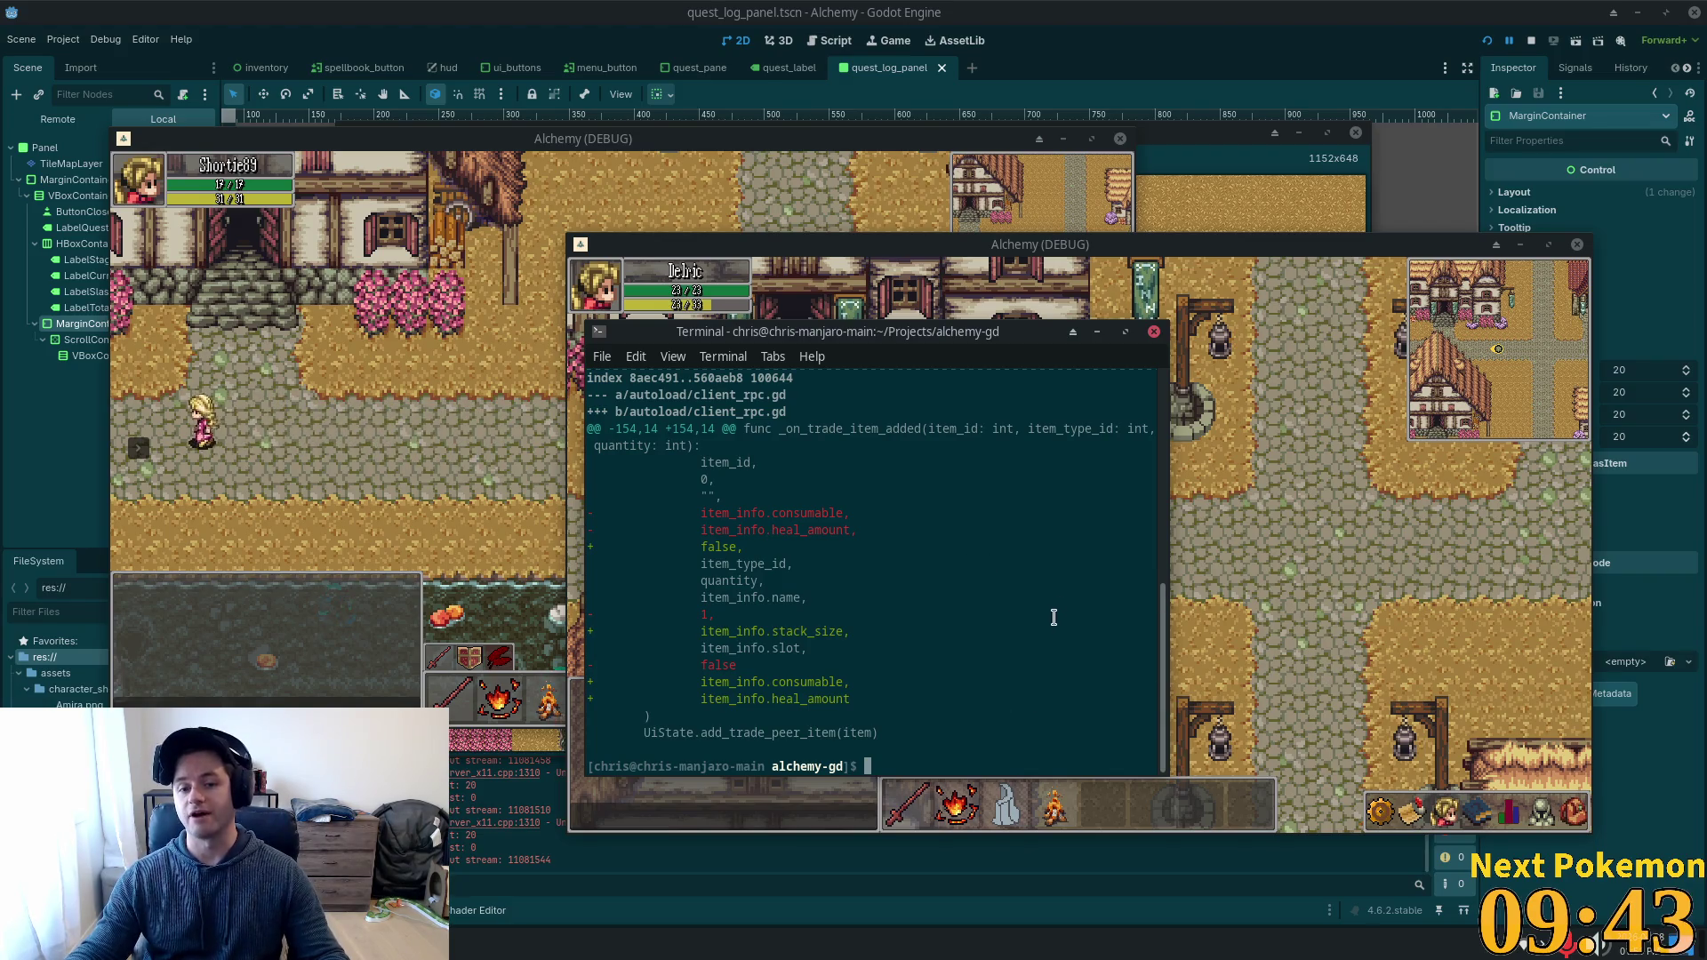
type("git status")
key("Return")
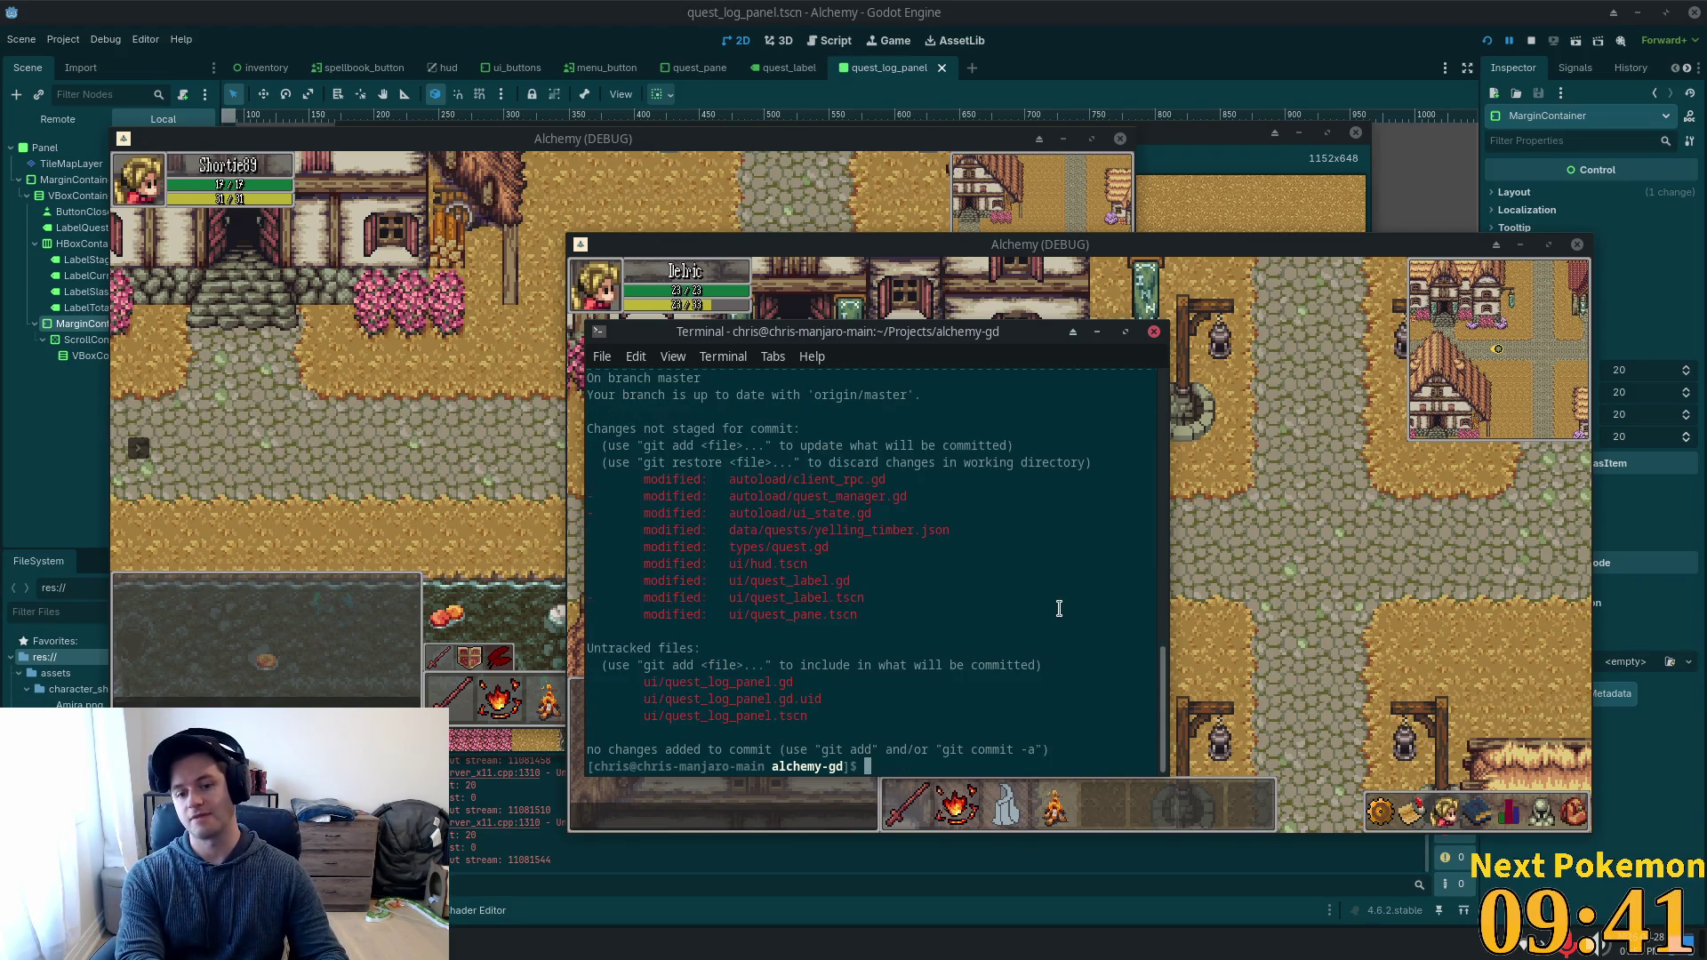
type("git statr")
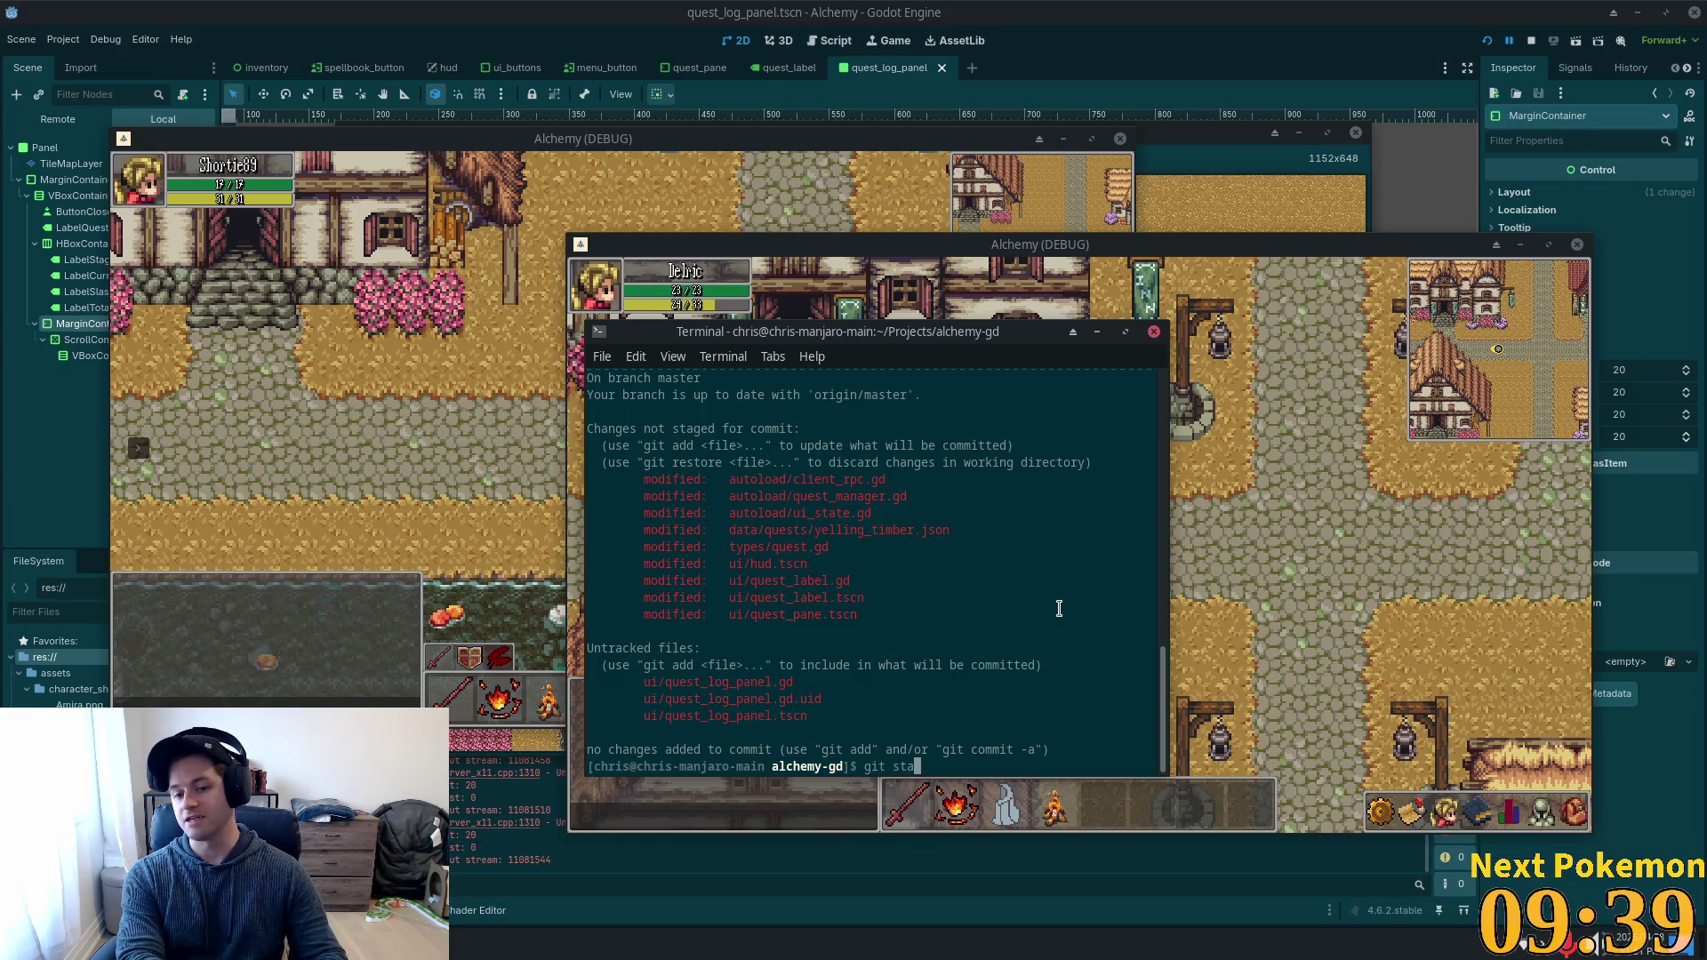
key("BackSpace")
key("BackSpace")
key("BackSpace")
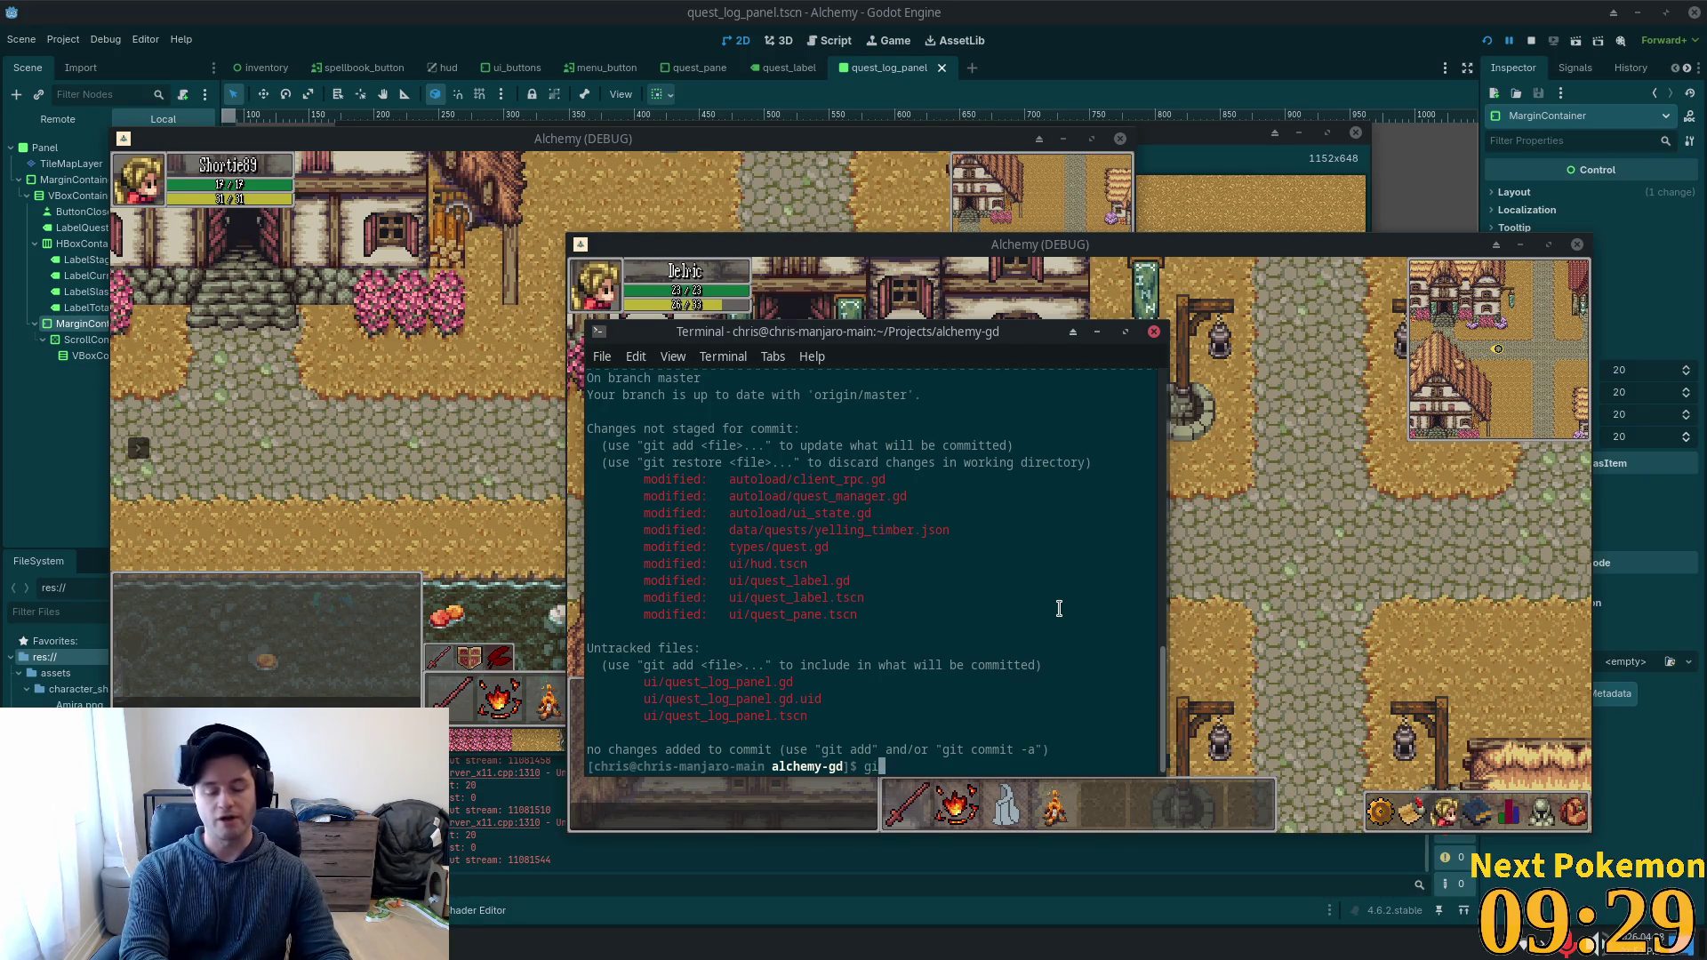
type("git co ")
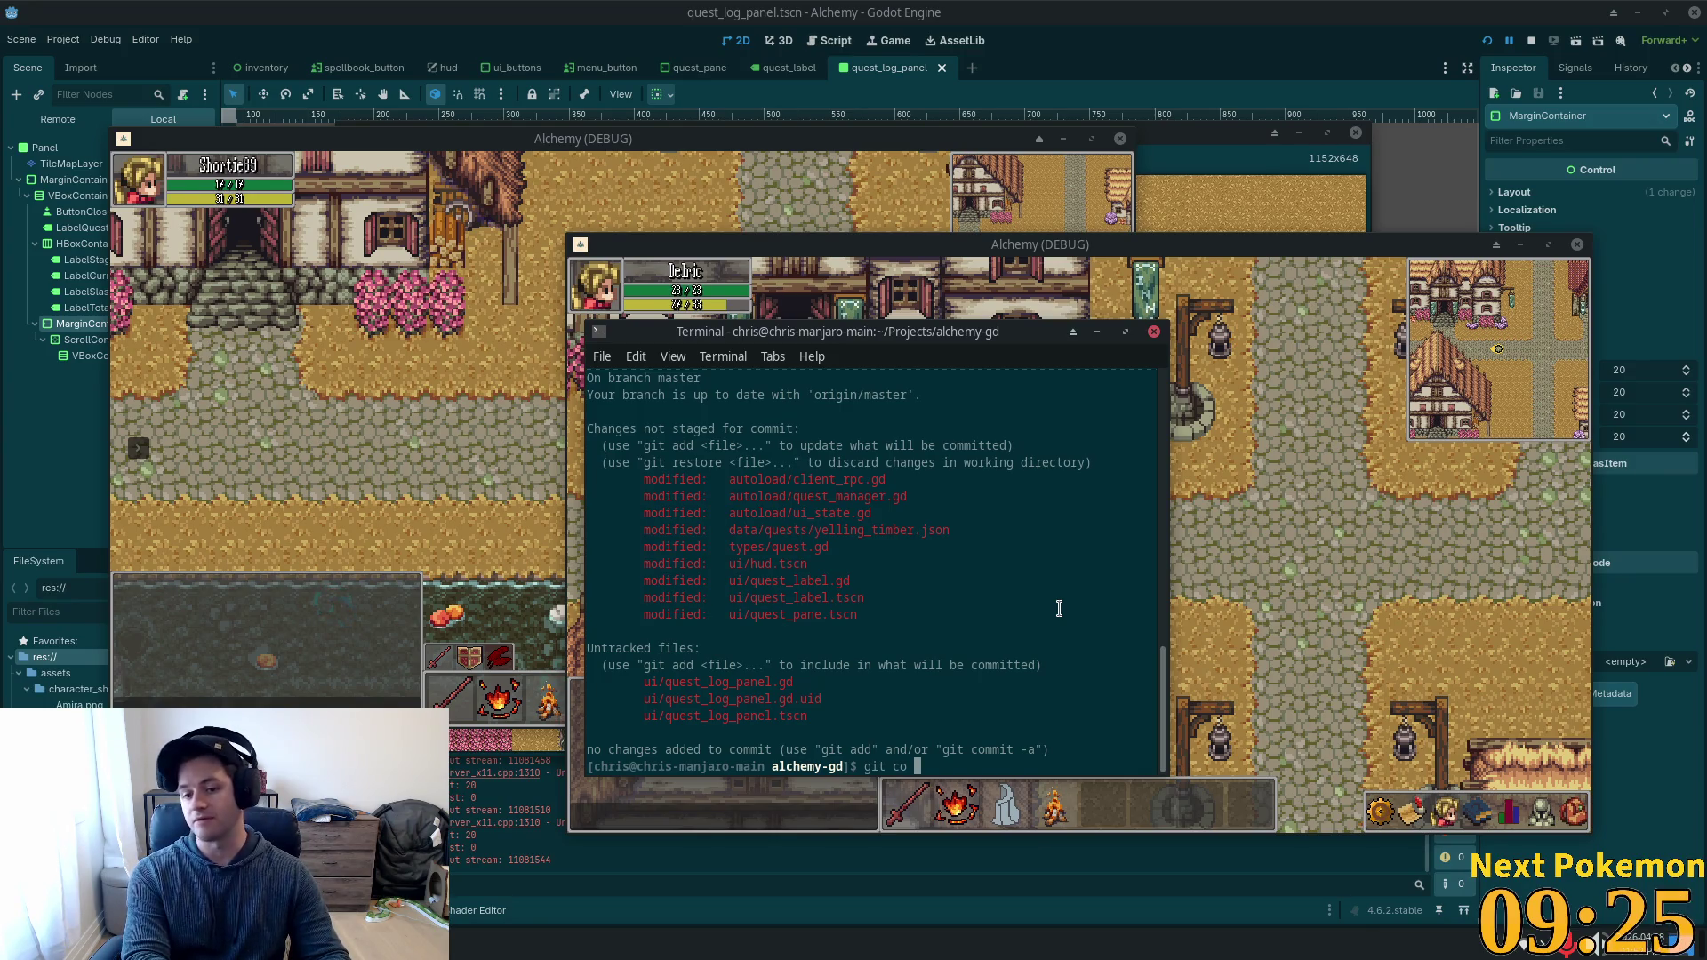
type("my_branch")
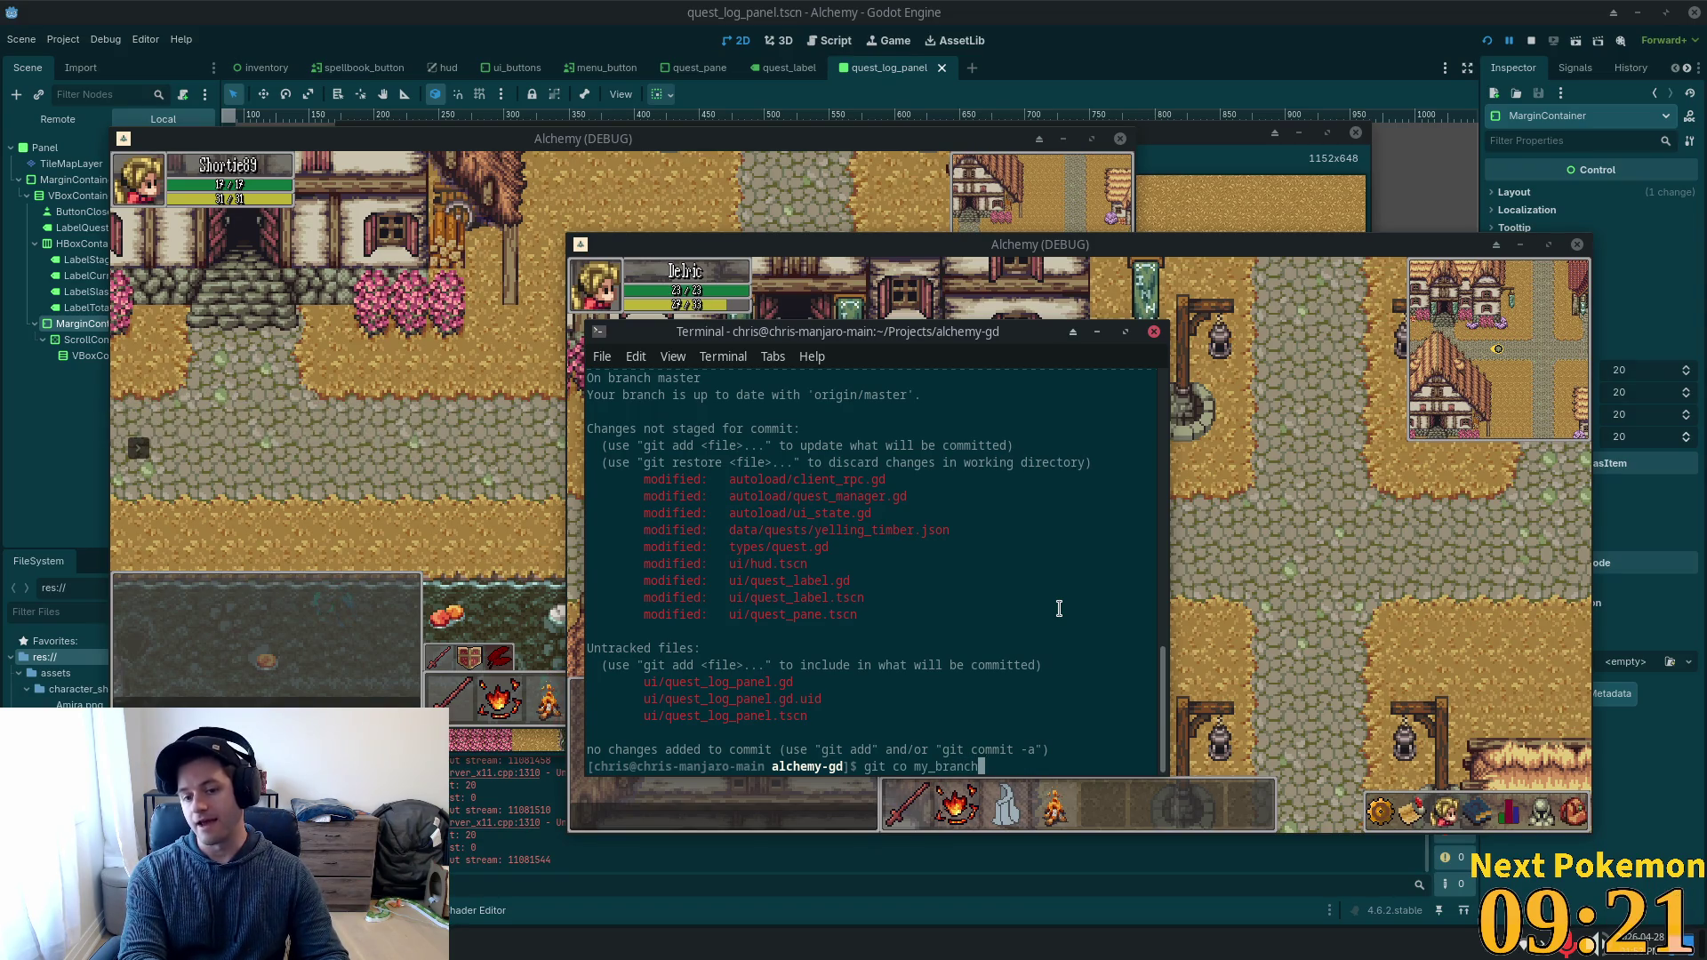
key("BackSpace")
key("BackSpace")
key("BackSpace")
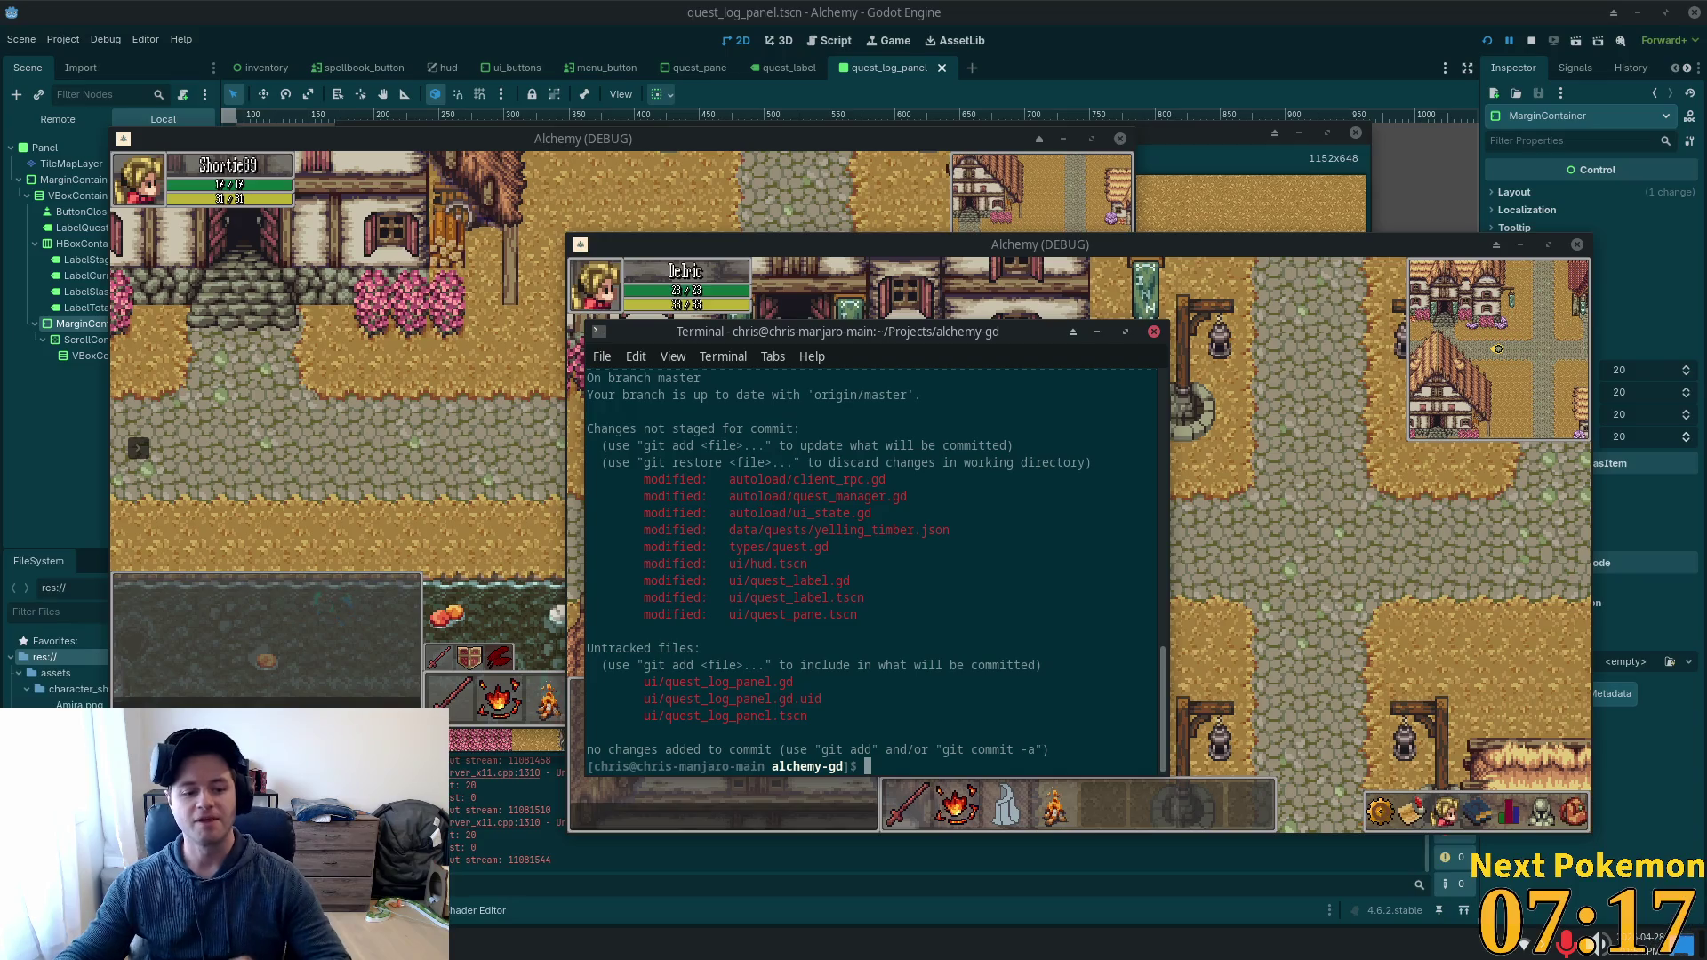
Launch Steam from the application launcher.
key("super")
type("steam")
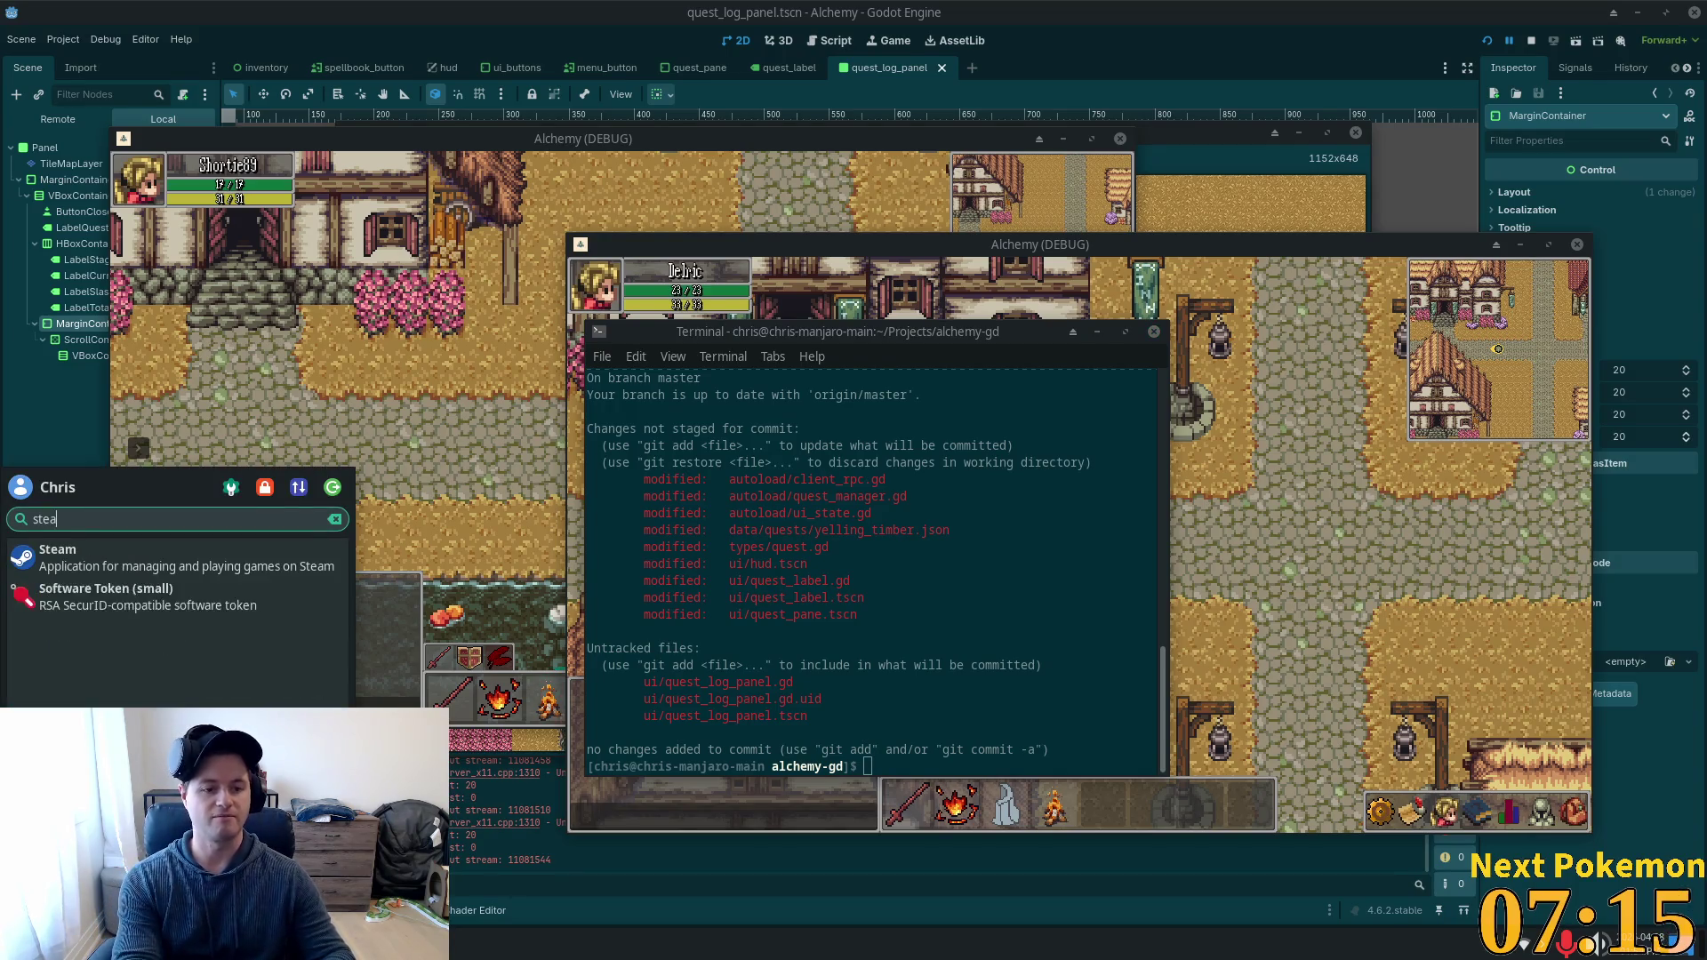
key("Return")
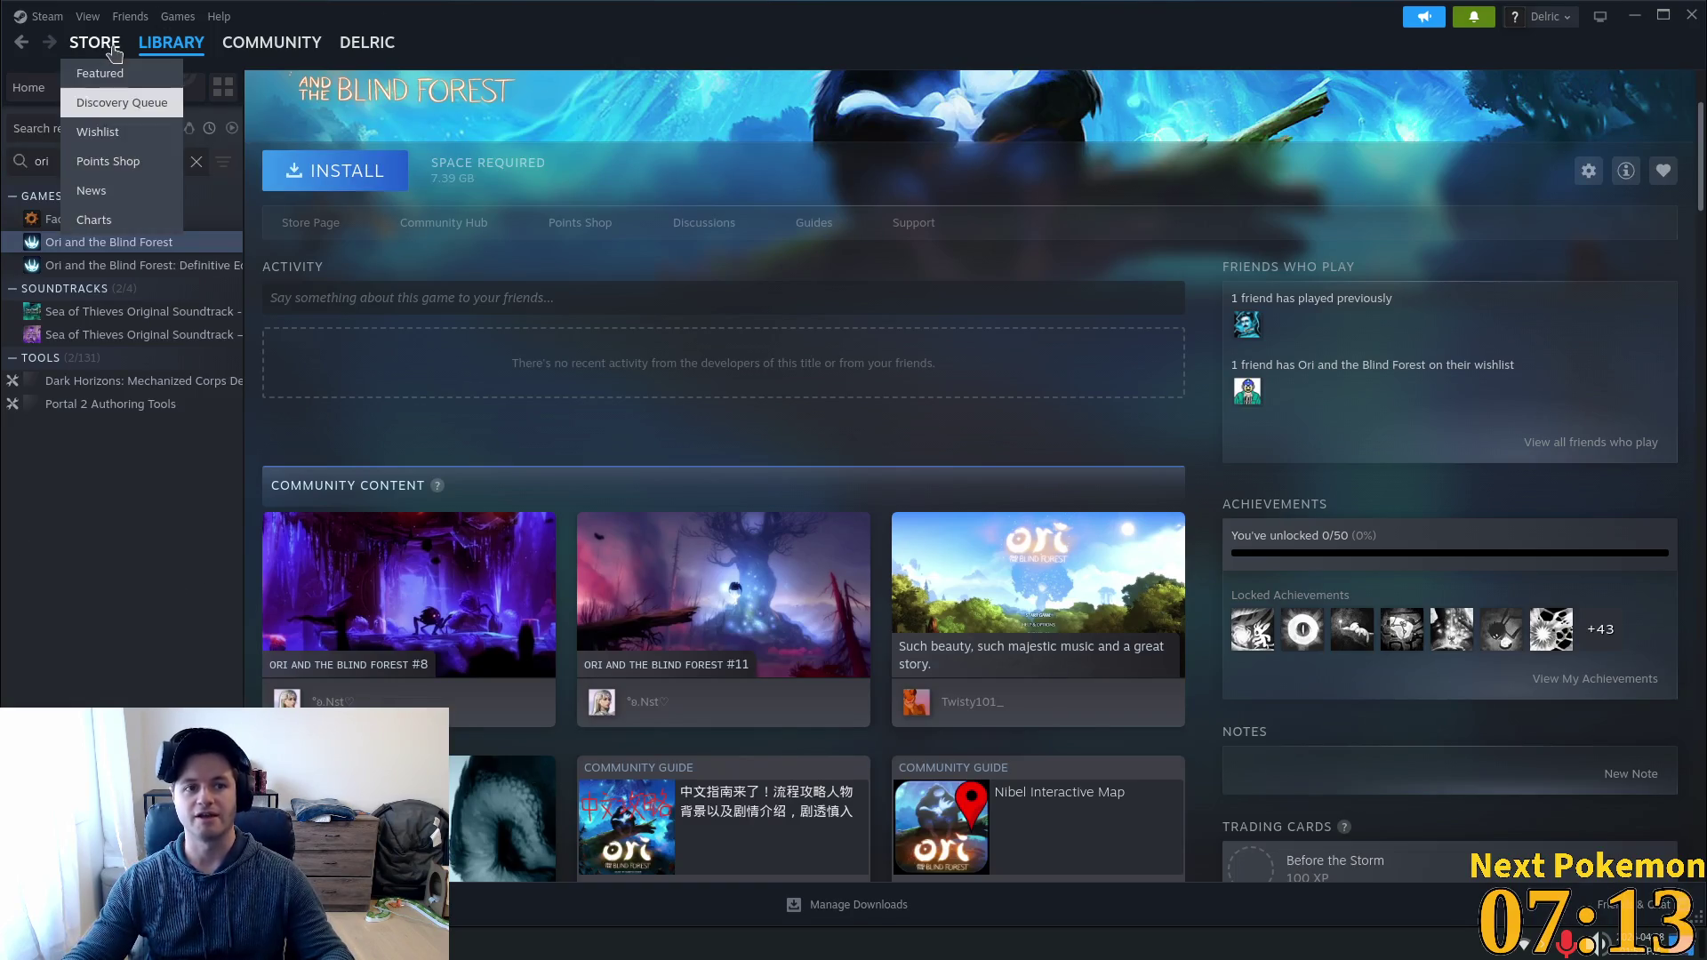
Open the Store's Discovery Queue, search for dofus, then clear the search.
left_click(98, 96)
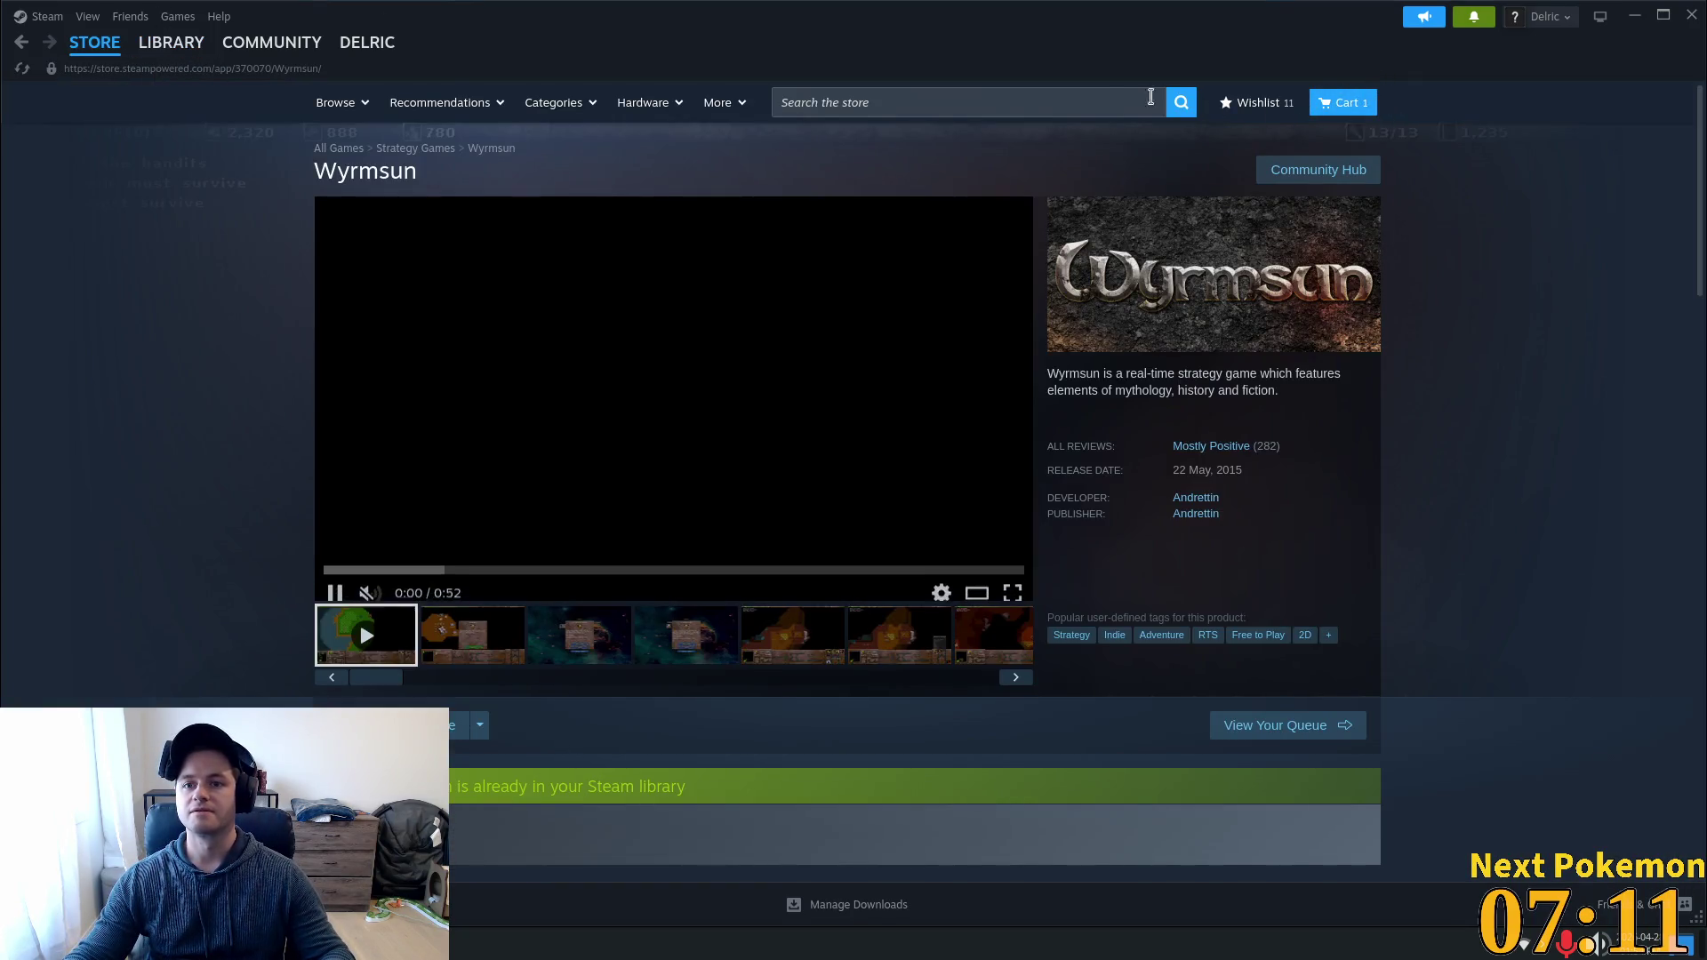
left_click(1068, 96)
type("dofus")
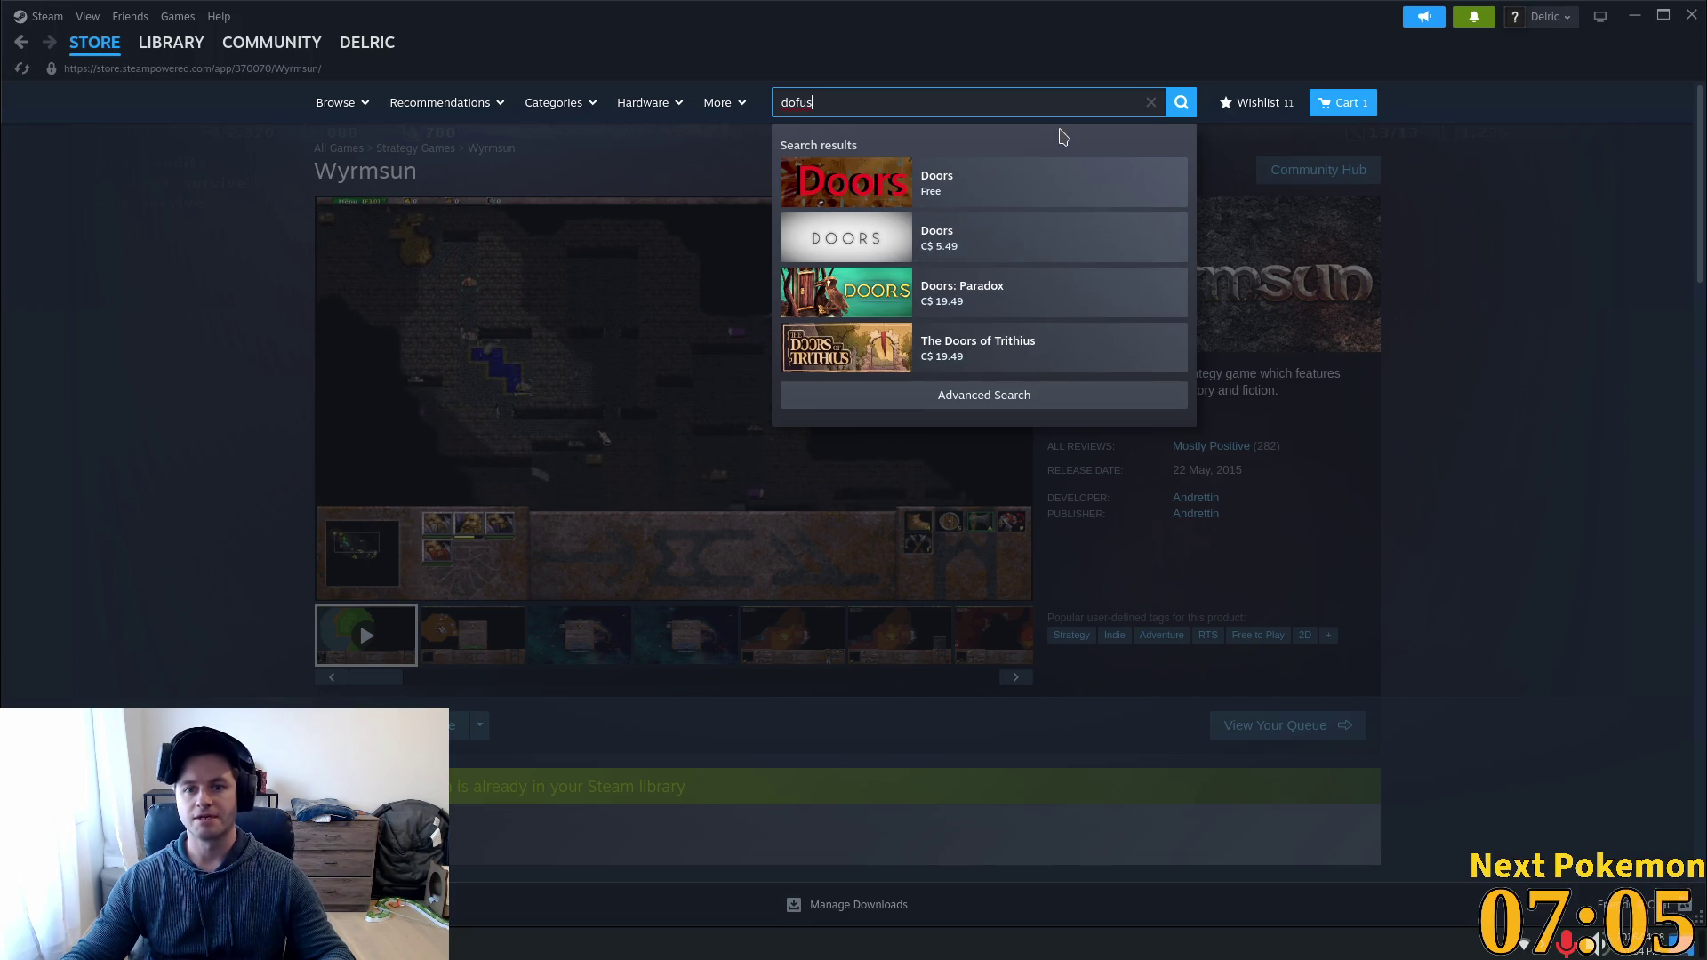
key("BackSpace")
key("BackSpace")
key("BackSpace")
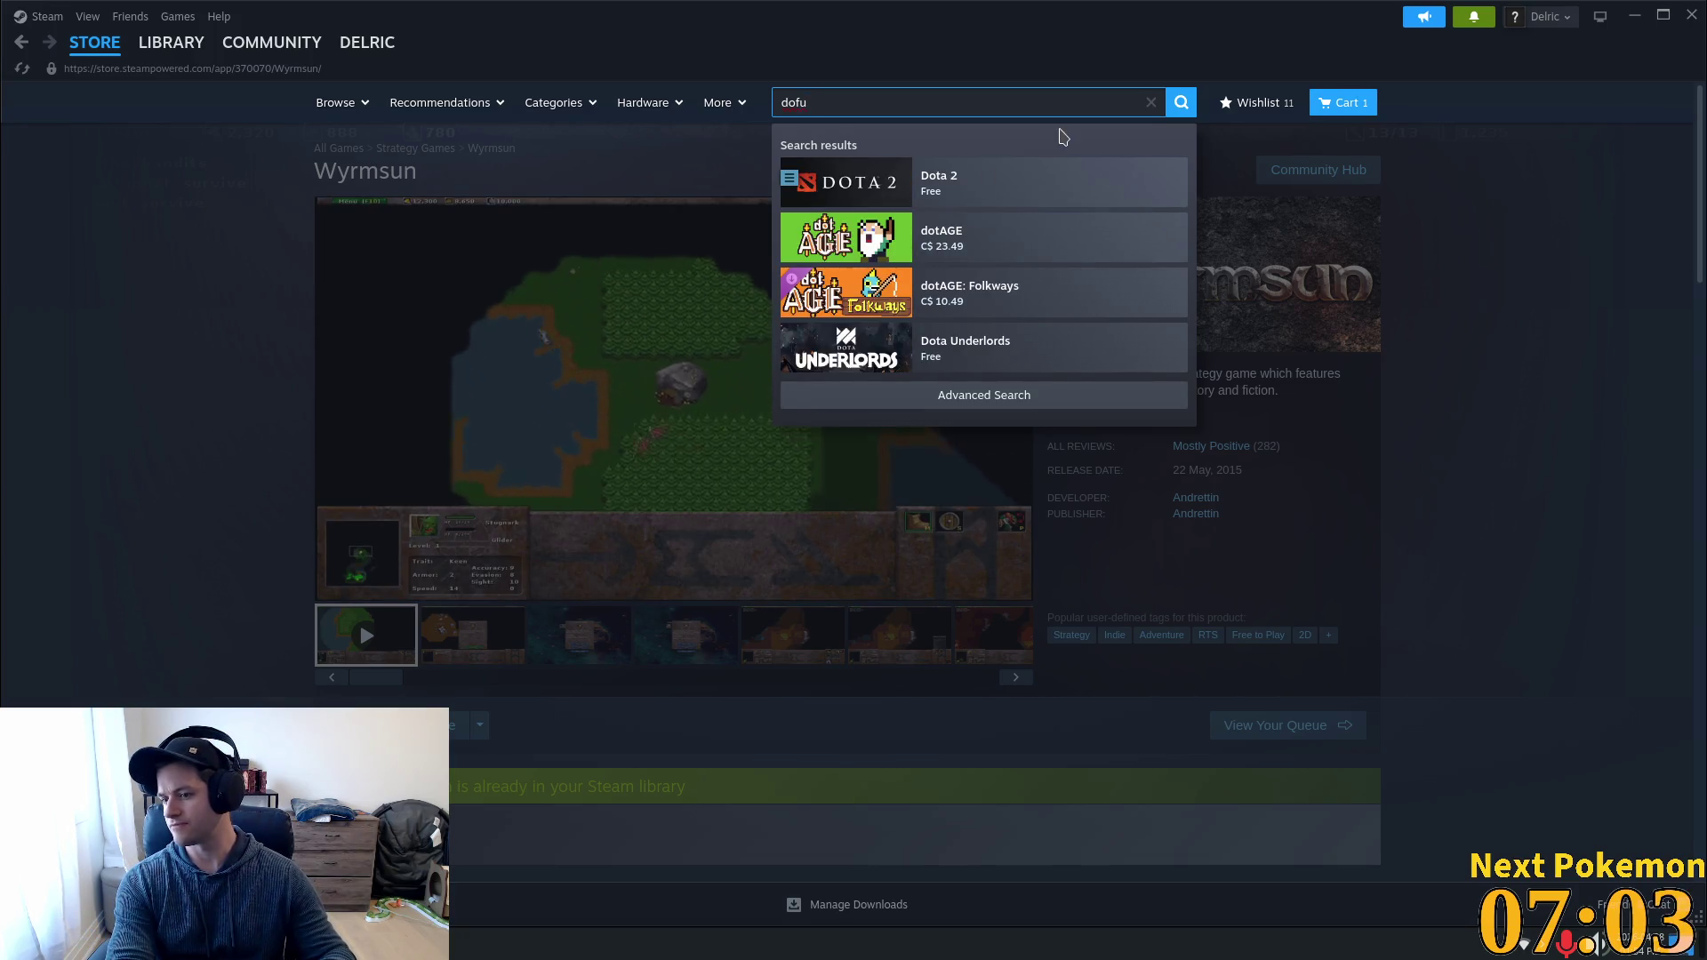
key("BackSpace")
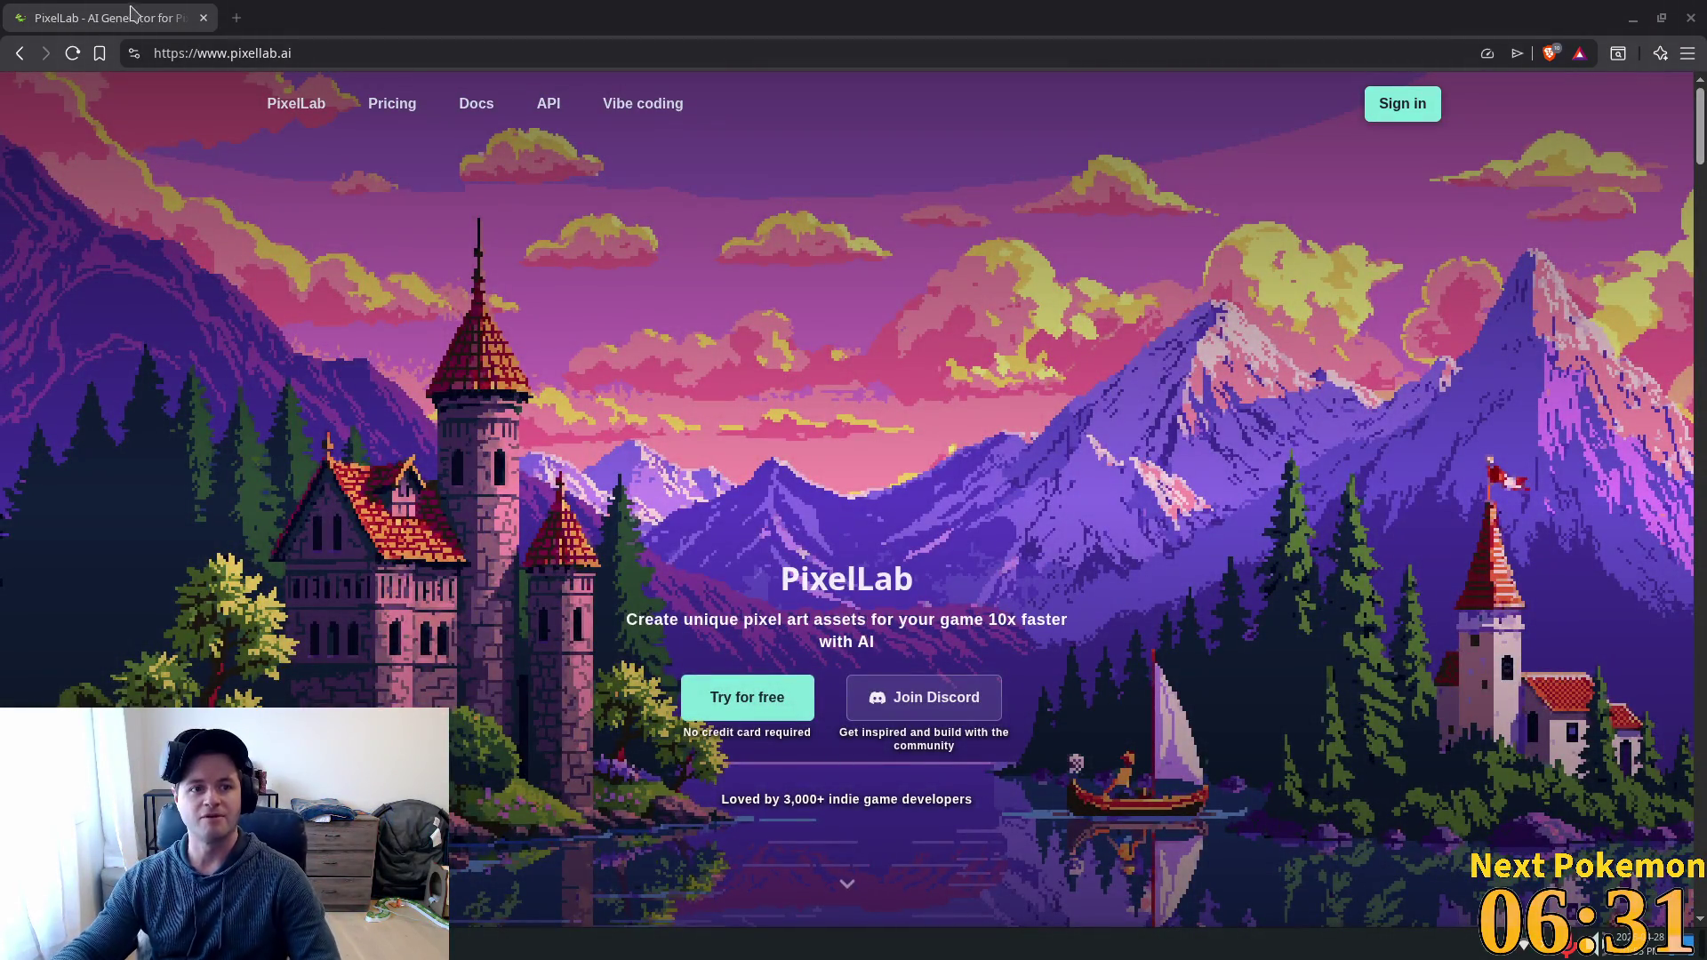
Preview the MMOs.com, La French Touch and Steam Community 'dofus game' images, then close Brave.
key("alt+Tab")
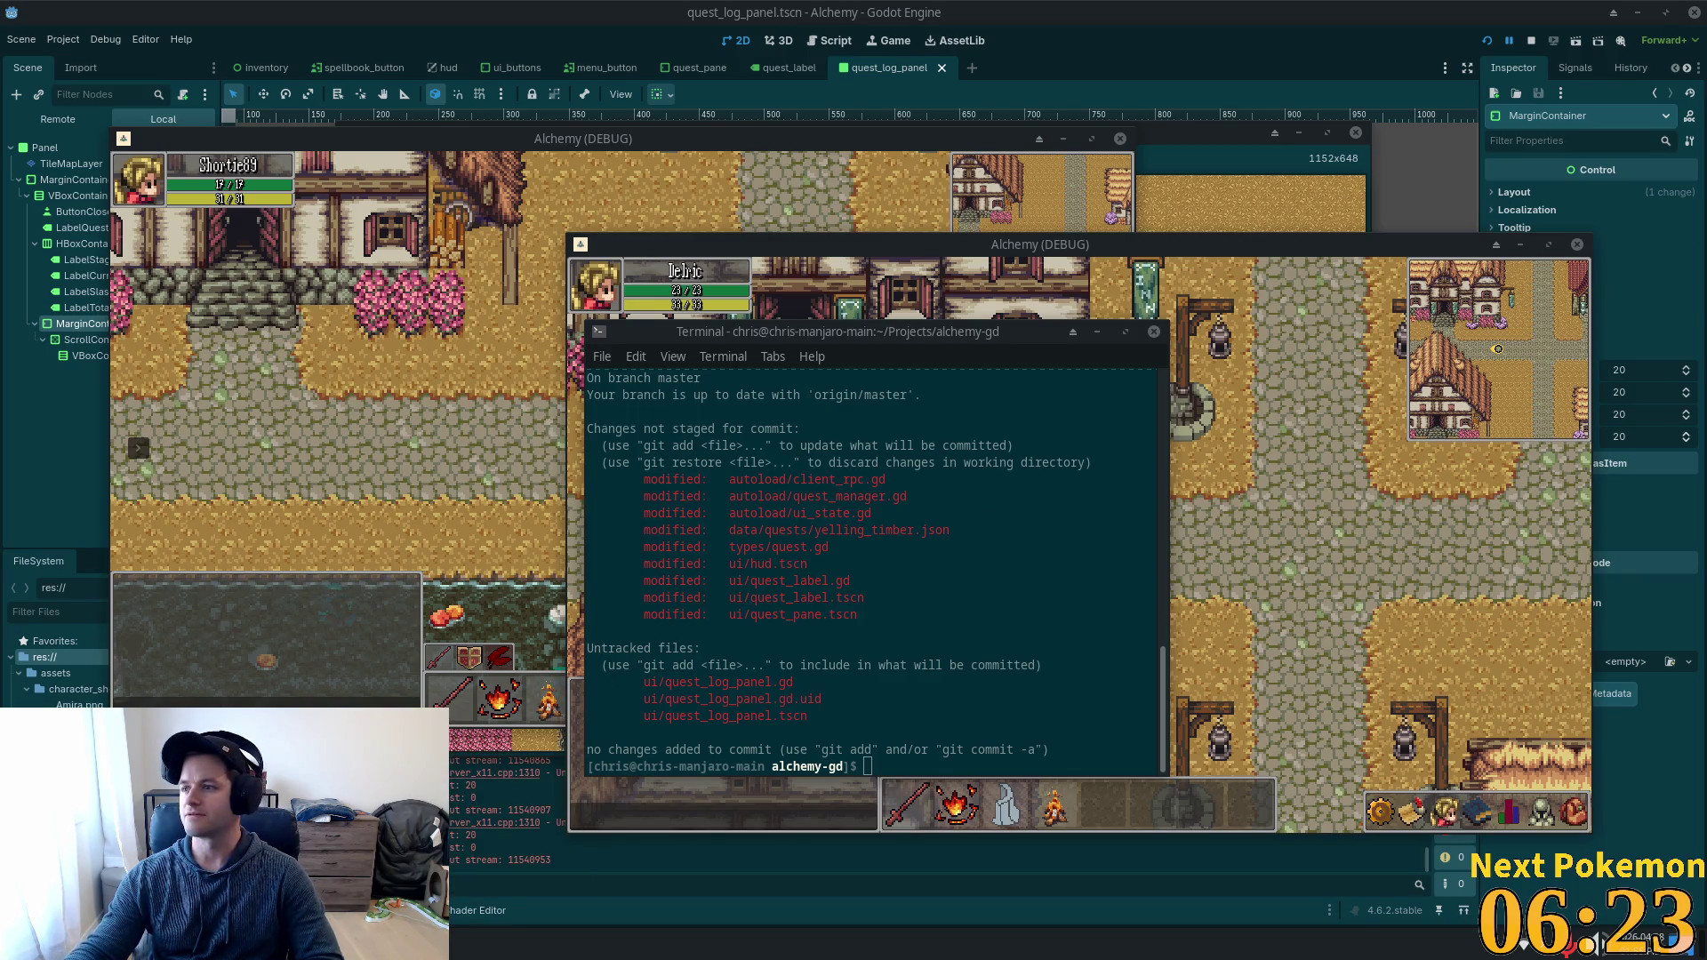
key("alt+Tab")
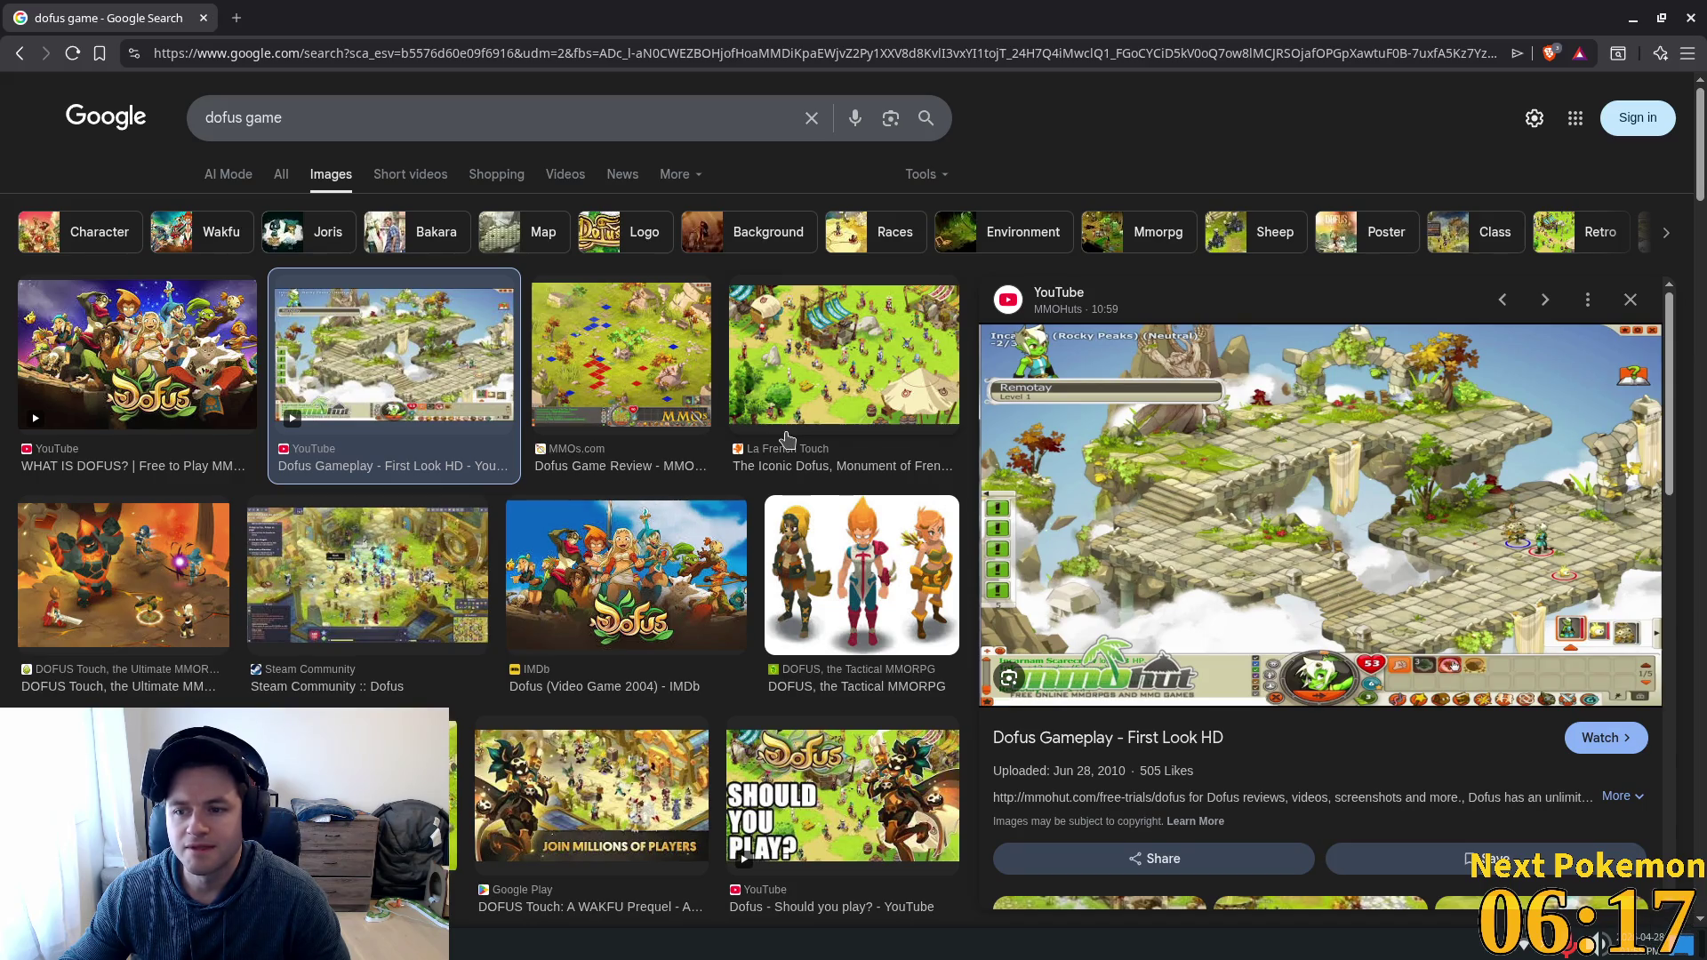
left_click(576, 403)
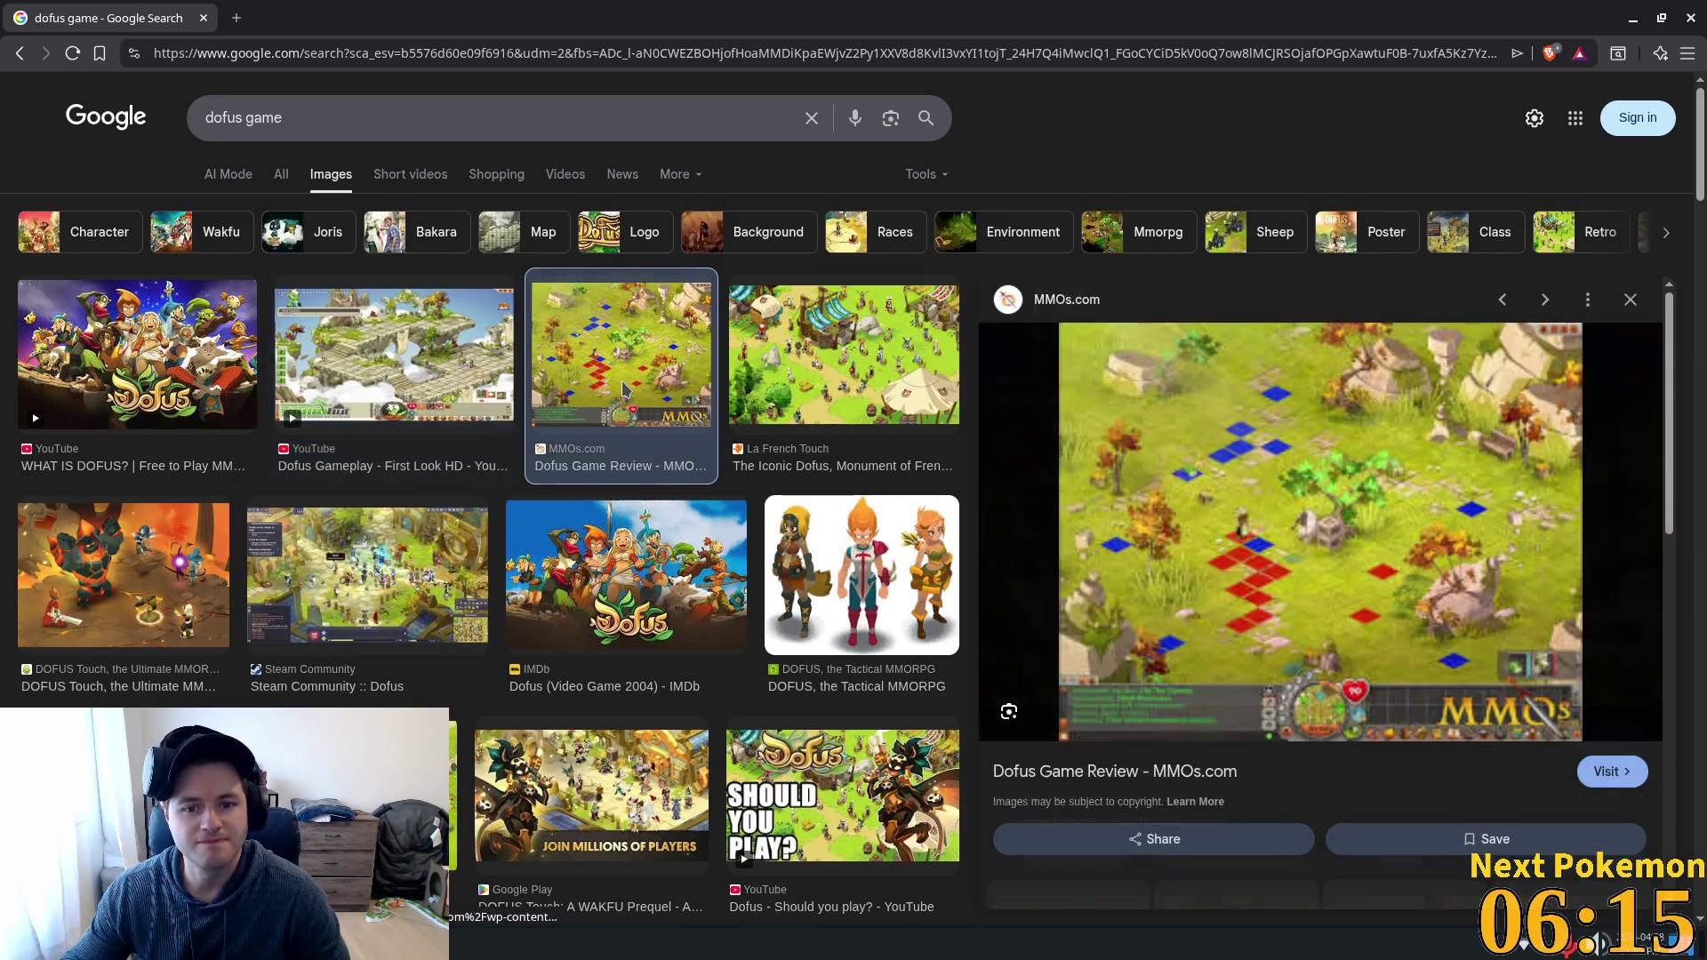
left_click(841, 352)
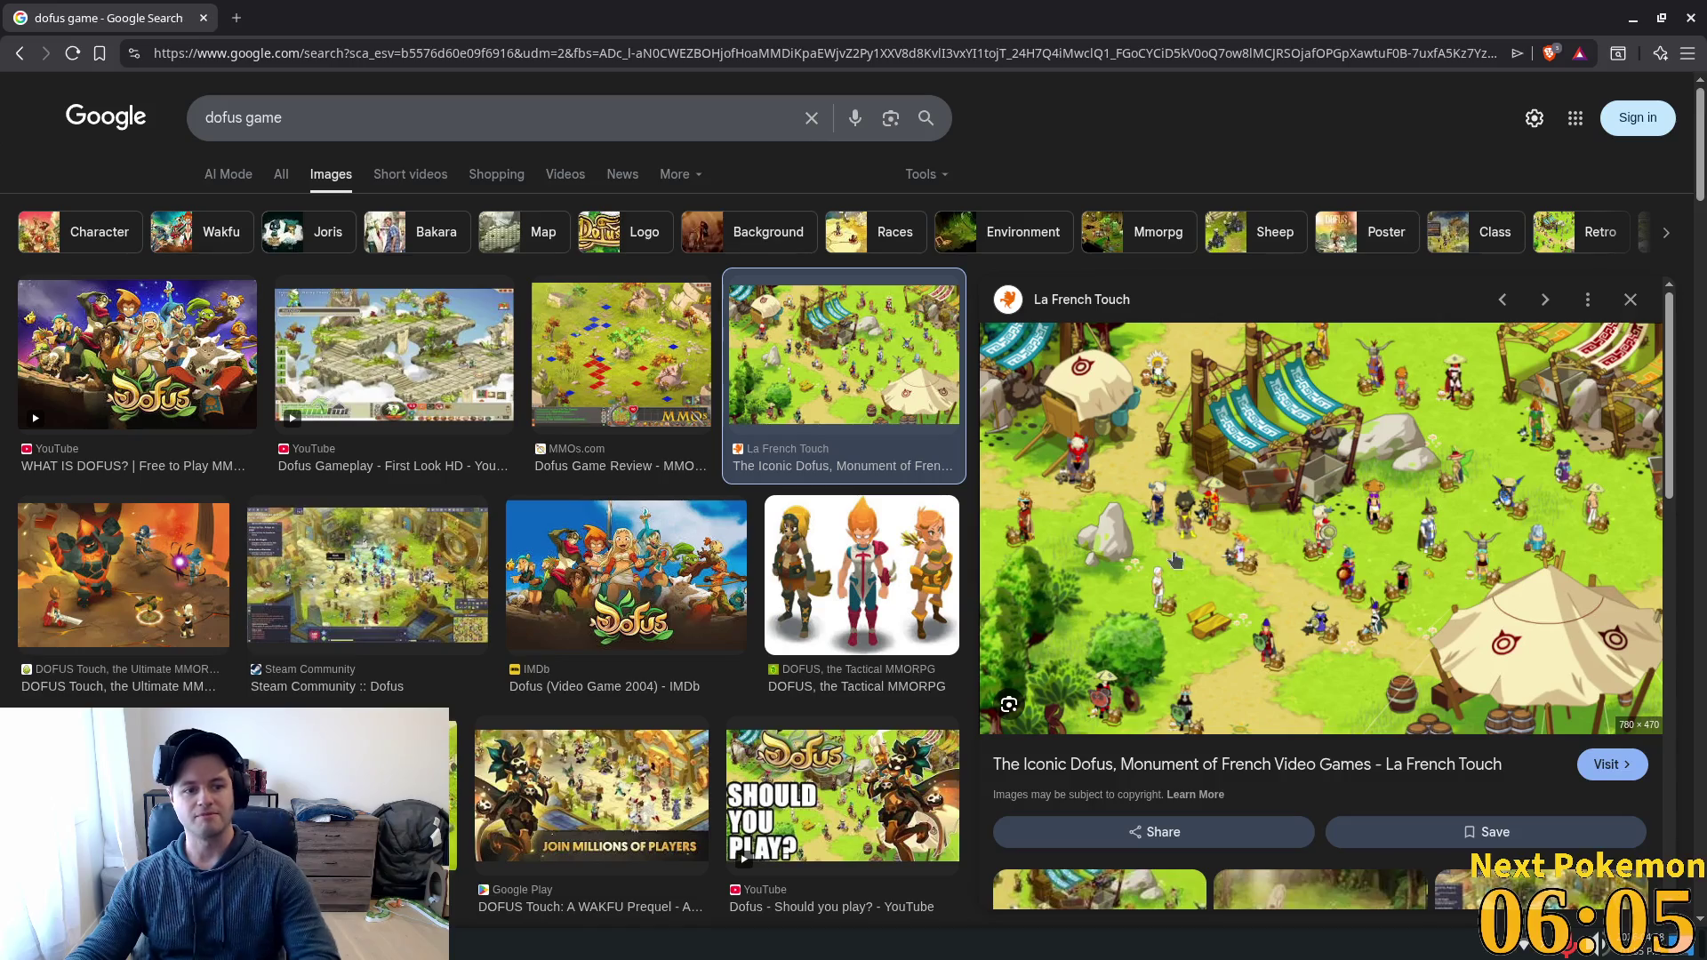
left_click(284, 549)
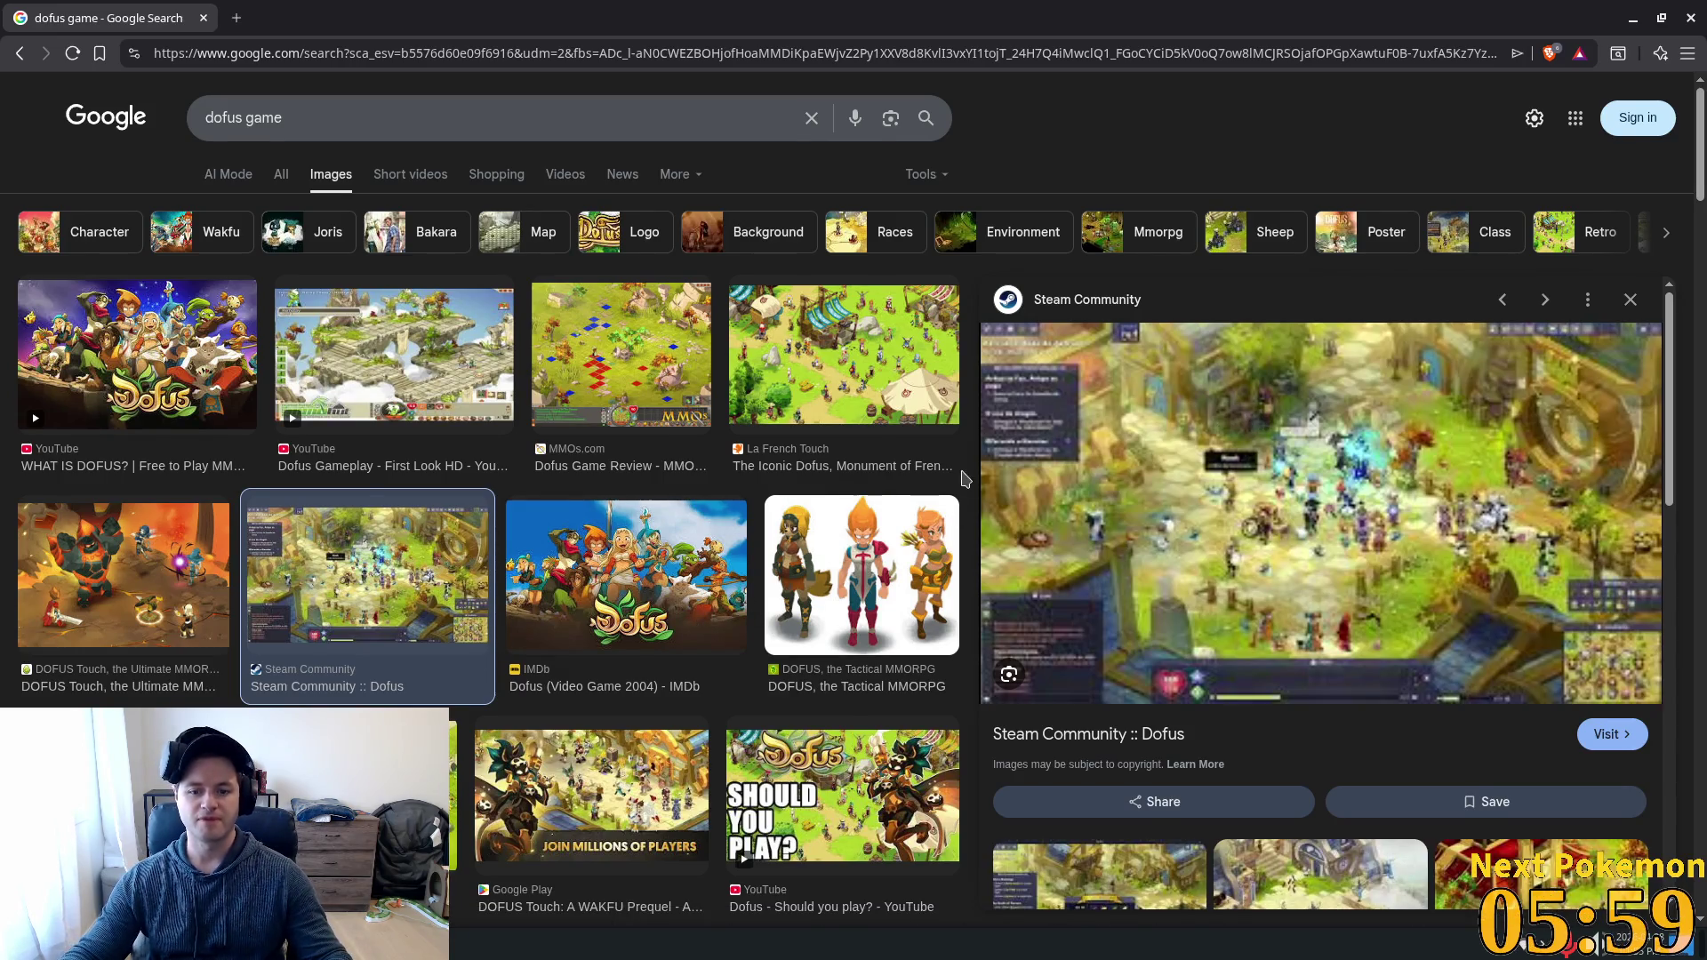
scroll(998, 466, "down", 1)
scroll(998, 466, "up", 1)
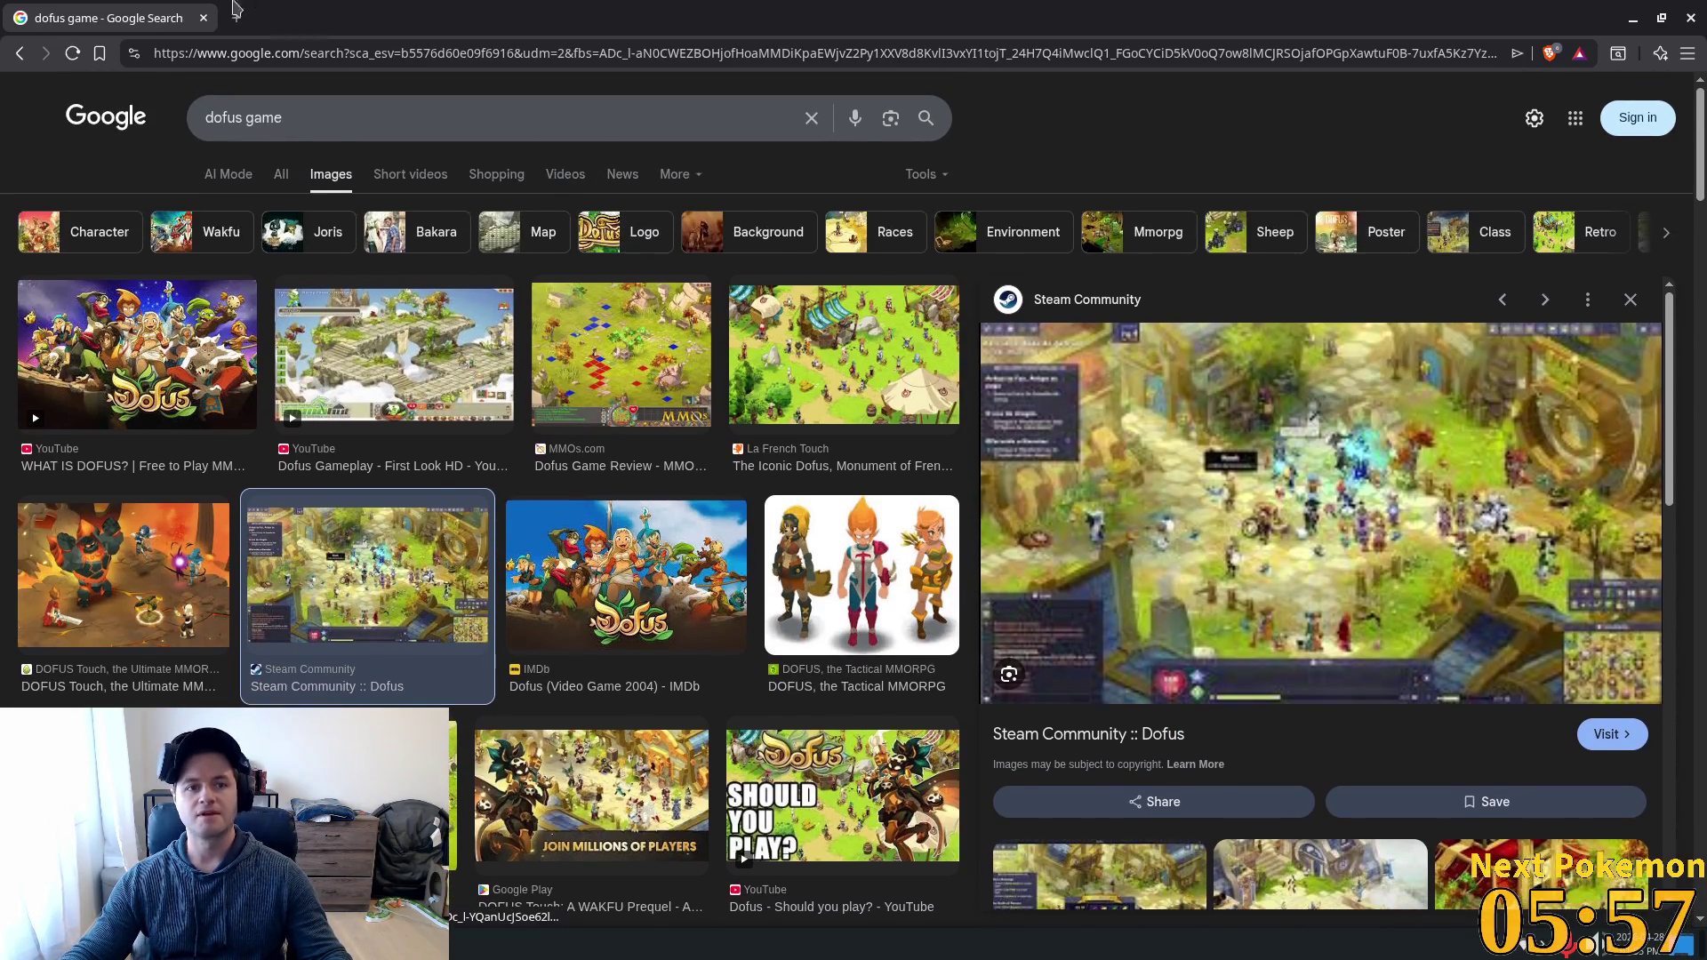
left_click(202, 19)
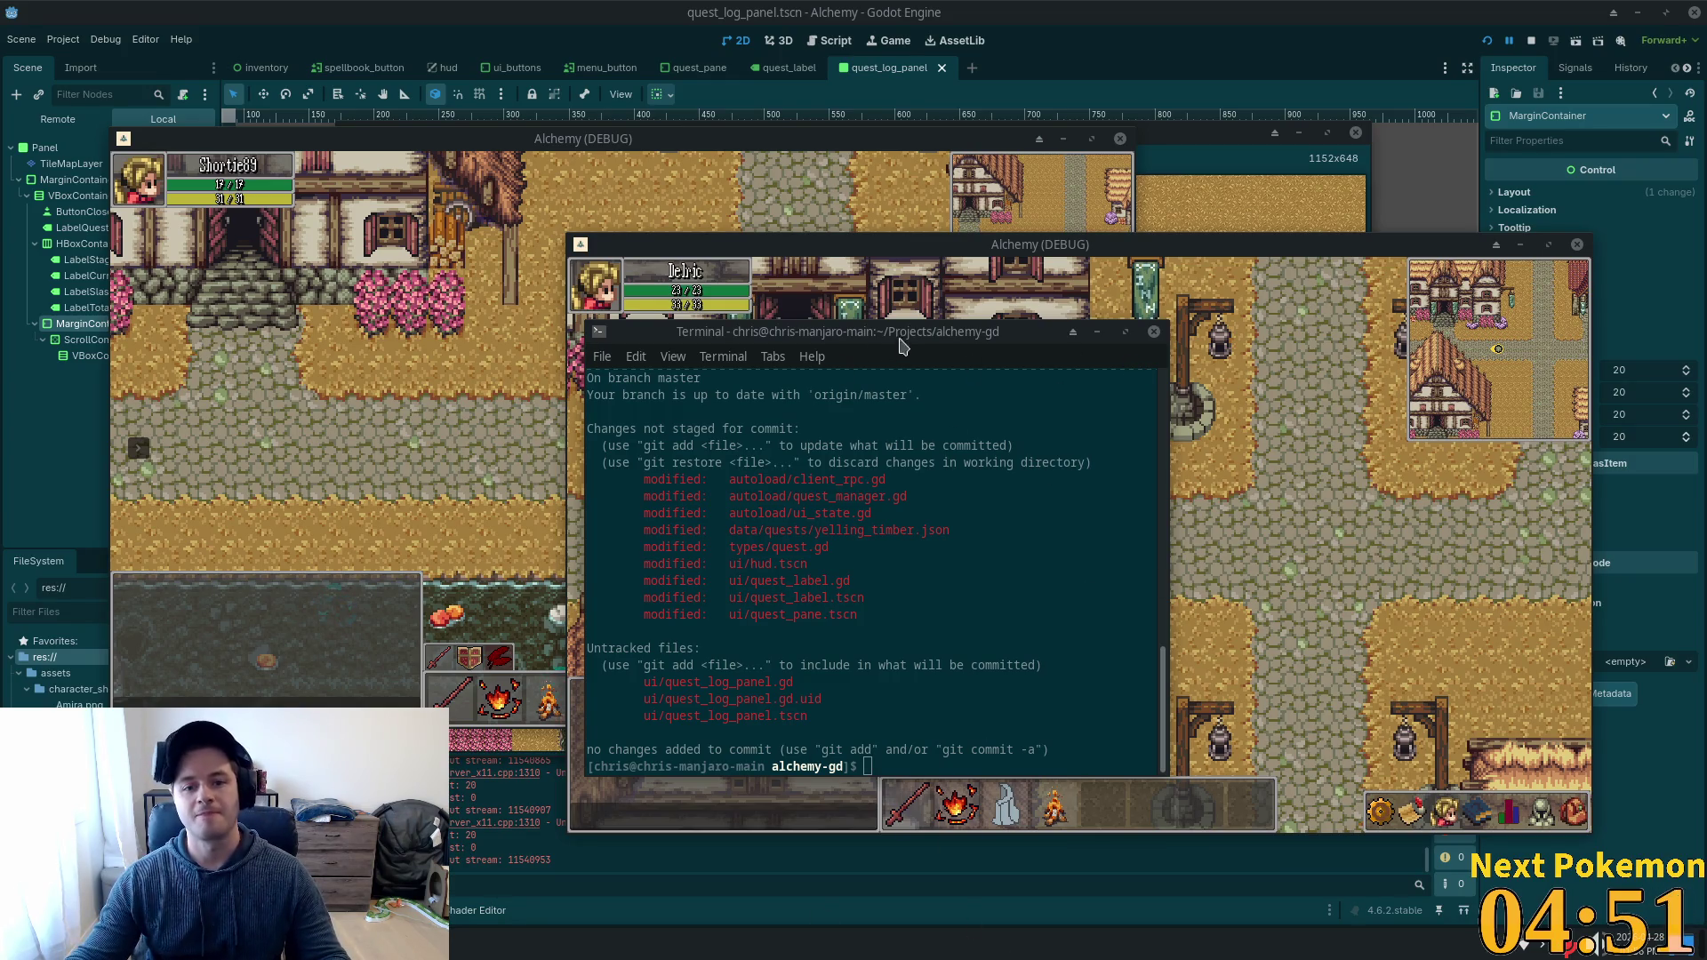
Raise the Alchemy (DEBUG) game window above the terminal.
left_click(1200, 514)
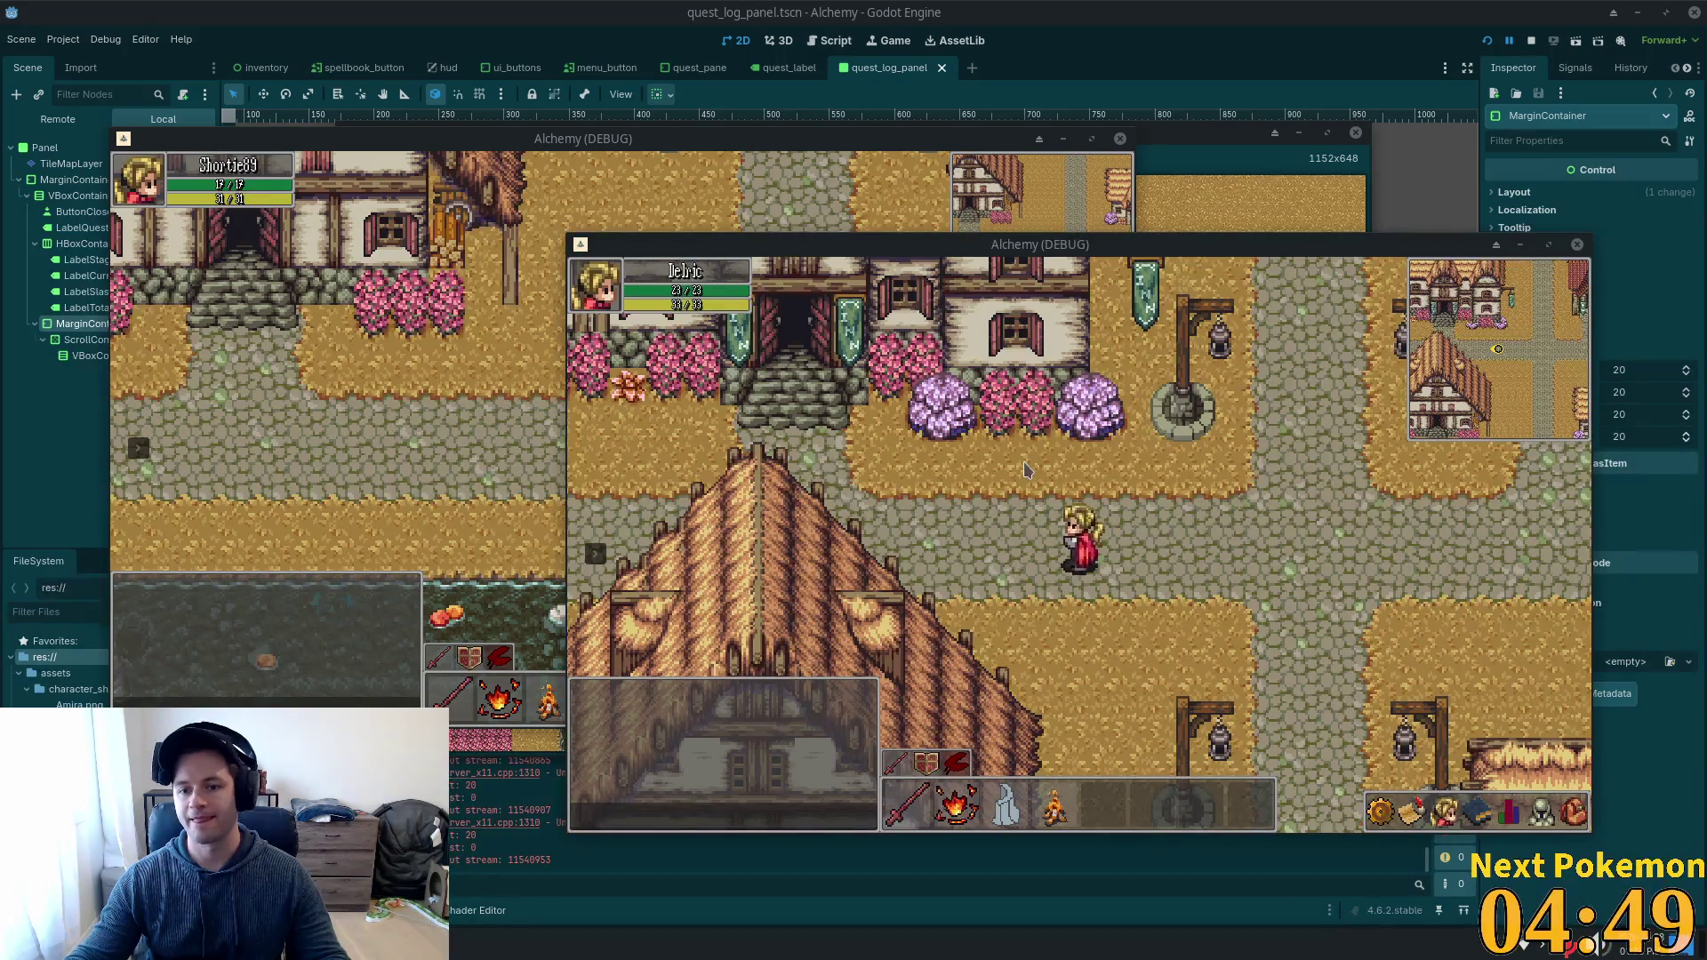
Walk the character through the autumn forest and western fields, then east over the bridge to the inn.
key("Up")
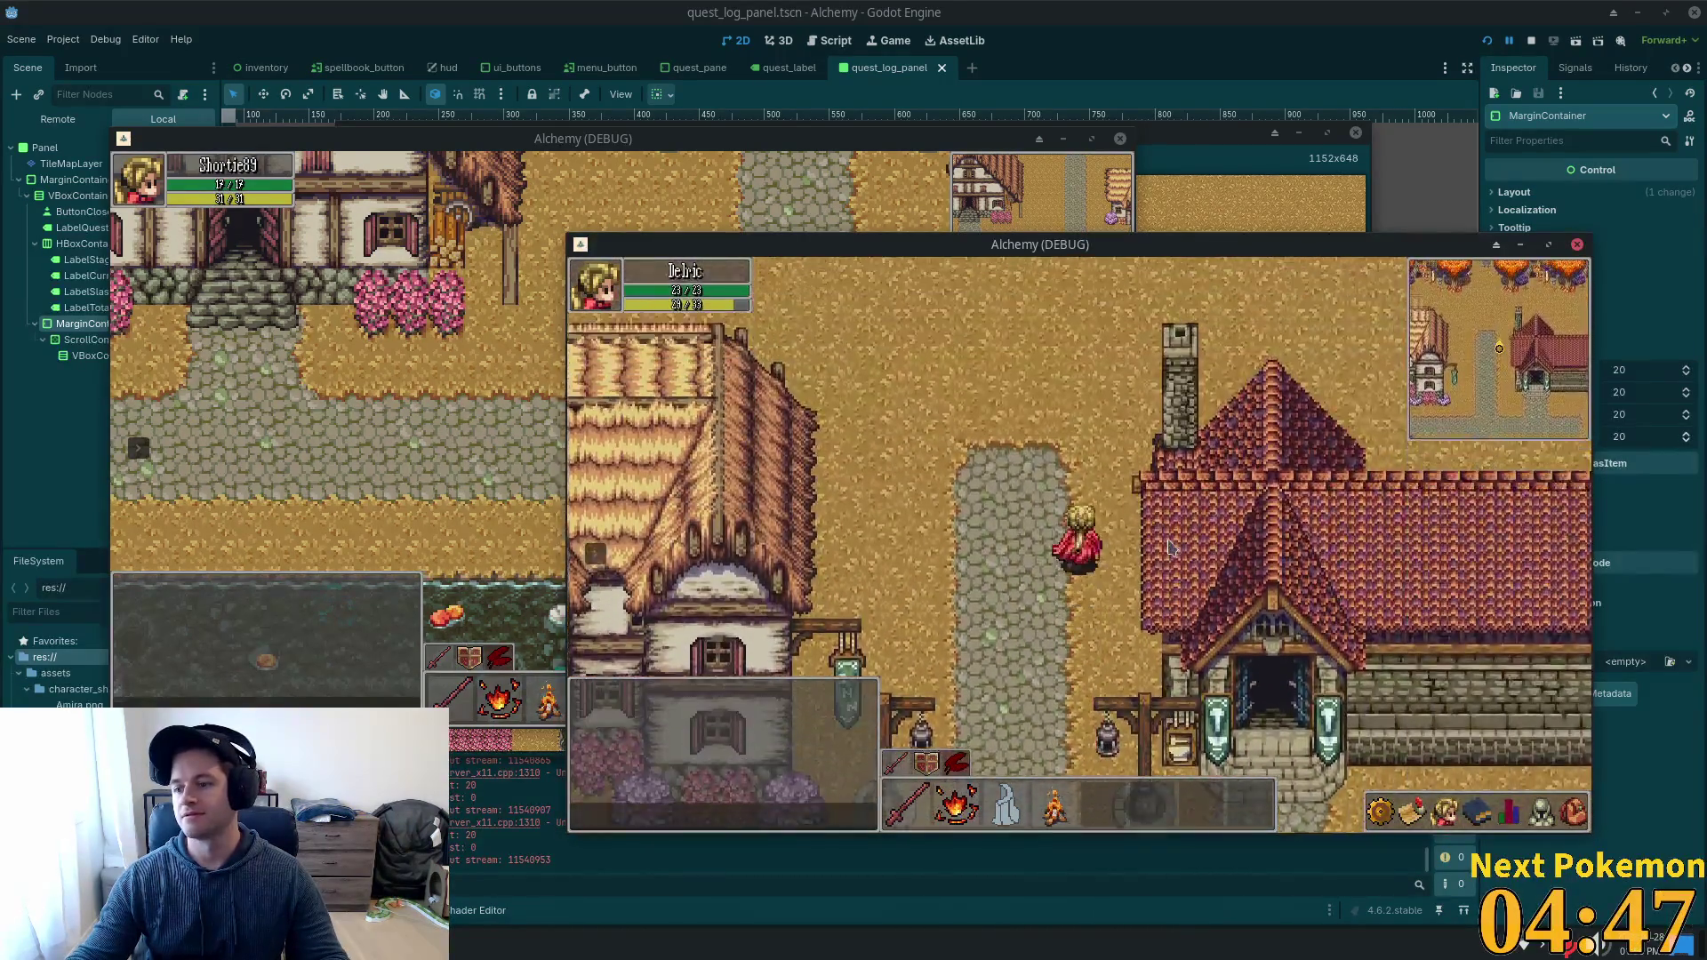
key("Left")
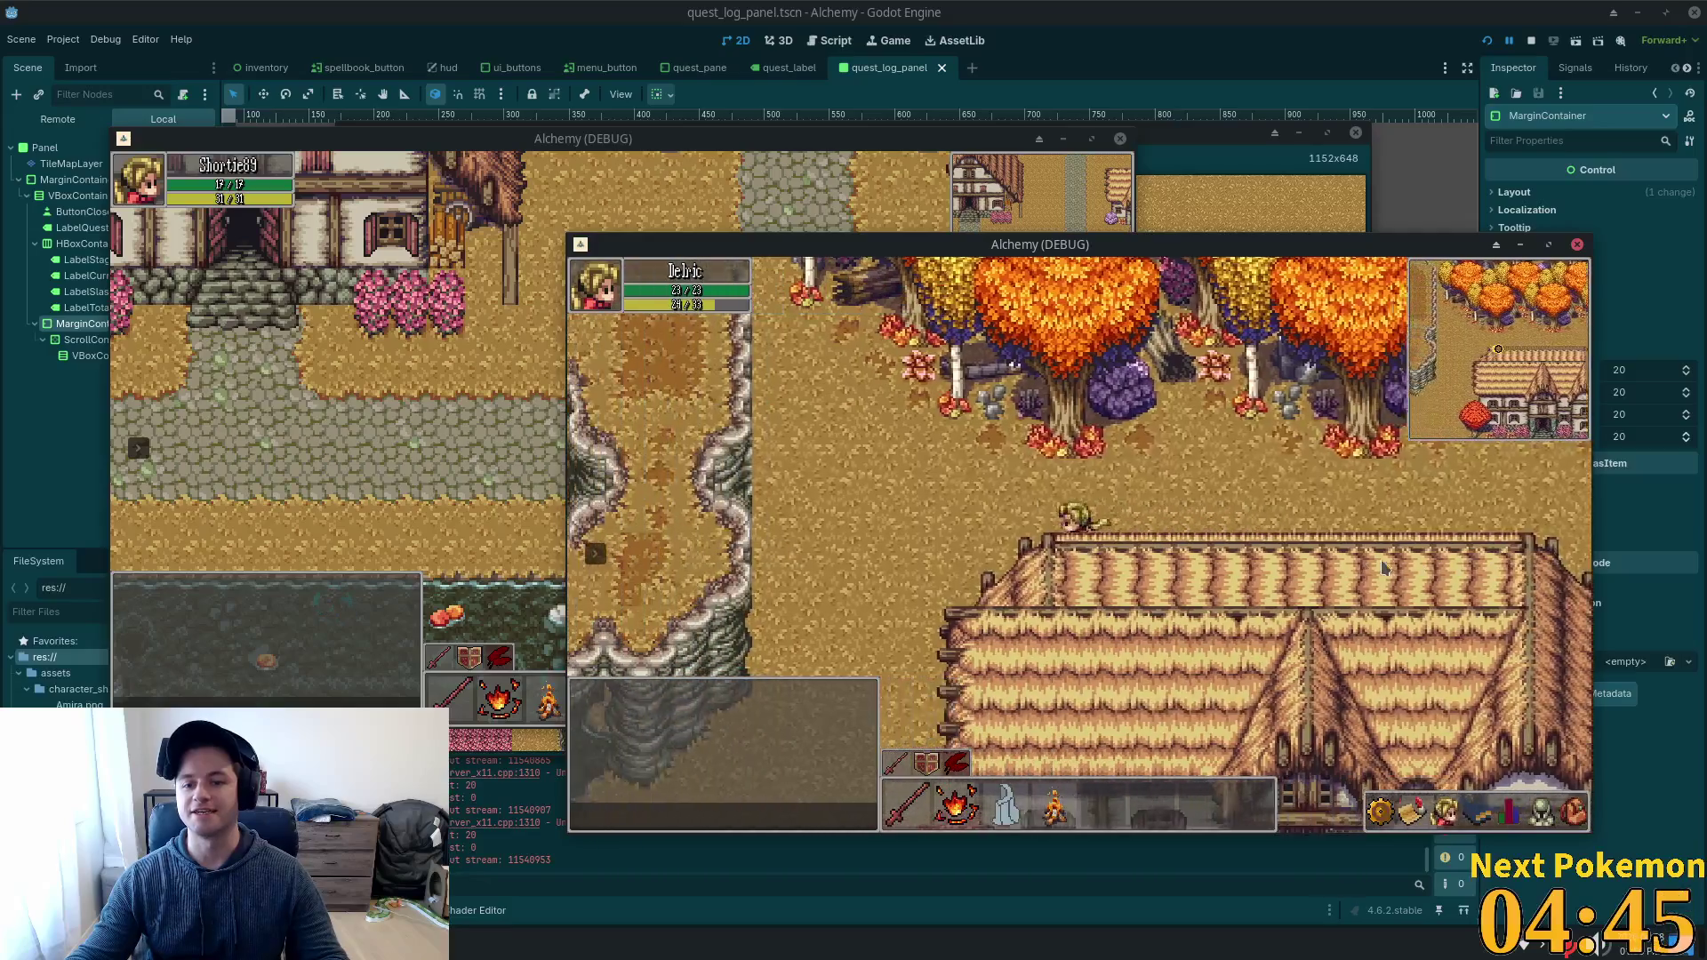
key("Down")
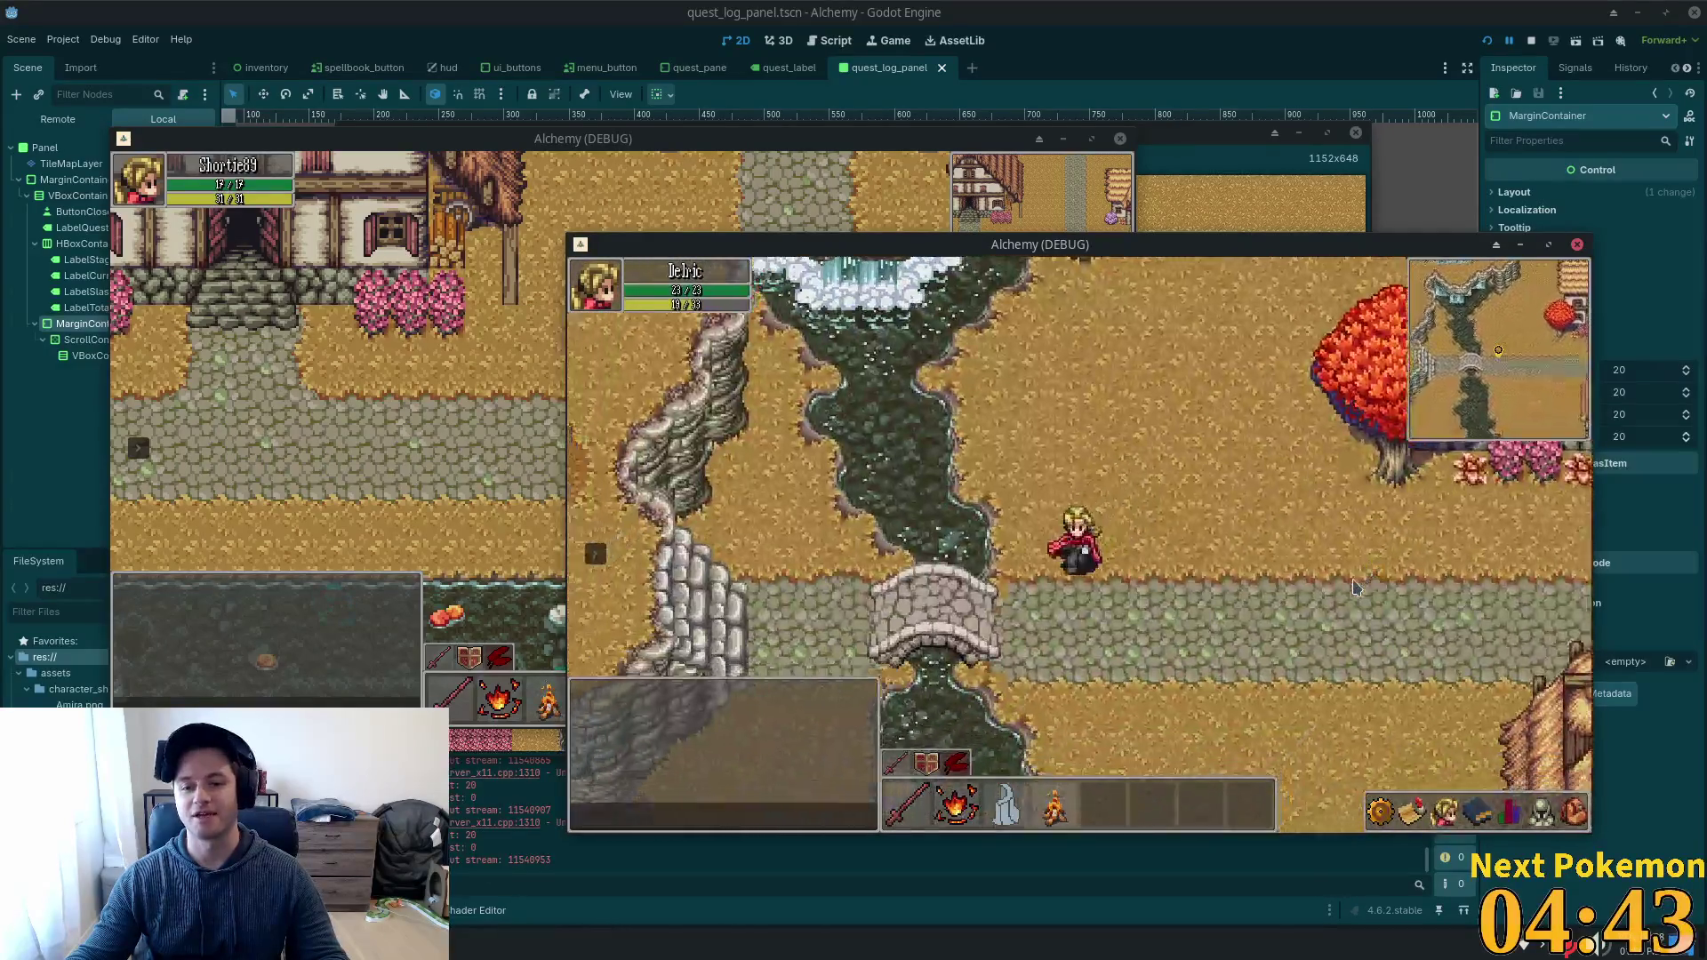
key("Left")
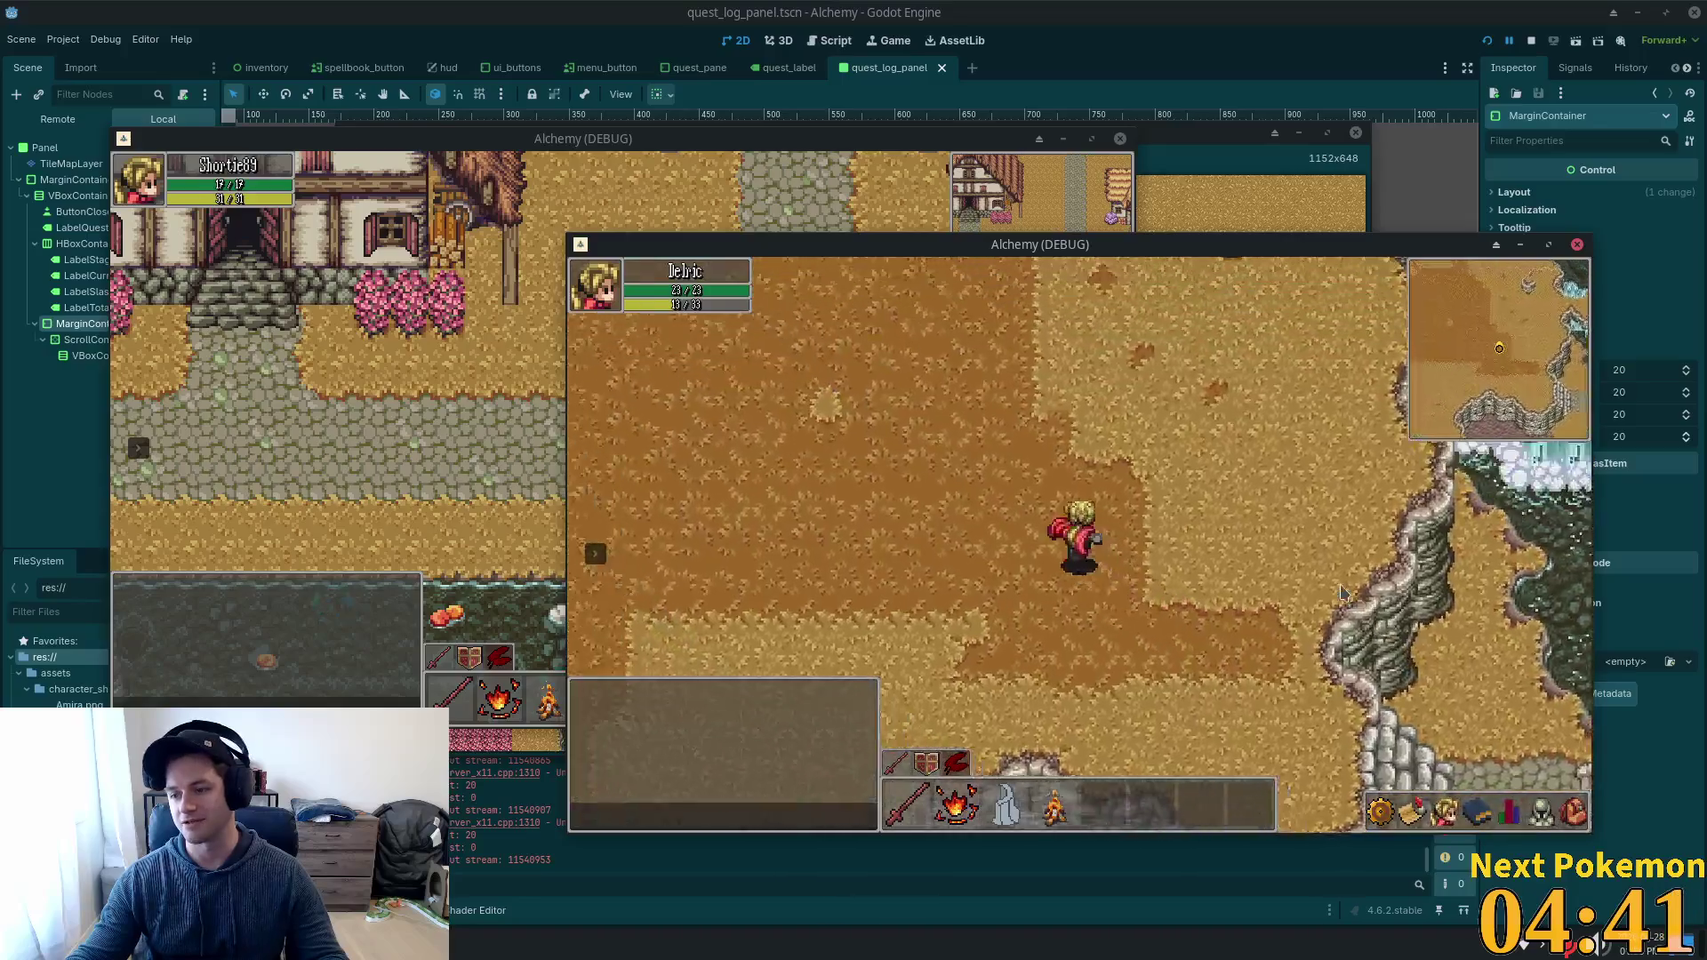
key("Down")
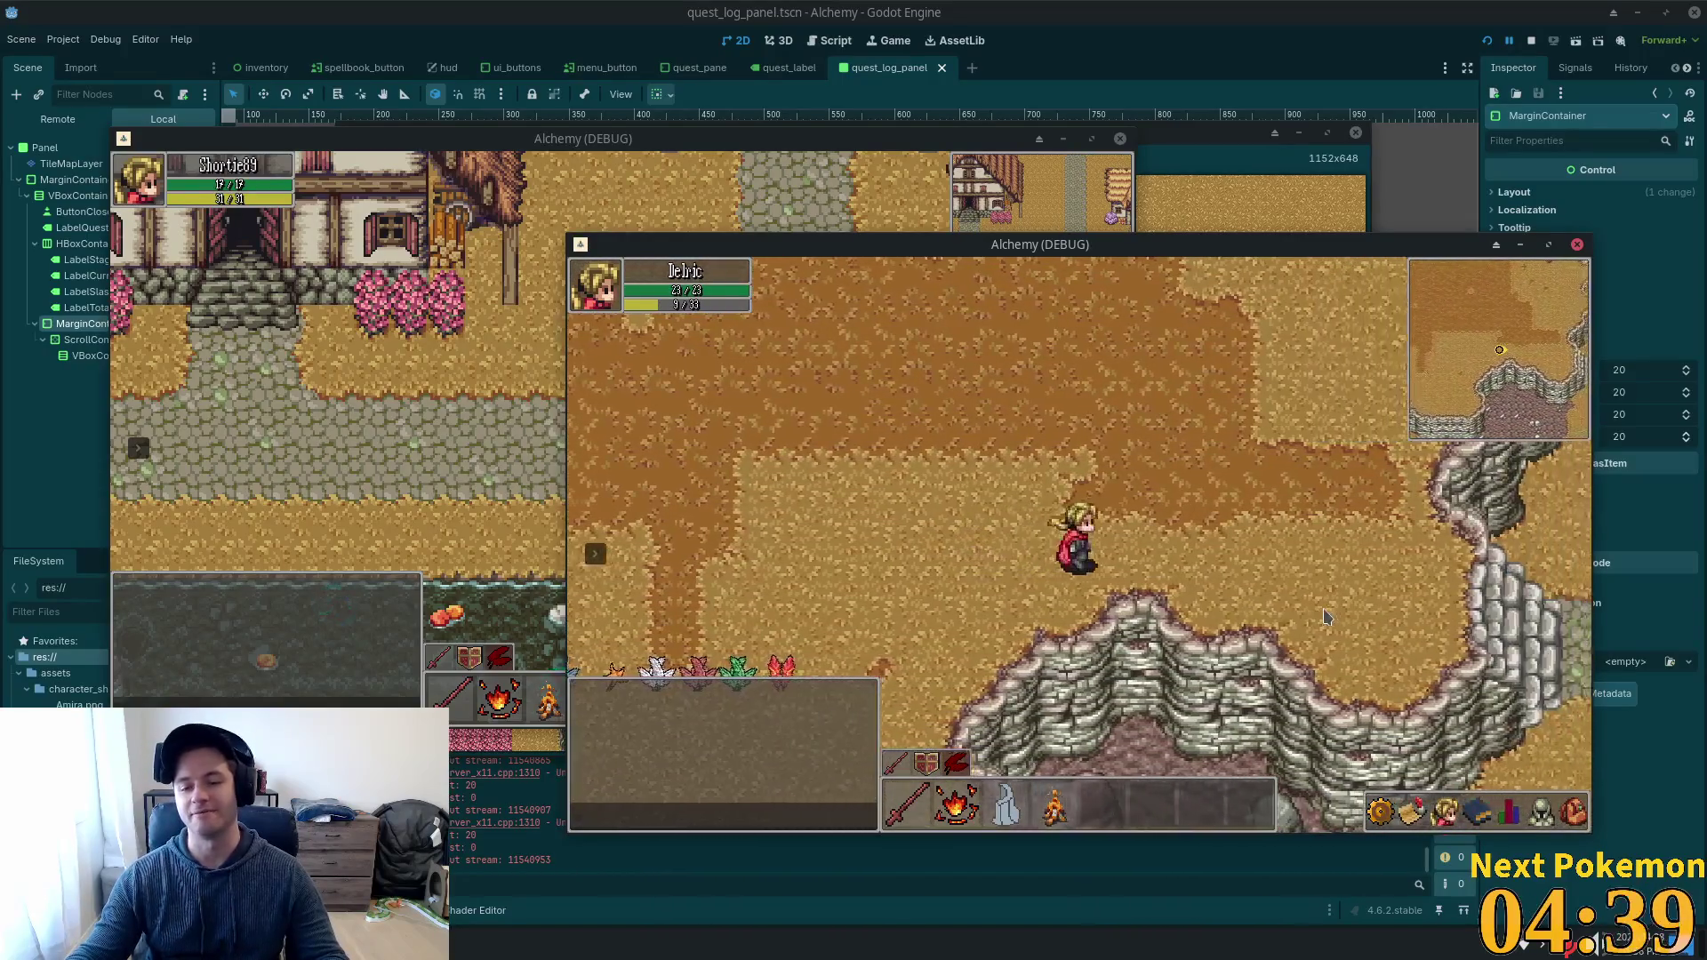
key("Right")
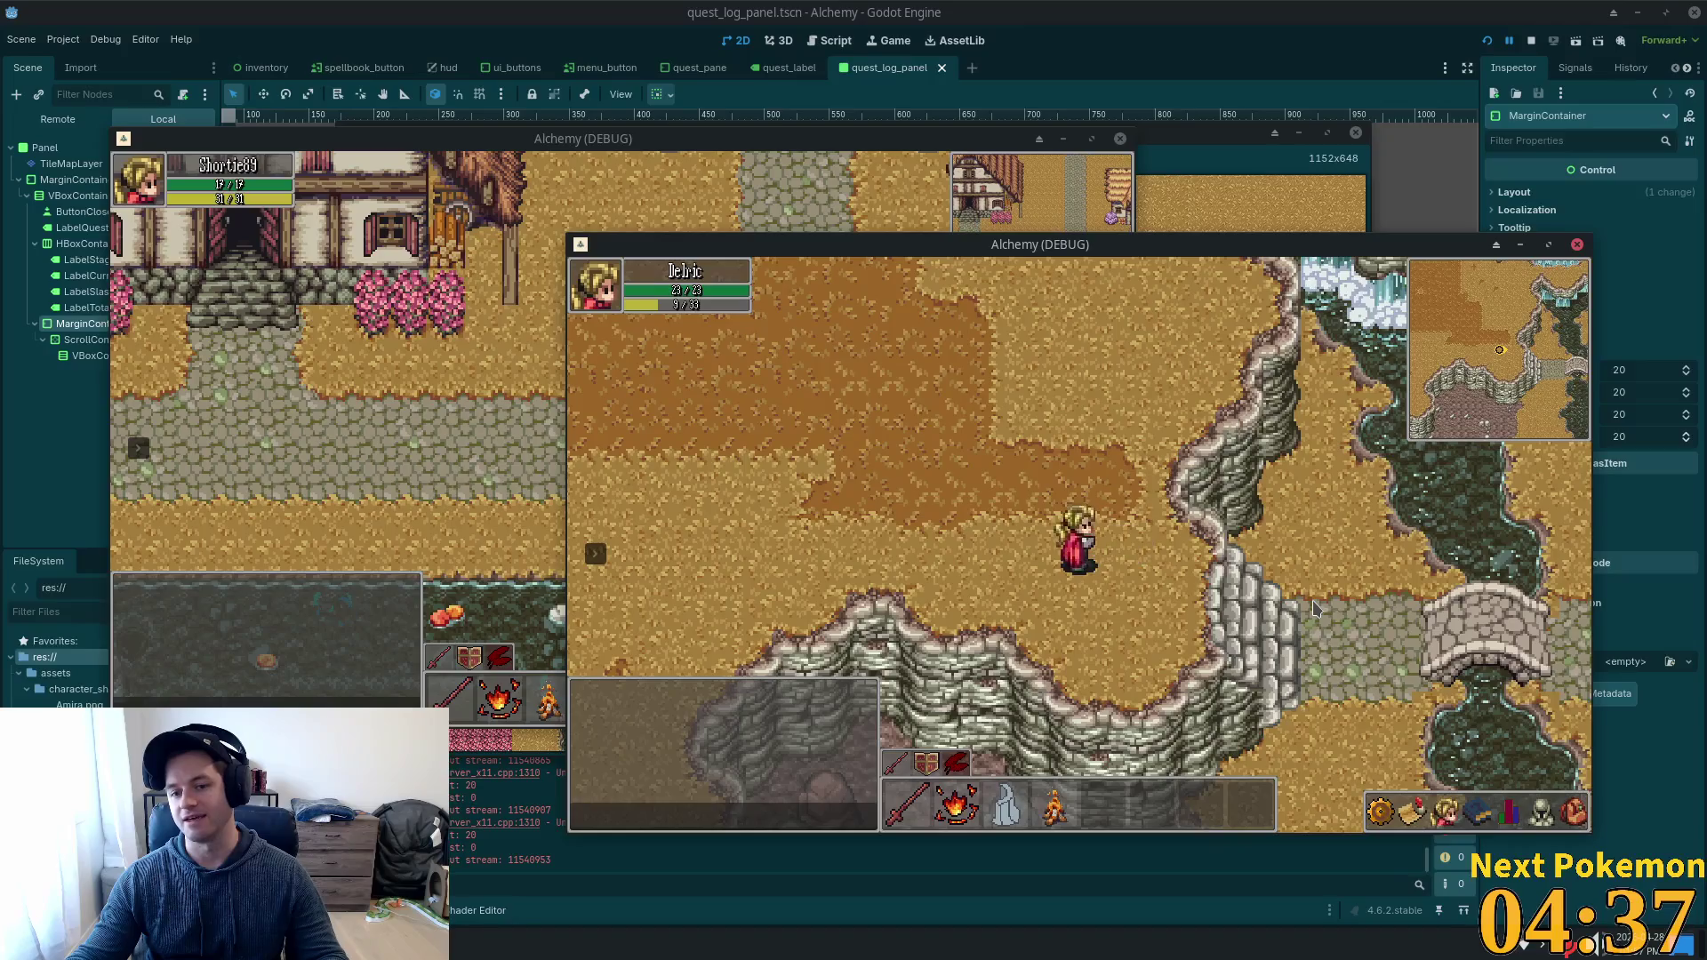
key("Right")
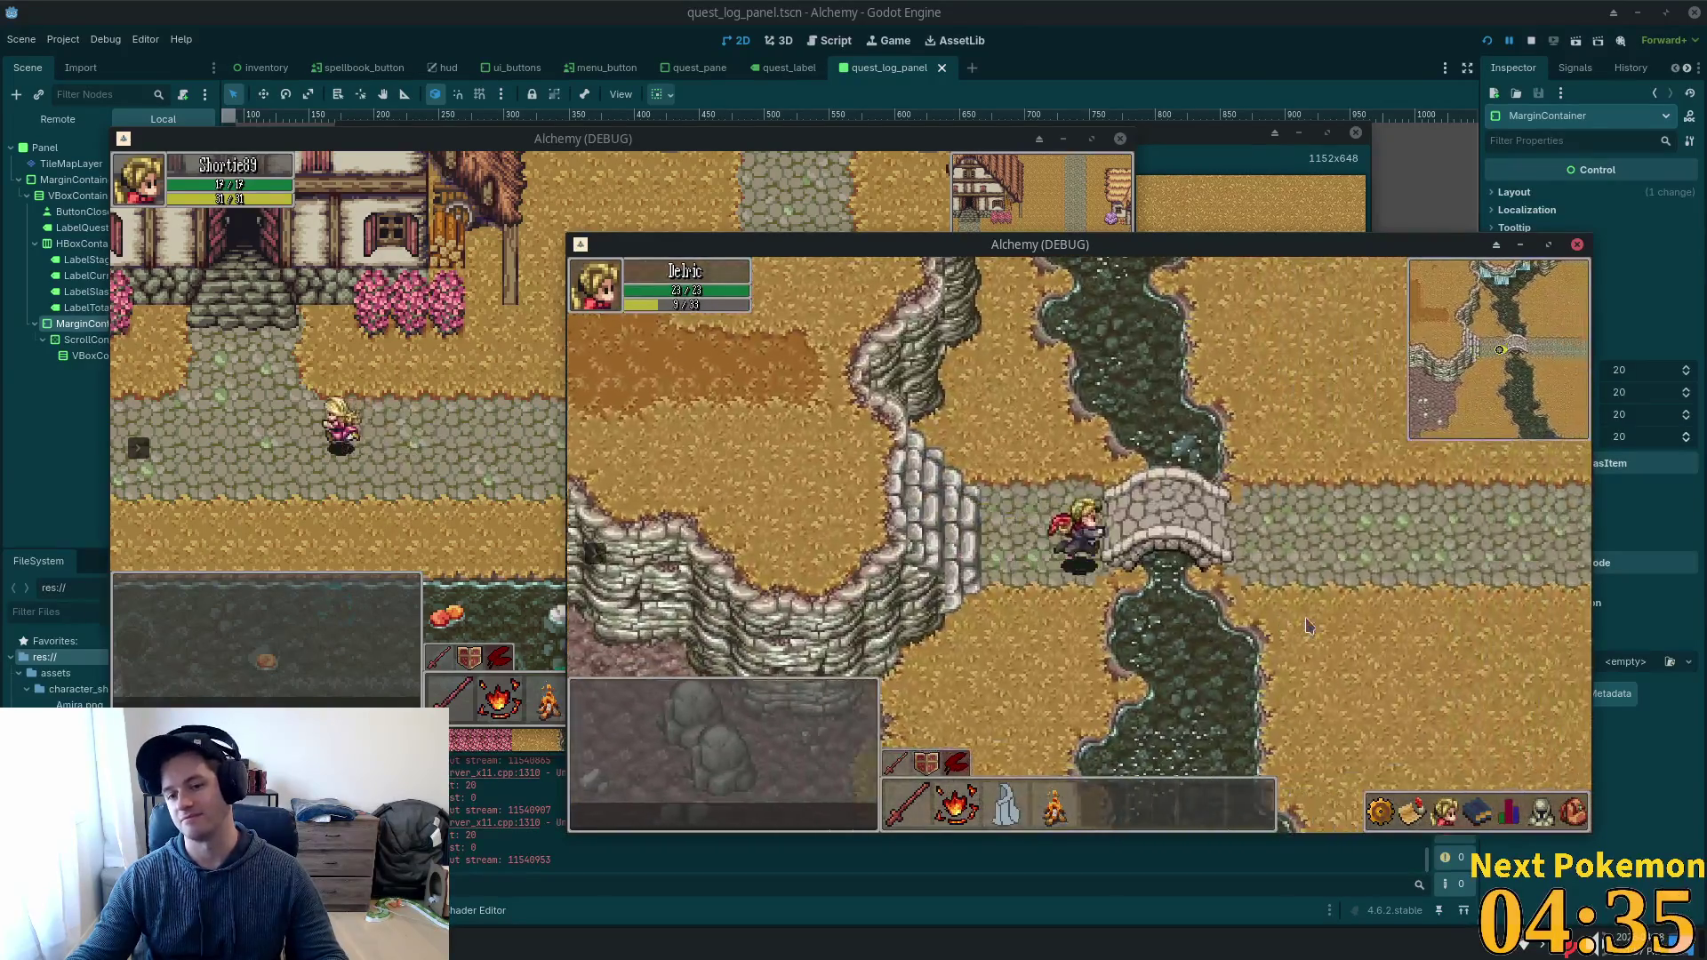
key("Right")
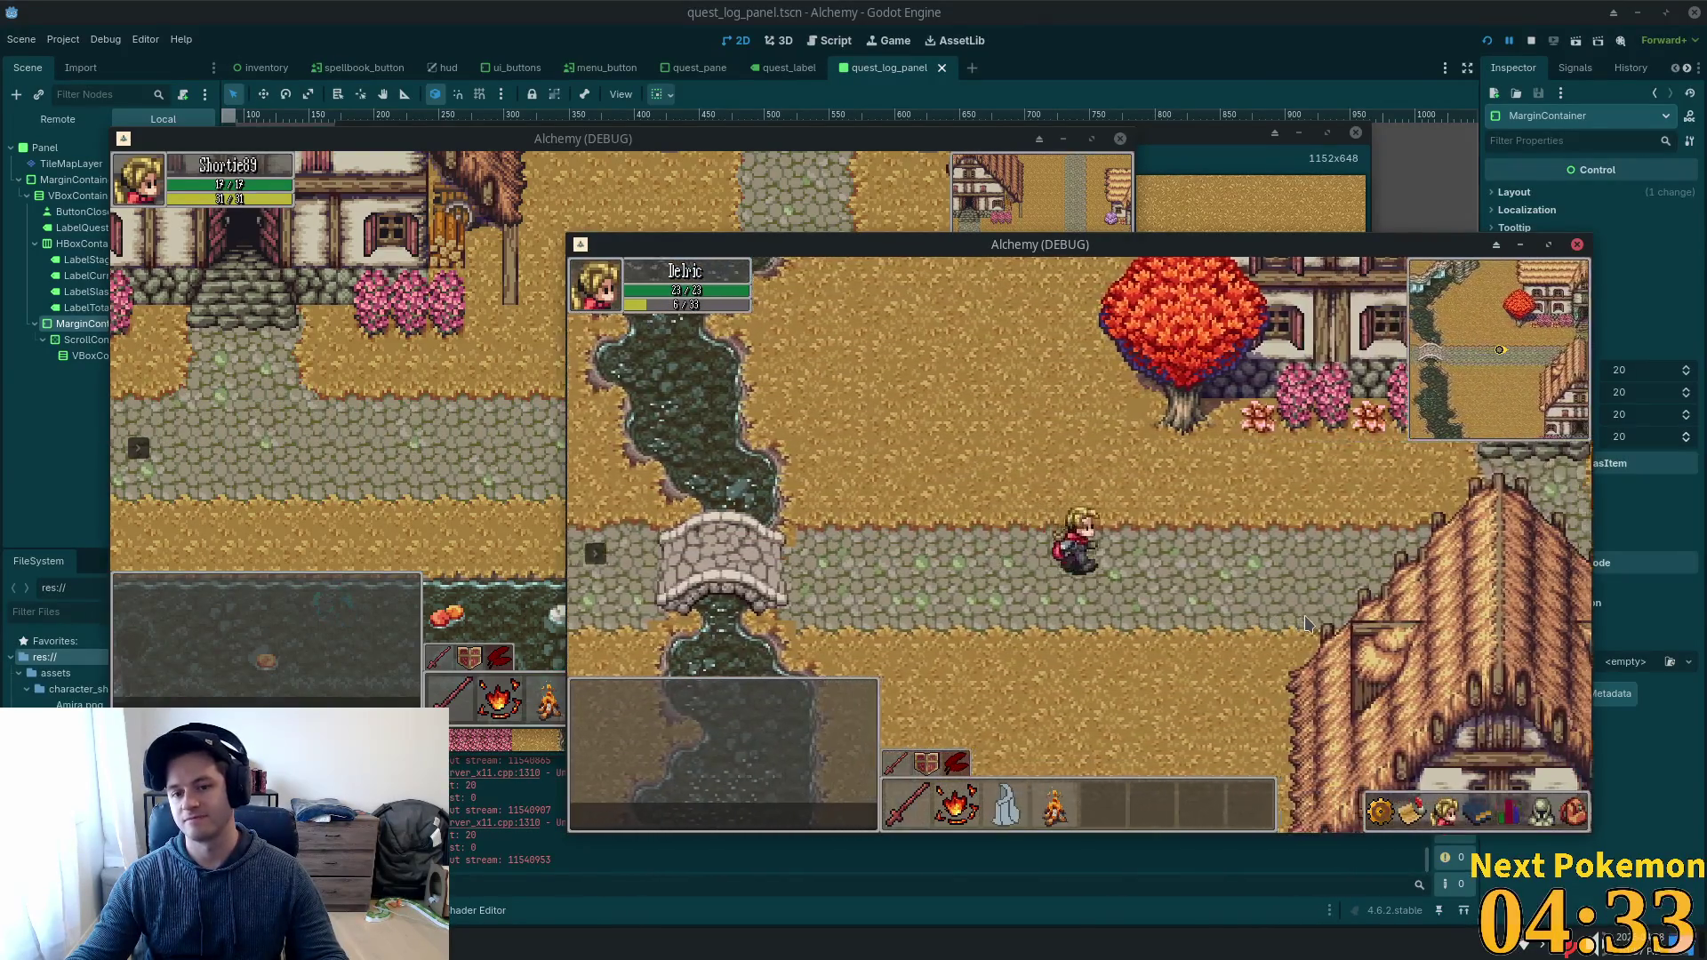
key("Right")
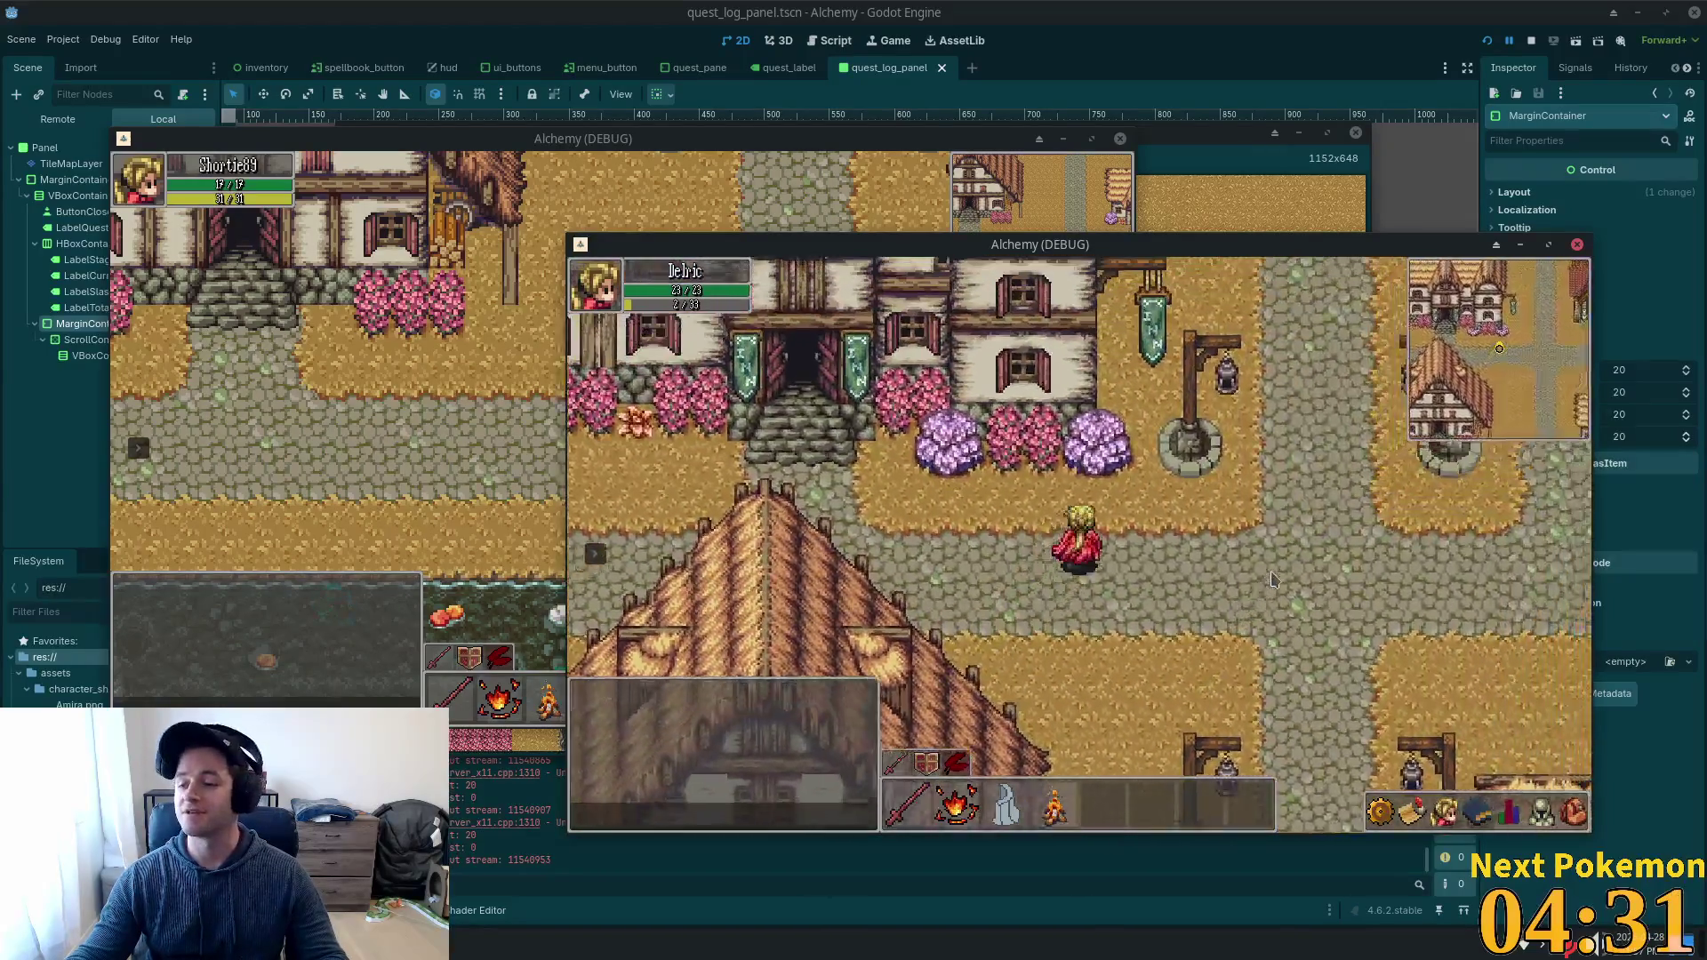
Walk into the farm toward the cornfield, then back west through the village to the crossroads.
key("Down")
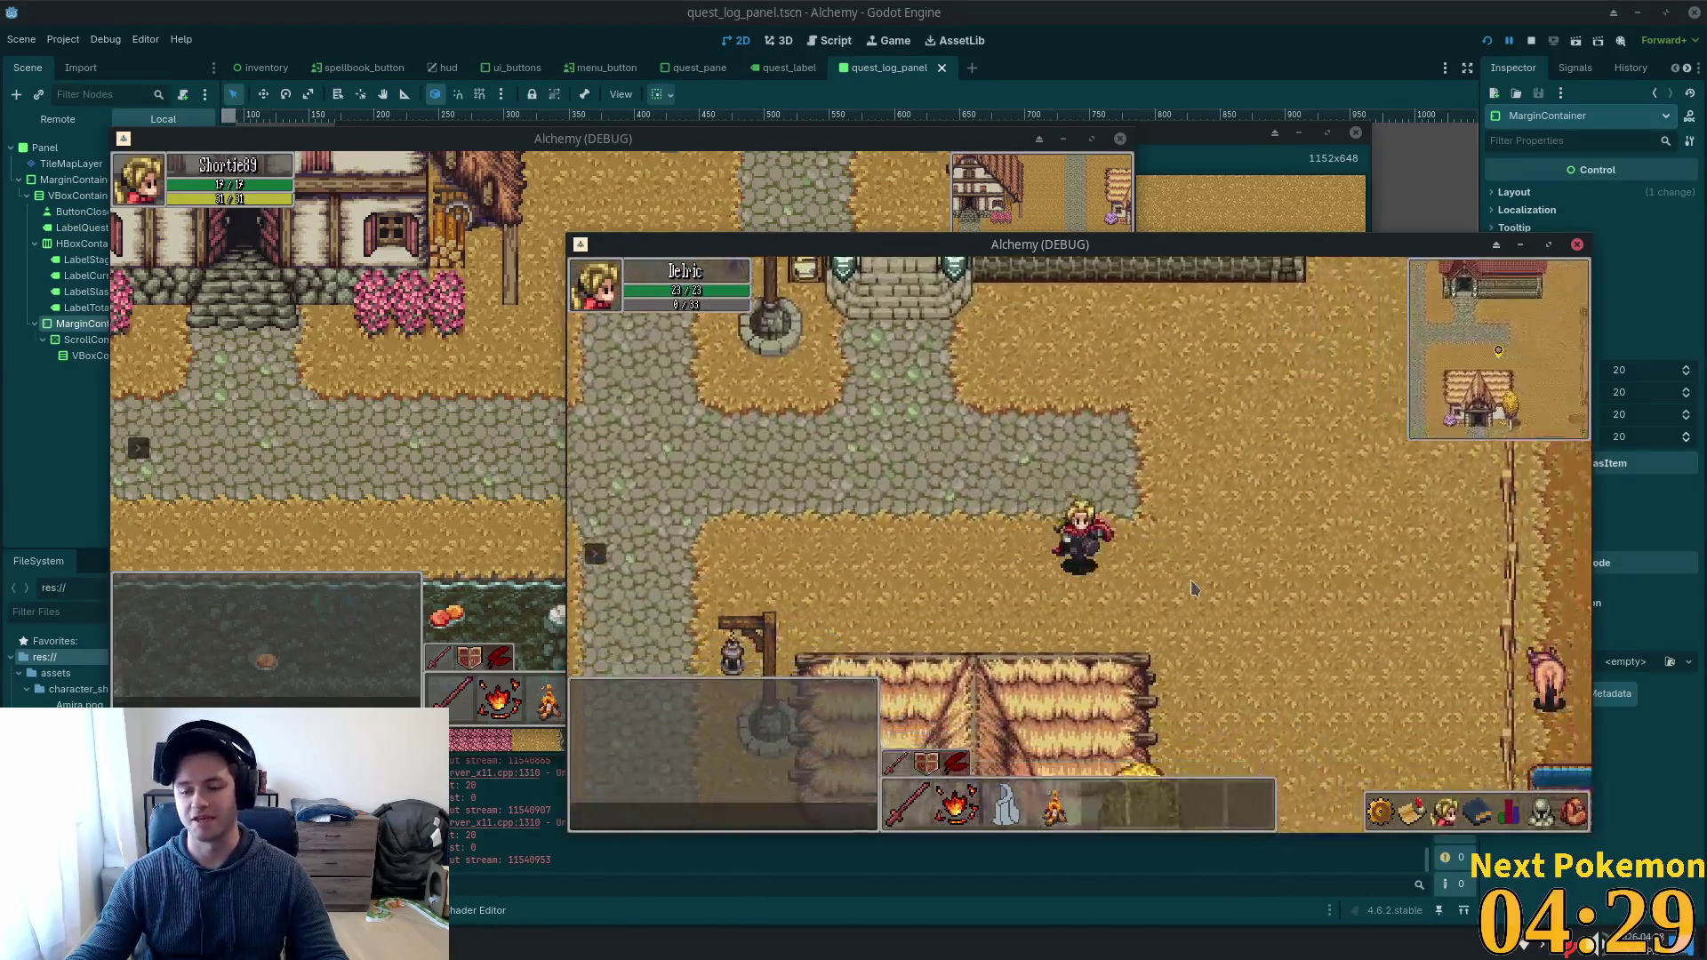
key("Right")
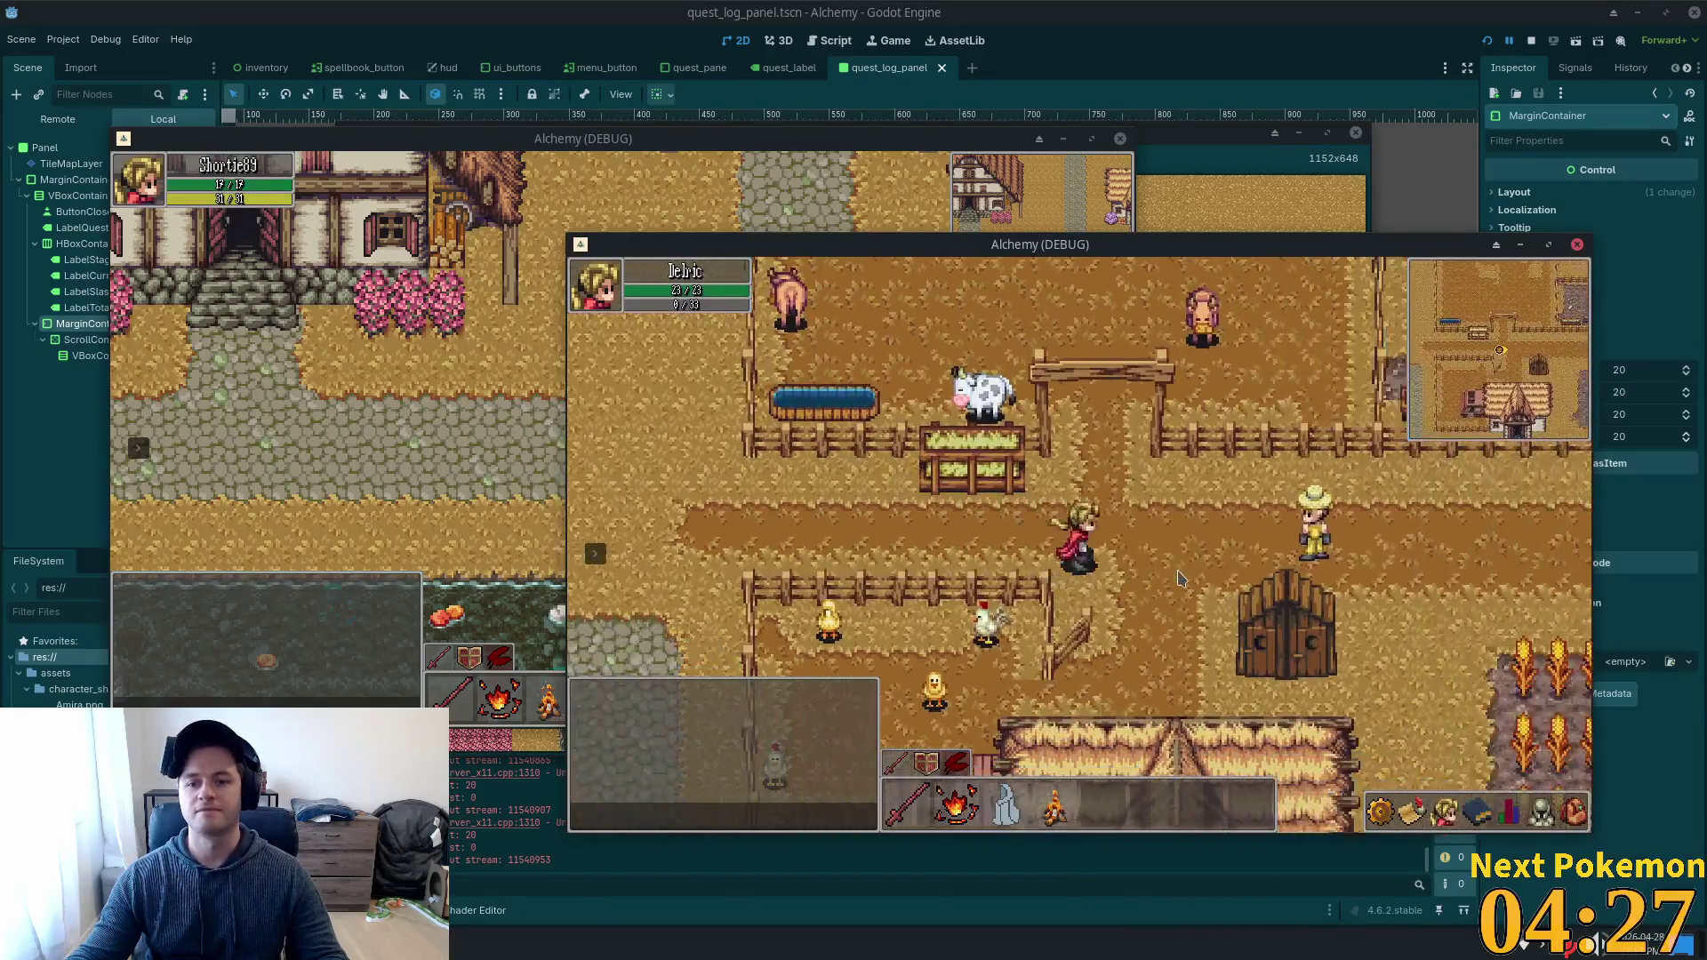
key("Right")
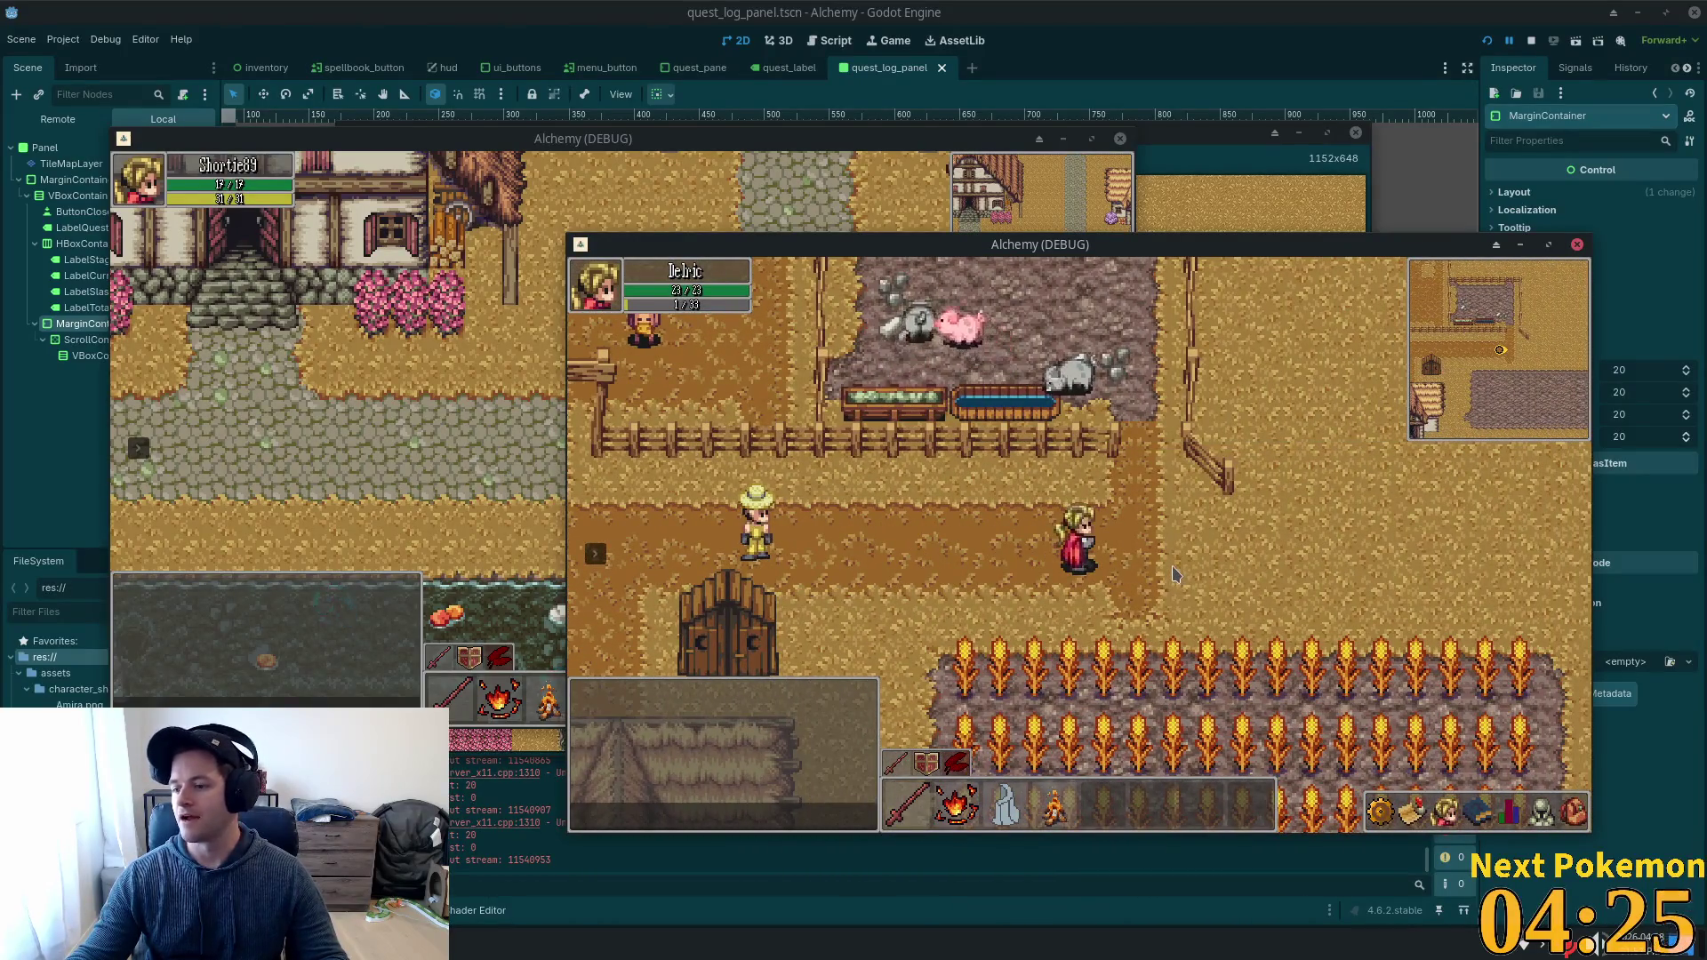
key("Left")
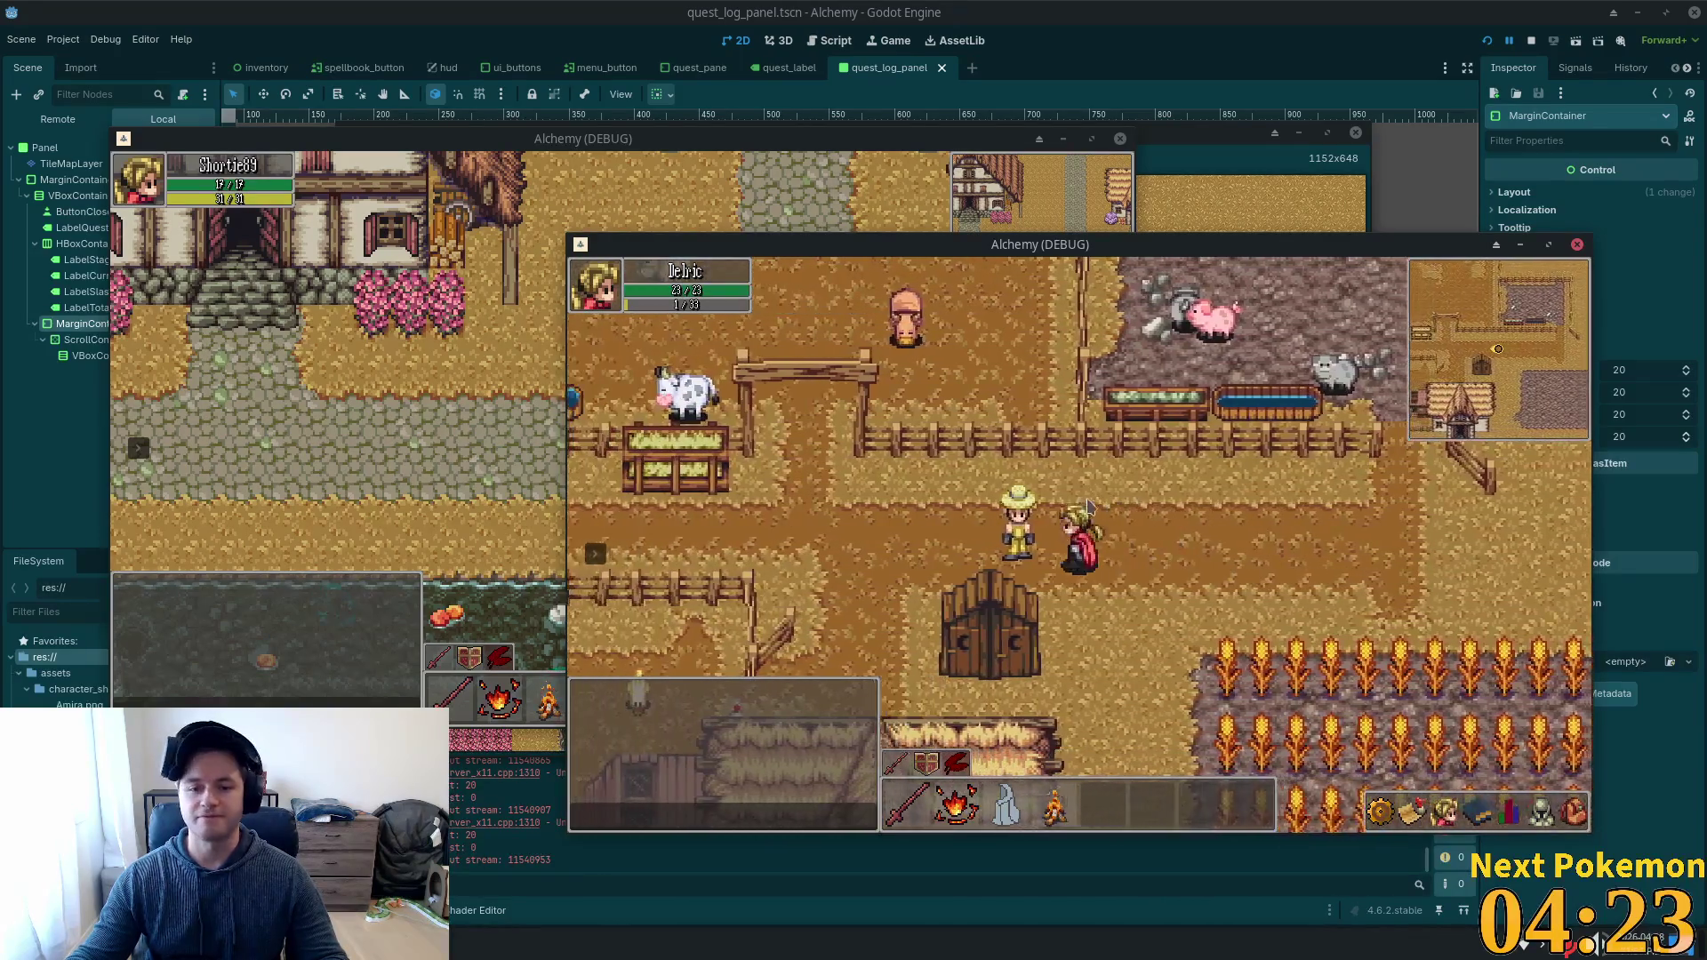
key("Left")
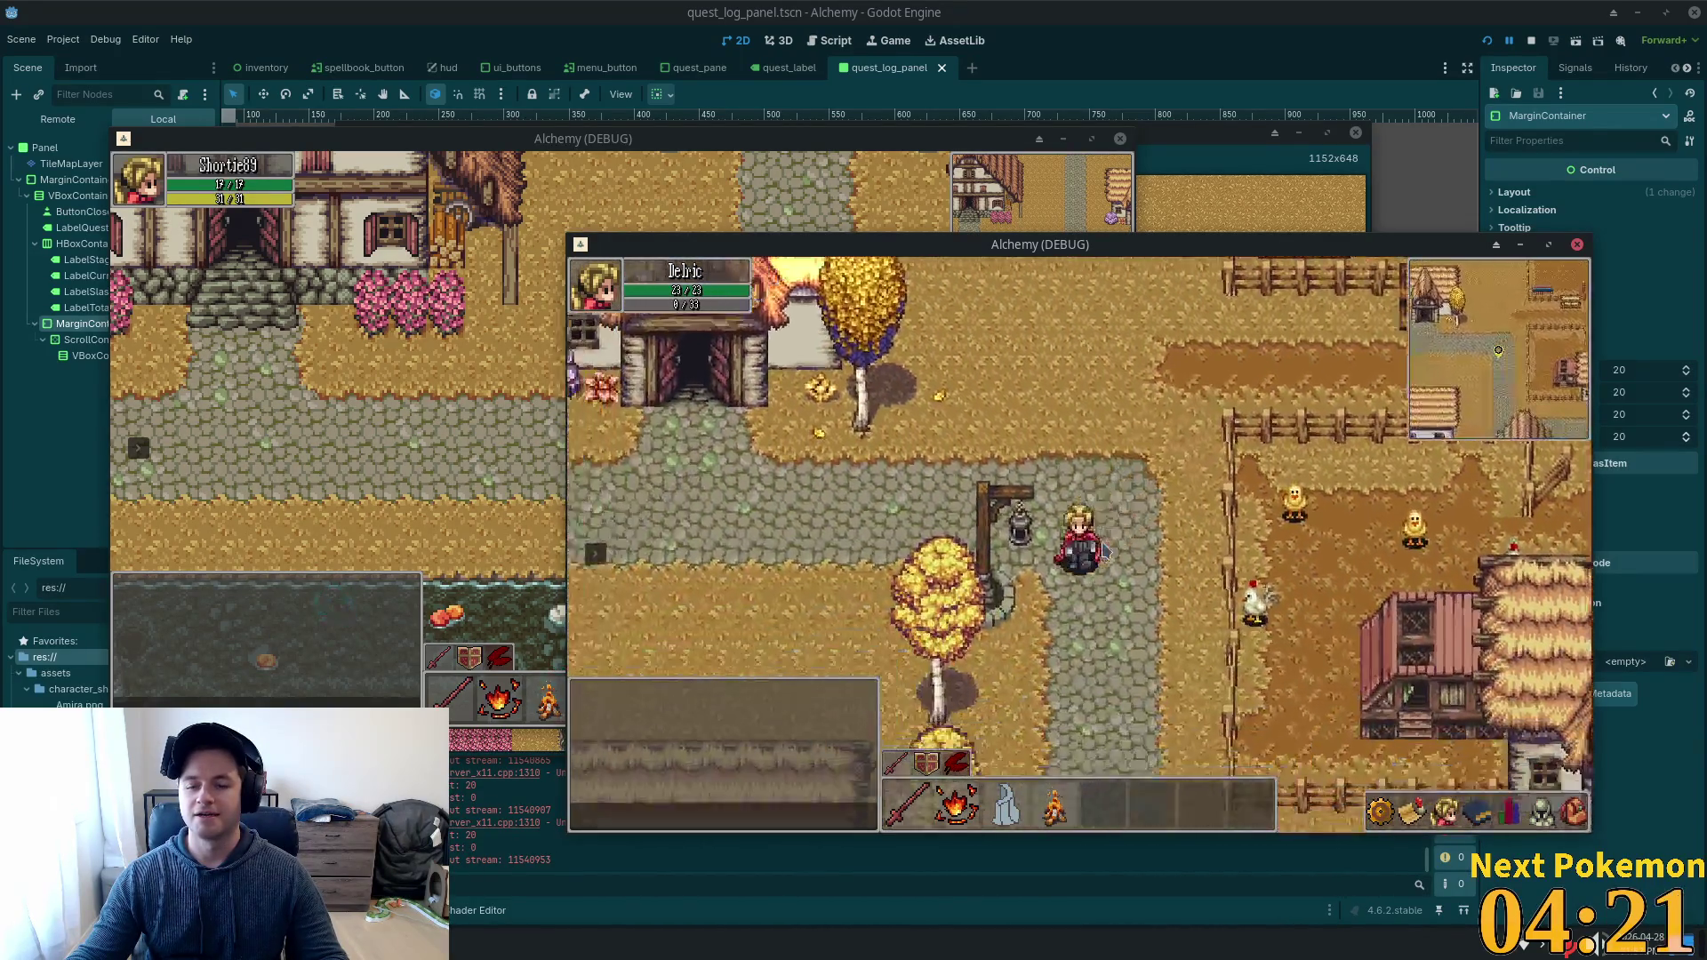
key("Left")
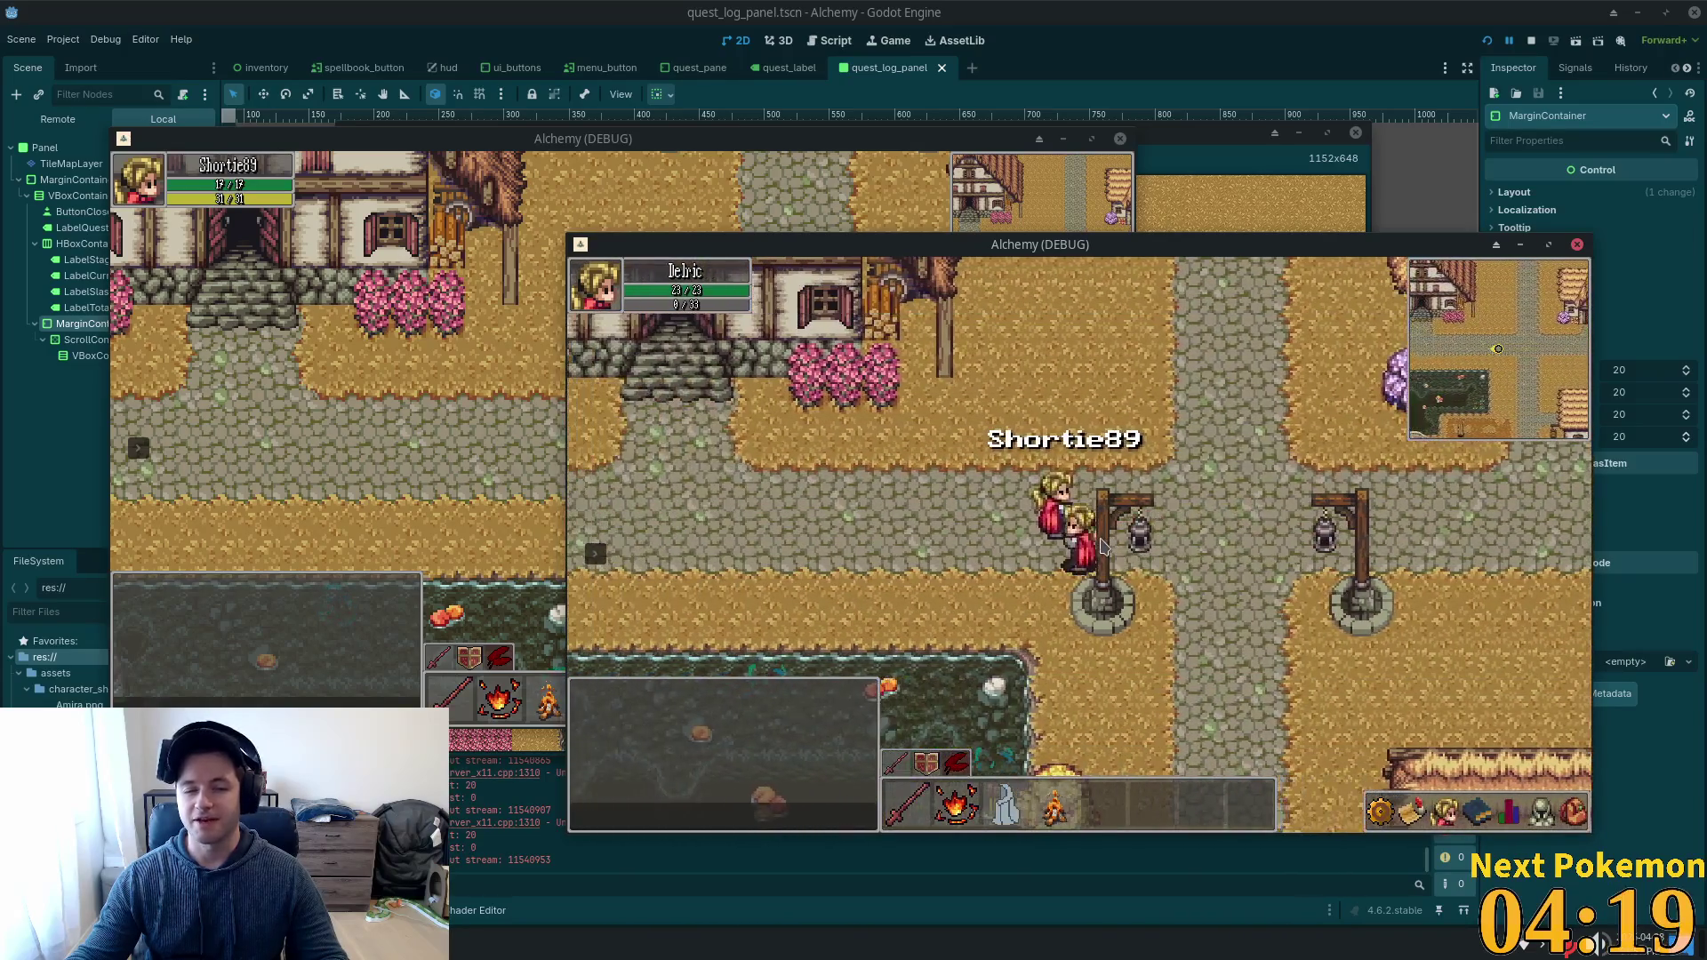
key("Right")
key("Up")
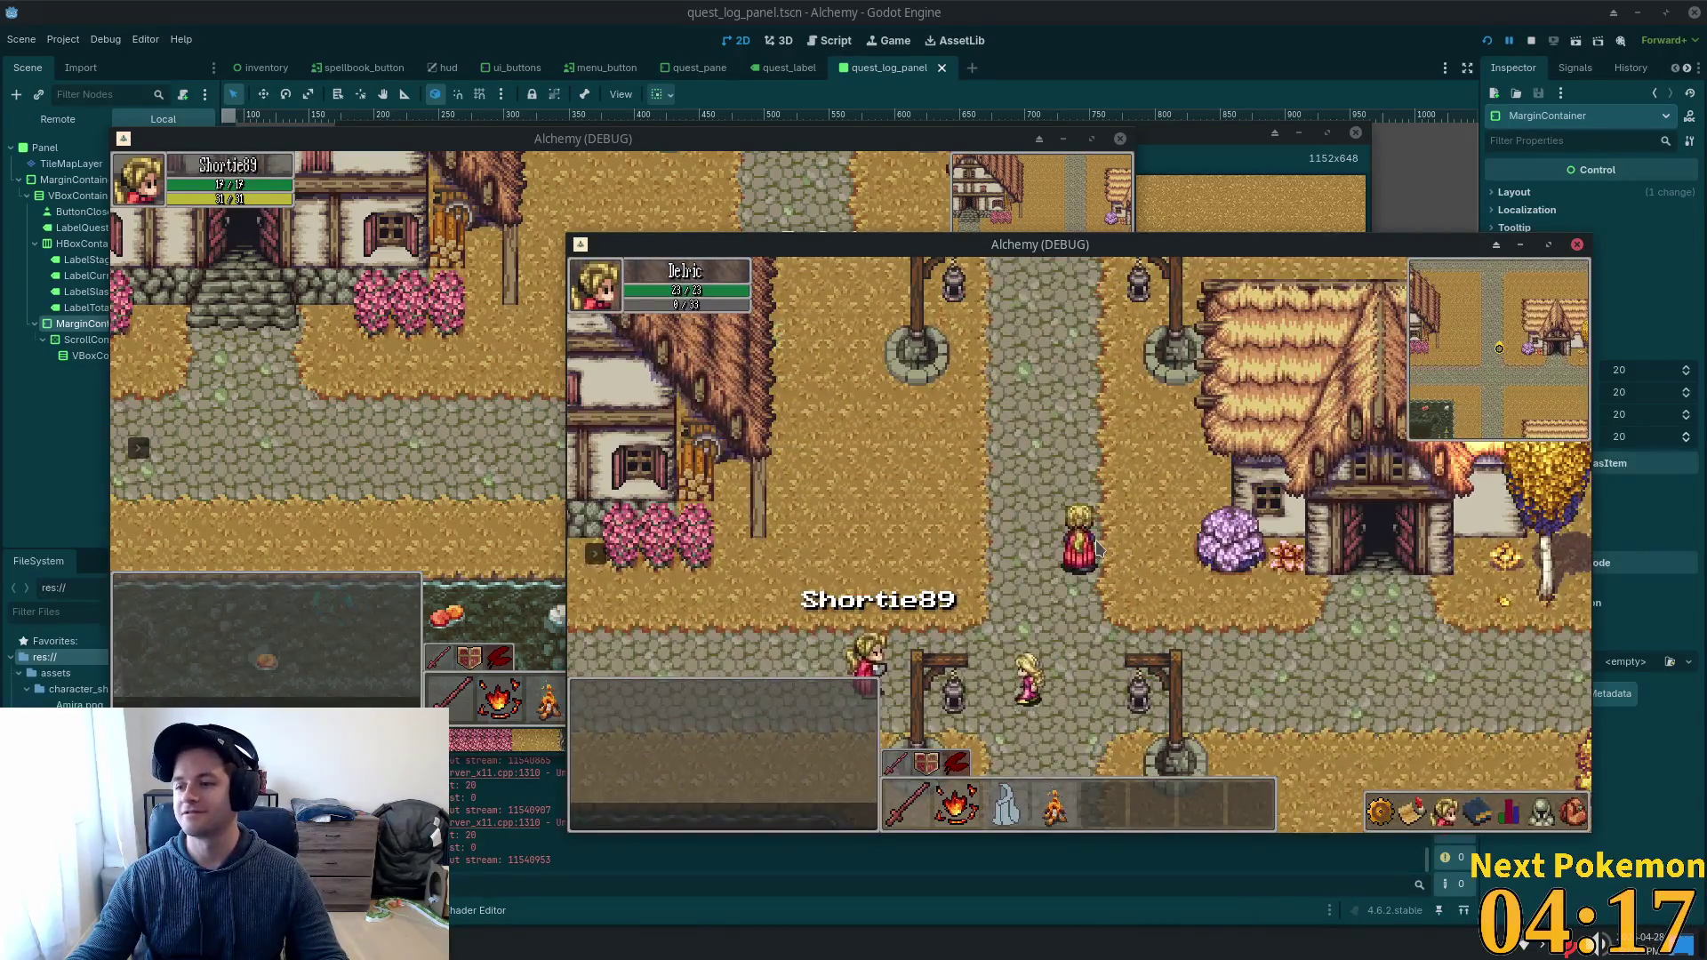
key("Up")
key("w")
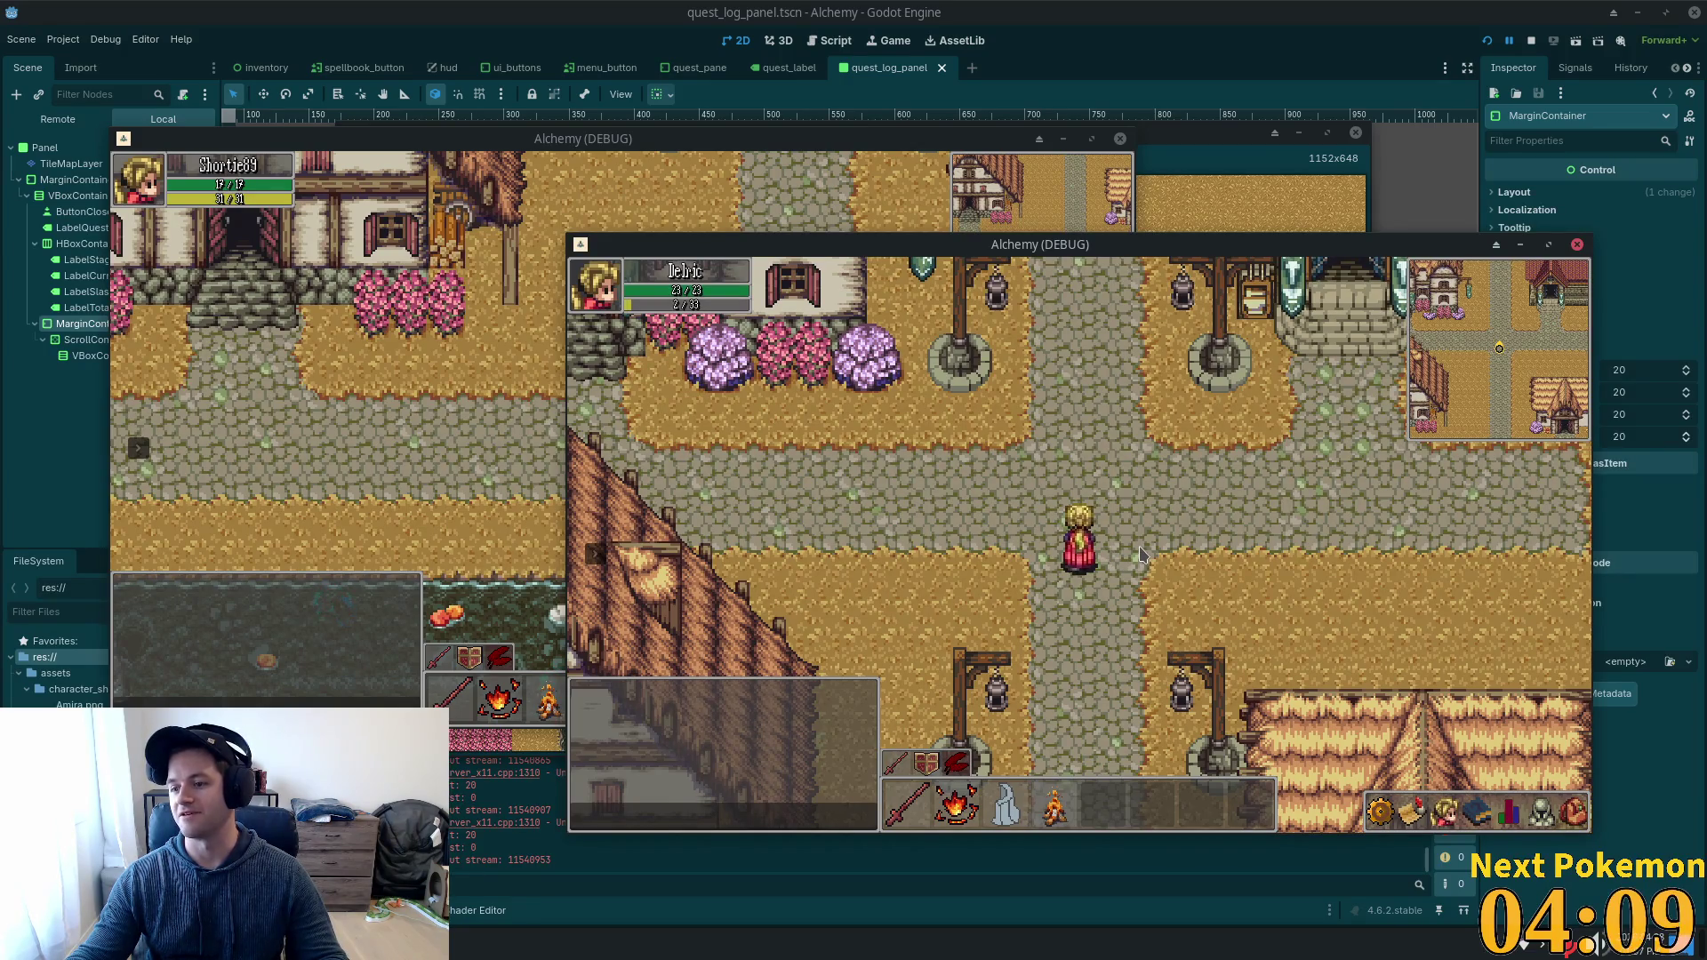
Walk west past the bridge and back to the other player, then switch to Cursor.
key("Up")
key("Left")
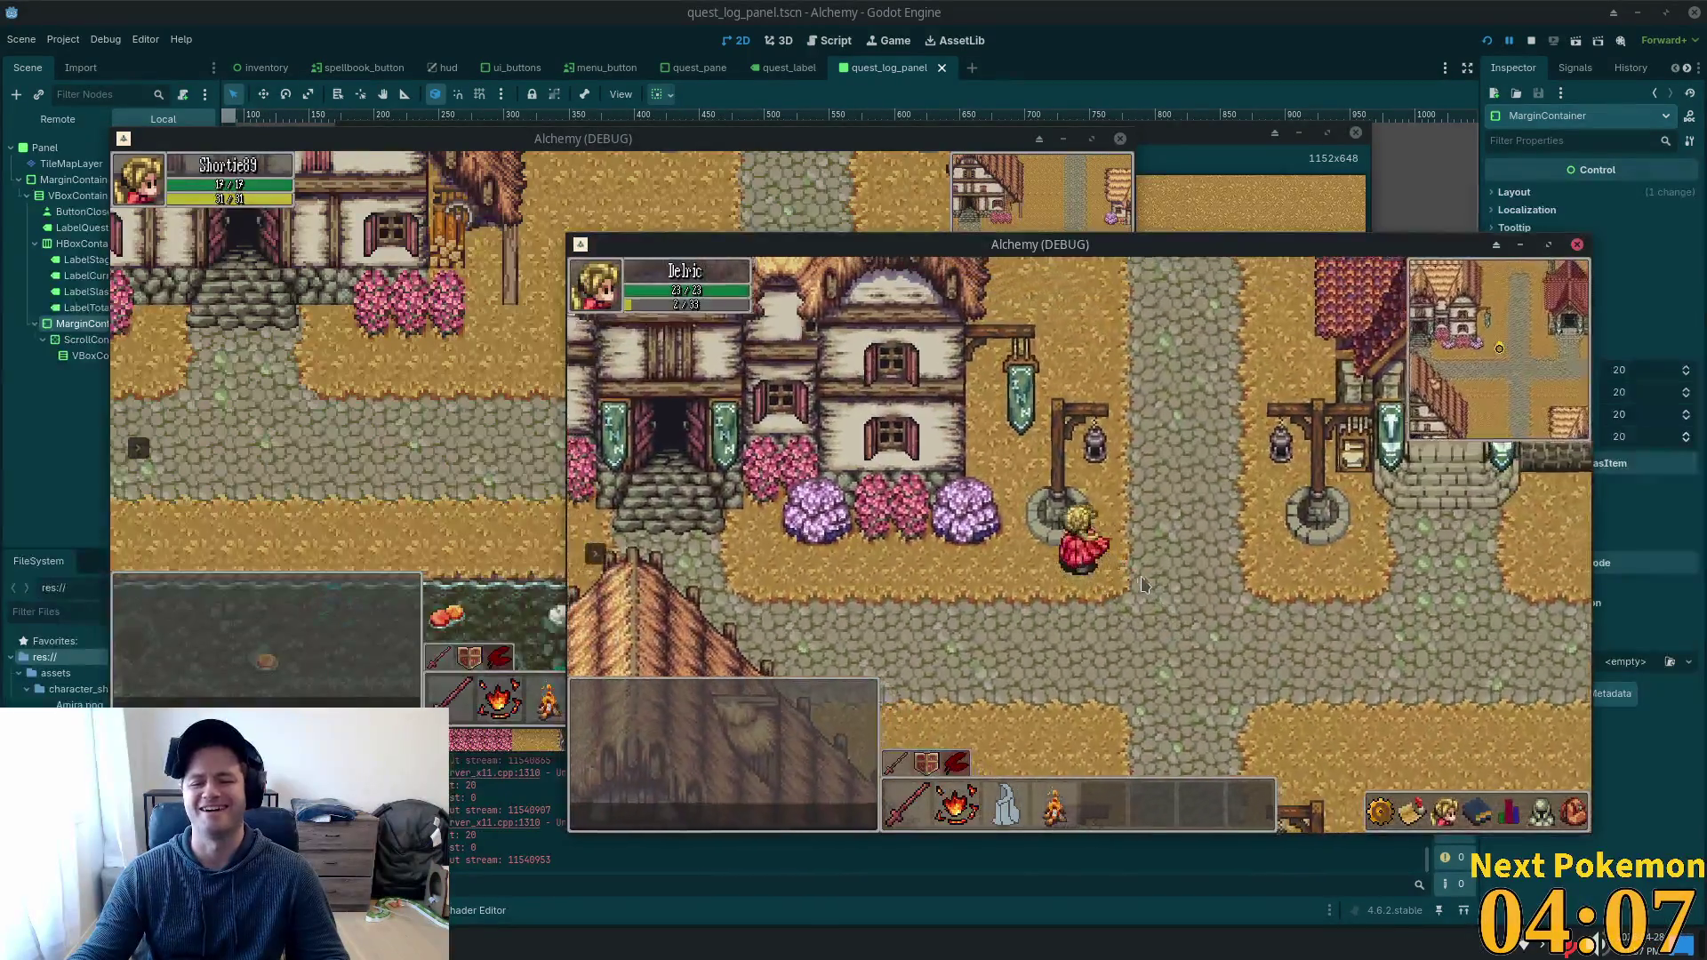
key("Right")
key("Down")
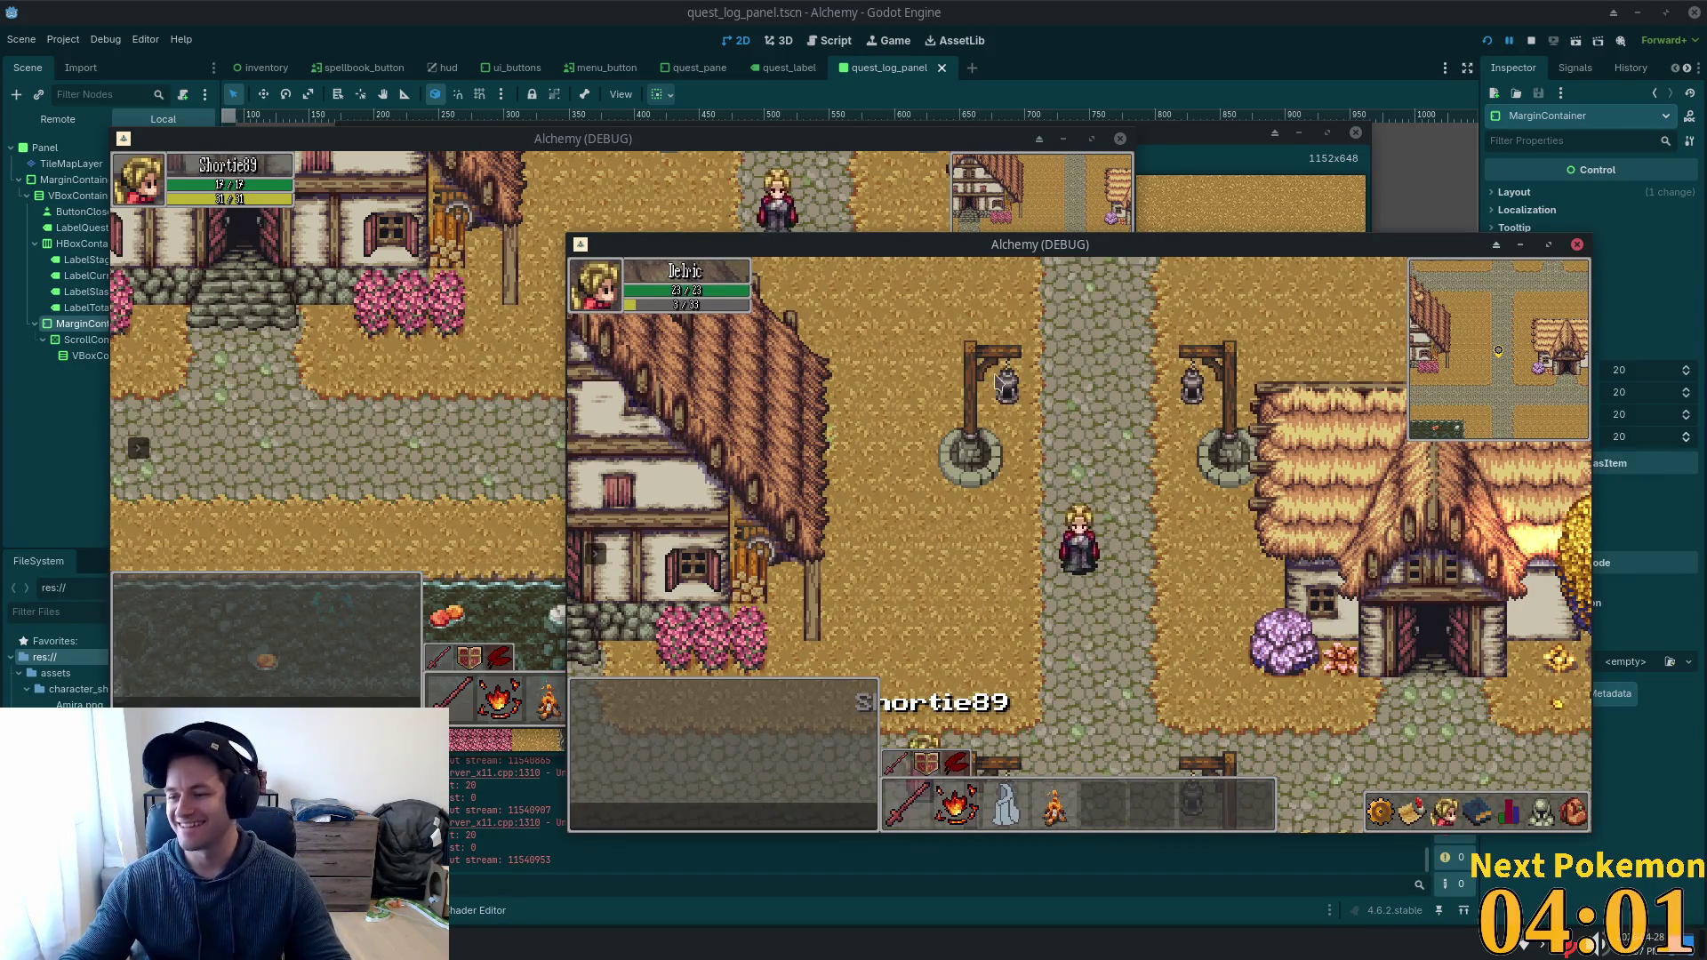
key("Up")
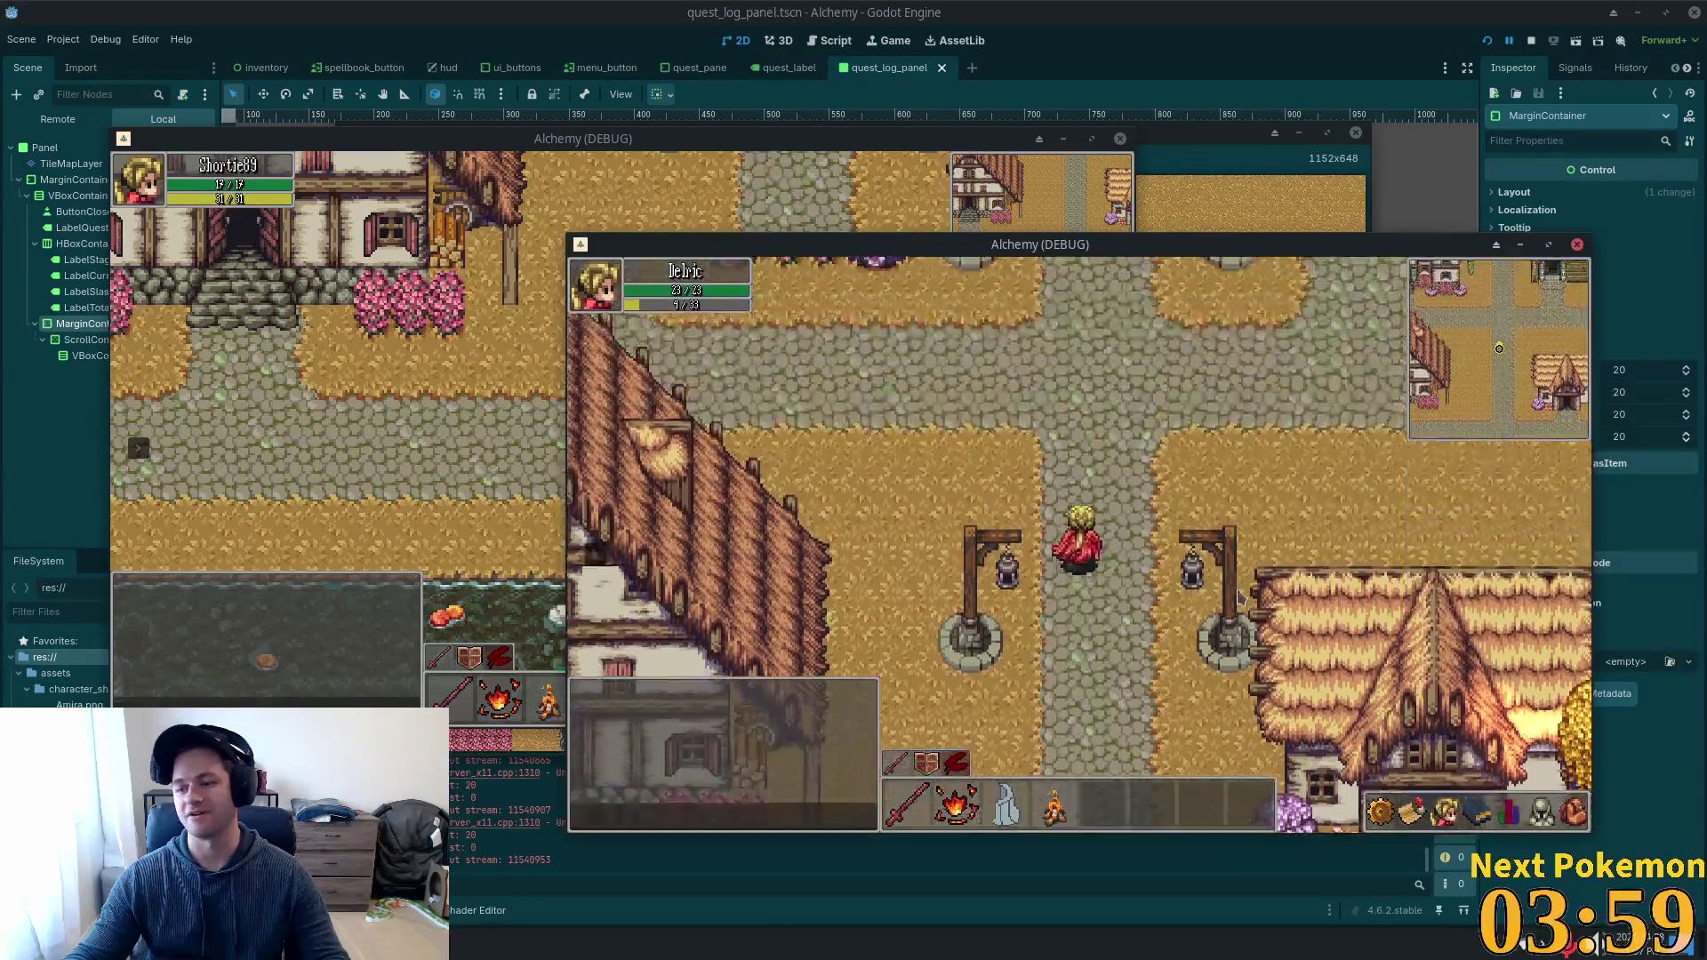
key("Left")
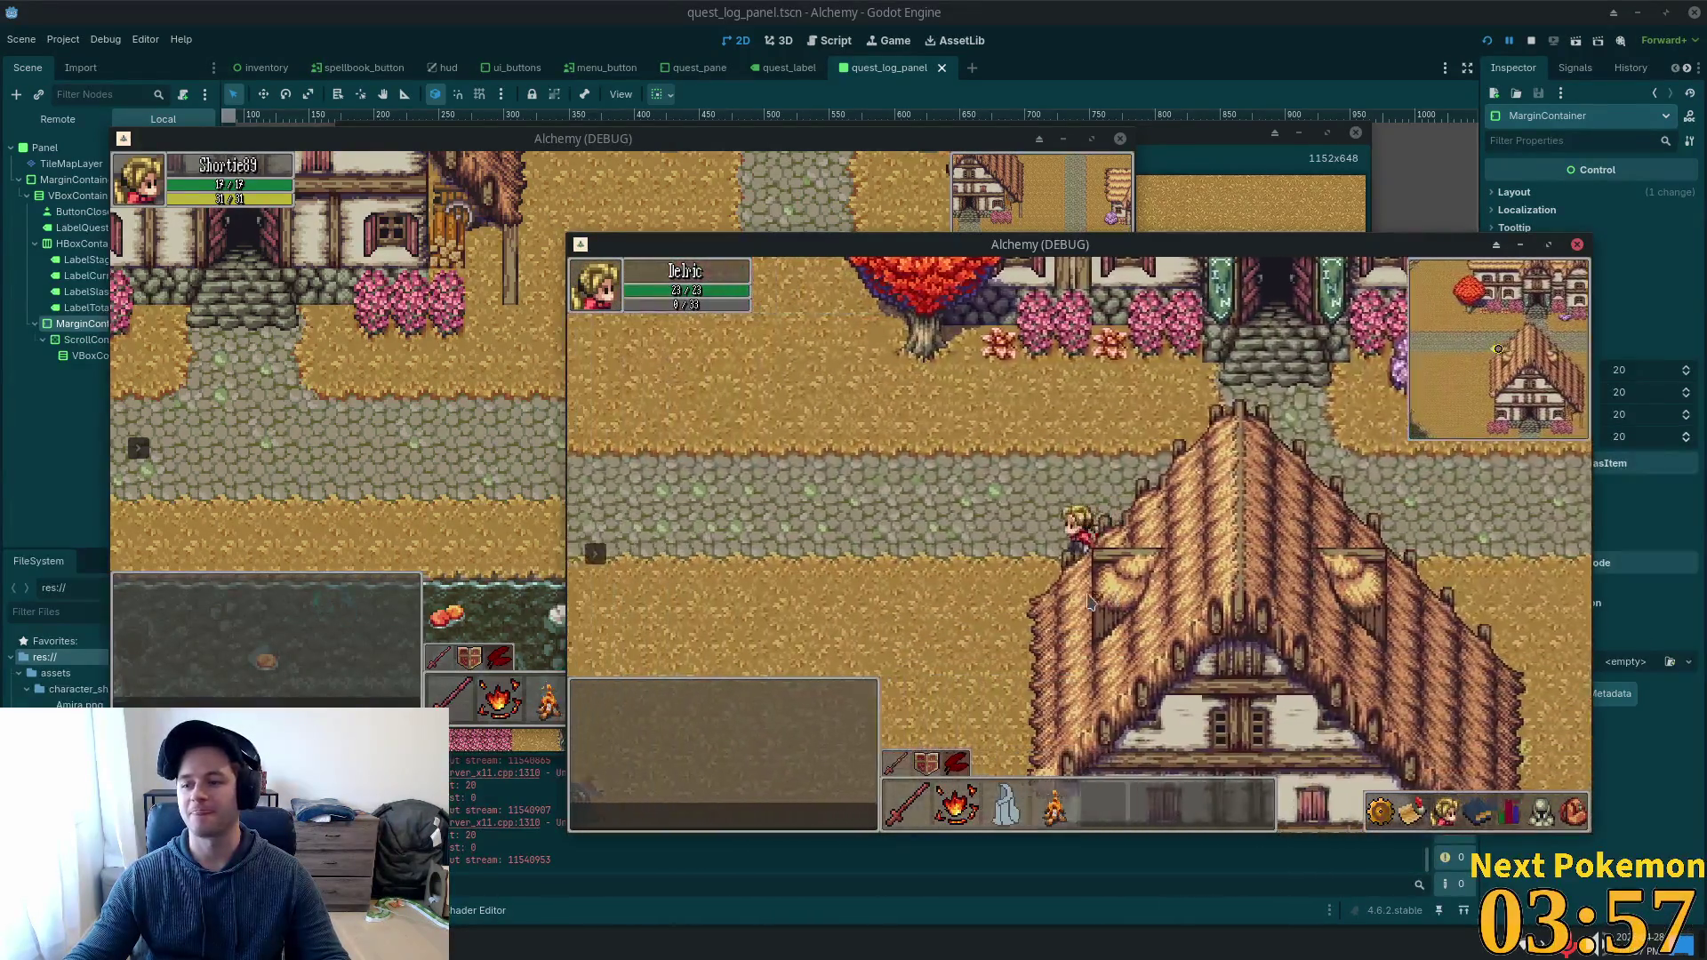
key("Down")
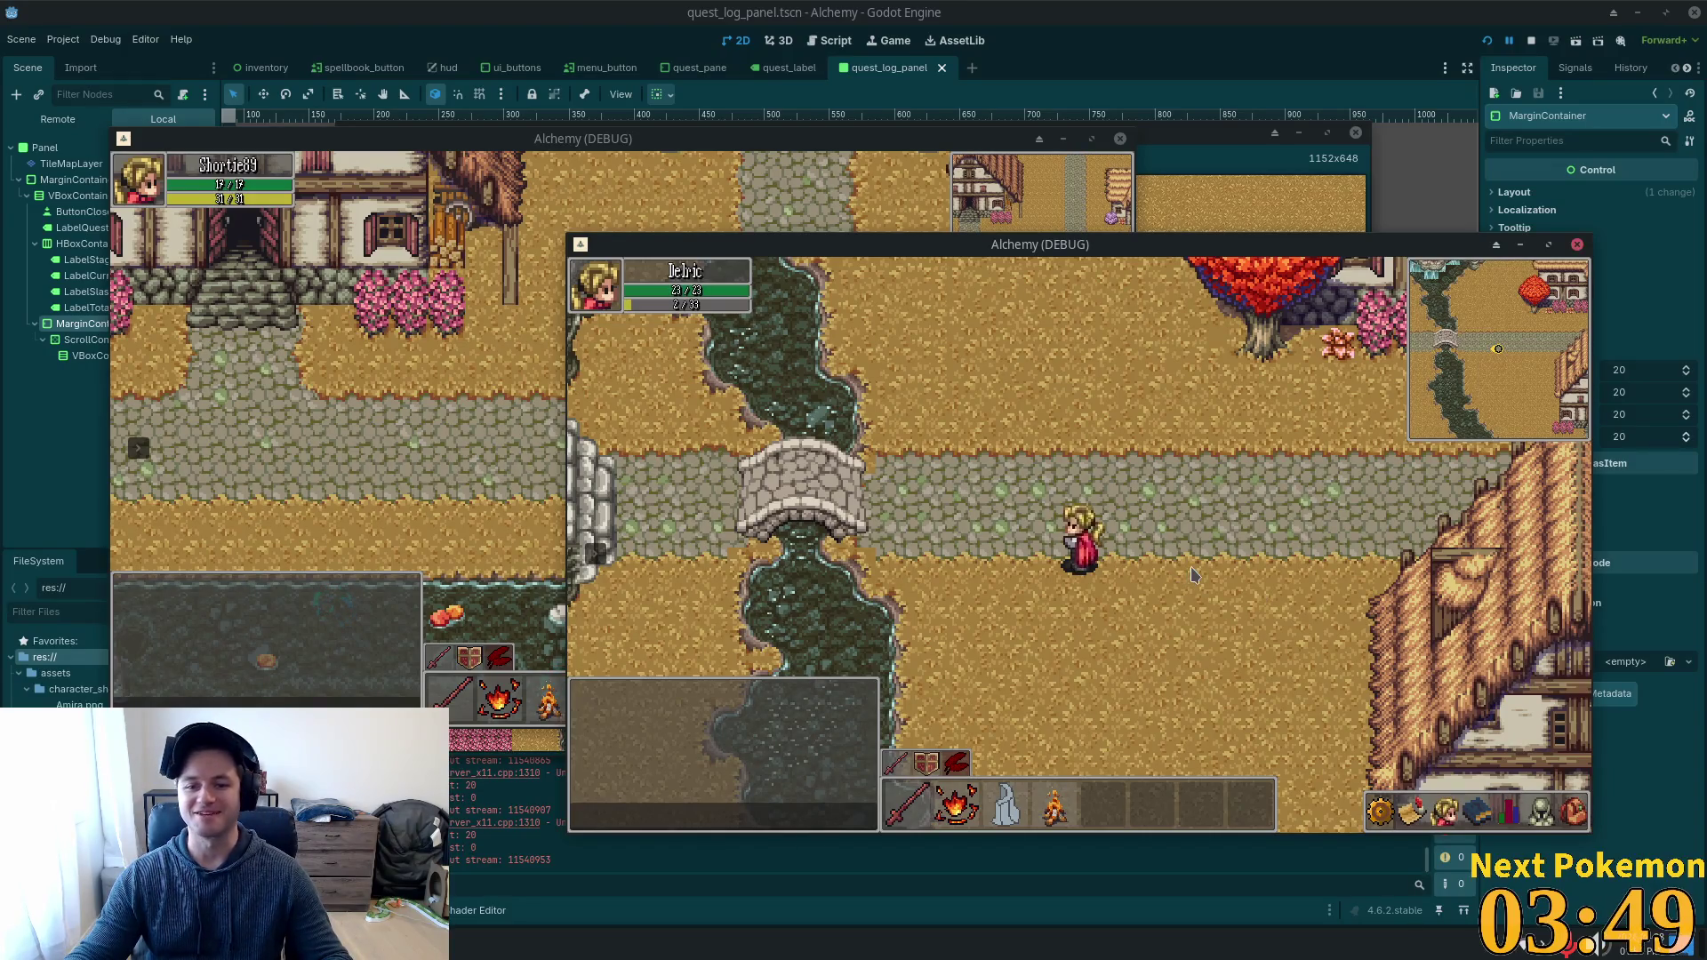
key("Left")
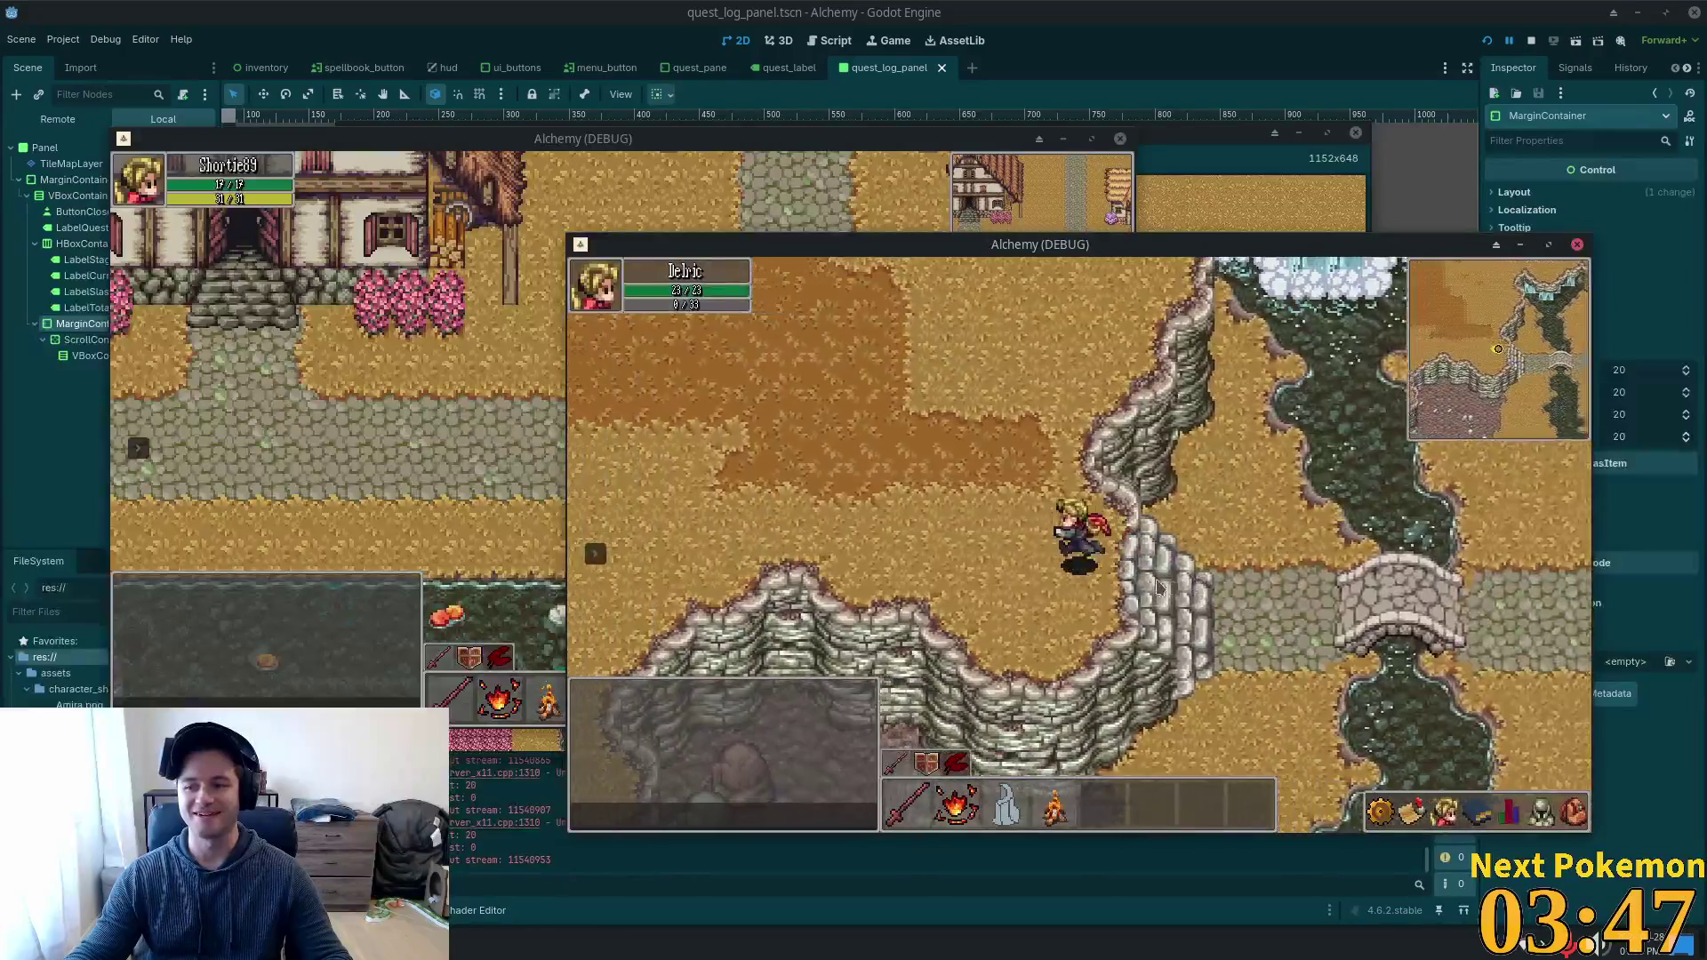
key("Up")
key("Right")
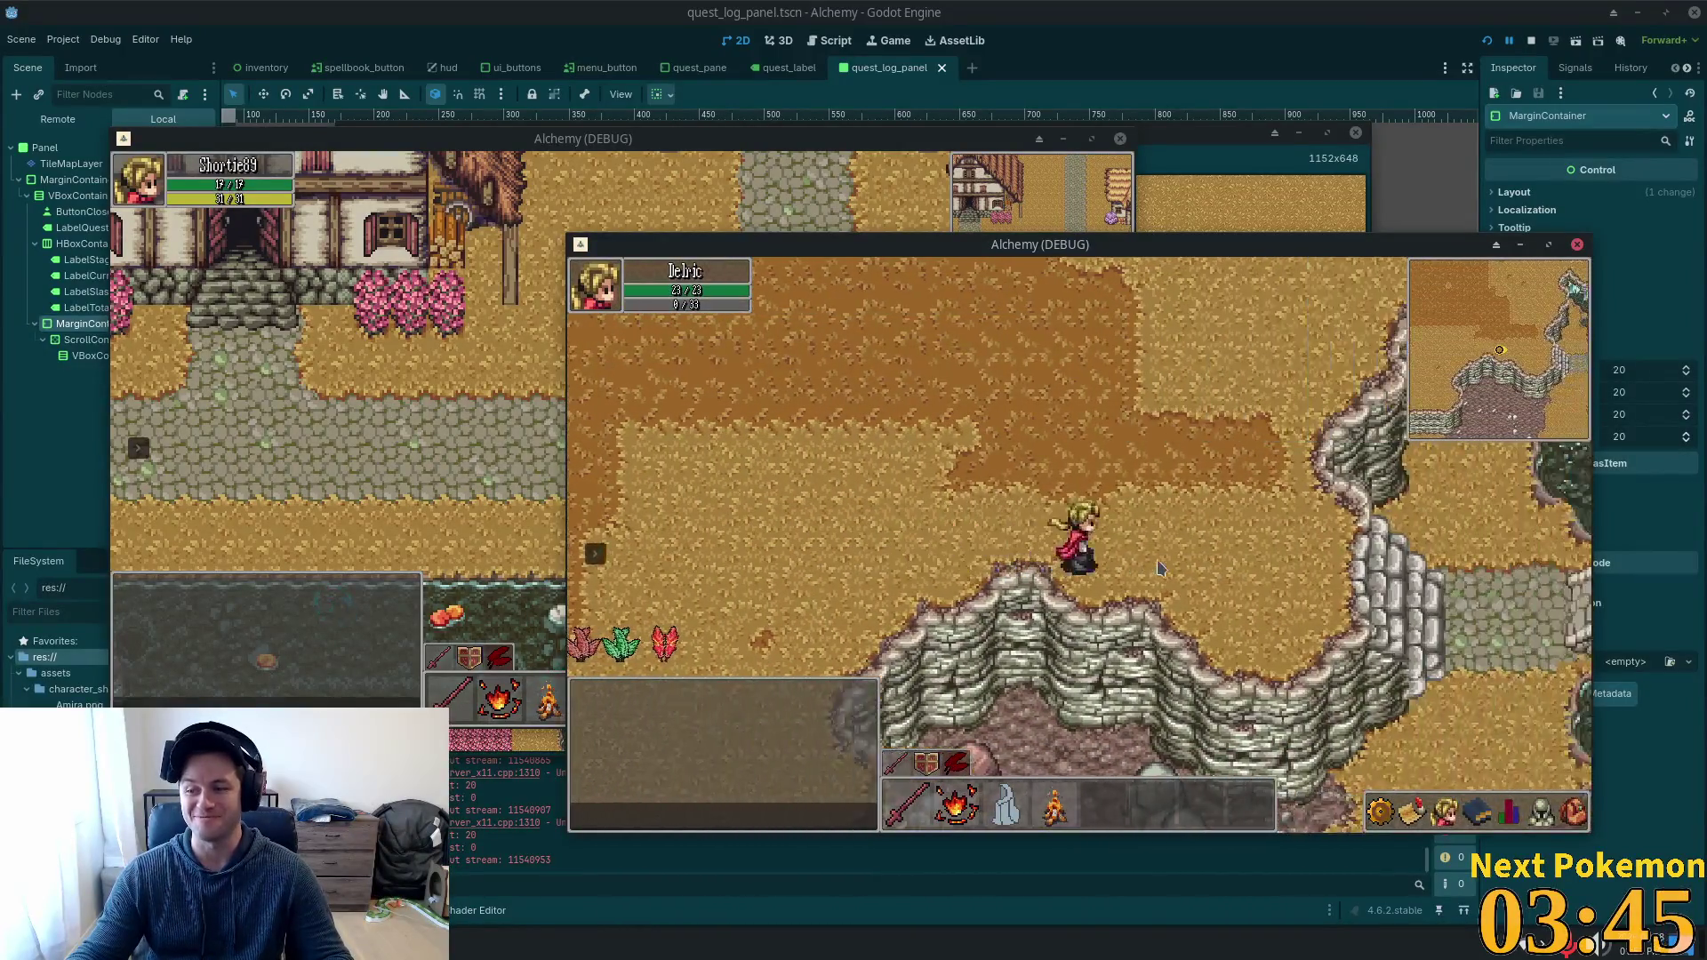
key("Down")
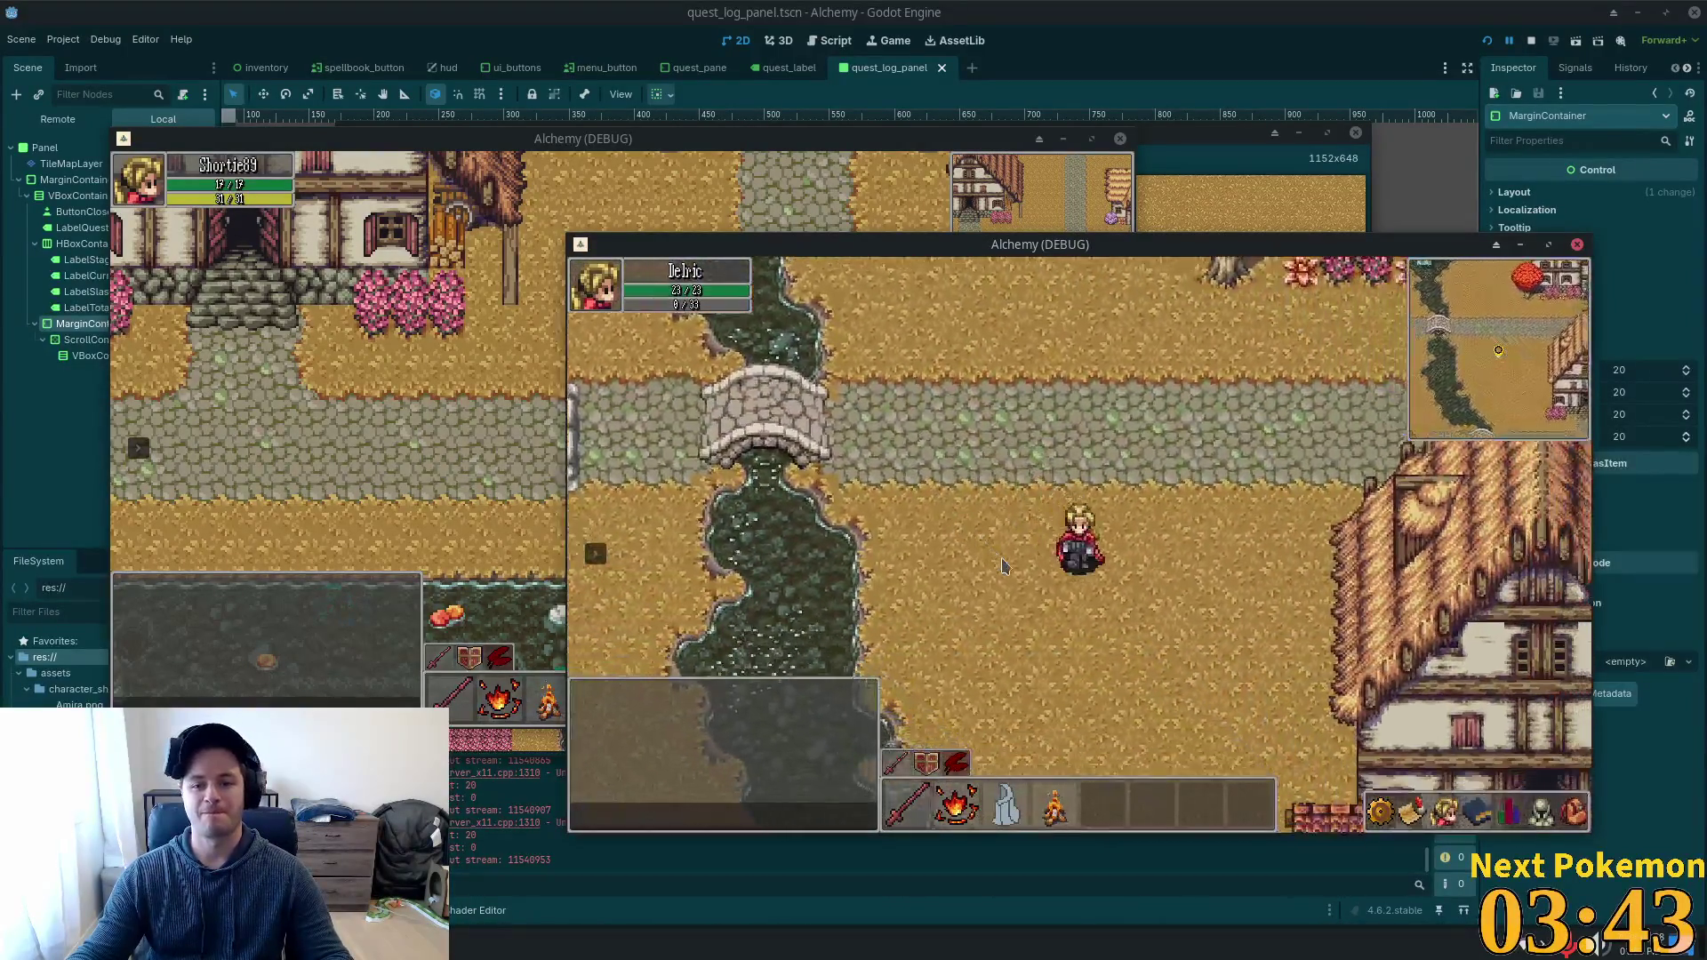
key("Right")
key("Right")
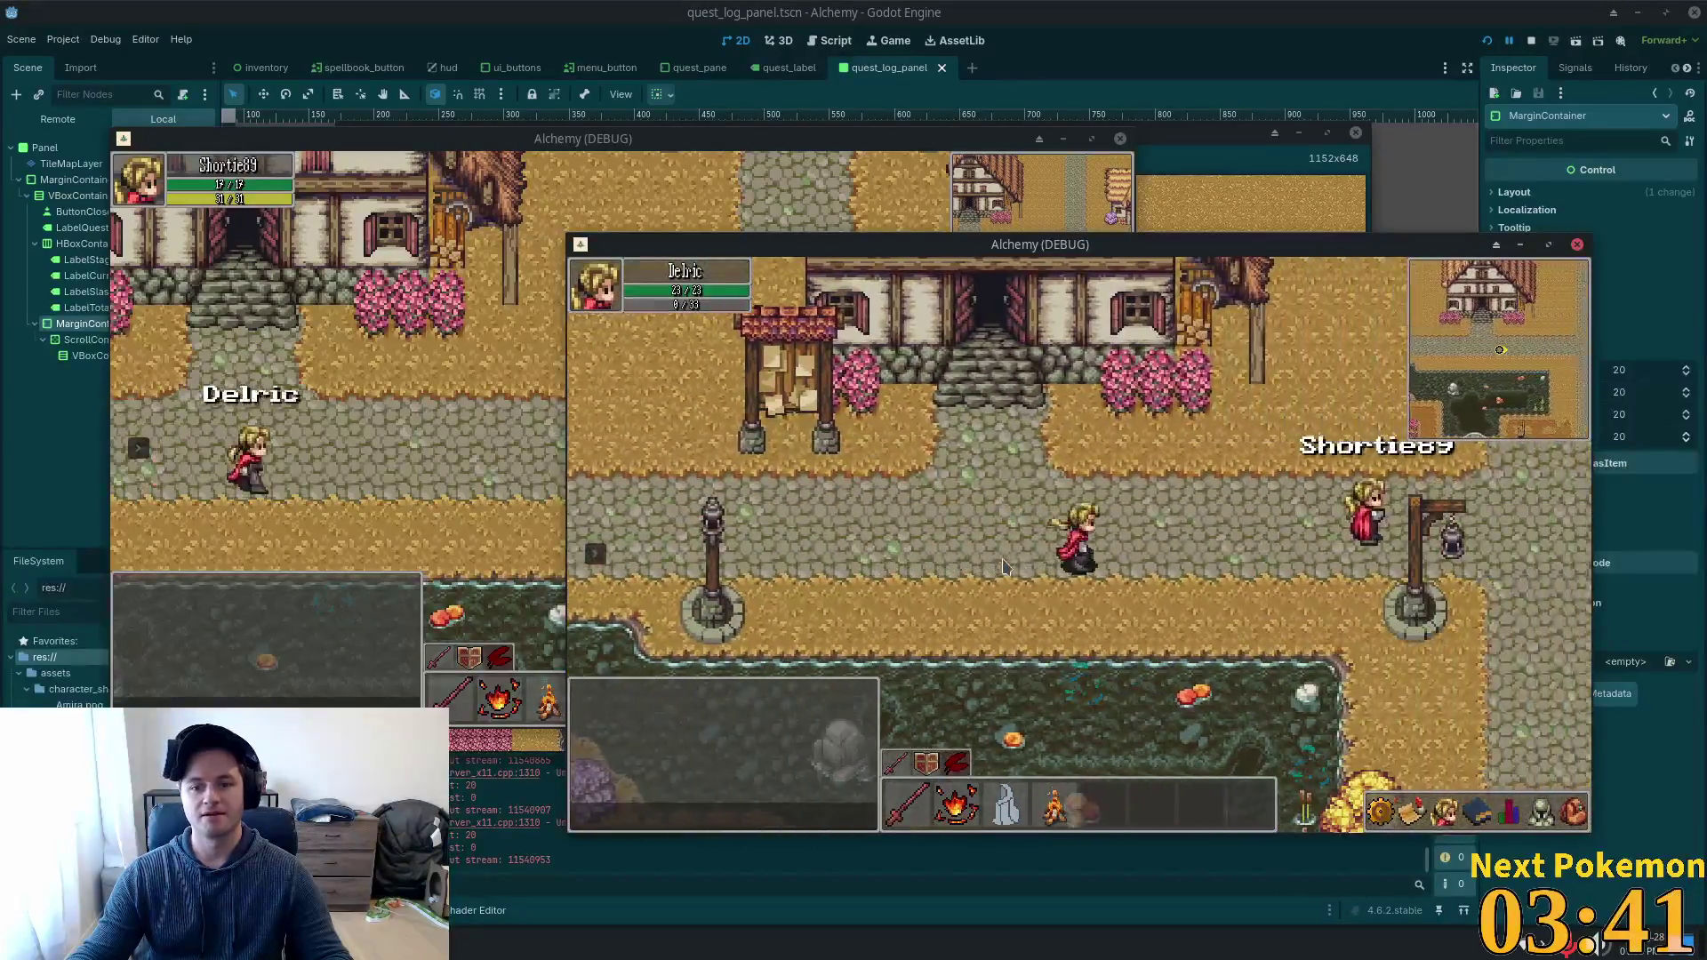
key("Left")
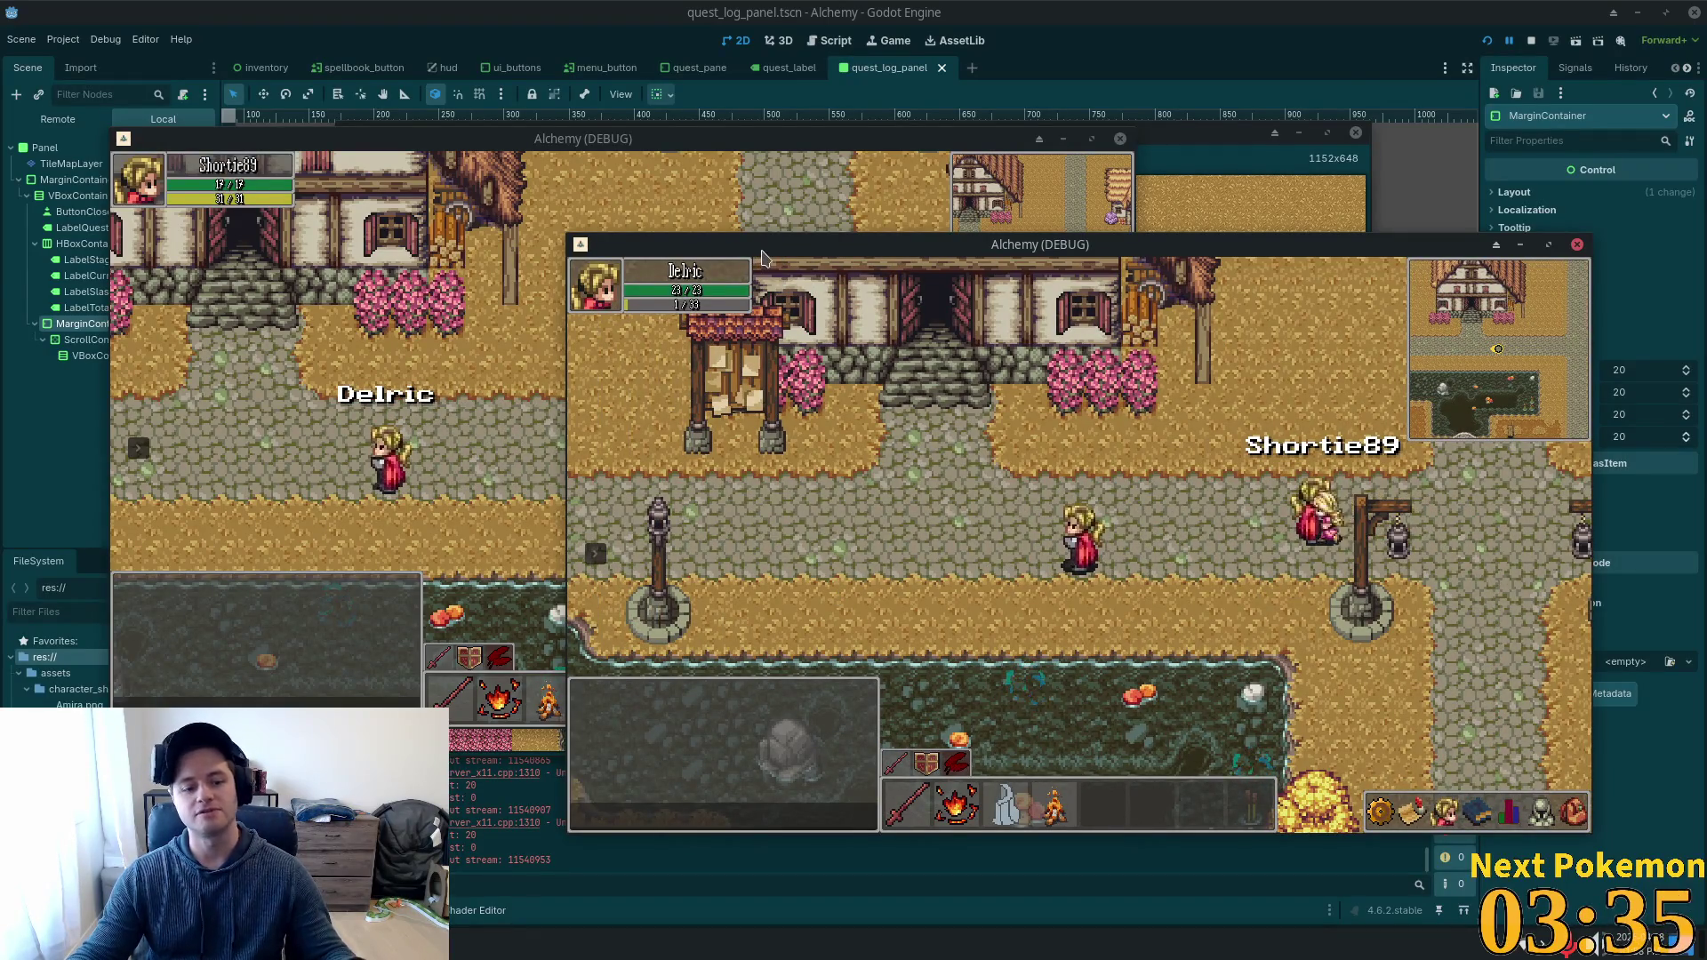
key("alt+Tab")
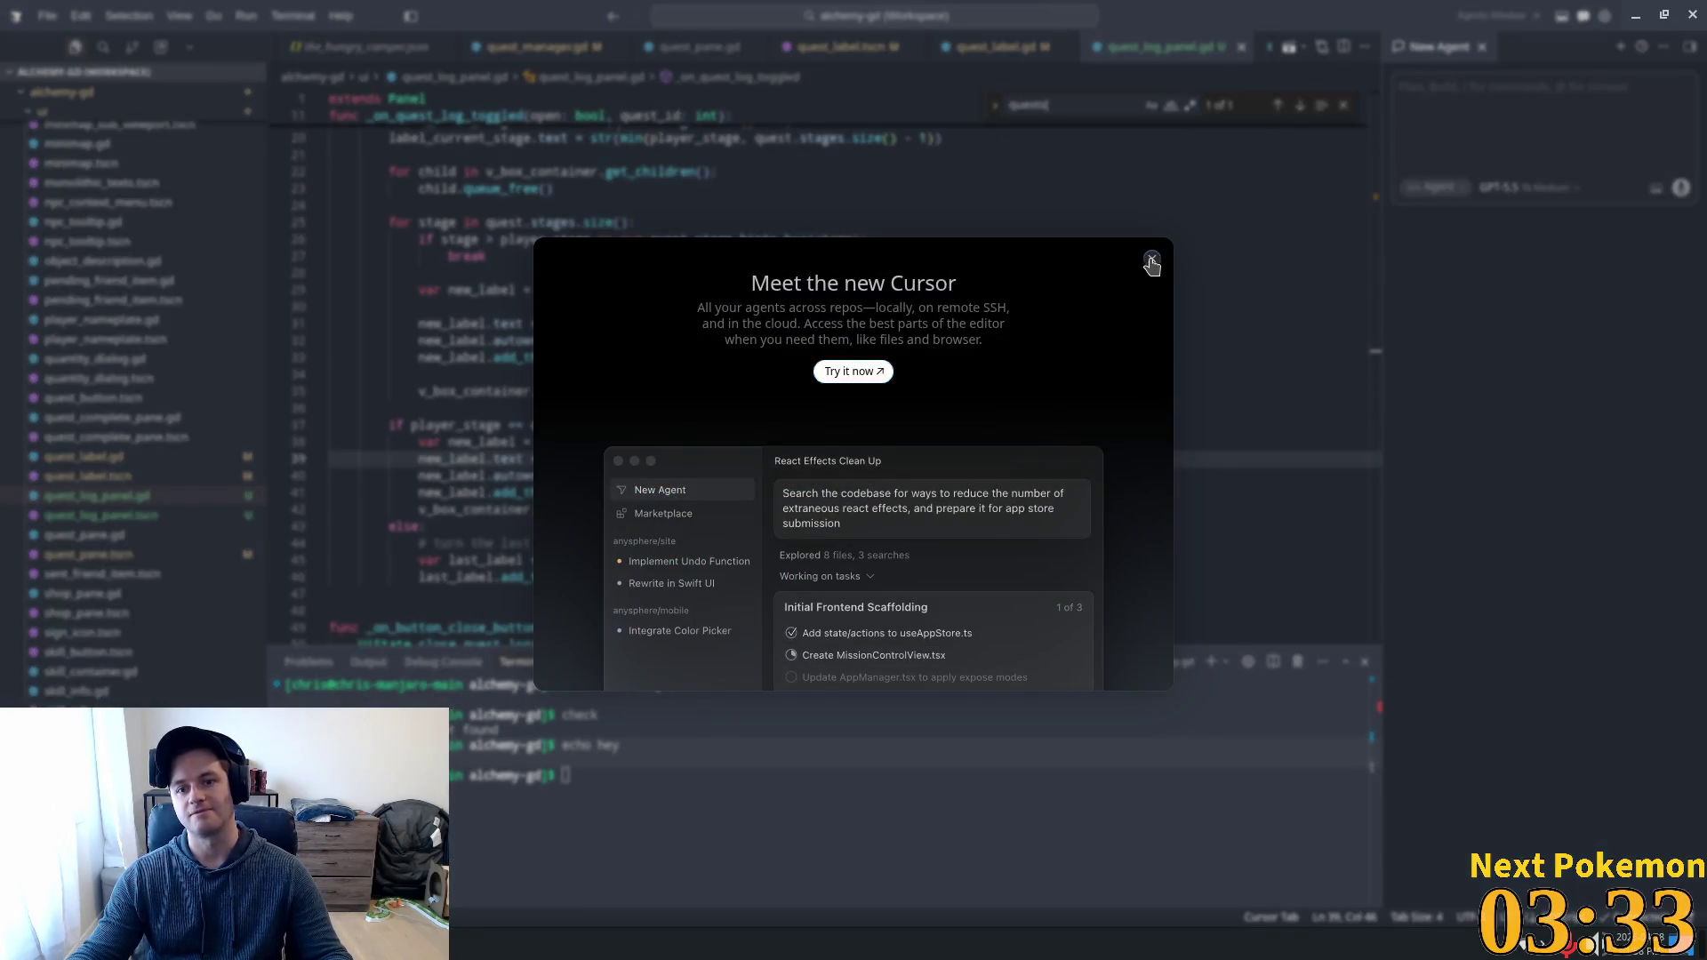
Dismiss the 'Meet the new Cursor' popup and reach Cursor Settings > Models via Add Models.
left_click(1152, 259)
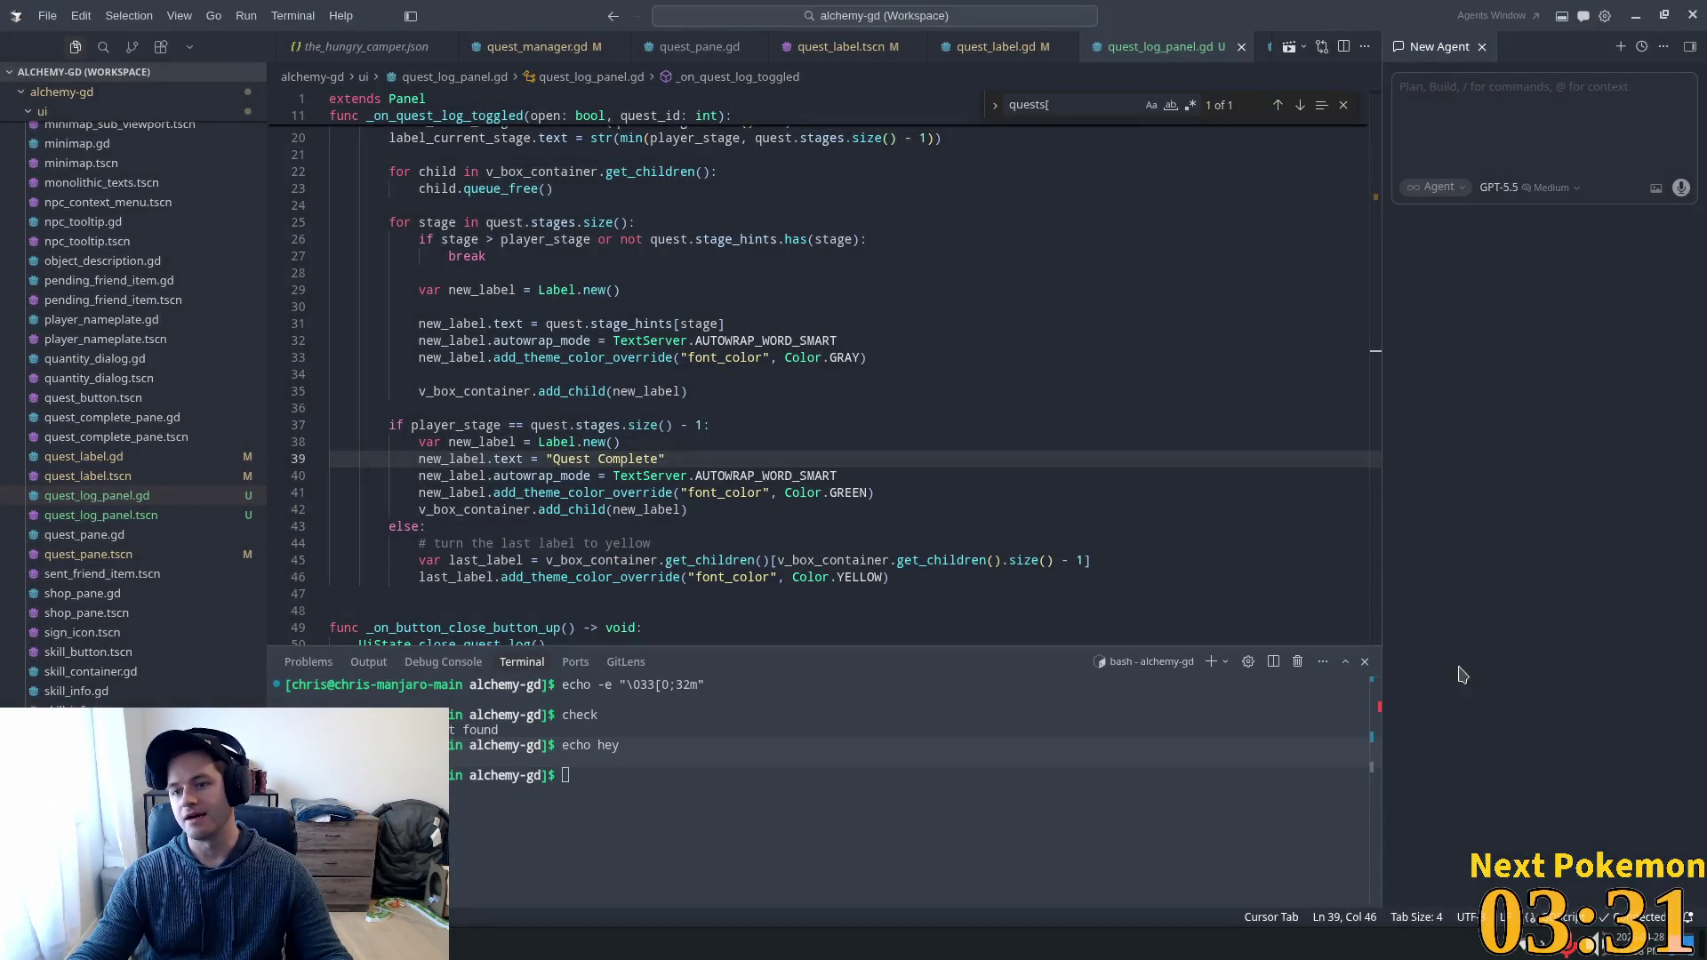
left_click(1512, 188)
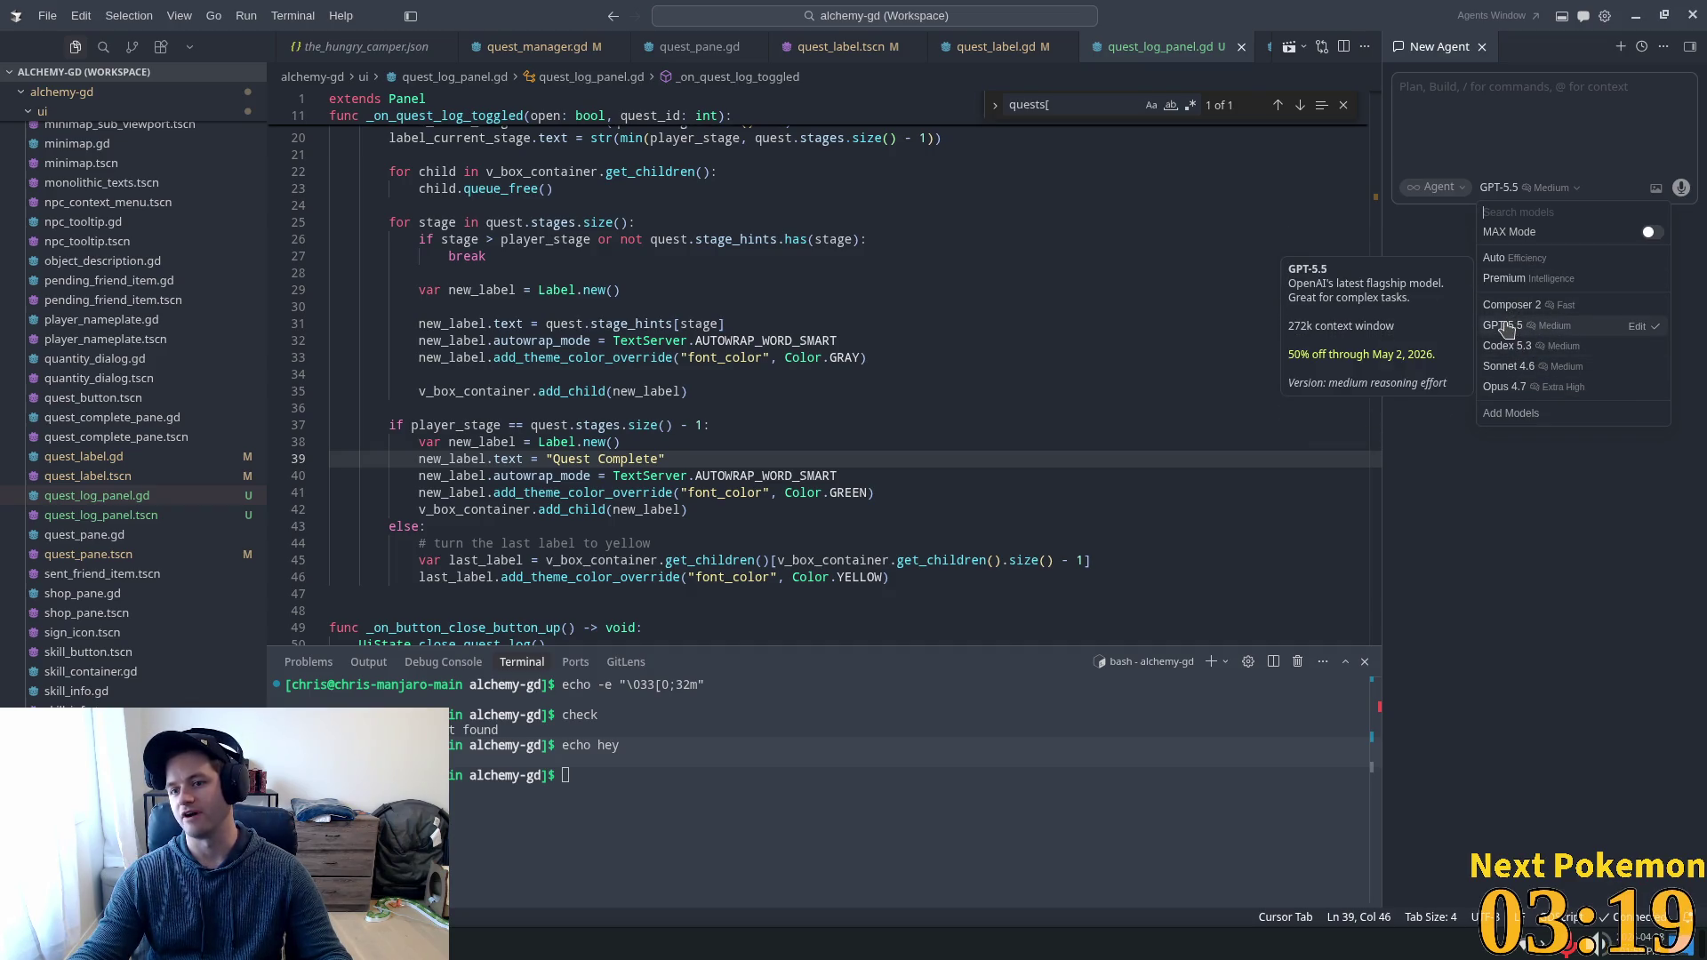
left_click(1547, 566)
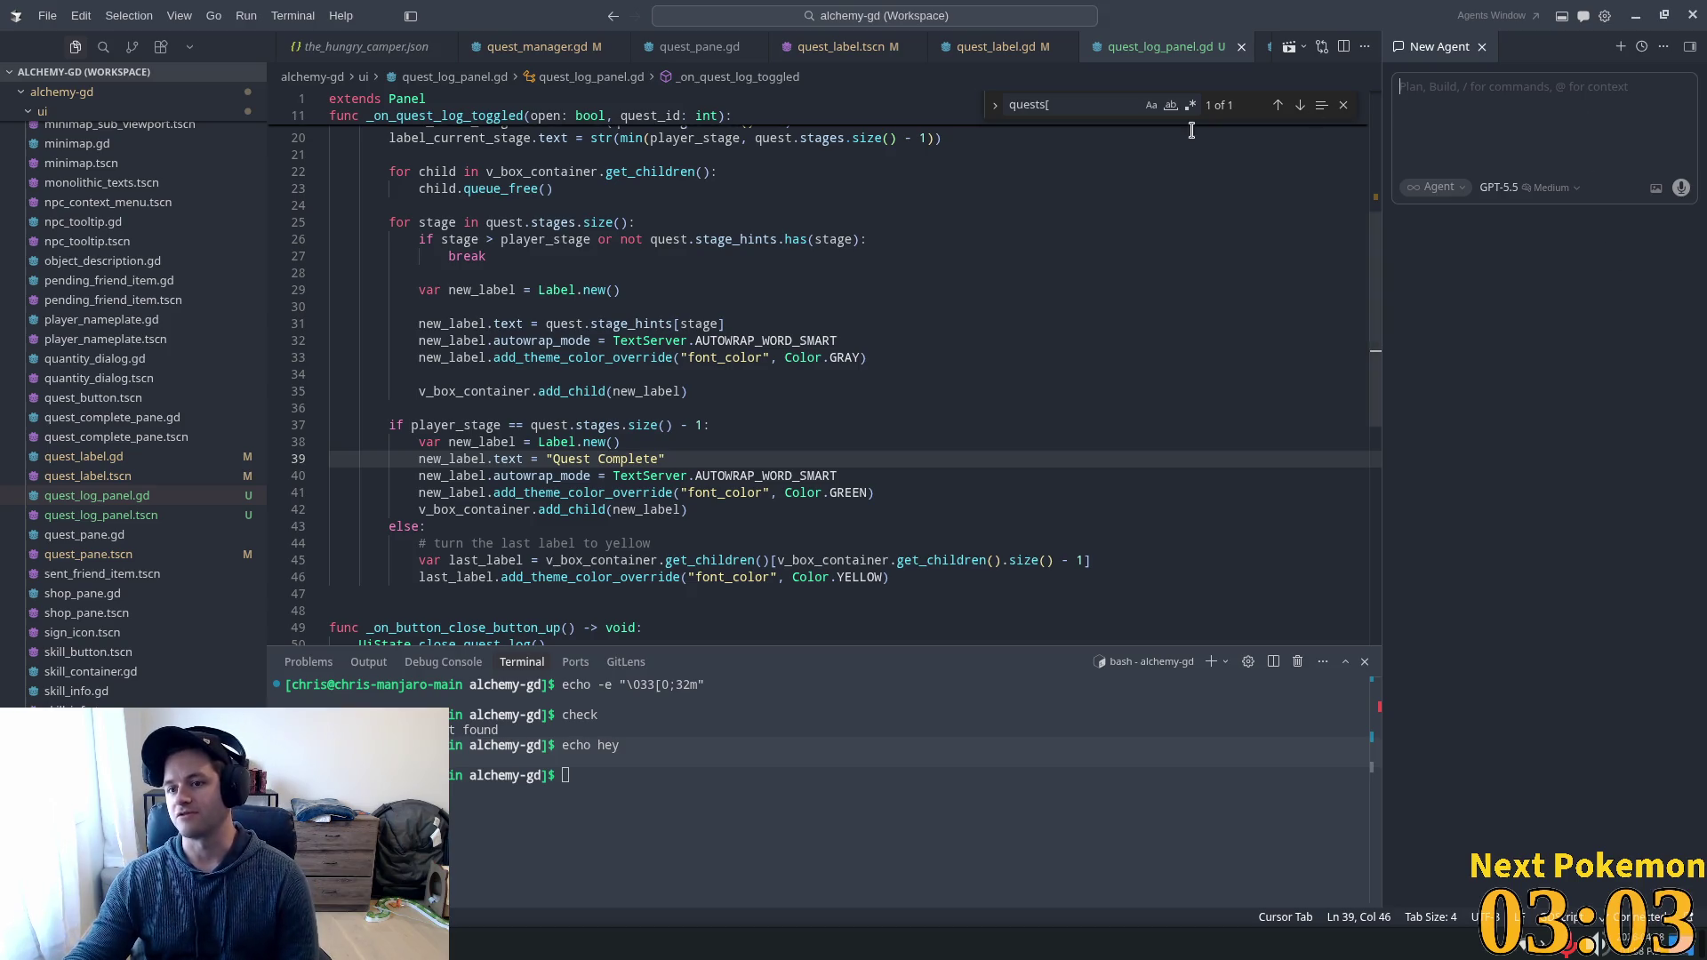
left_click(1528, 192)
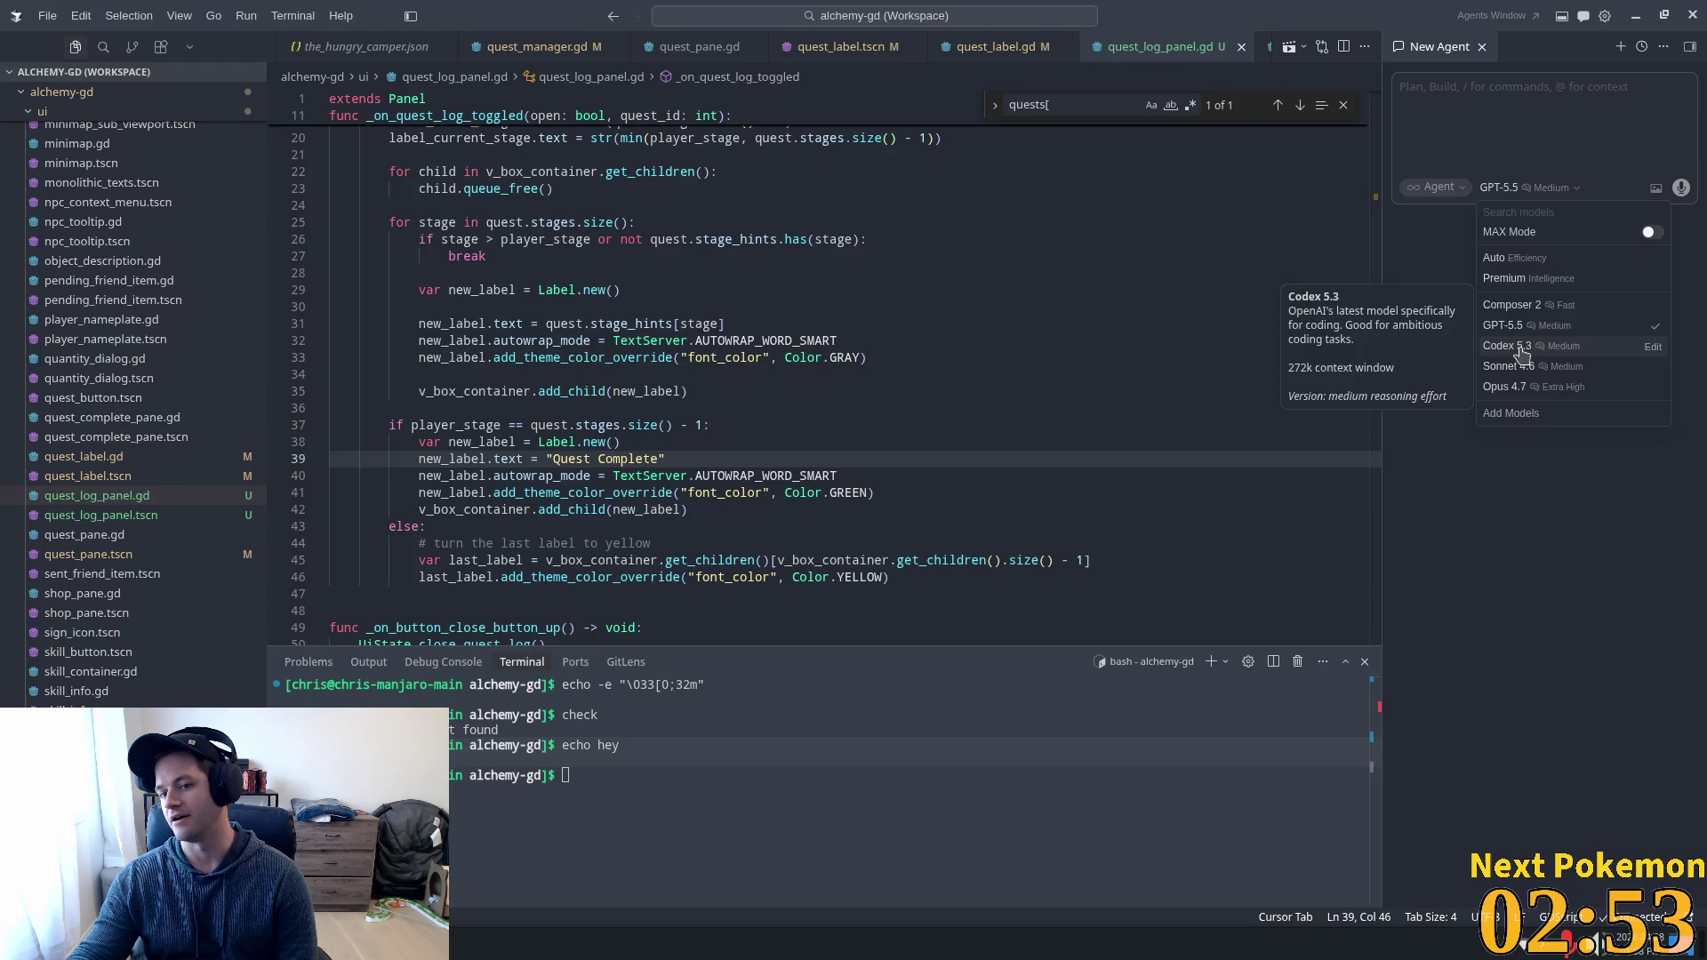
left_click(1544, 413)
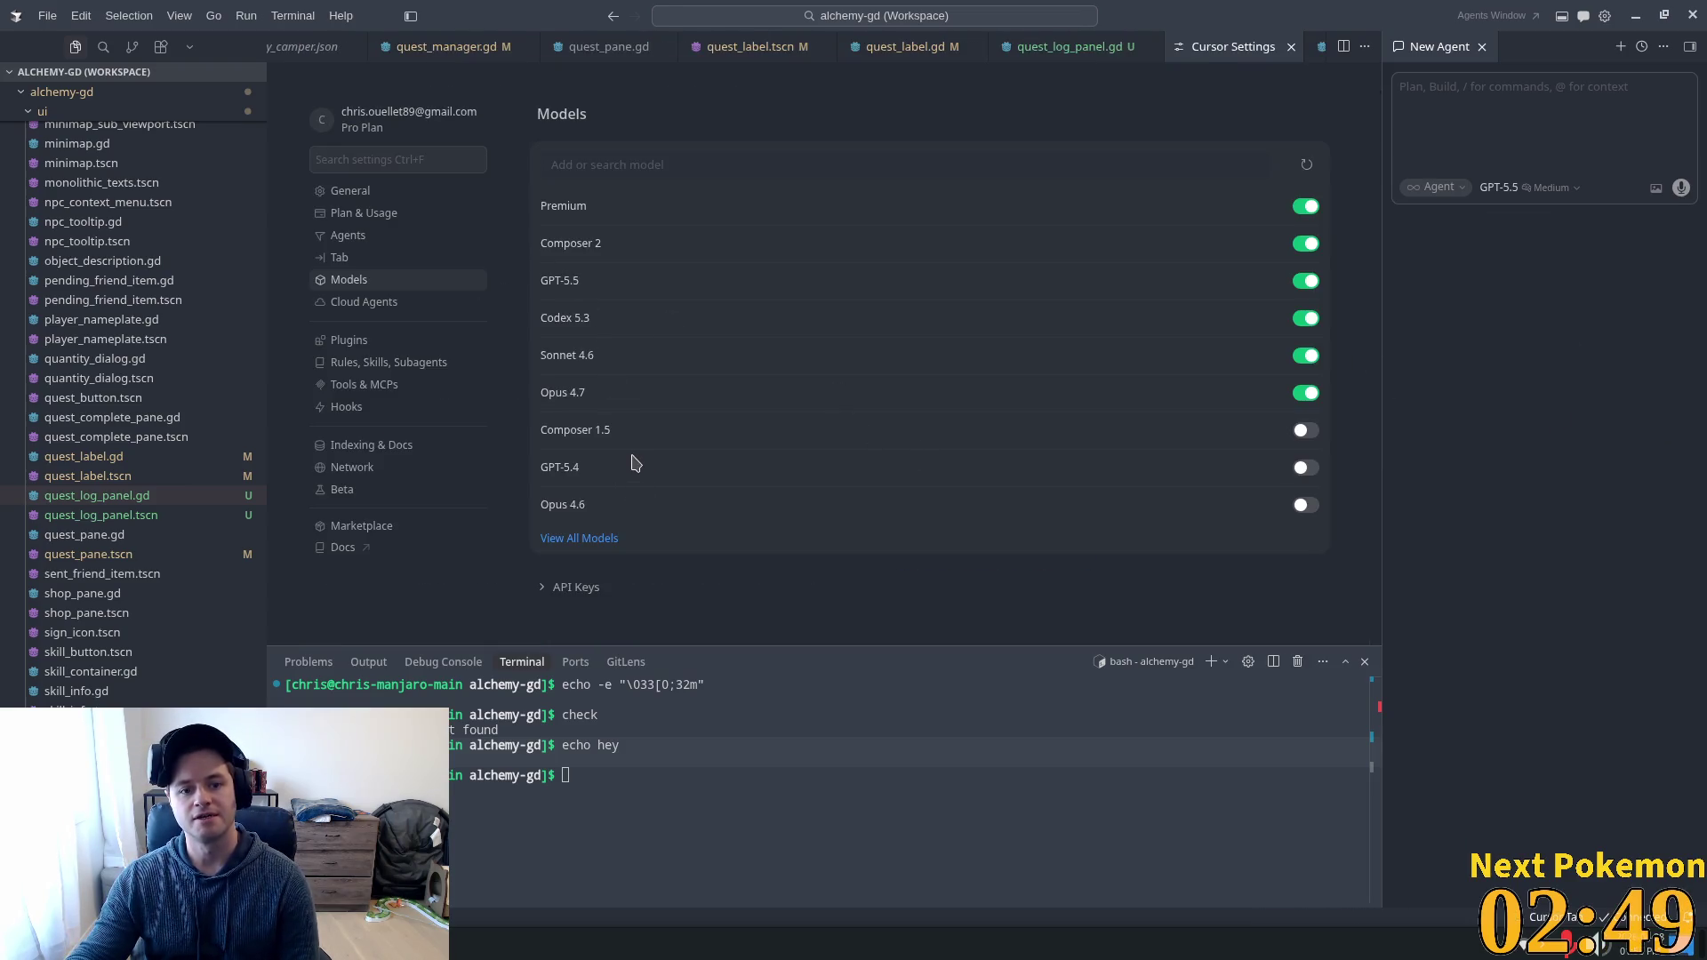
Expand View All Models, scroll through the full model list, then return to quest_manager.gd.
left_click(579, 539)
scroll(729, 392, "down", 8)
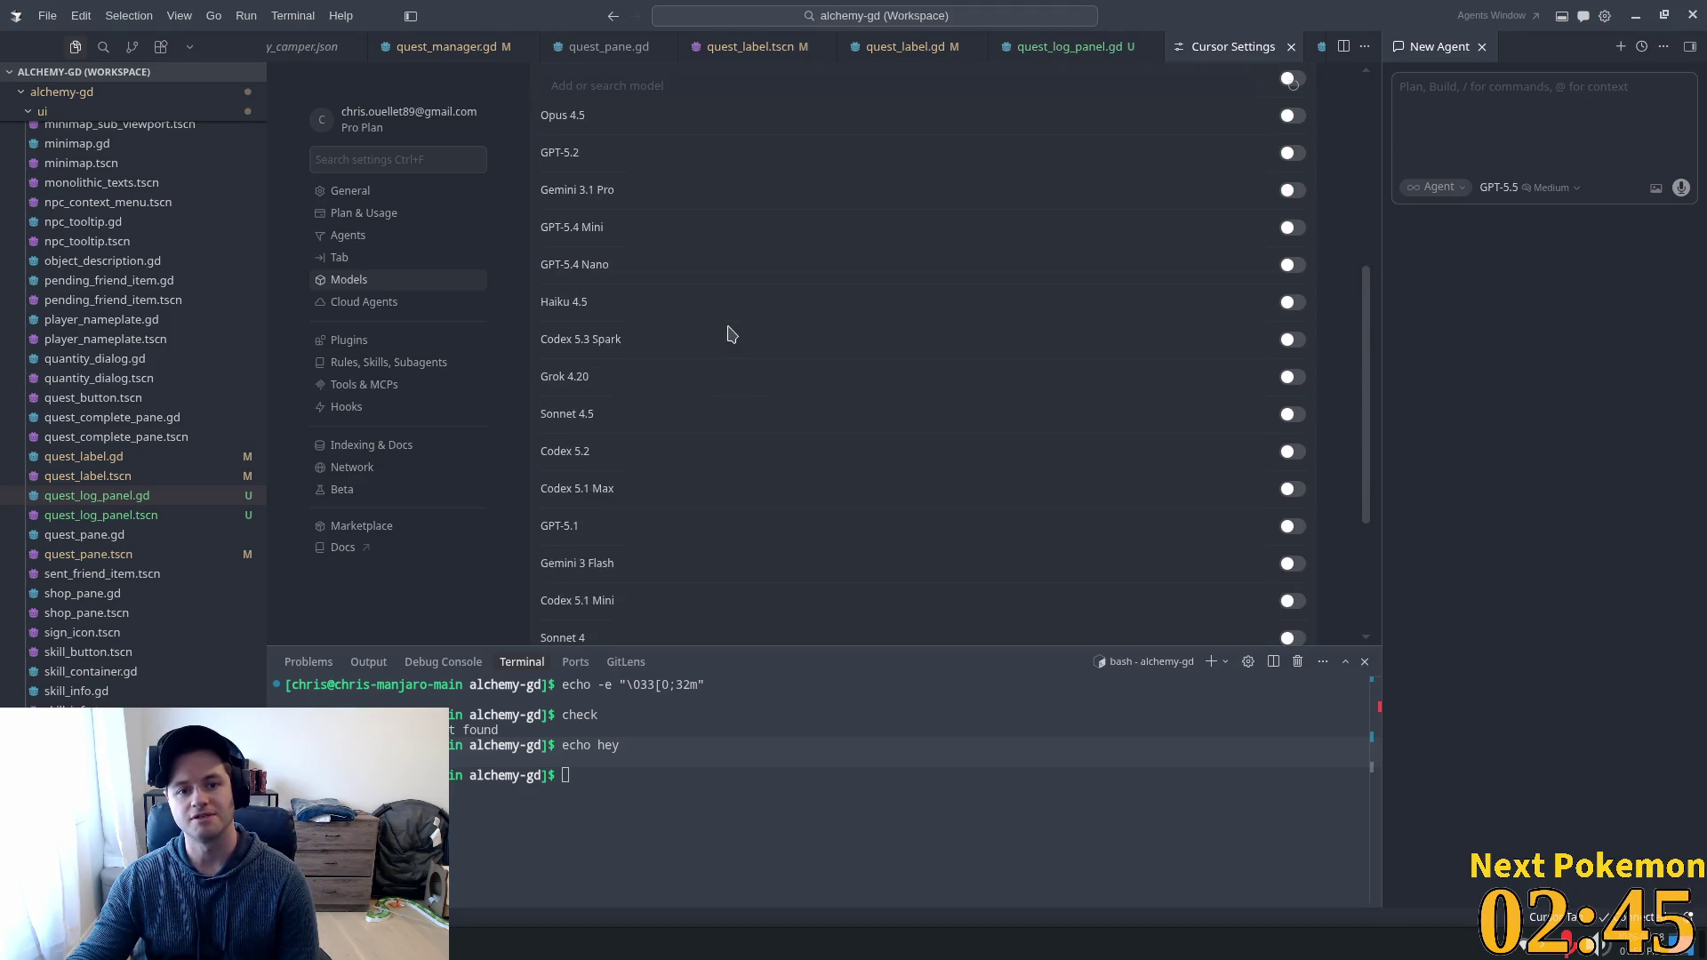
scroll(729, 338, "down", 4)
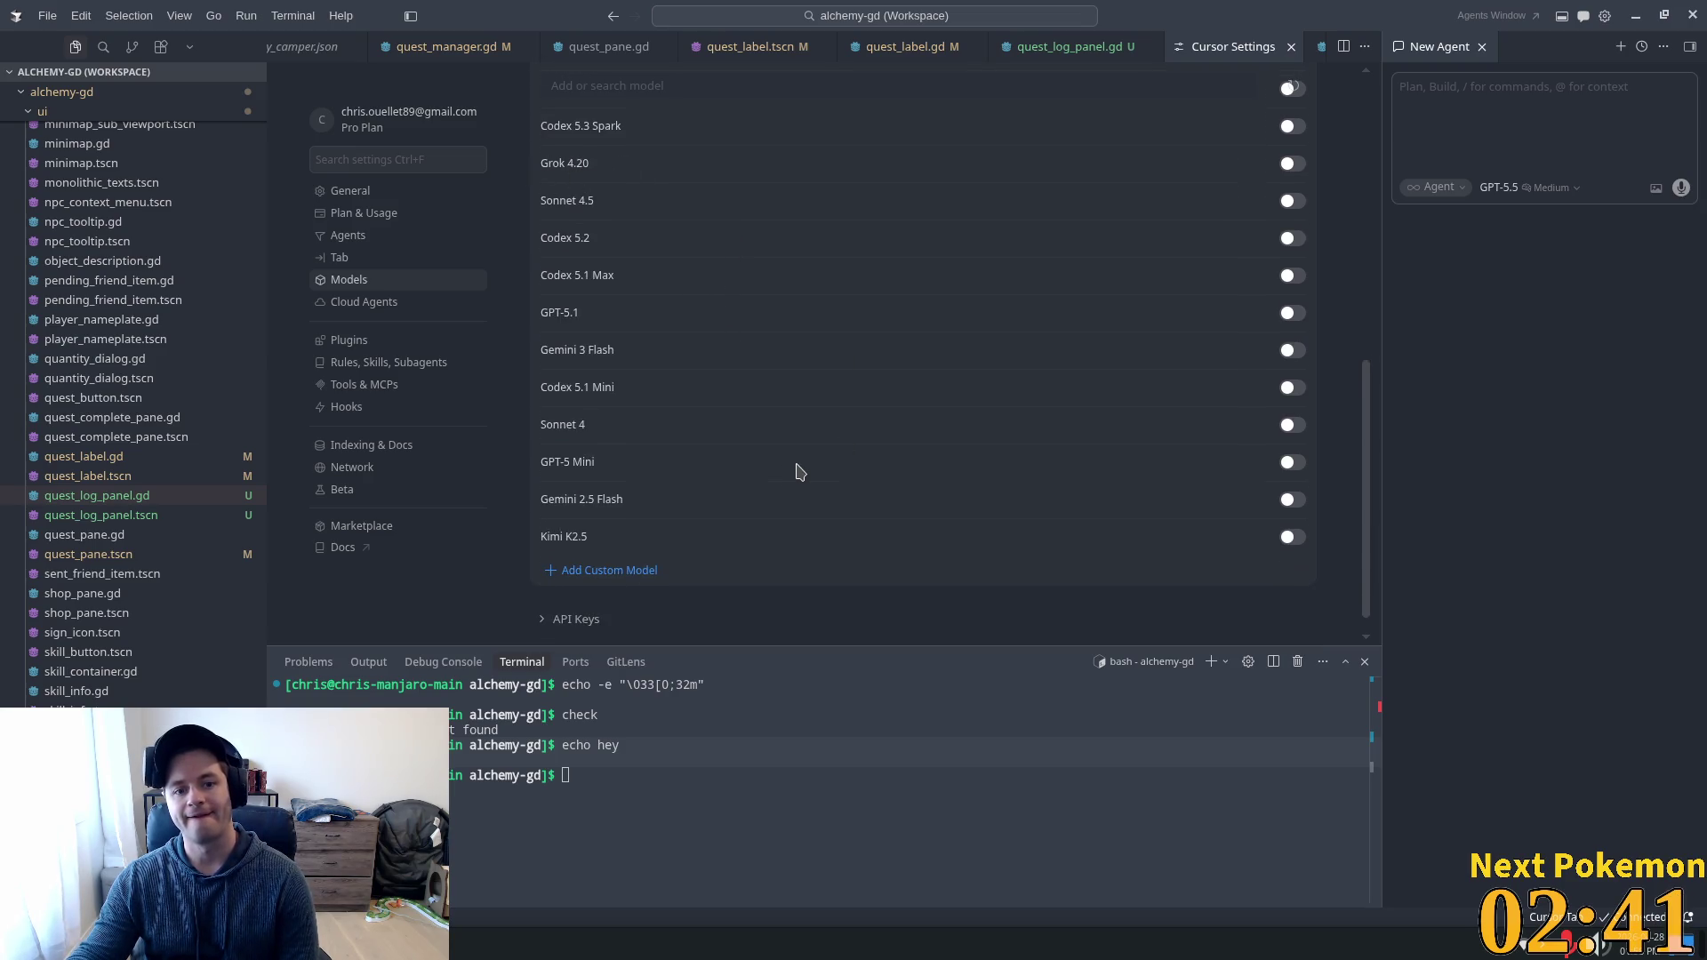
scroll(800, 471, "up", 4)
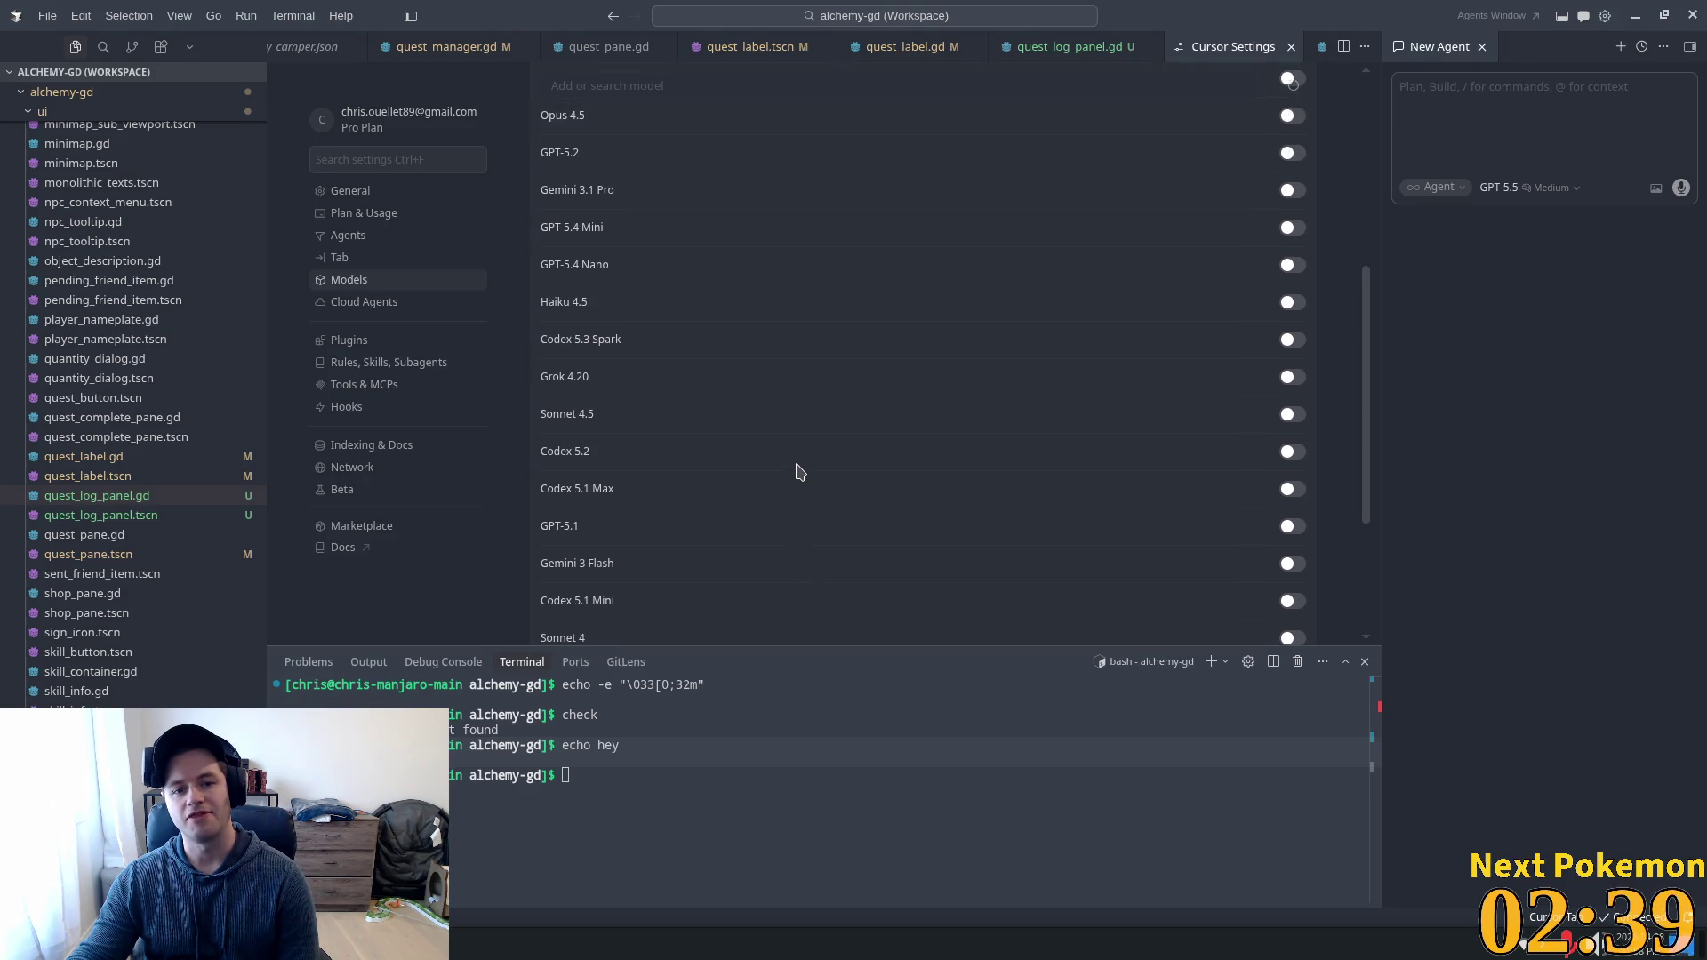
scroll(800, 471, "up", 8)
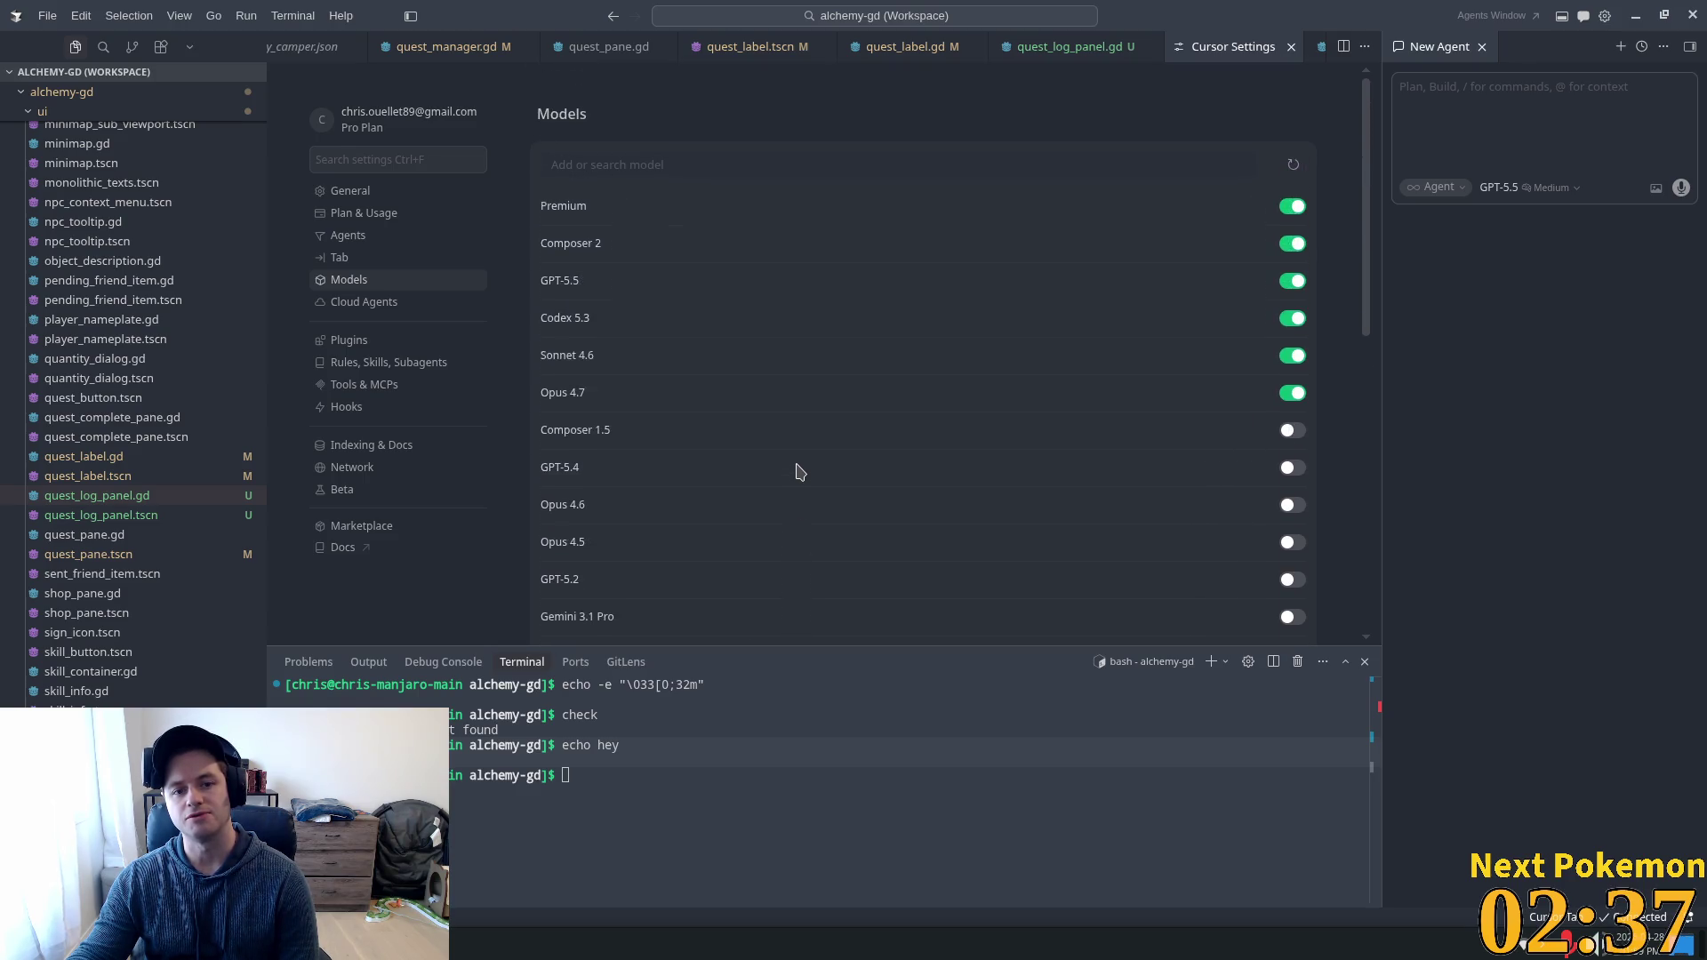
scroll(799, 471, "down", 10)
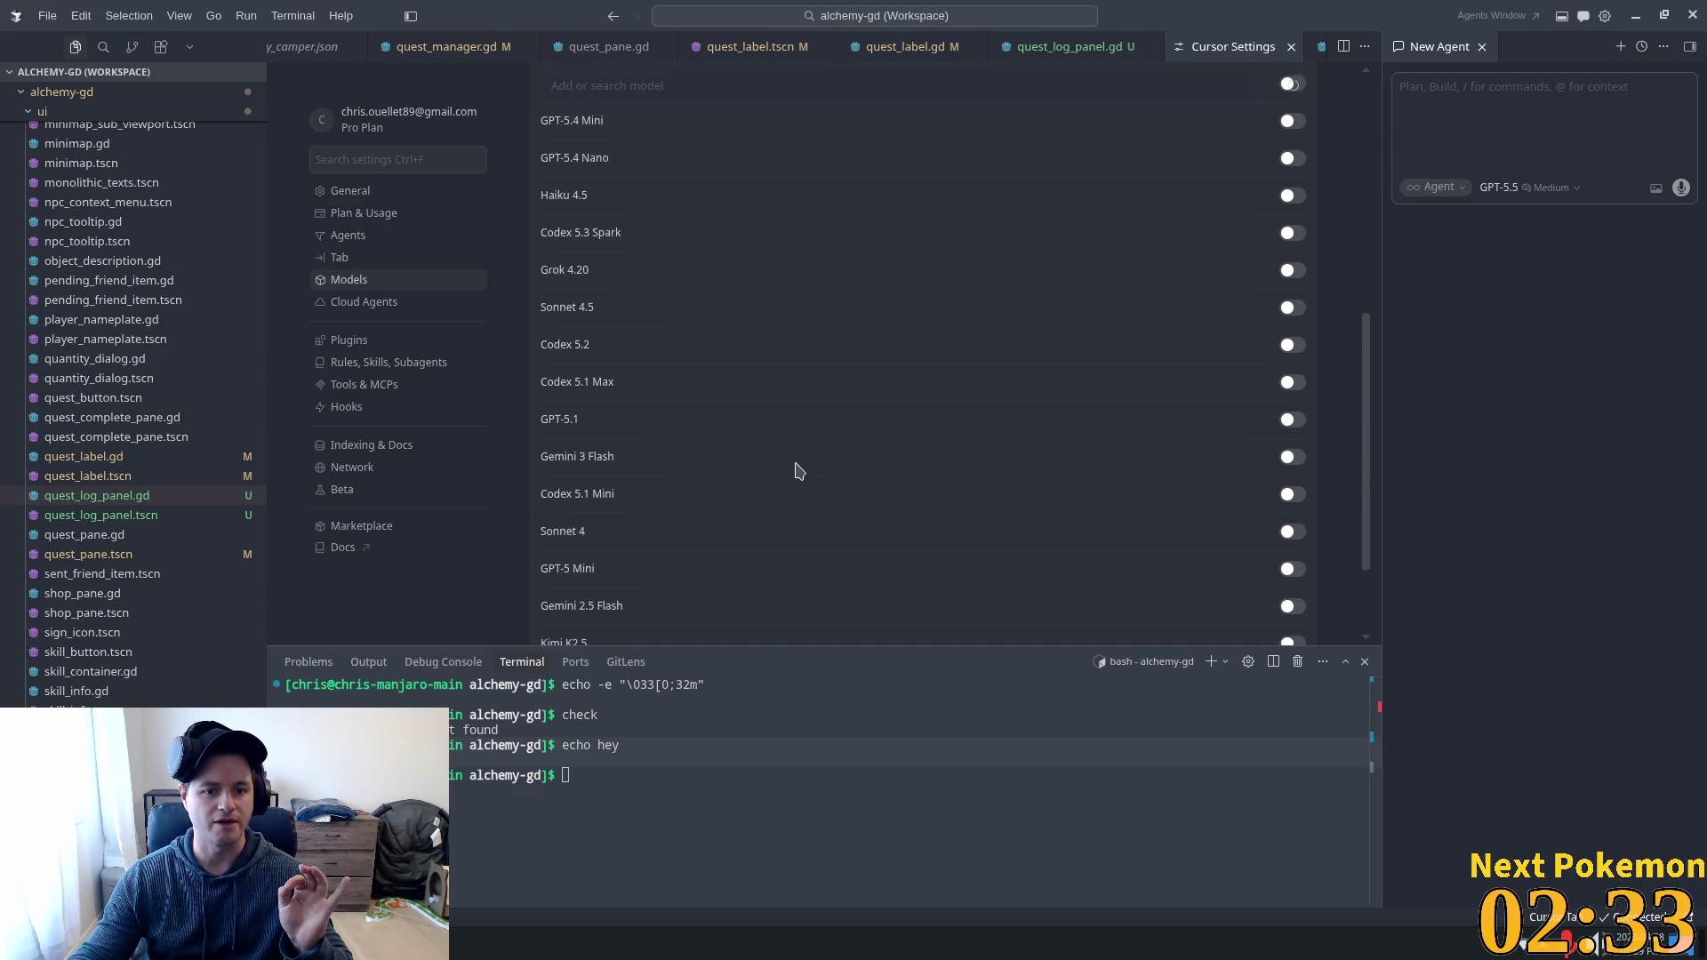
scroll(798, 471, "down", 2)
scroll(725, 486, "up", 12)
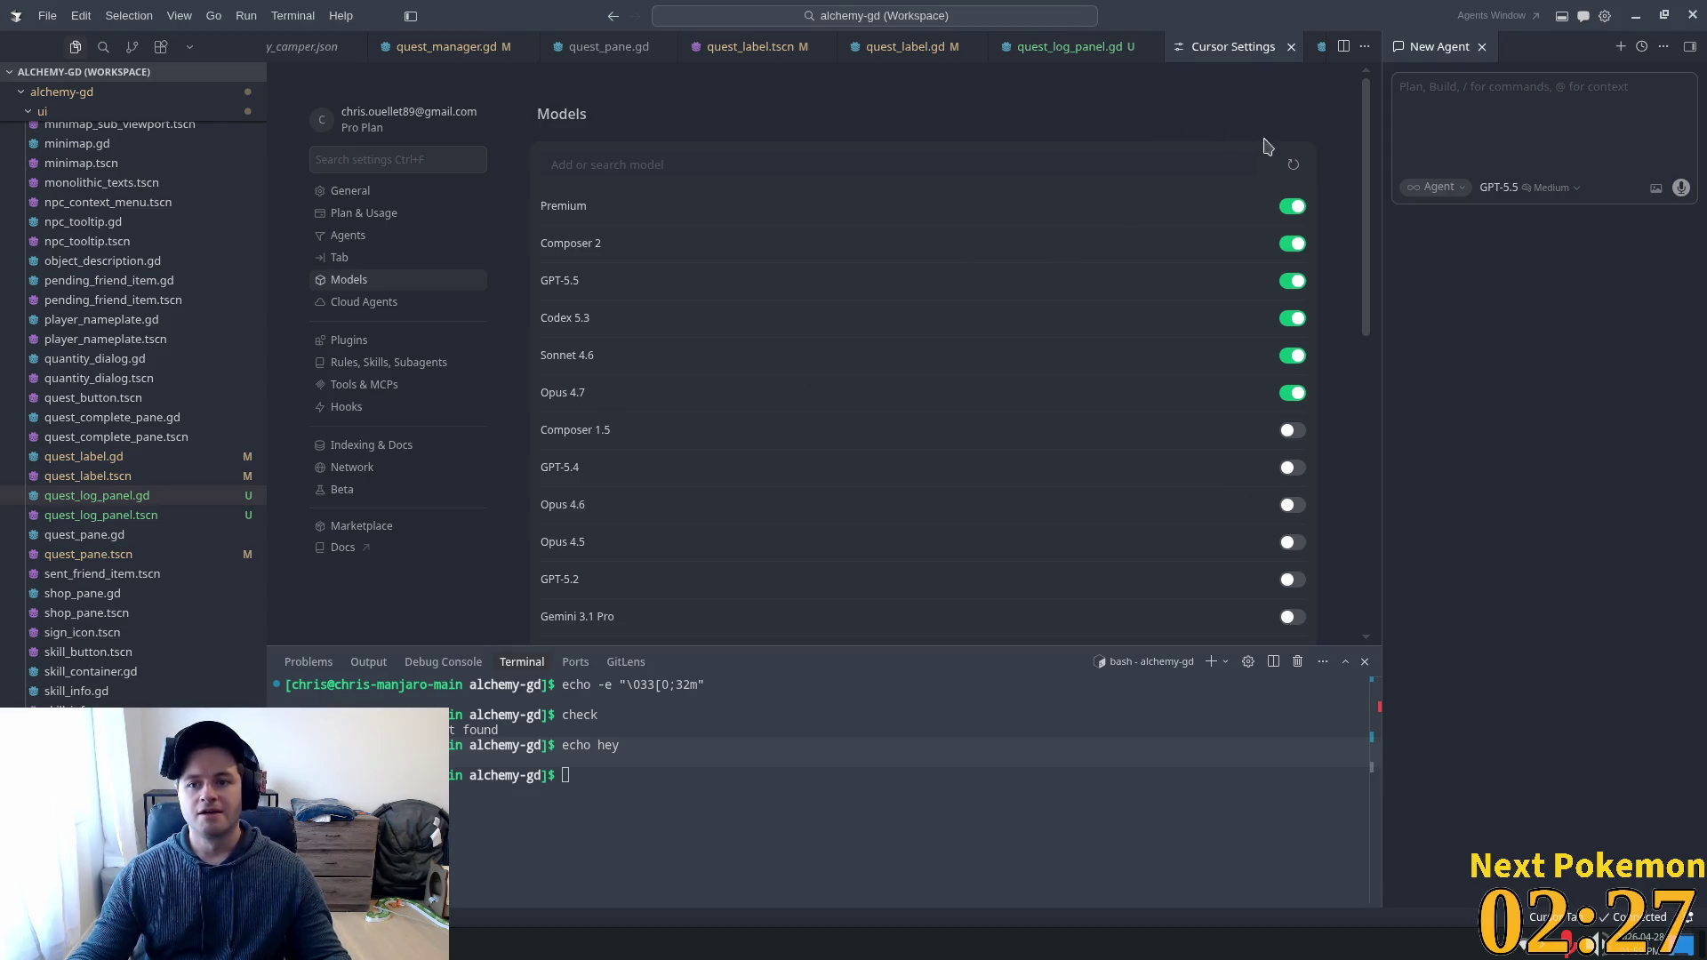
left_click(451, 49)
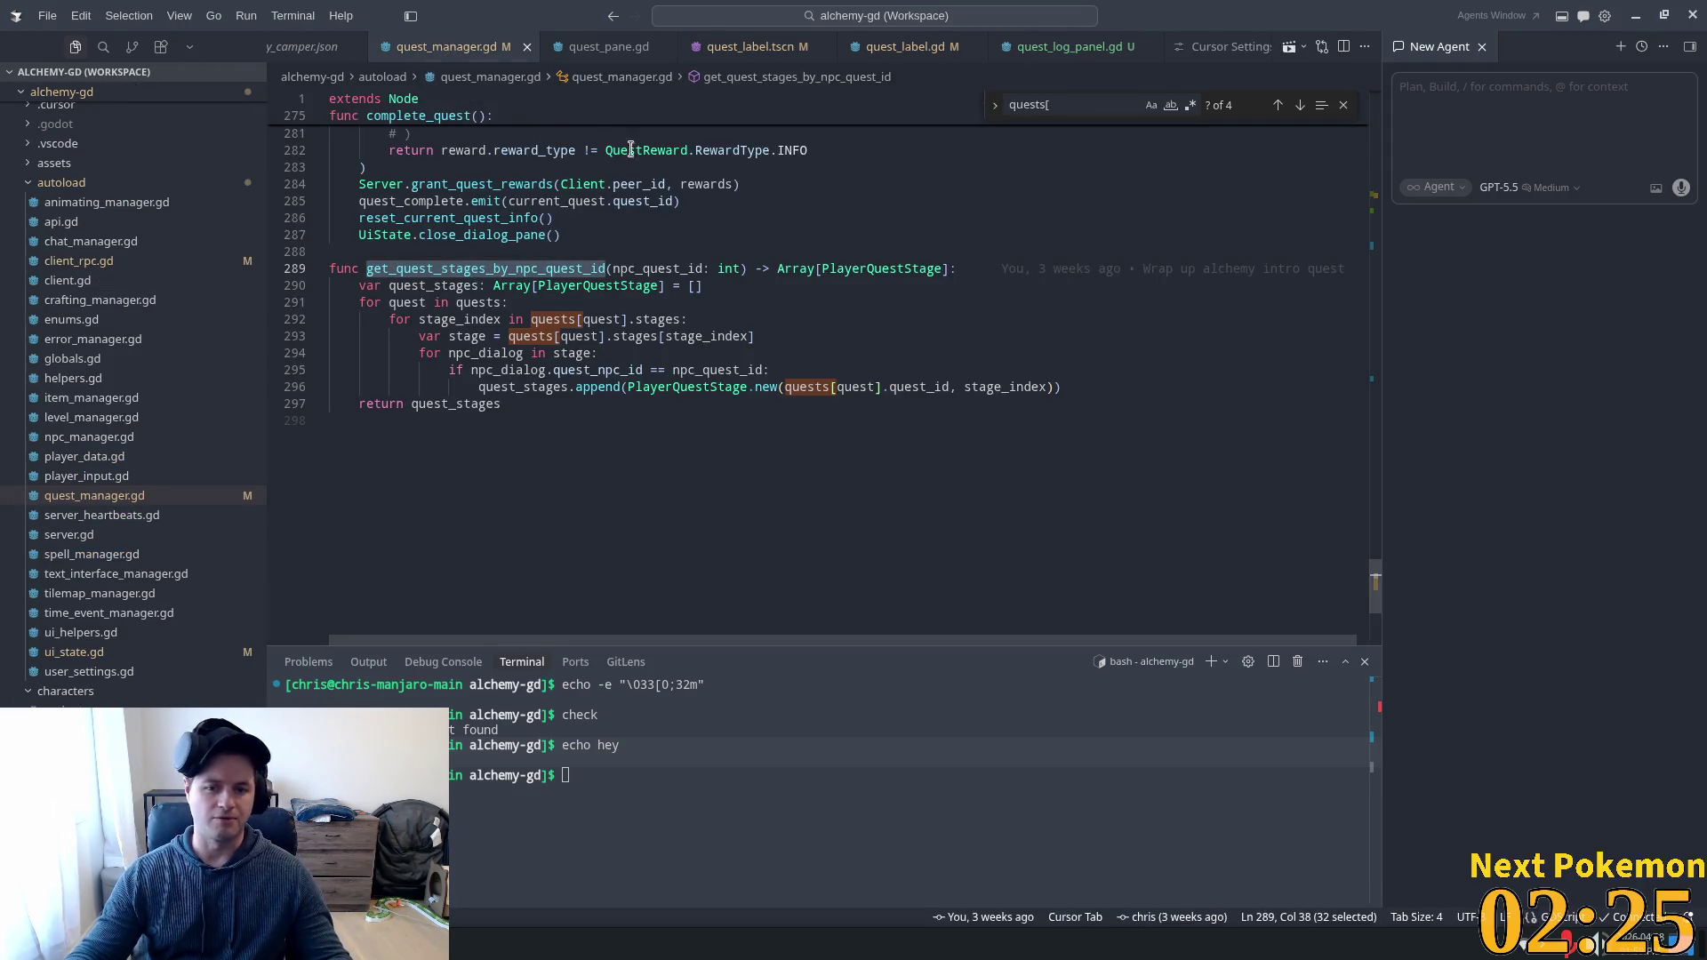
left_click_drag(770, 370, 512, 302)
key("ctrl+i")
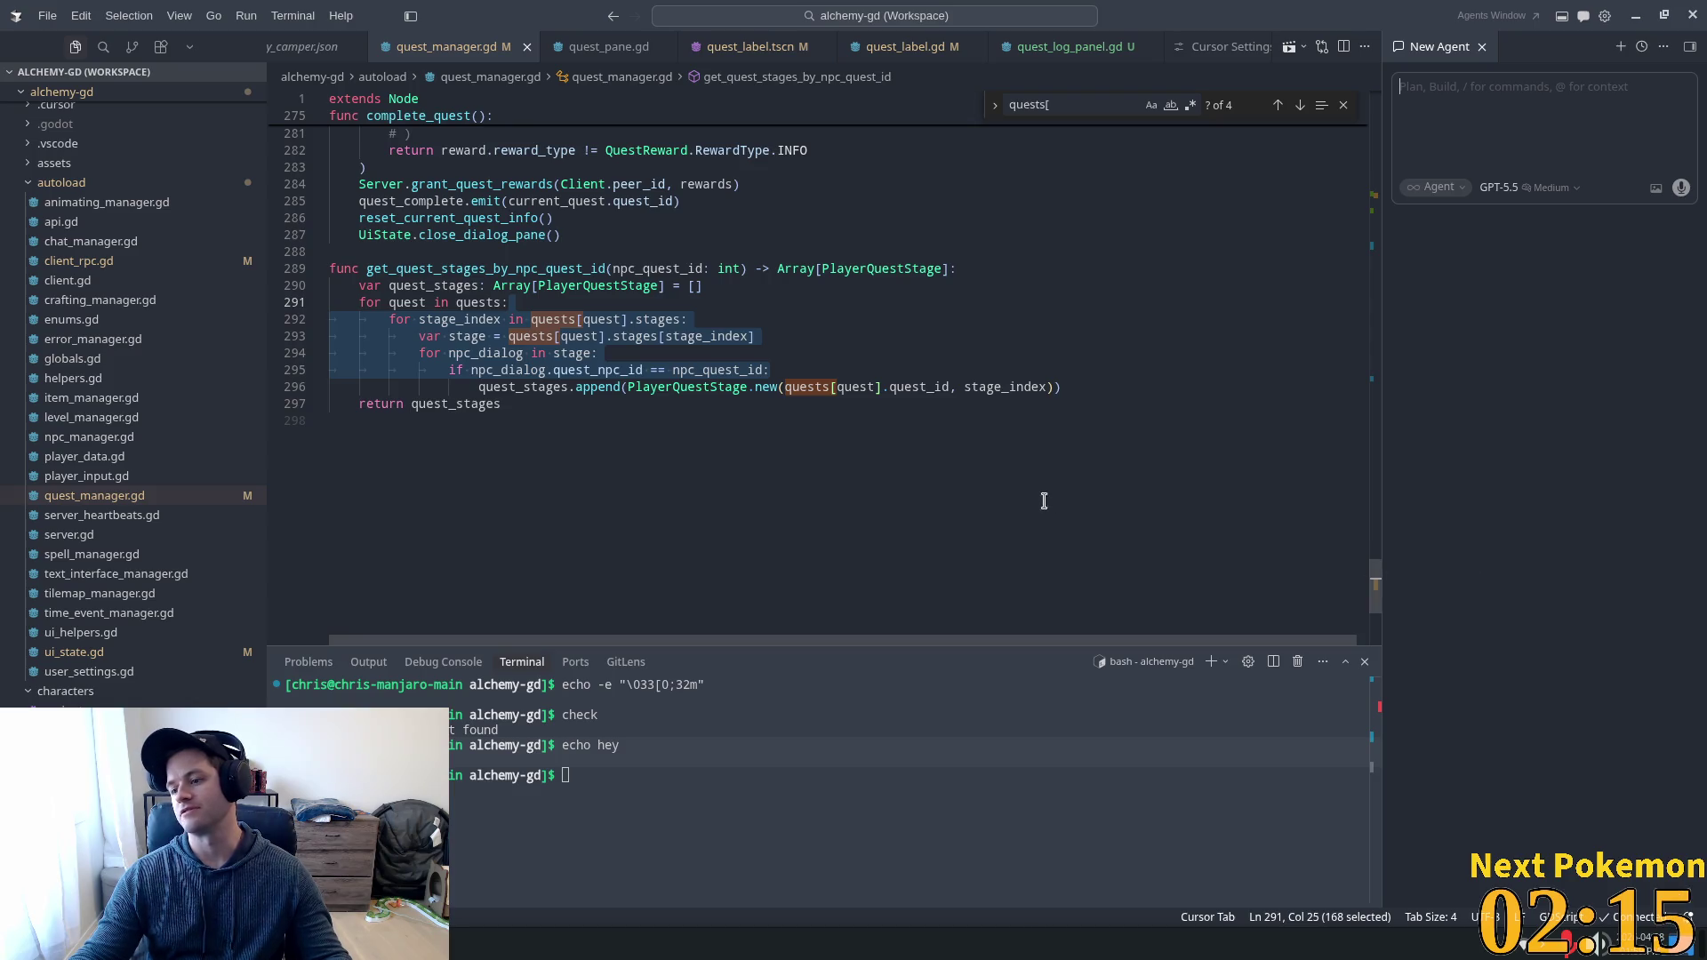
left_click(531, 319)
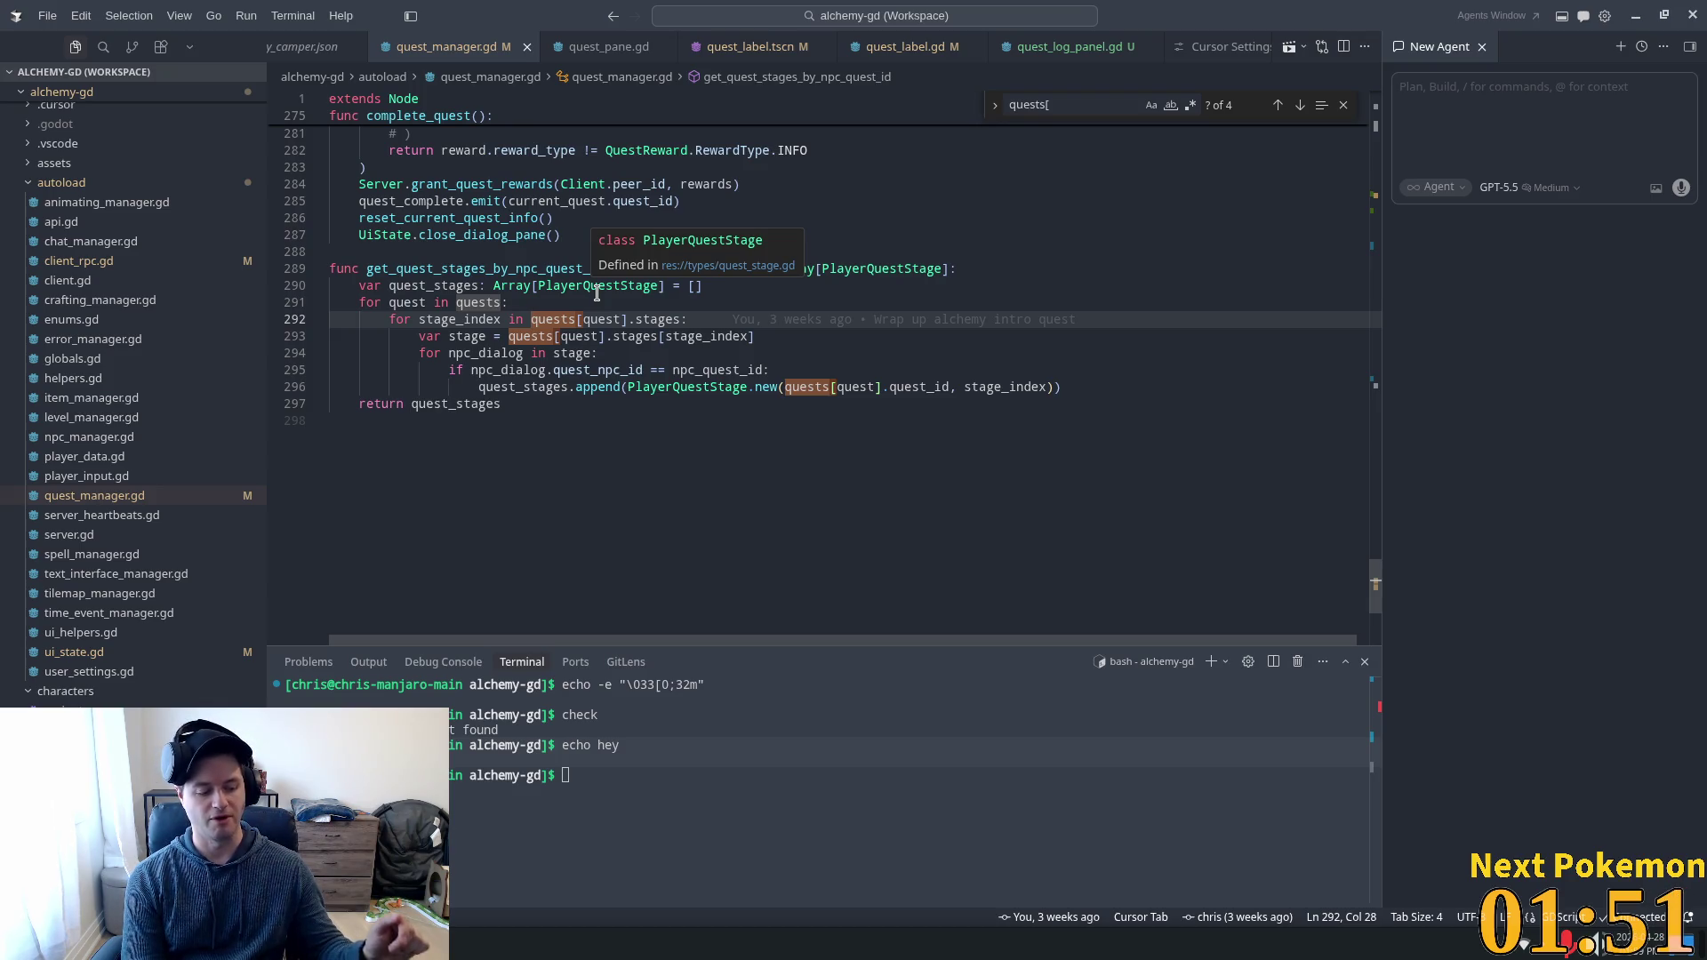
left_click(878, 336)
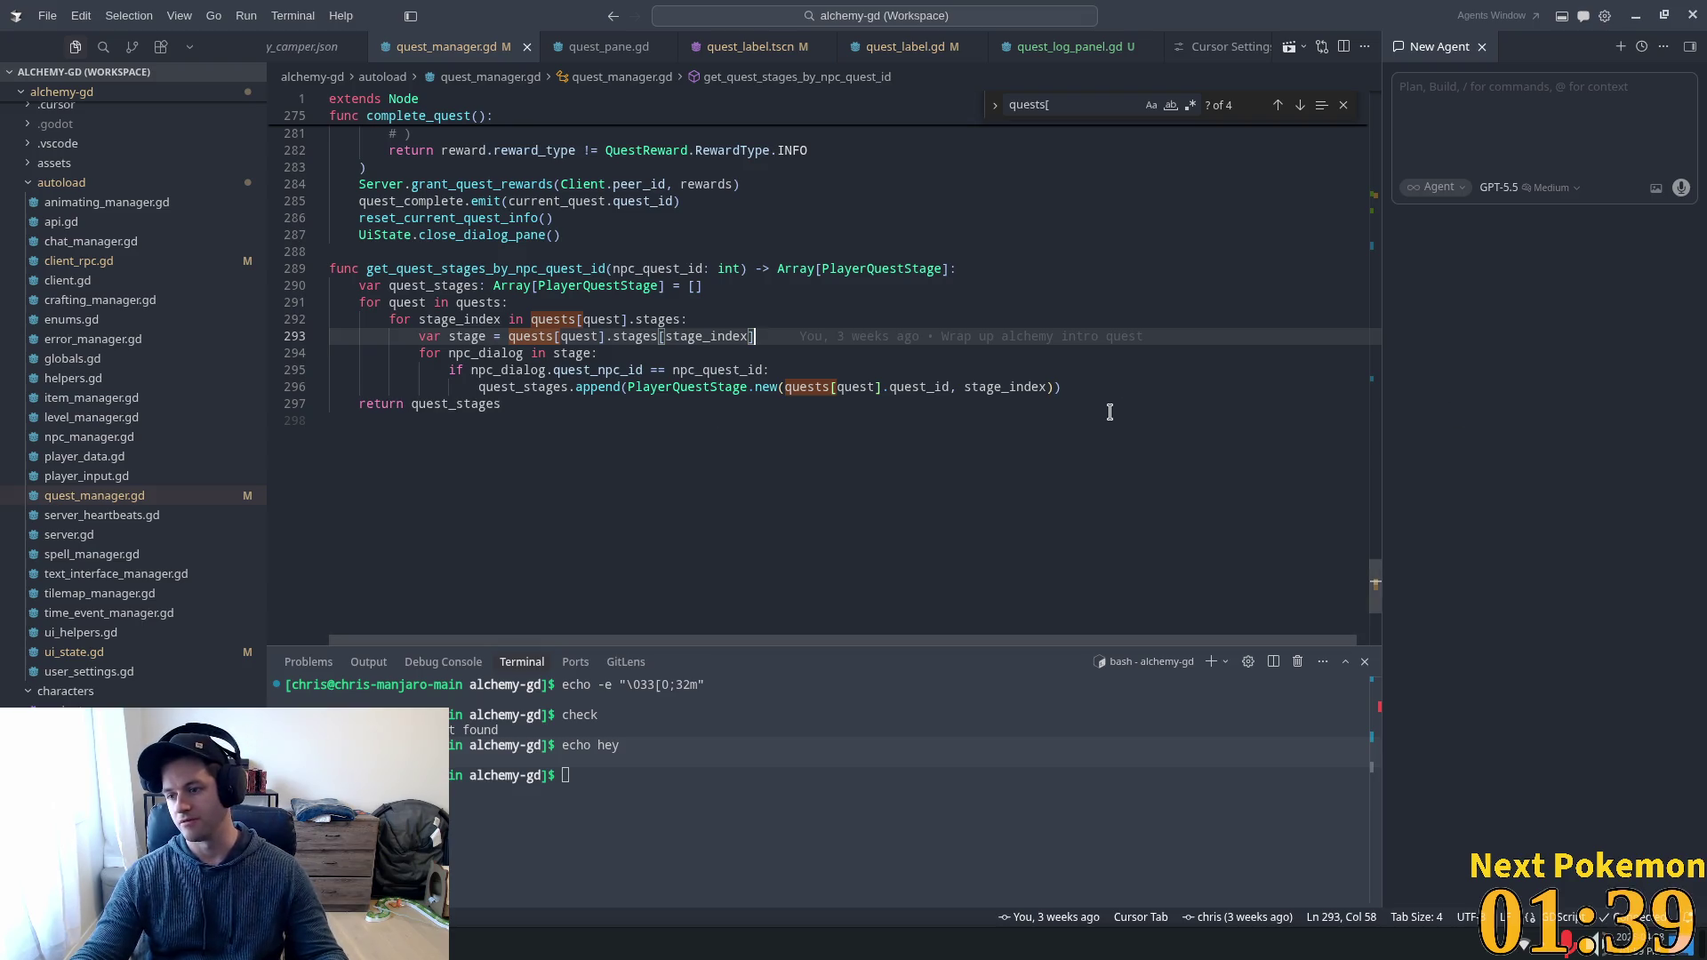
scroll(862, 391, "up", 3)
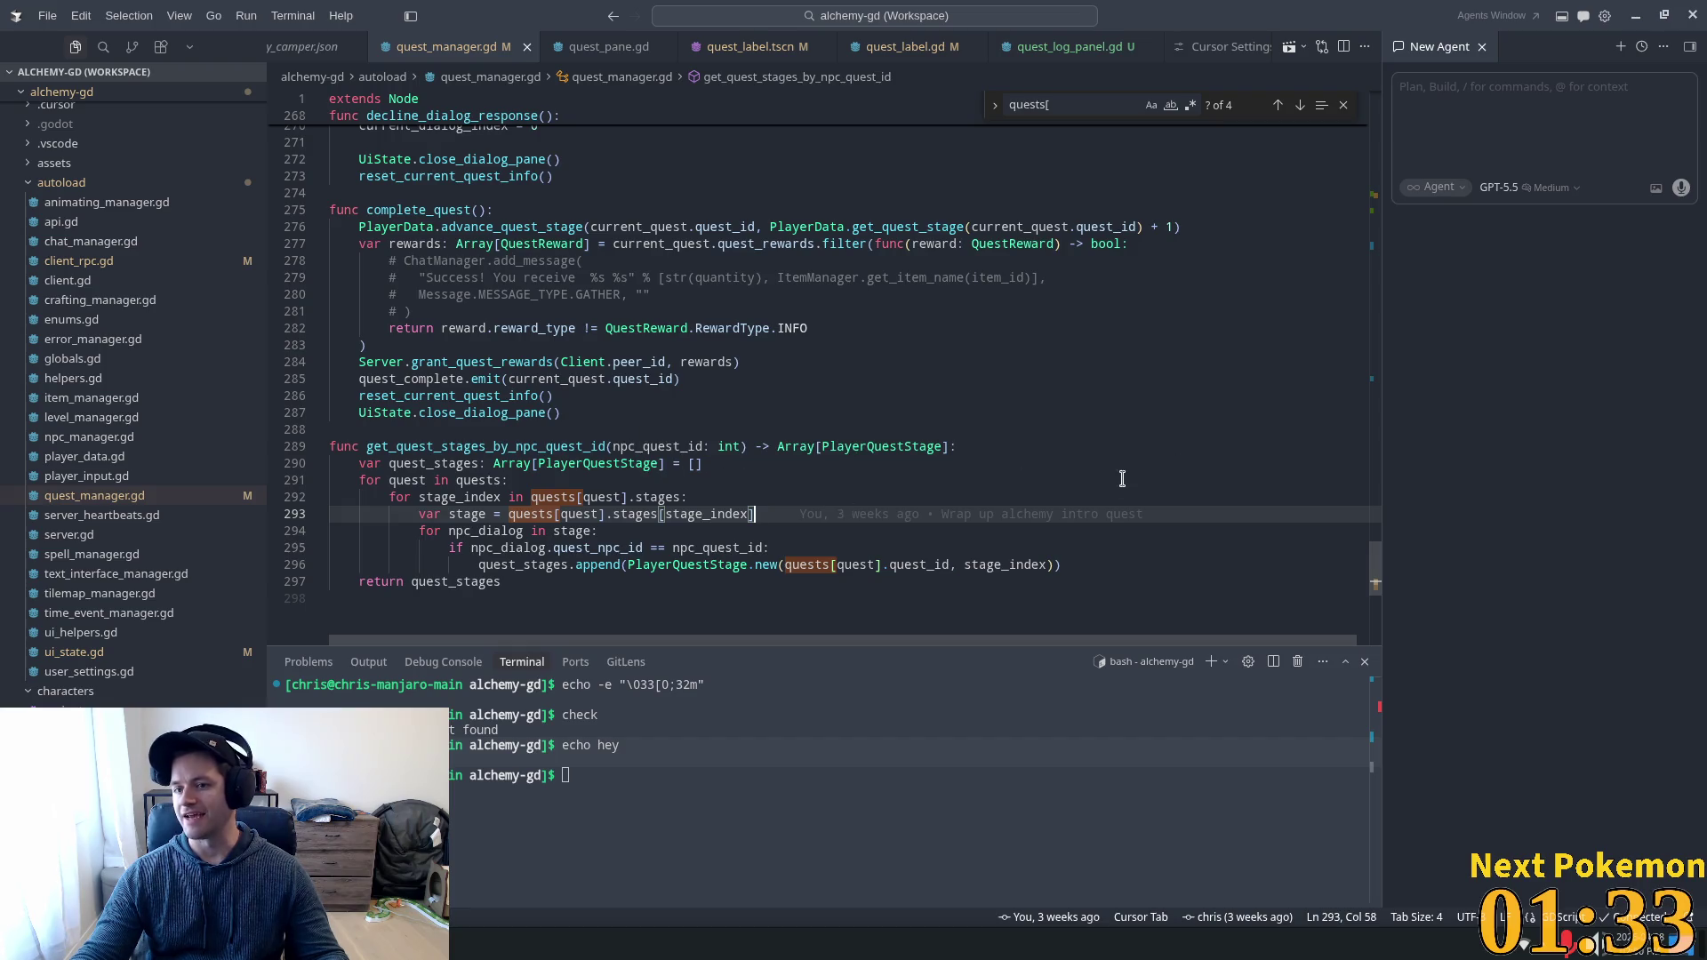
left_click(1523, 105)
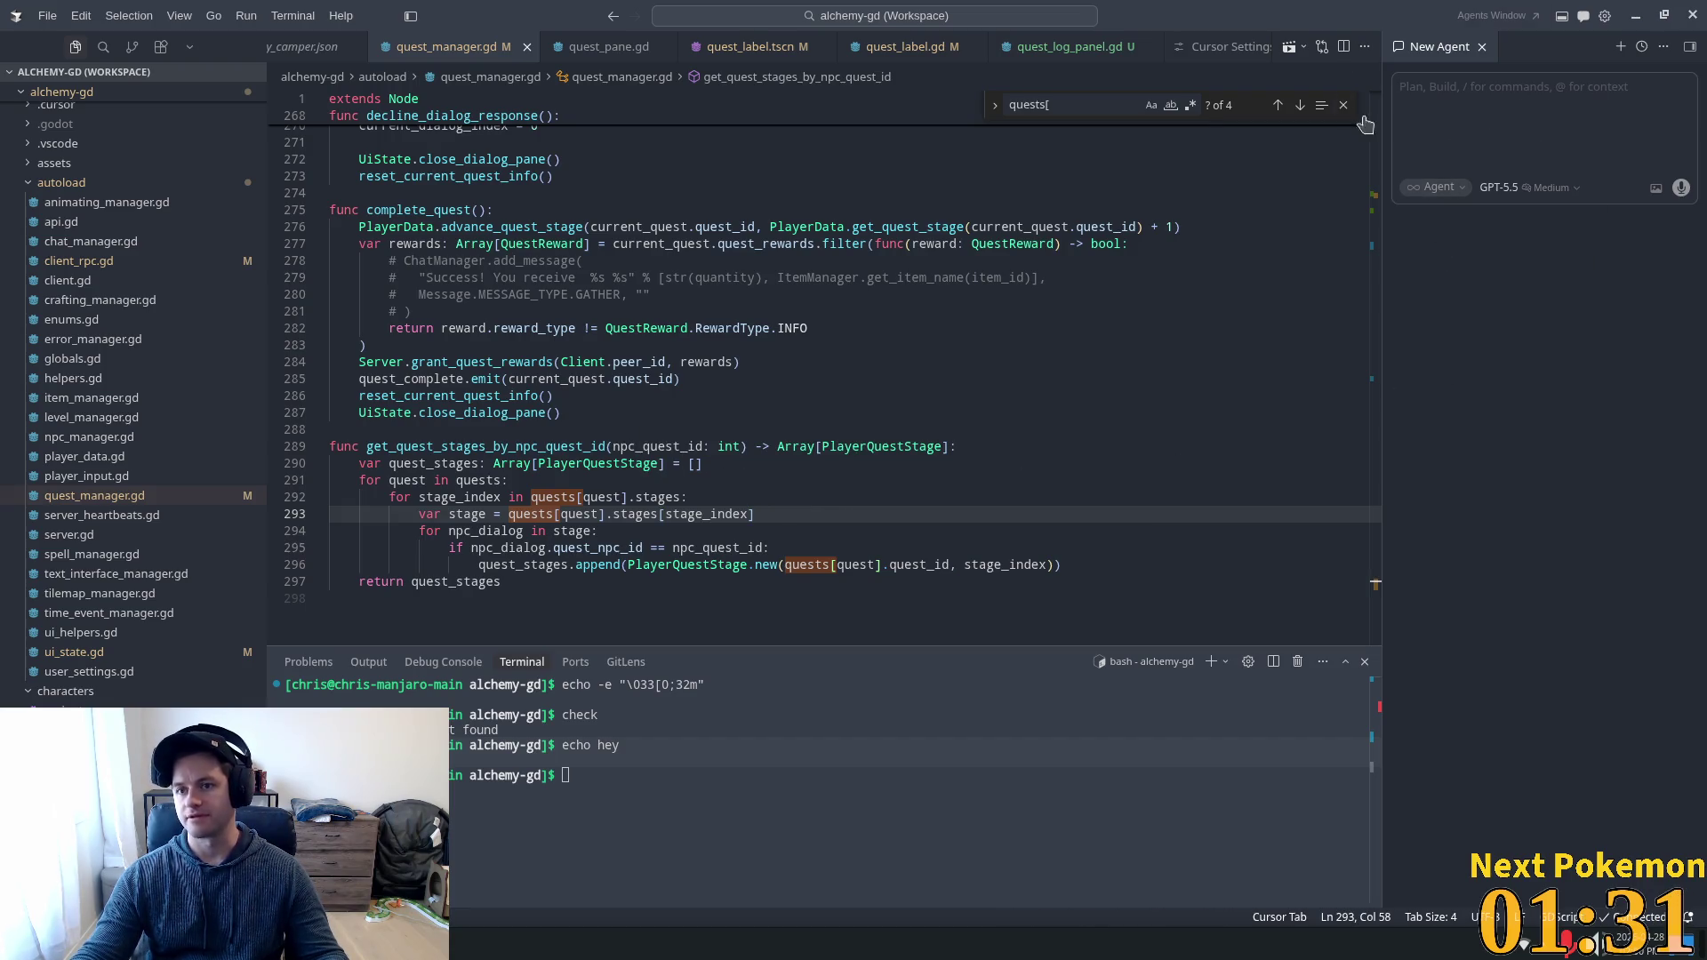
scroll(522, 454, "down", 3)
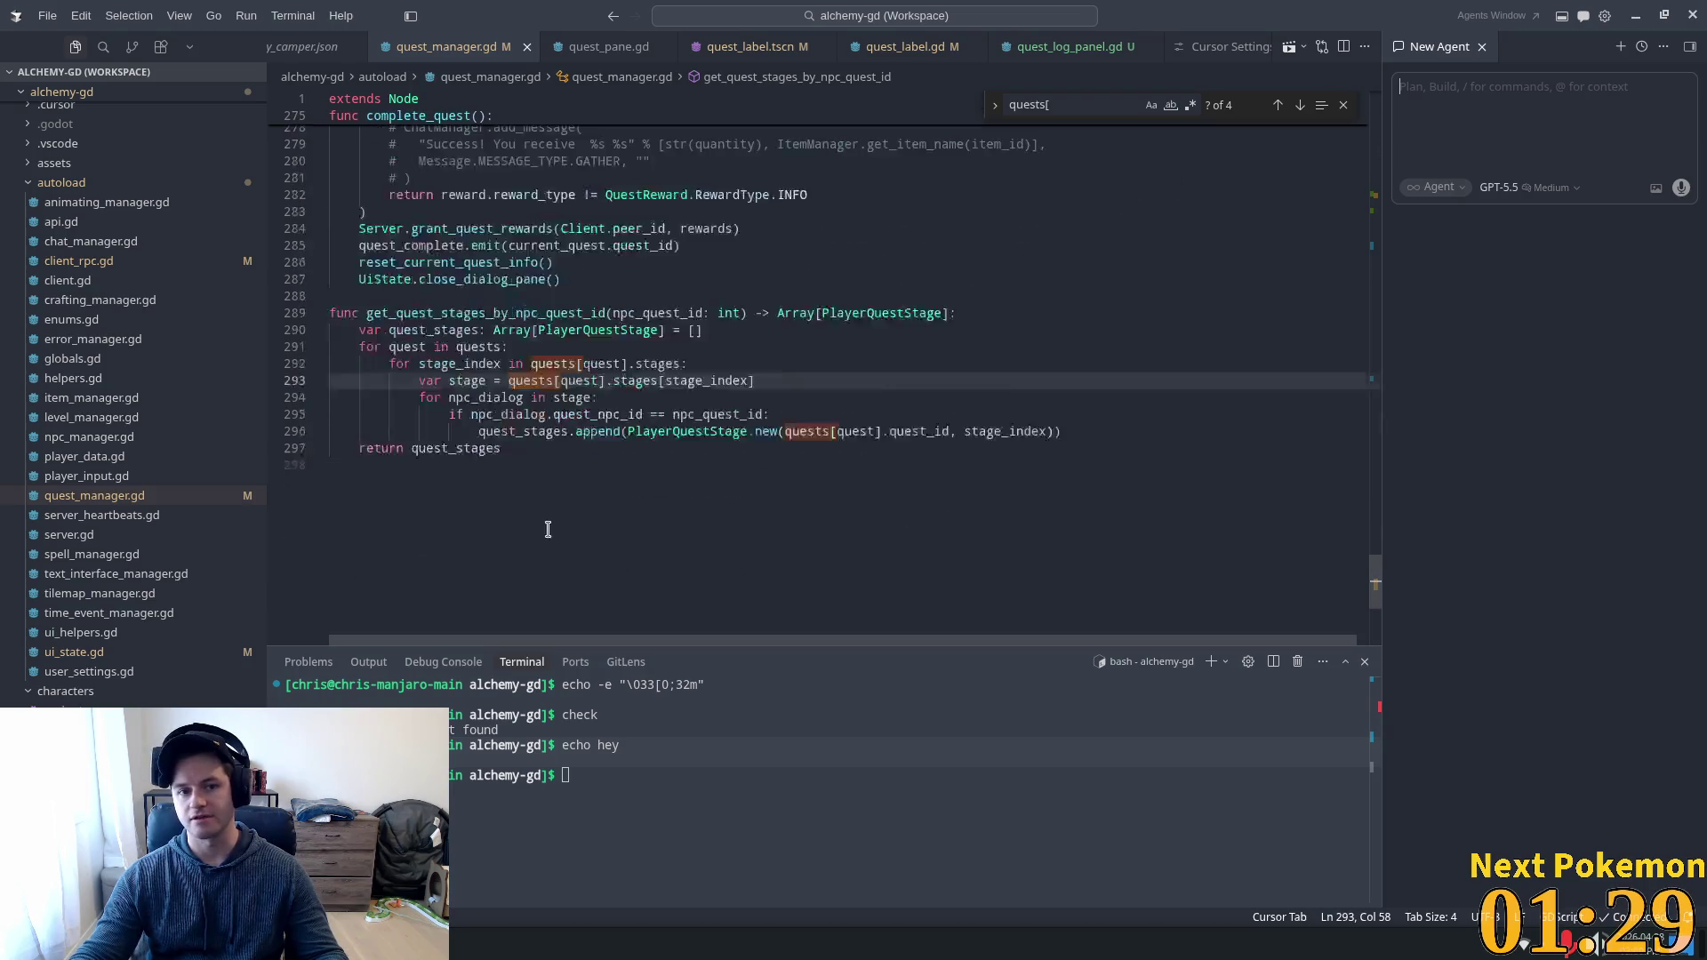
left_click(522, 455)
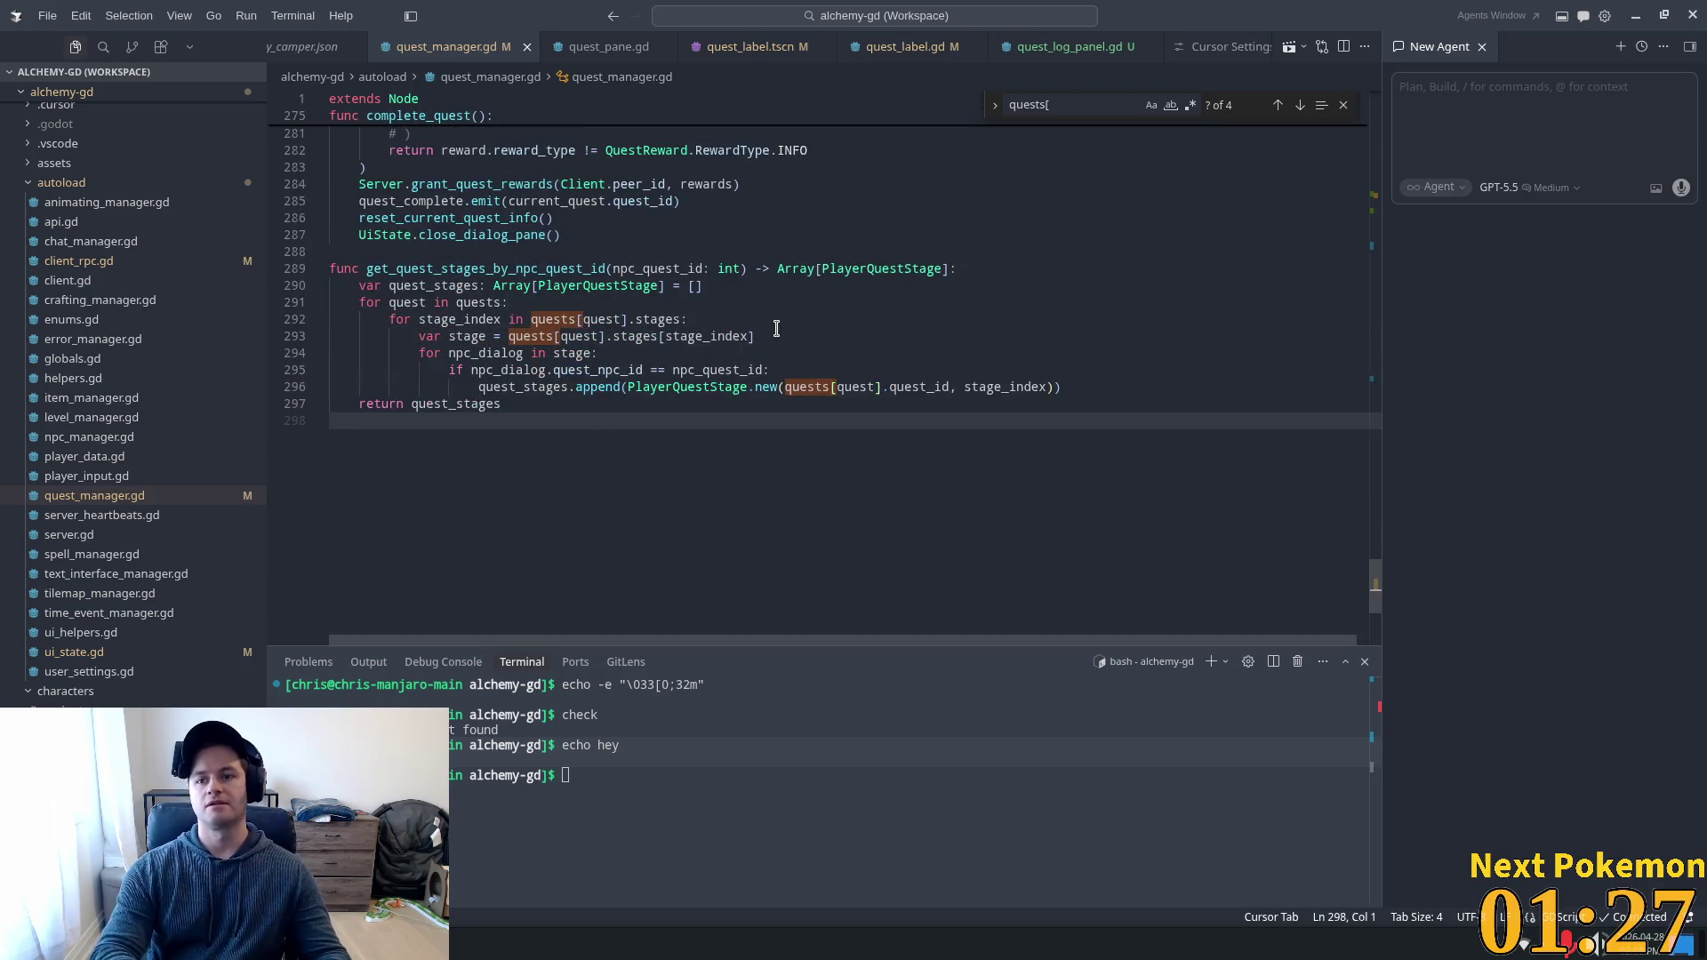
Ask the agent on a new line 299 for a function printing "fart" 1000 times.
key("Return")
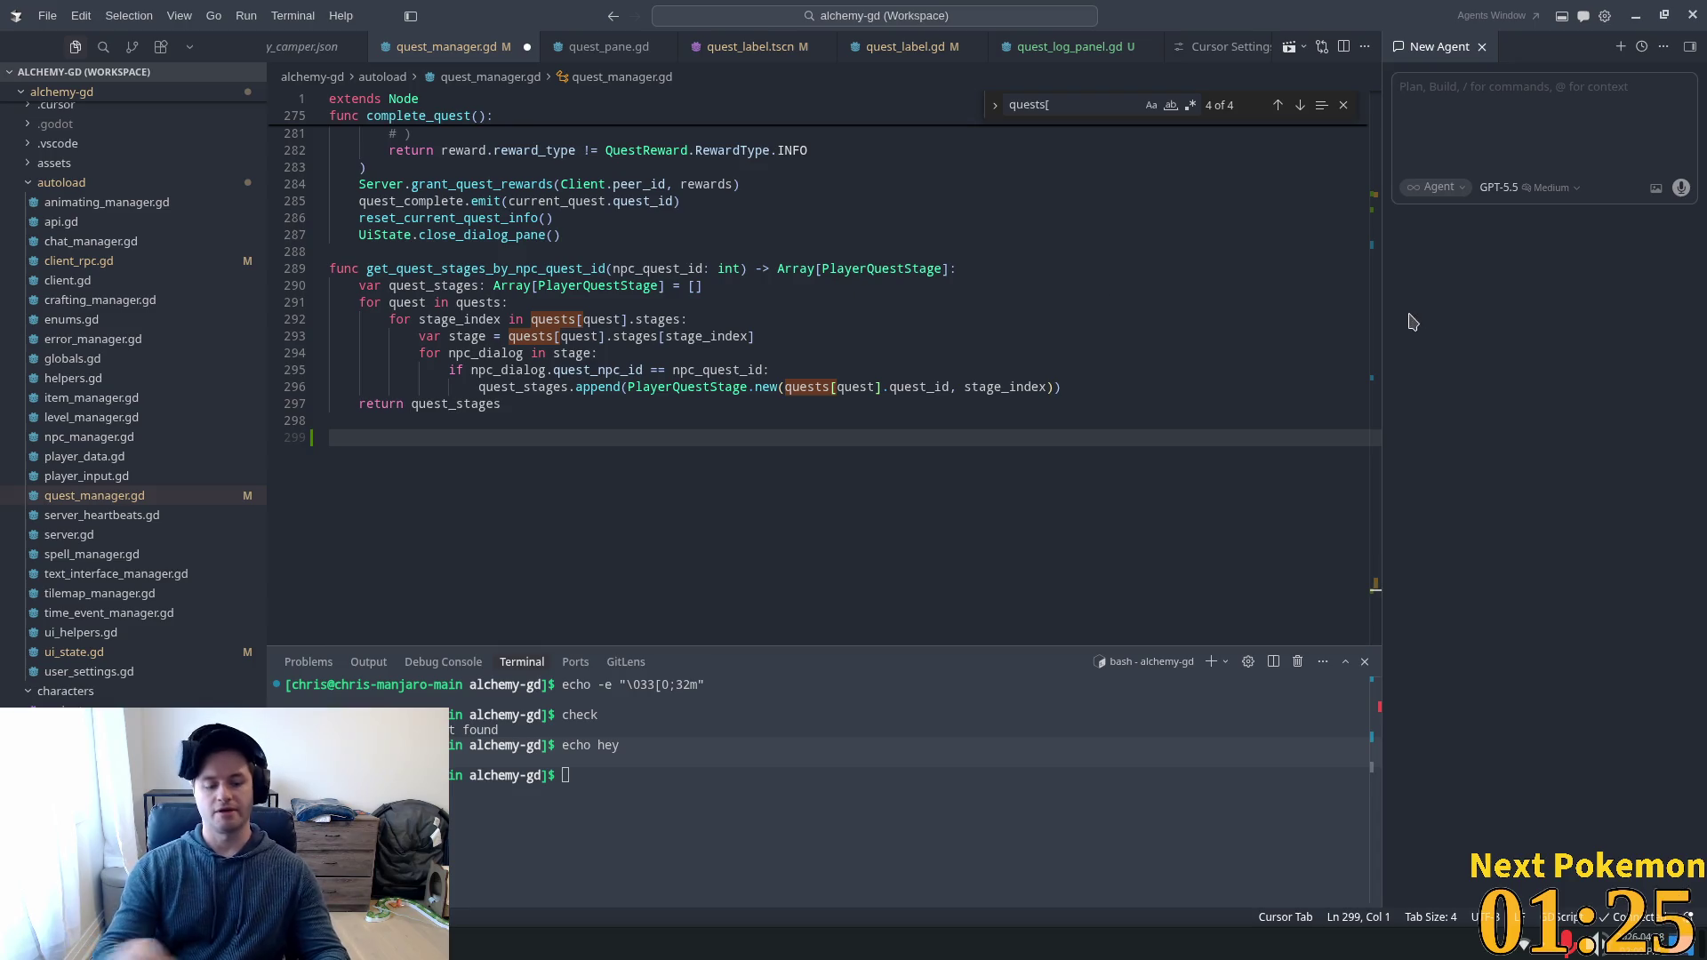
type("write me a function ")
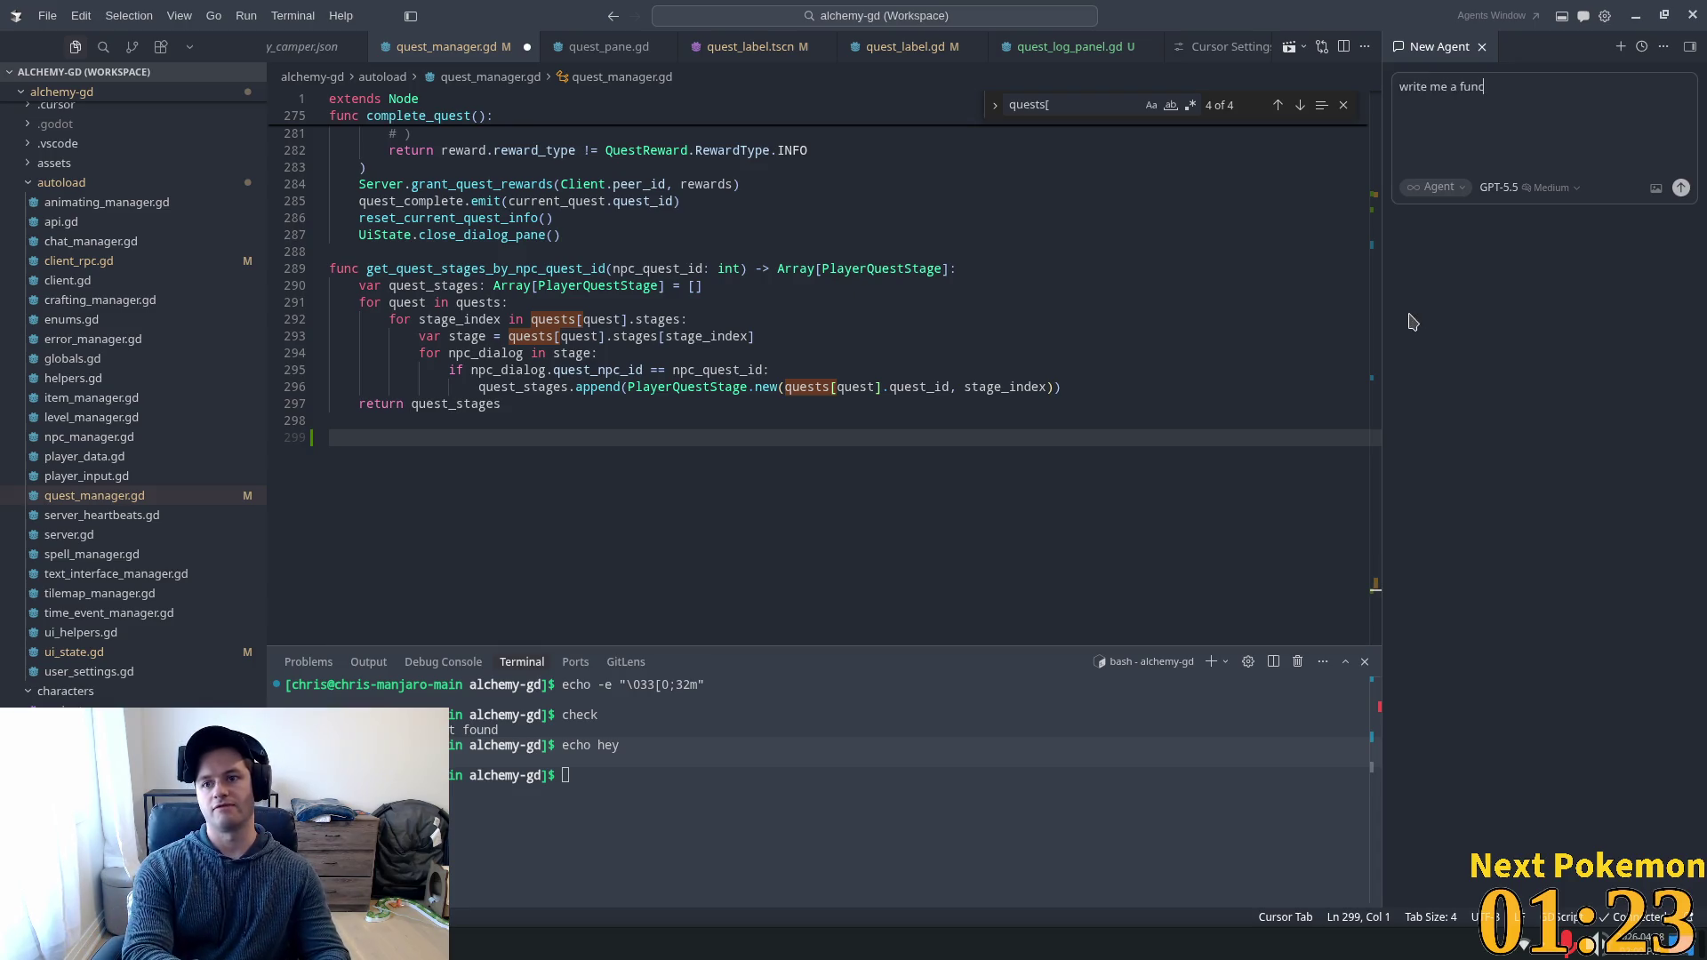
type("ehre")
key("BackSpace")
key("BackSpace")
key("BackSpace")
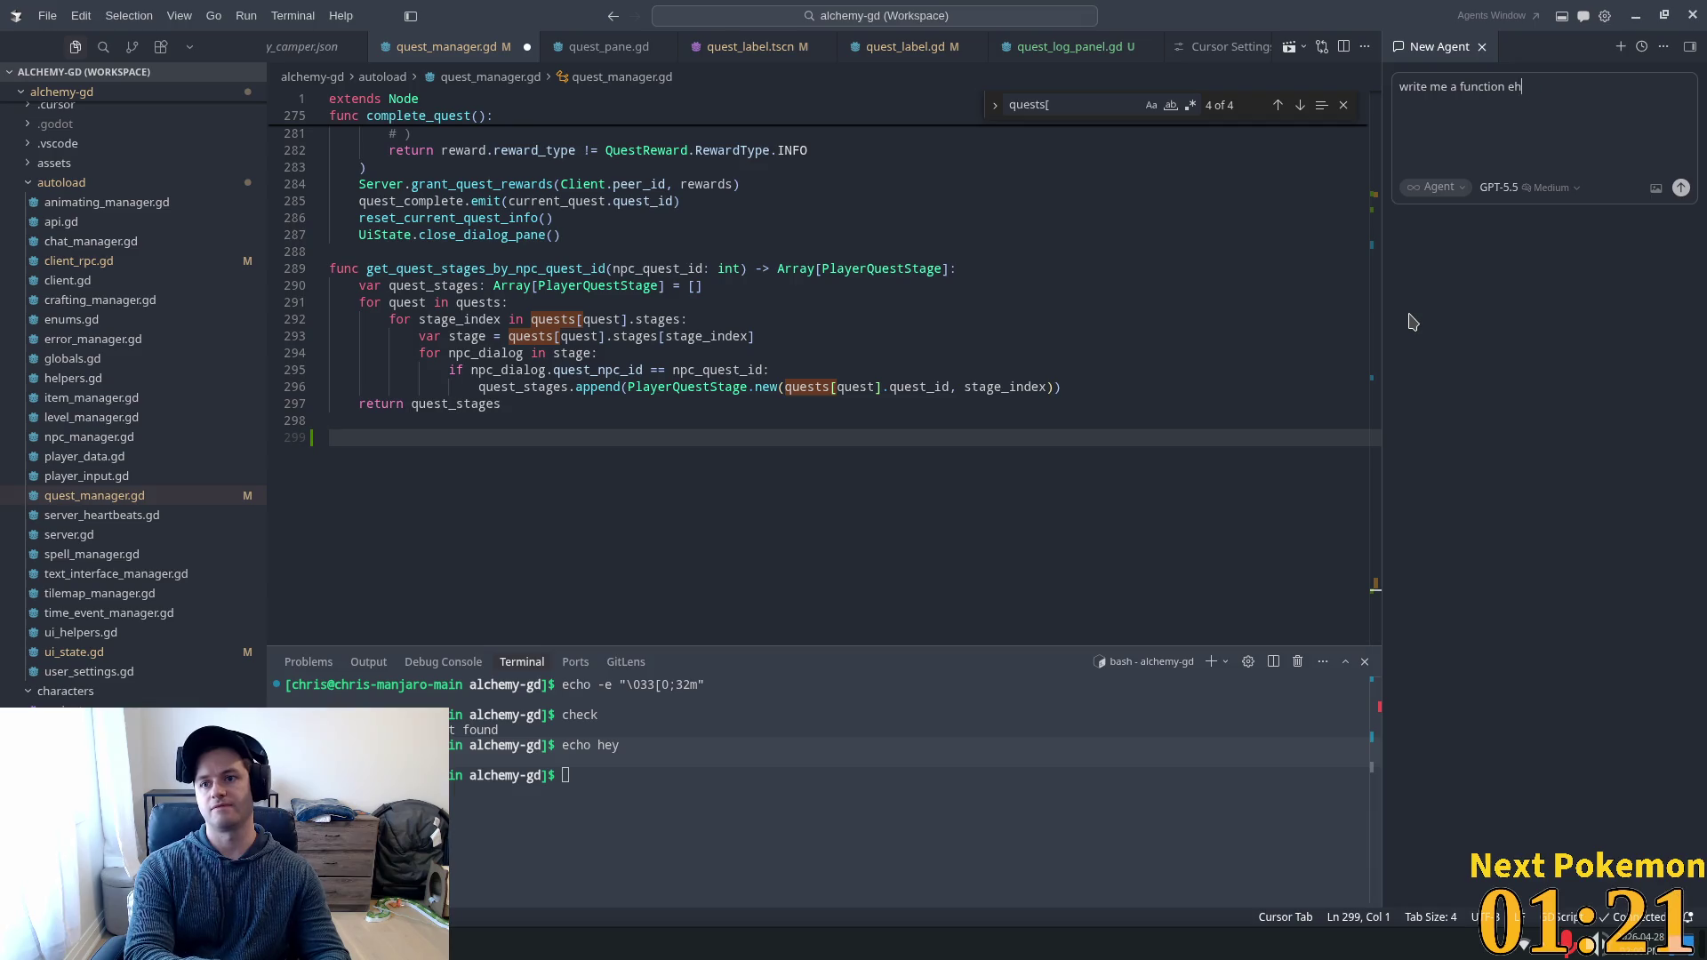
type("ere that print")
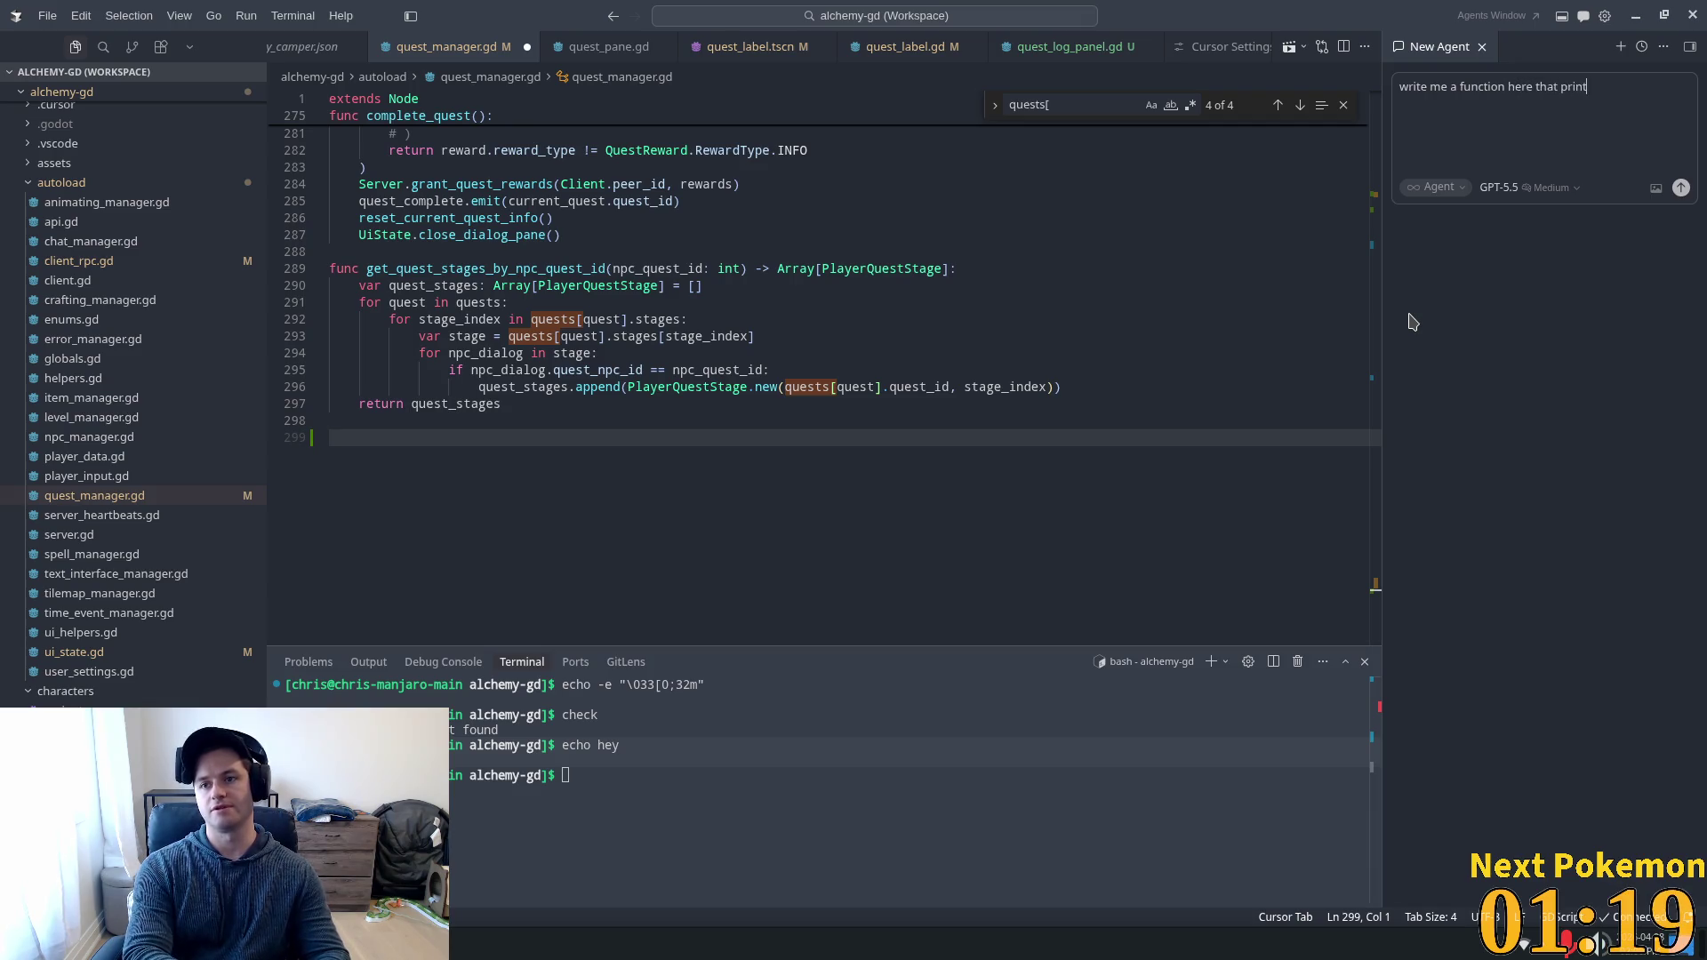
type("h")
type("rt")
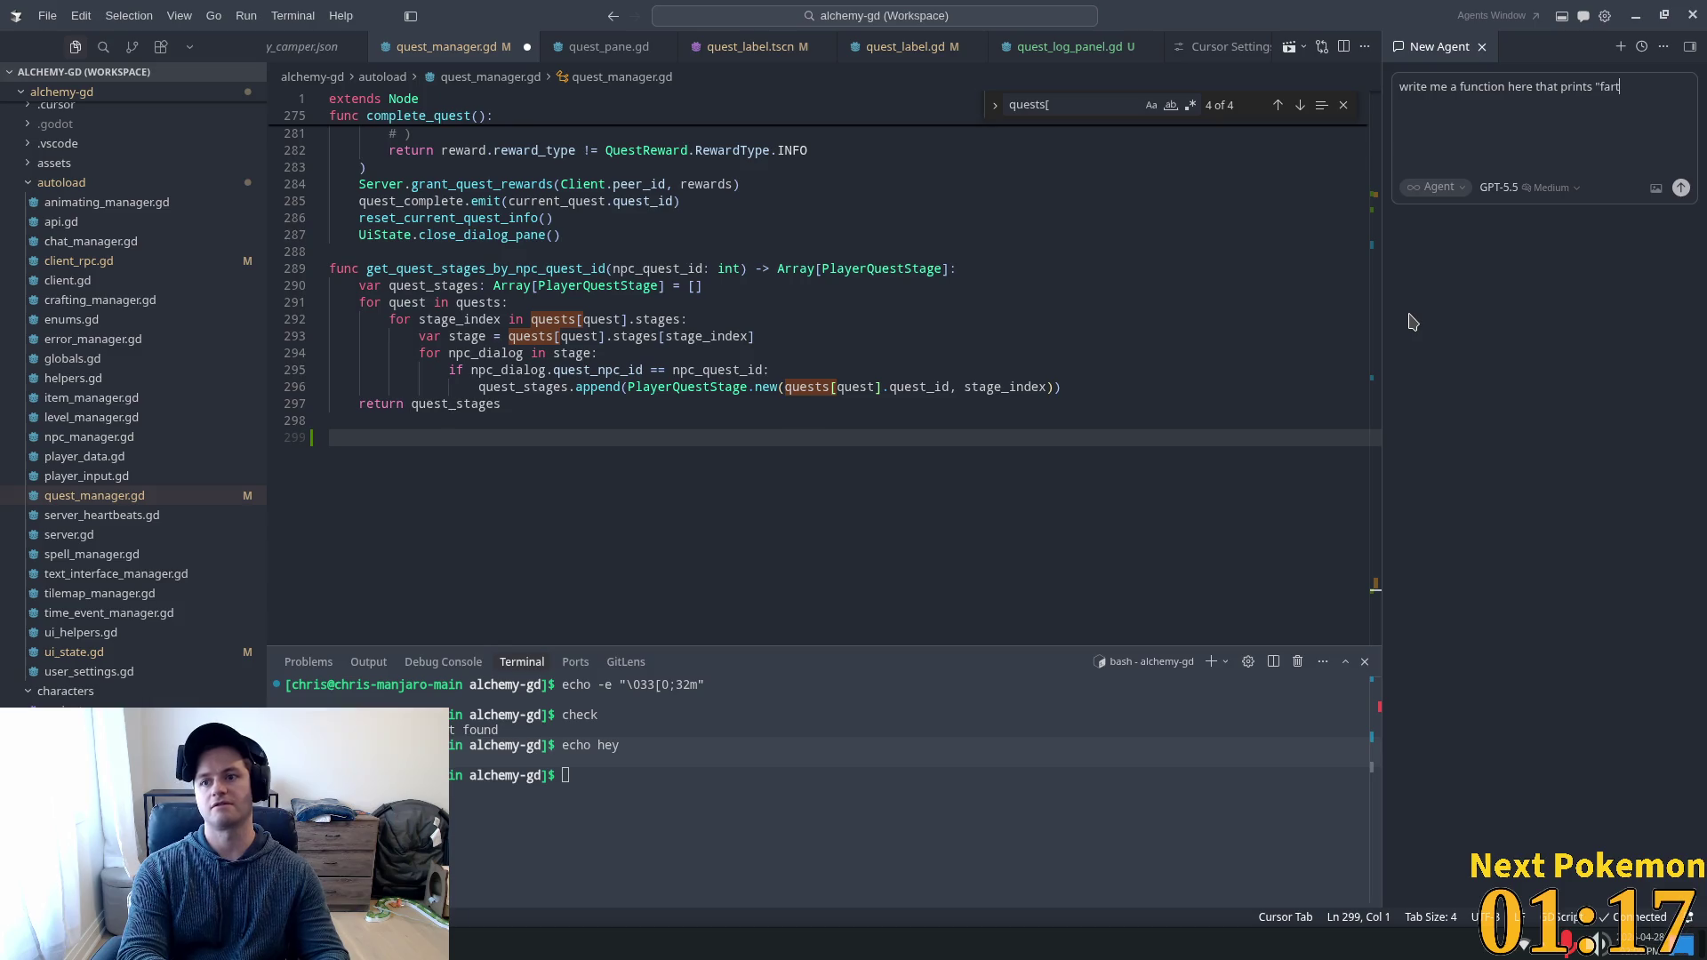
type("\" 1000 ")
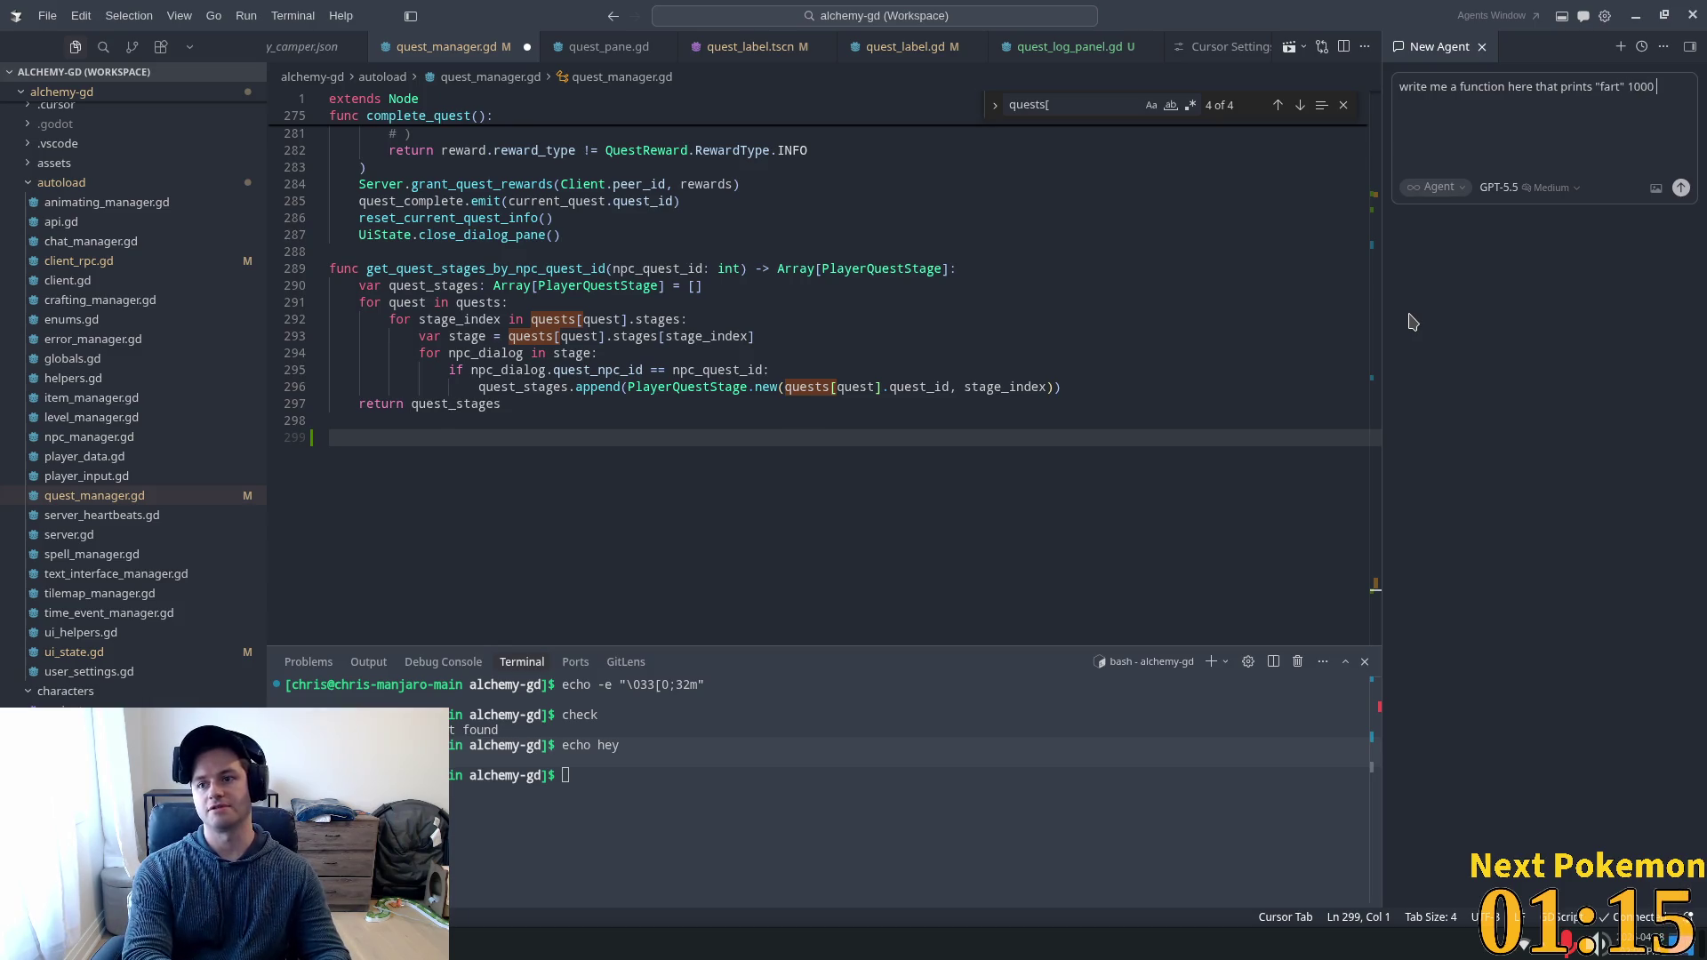
type("s")
key("Return")
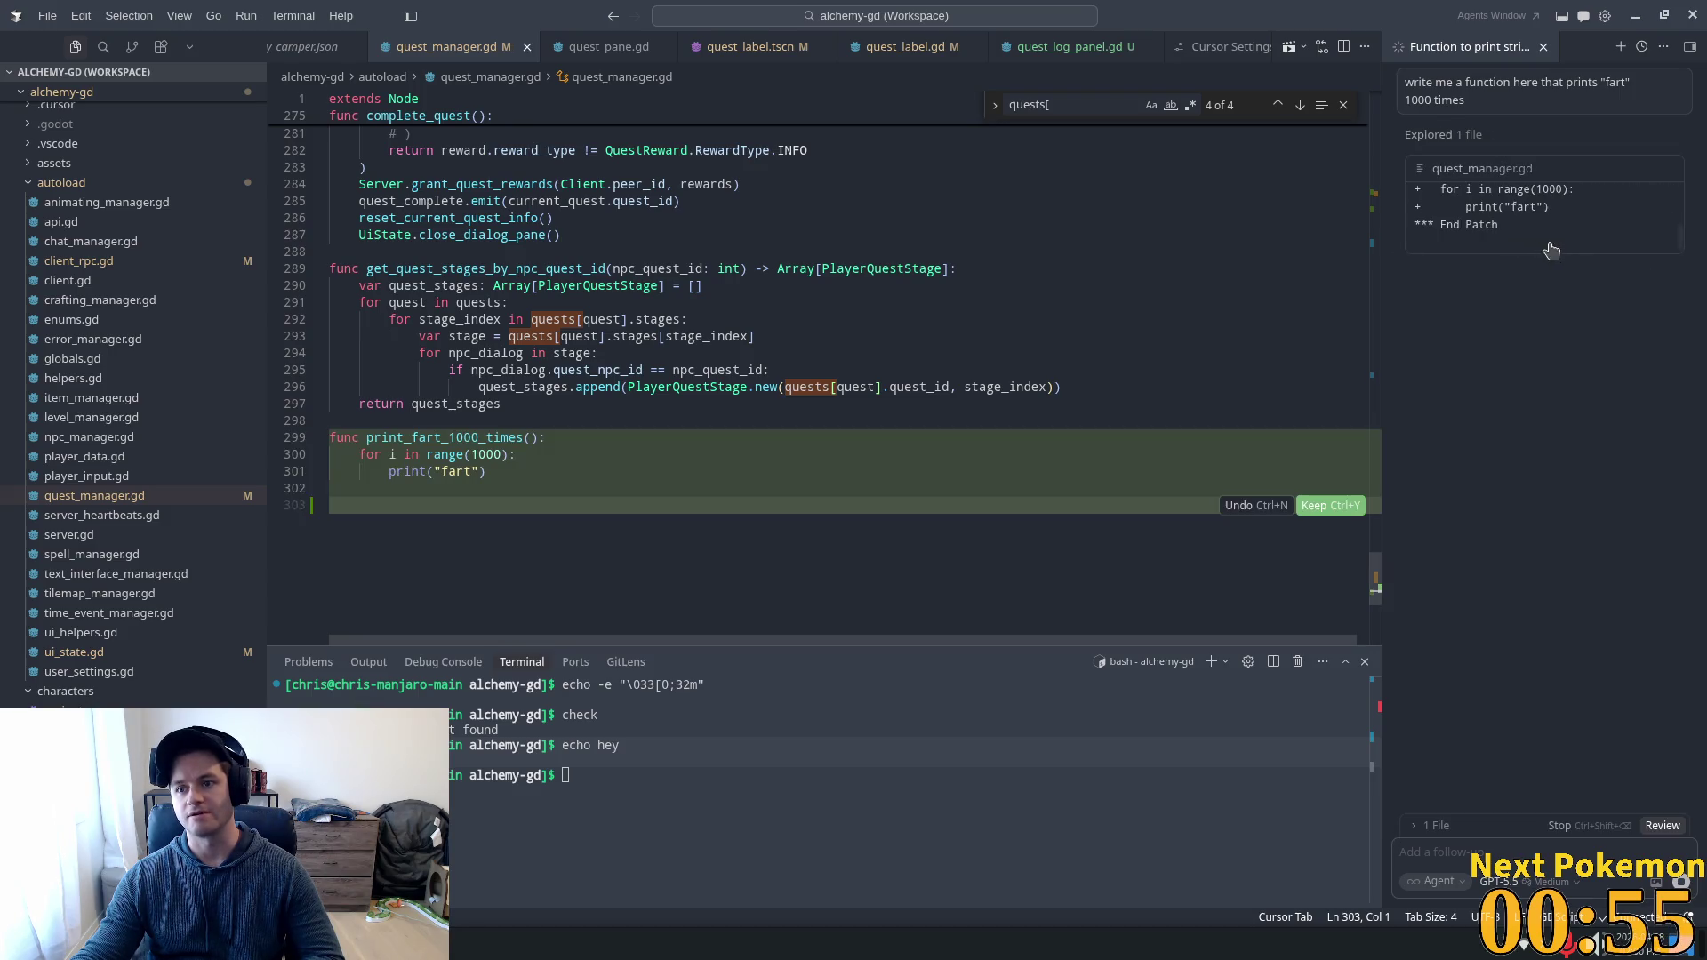
Delete the generated print_fart_1000_times function and keep the file without it.
double_click(403, 436)
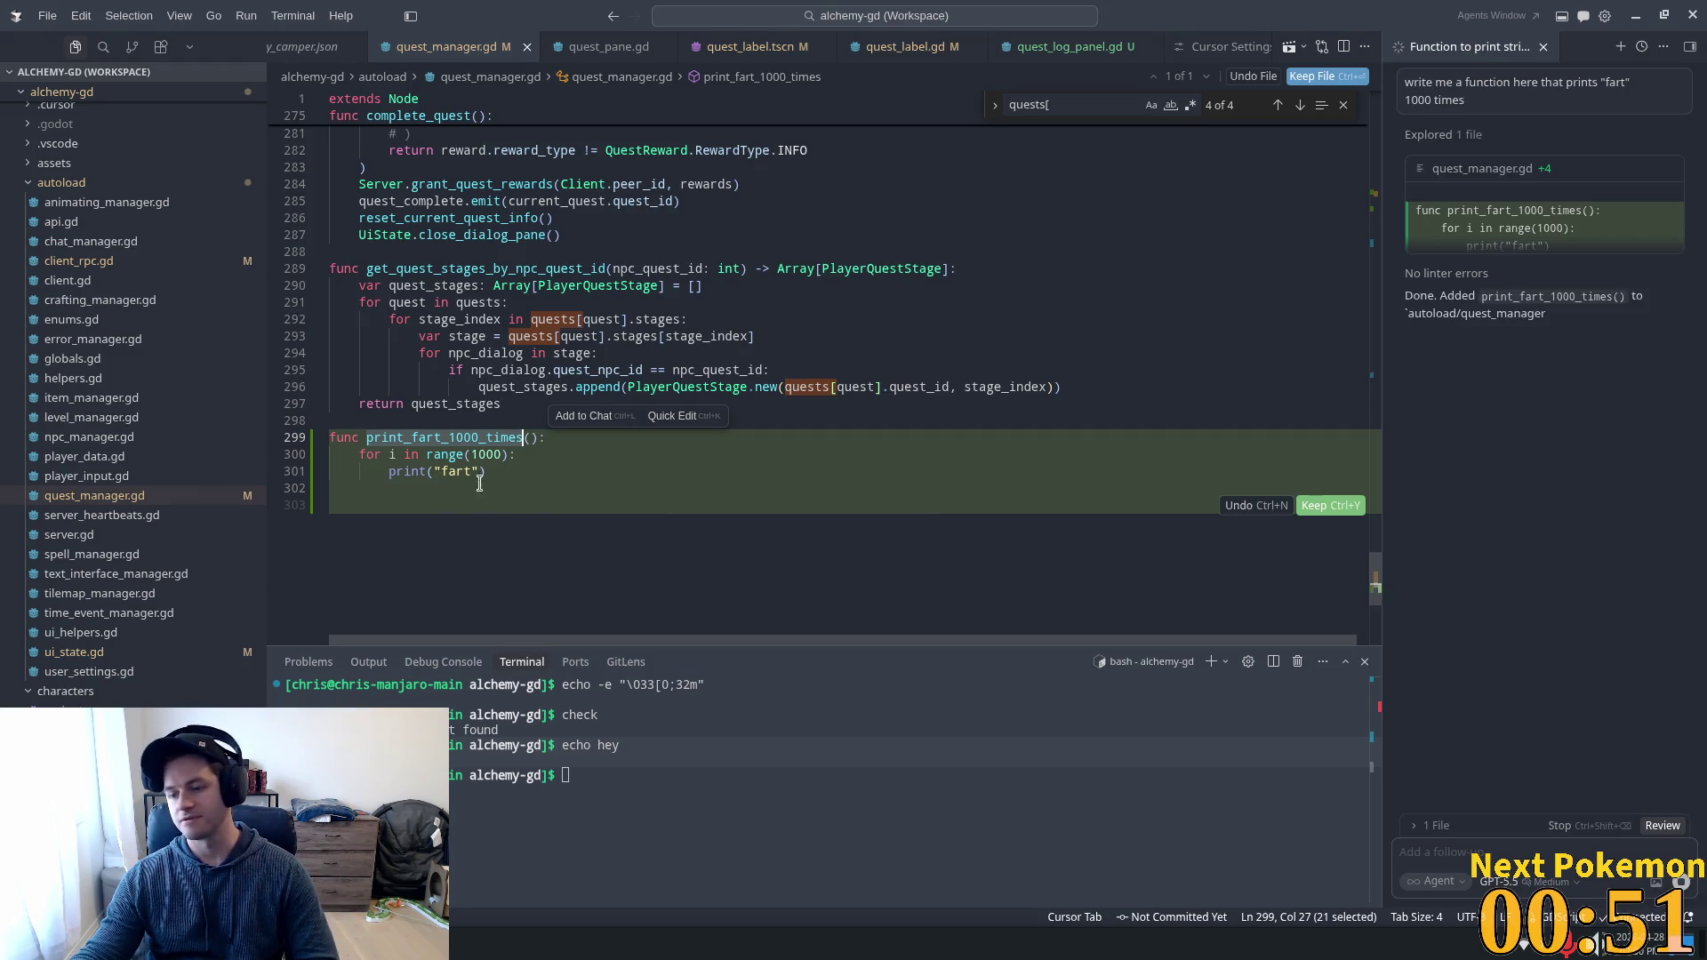
left_click_drag(363, 453, 486, 471)
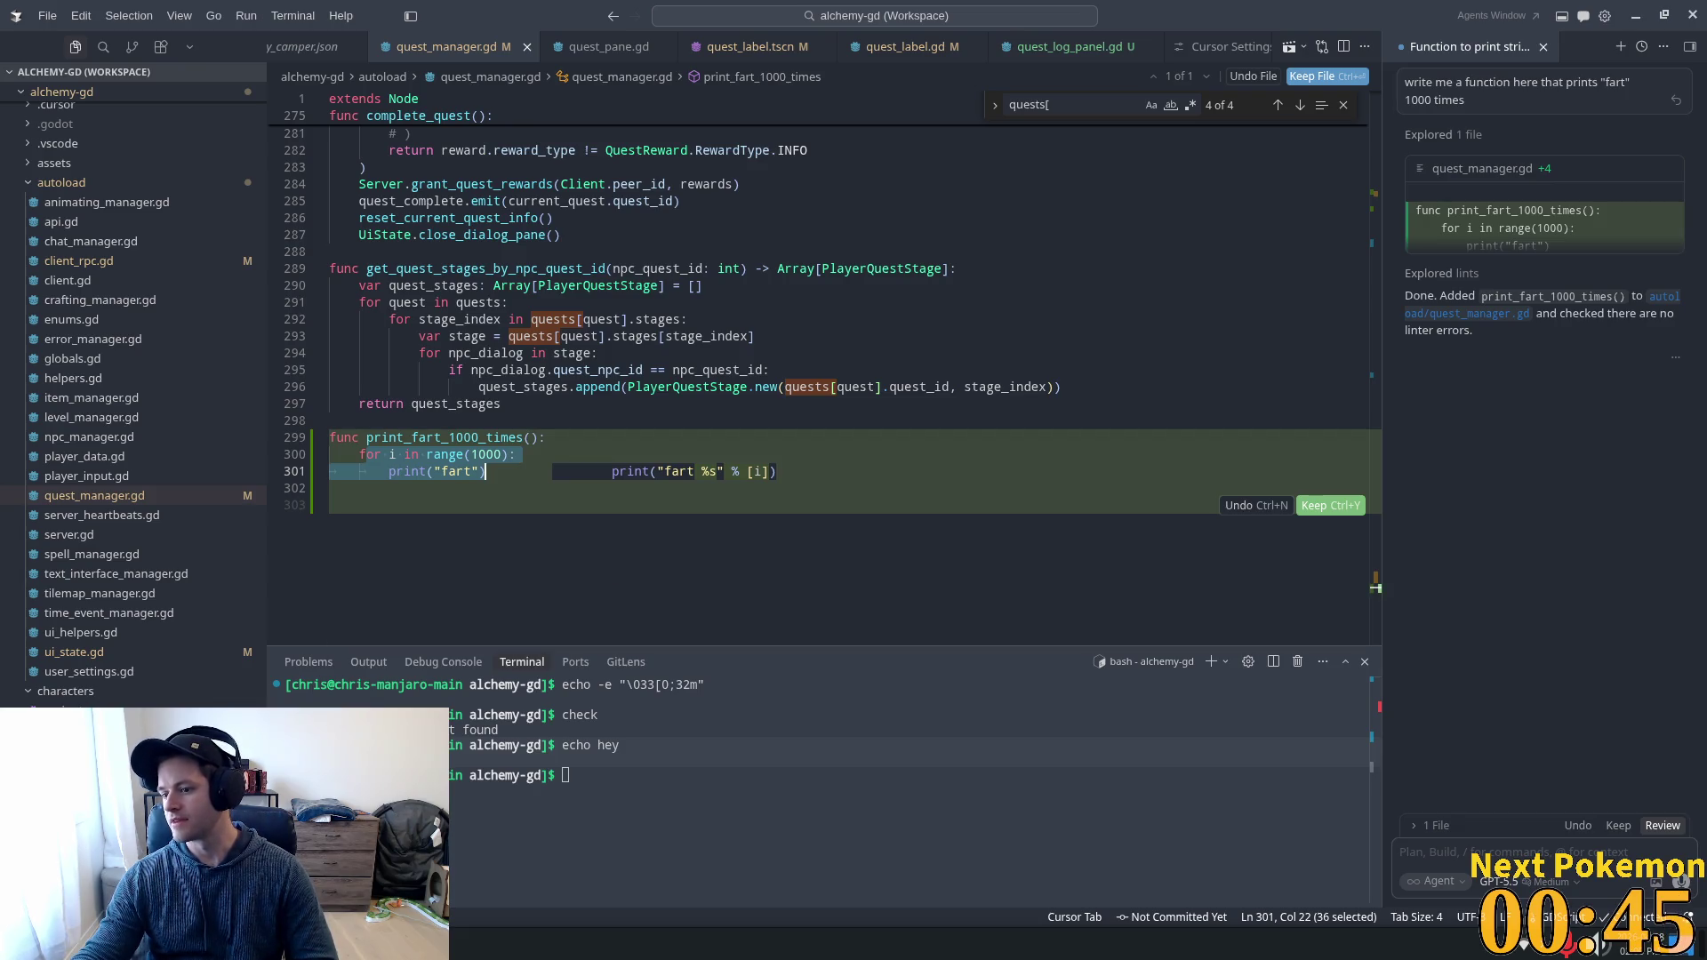
mouse_move(913, 564)
left_mouse_down()
mouse_move(899, 533)
mouse_move(678, 487)
mouse_move(317, 458)
mouse_move(329, 437)
left_mouse_up()
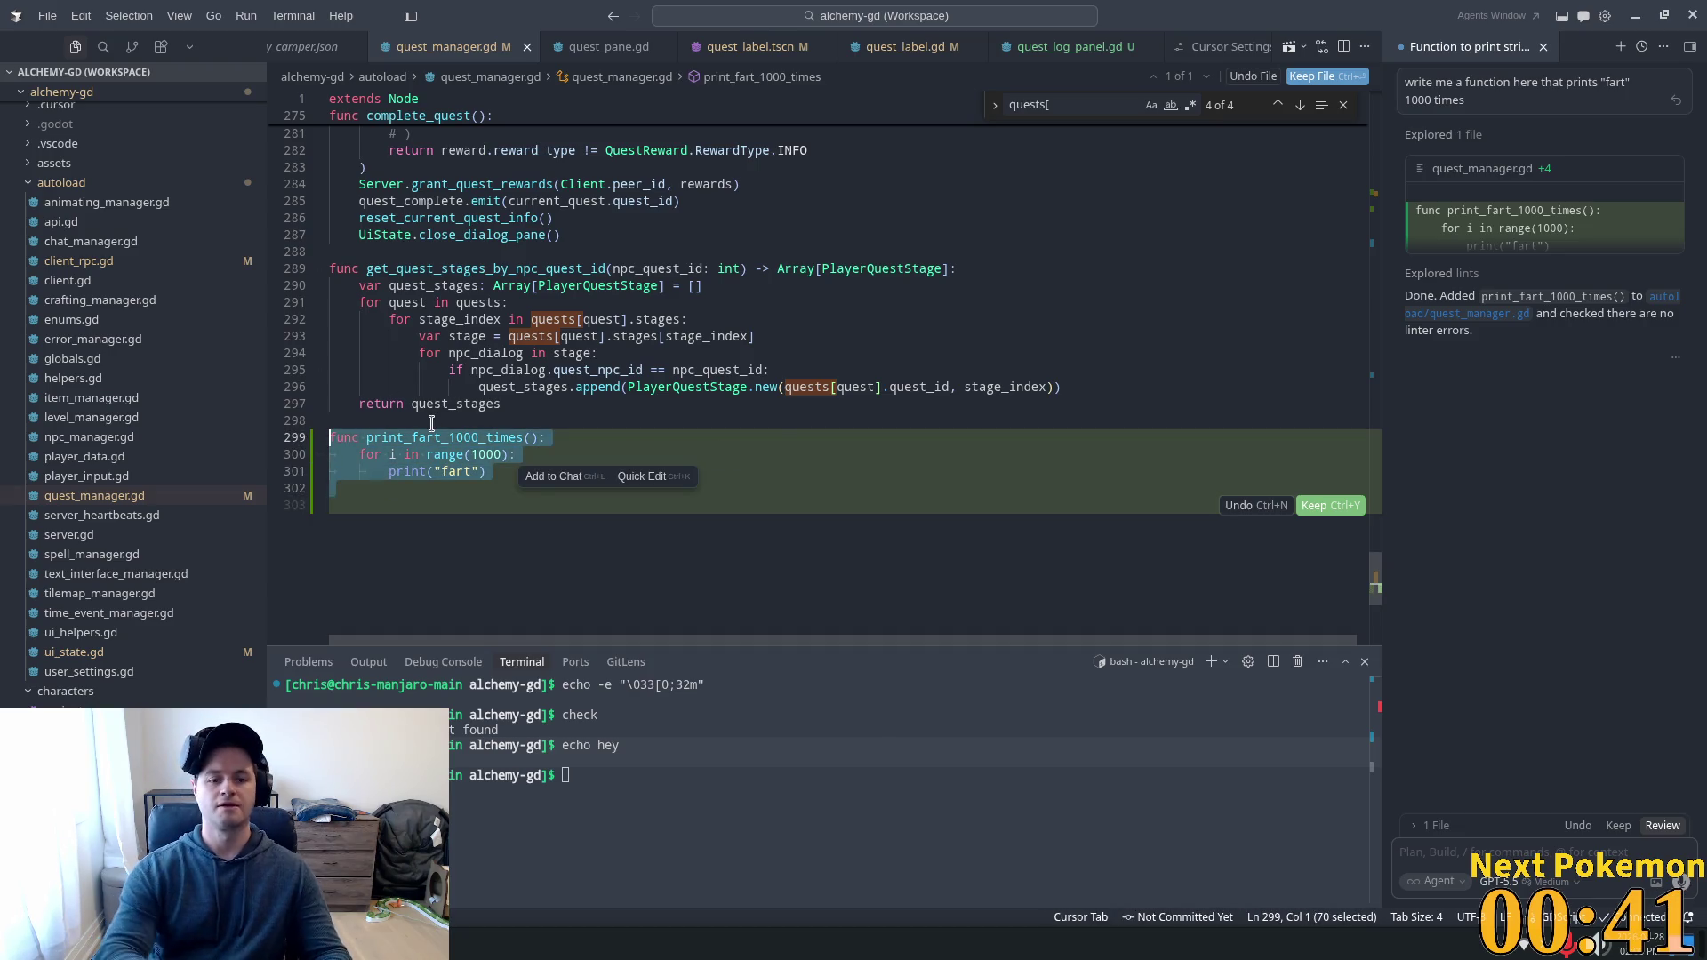
key("BackSpace")
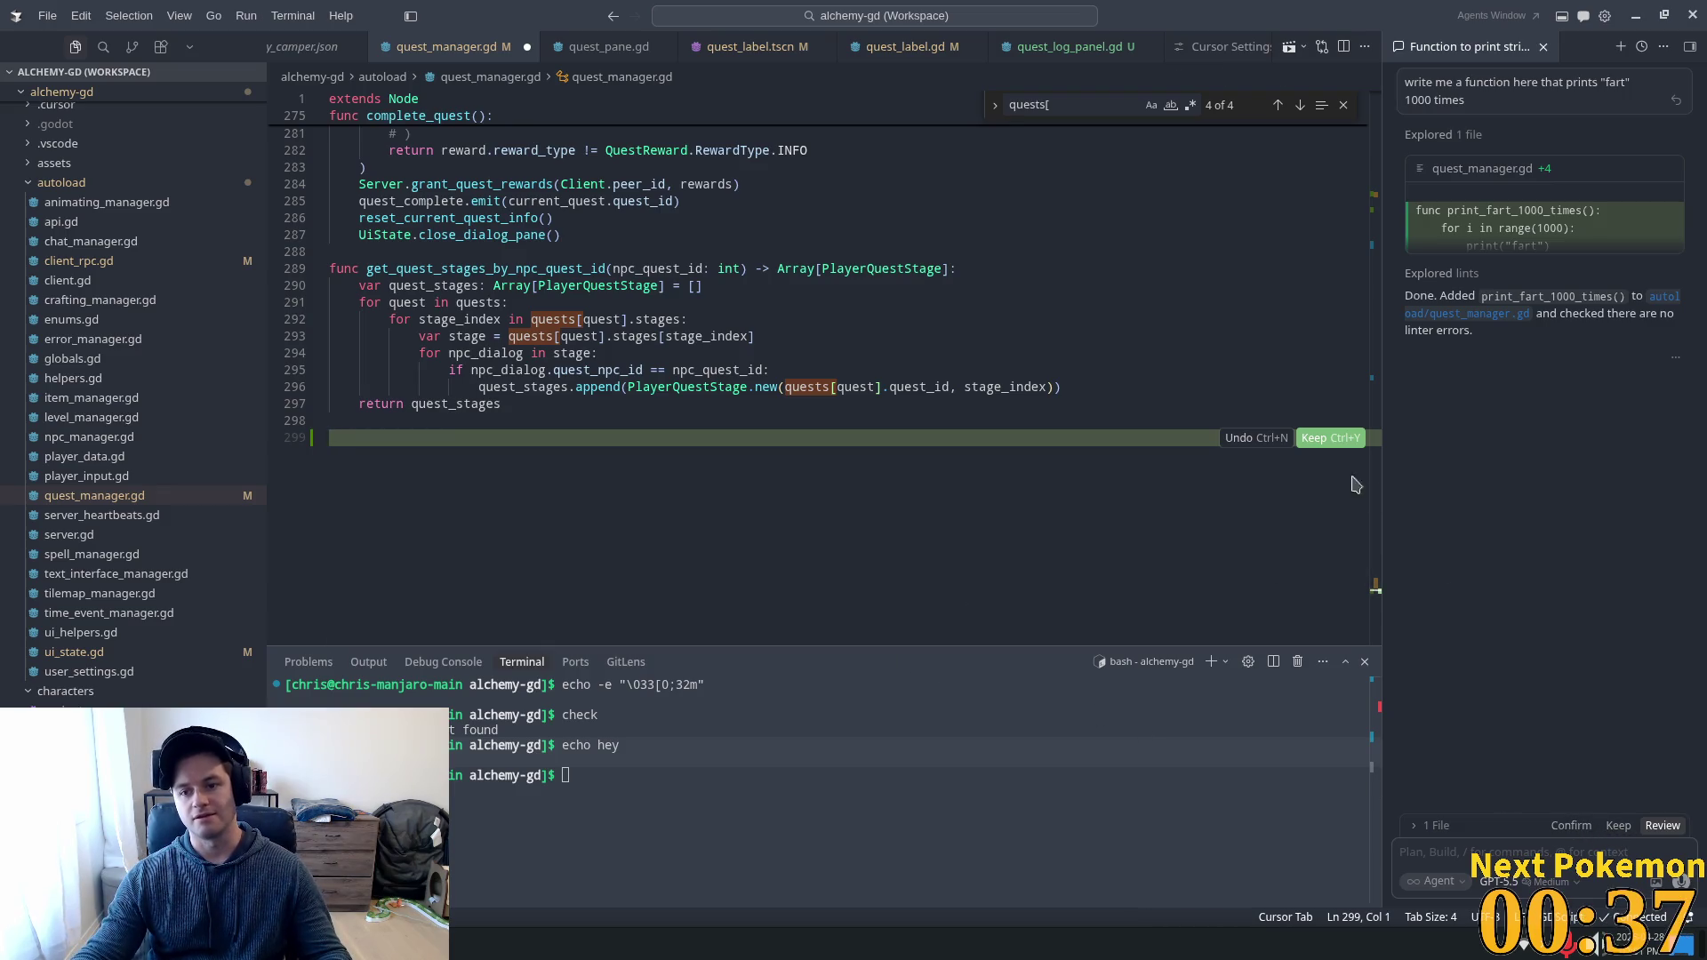
left_click(1249, 438)
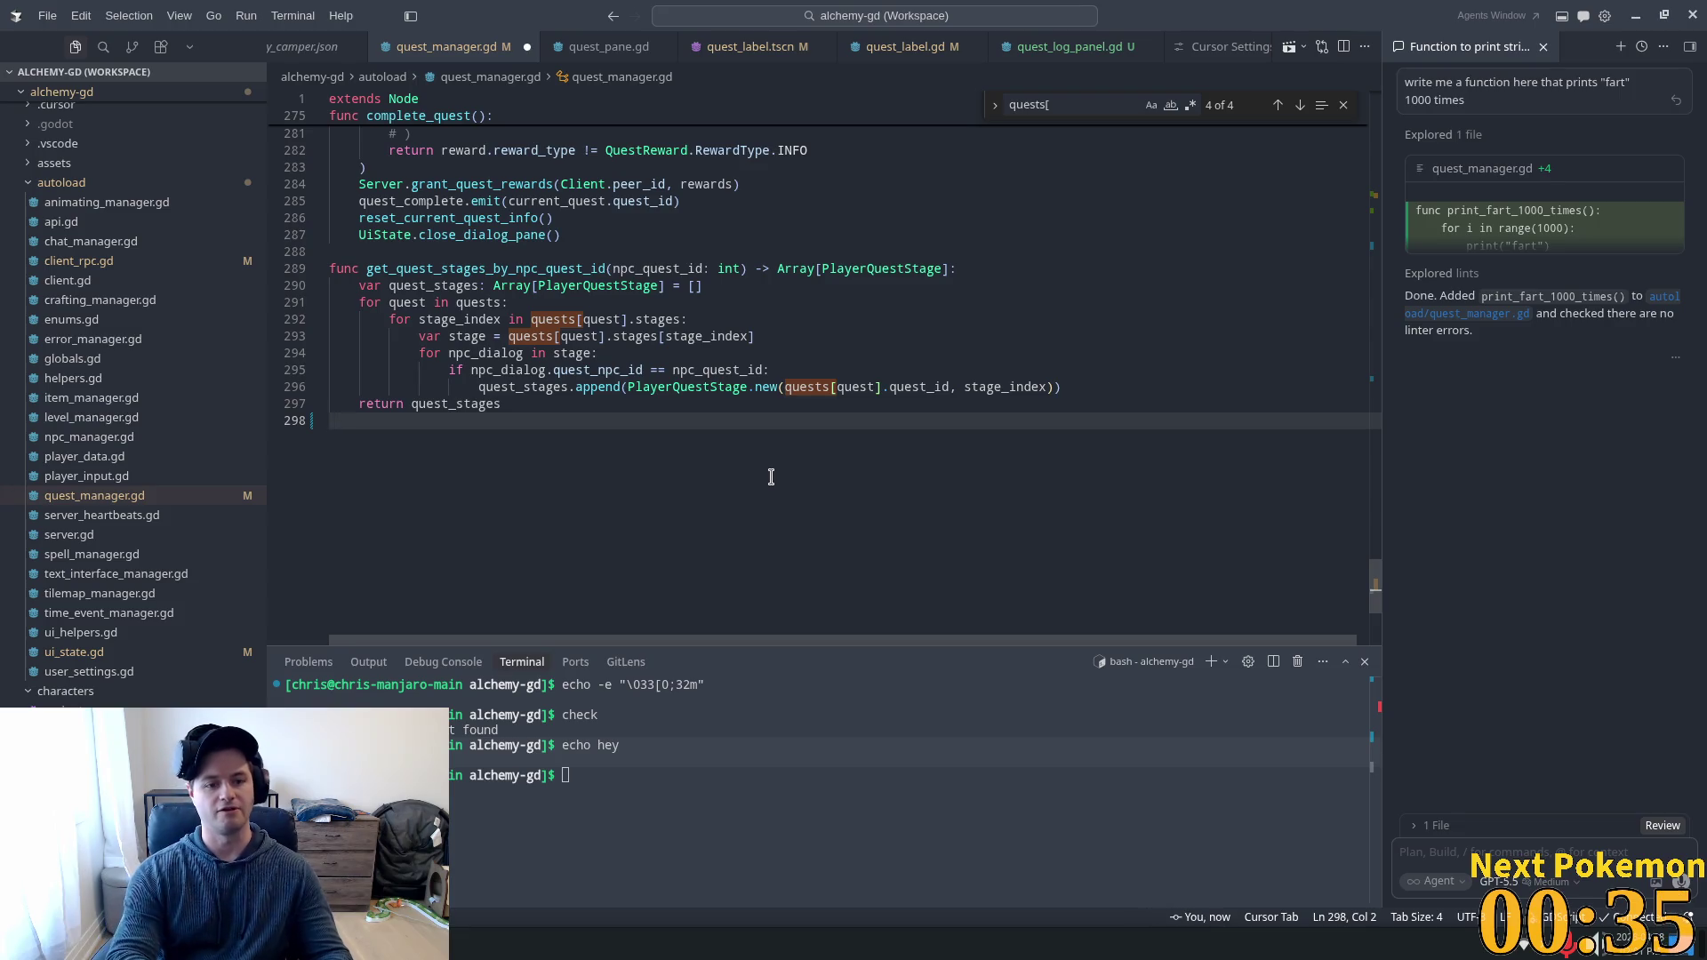
Tab-complete a print_hello_1000_times function from a line 299 comment, then delete it.
key("Return")
type("#")
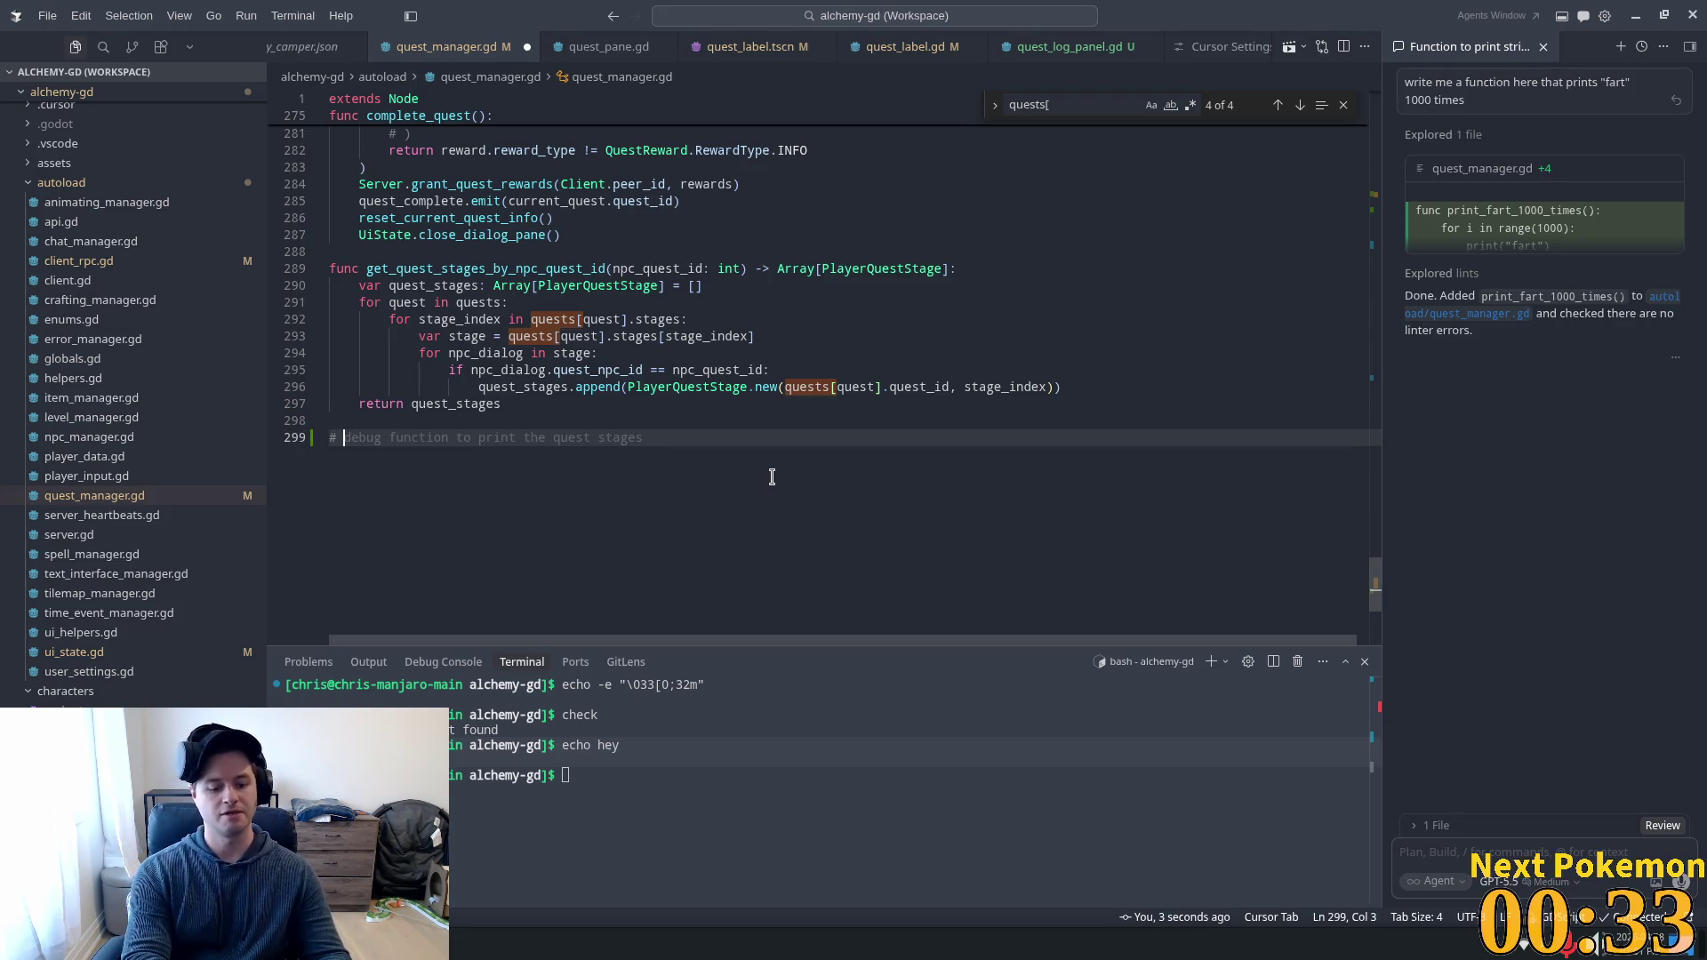
type(" a functtion that prints")
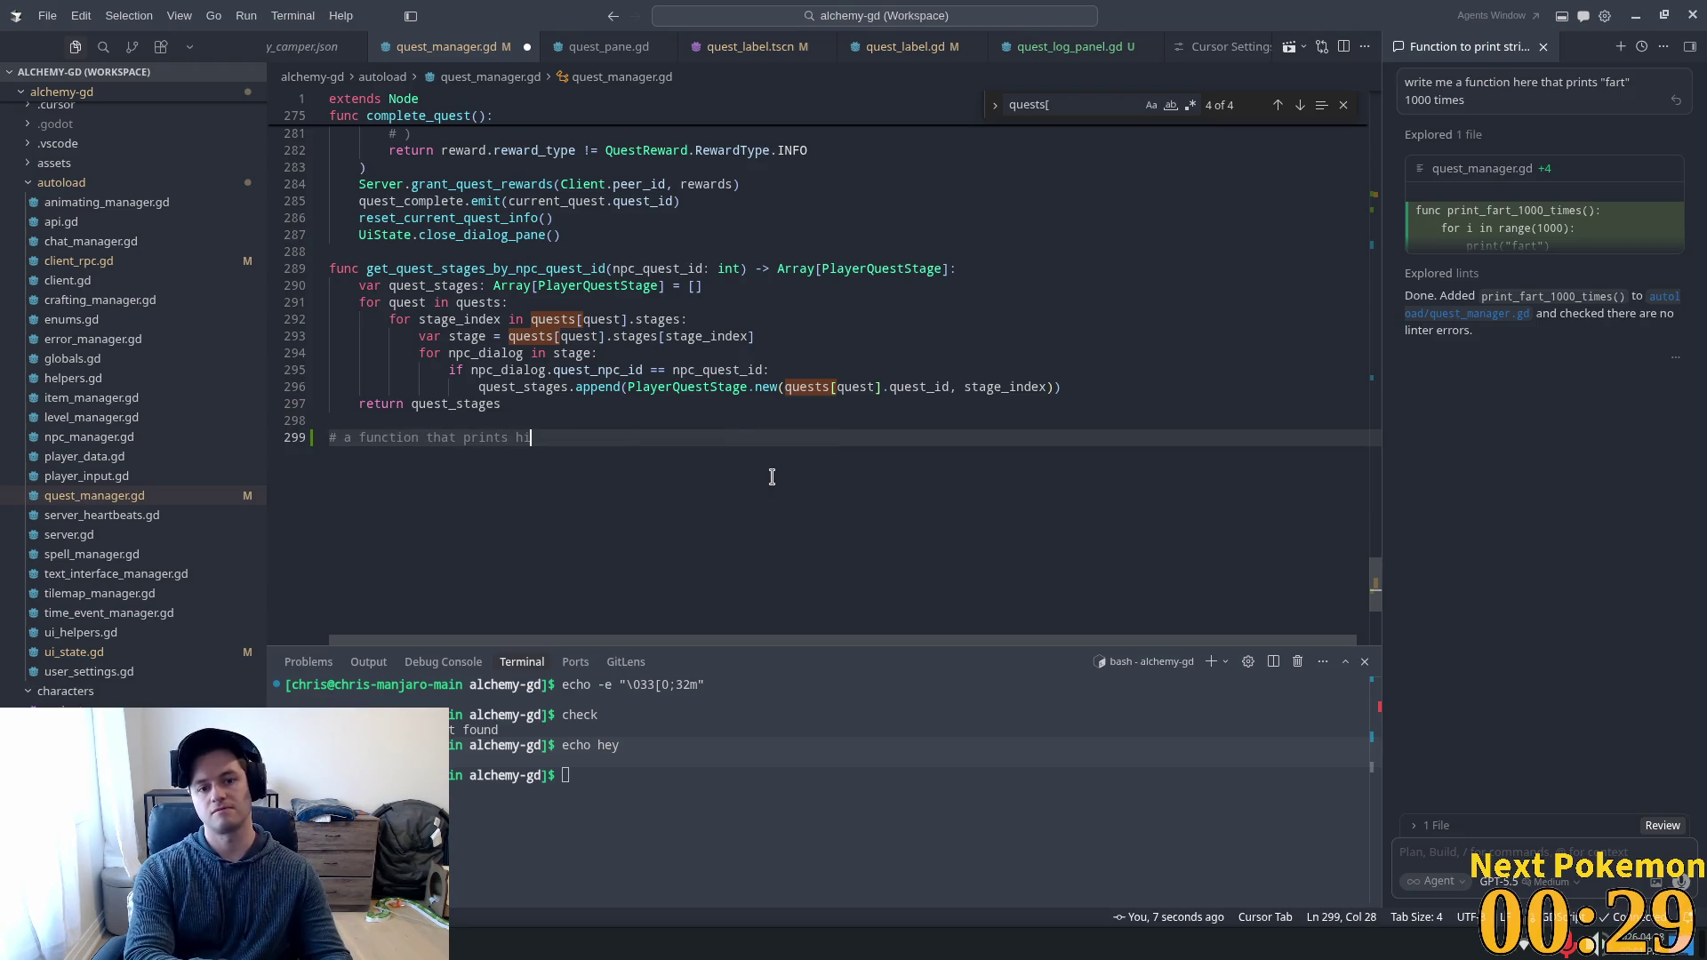
type("hi")
key("Tab")
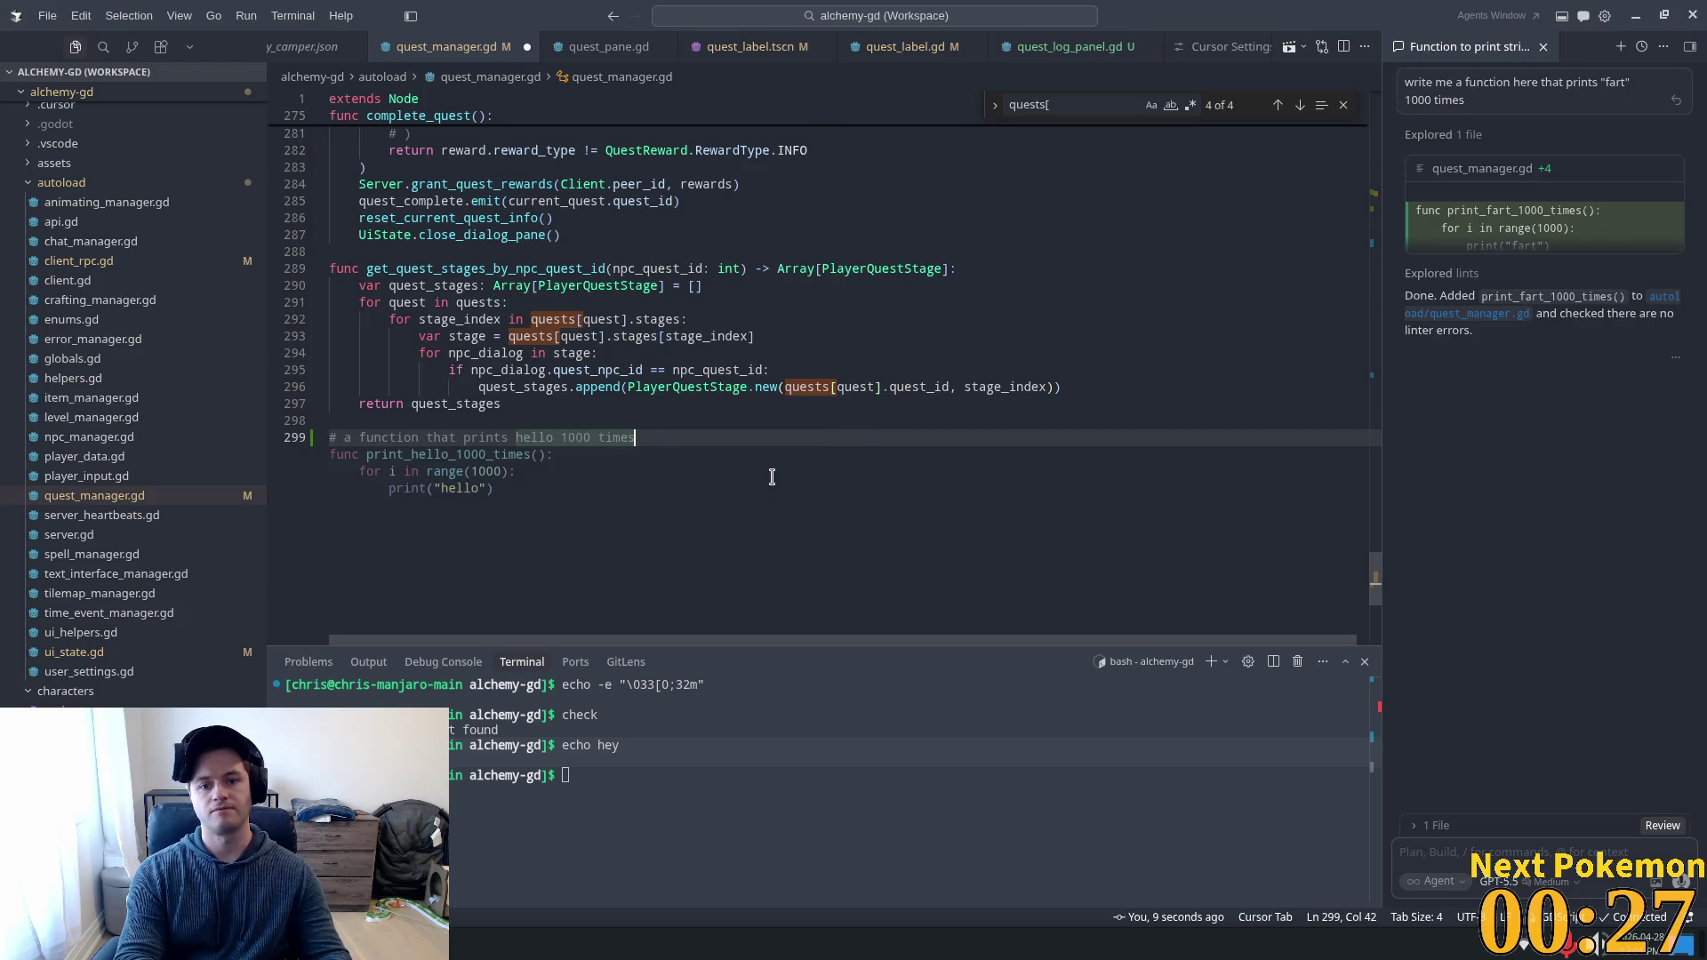
key("Tab")
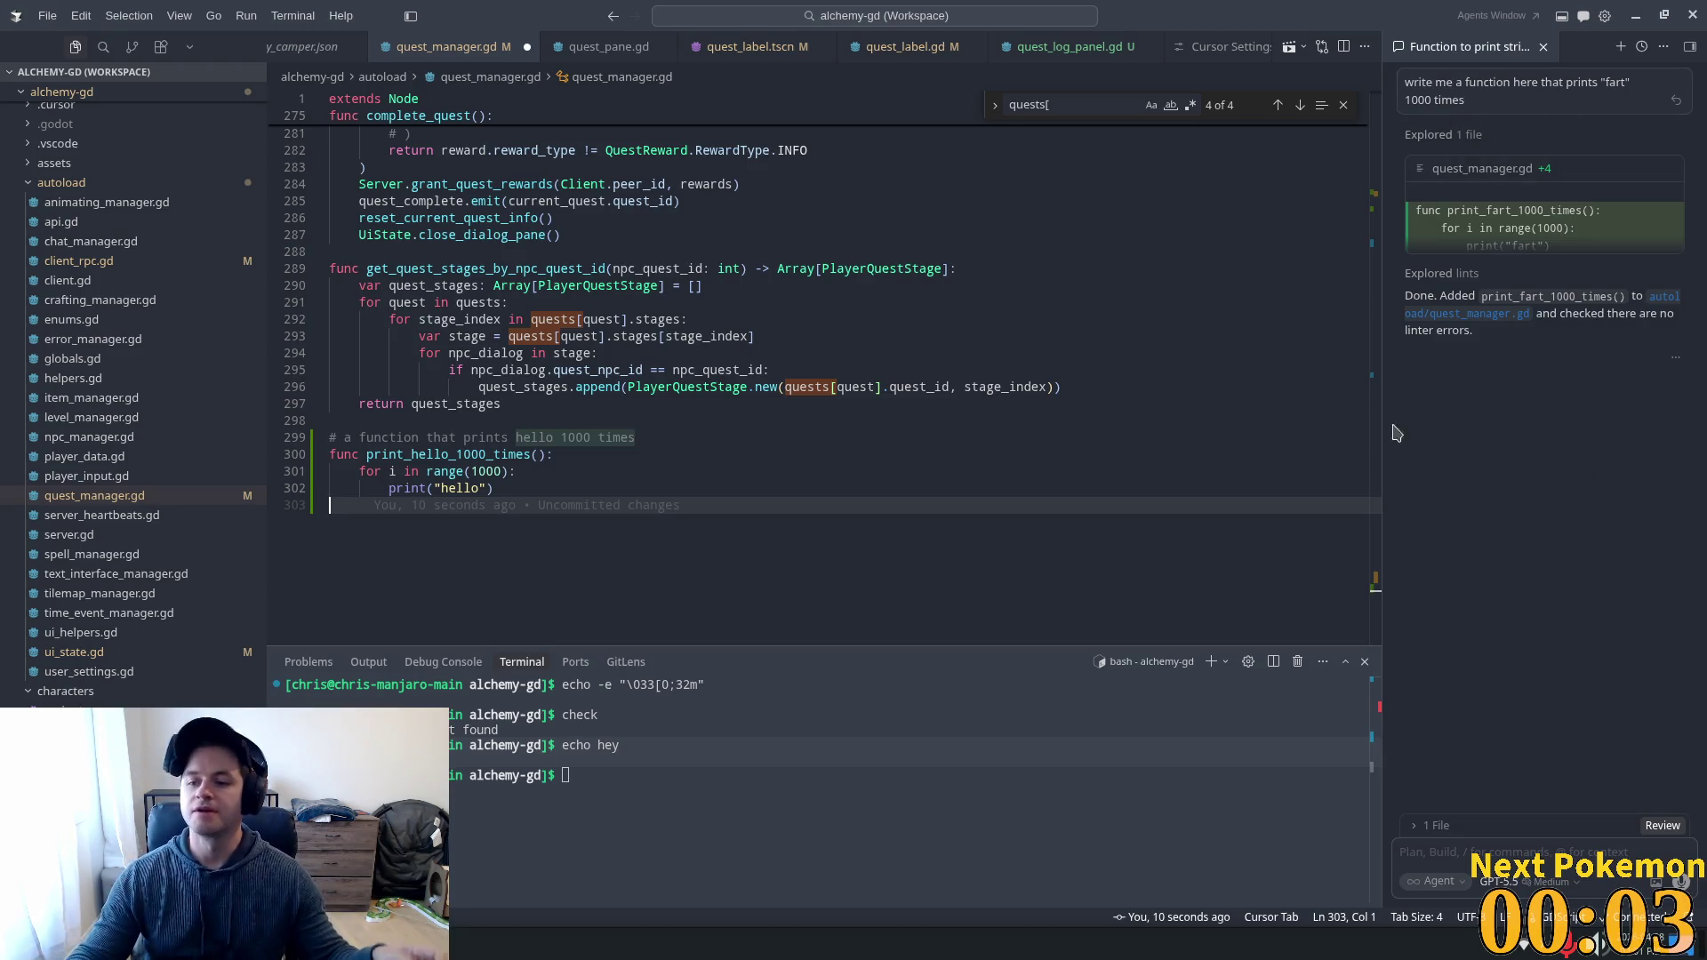
left_click_drag(445, 525, 251, 414)
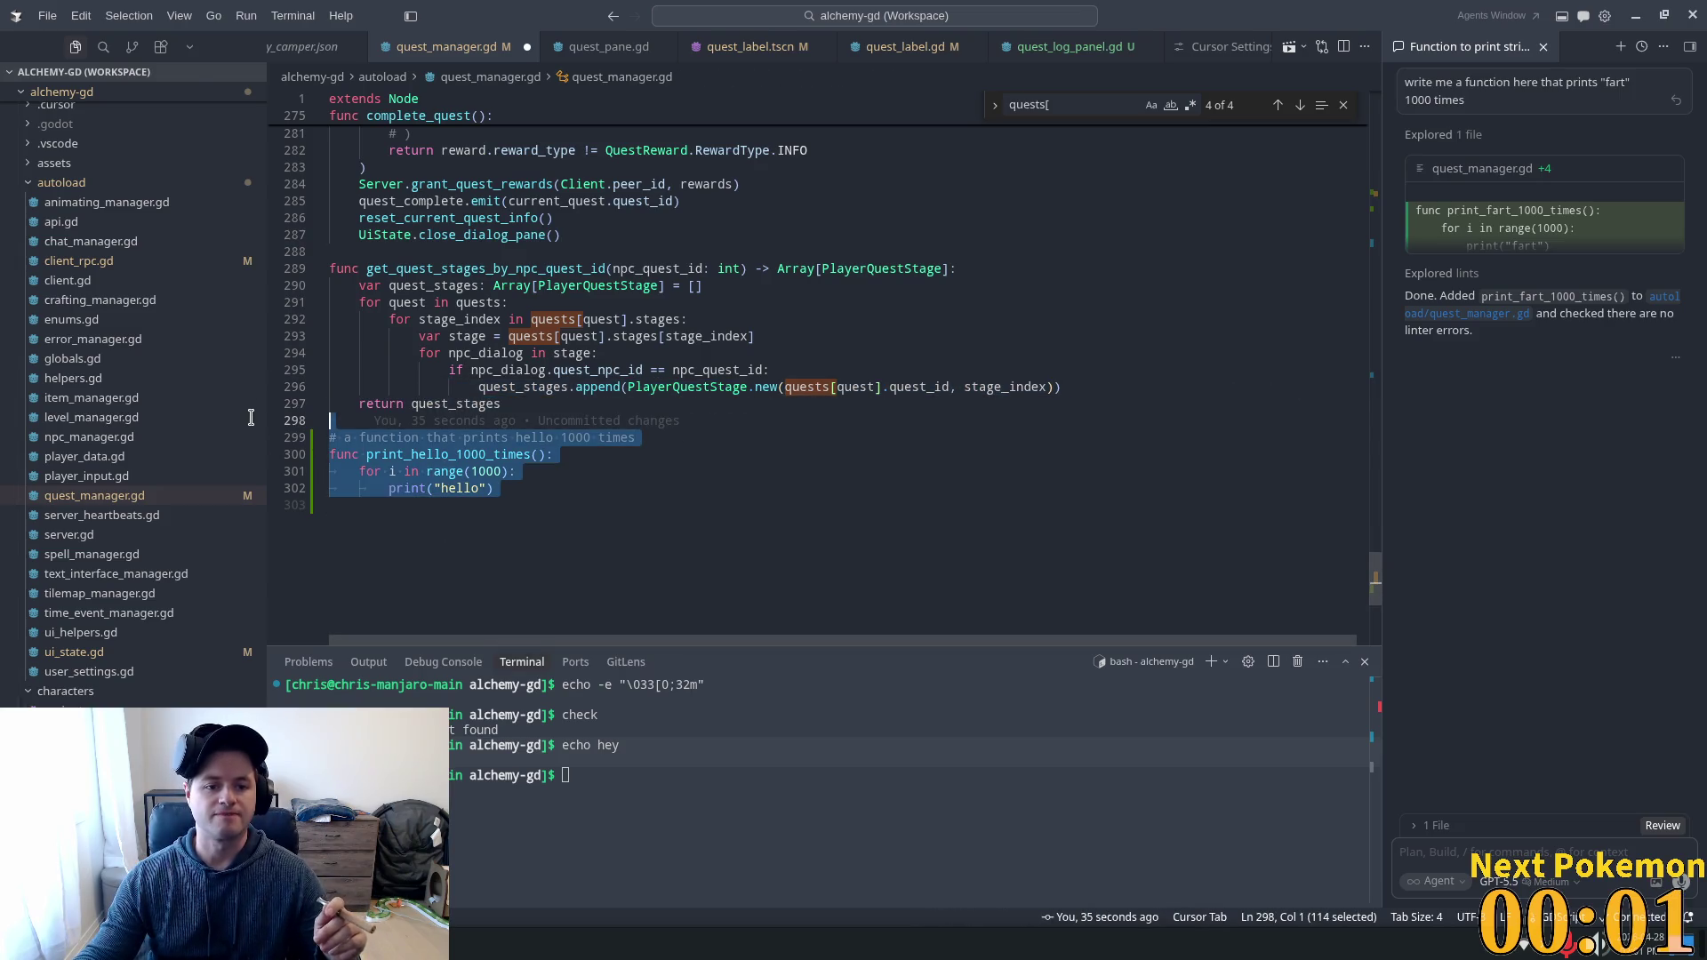
key("BackSpace")
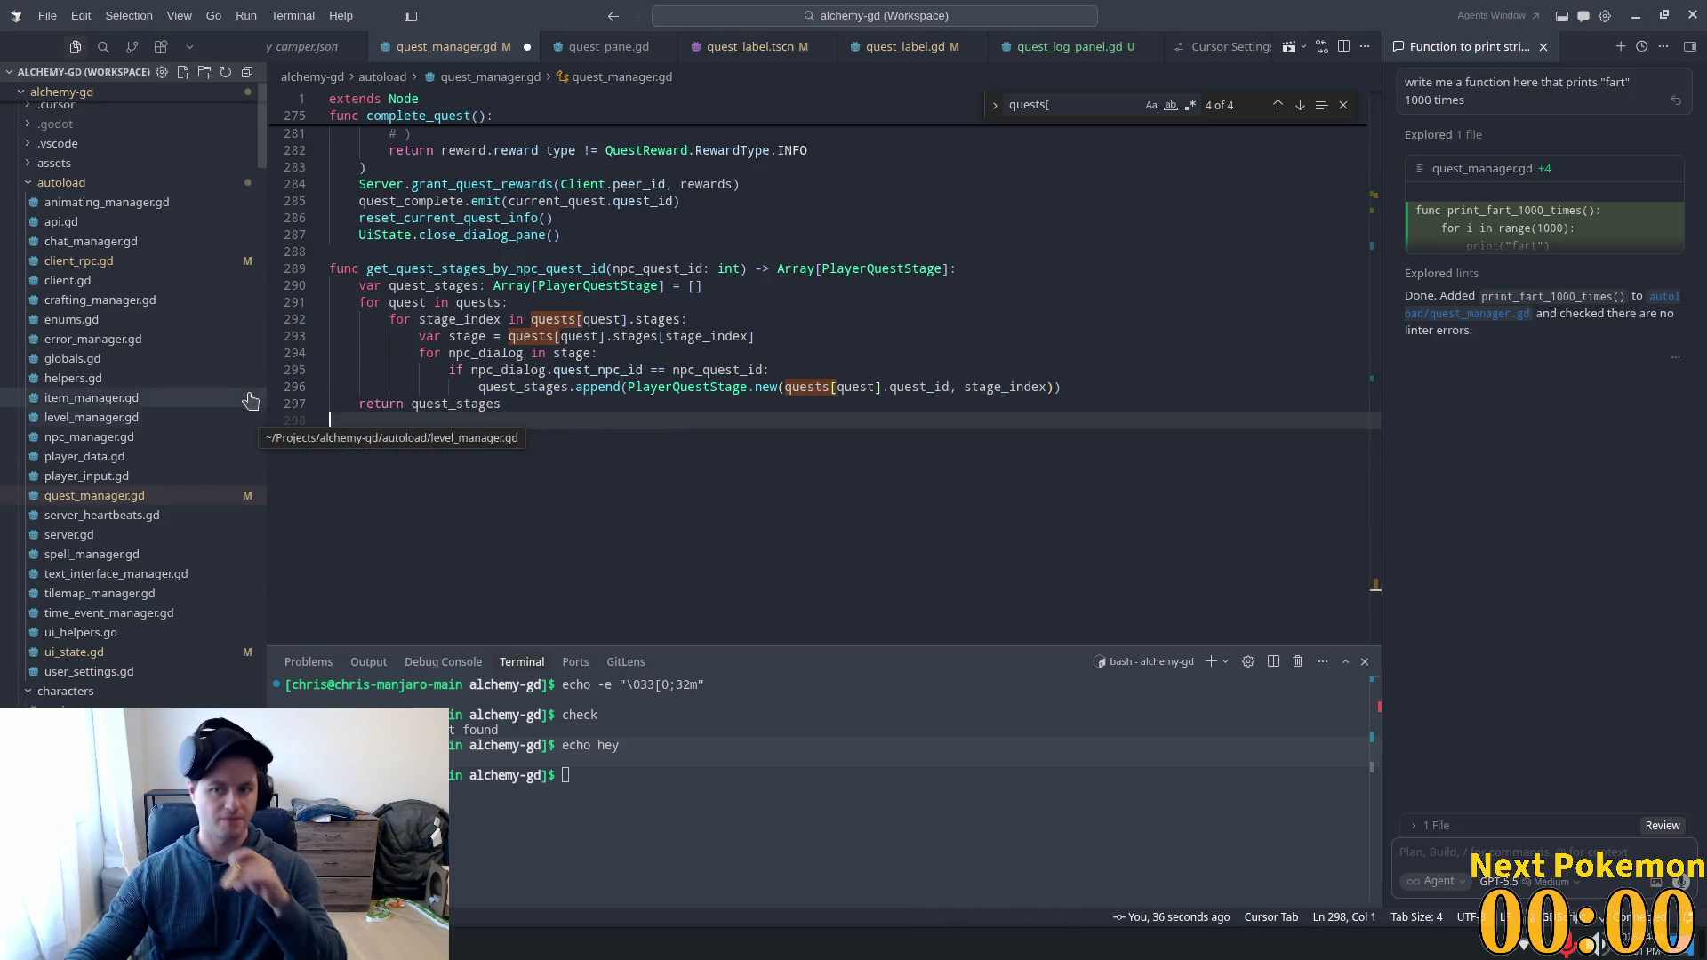
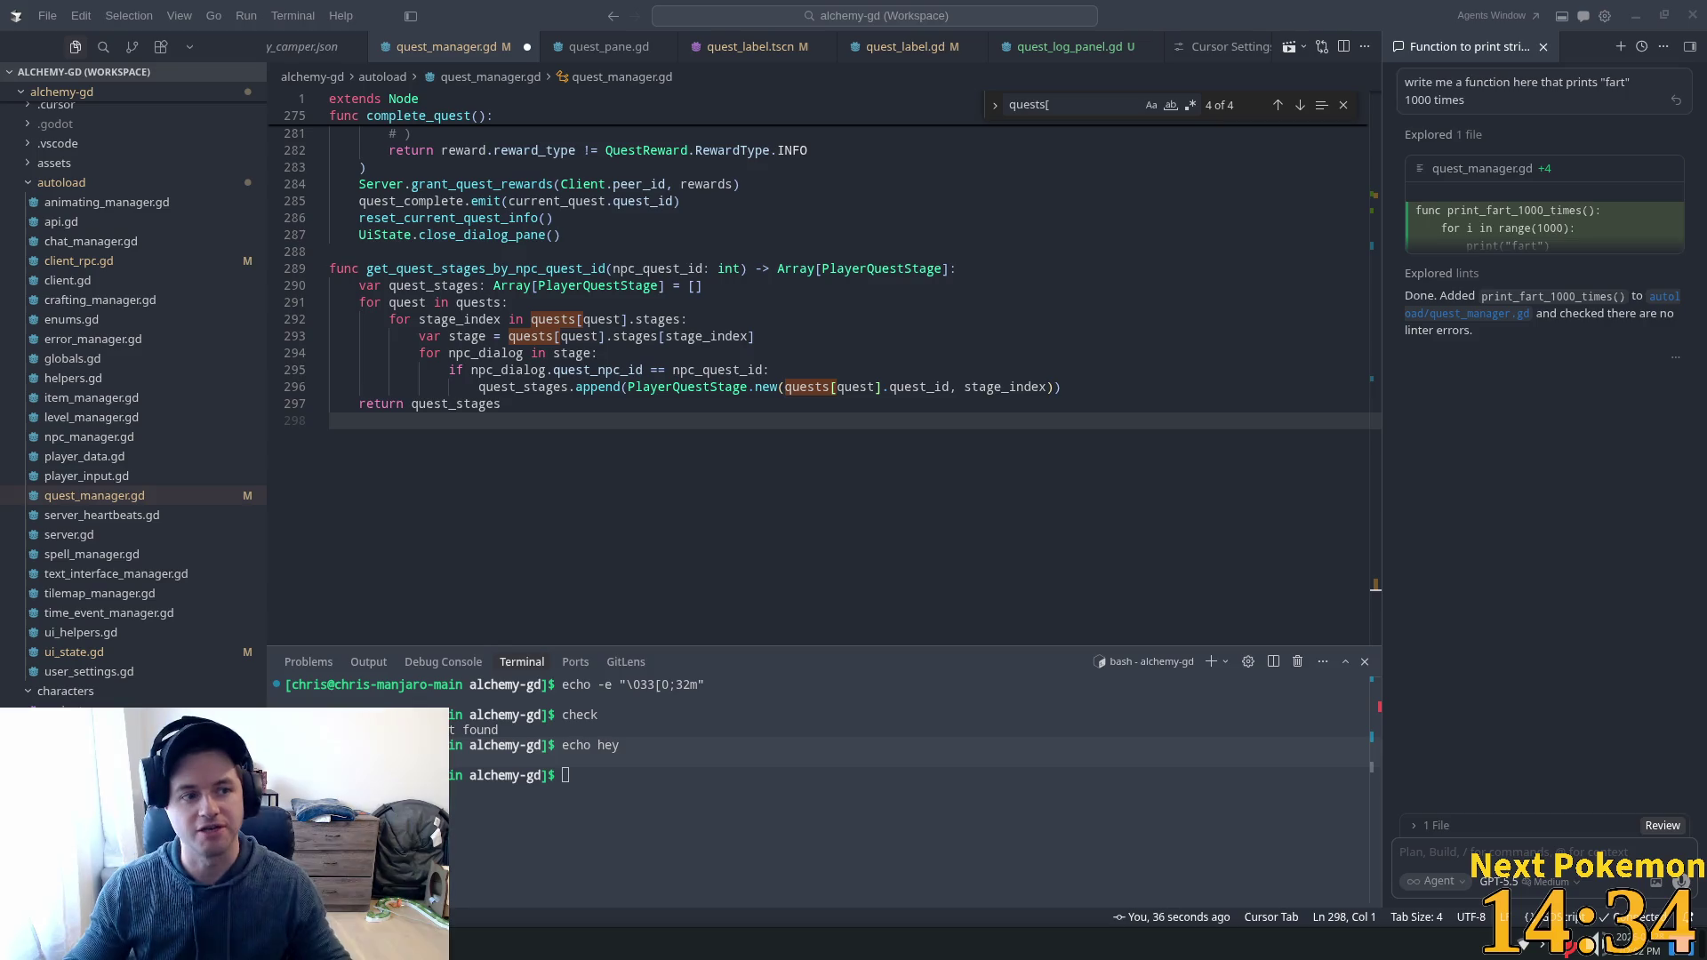
Review the quest loop and reward code in quest_manager.gd, save it, and return to Godot.
left_click(627, 302)
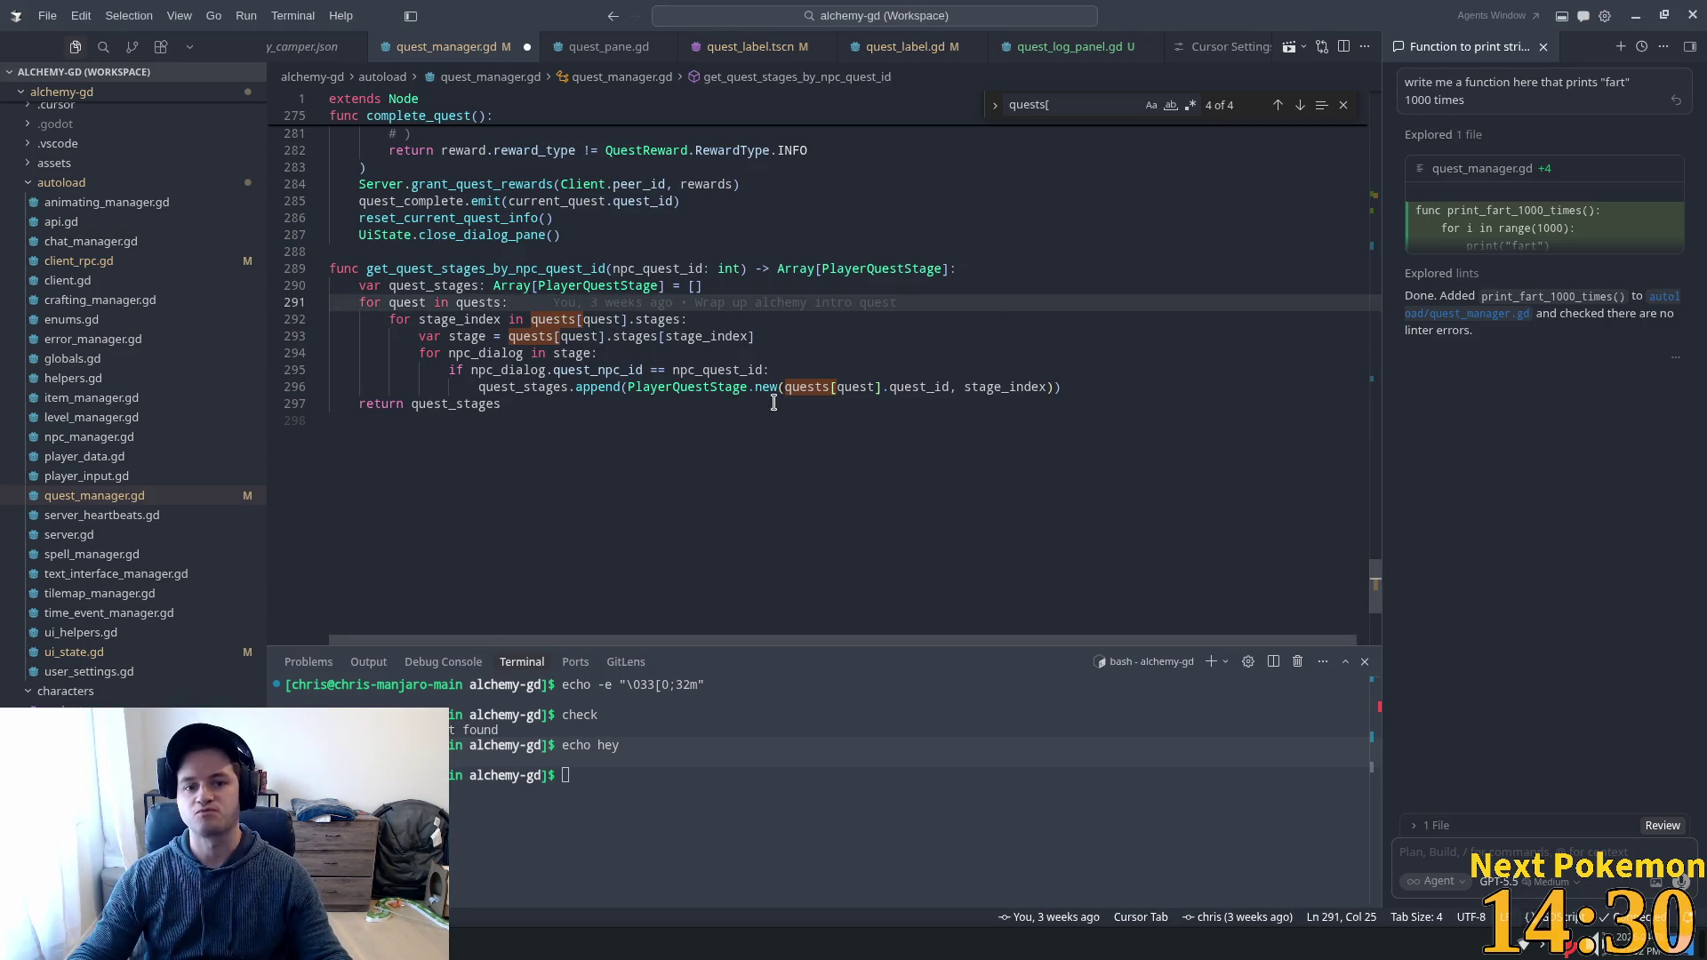
scroll(507, 373, "up", 3)
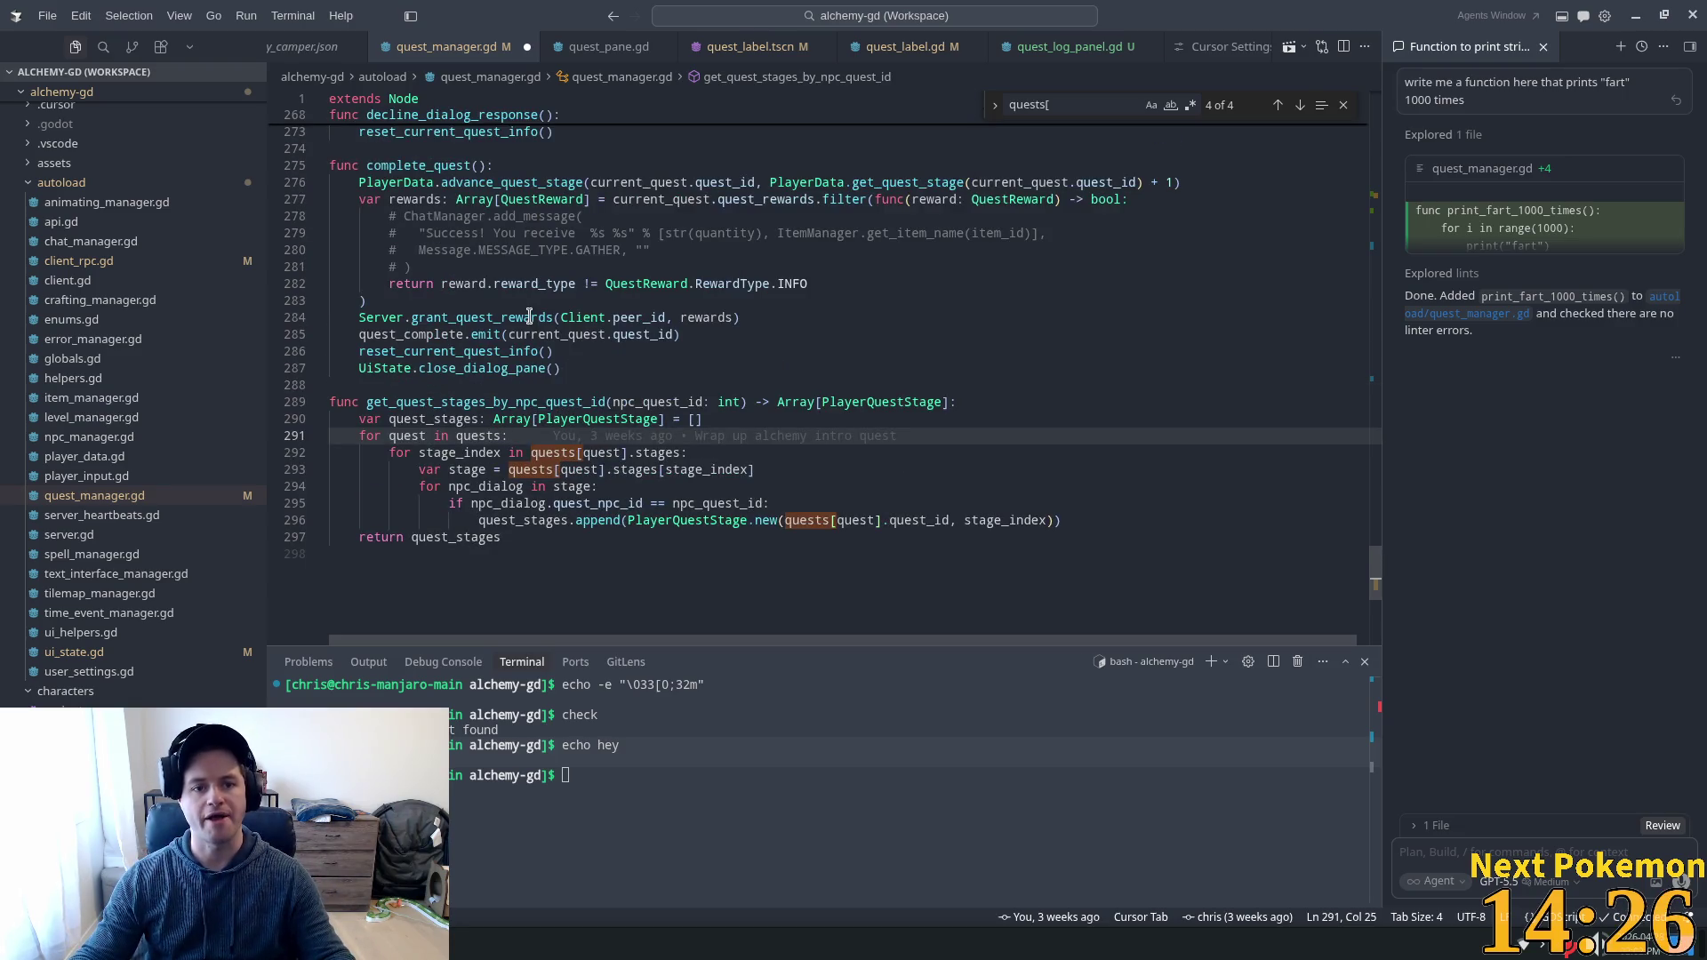
left_click(558, 600)
key("ctrl+s")
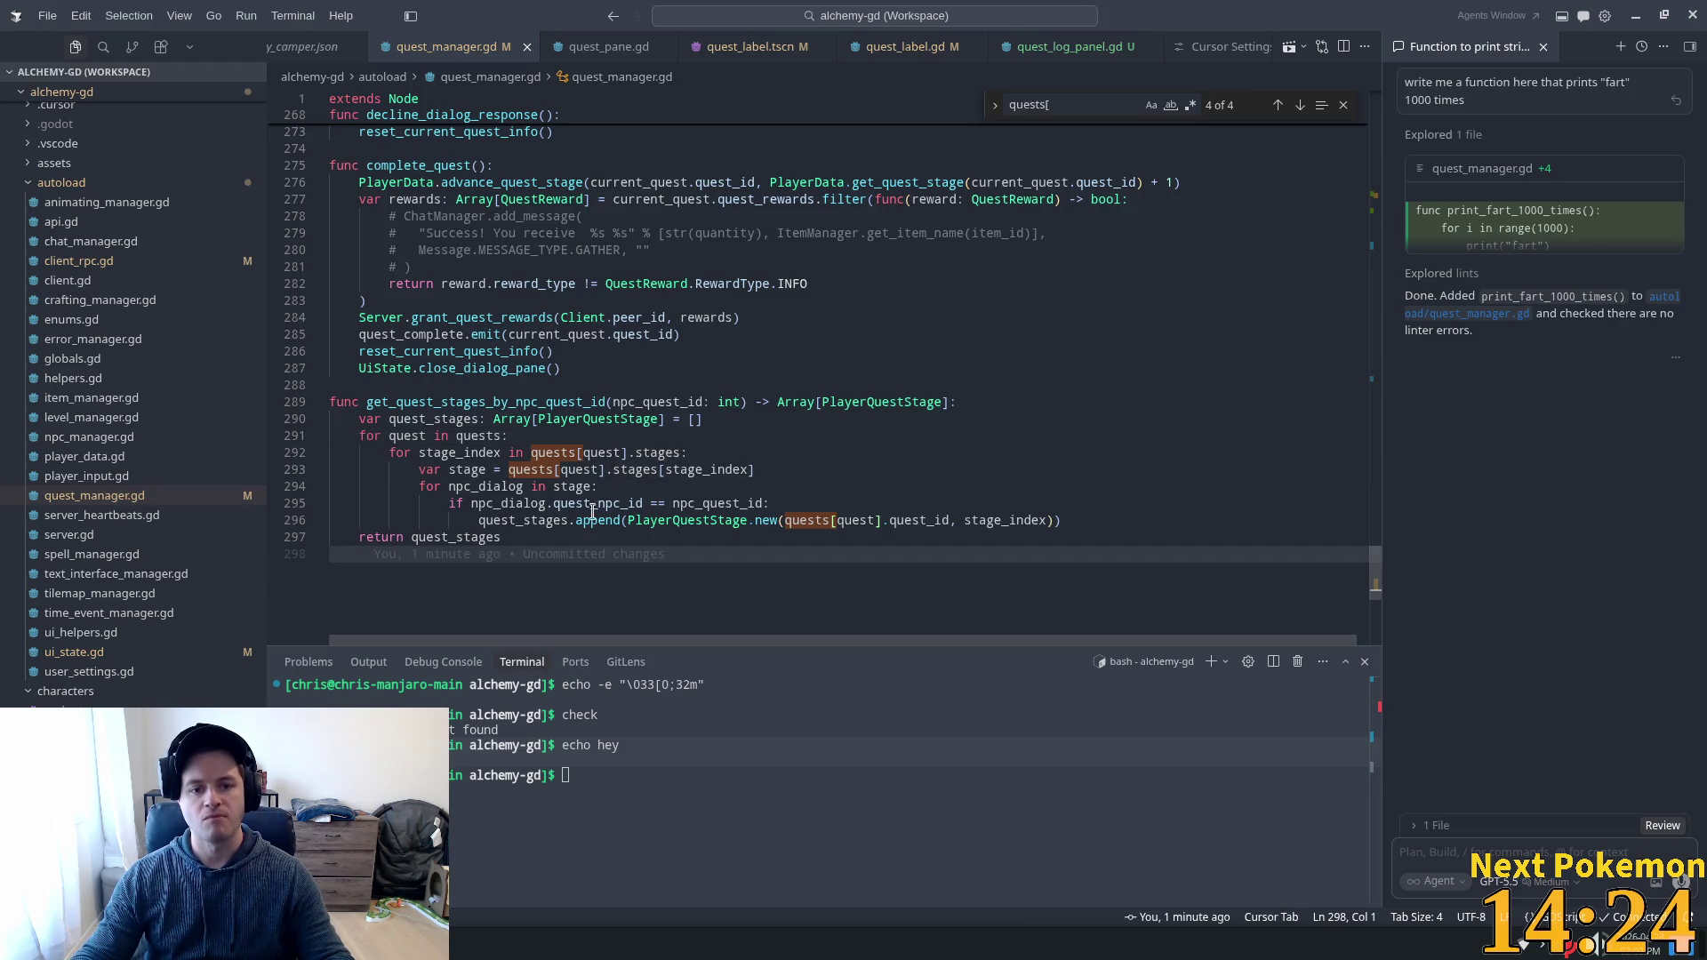
scroll(740, 498, "up", 3)
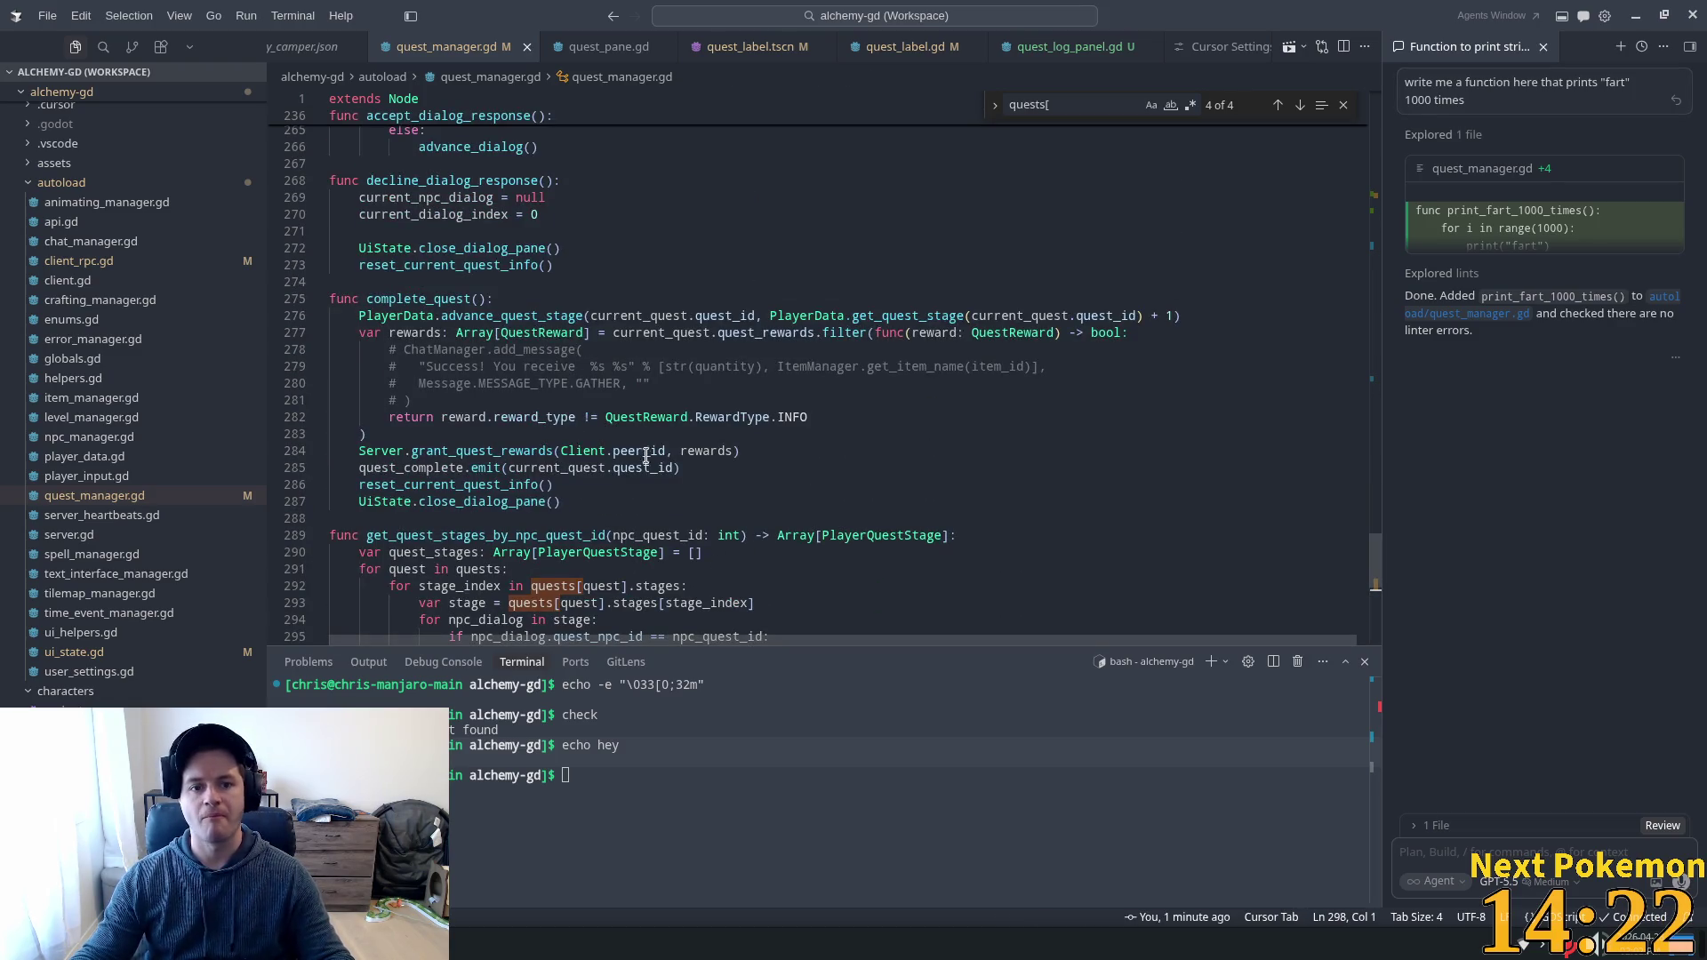
left_click(576, 401)
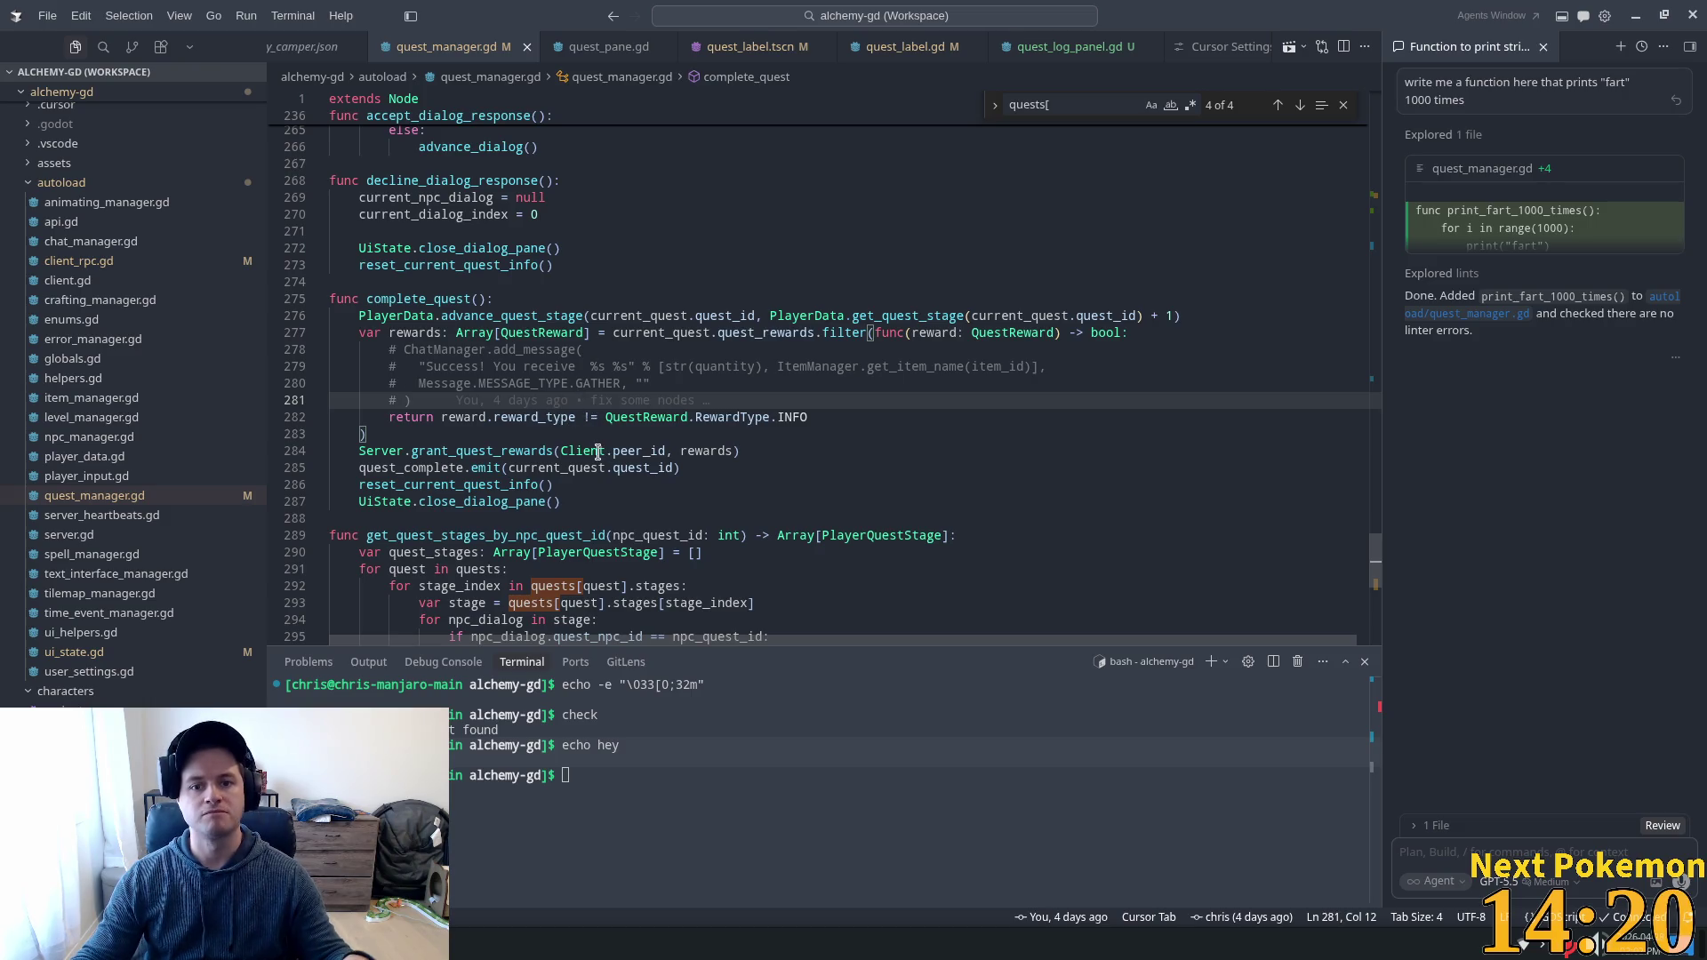
key("alt+Tab")
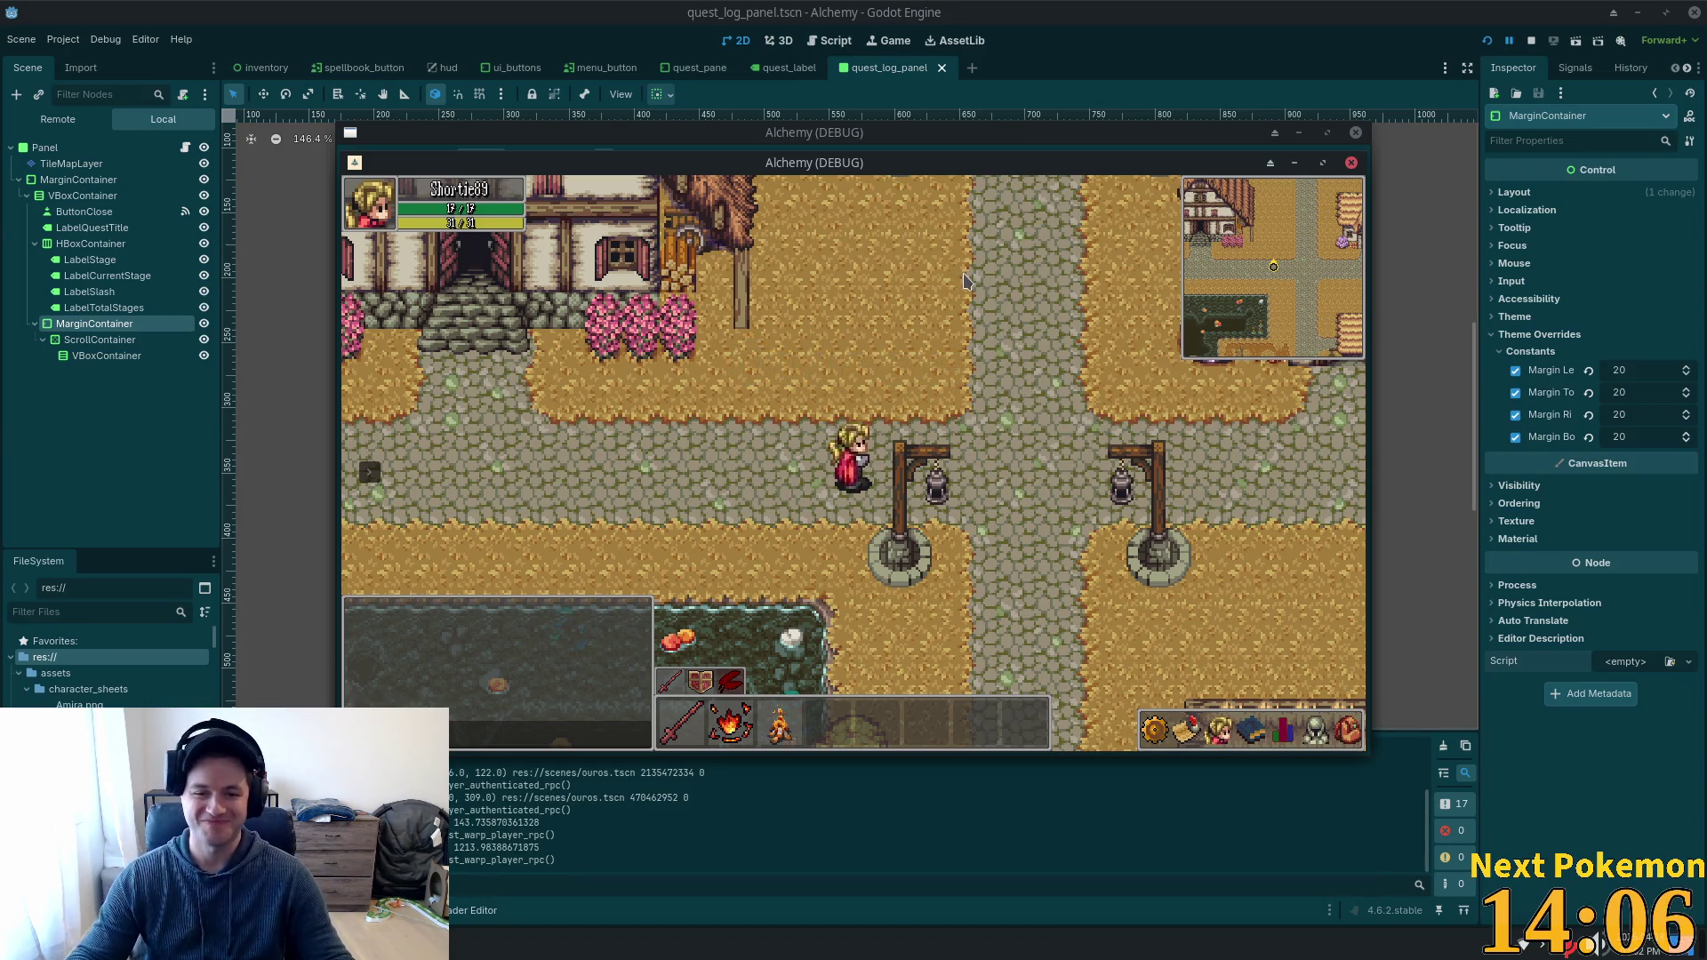
Check the Yelling Timber quest details in the first game client's quest log.
key("Right")
key("q")
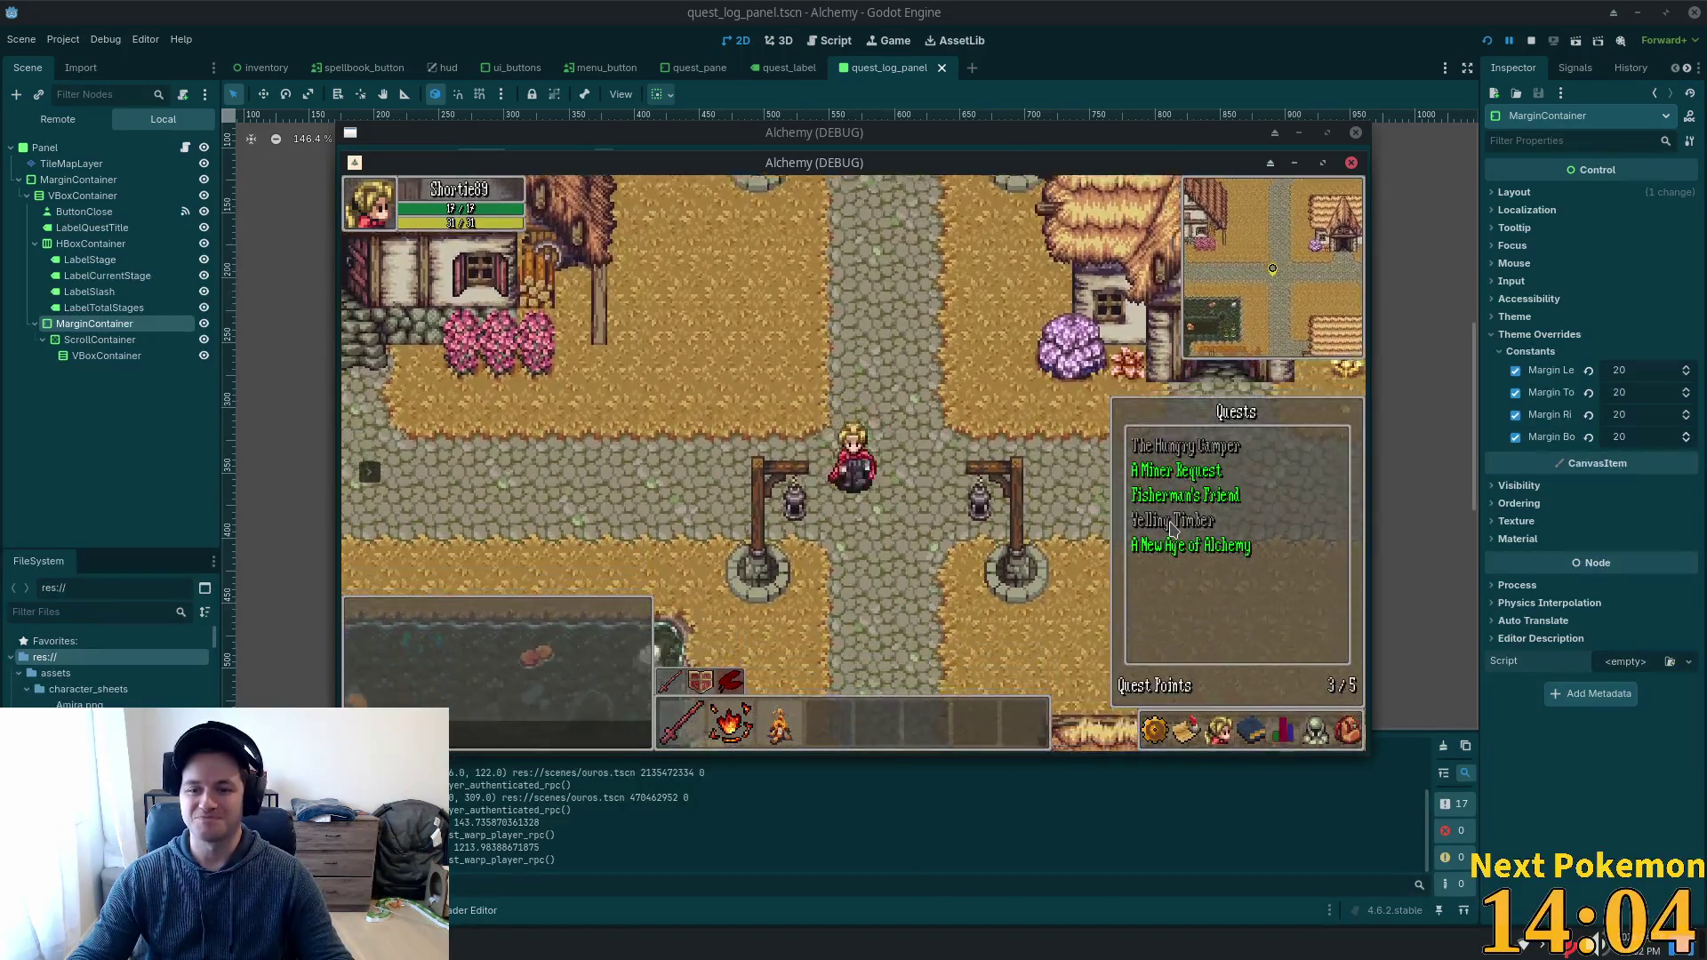
left_click(1172, 525)
key("q")
key("Down")
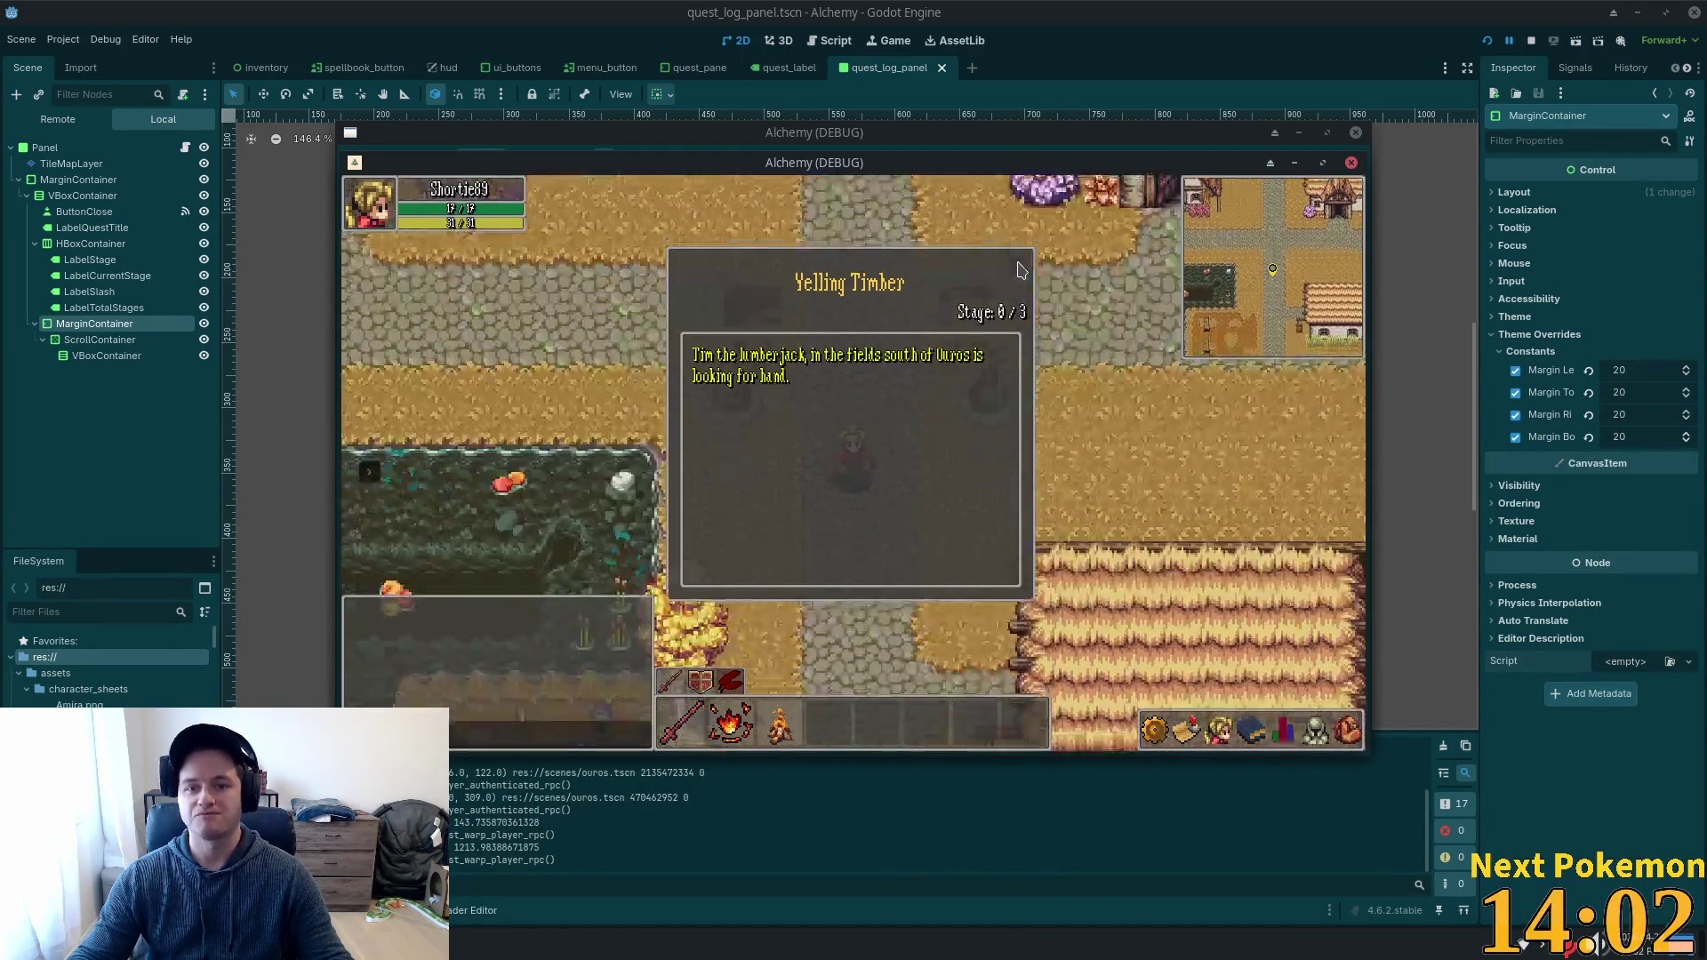
key("Escape")
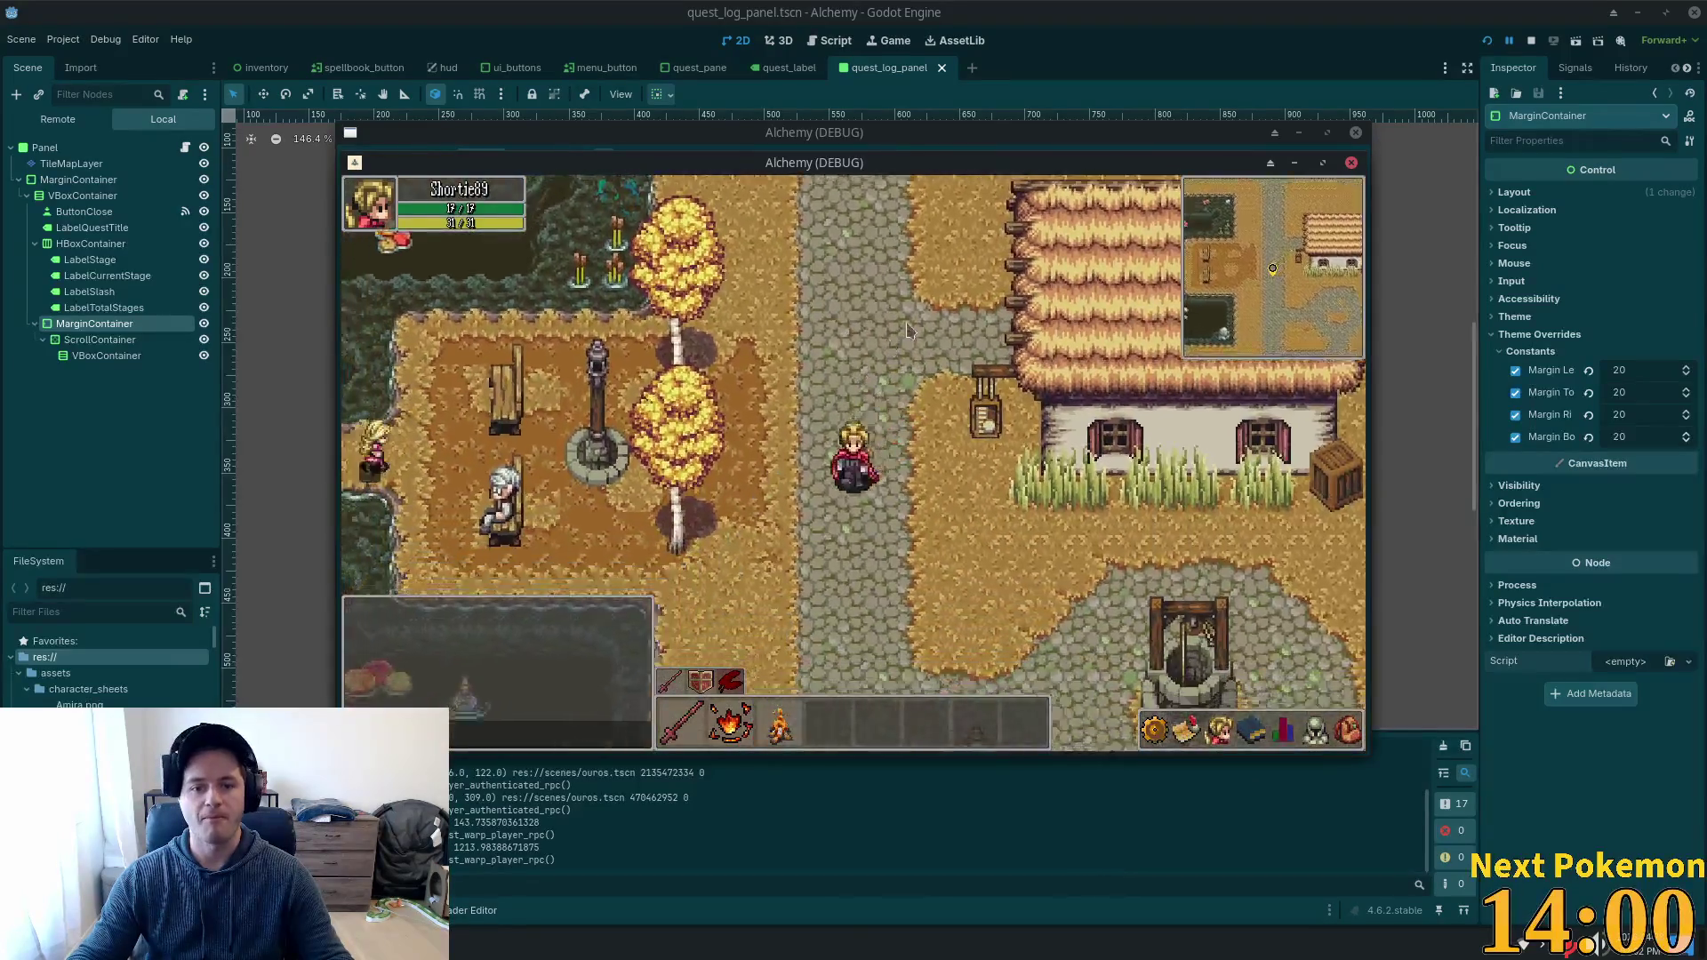
Move the first game window aside and open Yelling Timber in the second client's quest log.
left_click_drag(840, 160, 1016, 226)
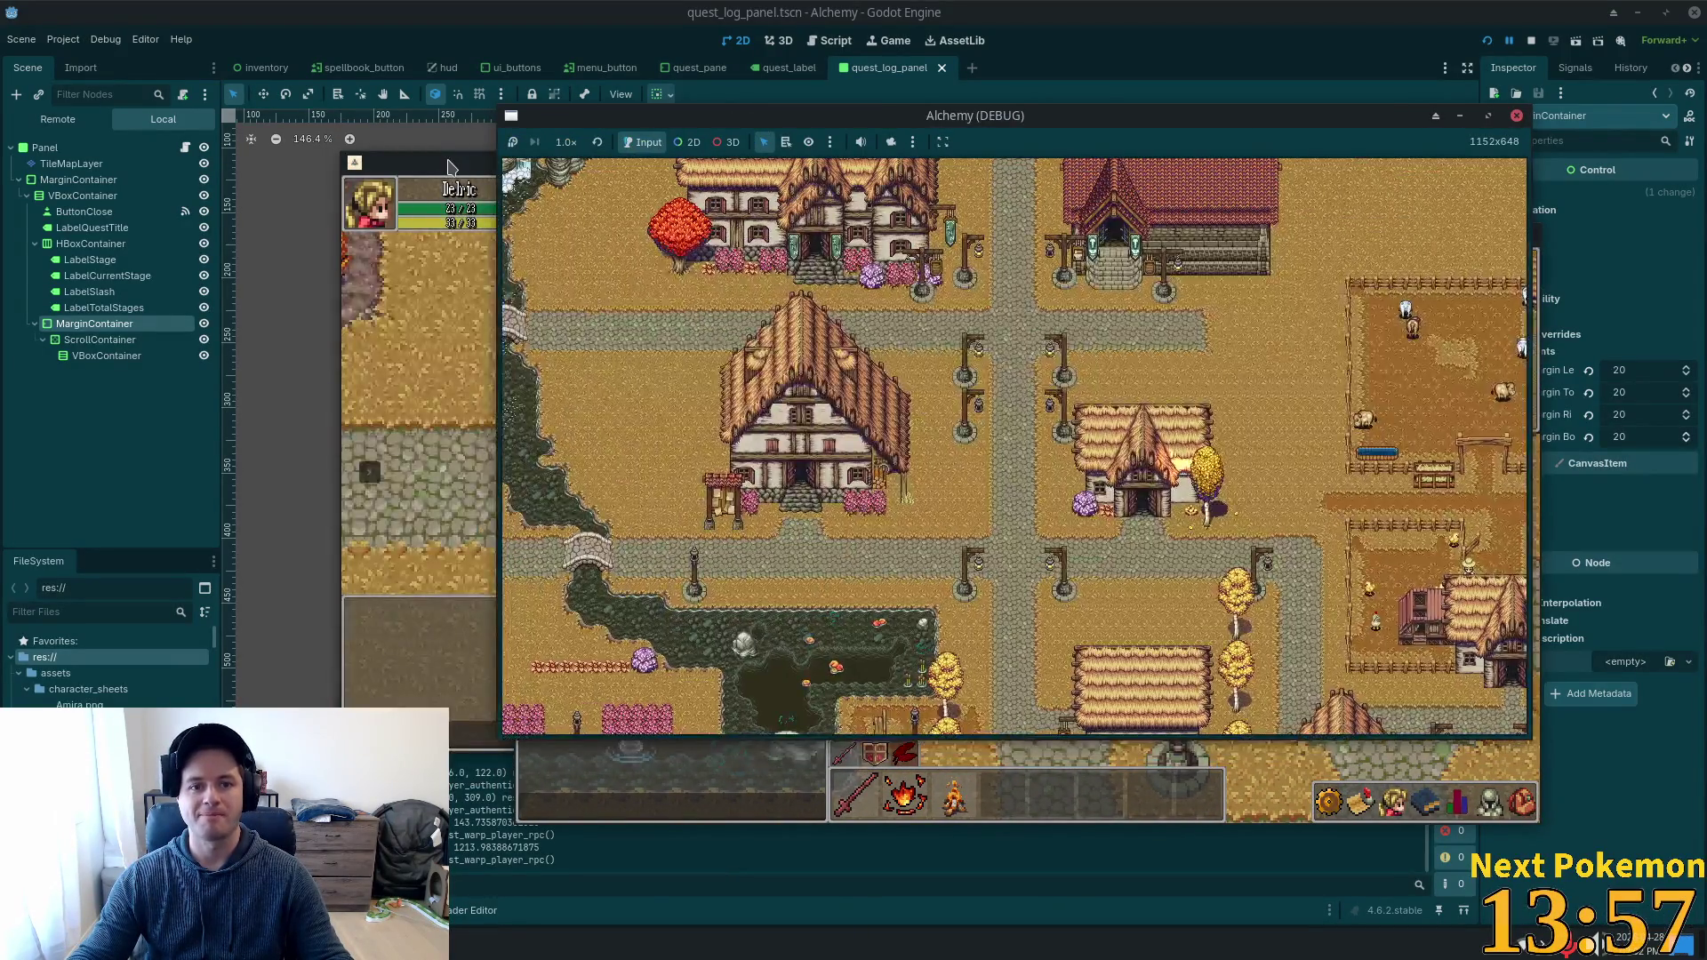
left_click(449, 168)
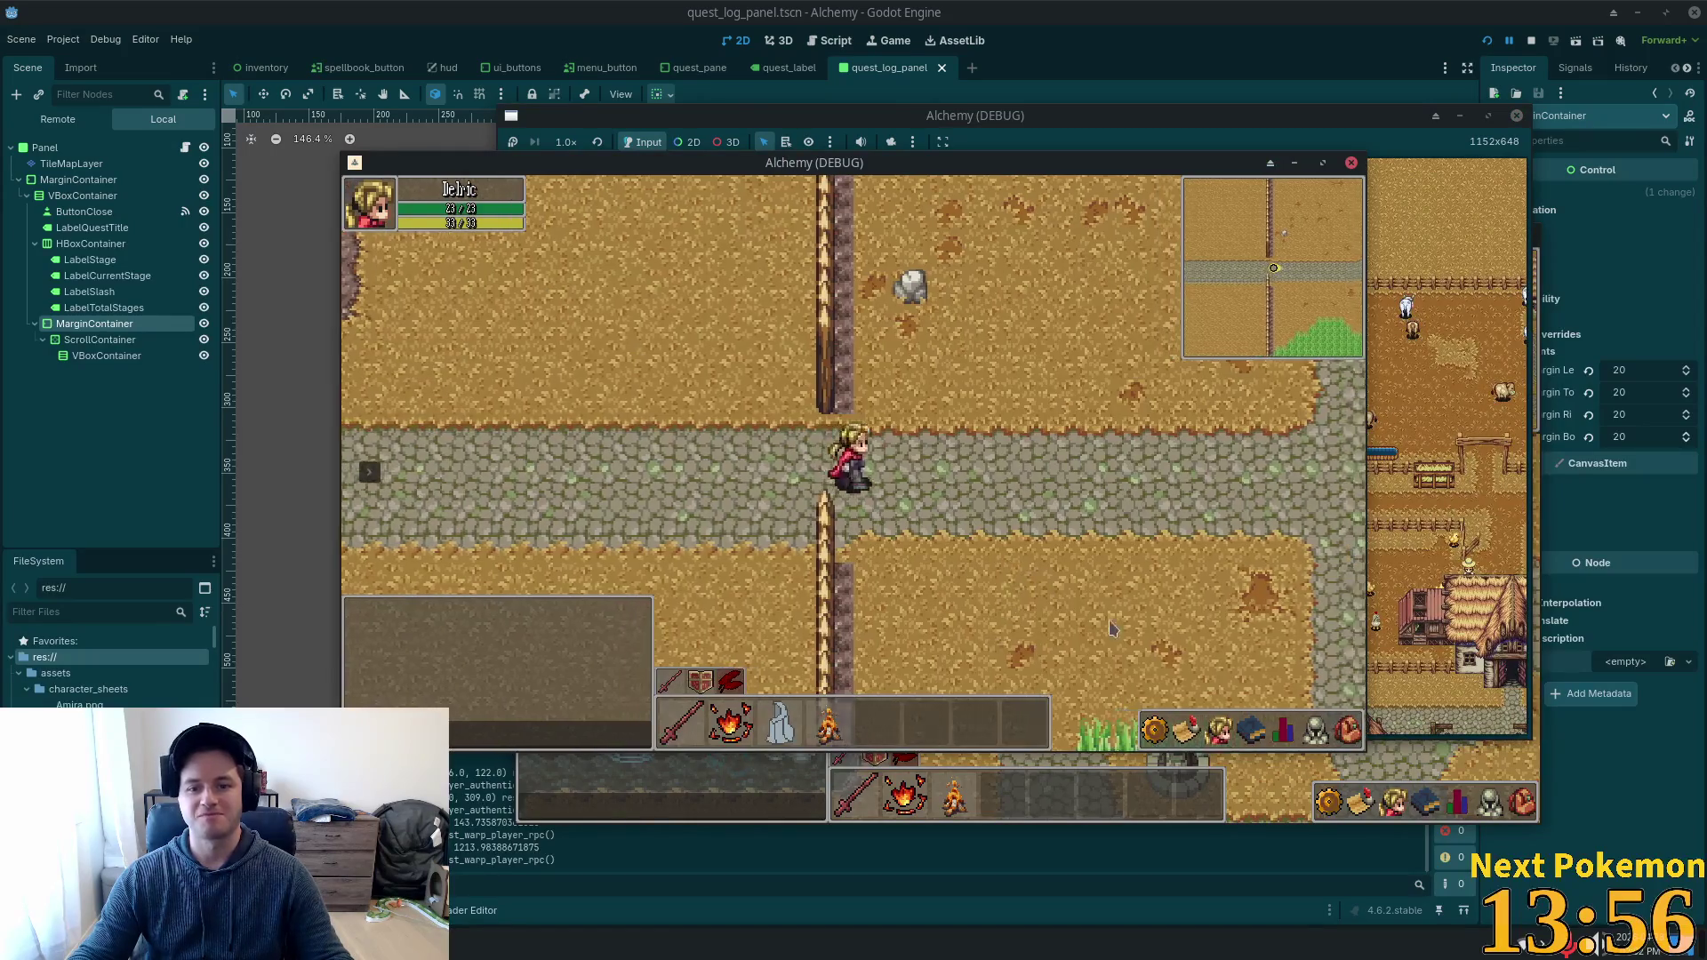
left_click(1186, 729)
left_click(1172, 520)
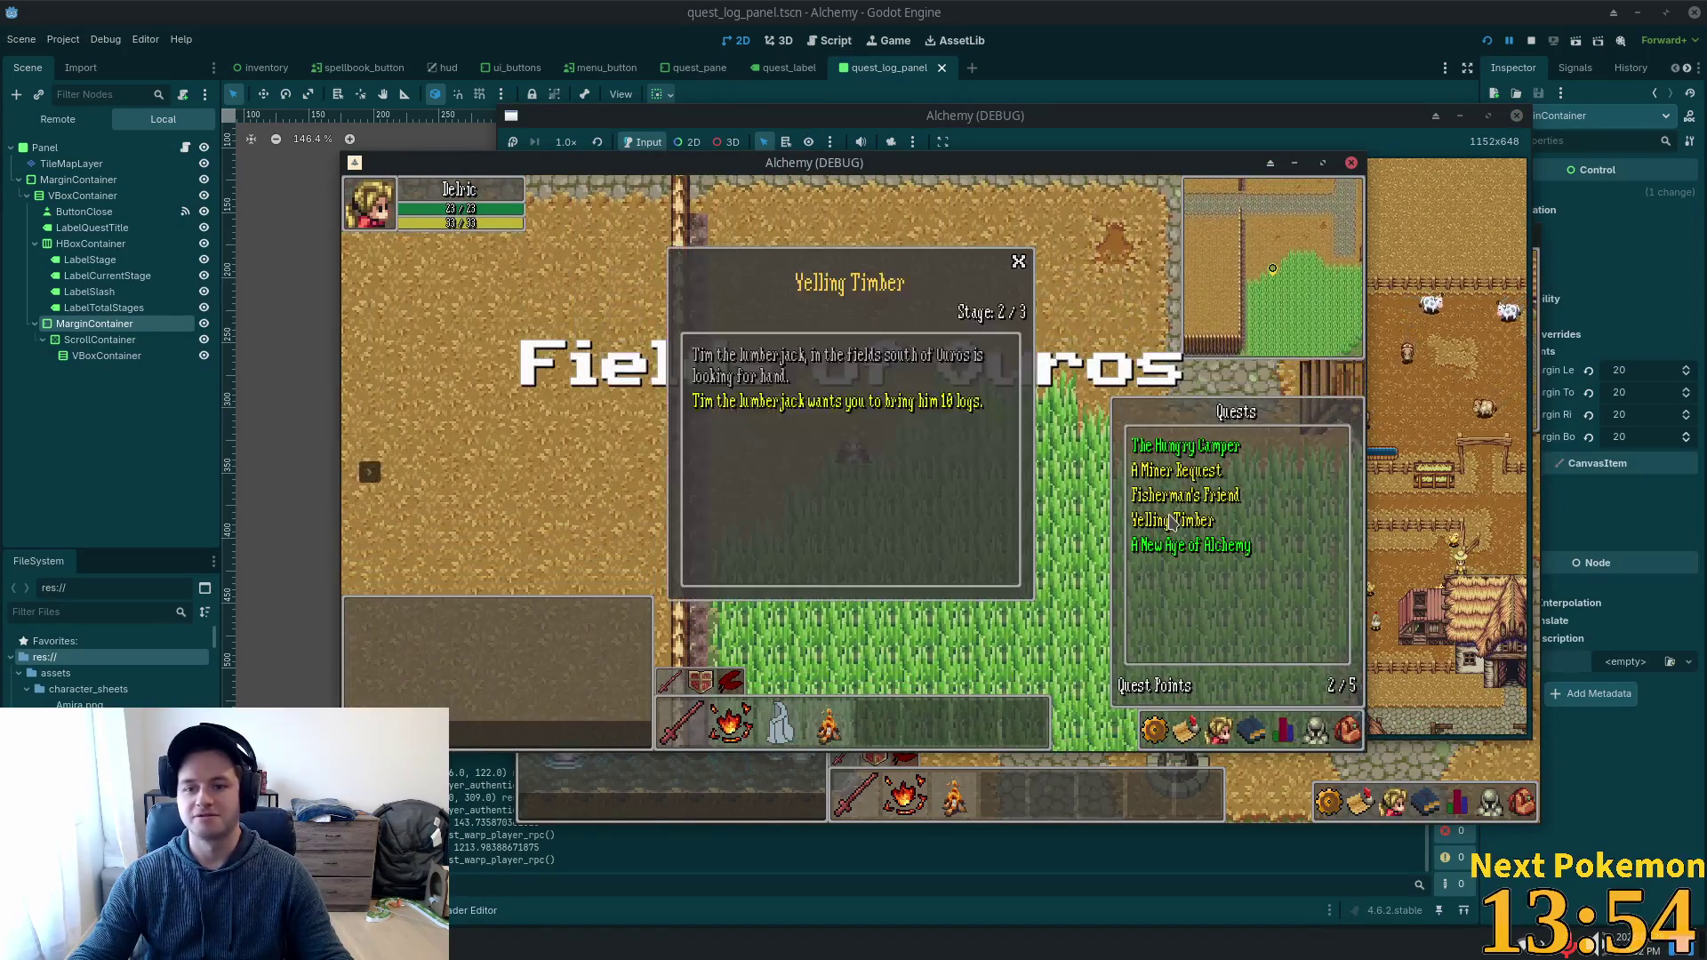
key("s")
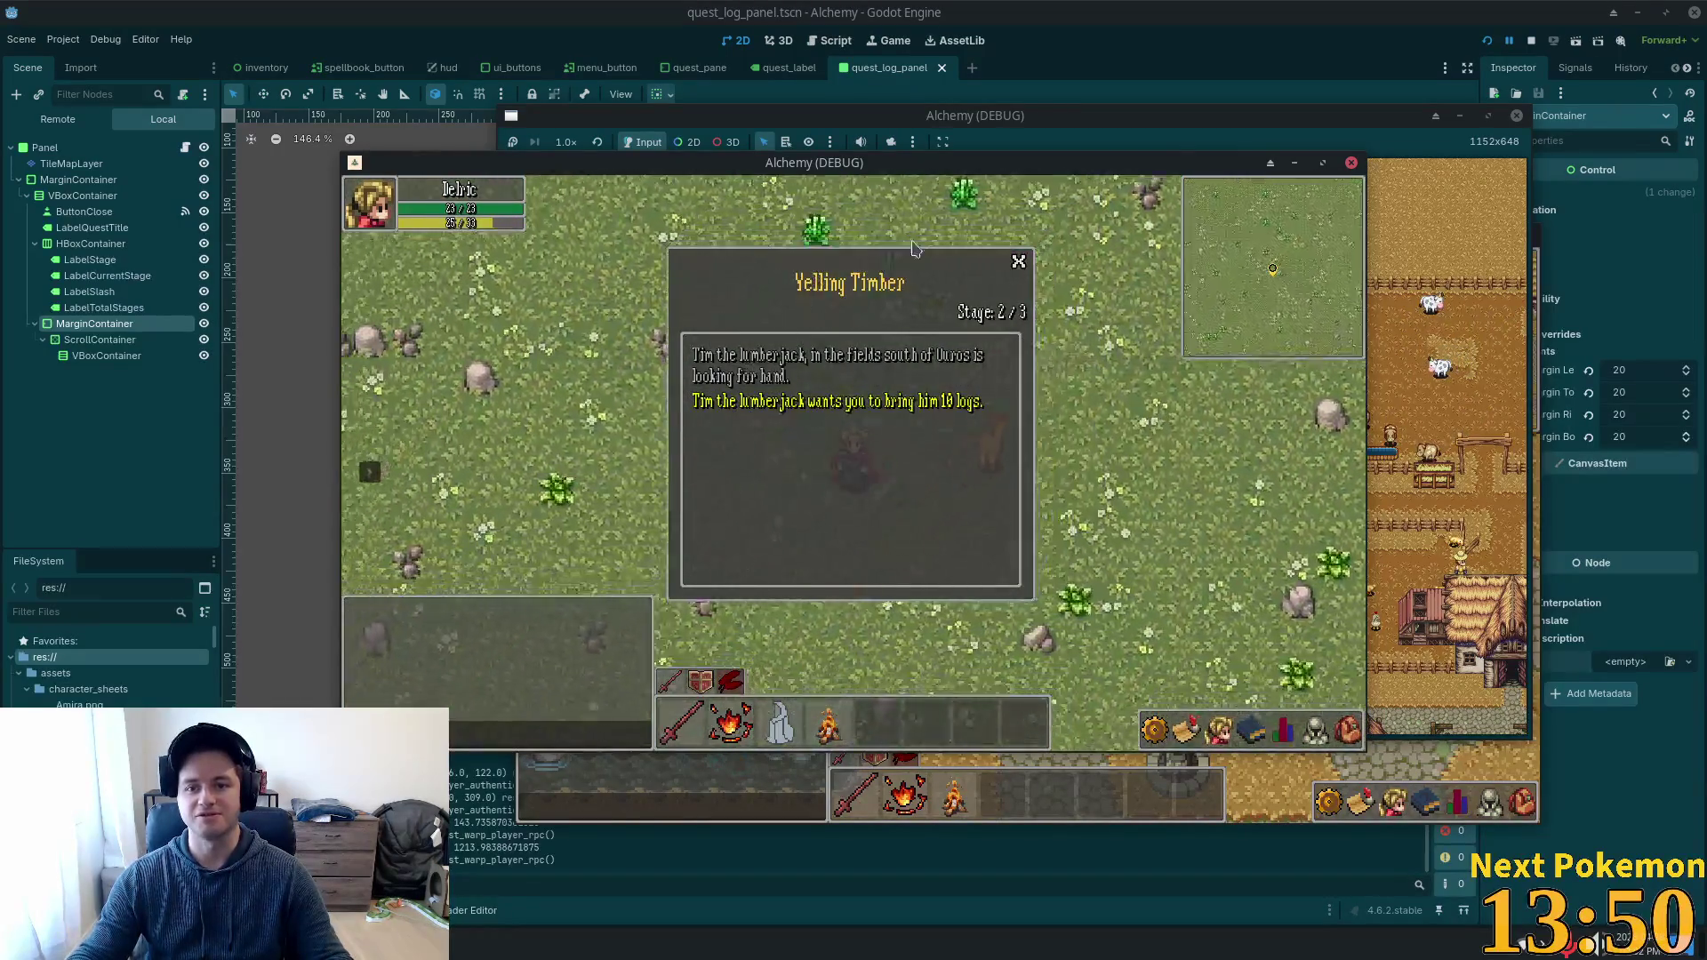
Dismiss the Yelling Timber panel and walk north, west and south across the fields toward the bridge.
left_click(1019, 263)
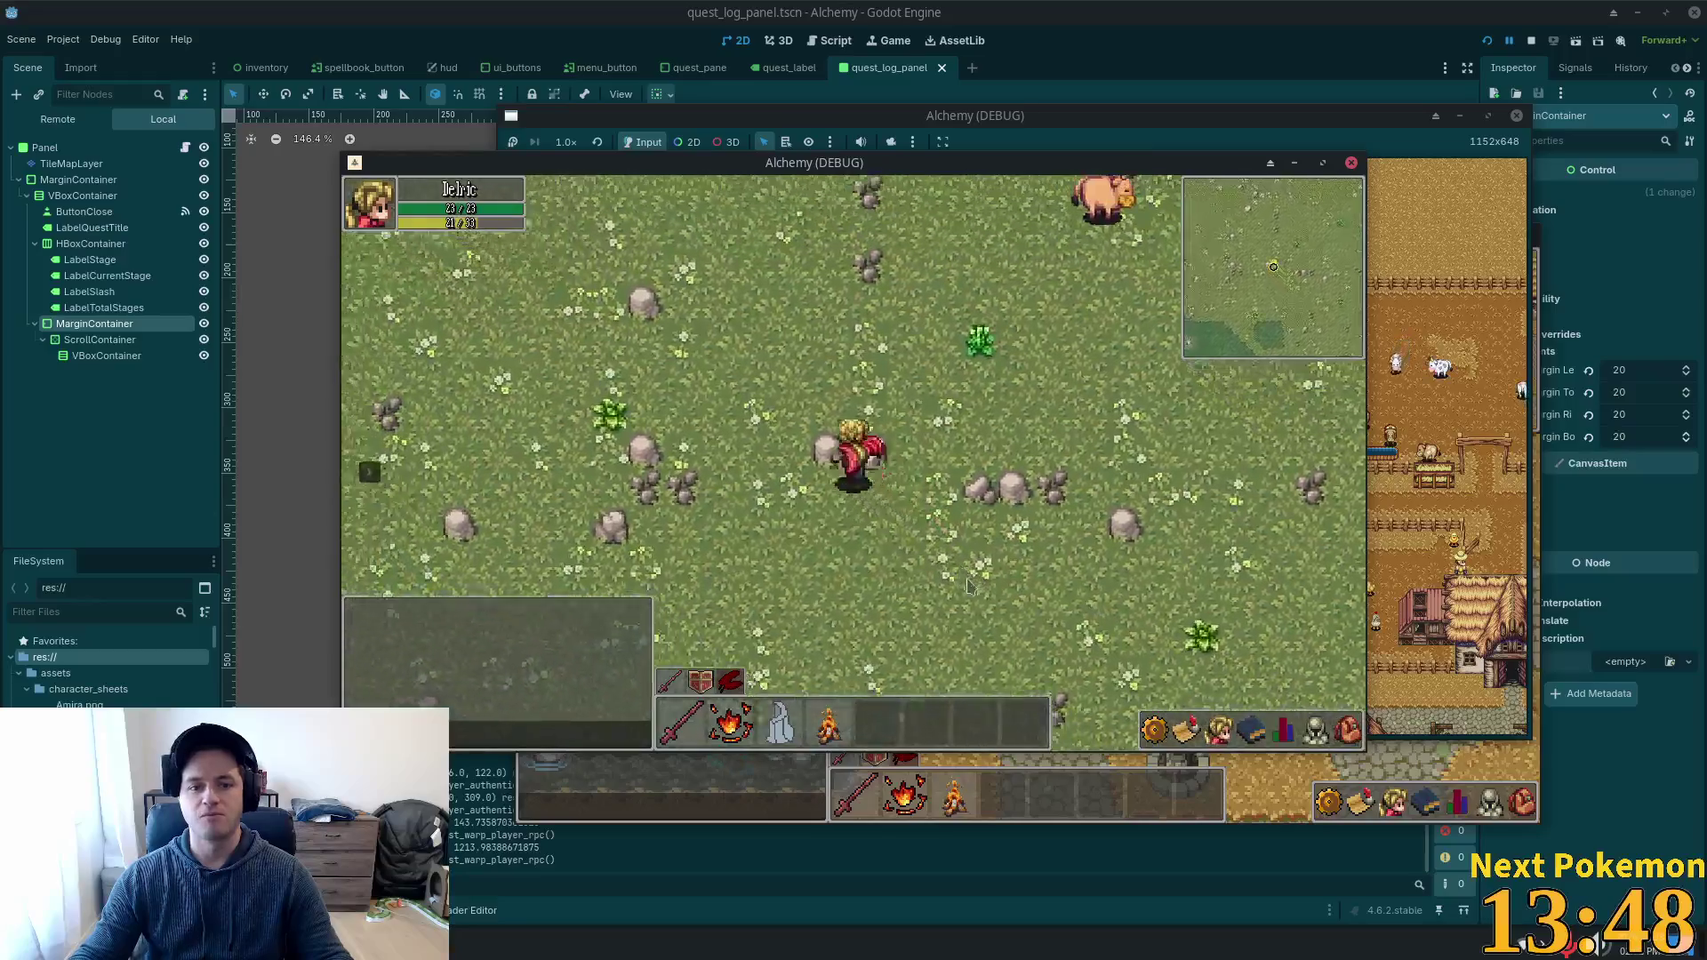
key("w")
key("a")
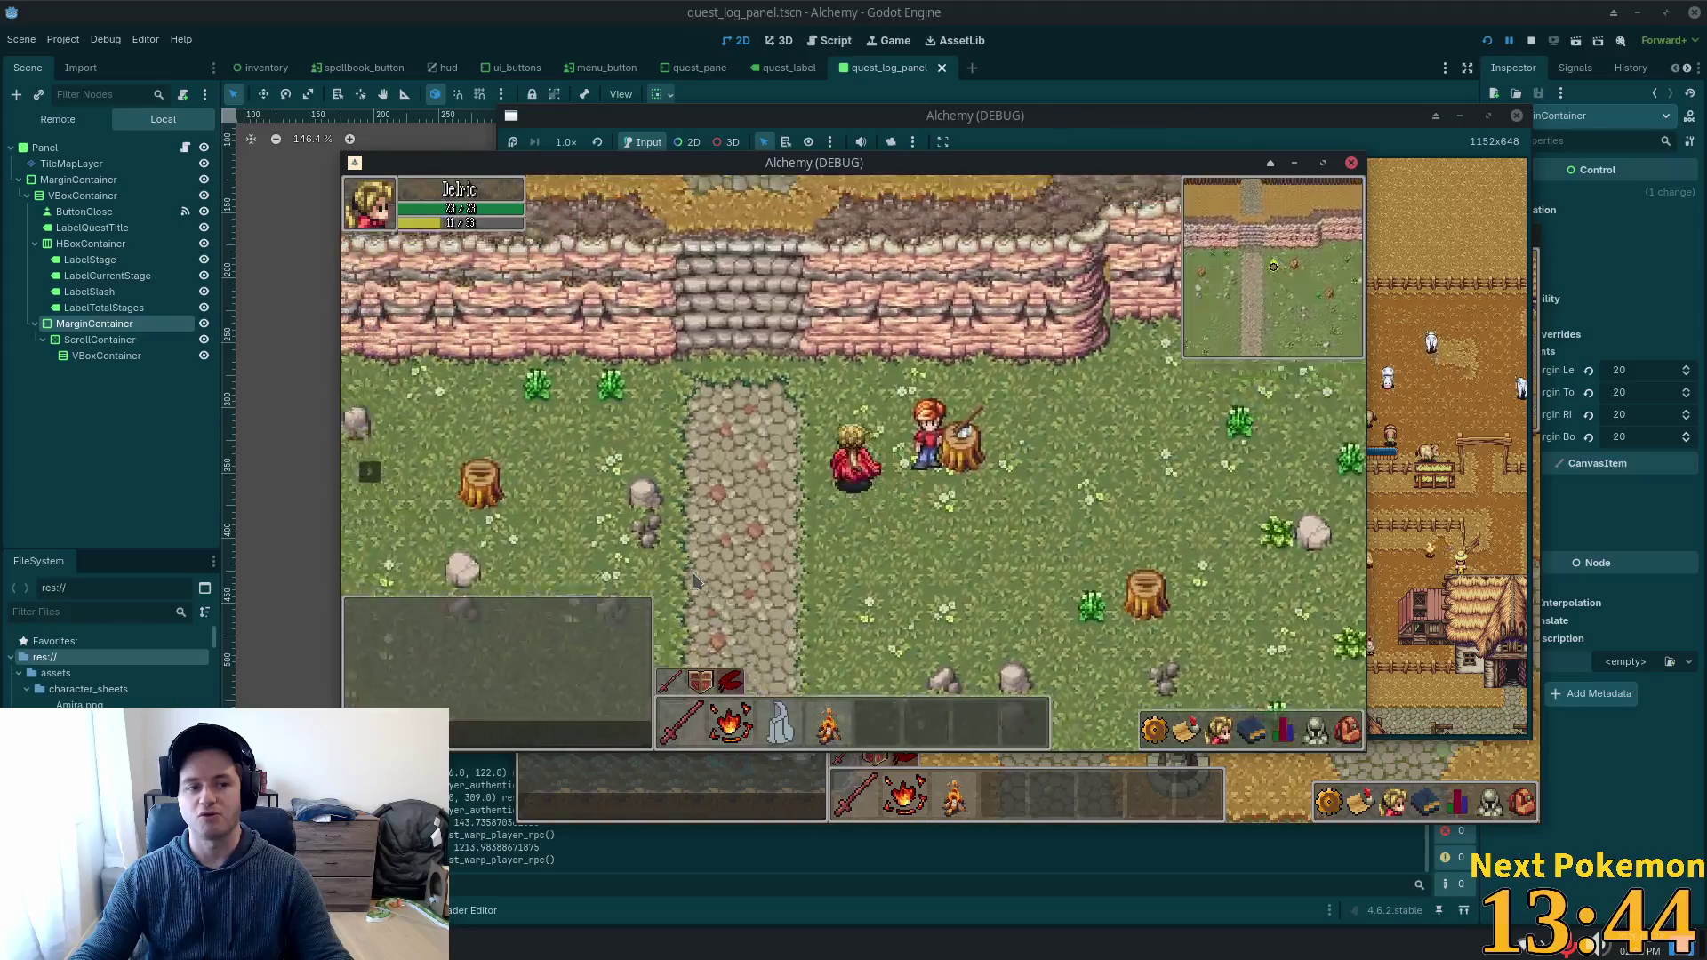
key("w")
key("s")
key("a")
key("s")
key("d")
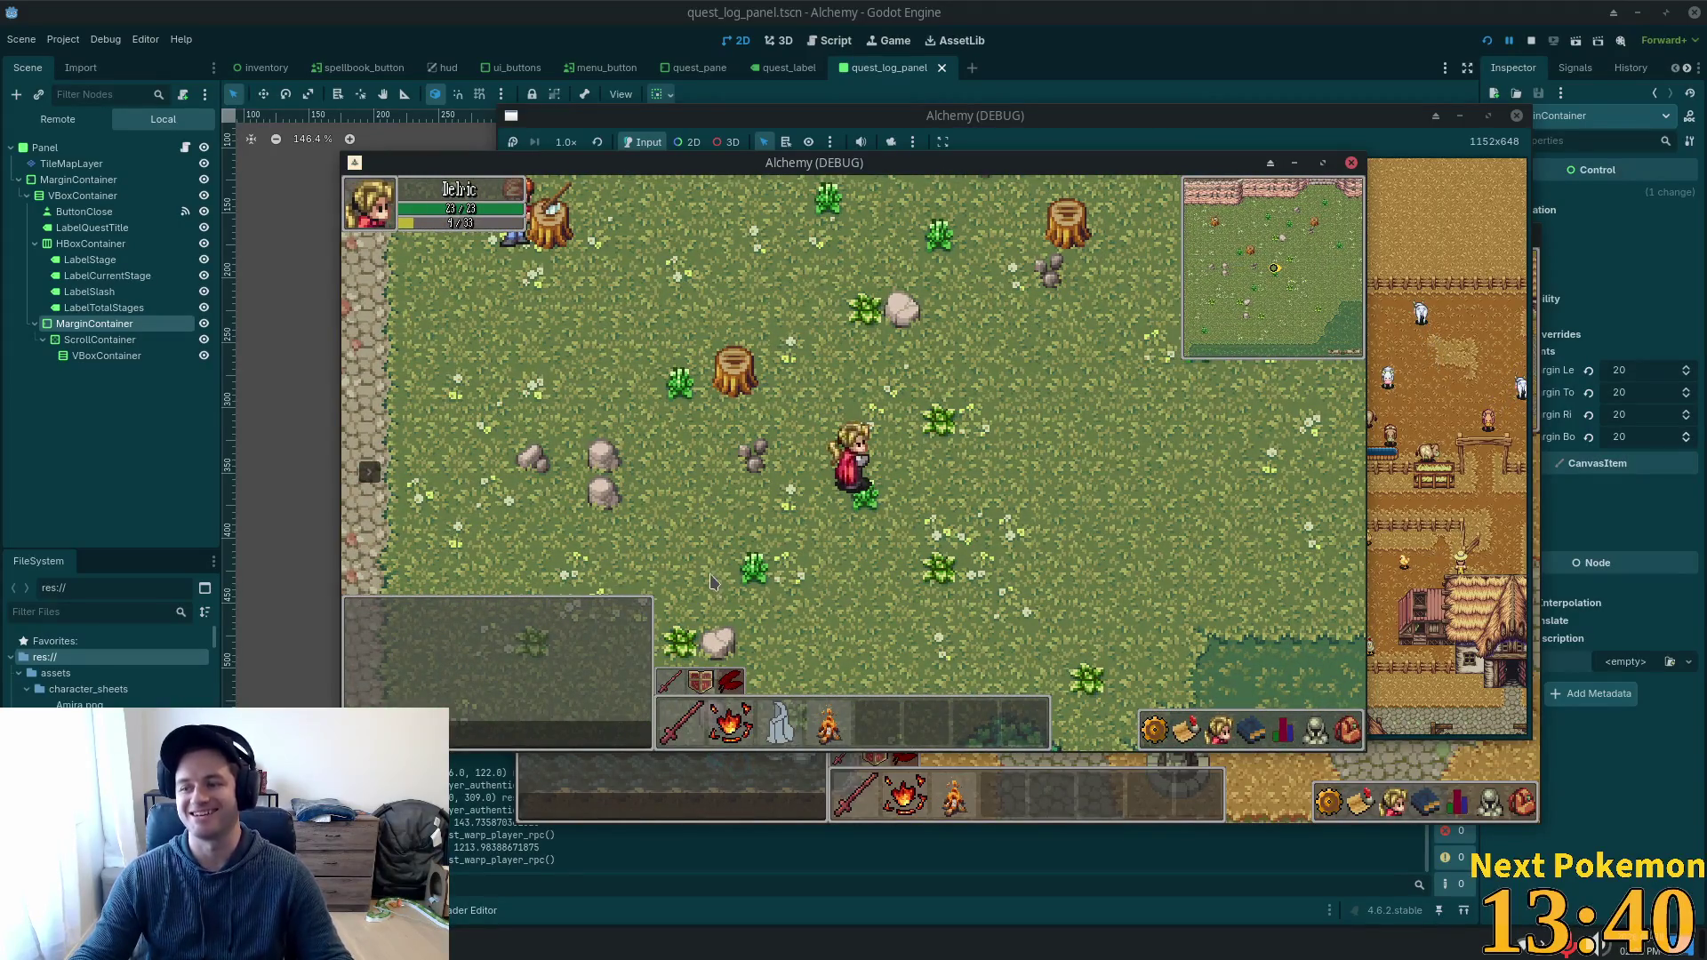
Walk over the cliff plateau, down the stairs, along the lake and onto the wooden pier.
key("w")
key("a")
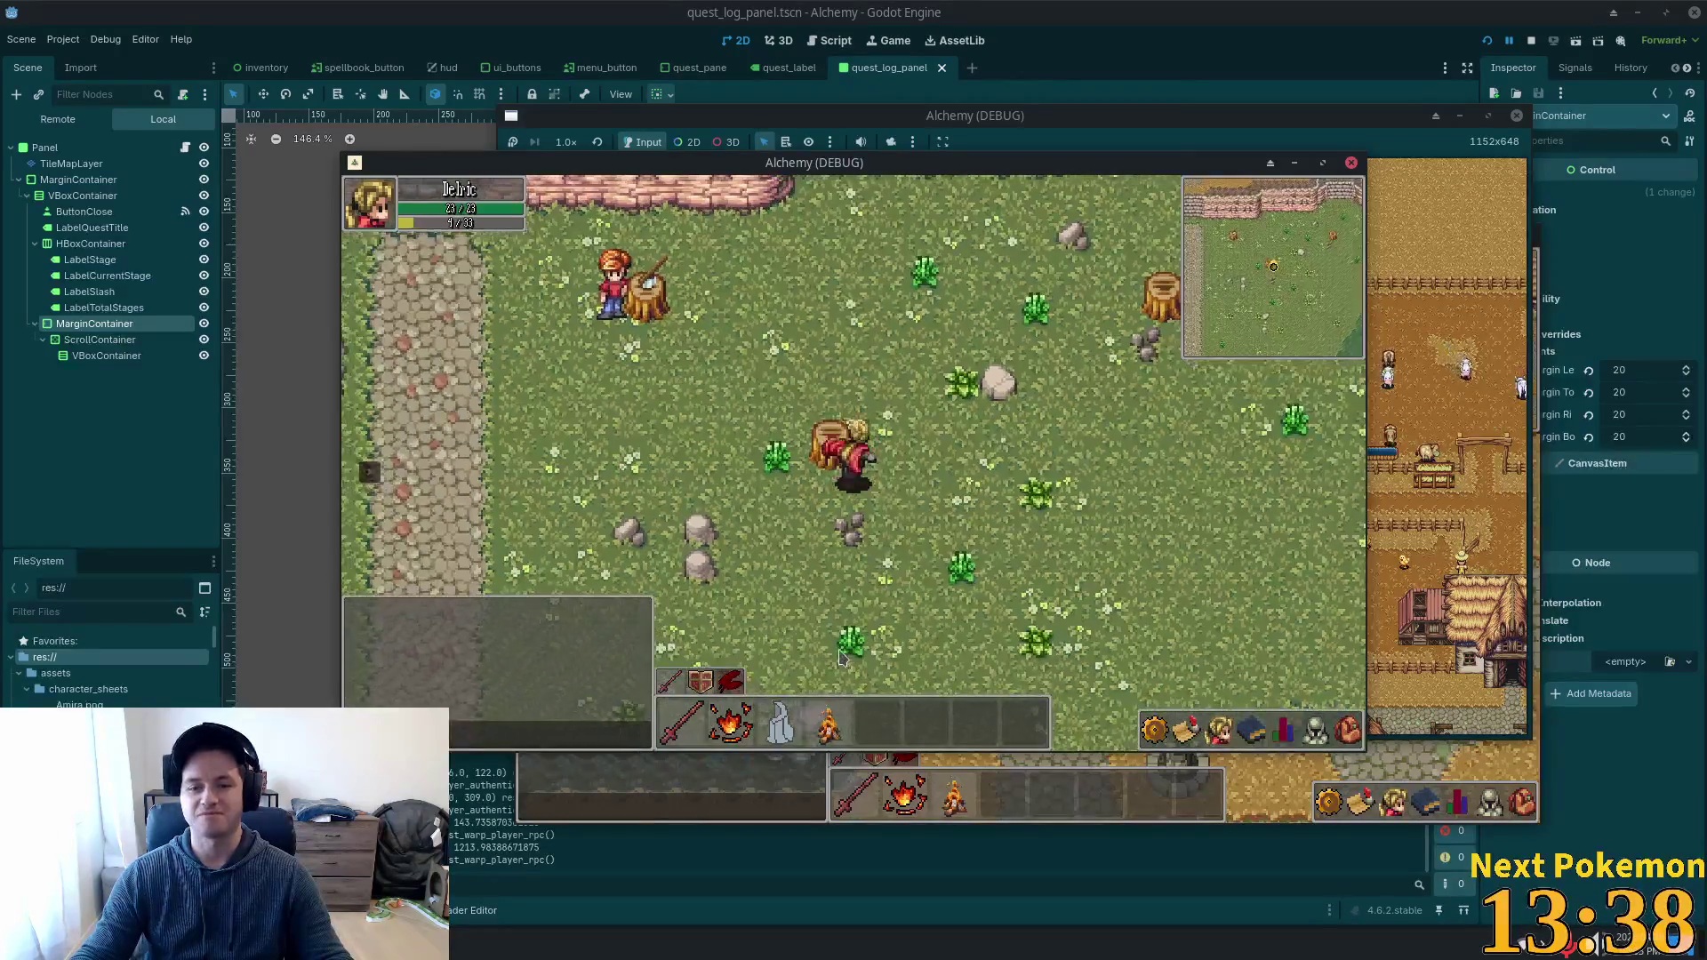
key("w")
key("d")
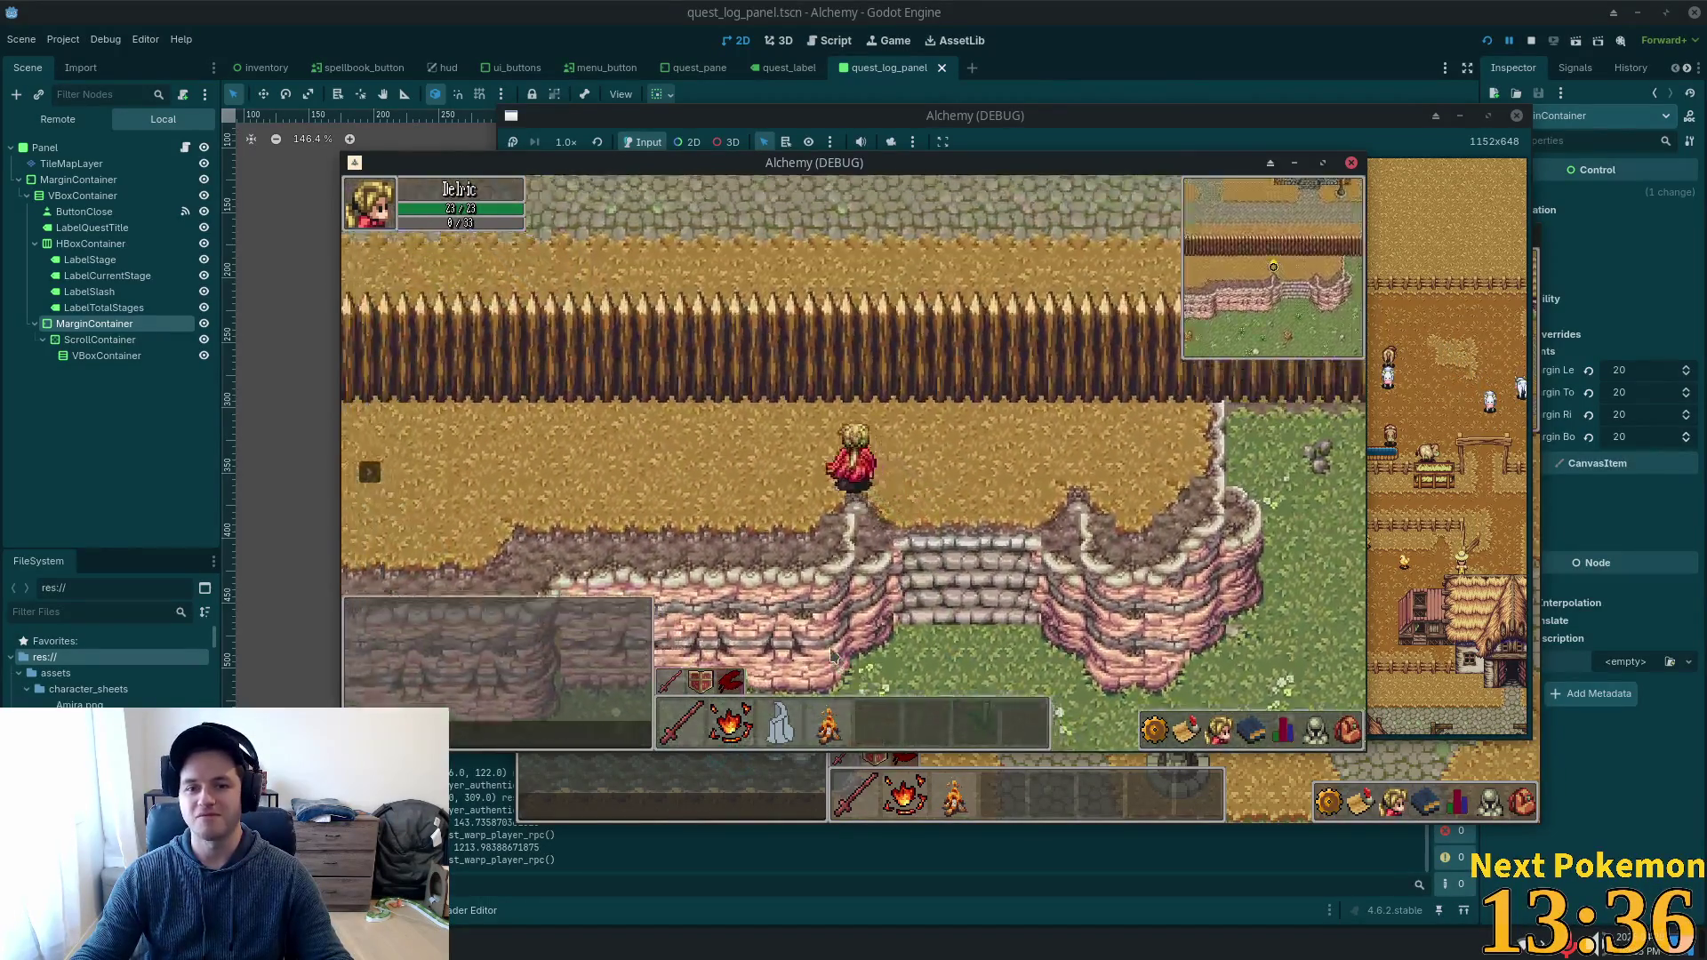
key("s")
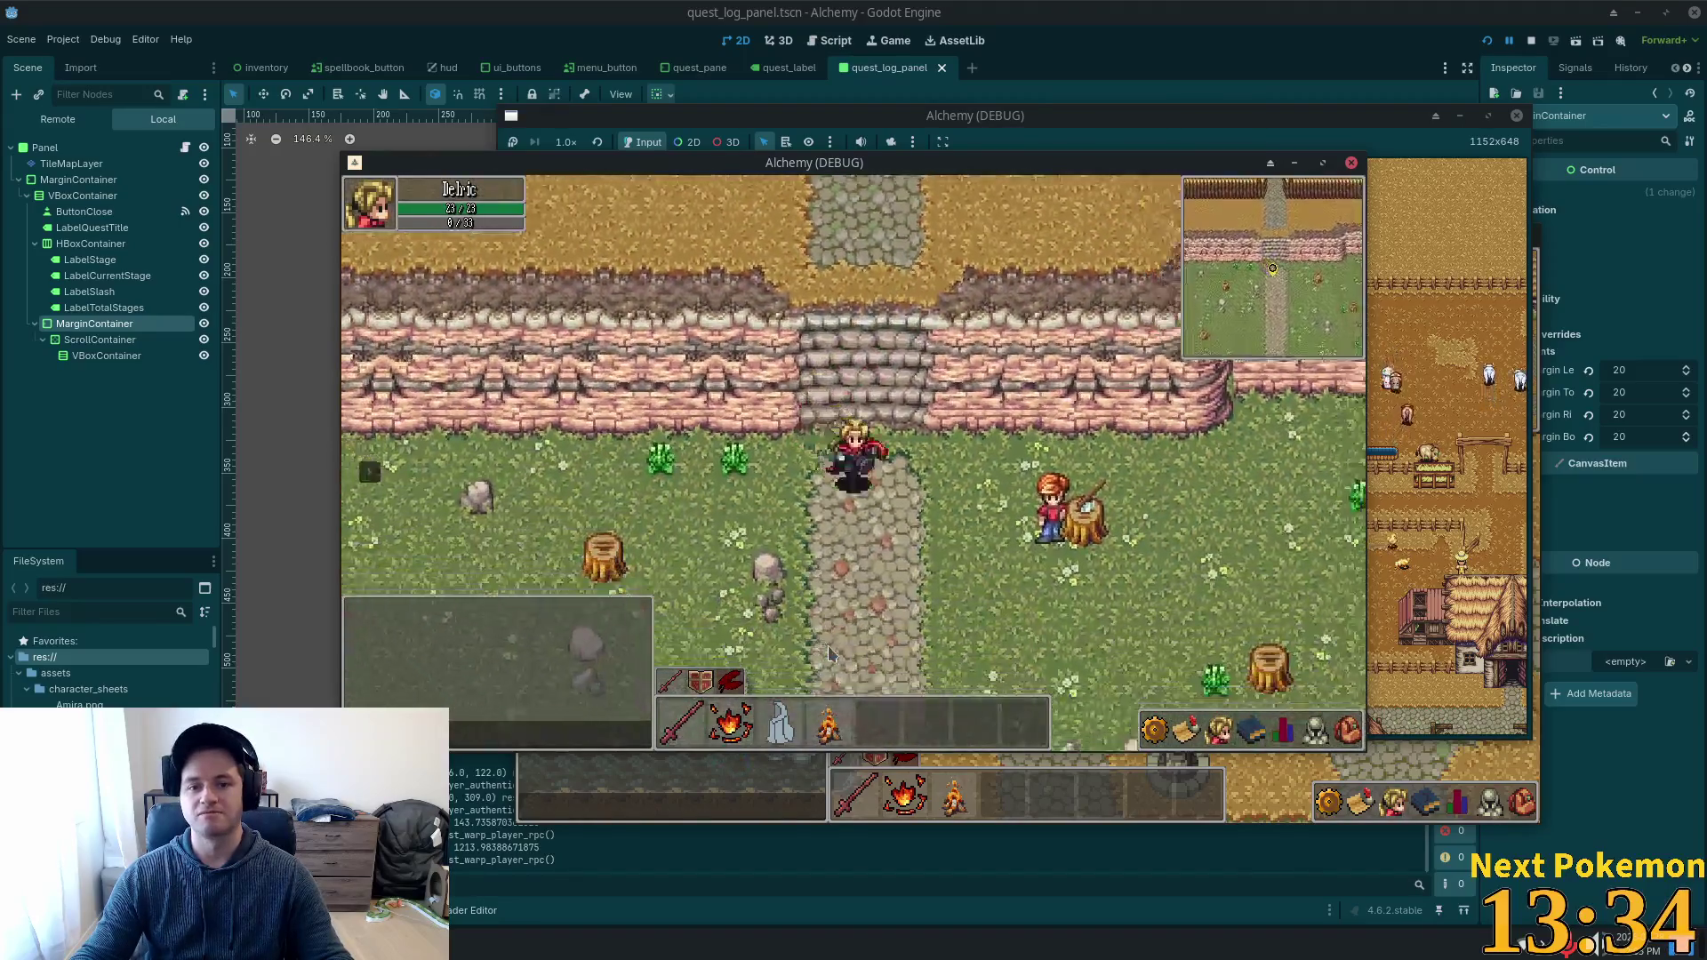
key("s")
key("a")
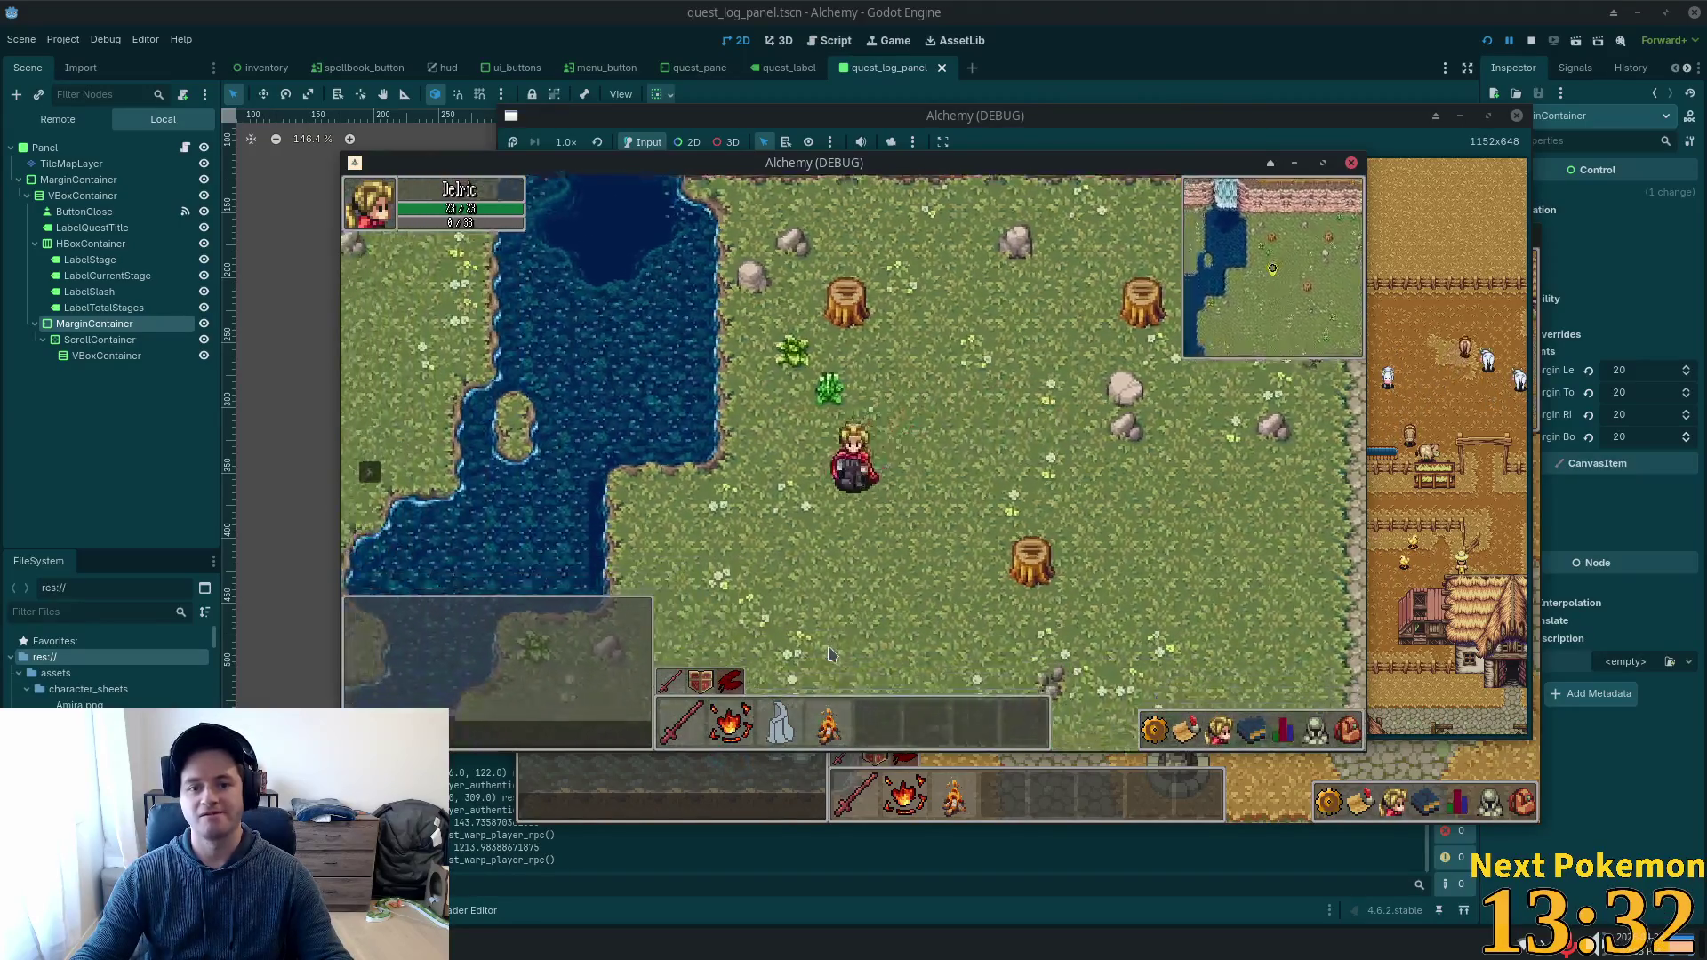
key("s")
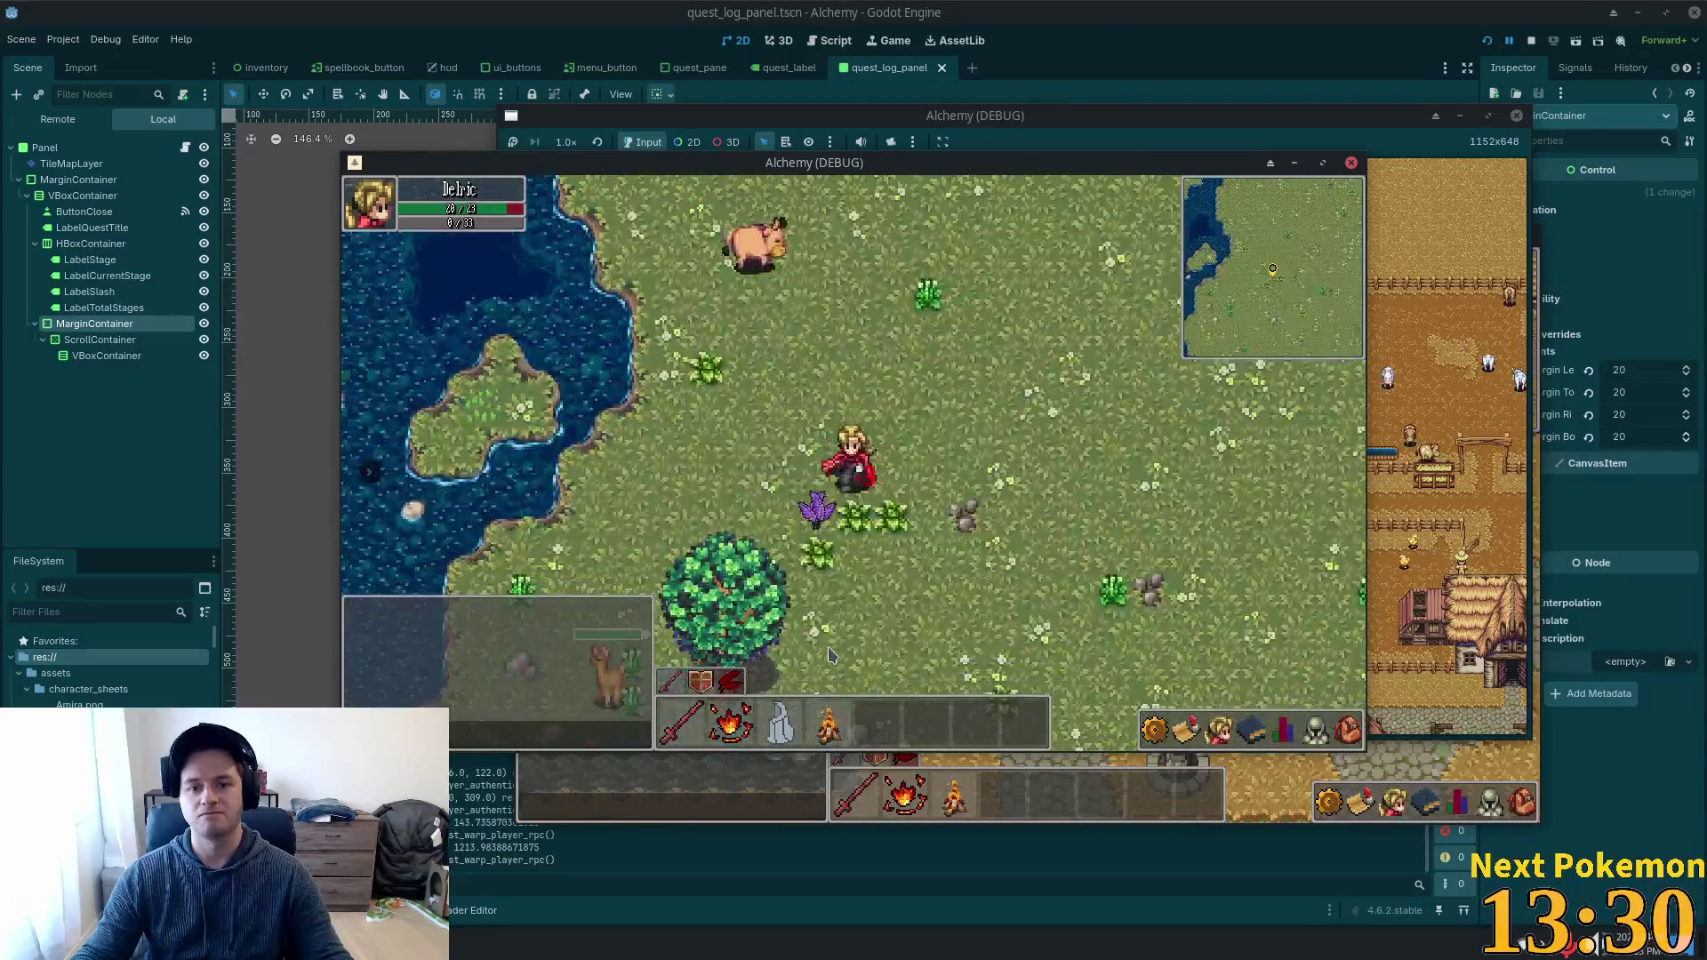
key("a")
key("s")
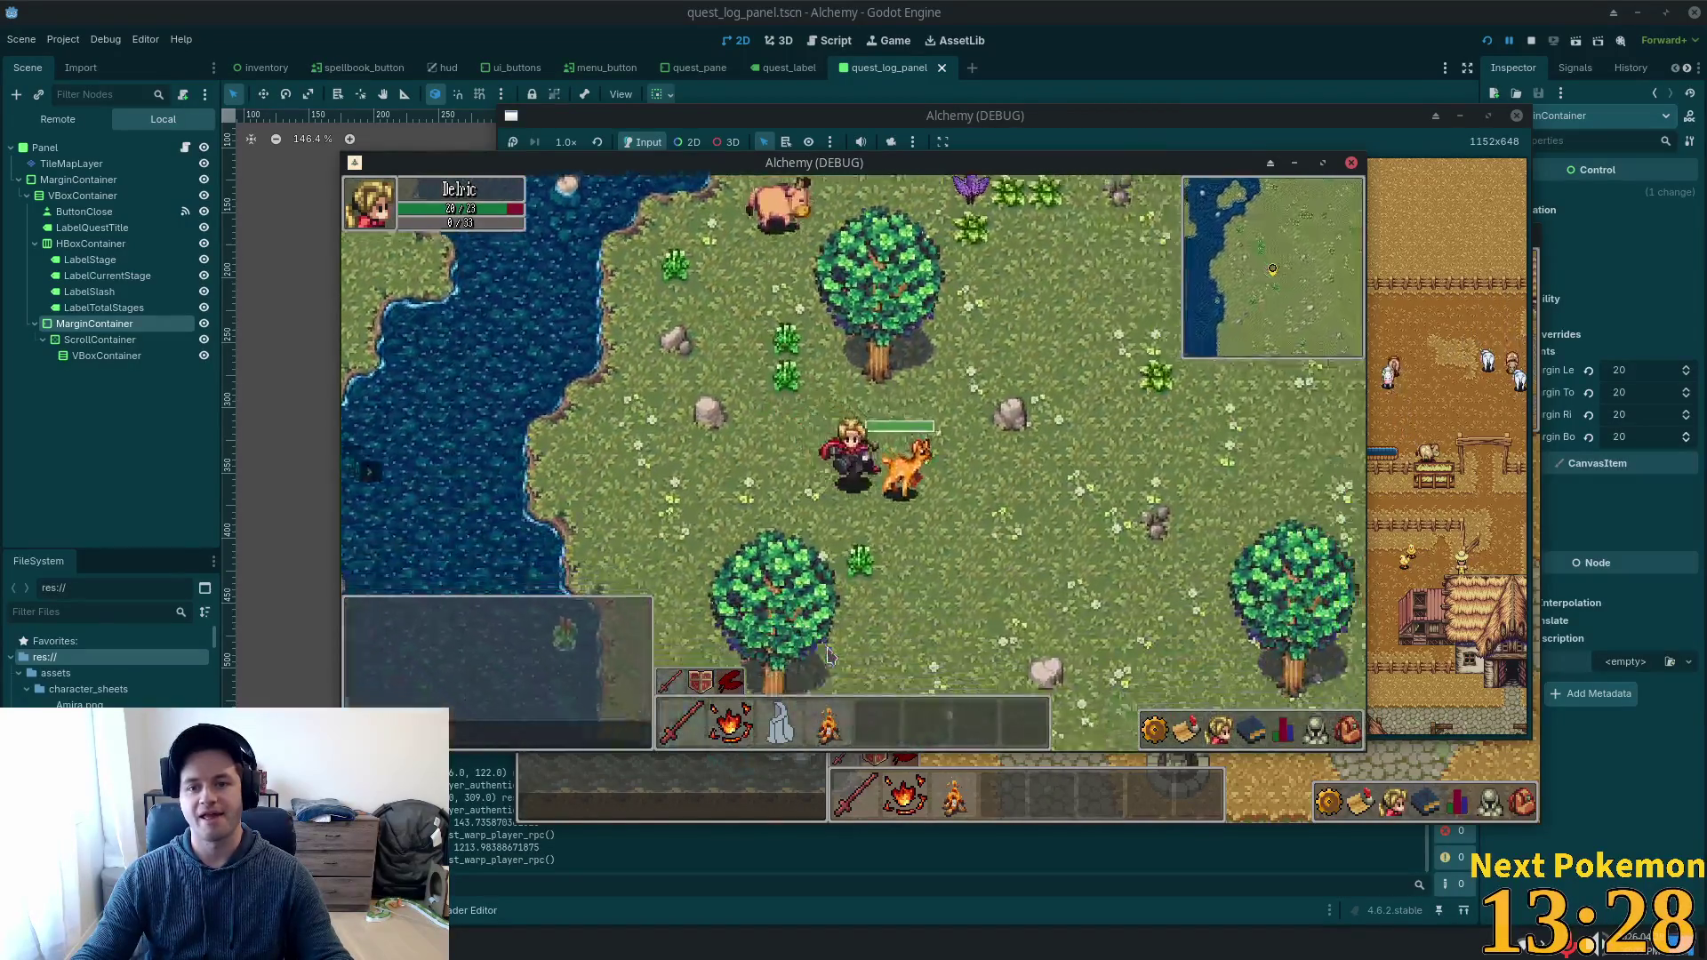
key("s")
key("d")
key("s")
key("d")
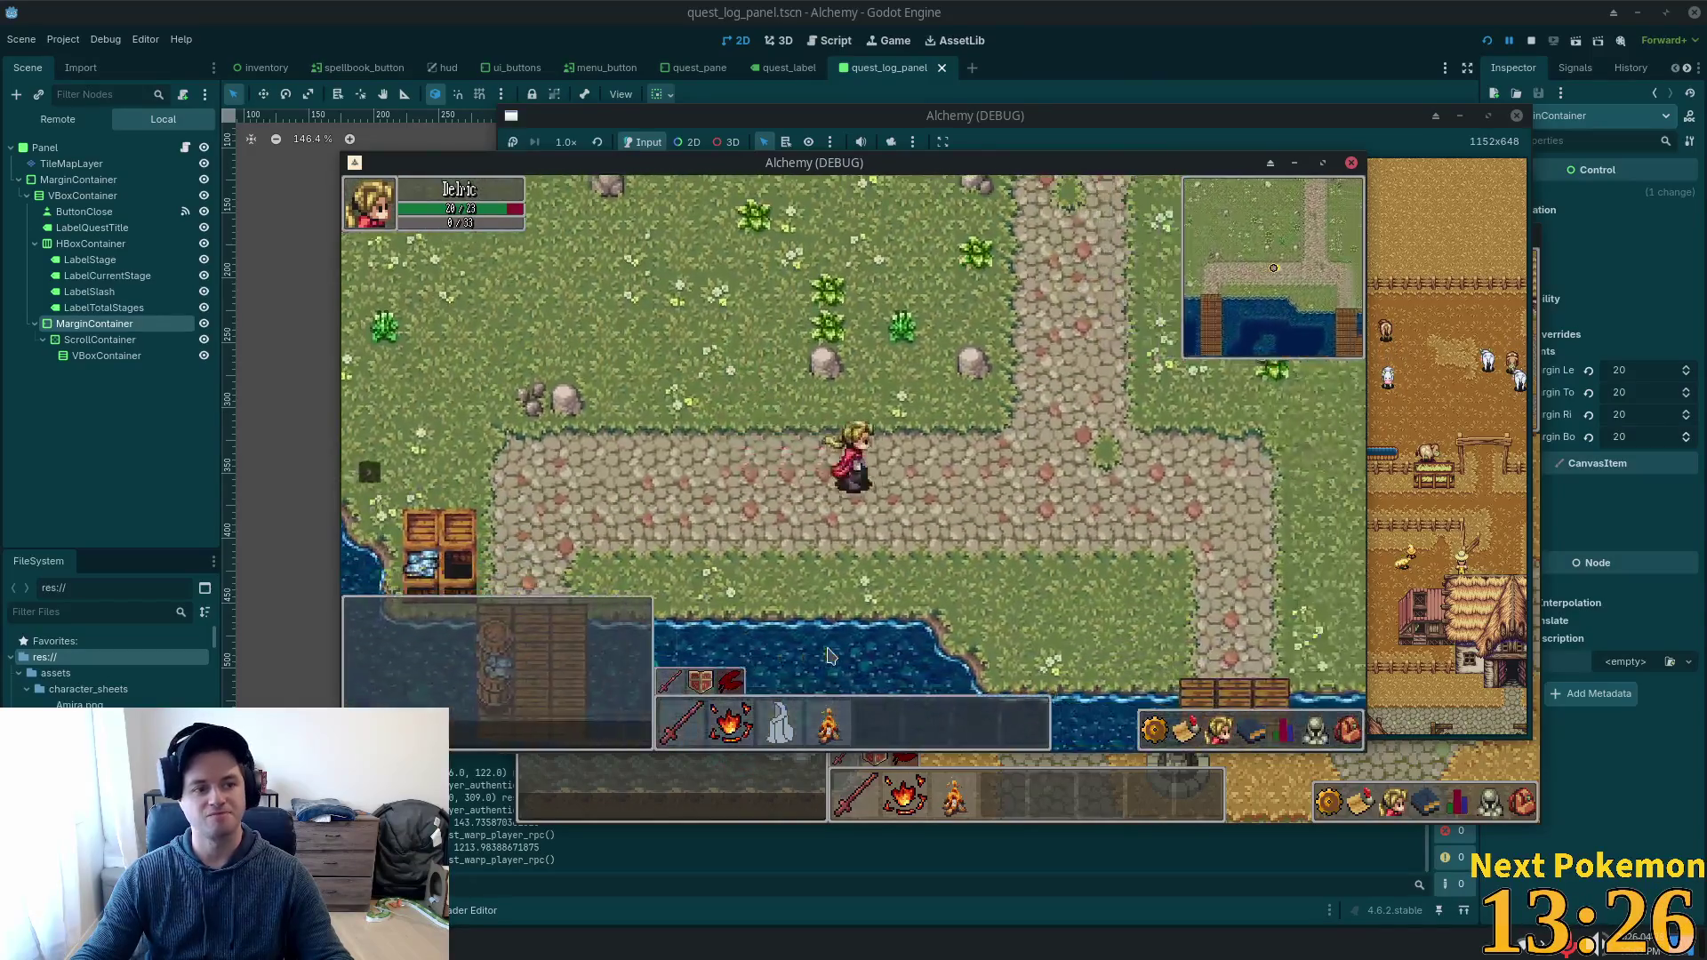
key("d")
key("a")
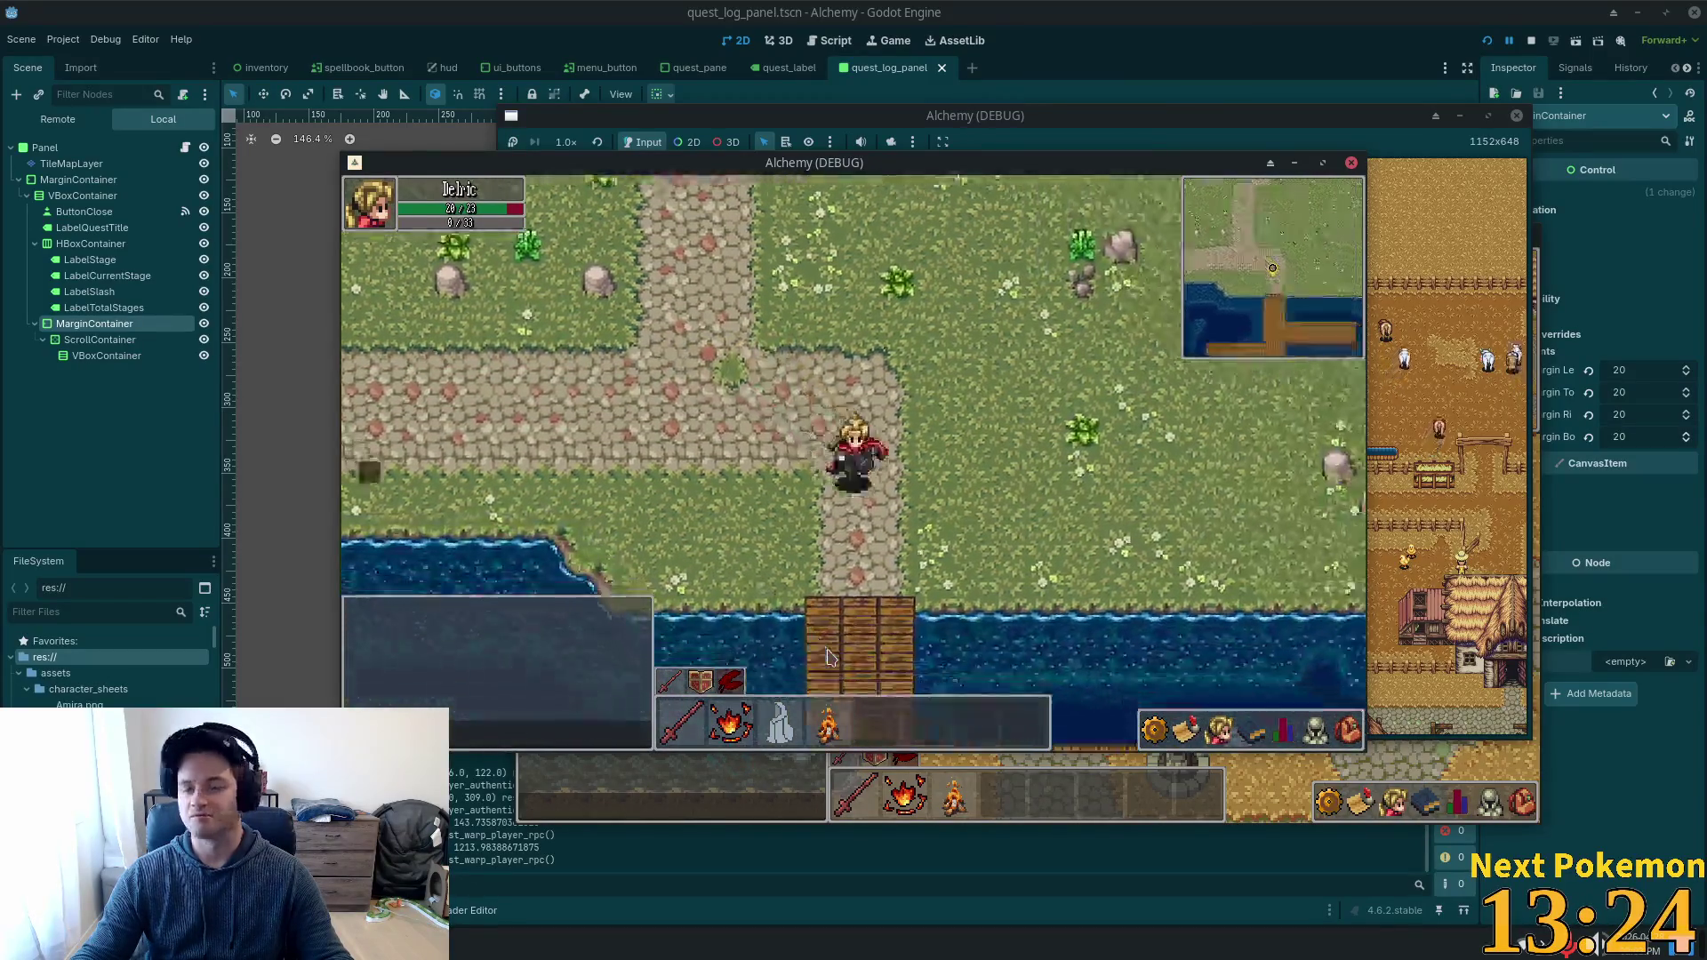
key("s")
key("d")
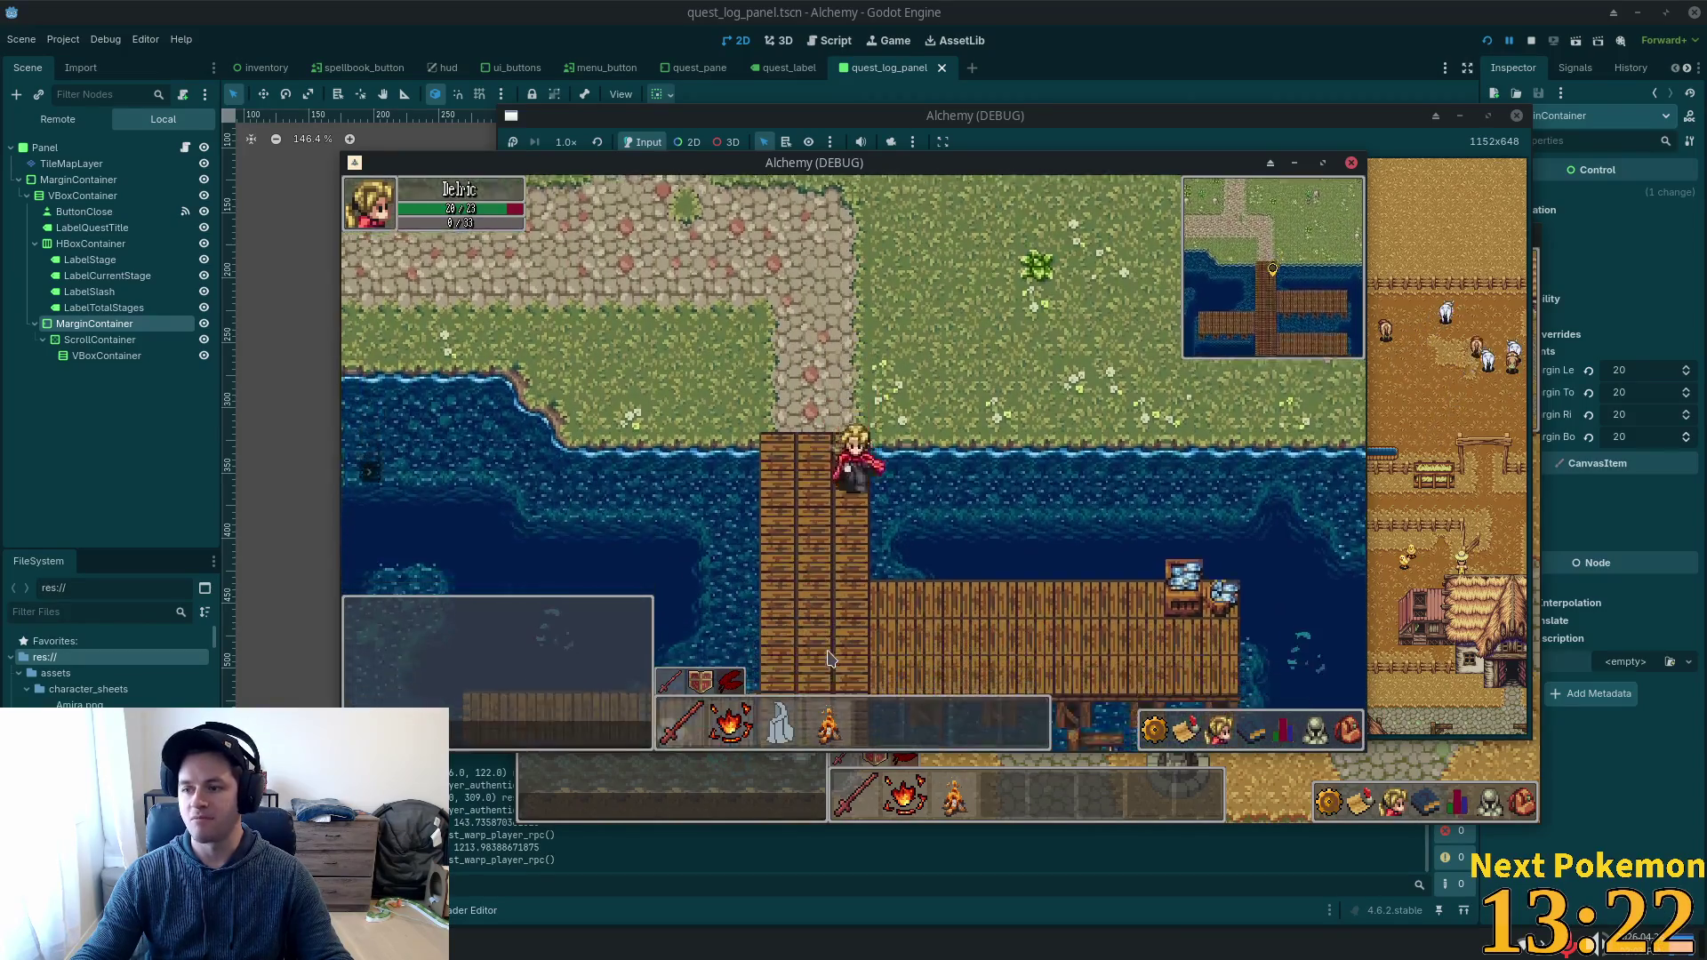
Explore the pier's side walkway, then walk back north and down the dock to the fishing spot.
key("s")
key("s")
key("a")
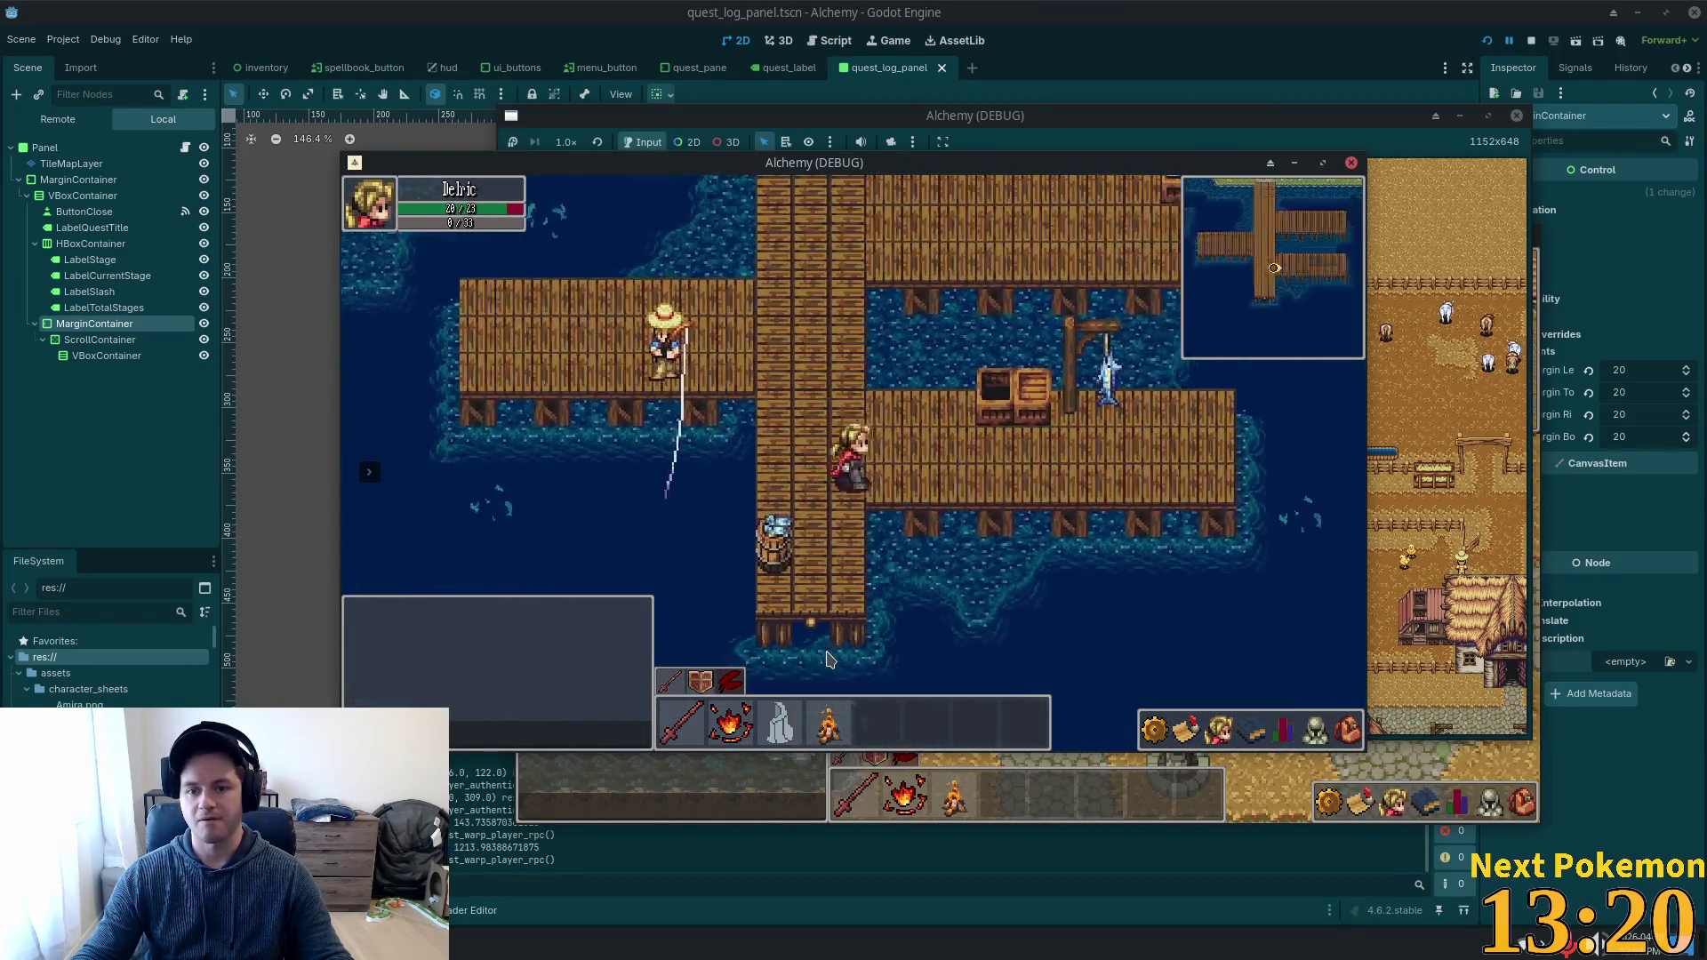
key("d")
key("a")
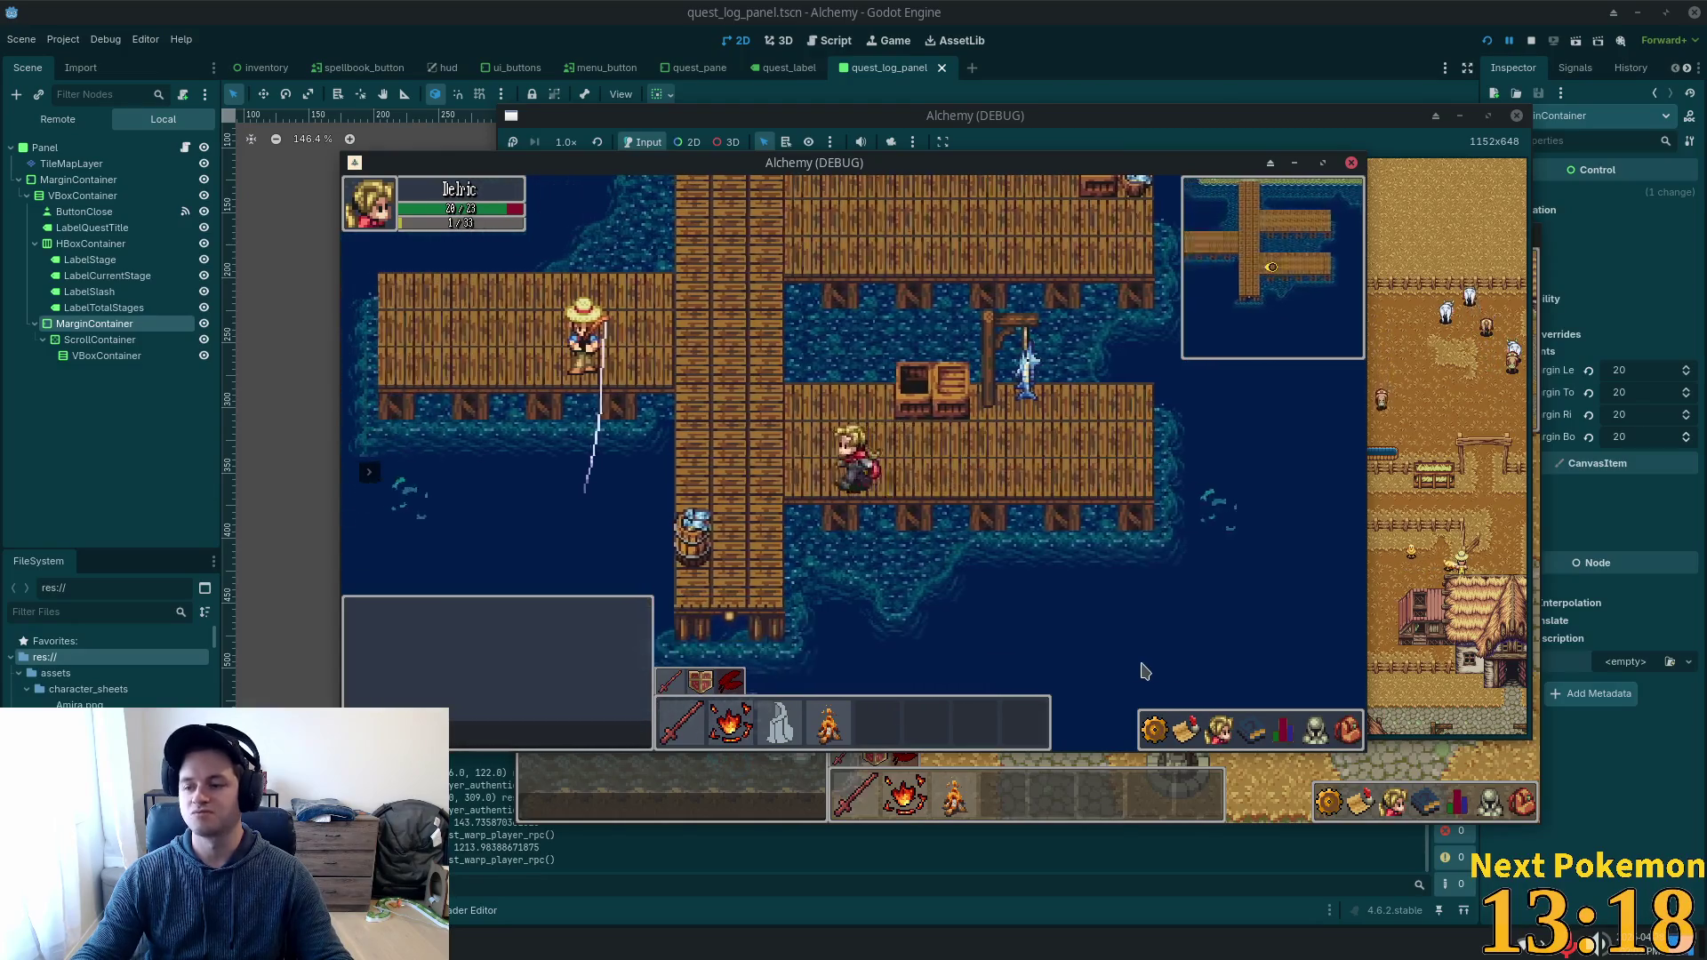
key("a")
key("w")
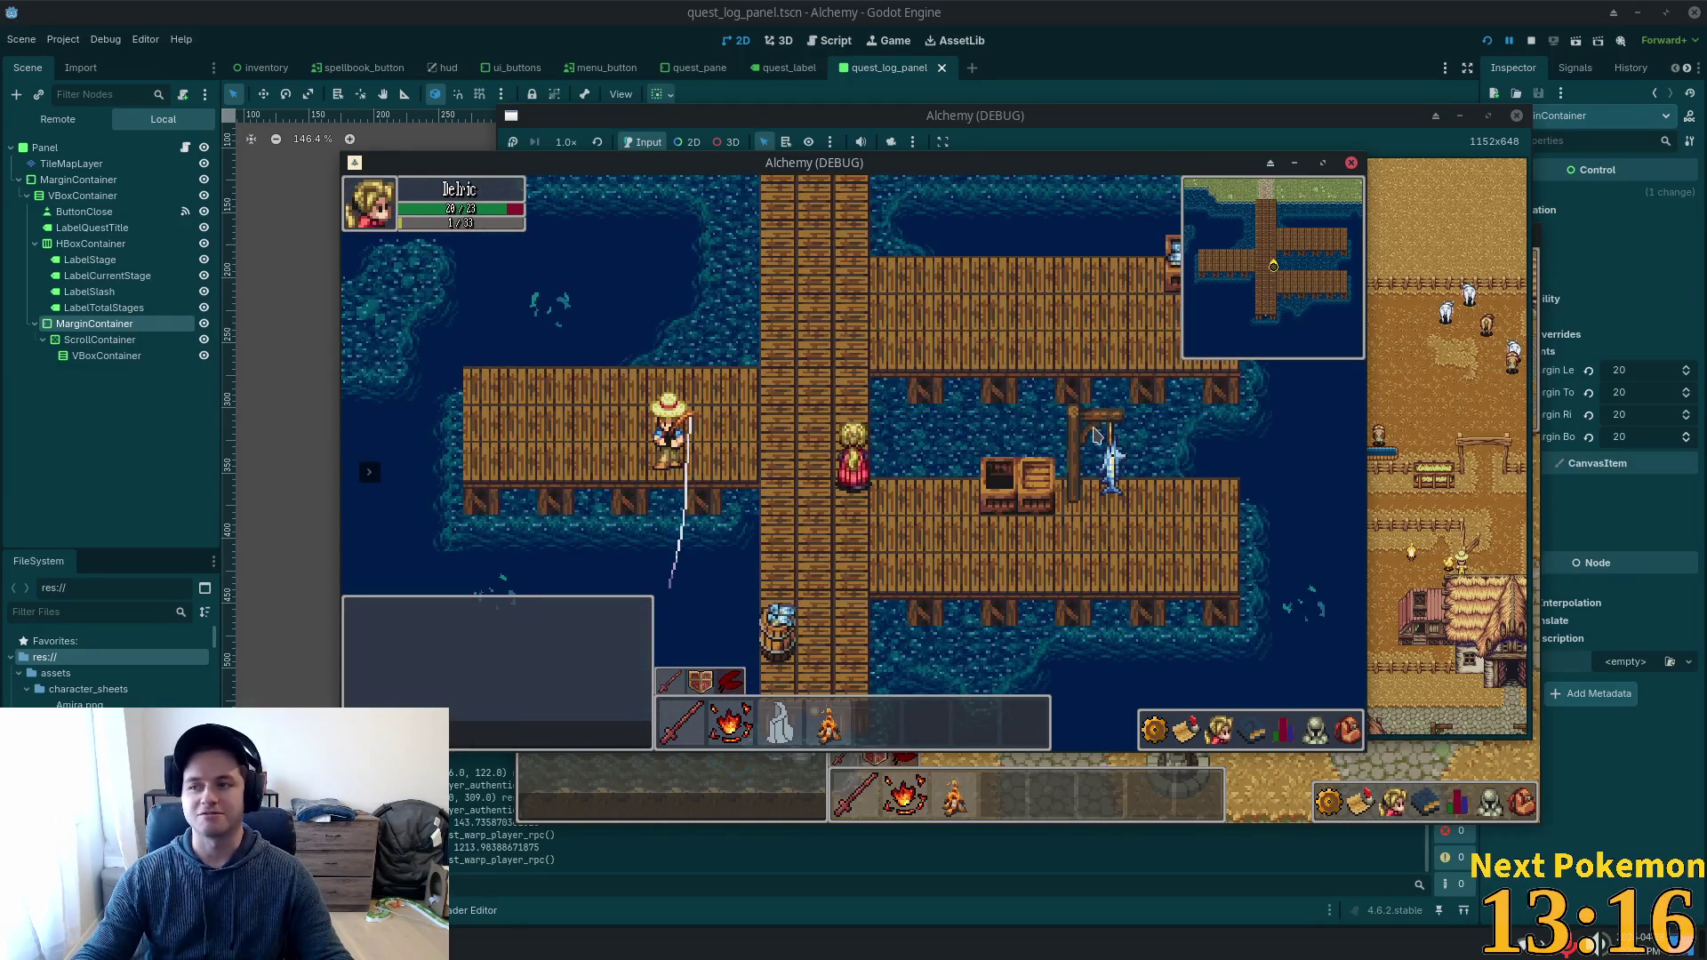
key("w")
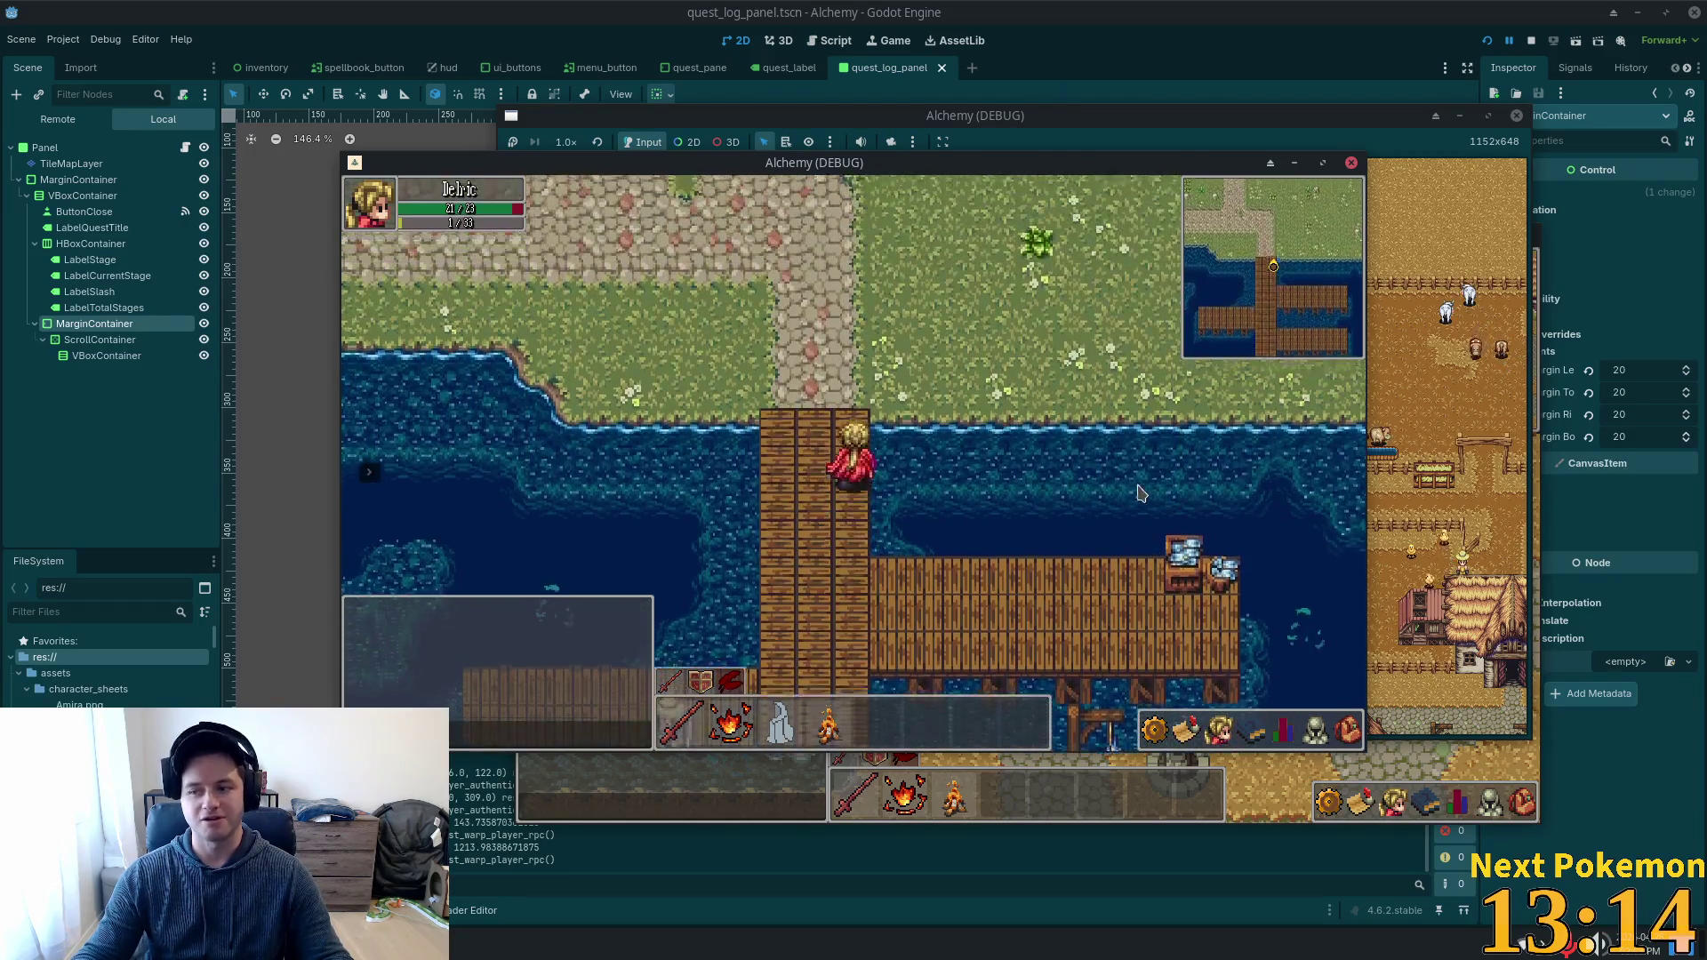
key("w")
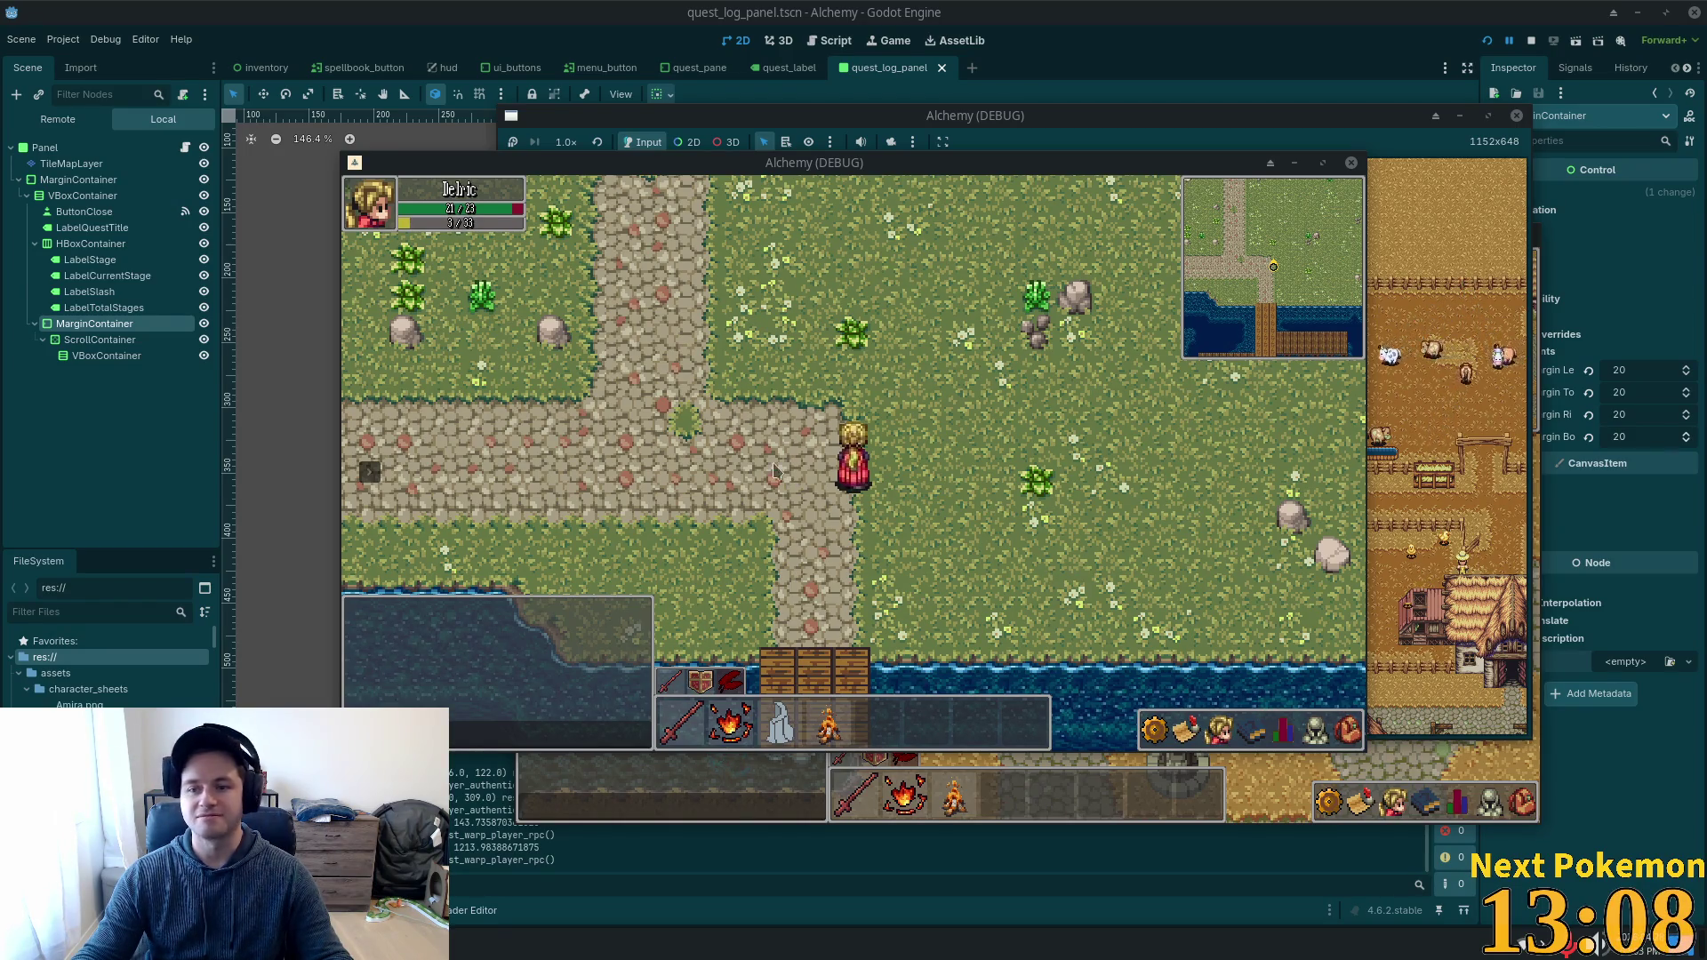
key("s")
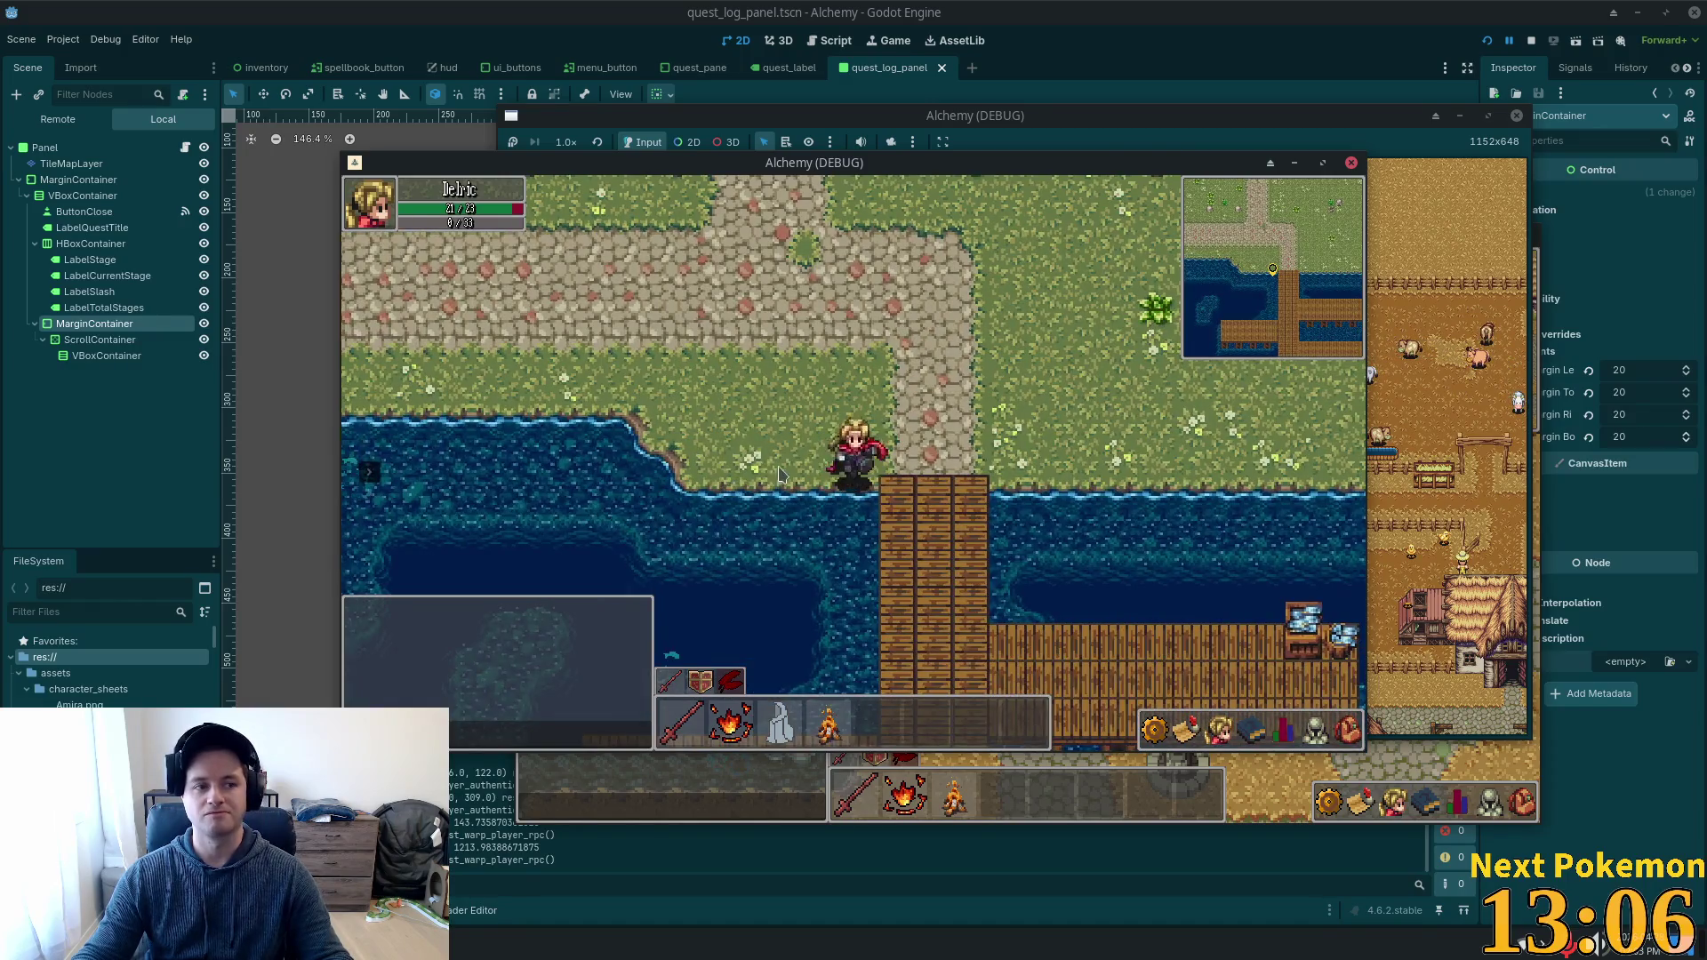
key("s")
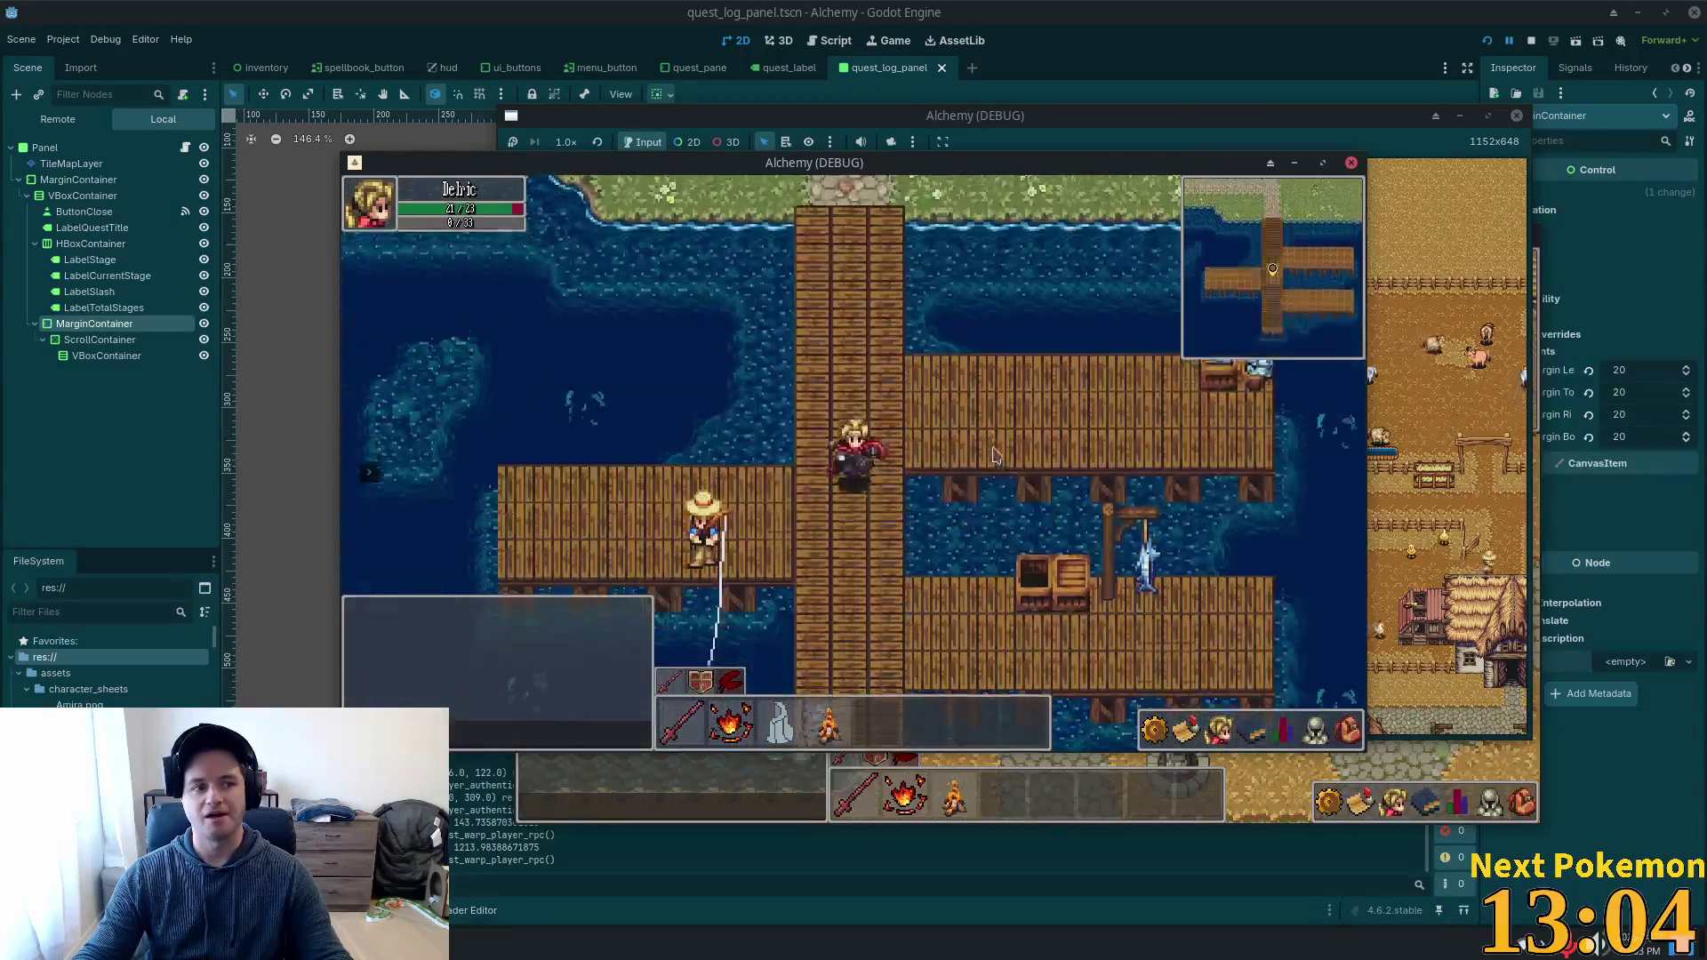
key("s")
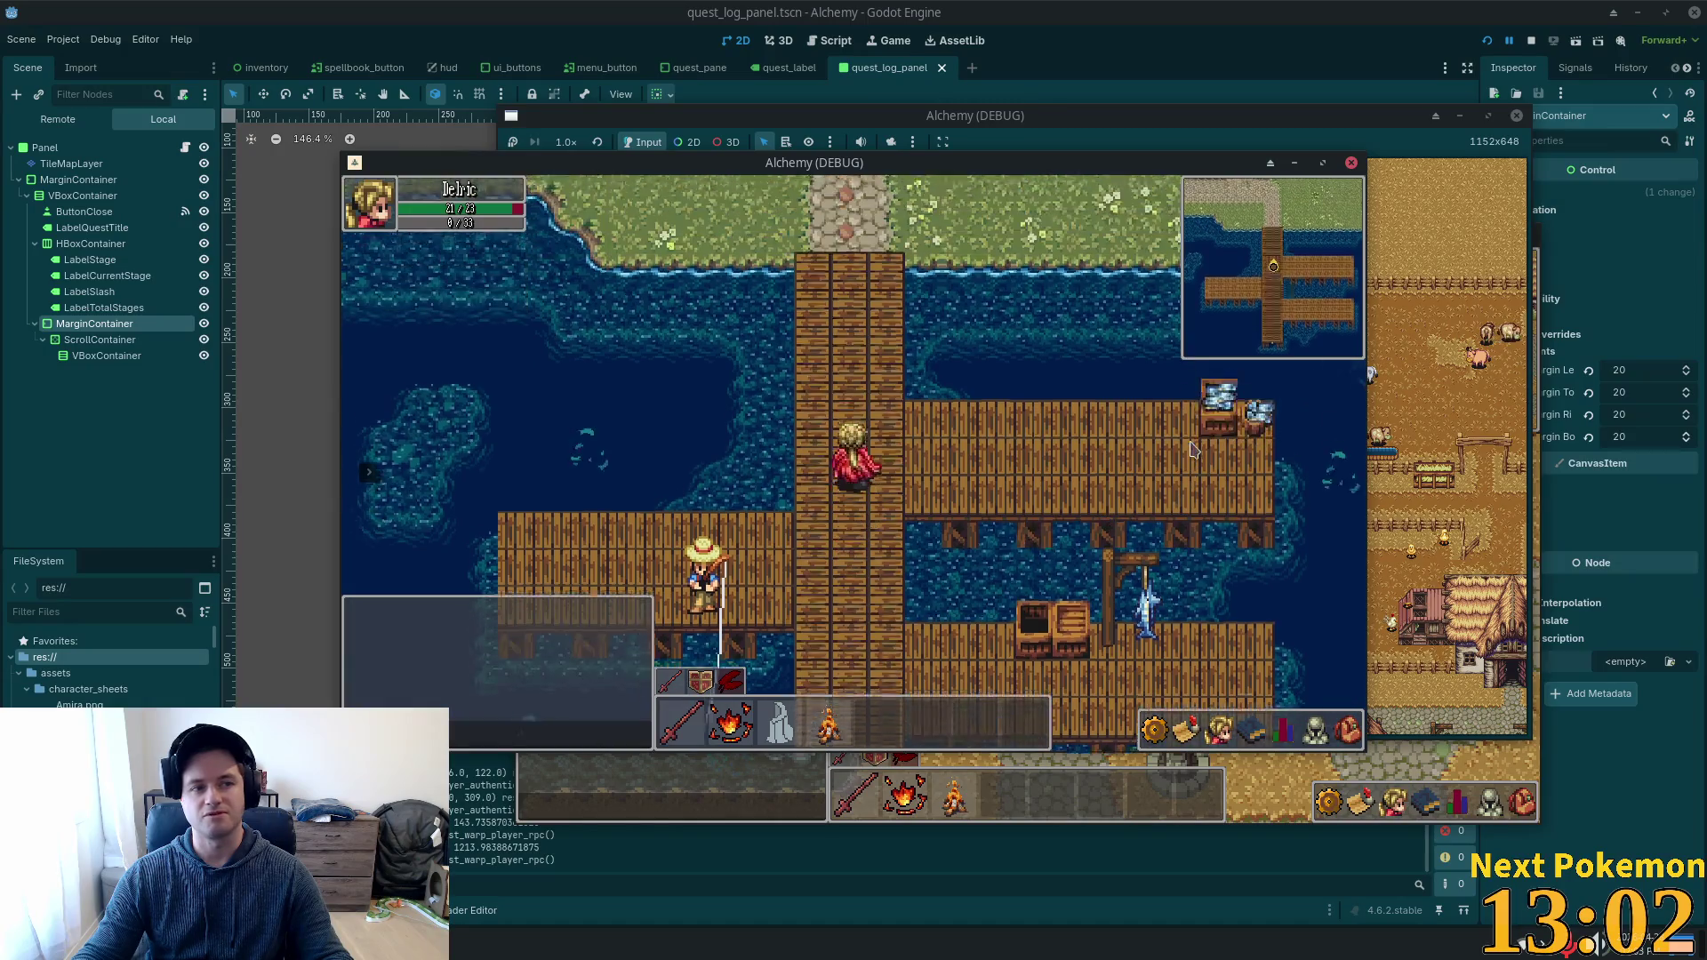
key("w")
key("s")
Walk off the dock and east across the meadow to the campsite.
key("a")
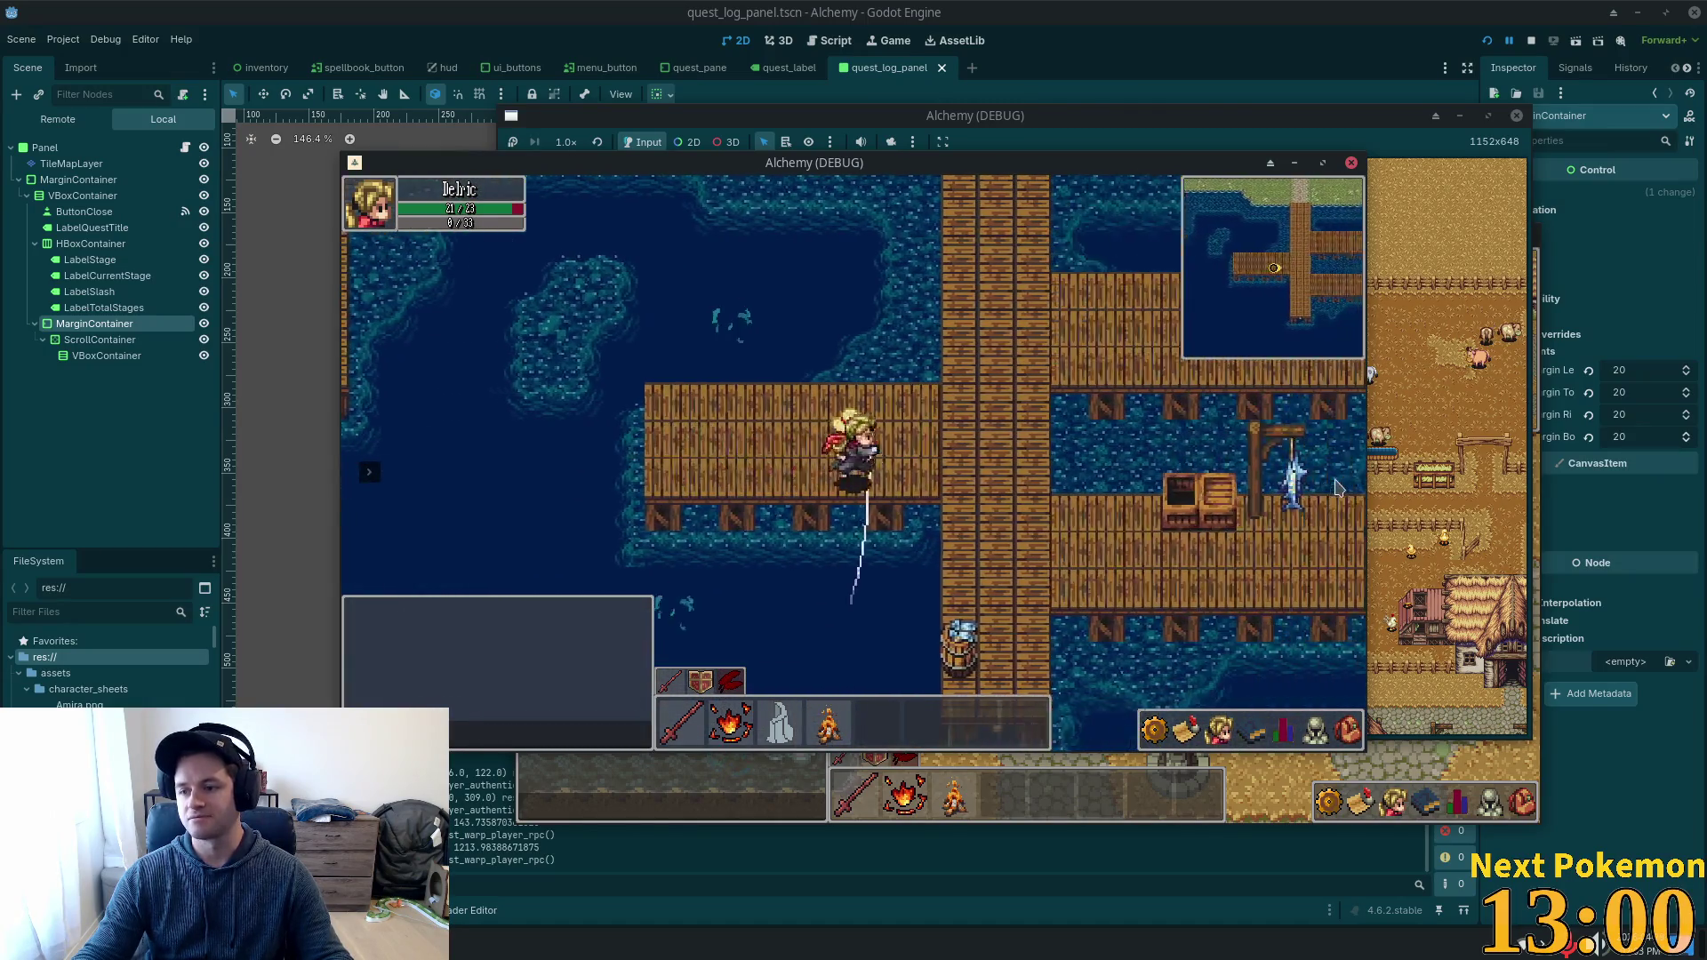
key("d")
key("d")
key("w")
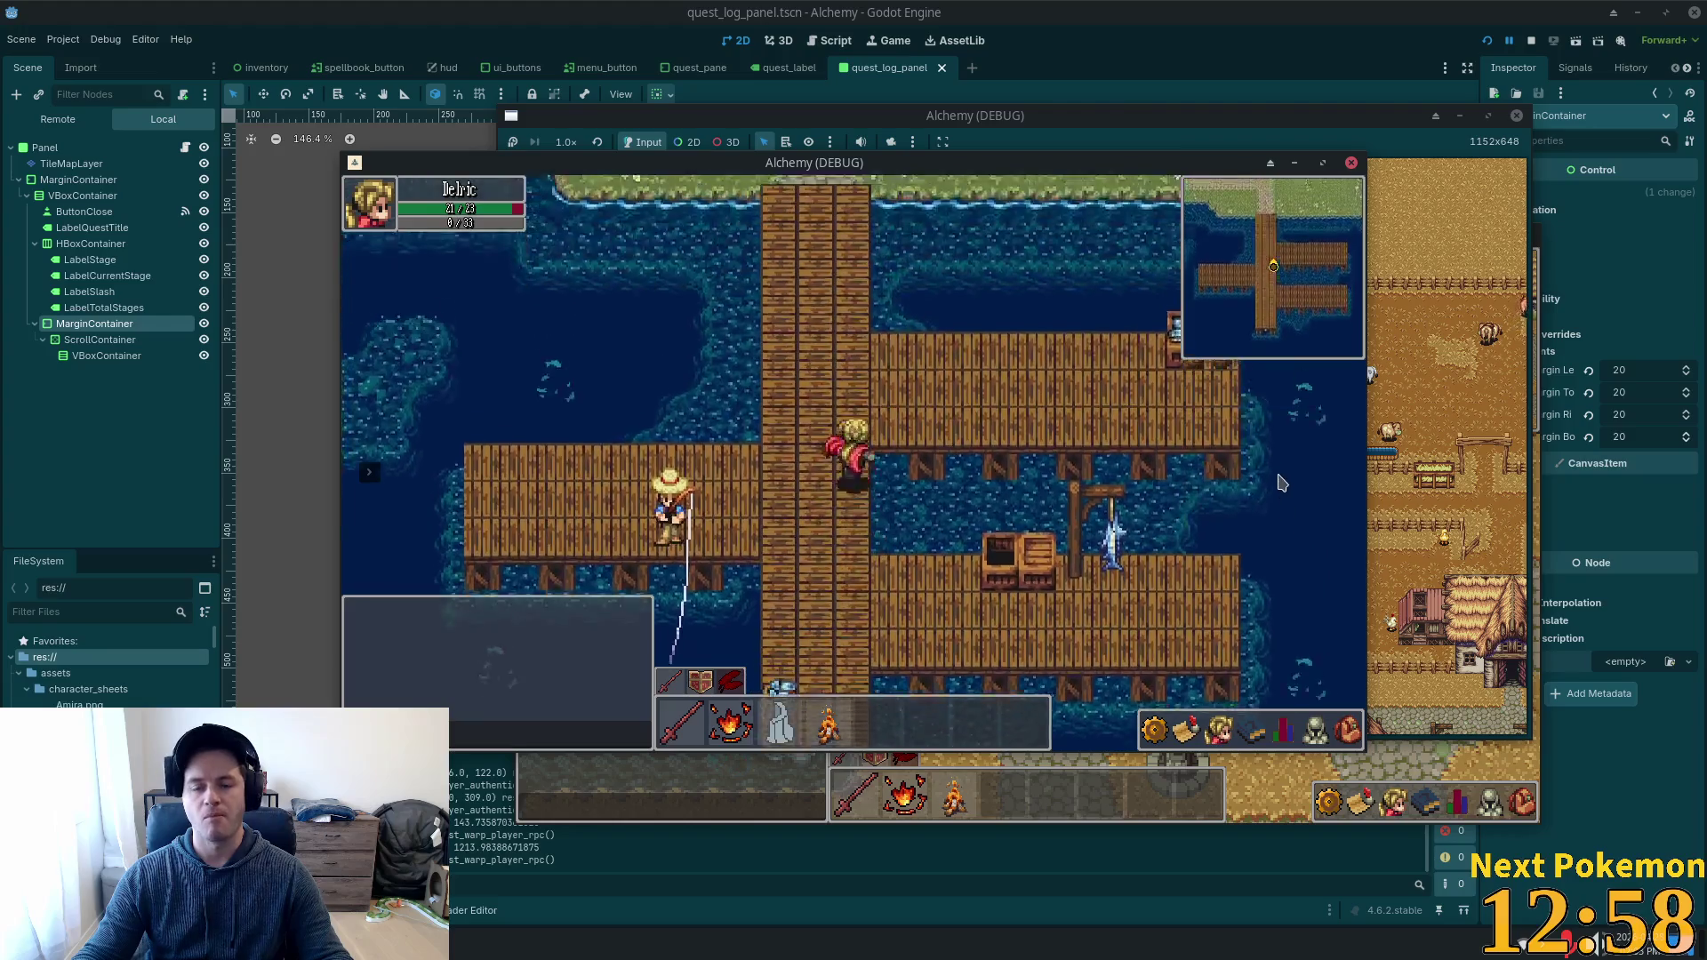
key("w")
key("w")
key("d")
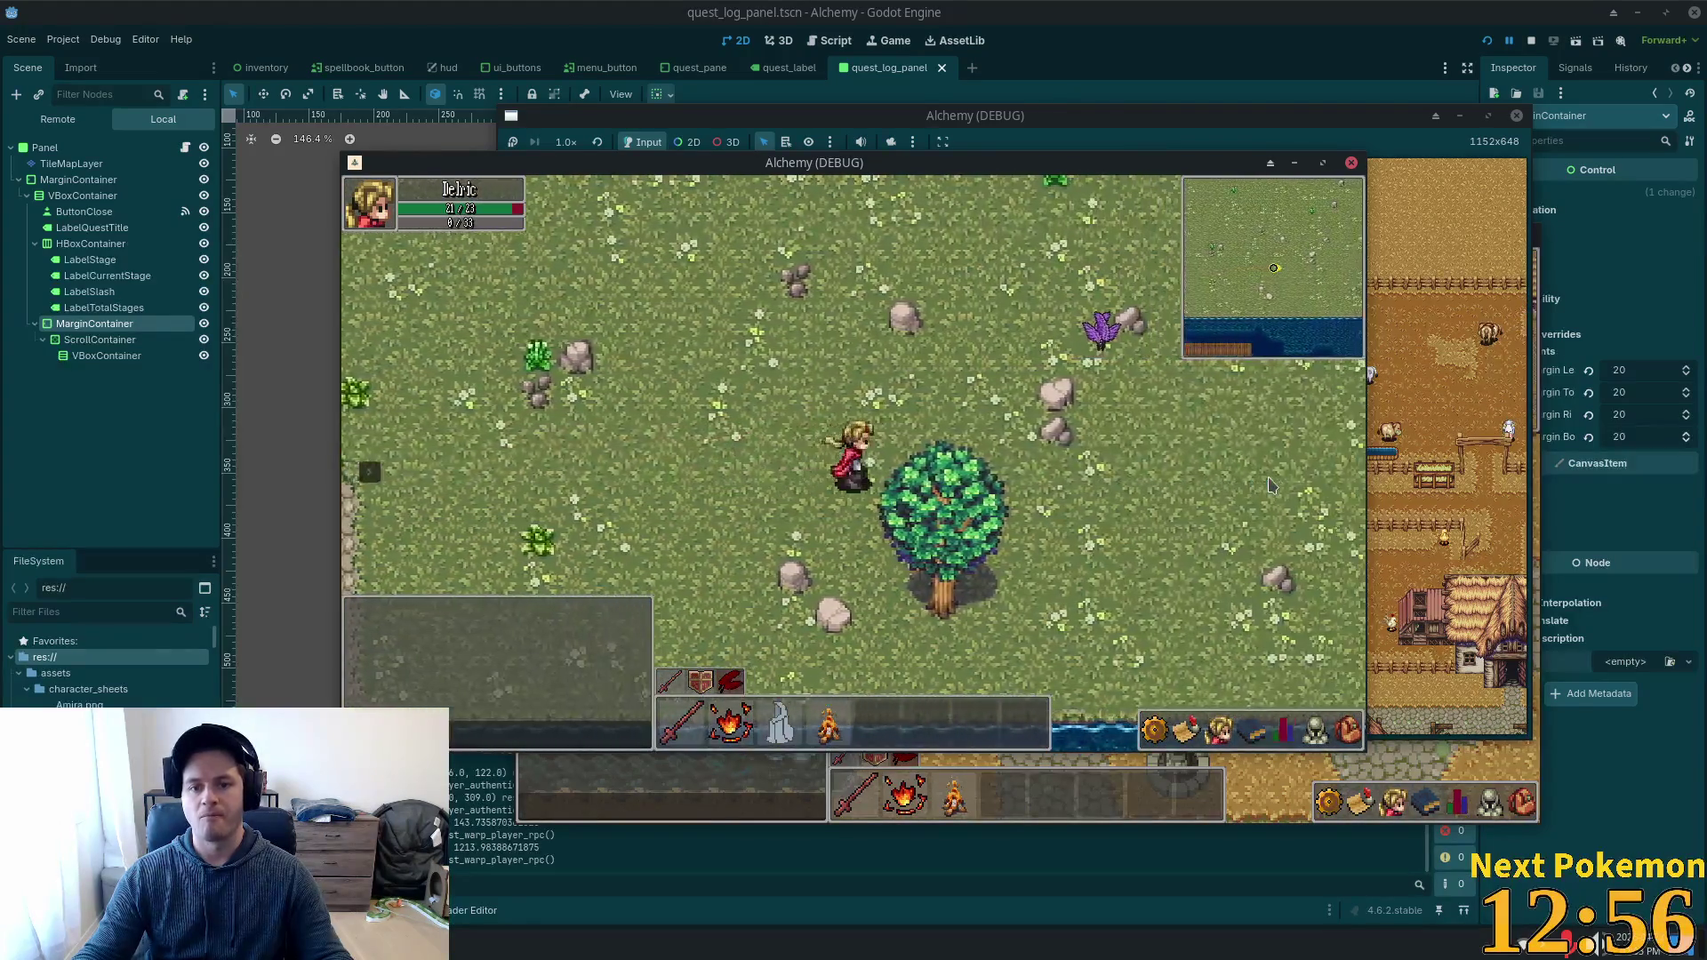
key("d")
key("d")
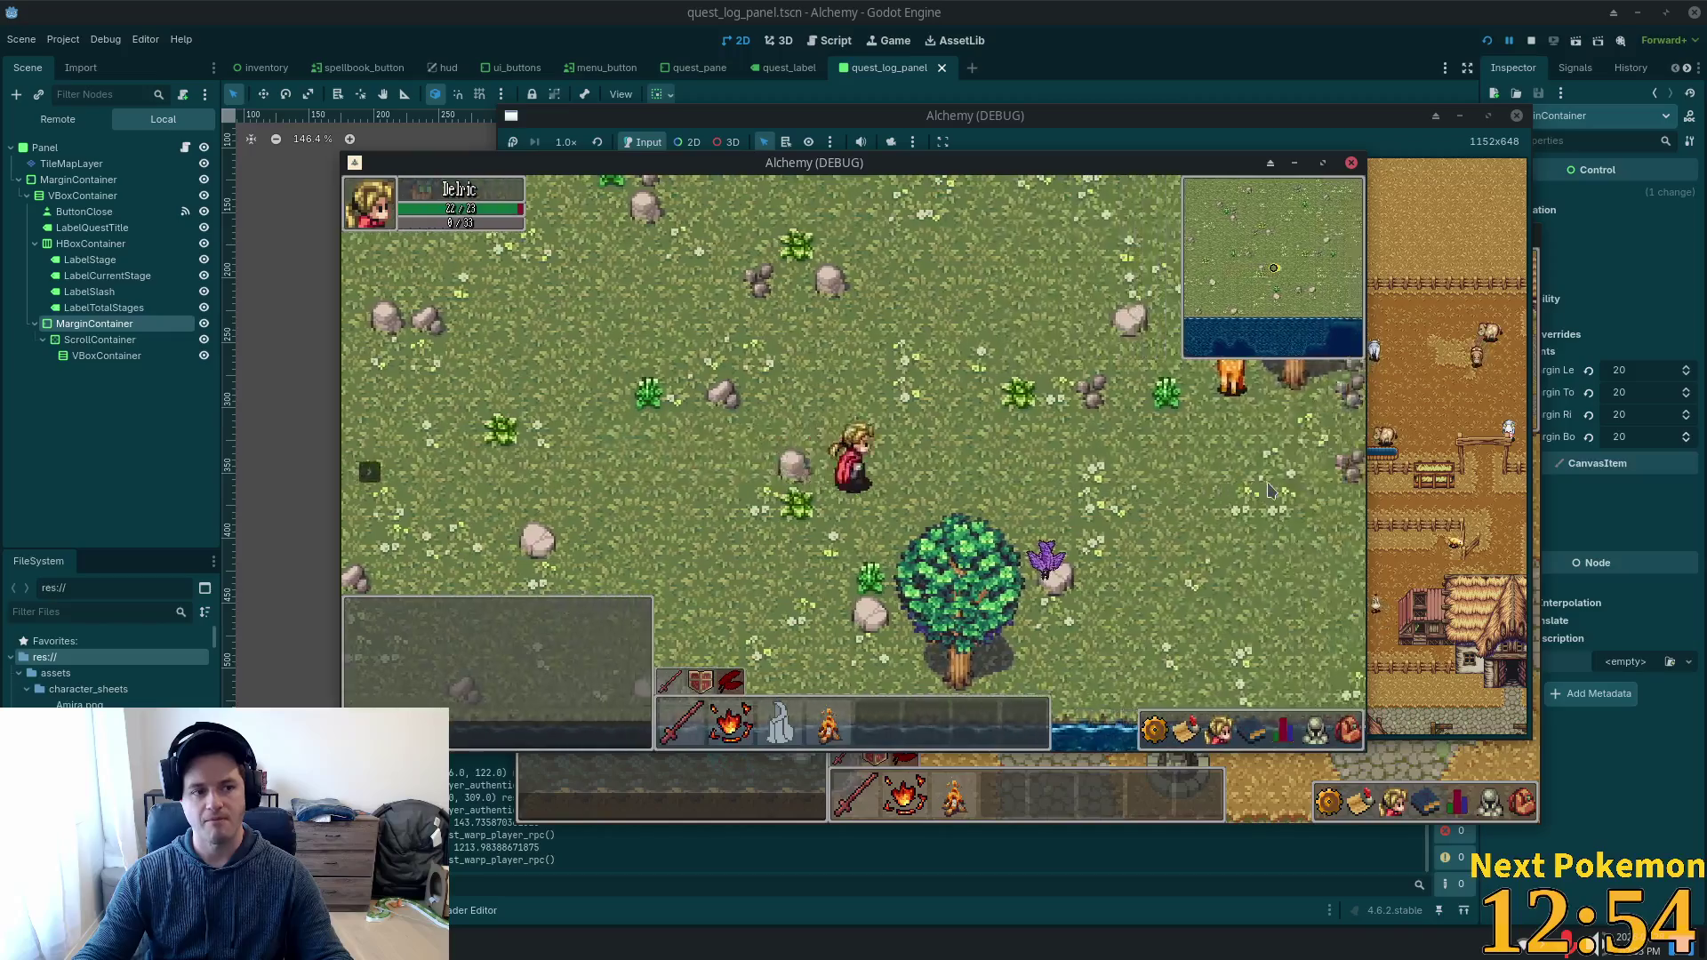
key("d")
key("d")
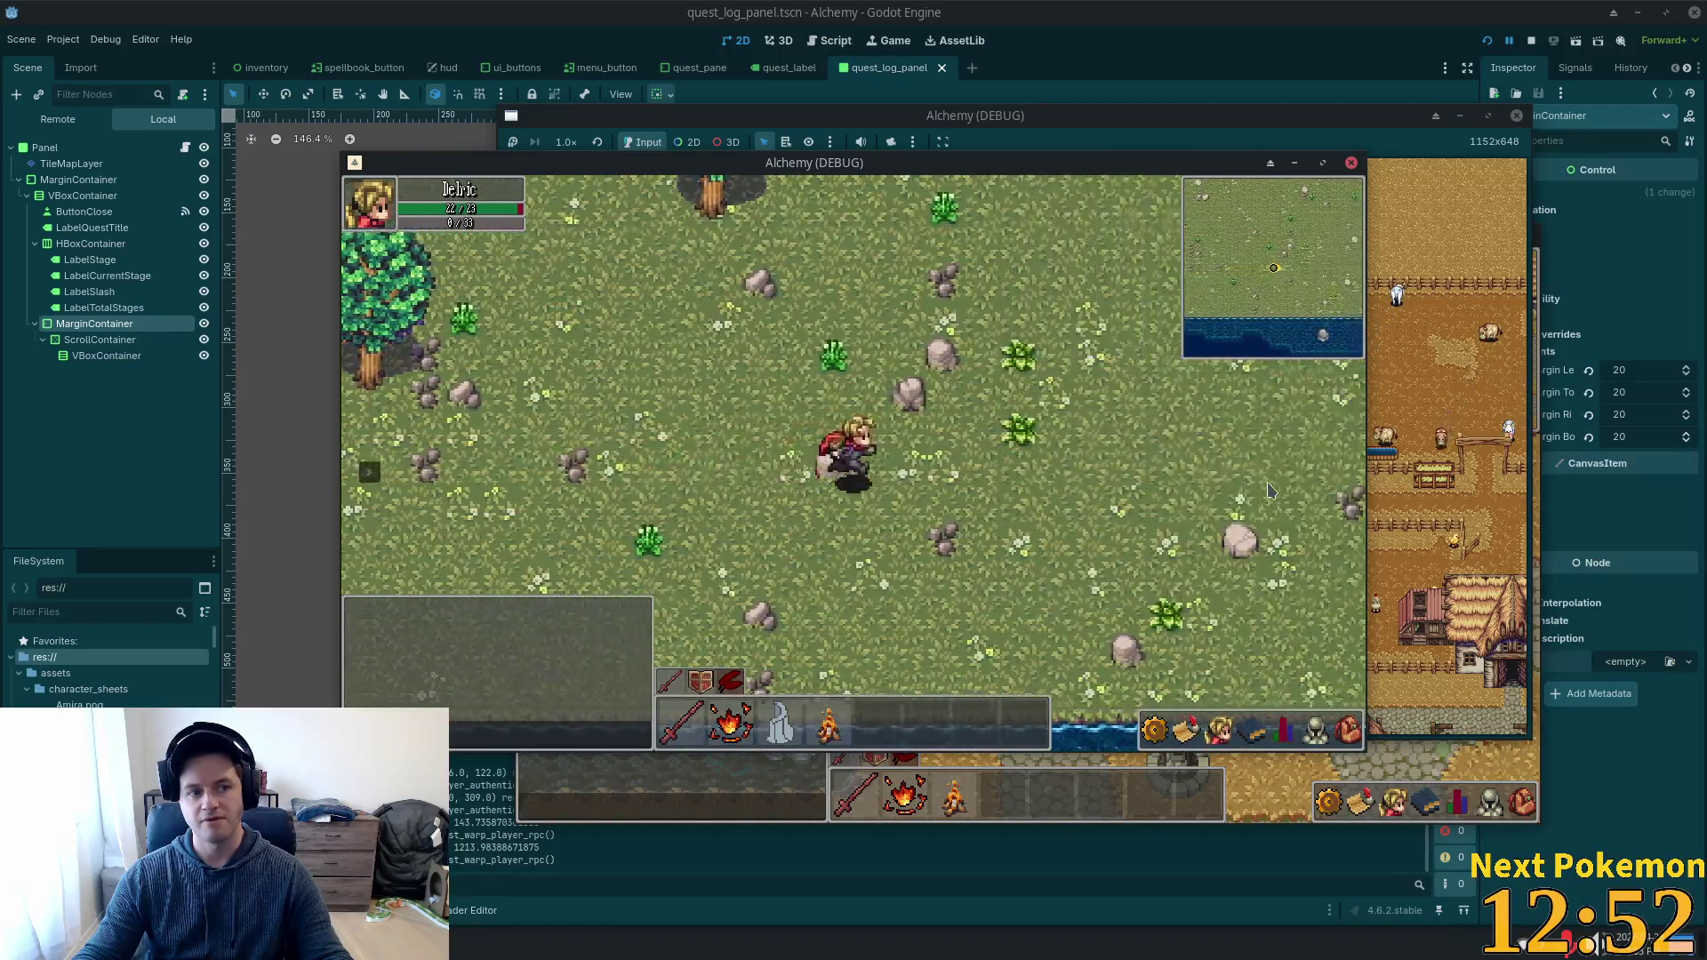
key("d")
key("d")
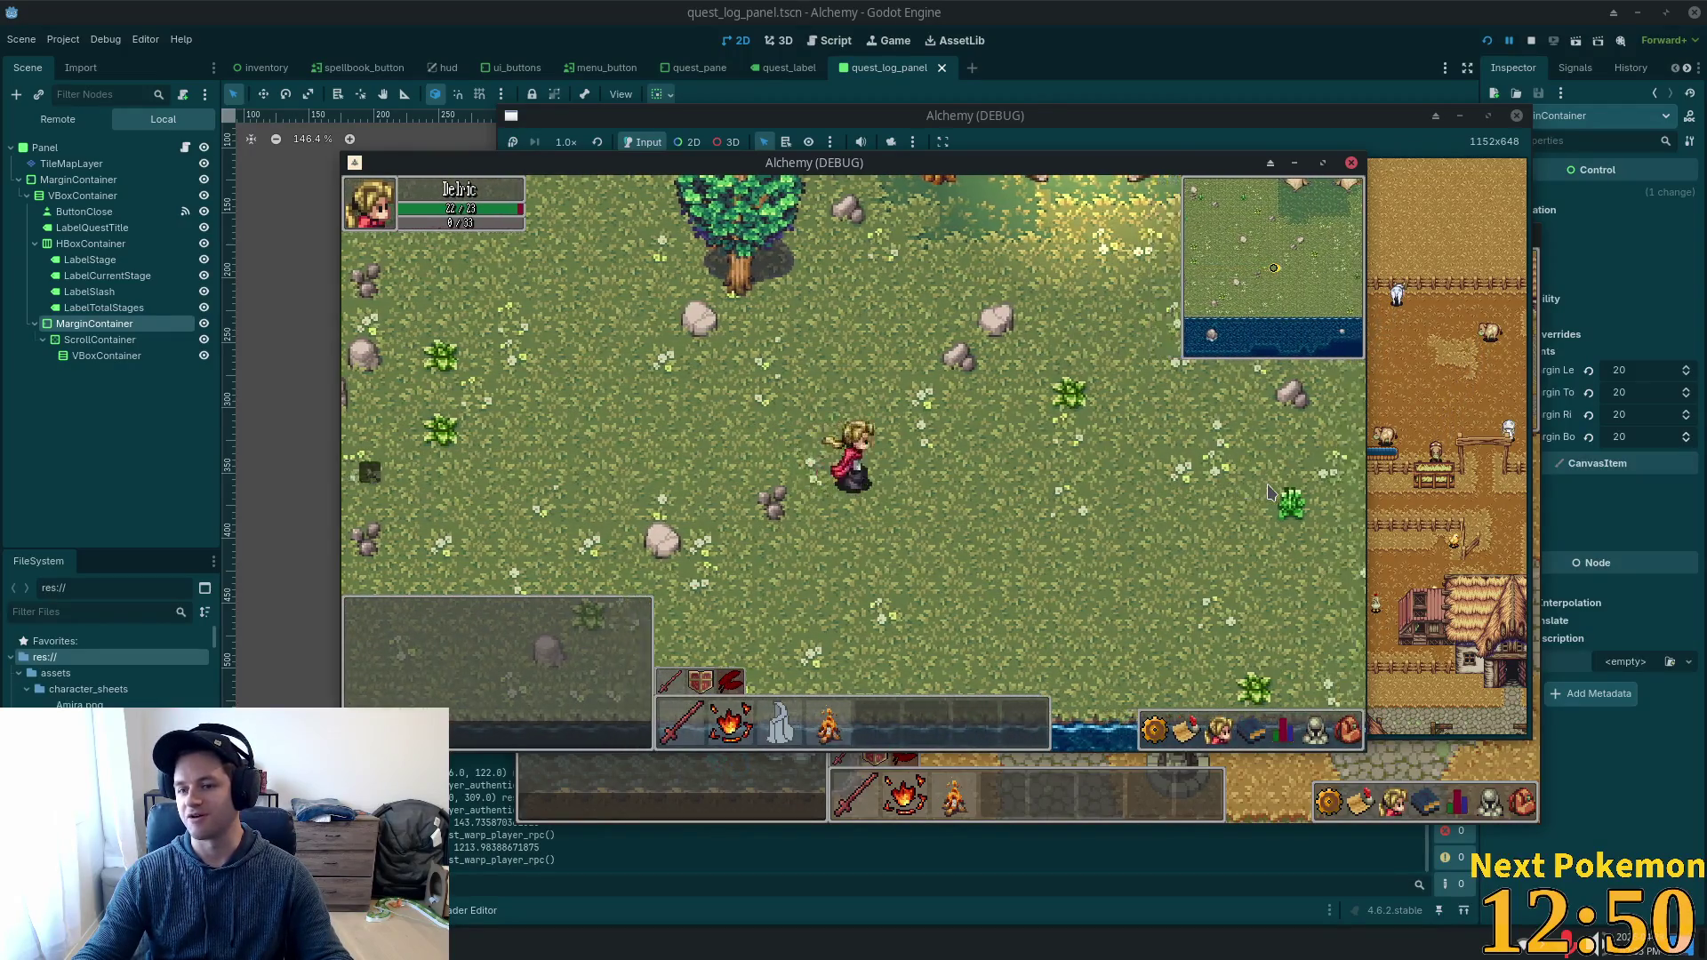
key("w")
key("d")
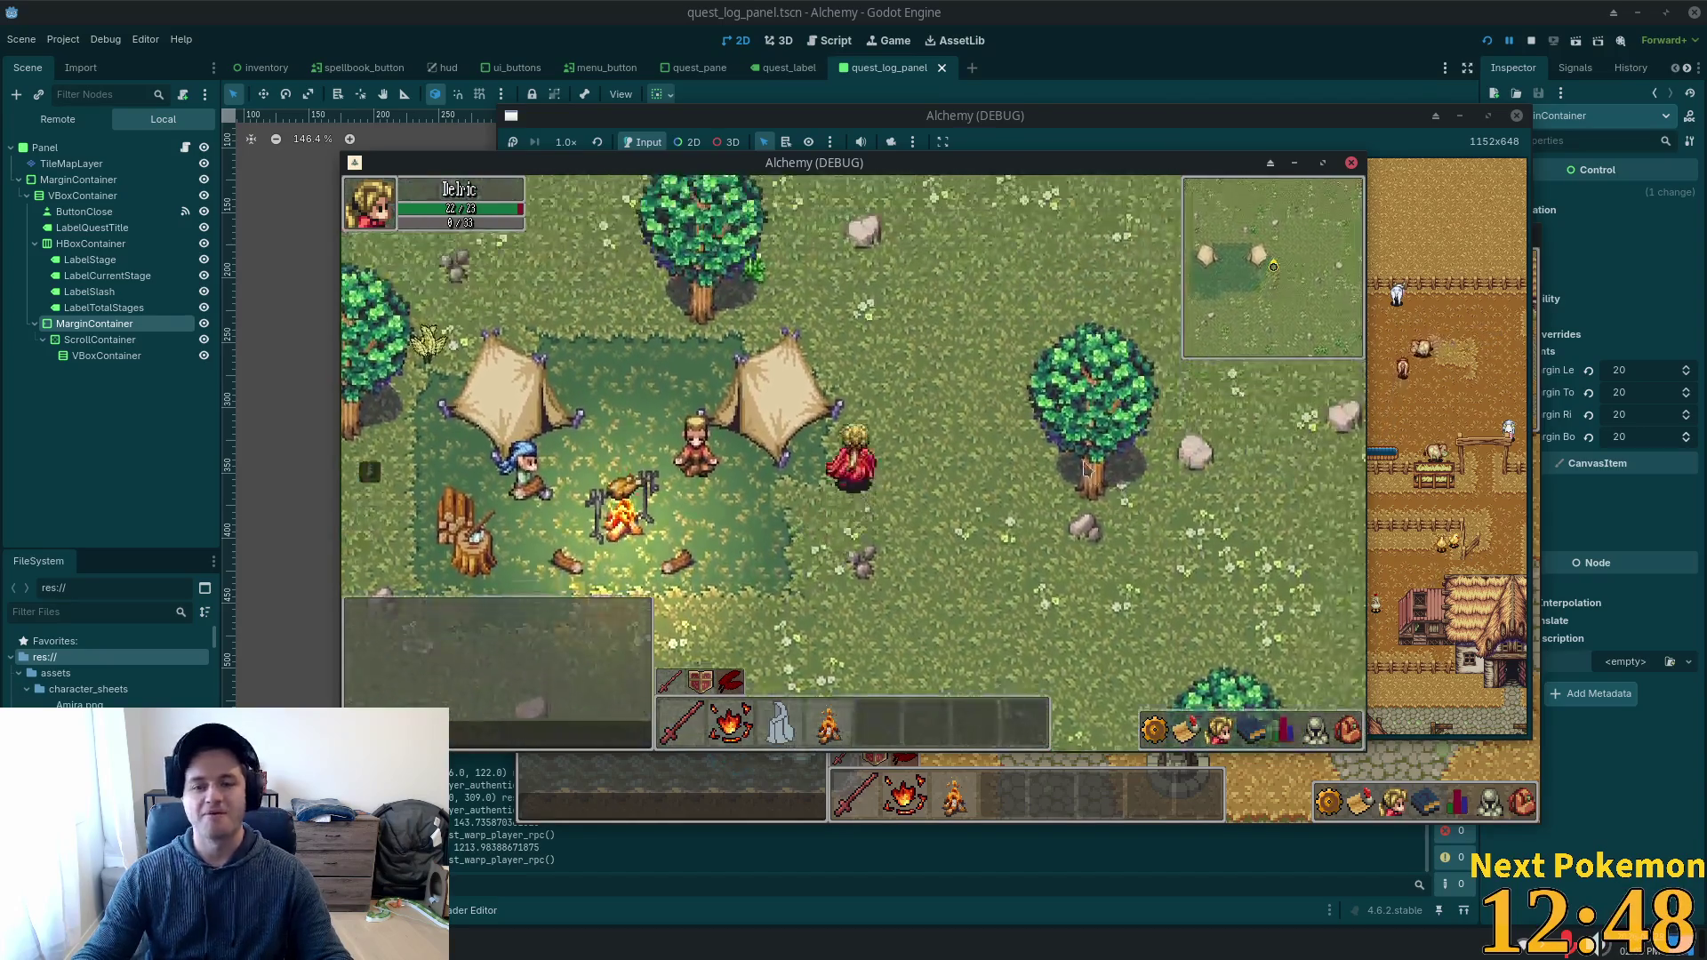
key("s")
key("a")
Target the Camper NPC at the campsite, then head north toward the desert edge.
left_click(838, 416)
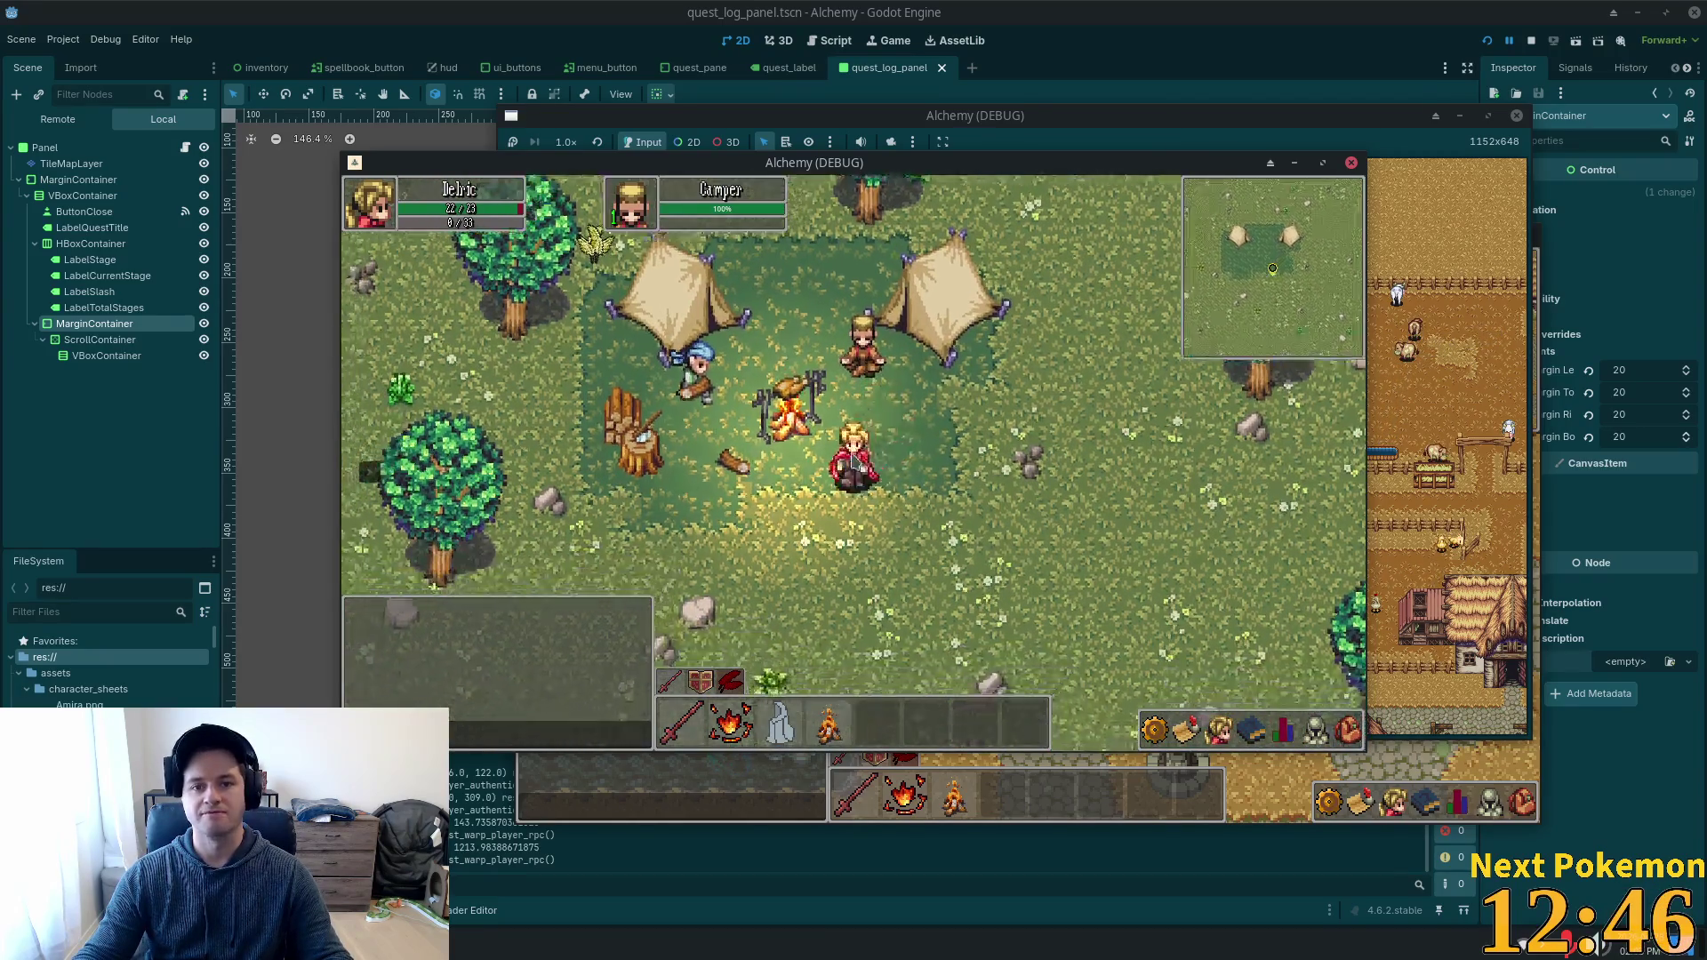
key("a")
key("w")
key("w")
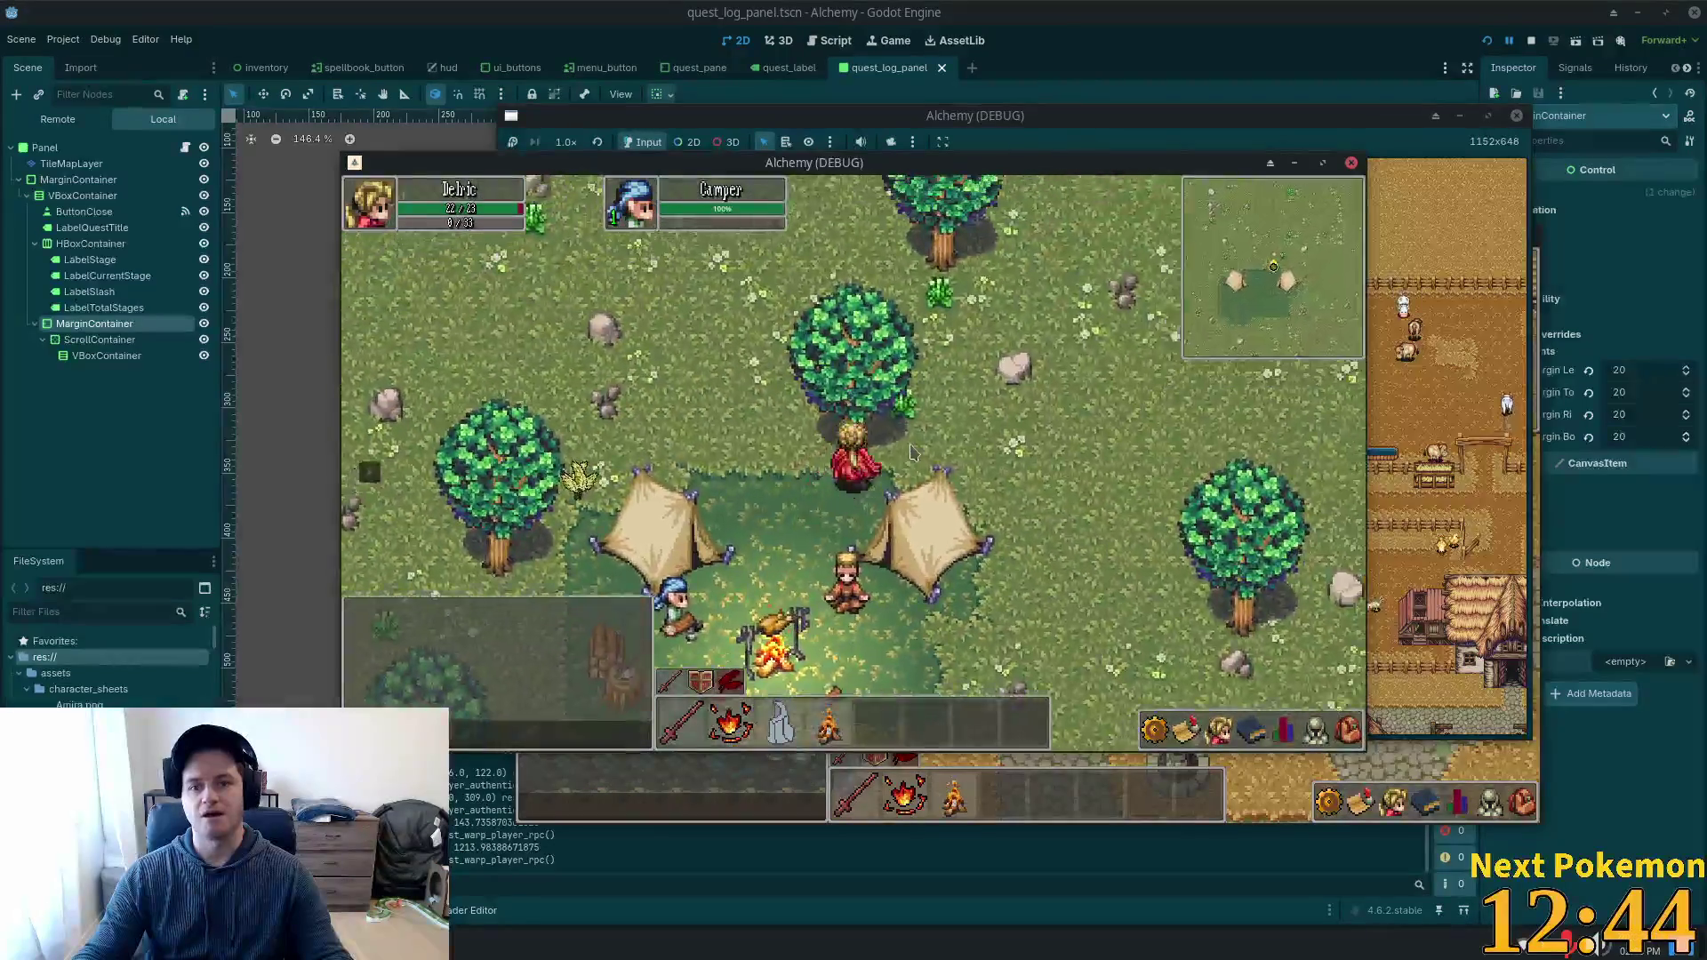
key("w")
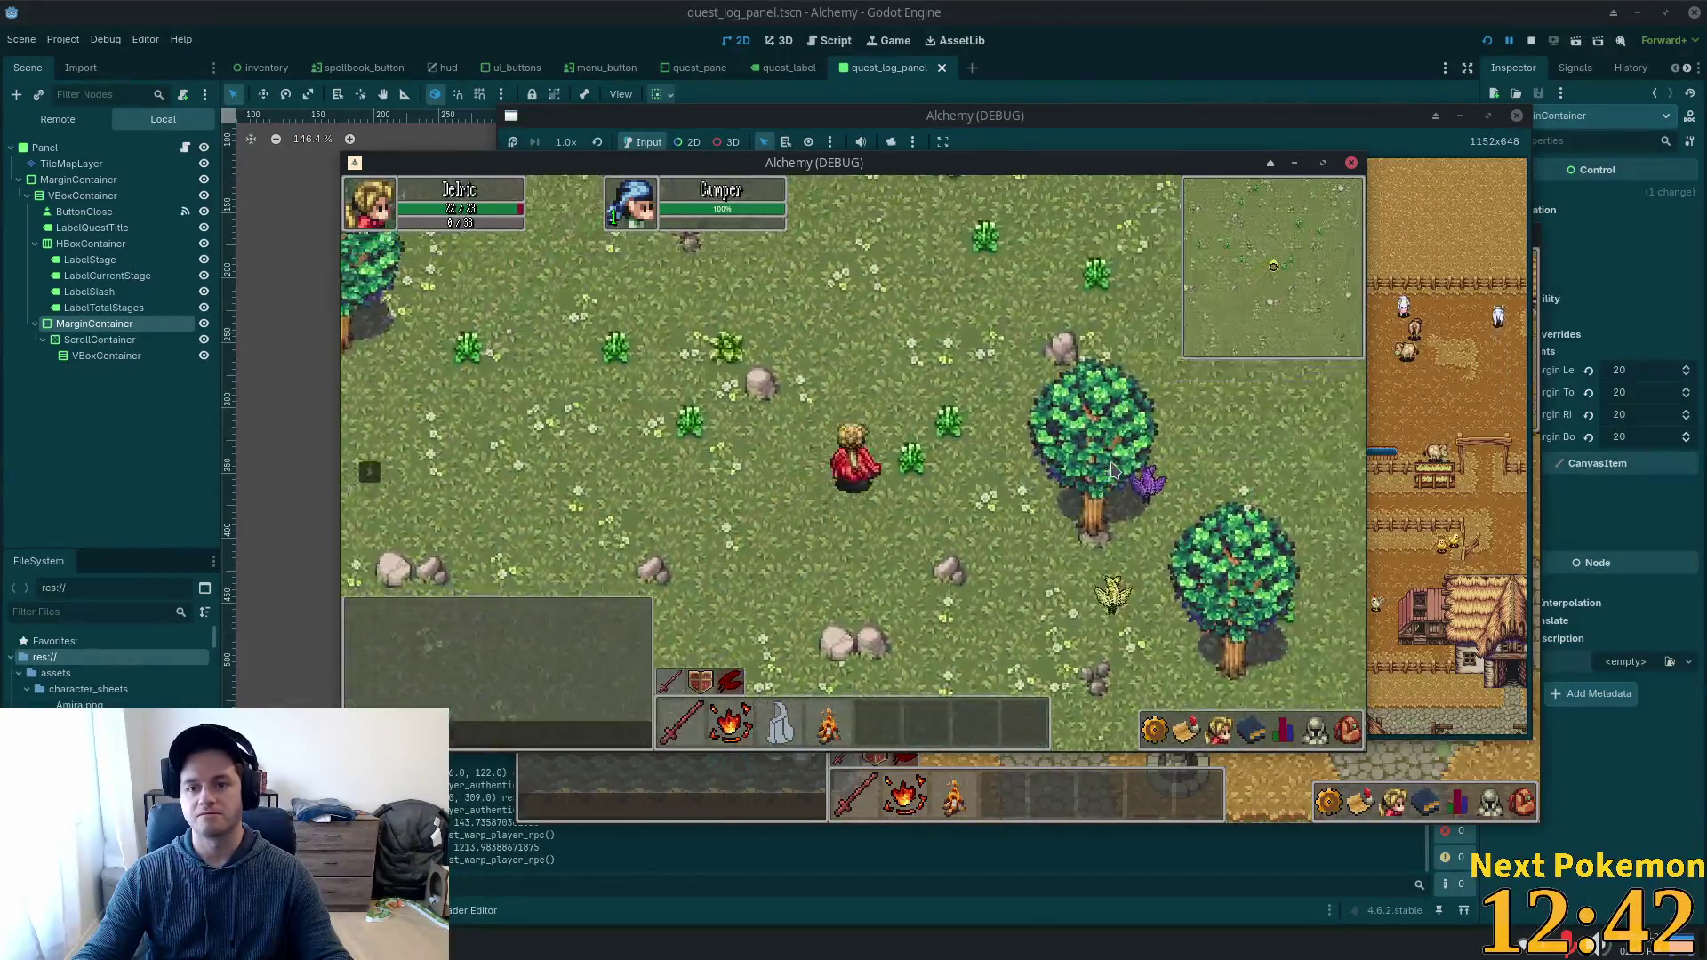
key("w")
key("d")
key("a")
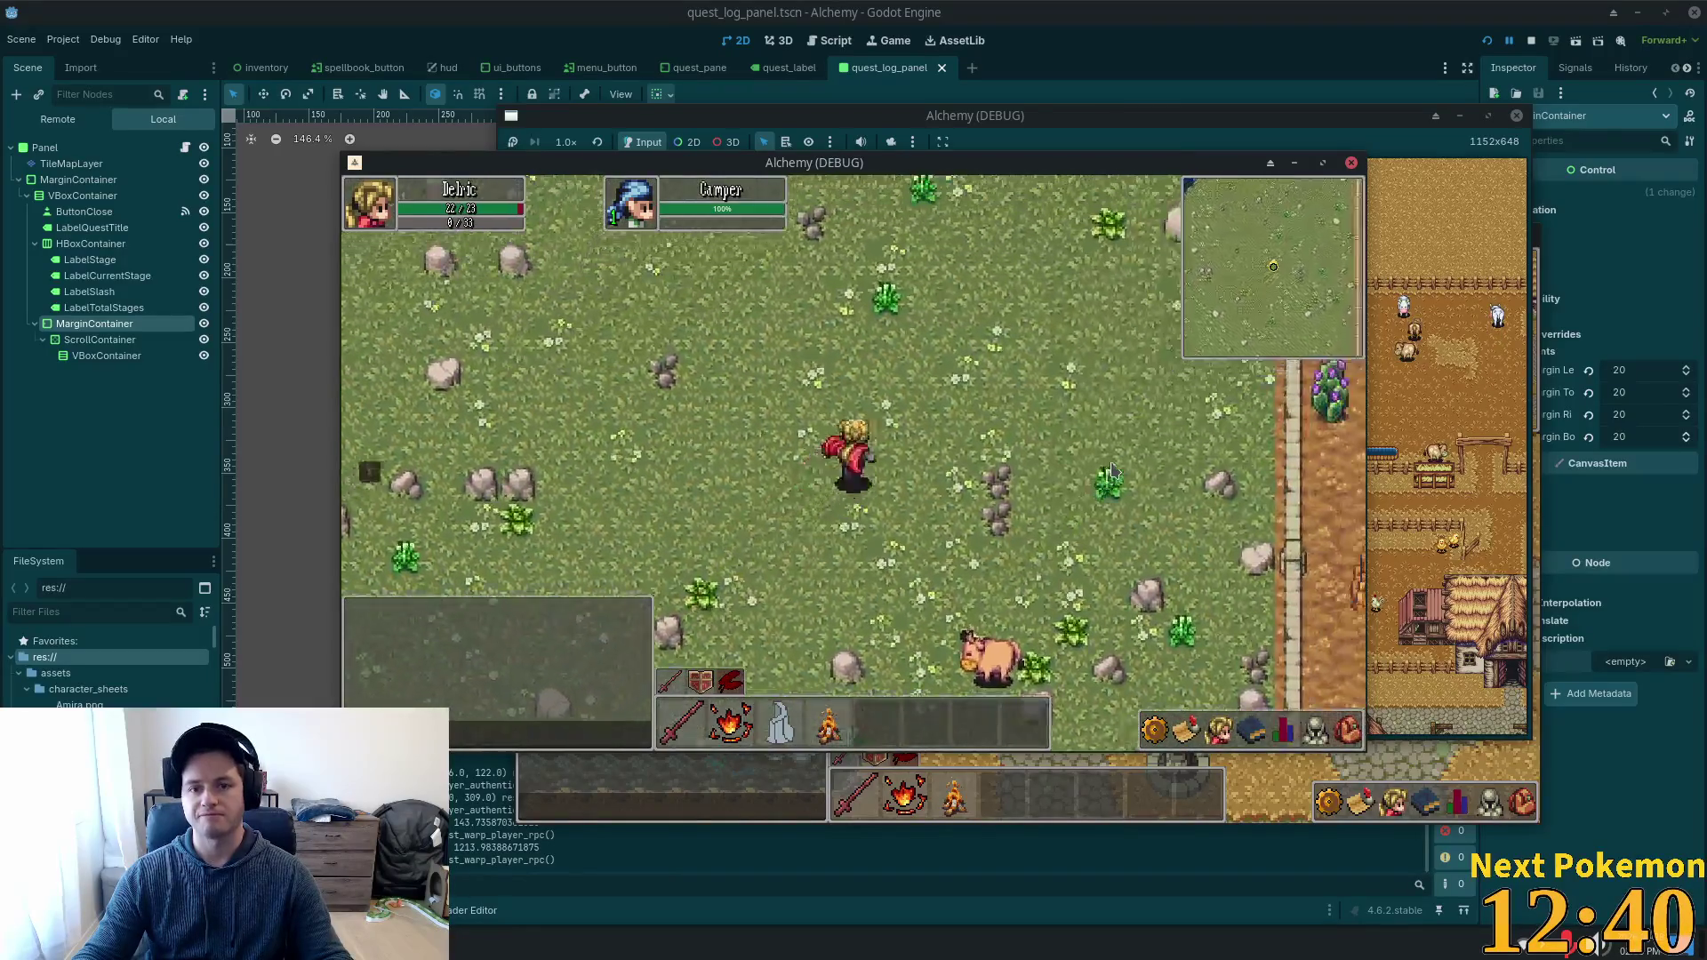
key("w")
key("d")
key("w")
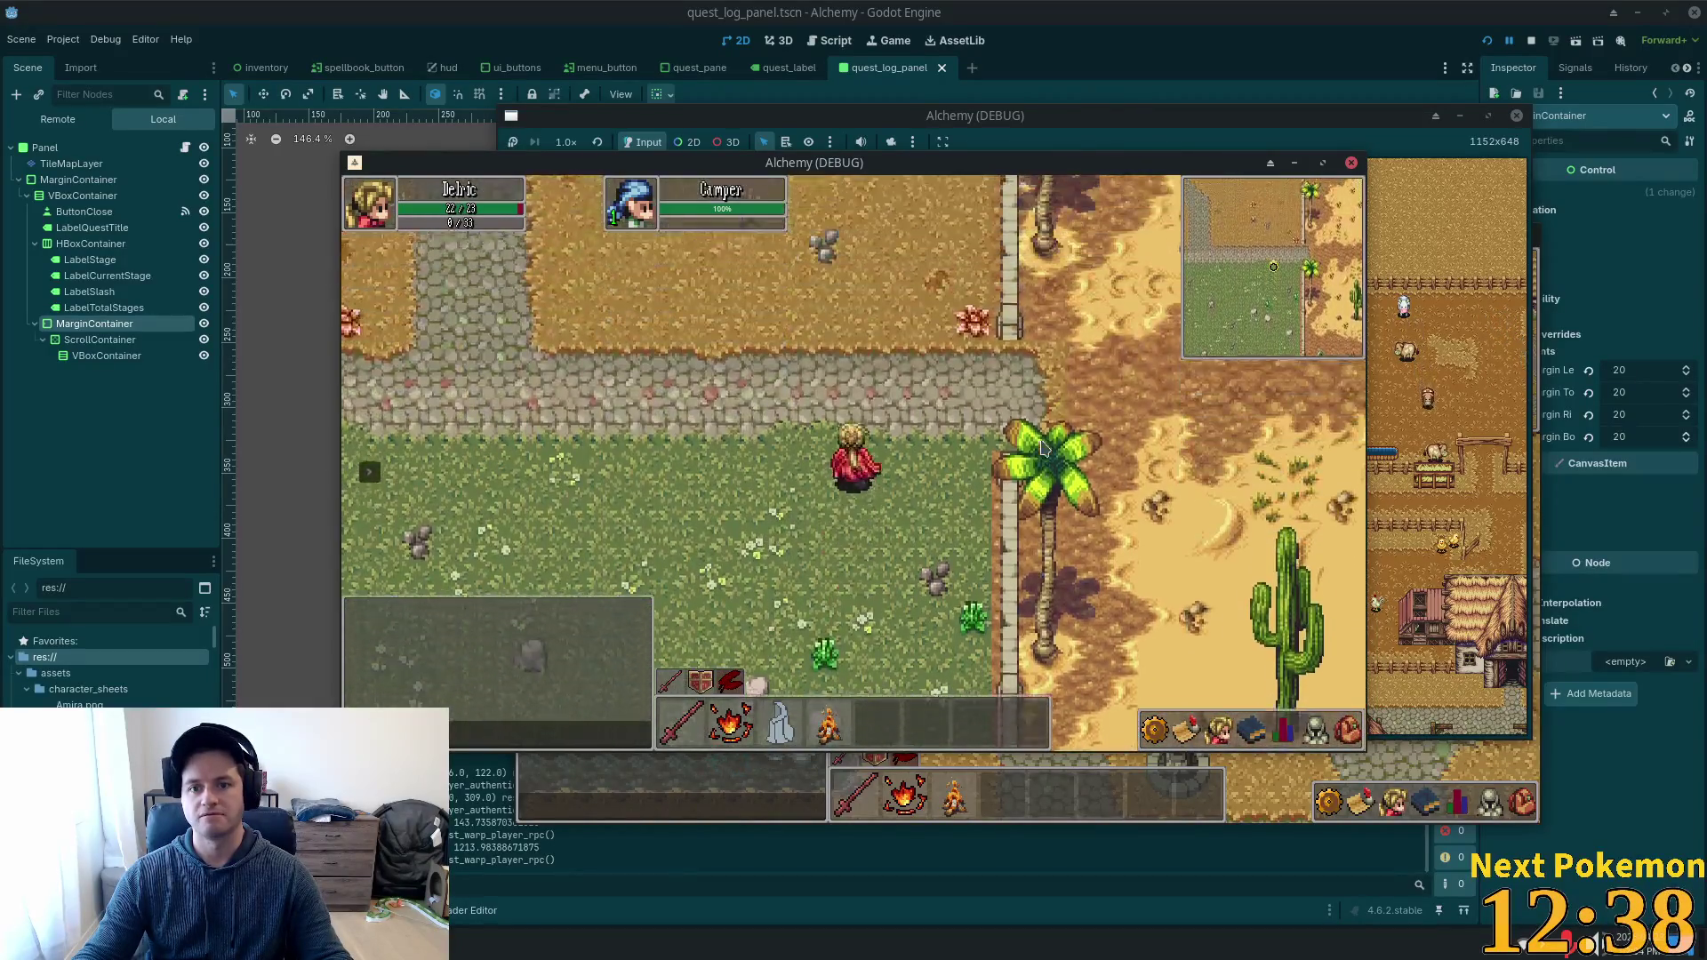
key("d")
key("w")
Enter the Solara Desert and follow the dirt path through the canyon into open desert.
key("Up")
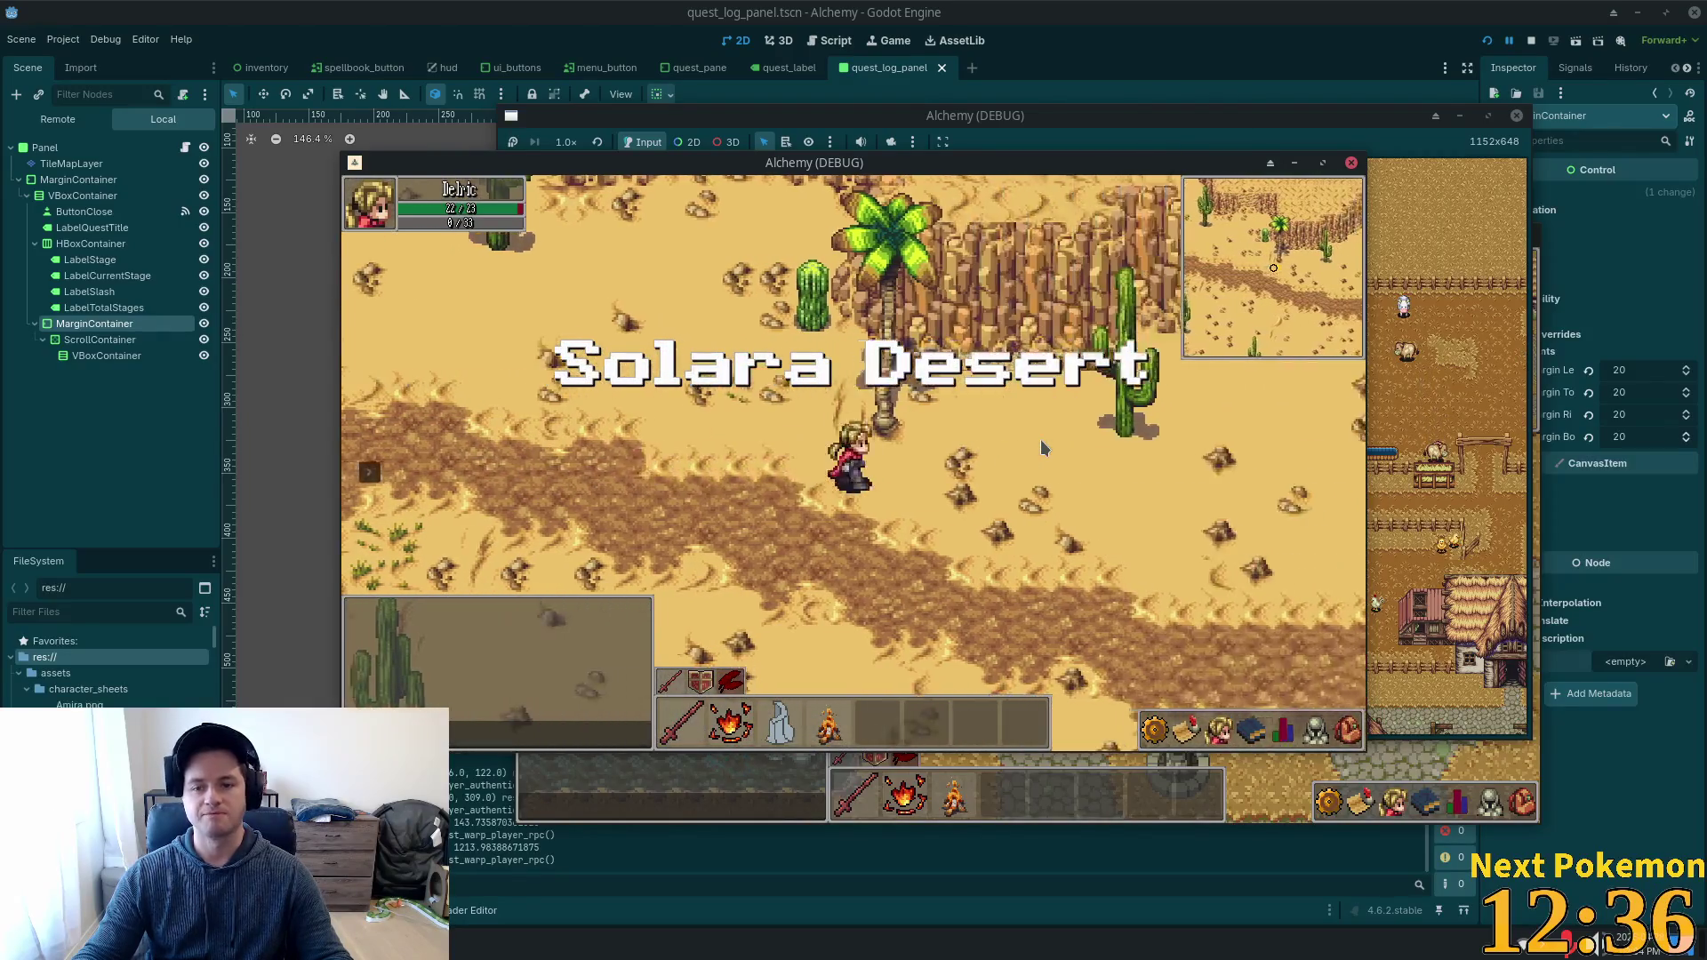
key("Right")
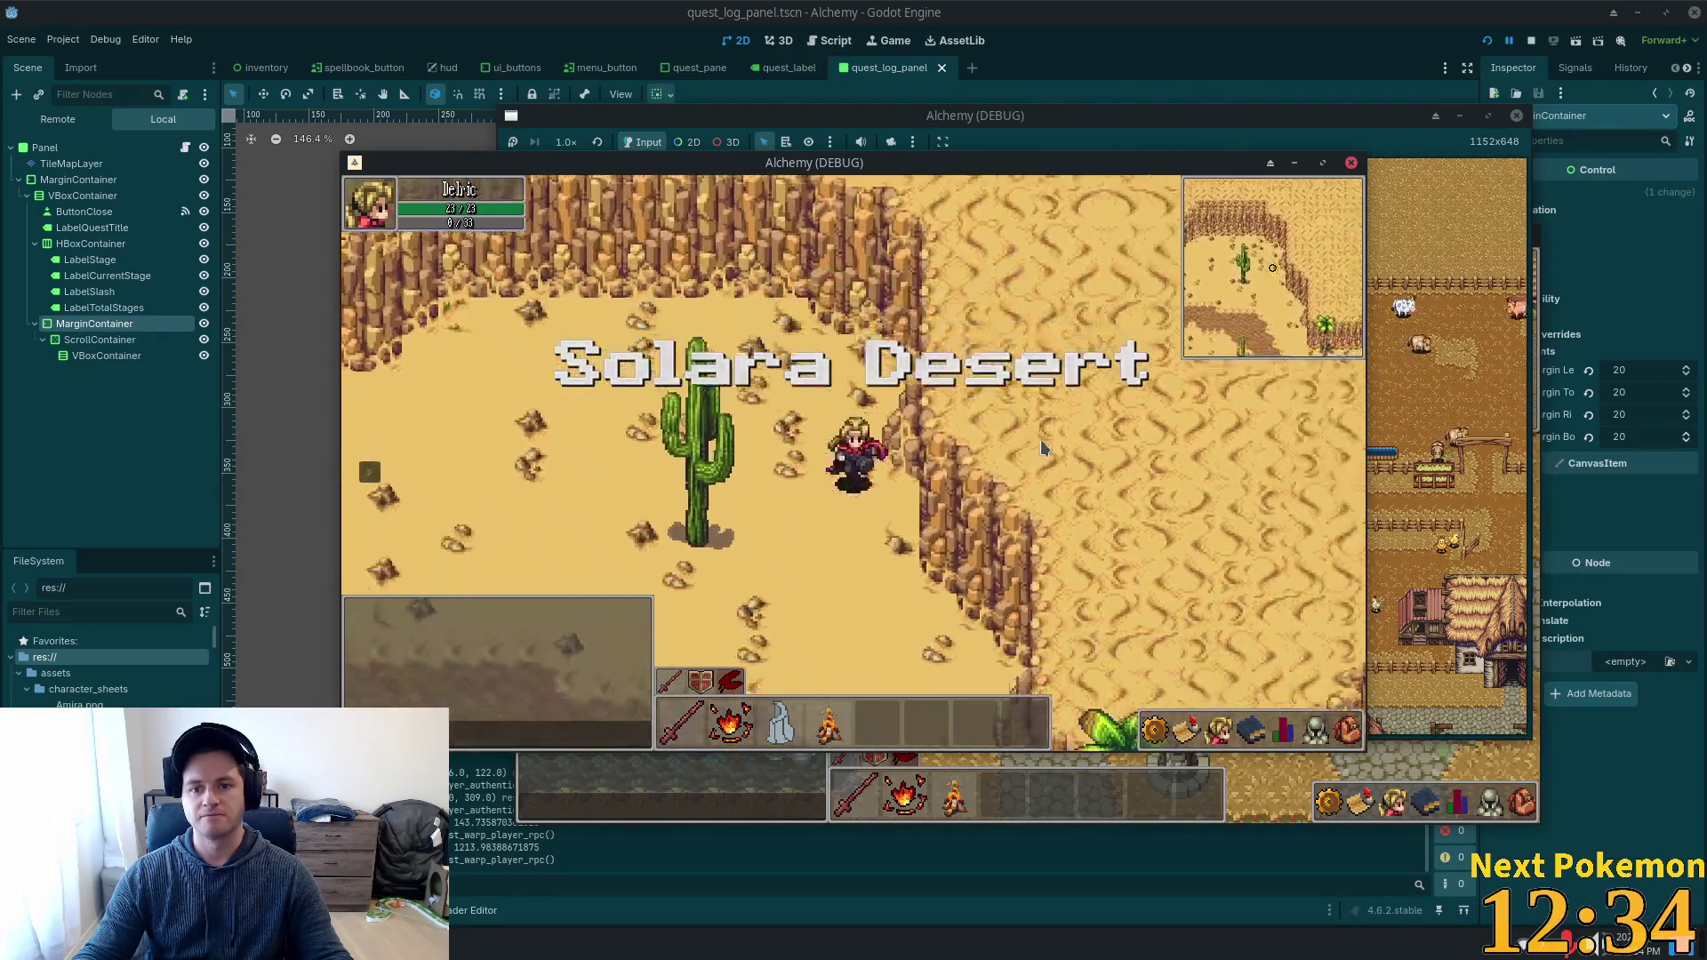
key("Down")
key("Right")
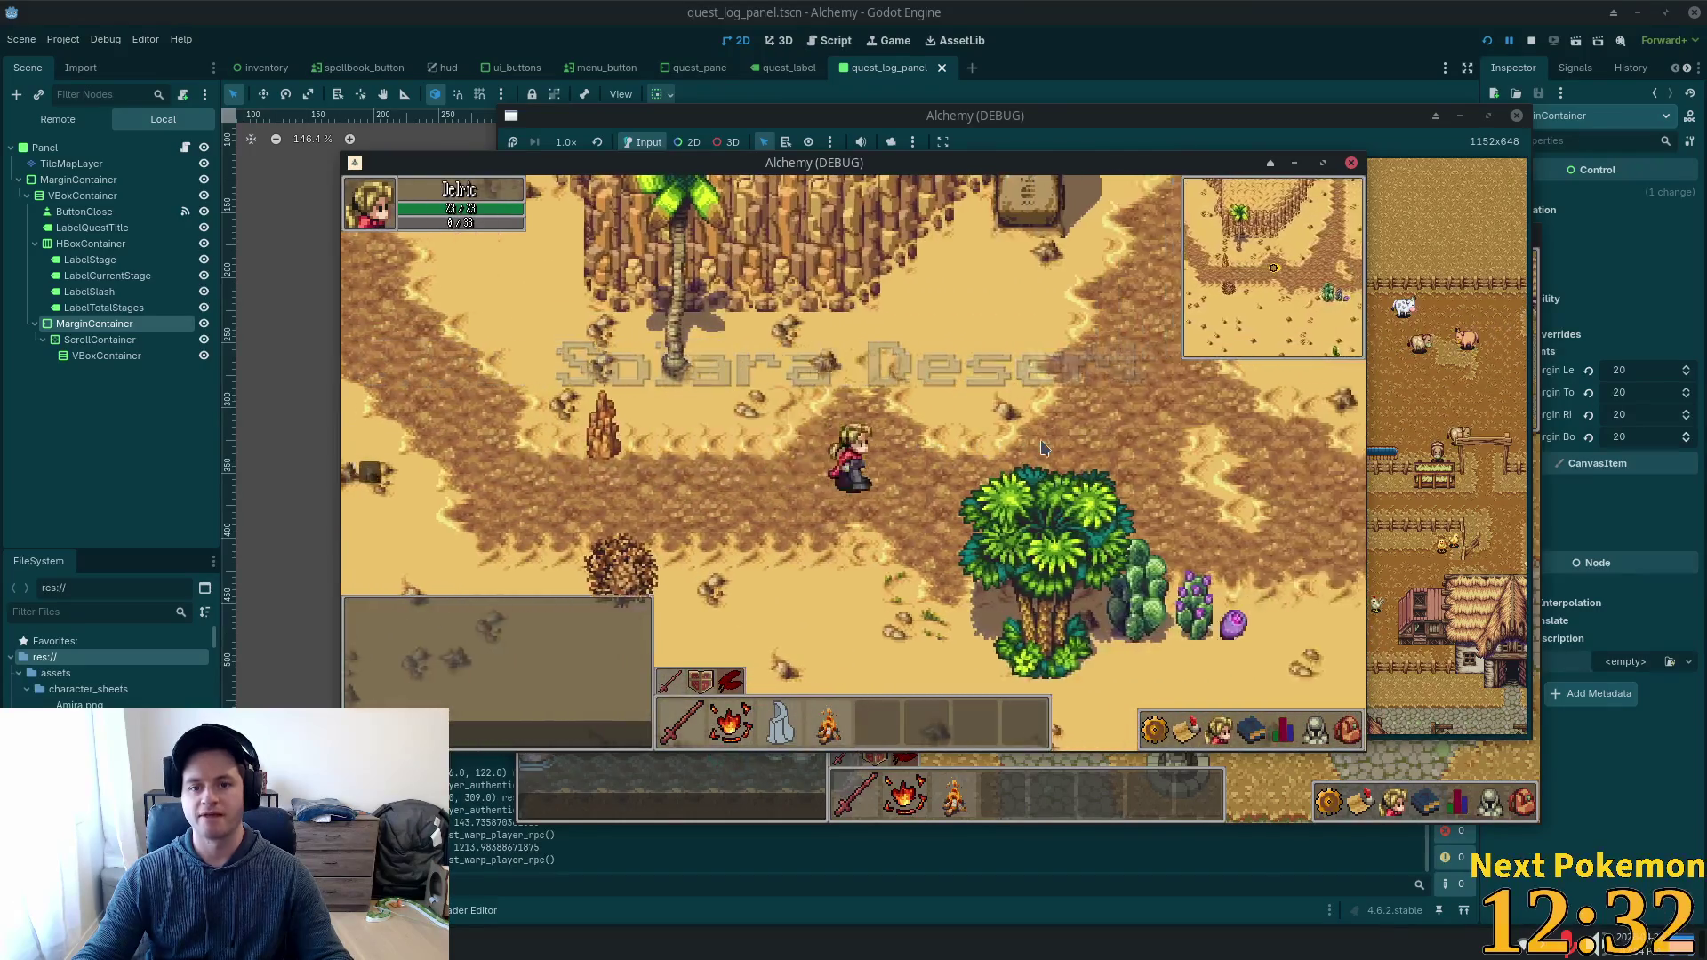
key("Up")
key("Up")
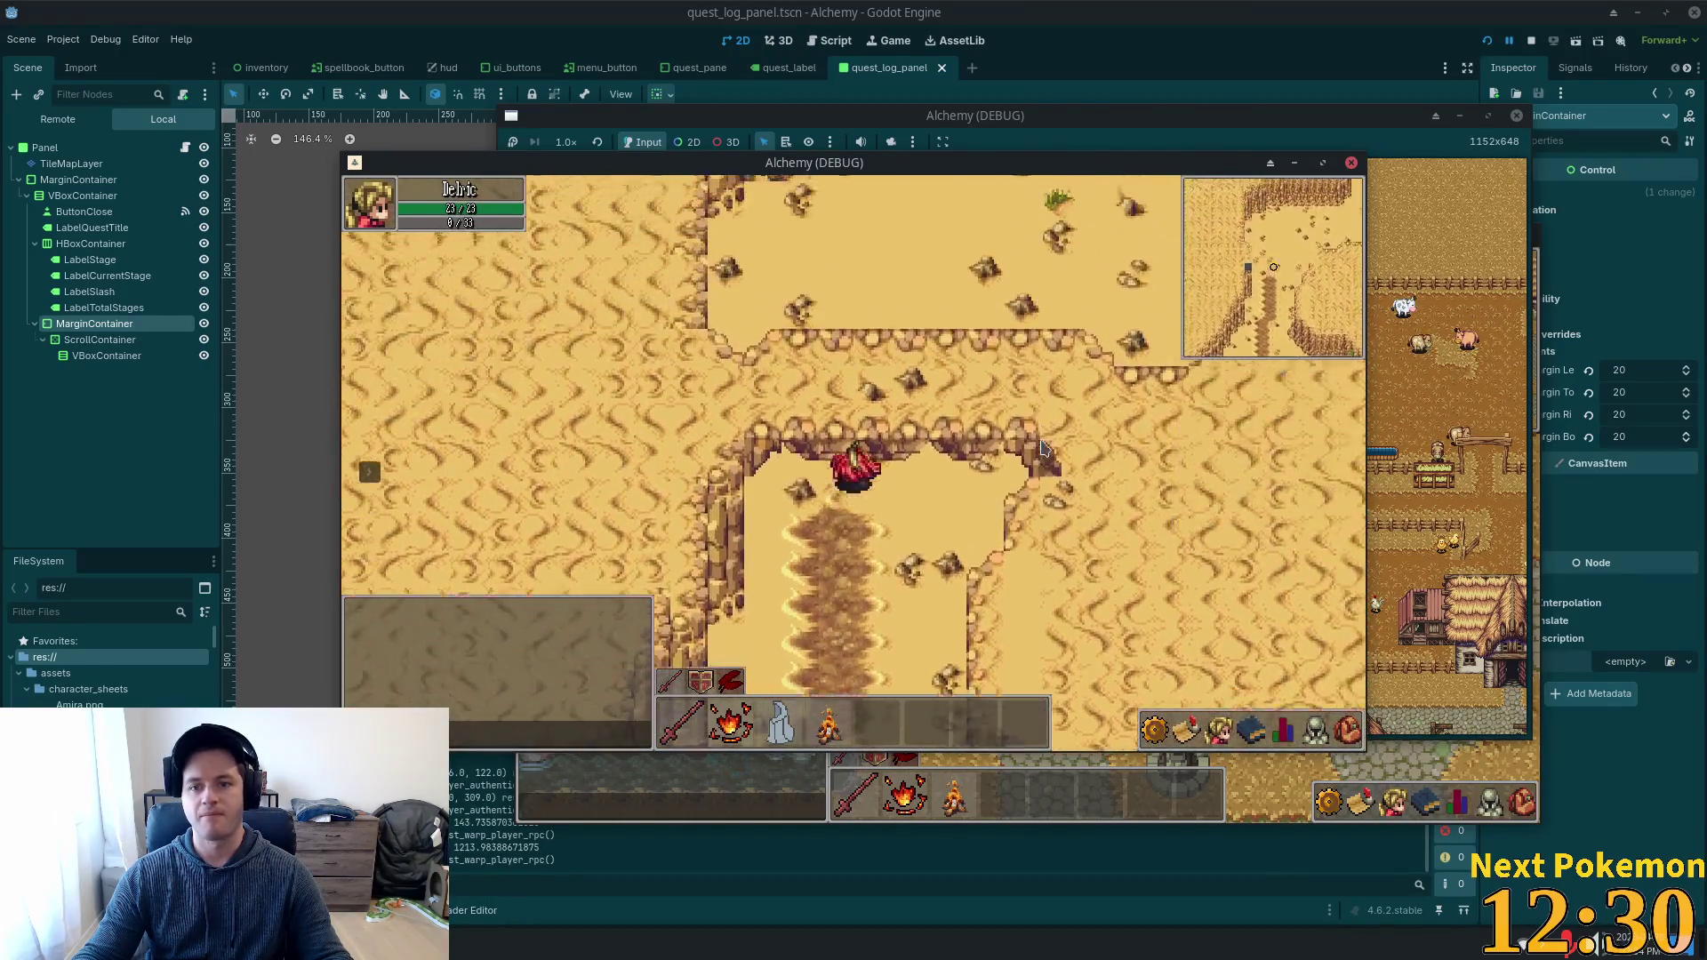
key("Right")
key("Up")
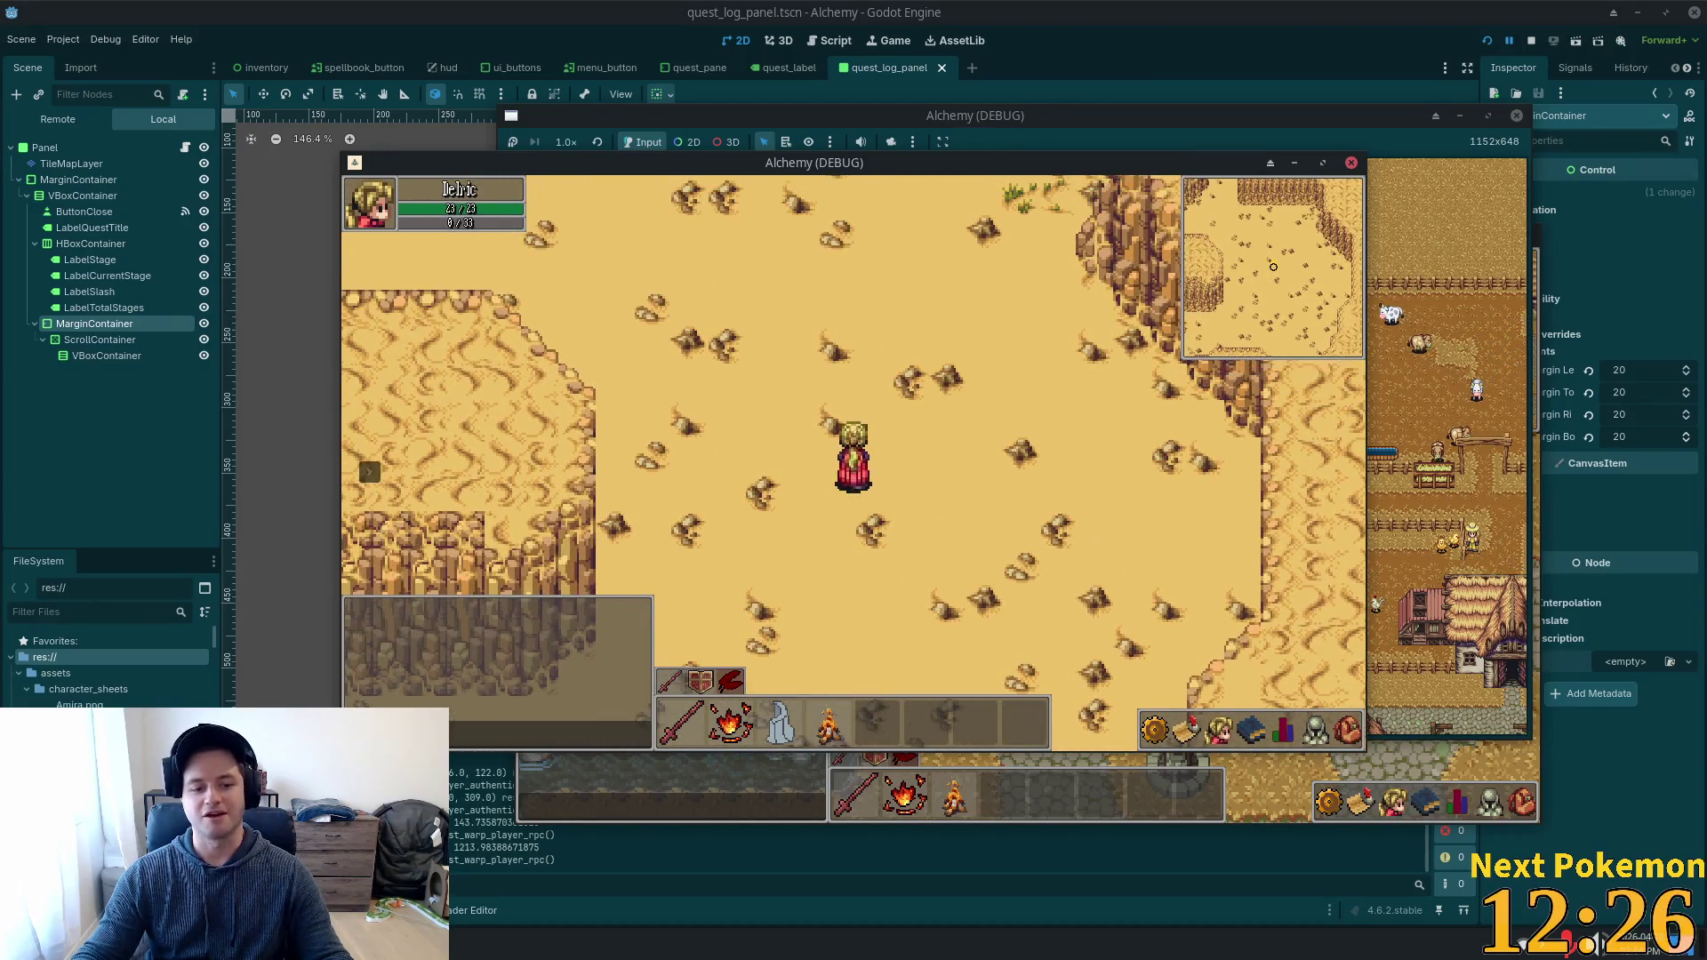
key("alt+Tab")
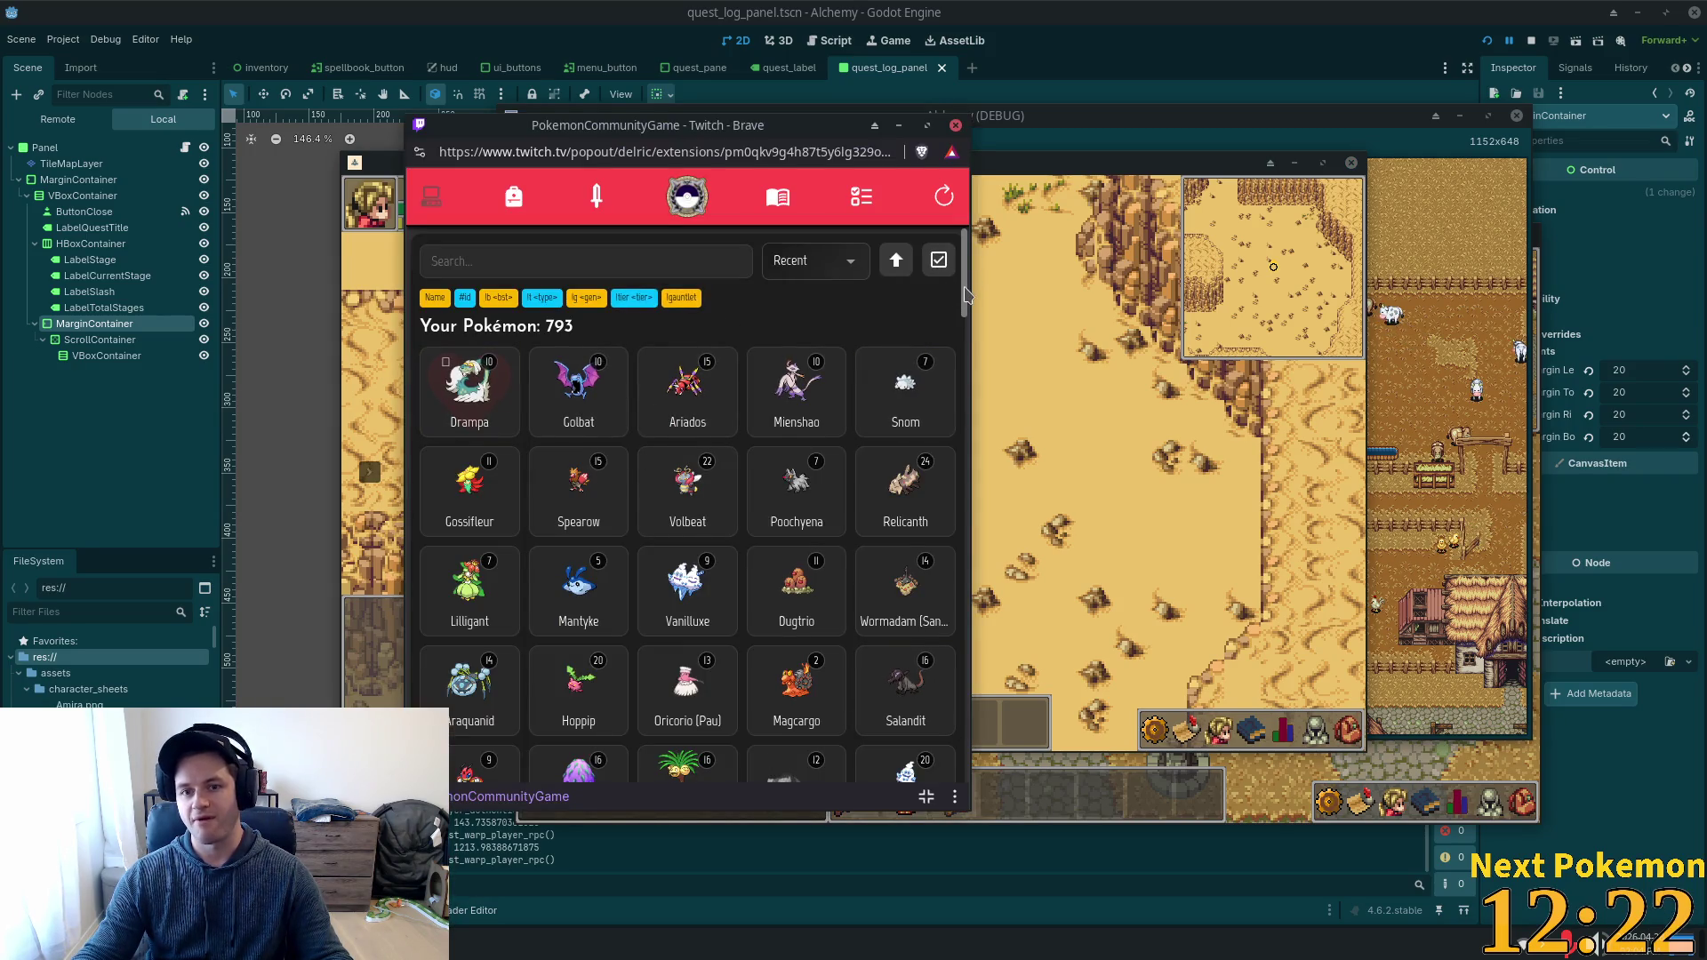
Open Machop's card to review its stats, moves and evolution, then close it and scroll to the top.
scroll(812, 411, "down", 10)
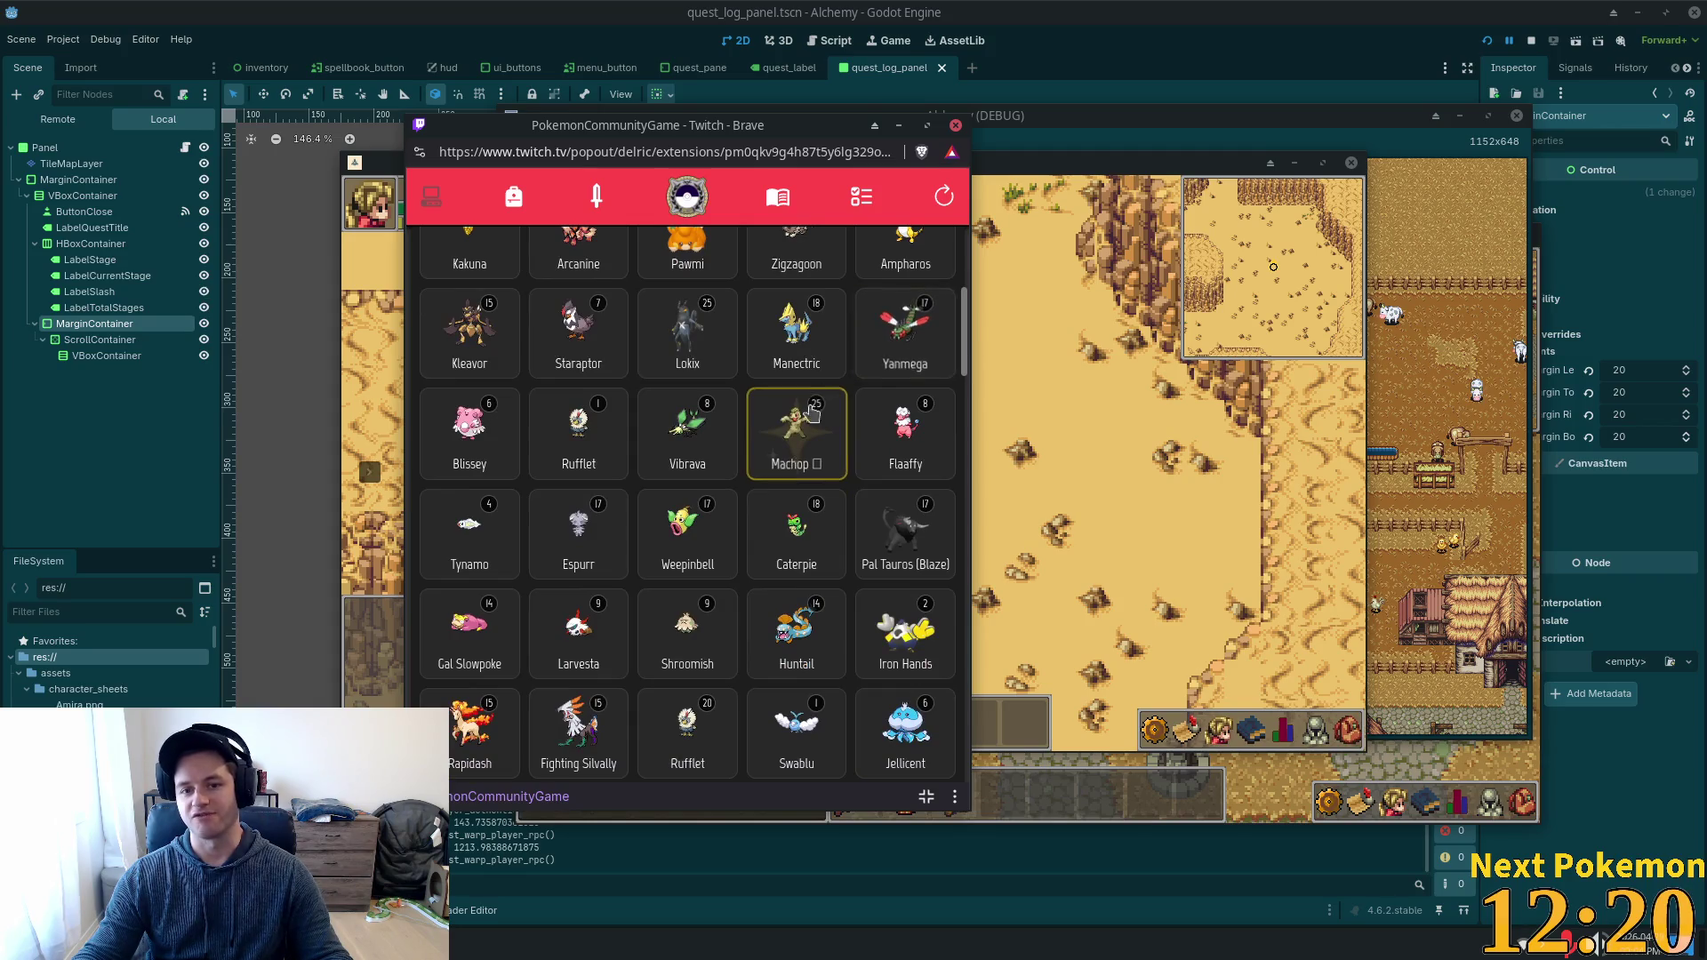
left_click(812, 411)
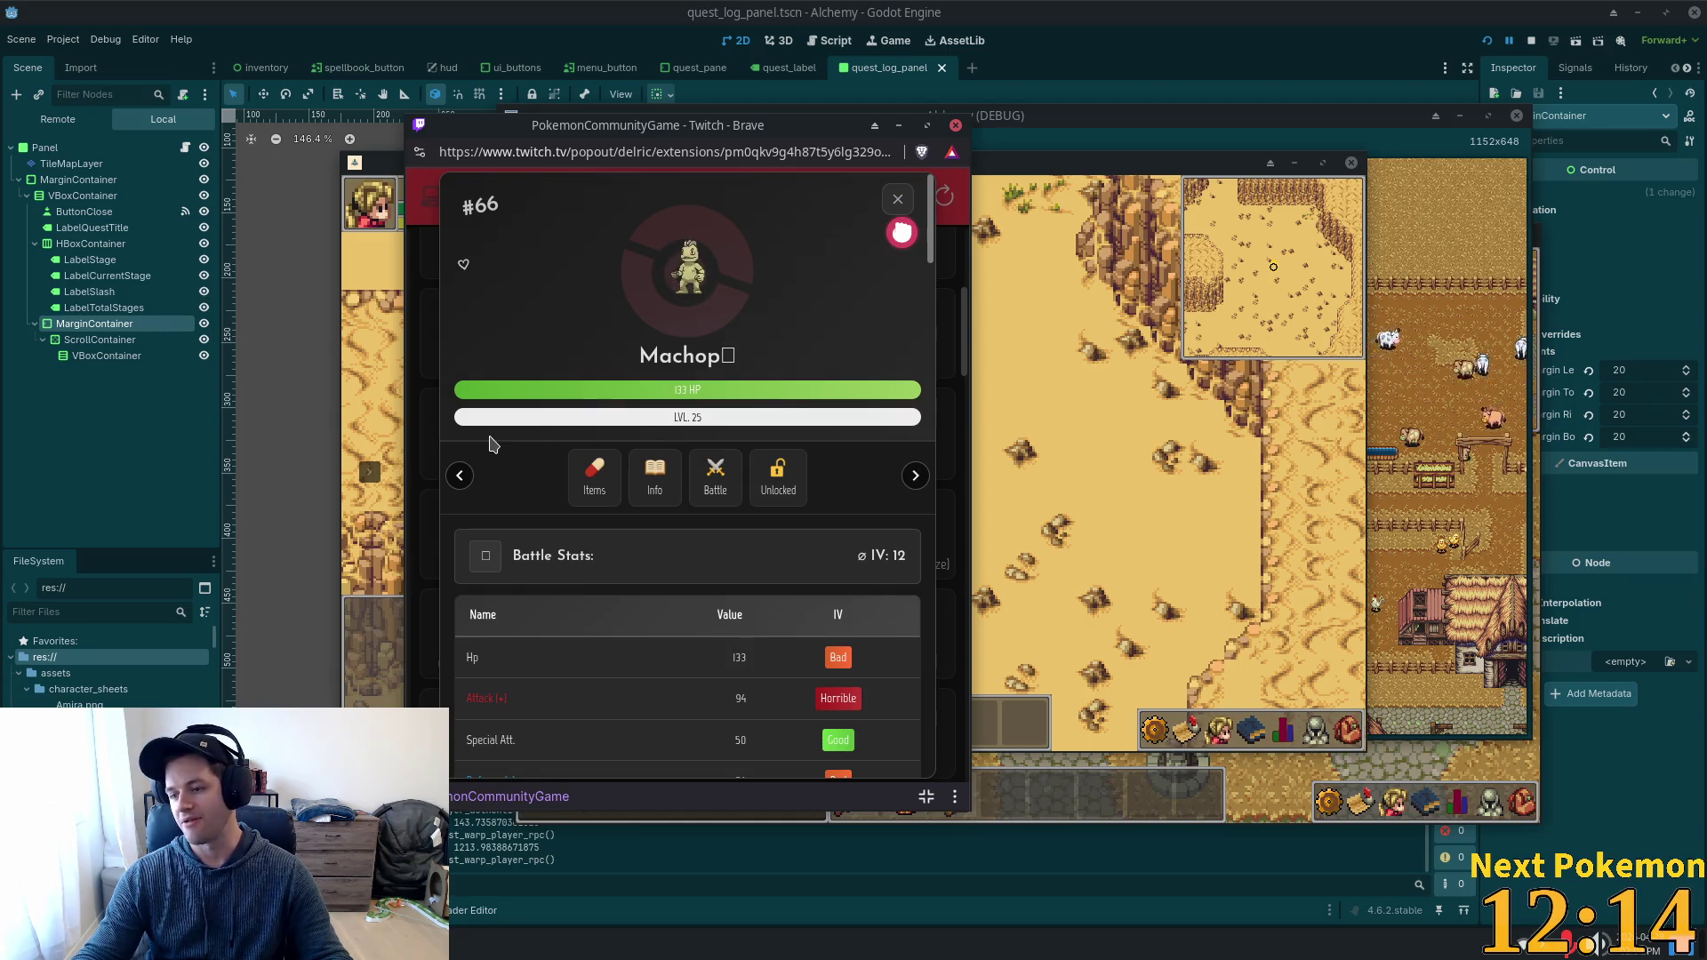
left_click(897, 199)
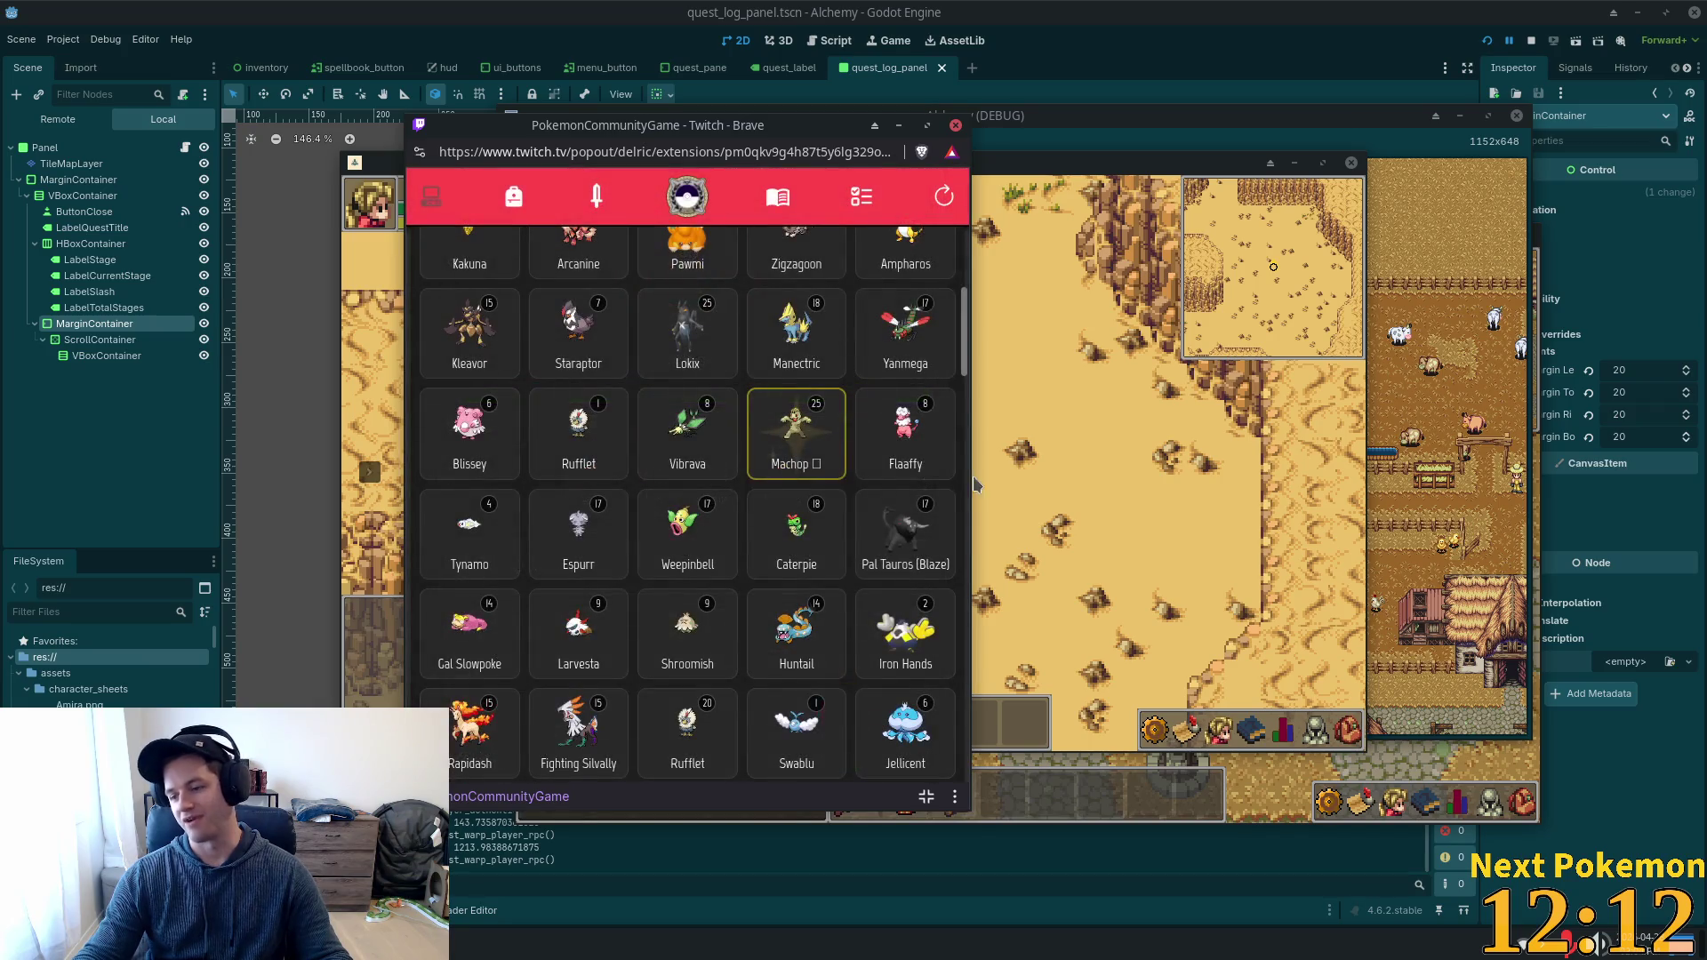
scroll(835, 470, "down", 2)
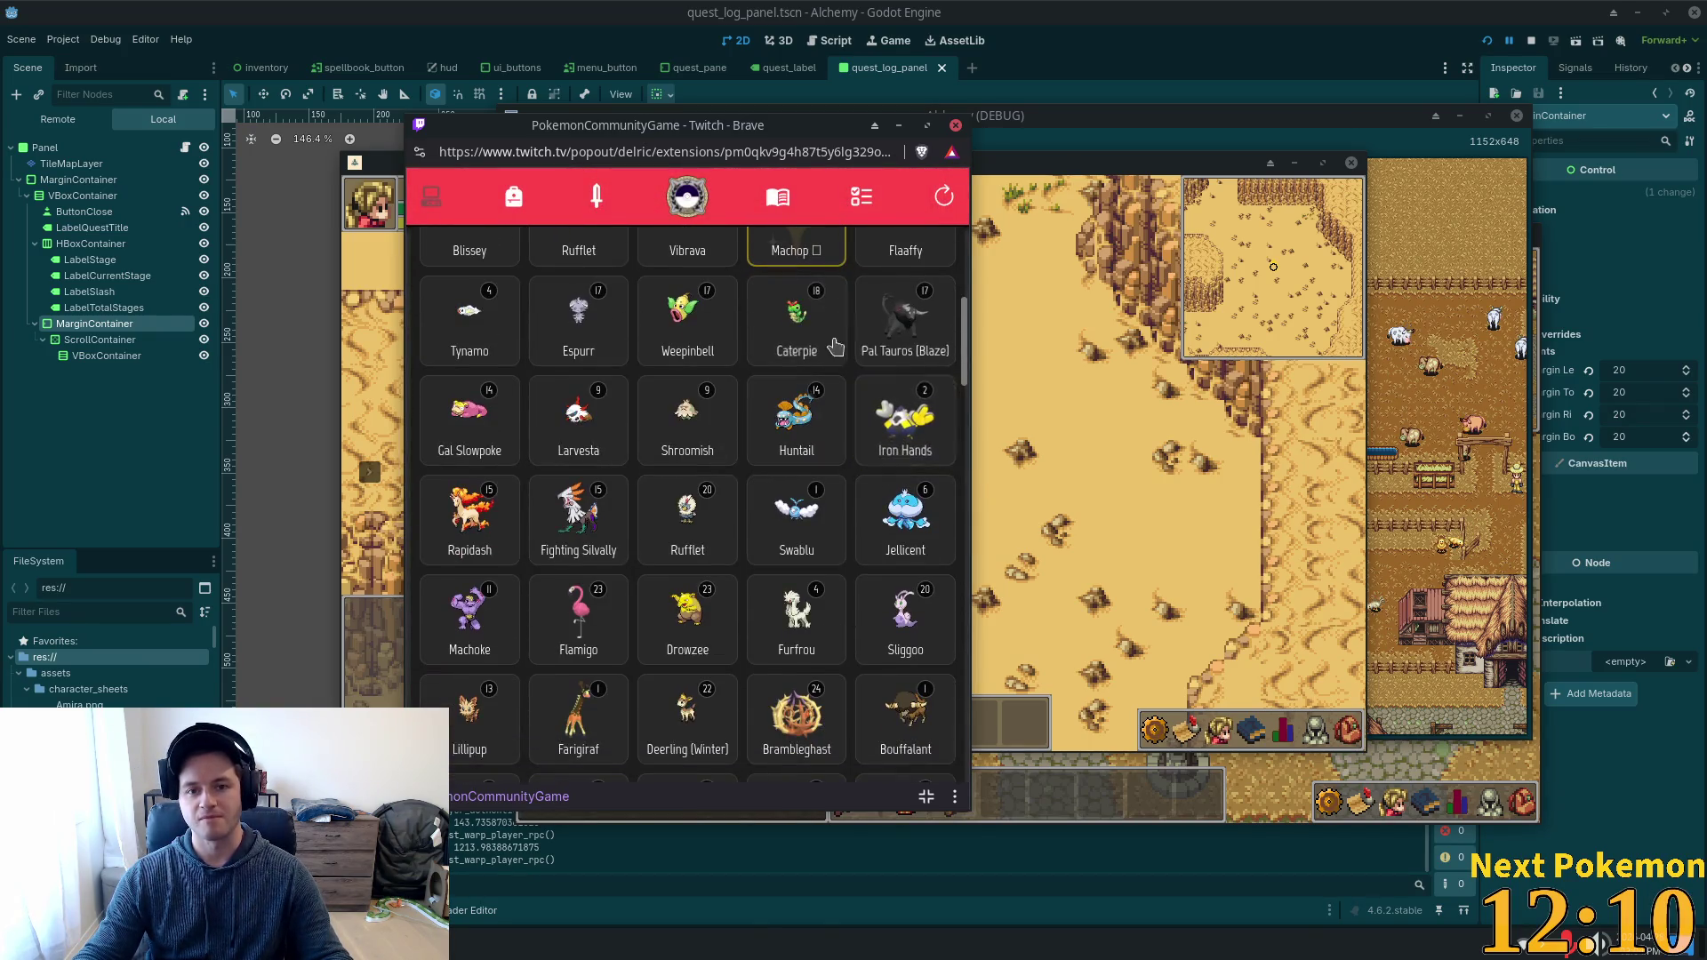
left_click(824, 254)
scroll(753, 542, "down", 10)
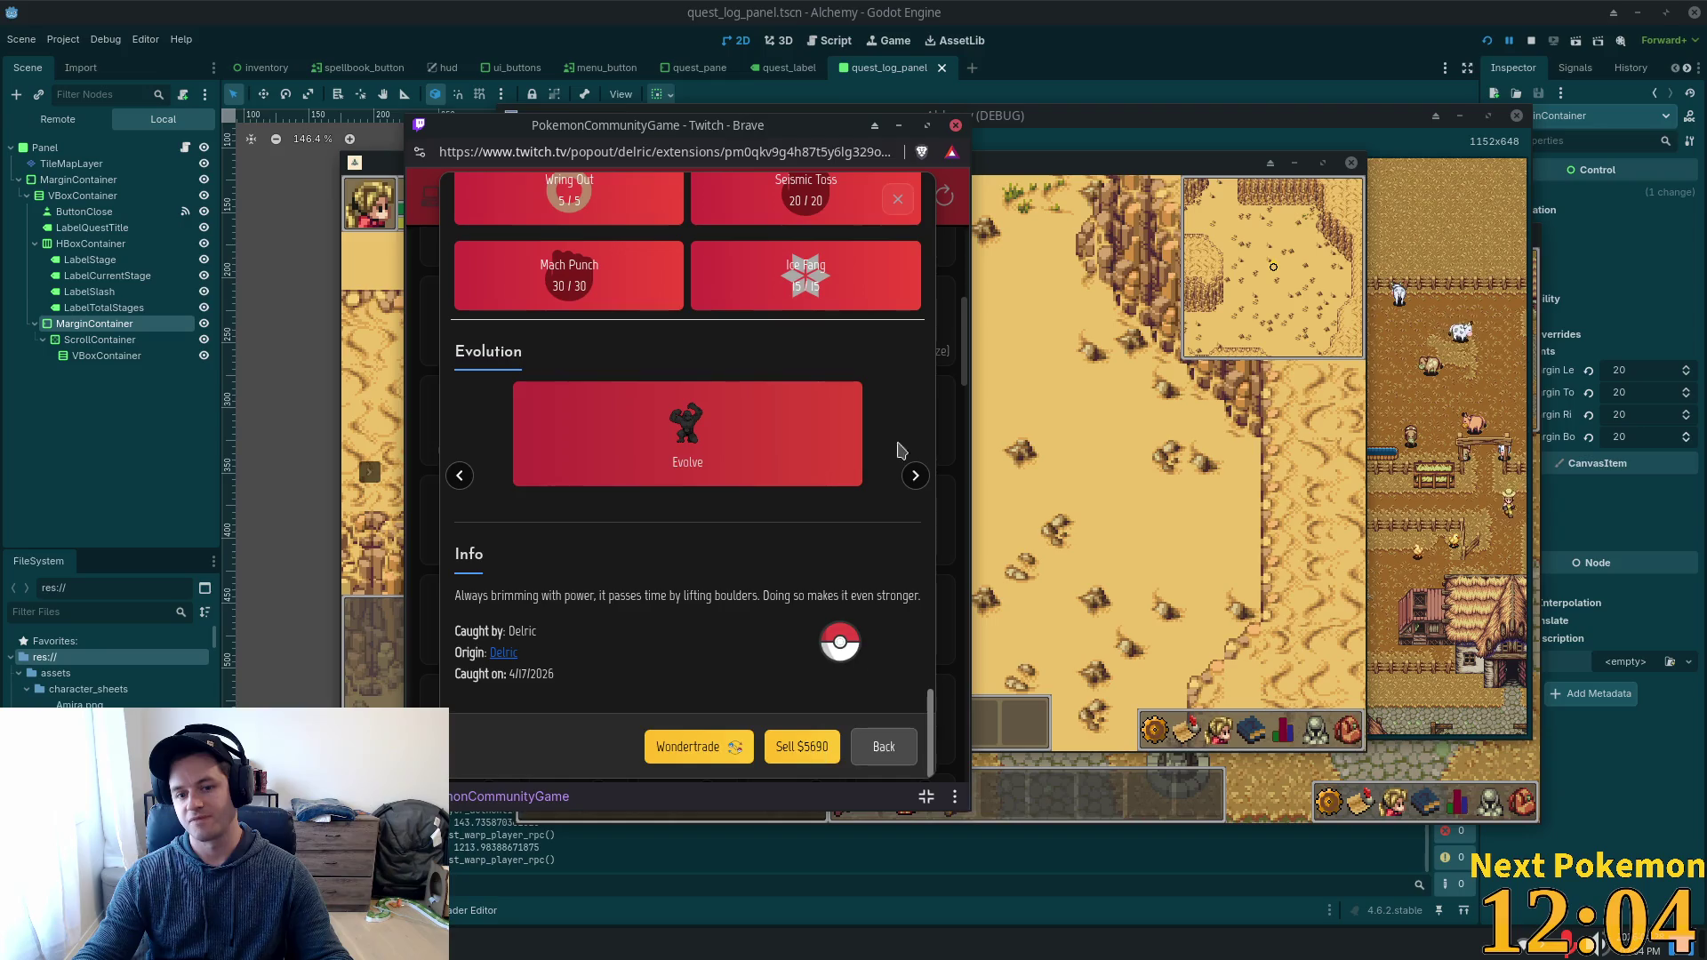
left_click(900, 203)
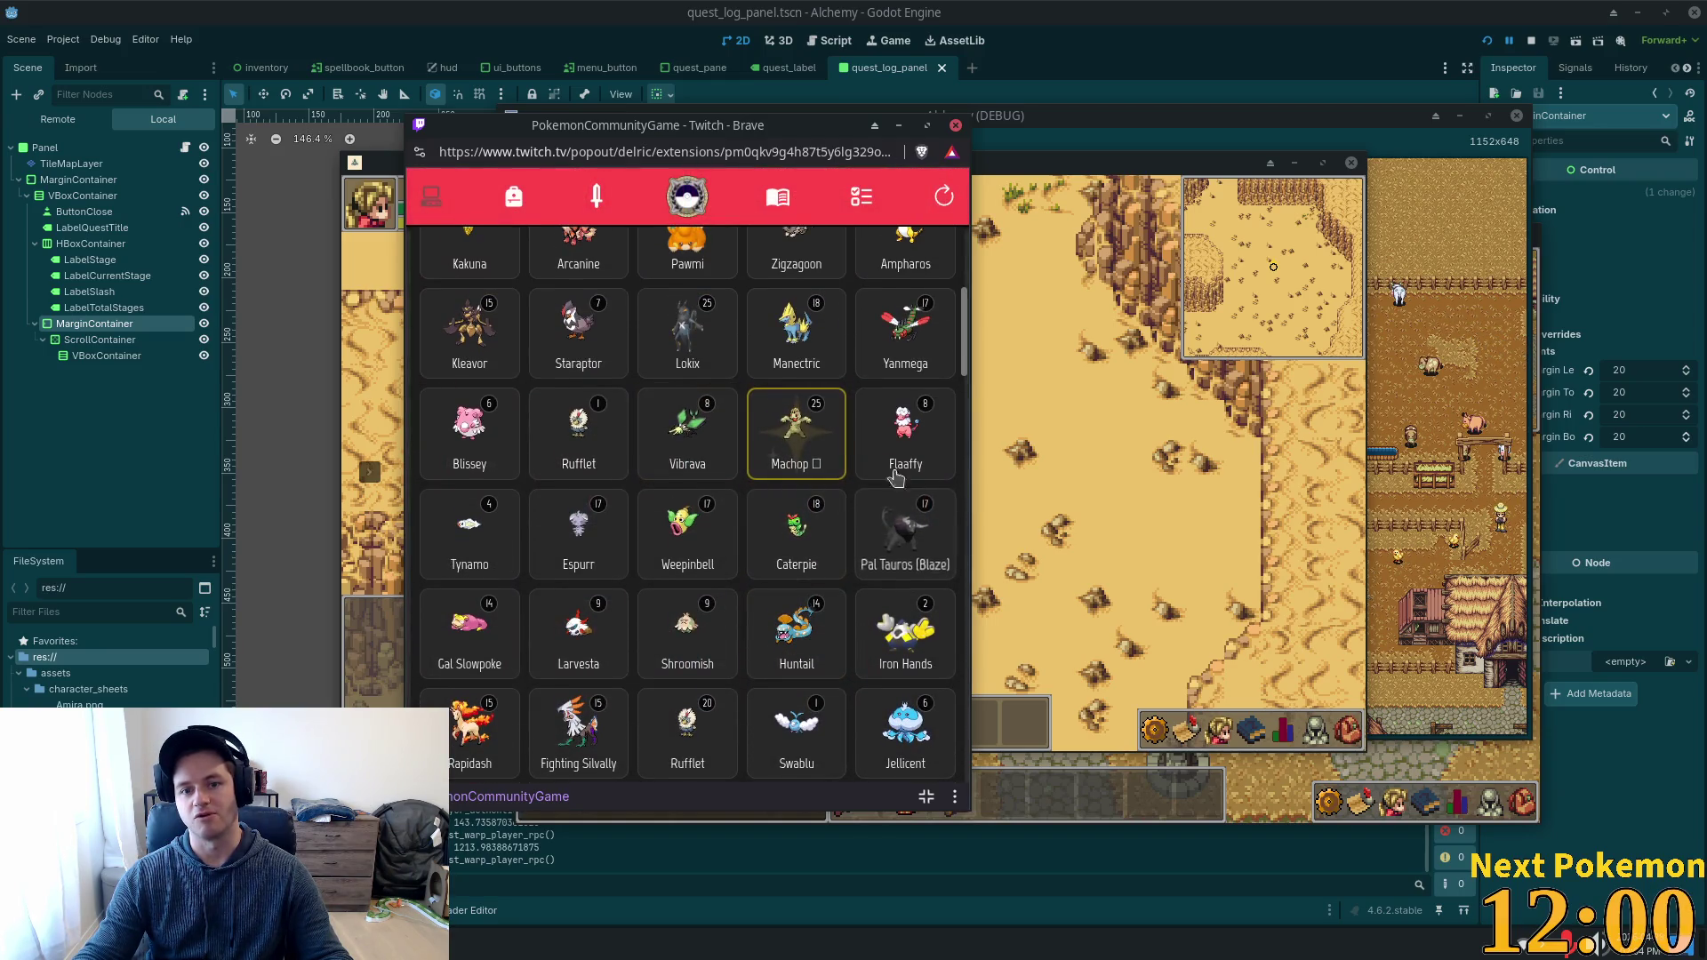
scroll(852, 331, "up", 2)
scroll(852, 331, "up", 5)
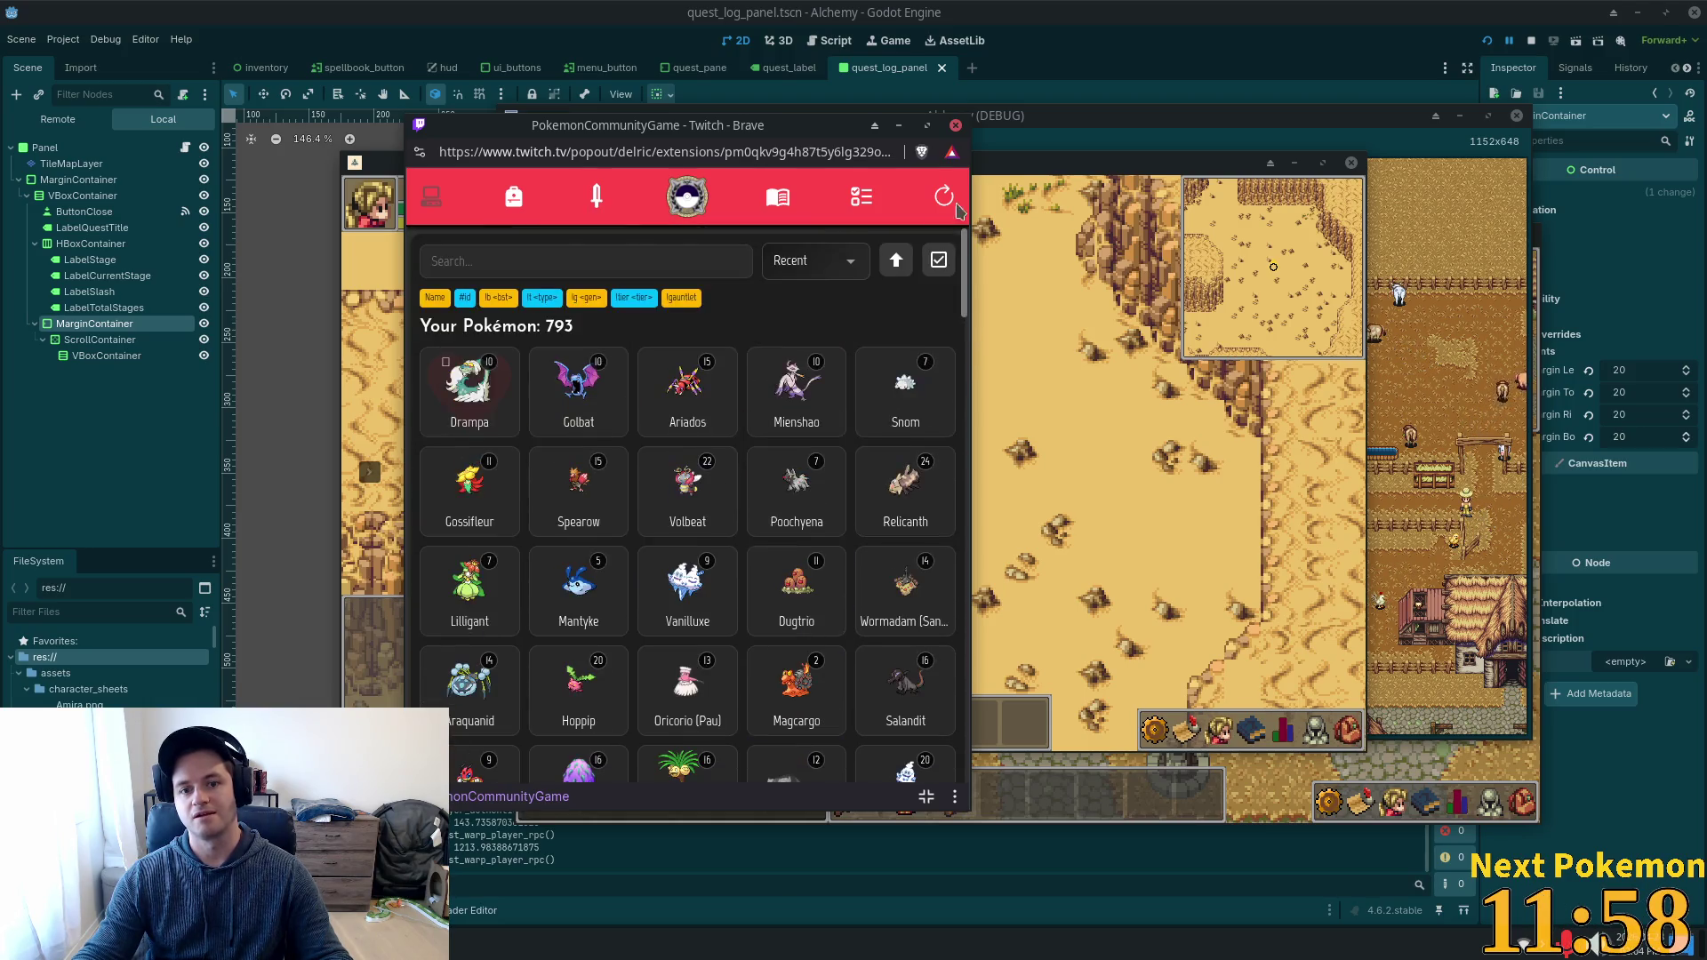
Filter the Pokémon collection with 'machop' and browse the two Machop results.
left_click(567, 259)
type("machop")
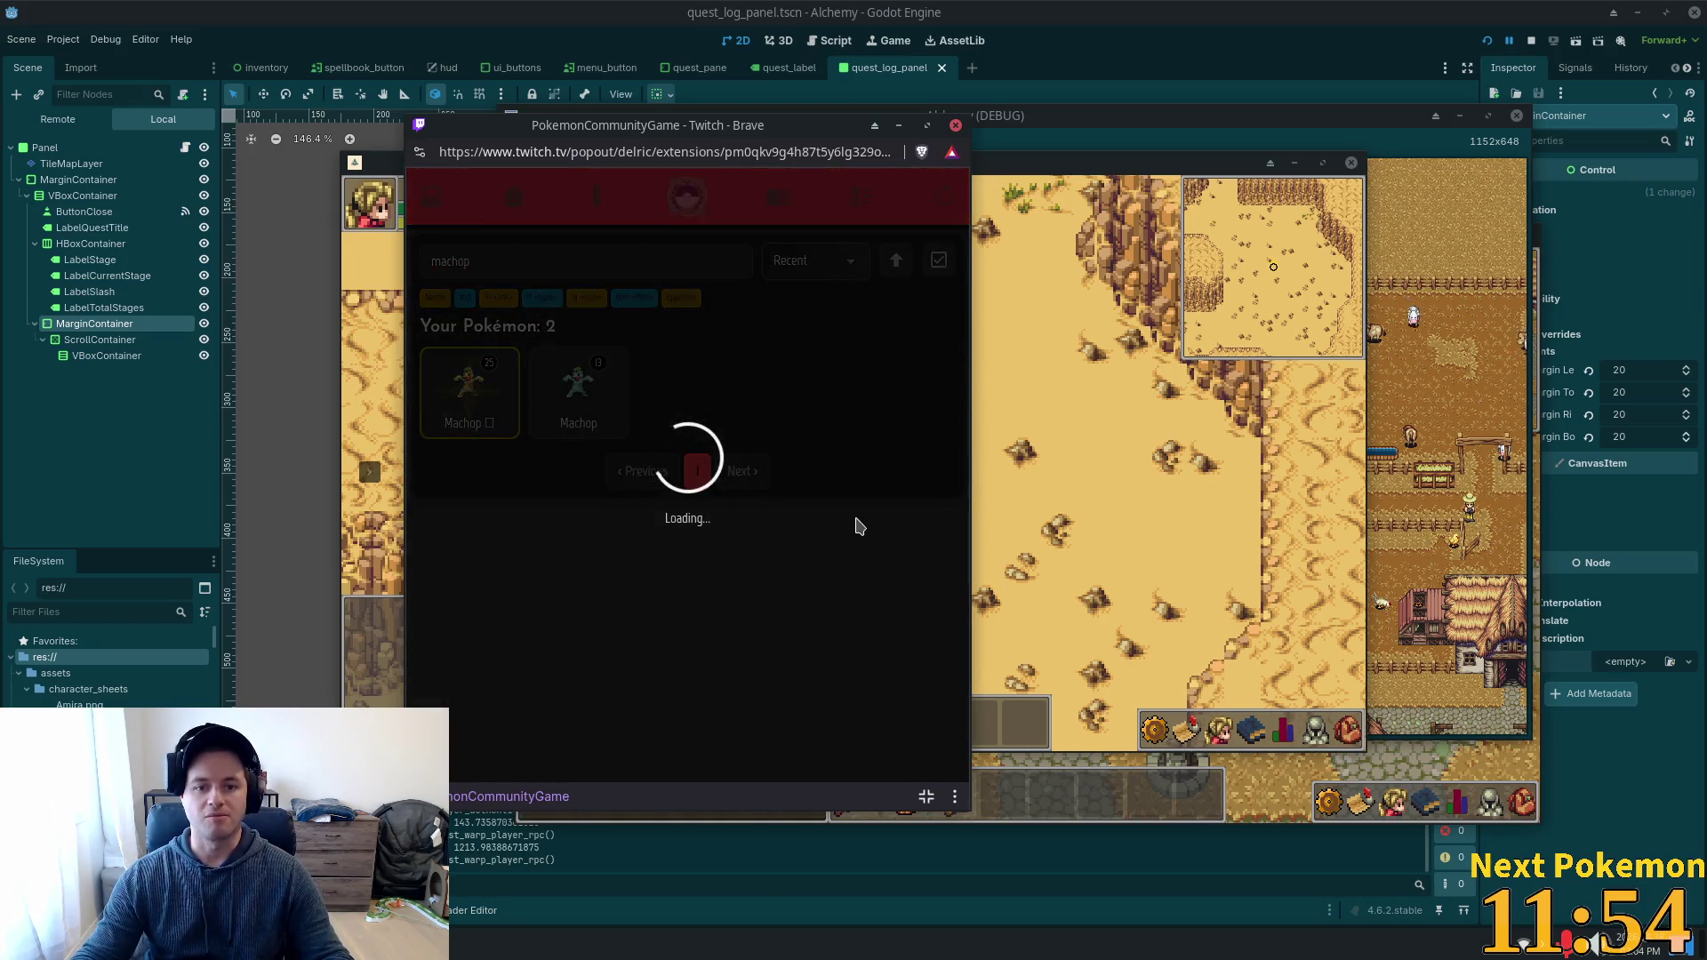
scroll(860, 531, "down", 3)
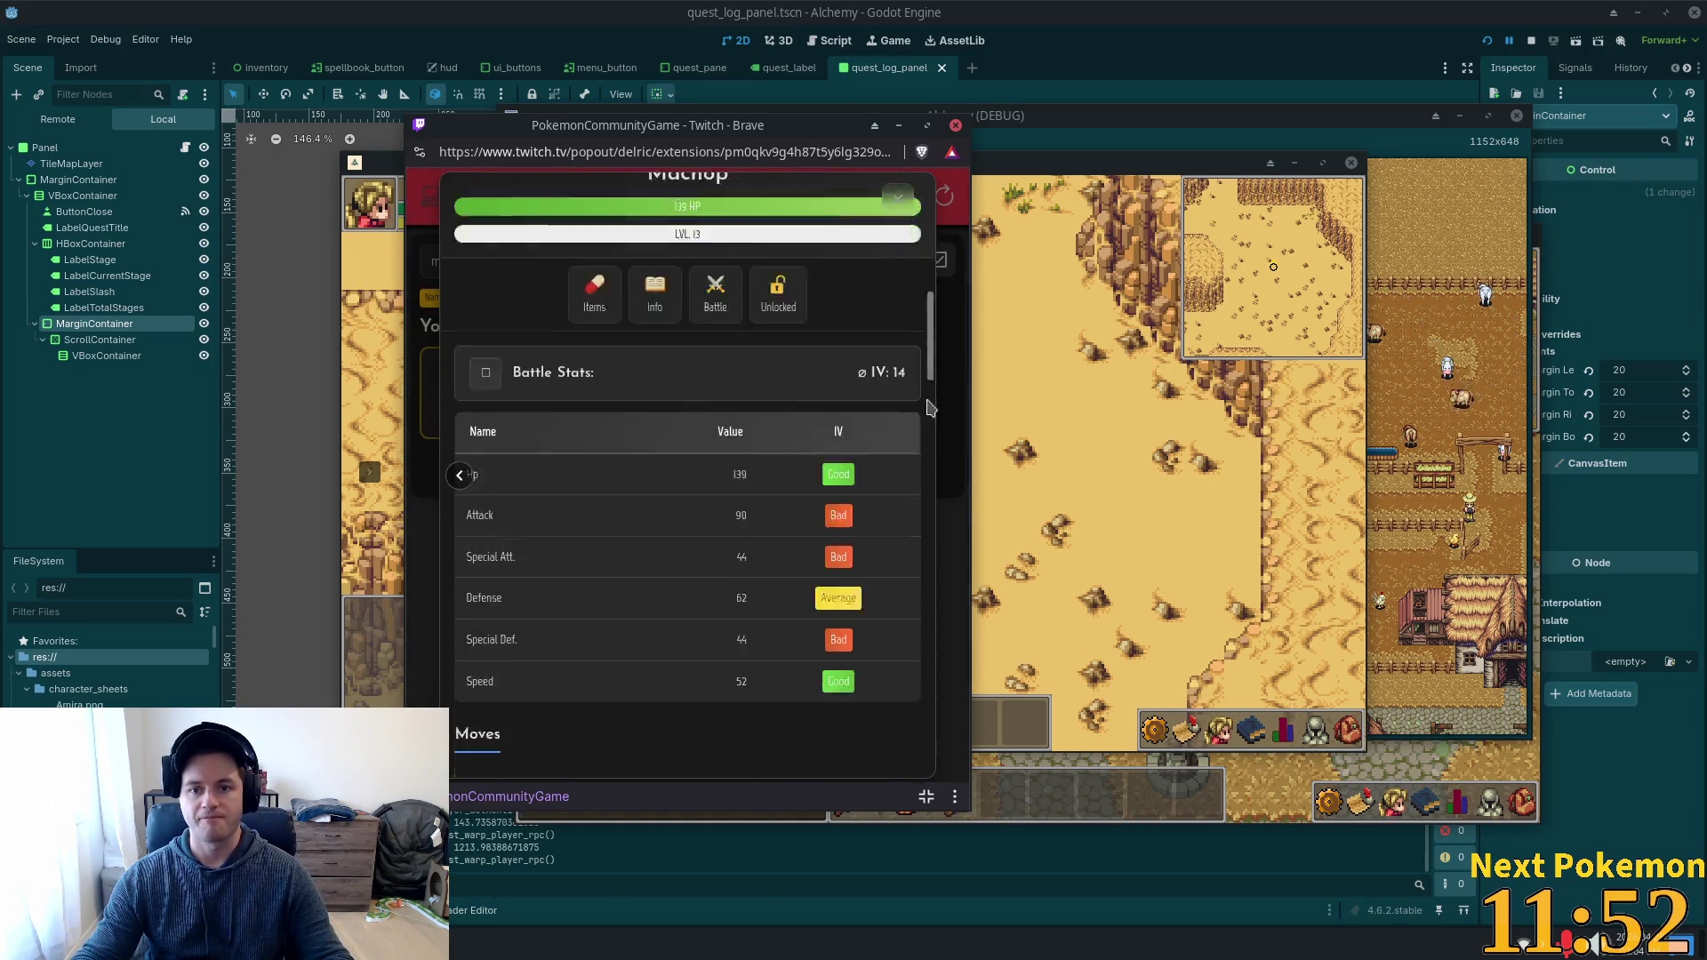
scroll(857, 705, "down", 10)
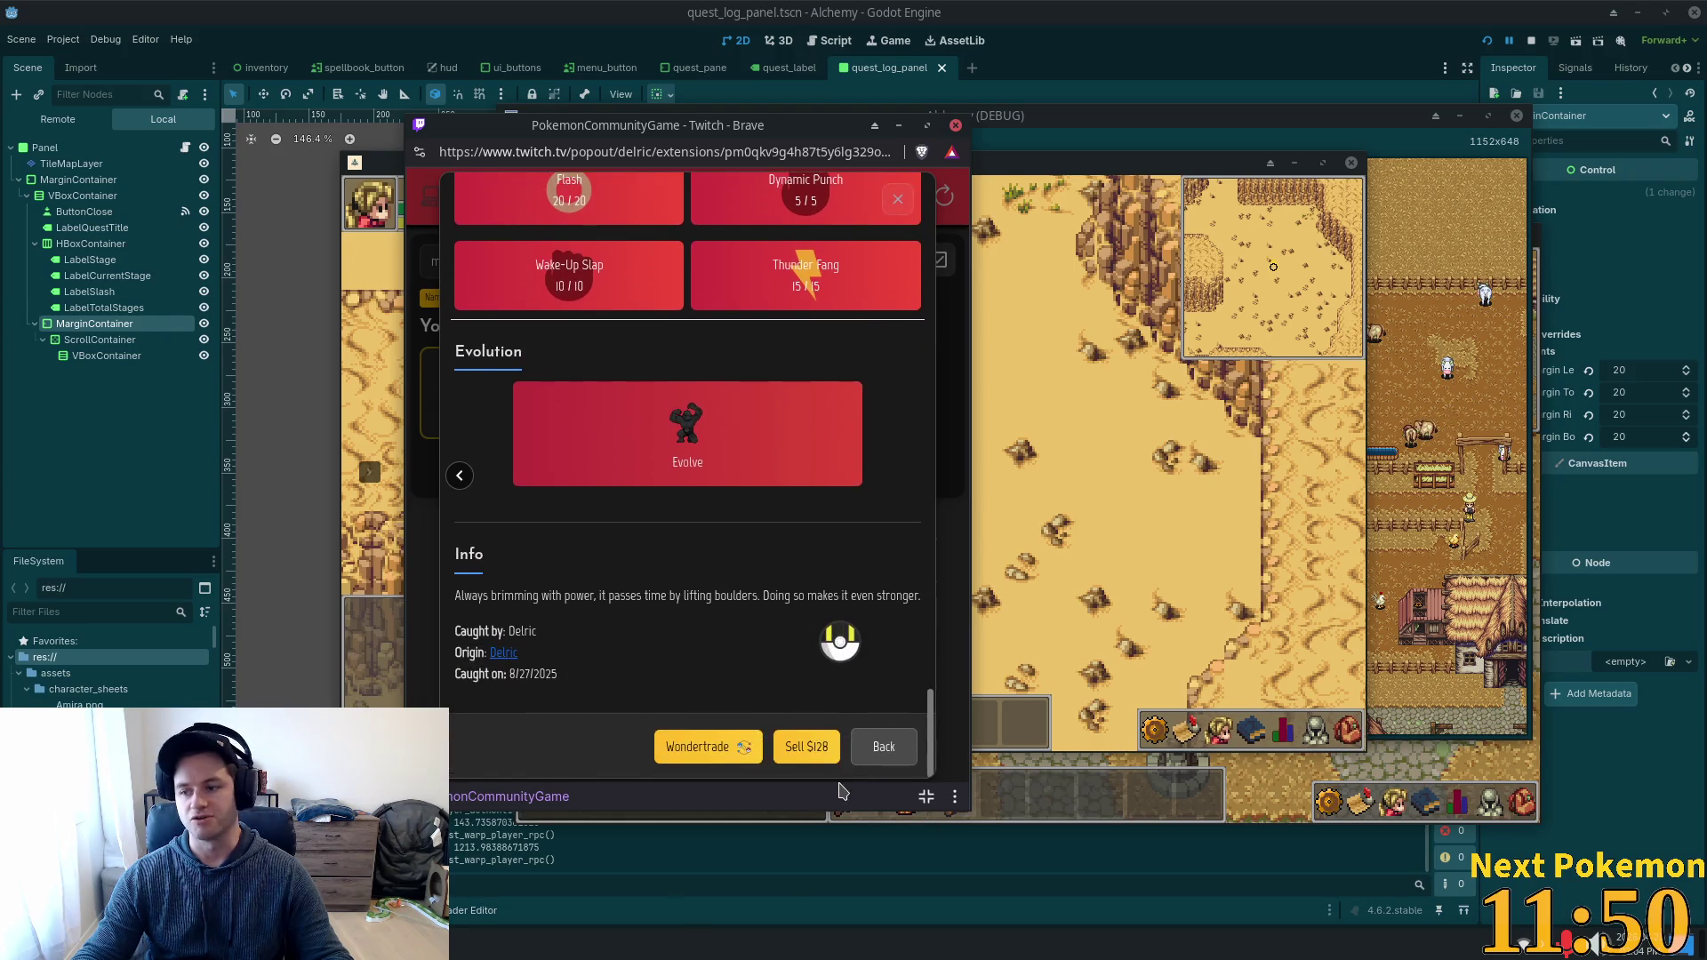
scroll(880, 773, "up", 2)
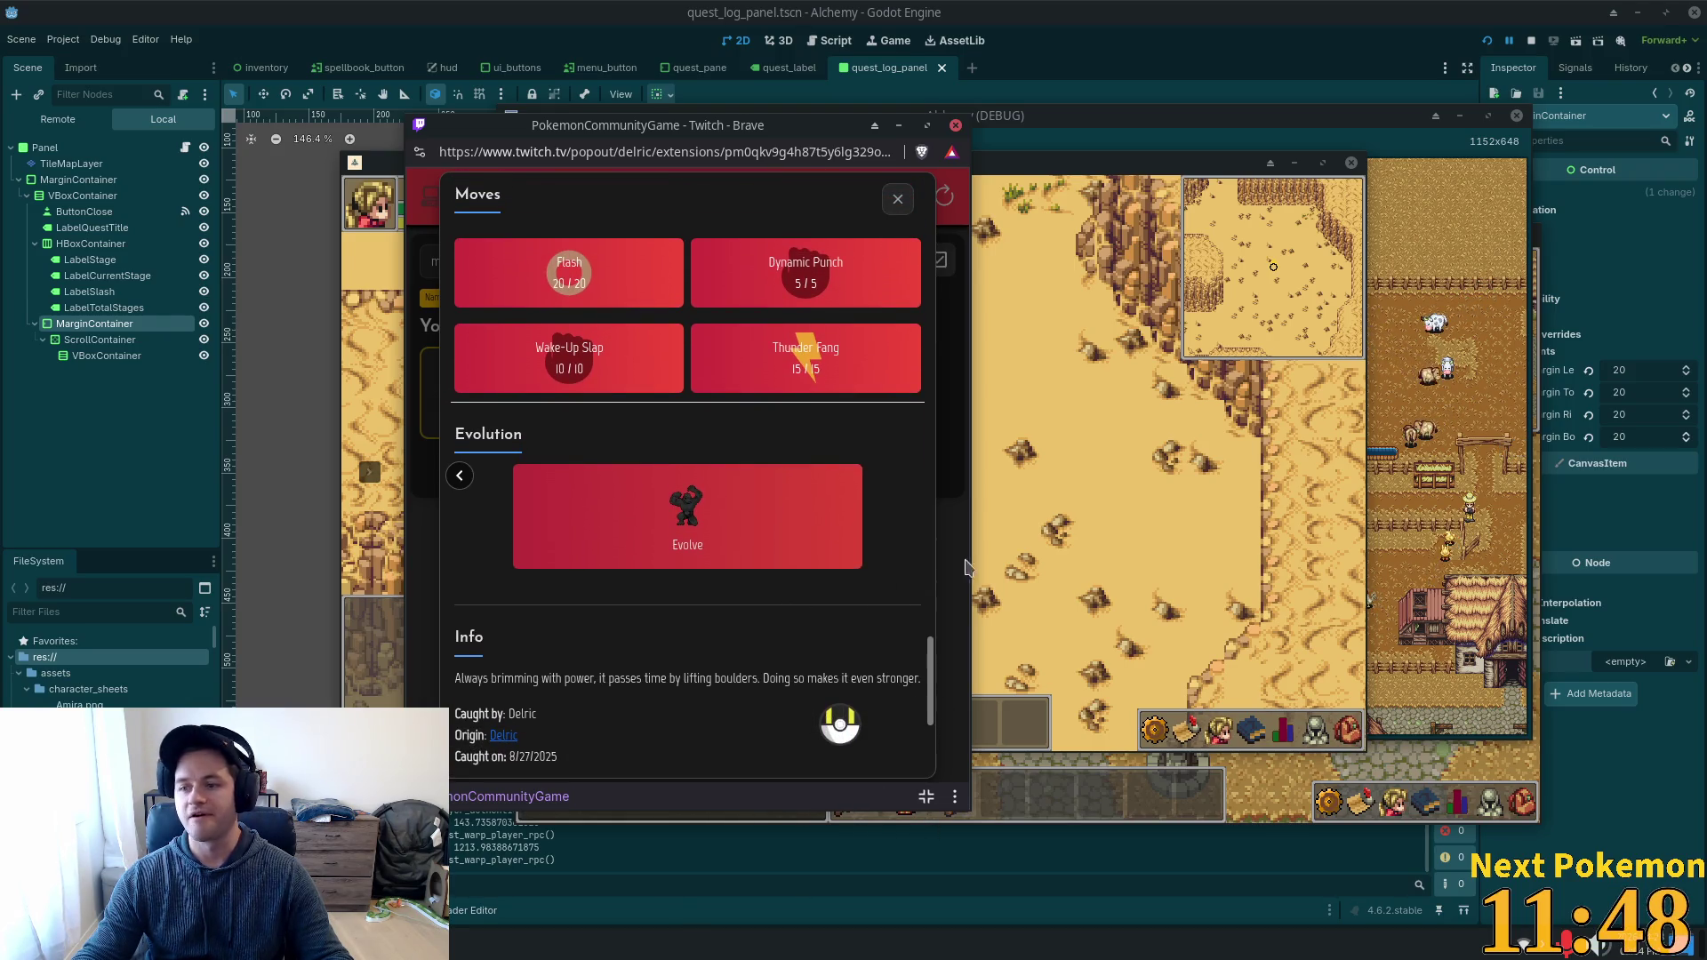
left_click_drag(927, 685, 929, 222)
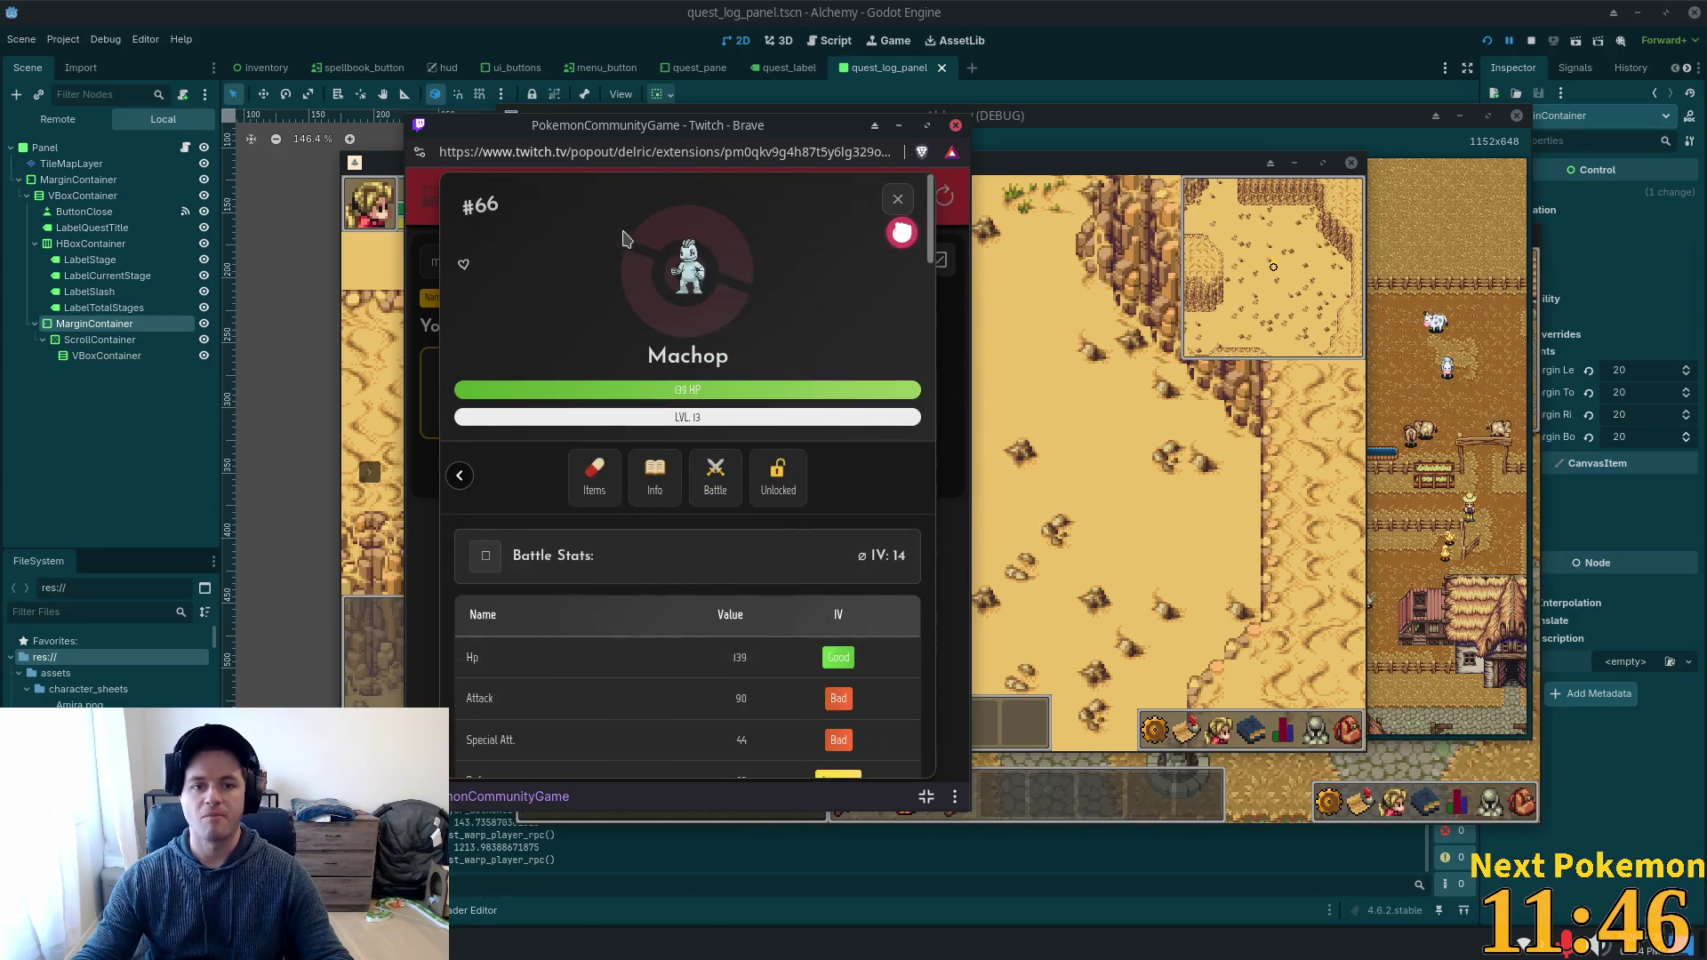
left_click(897, 198)
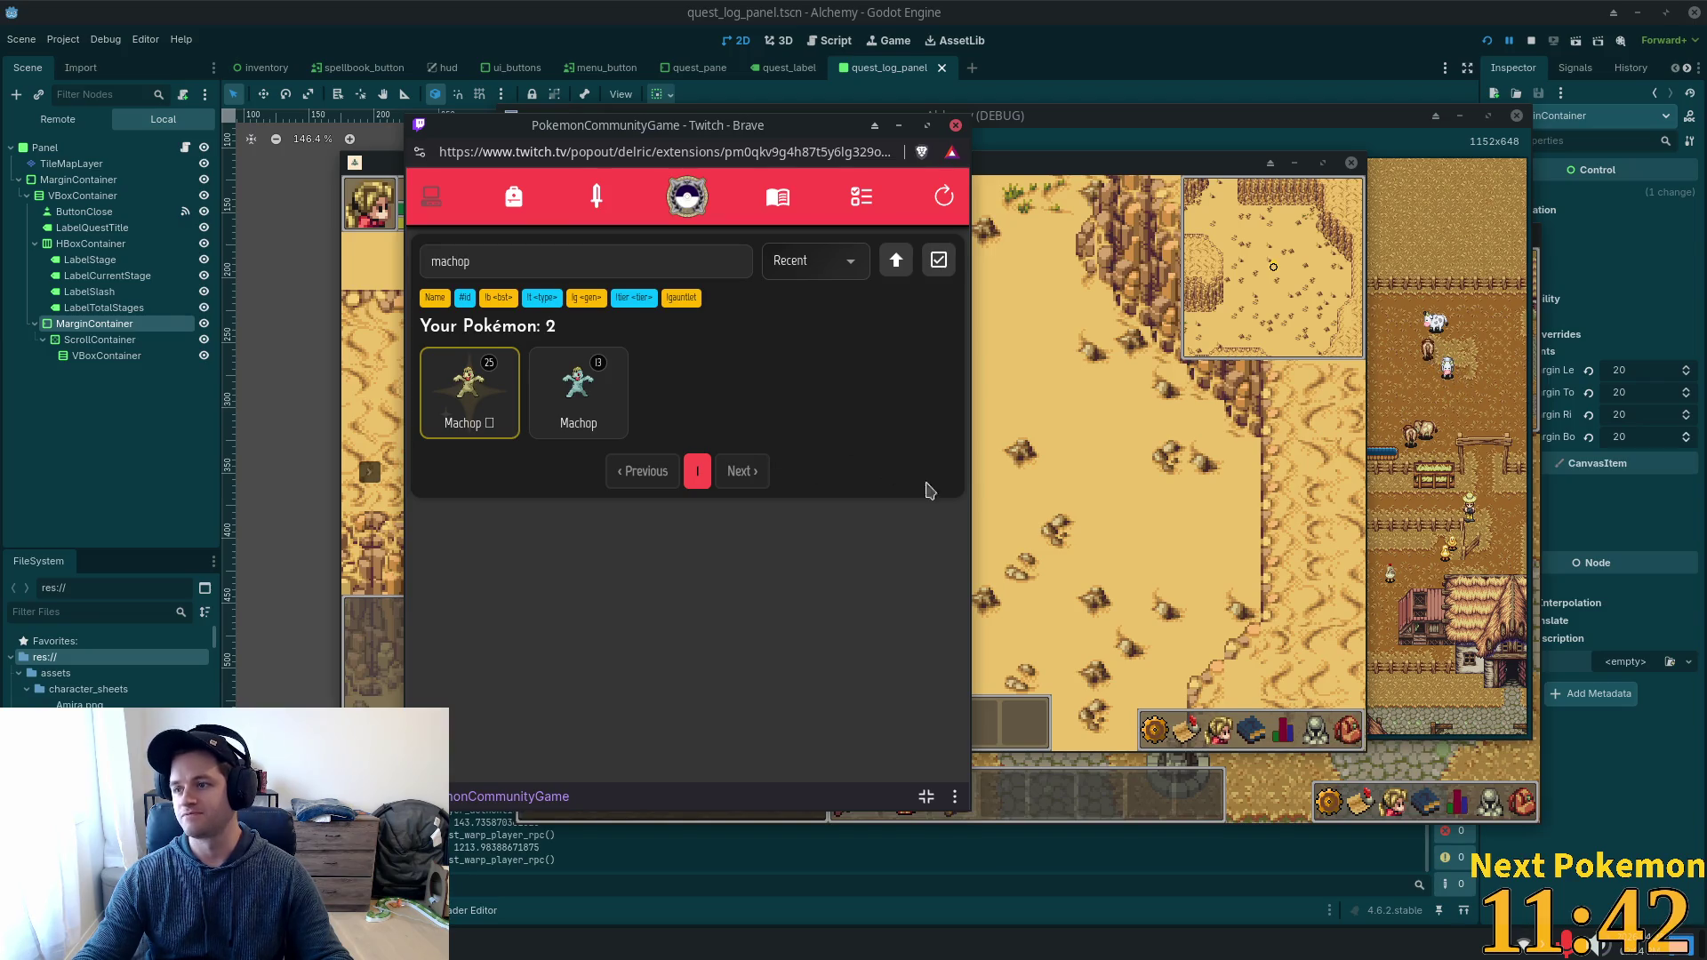
left_click(1025, 368)
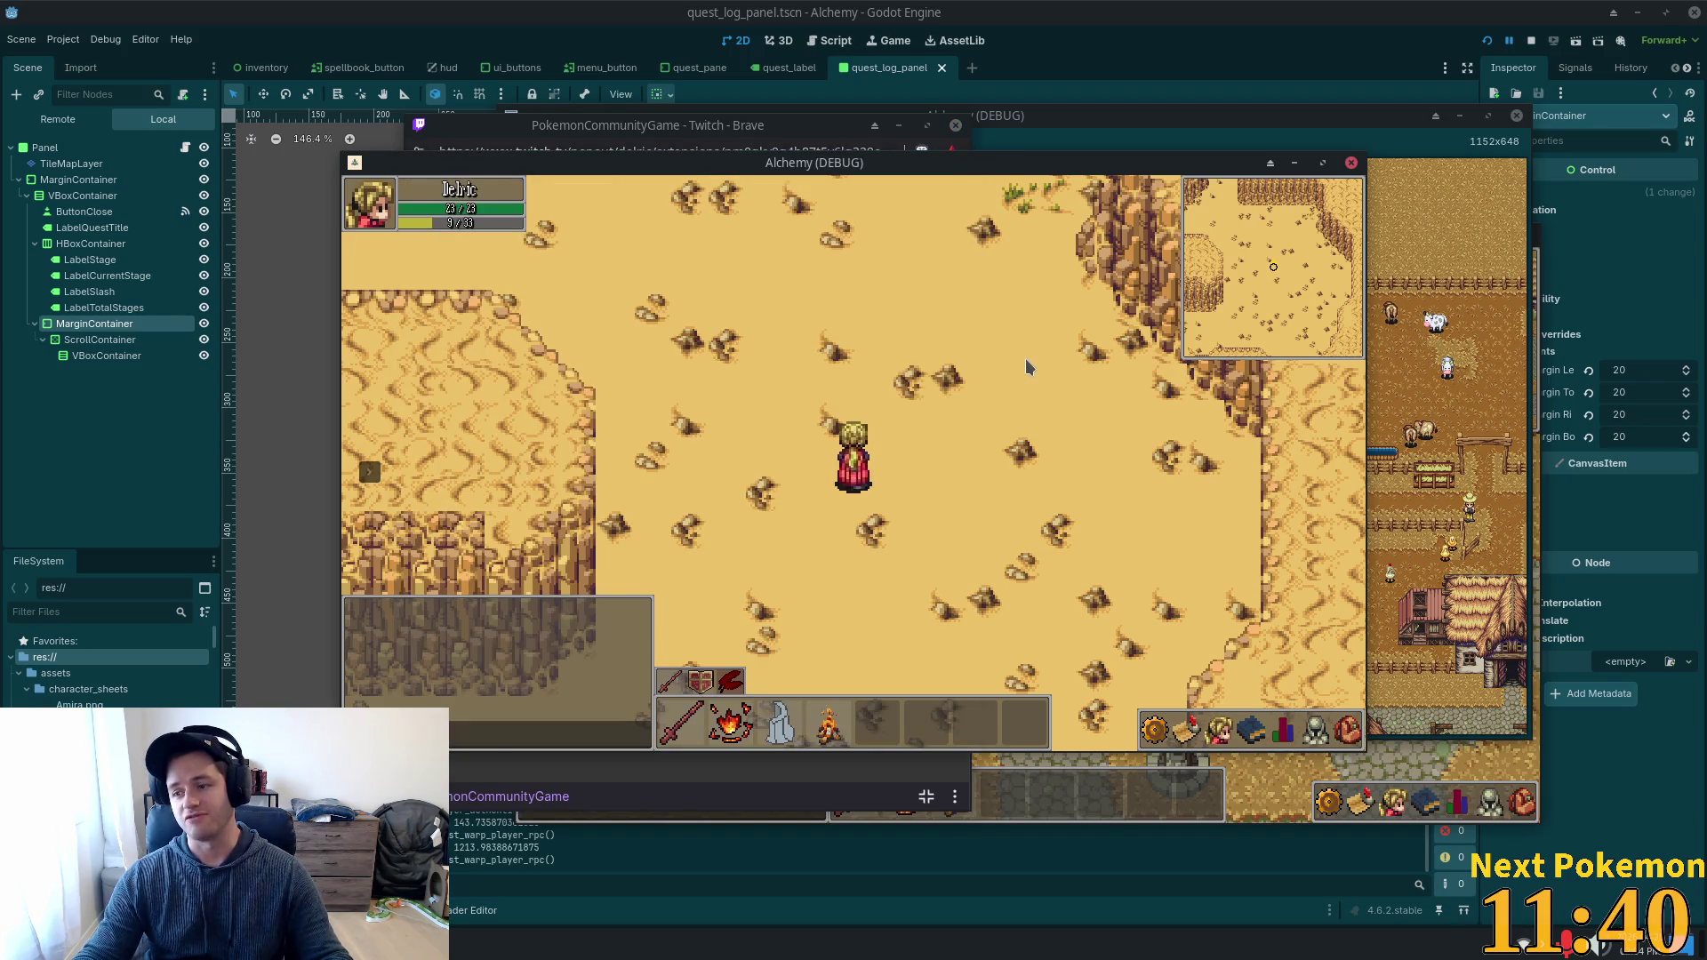
Walk out of the canyon, past the oasis and palm trees down to the shore.
key("w")
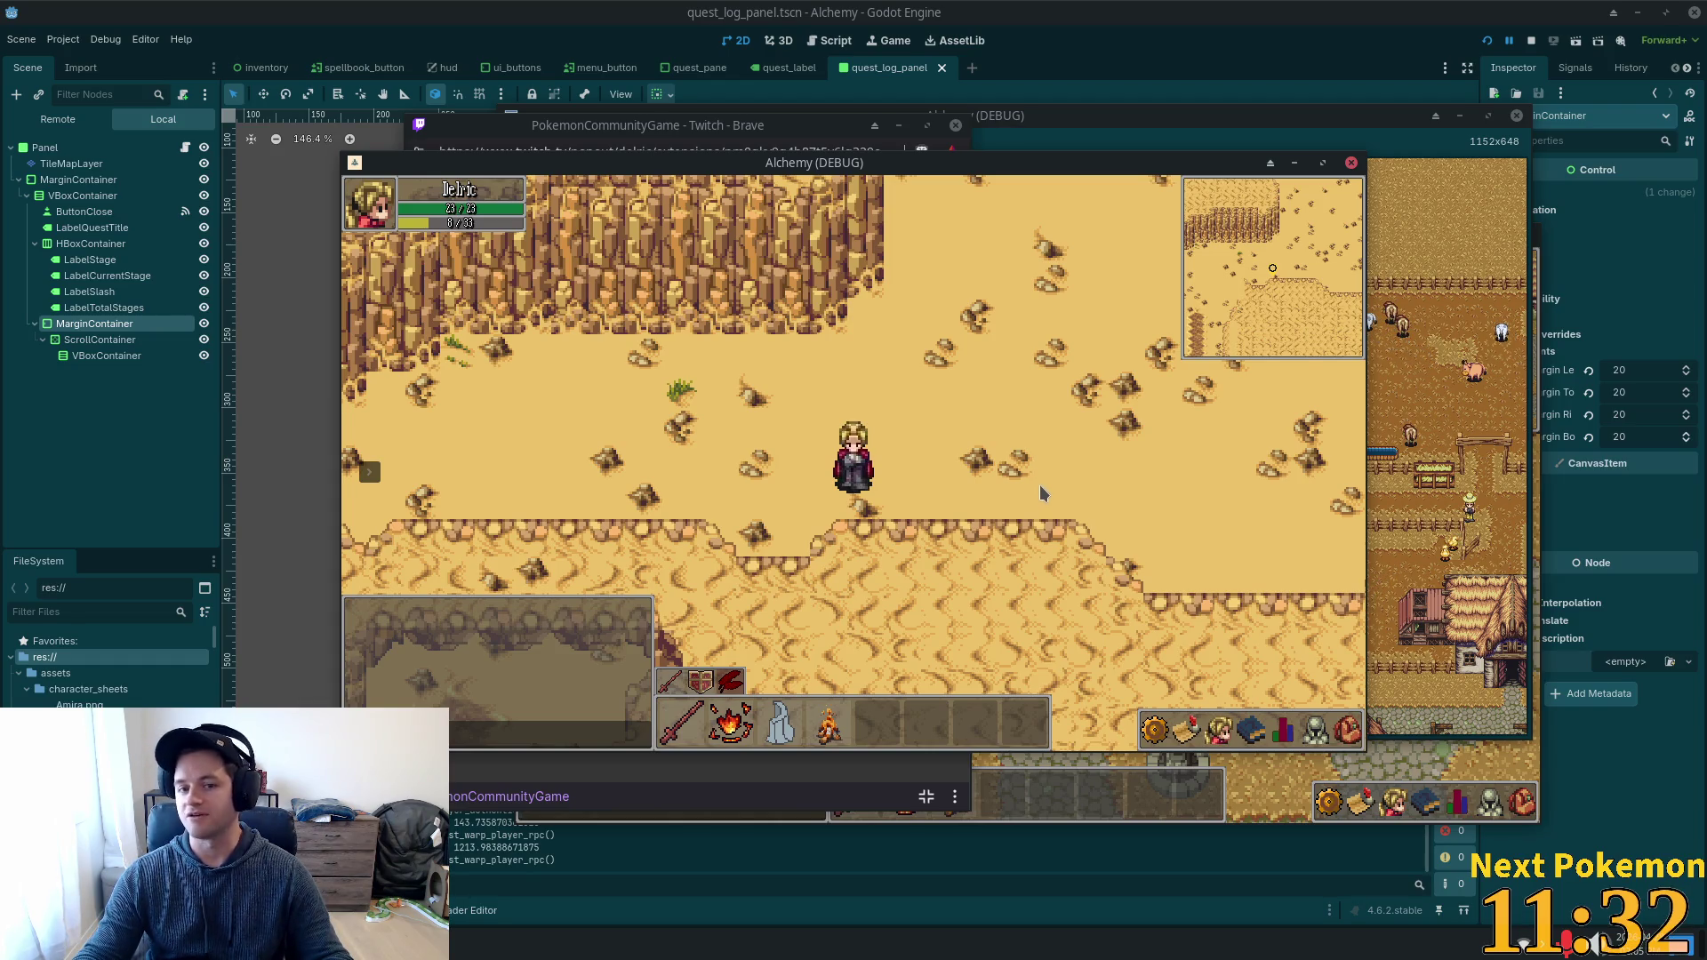
key("Down")
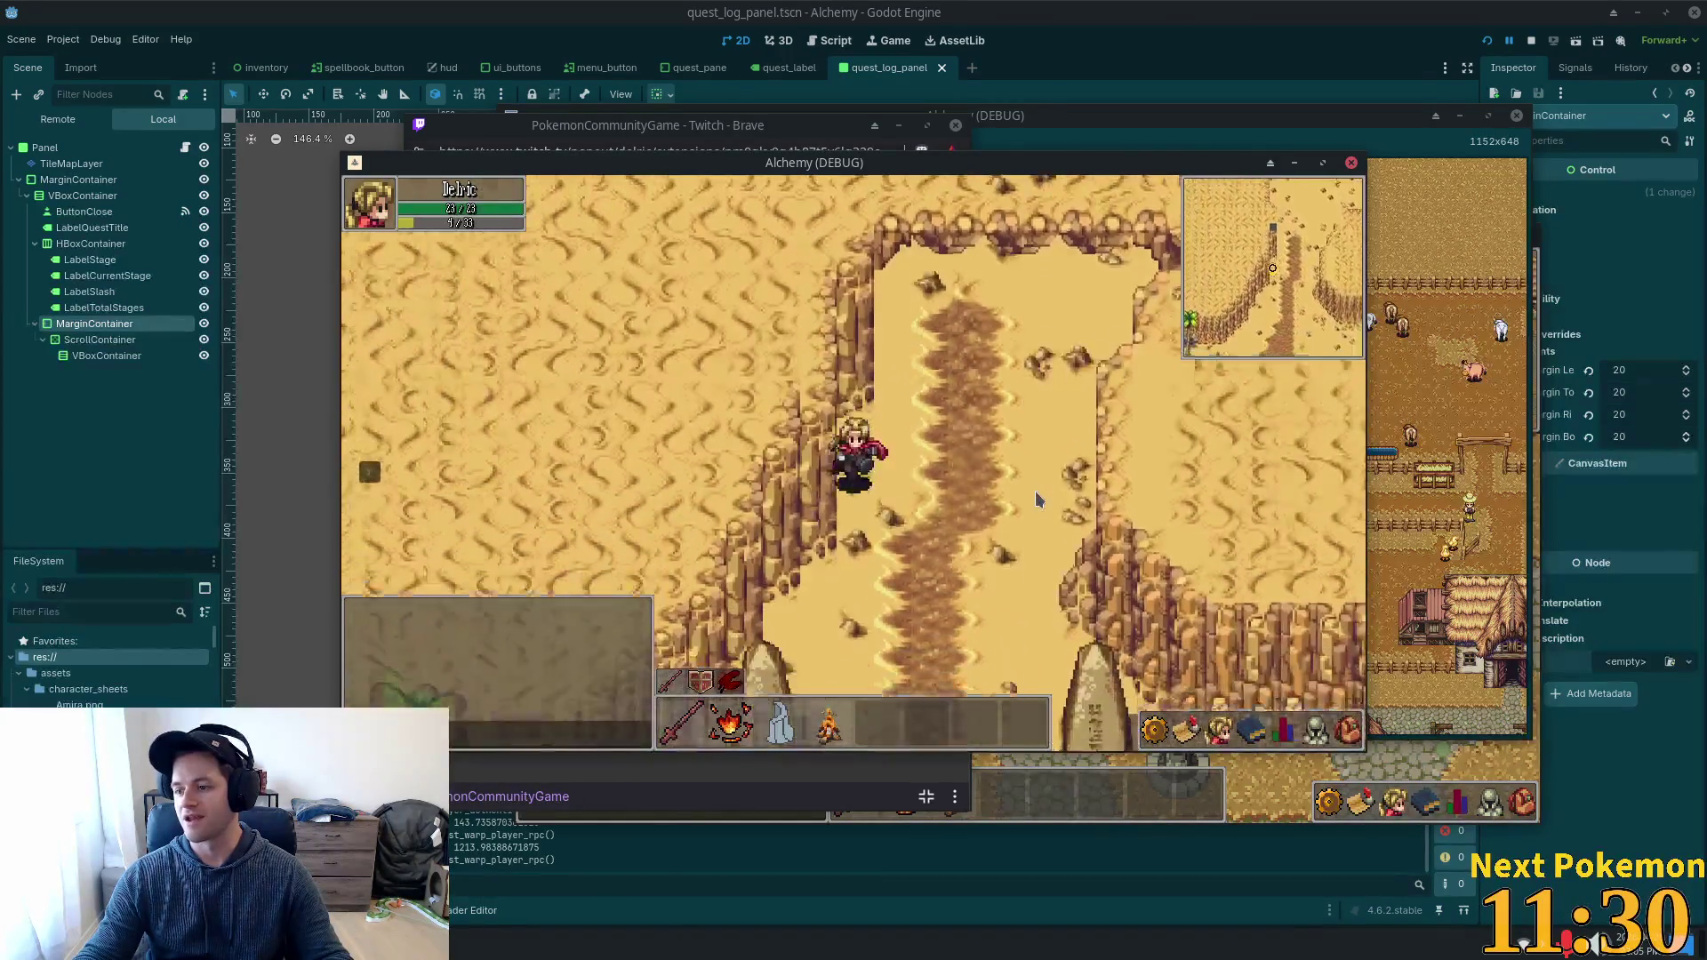
key("Down")
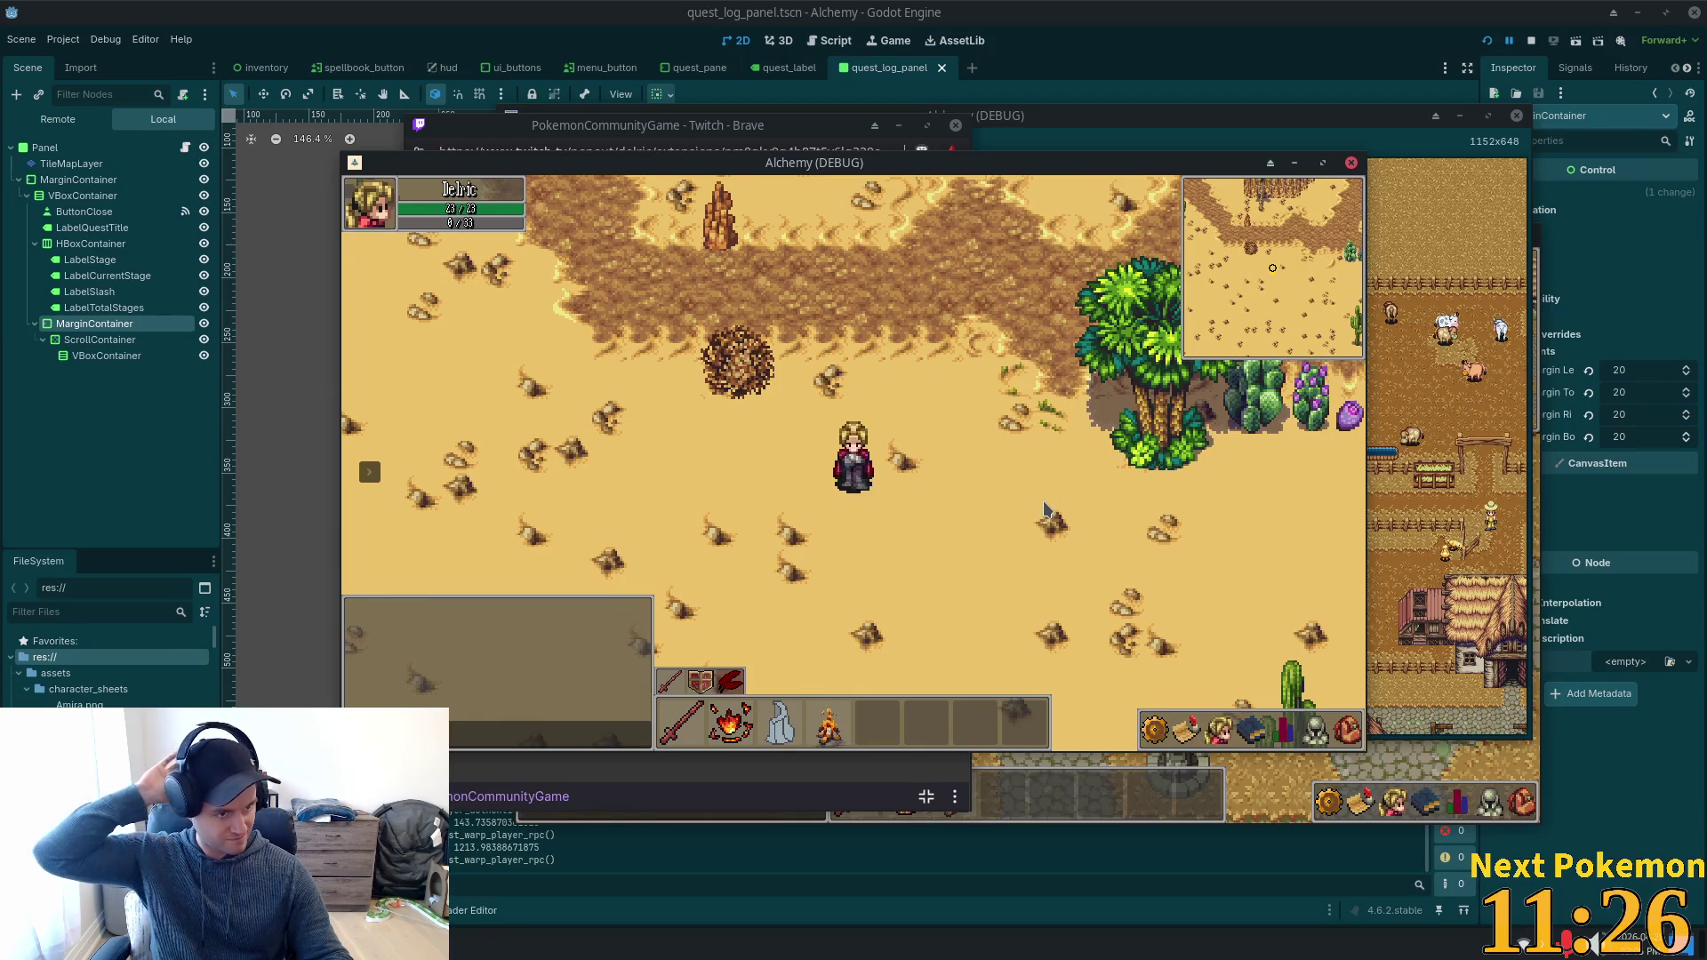
key("Up")
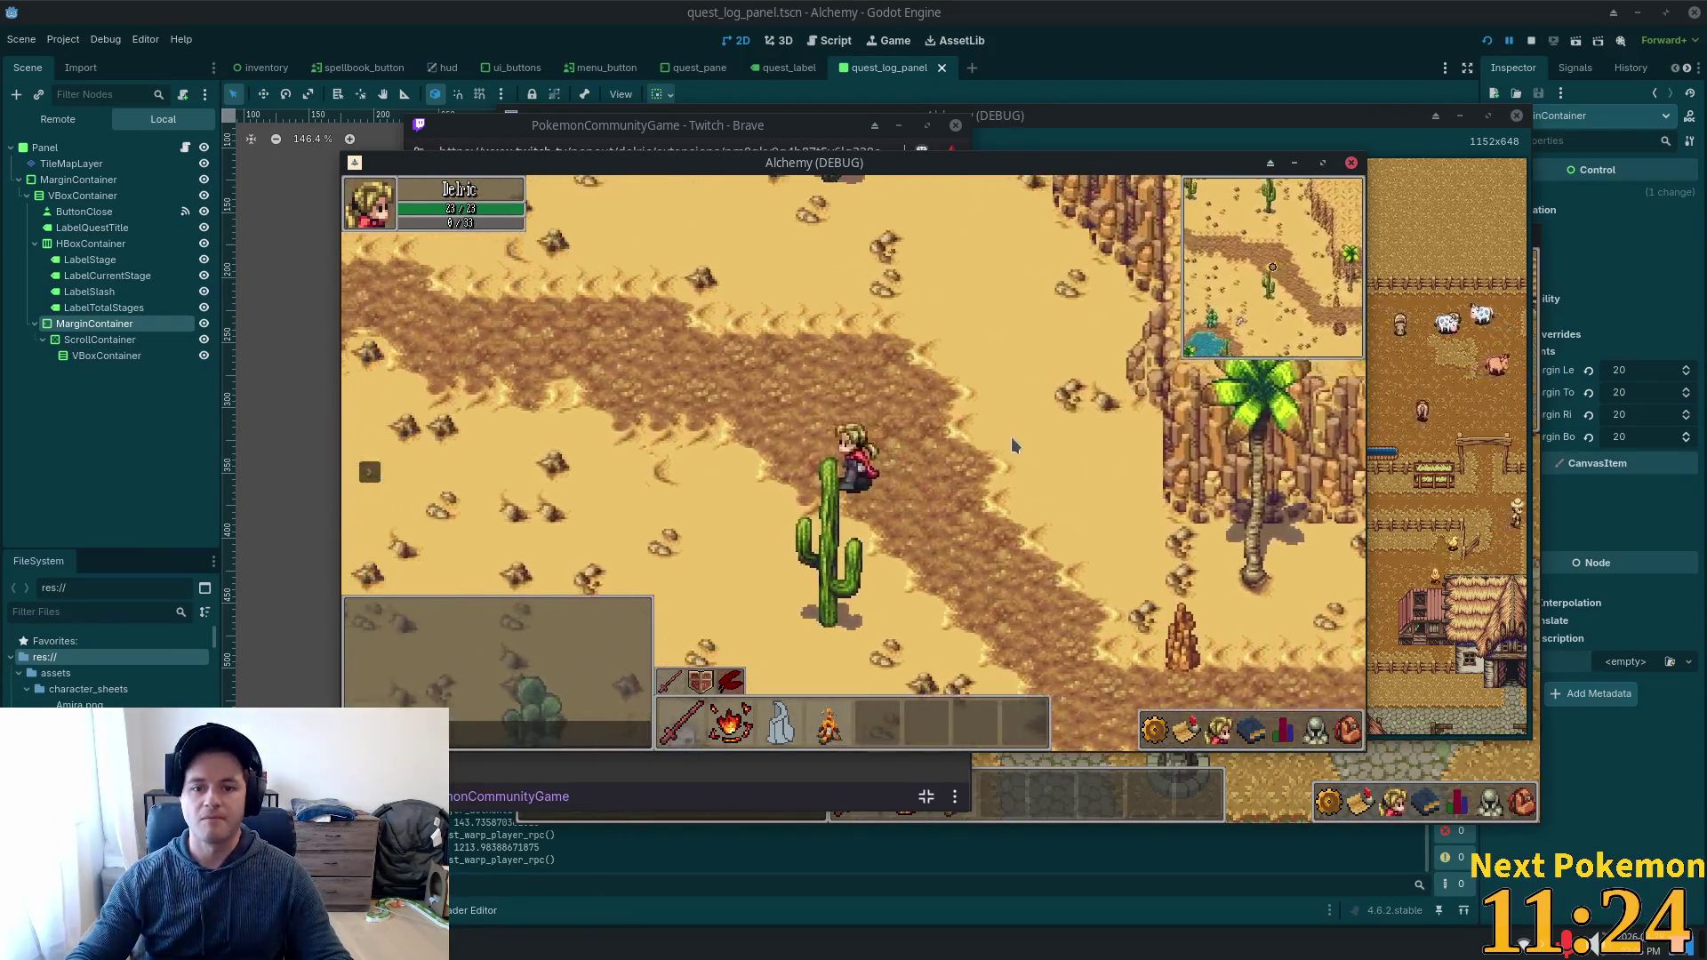
key("Down")
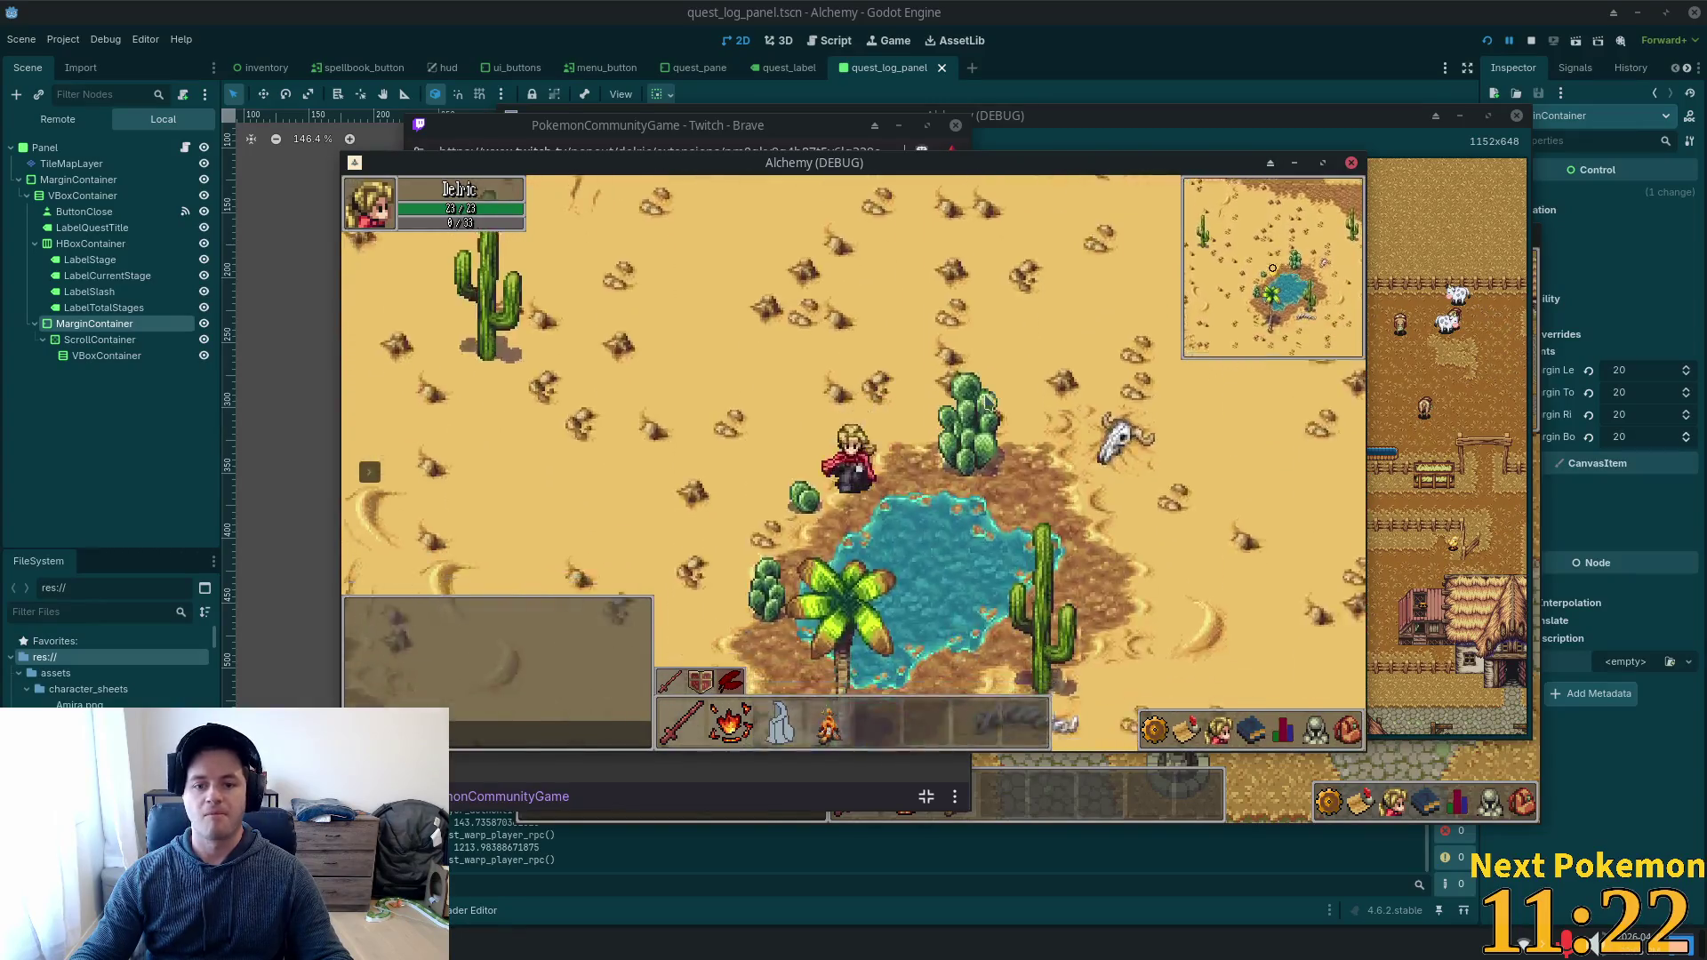
key("Down")
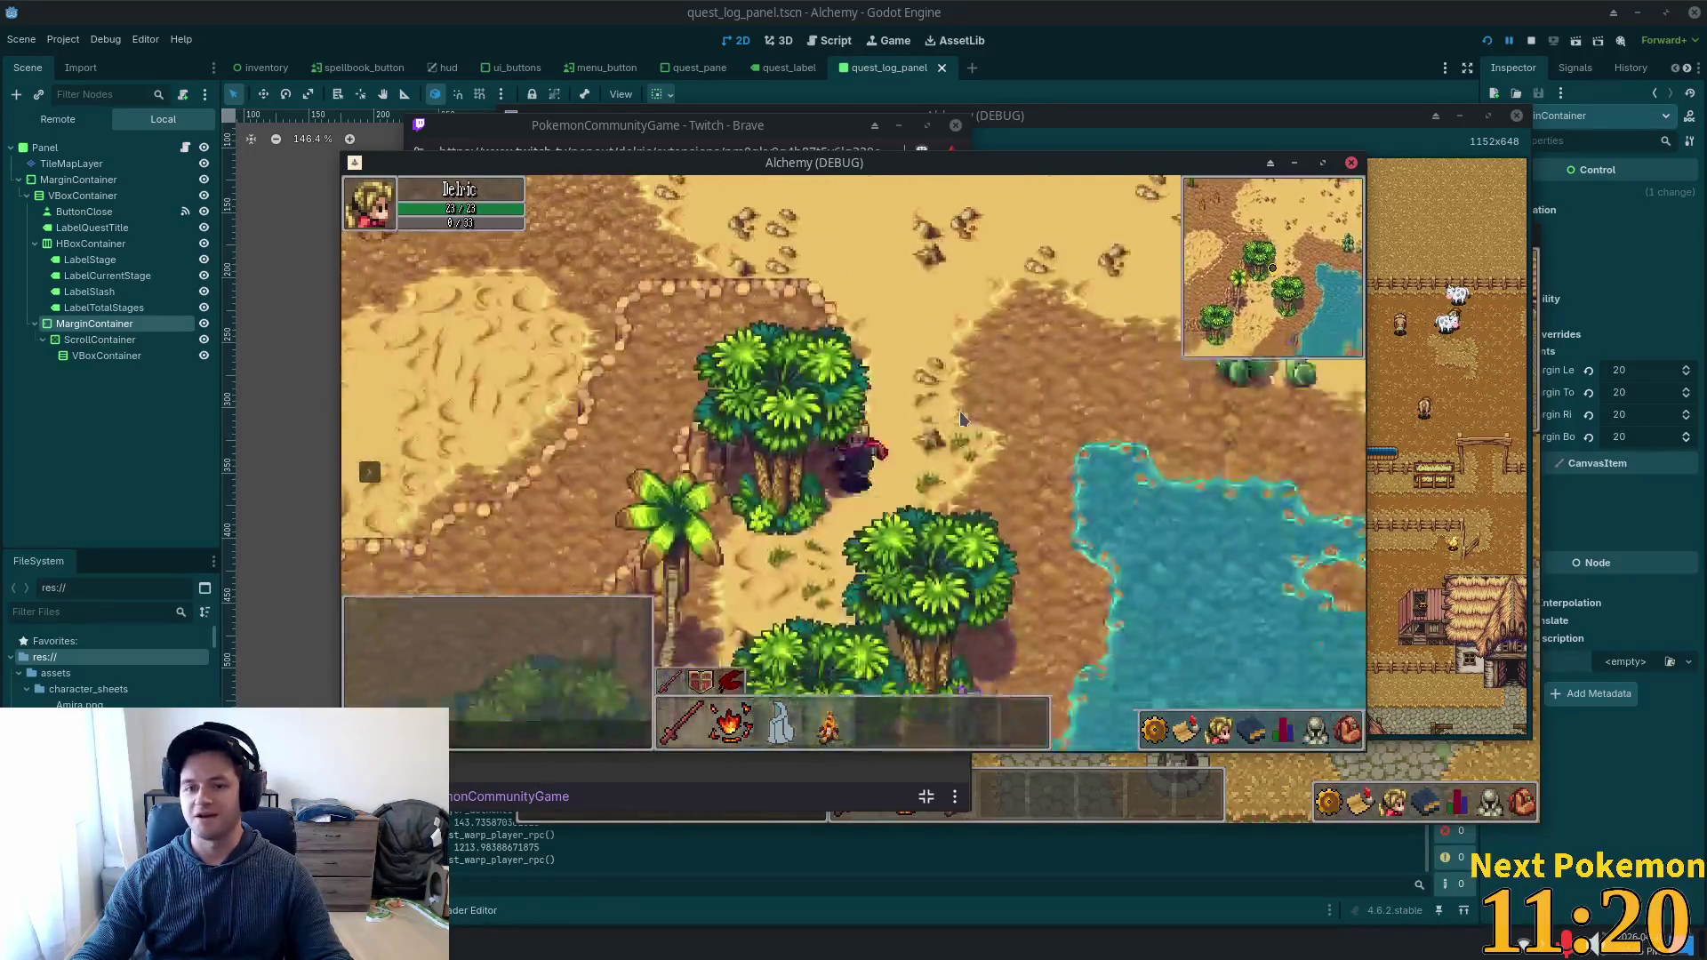
key("Down")
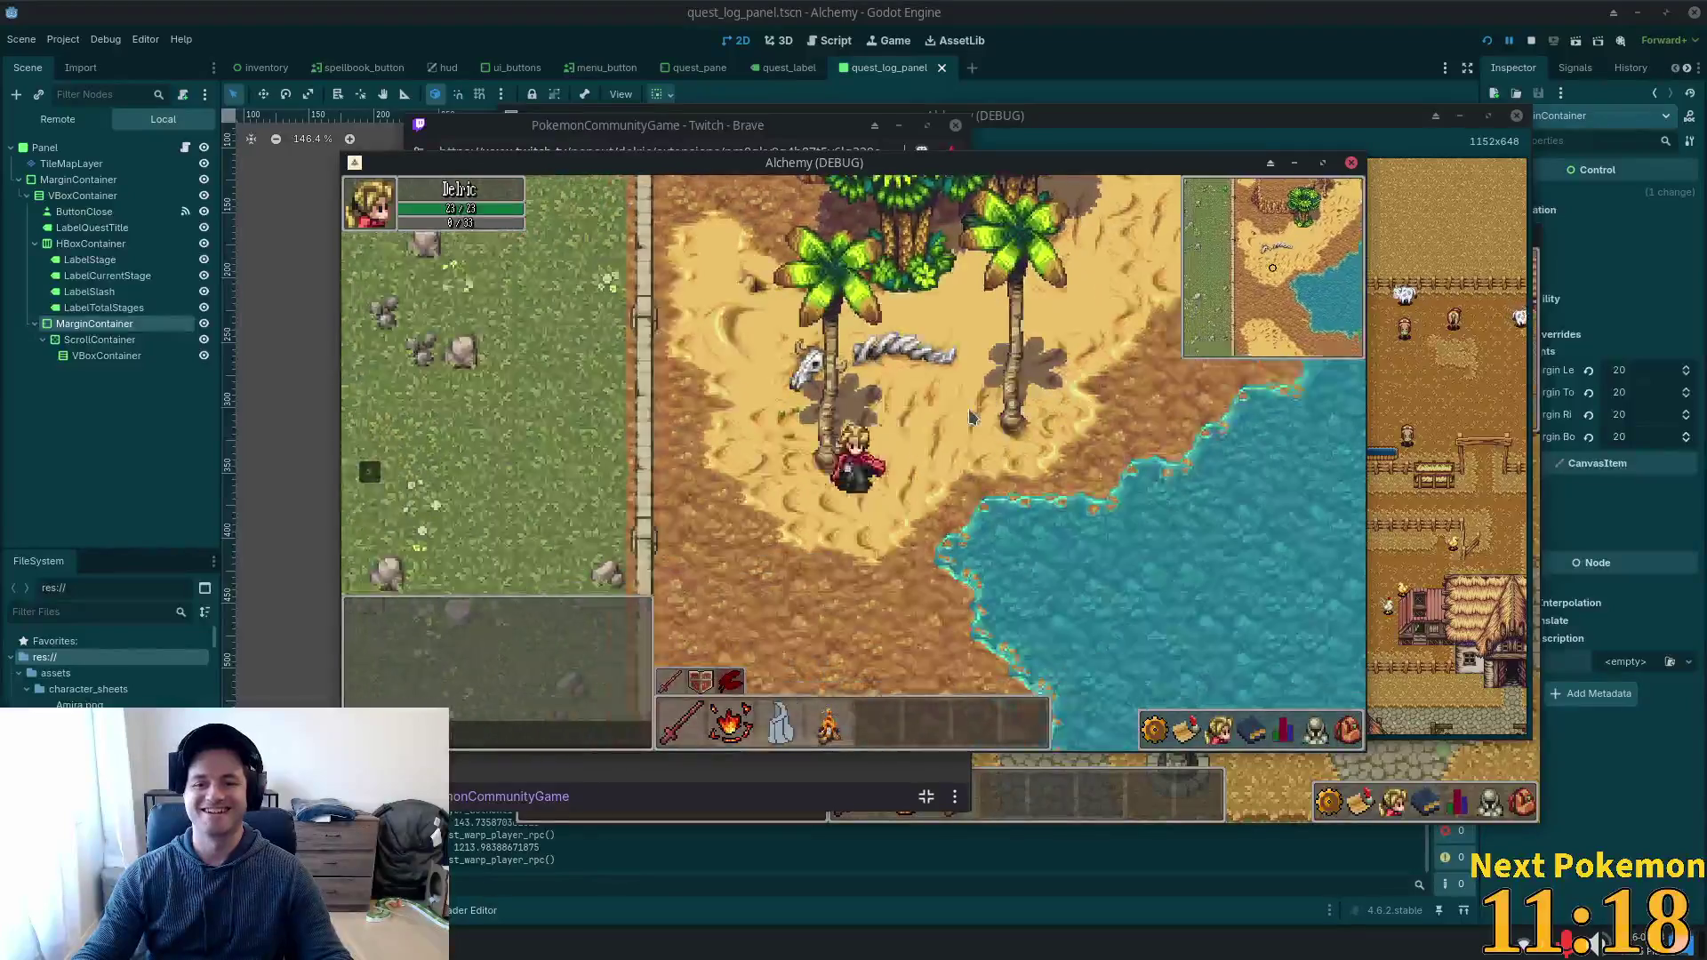
key("Down")
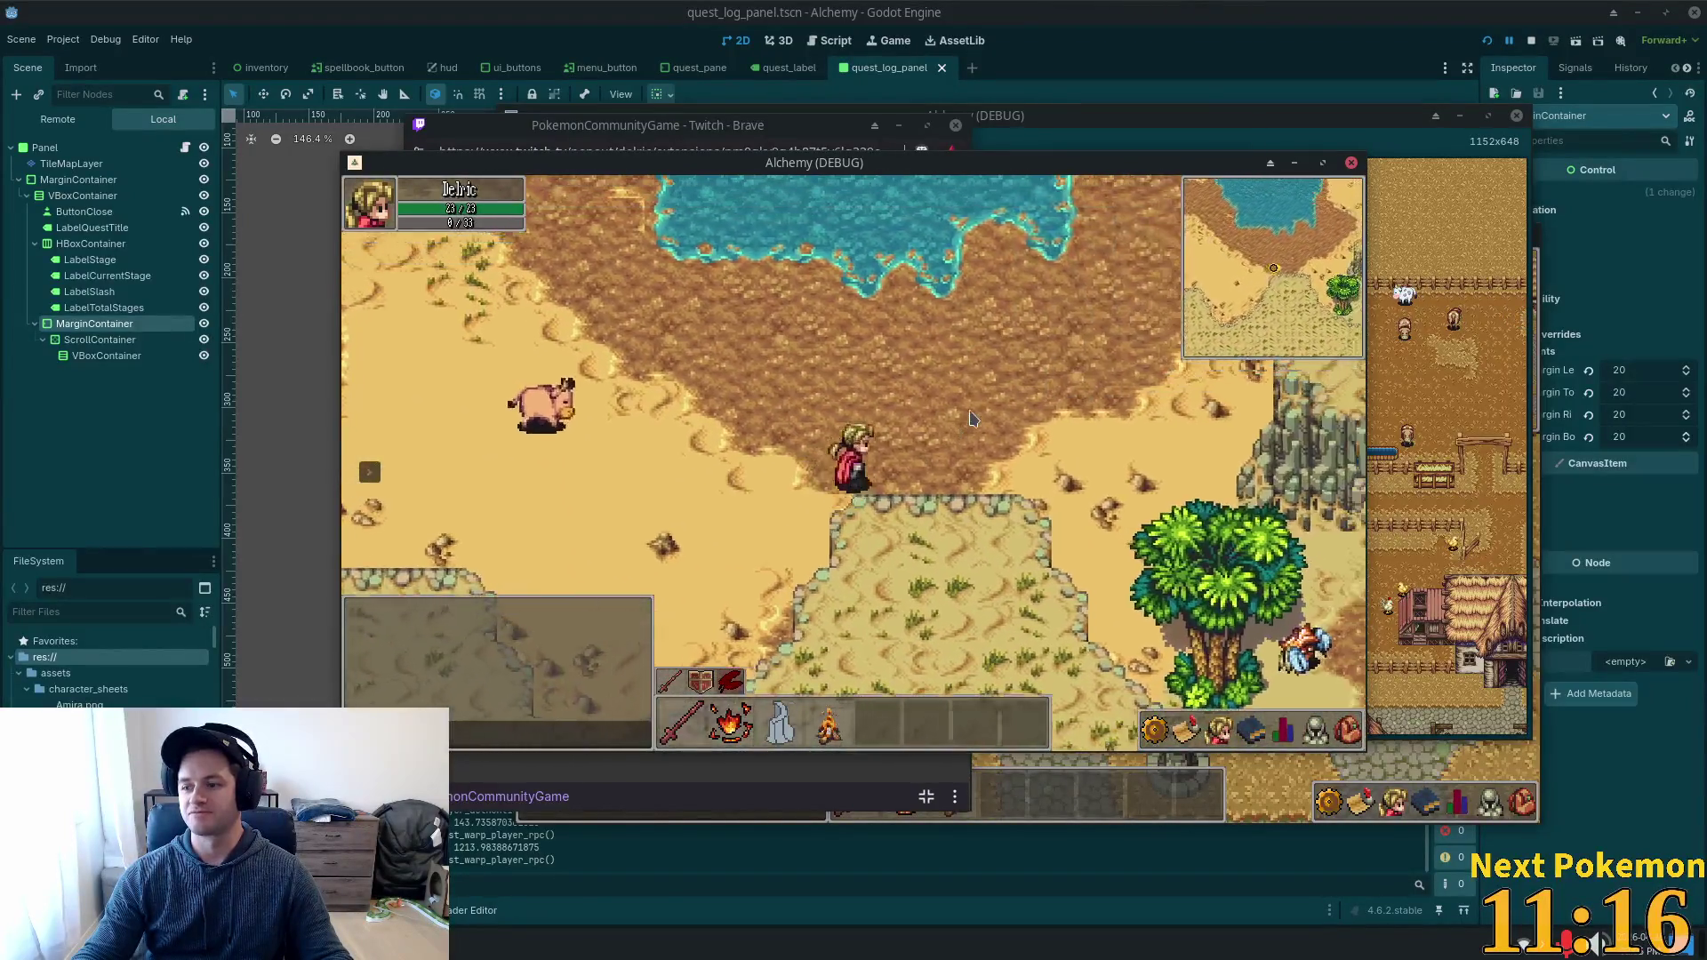
Walk east along the beach, then north-east across the desert past the standing stones and obelisks.
key("Right")
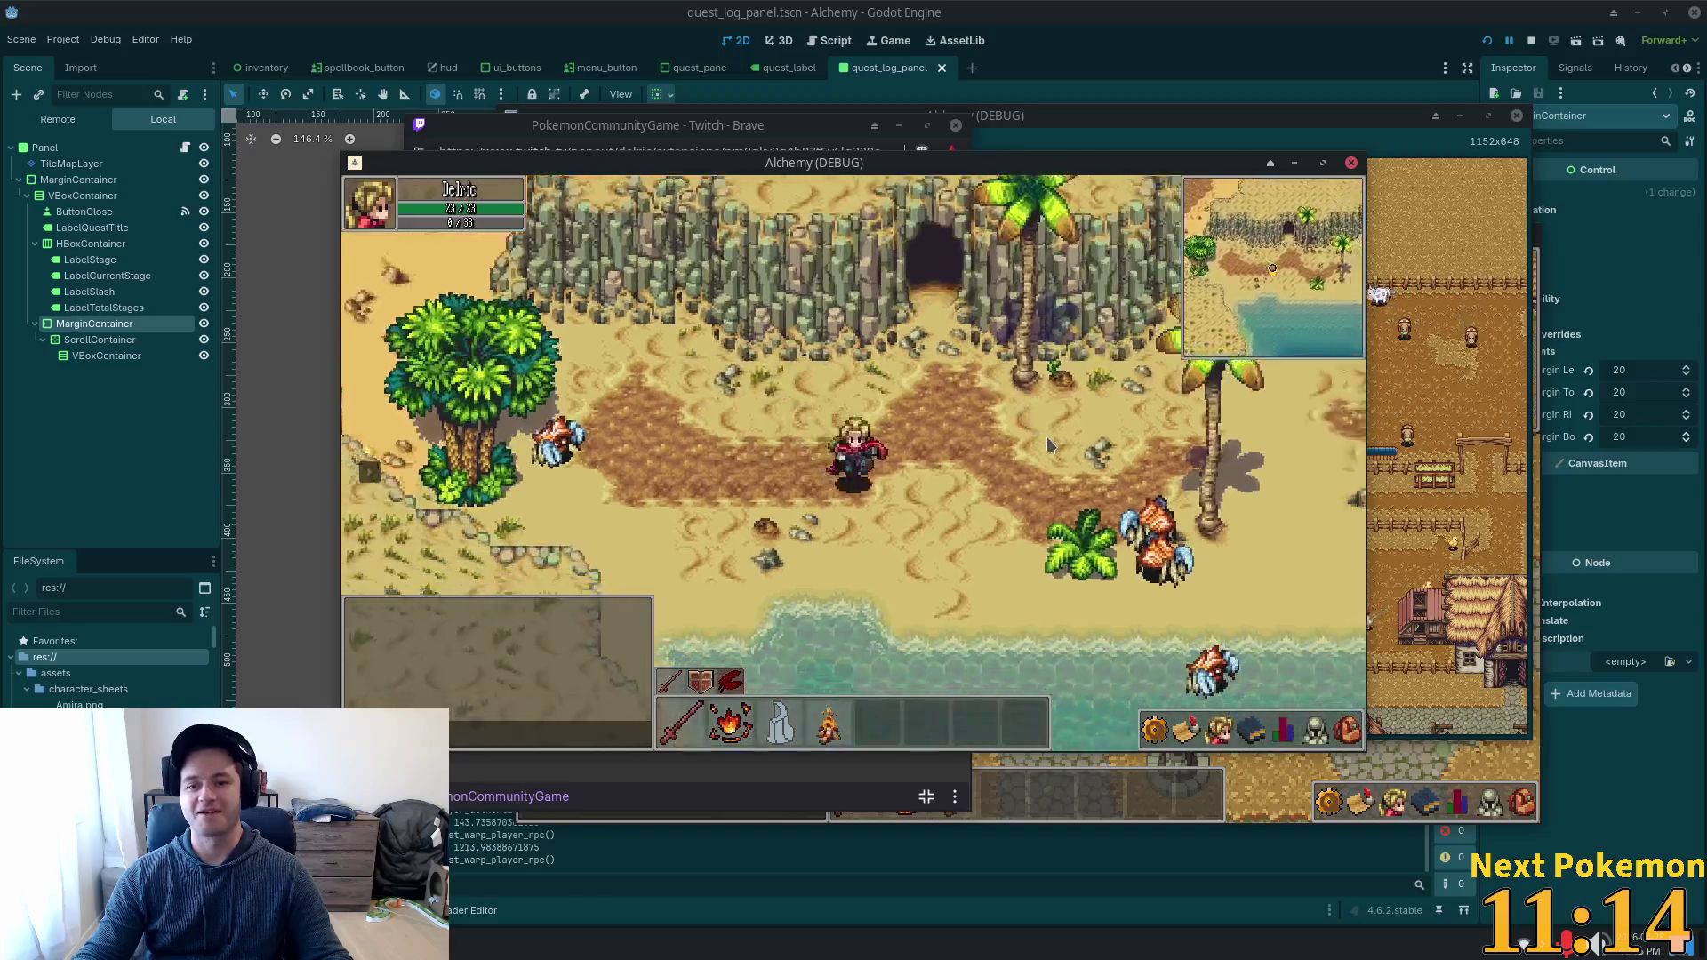
key("Right")
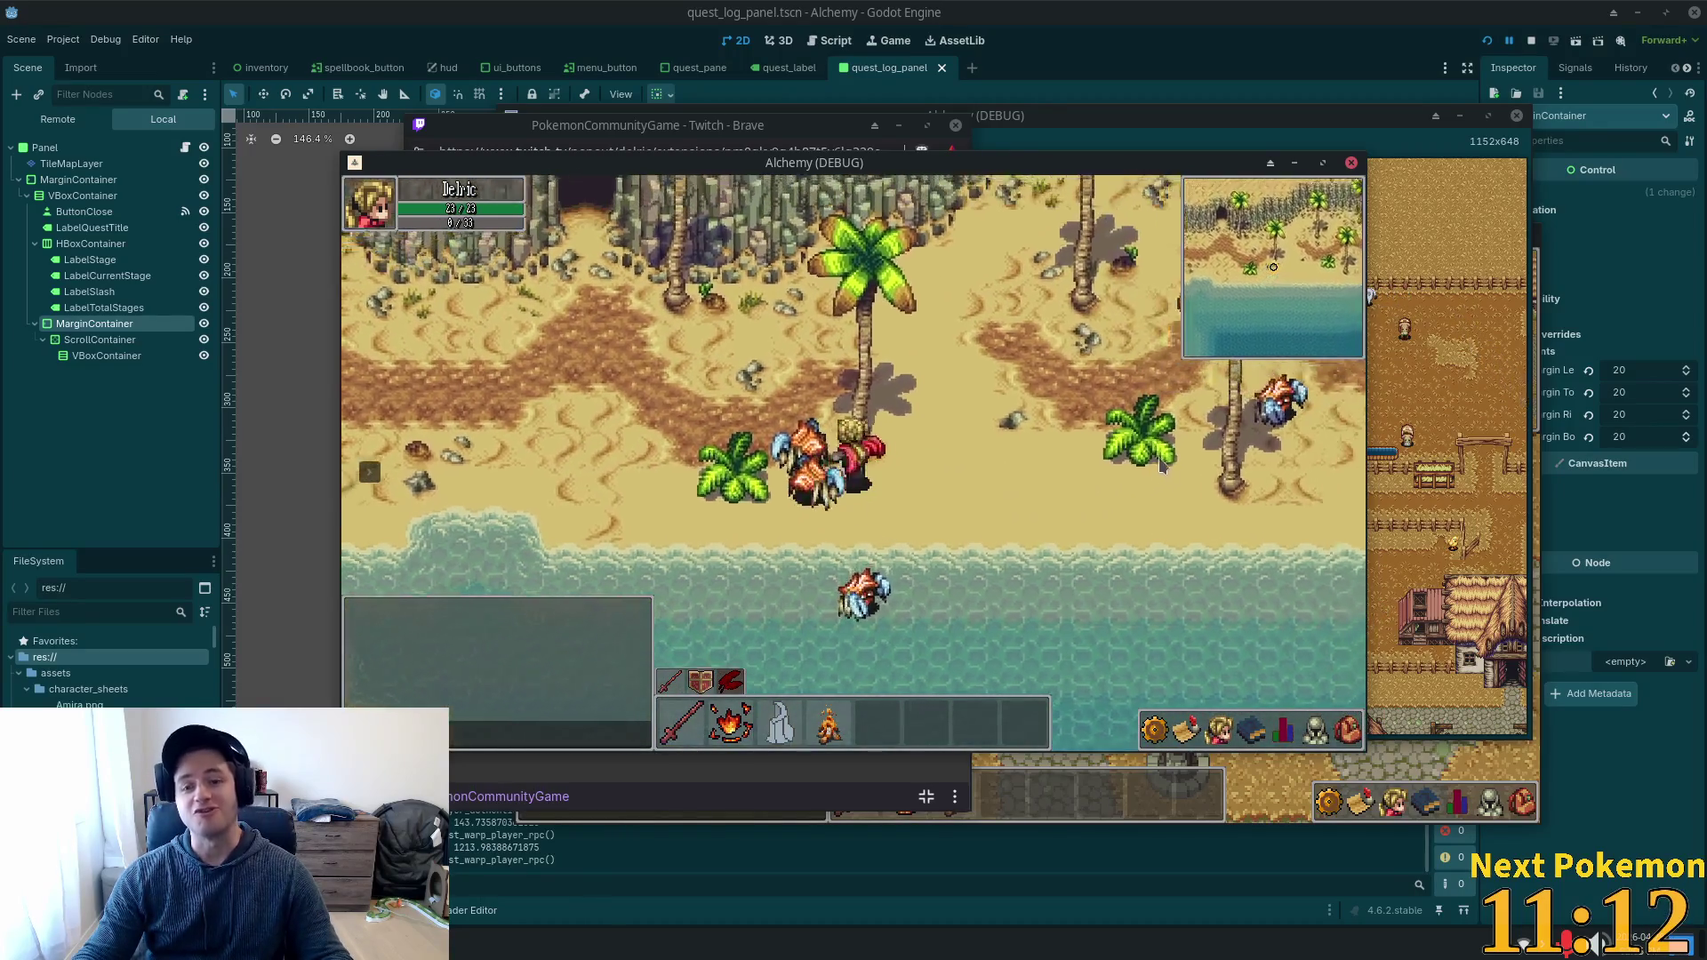
key("Up")
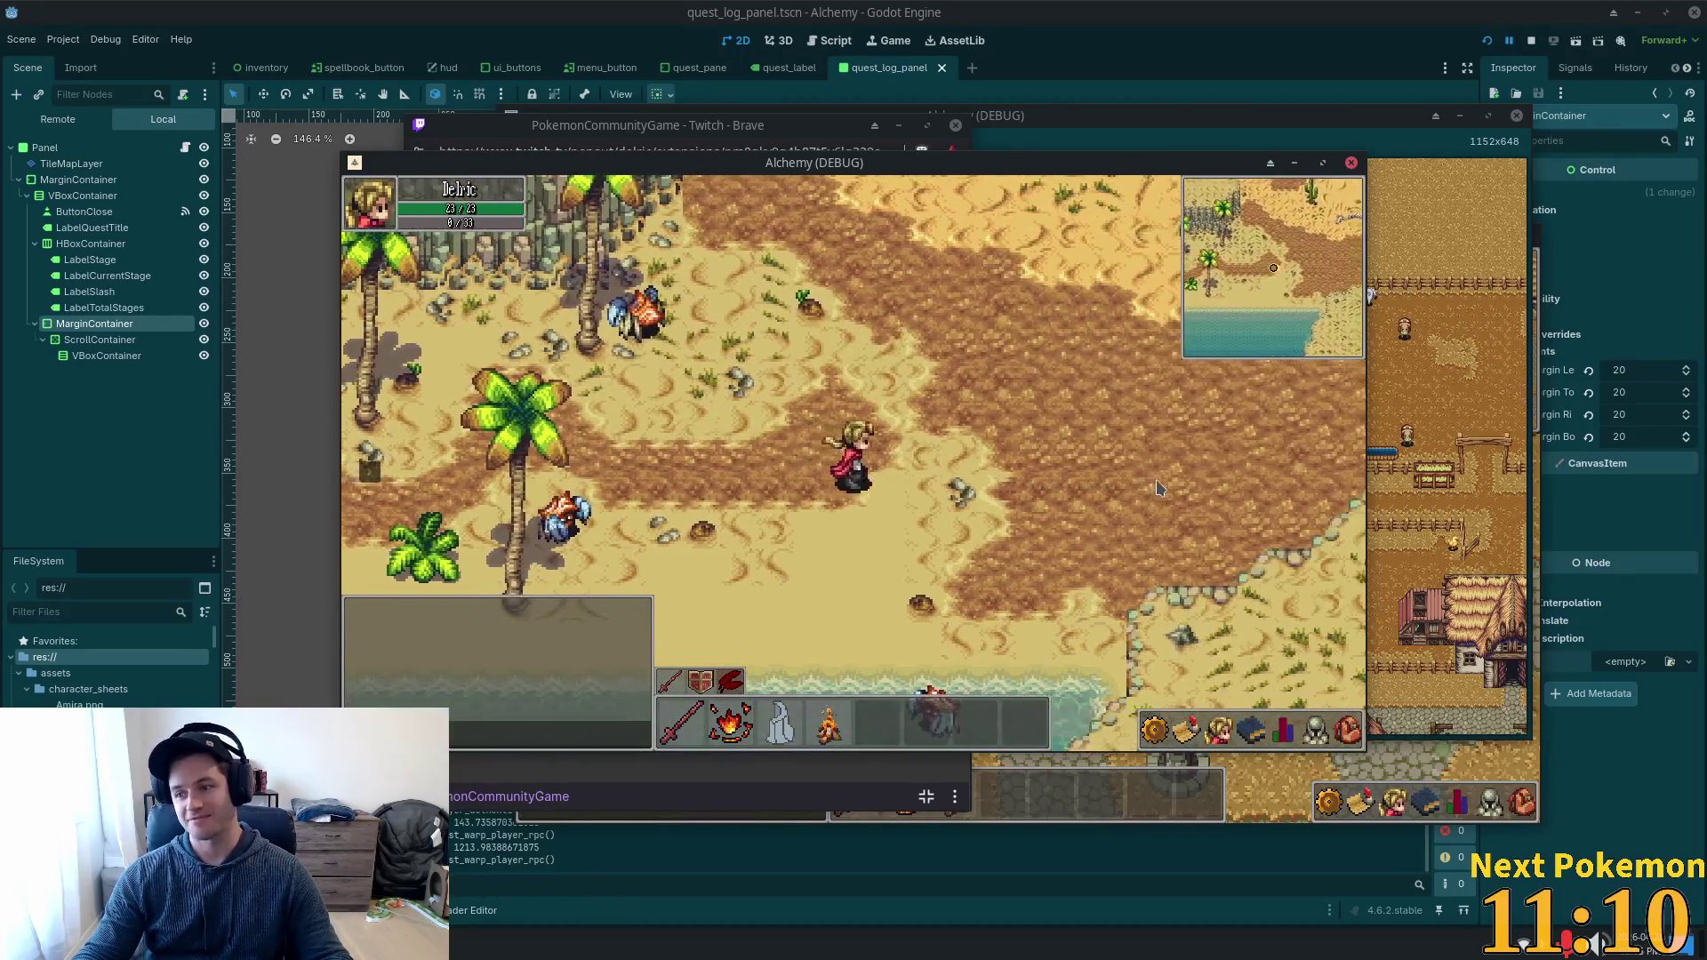
key("Right")
key("Up")
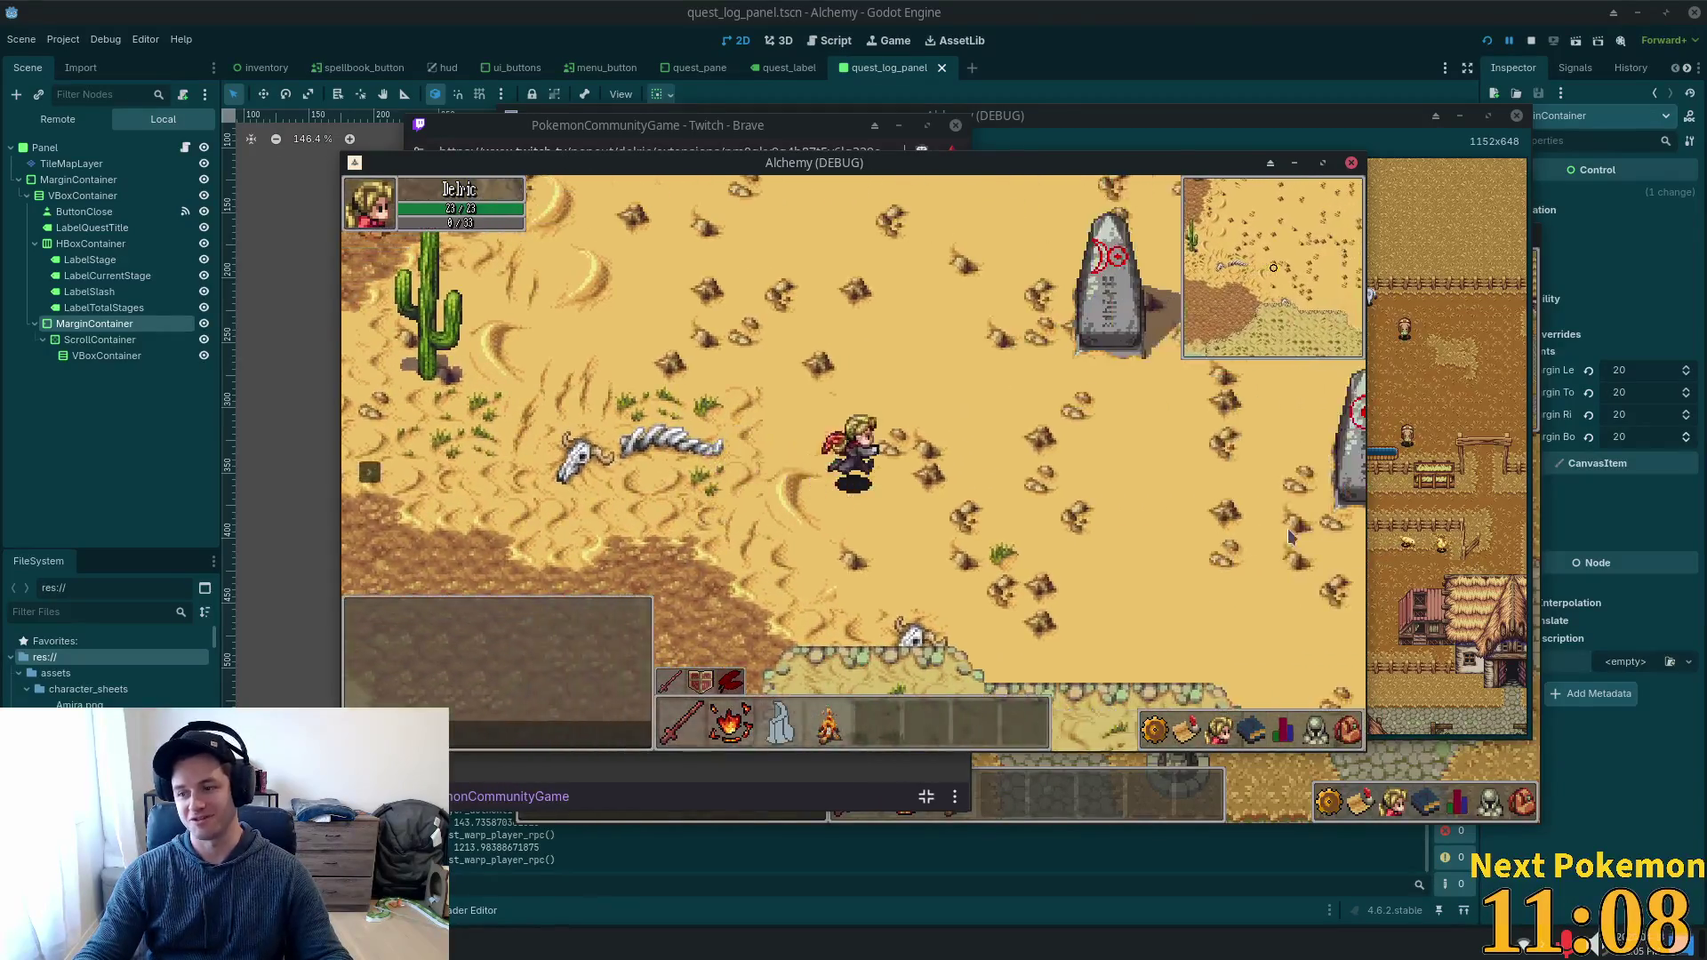
key("Down")
key("Right")
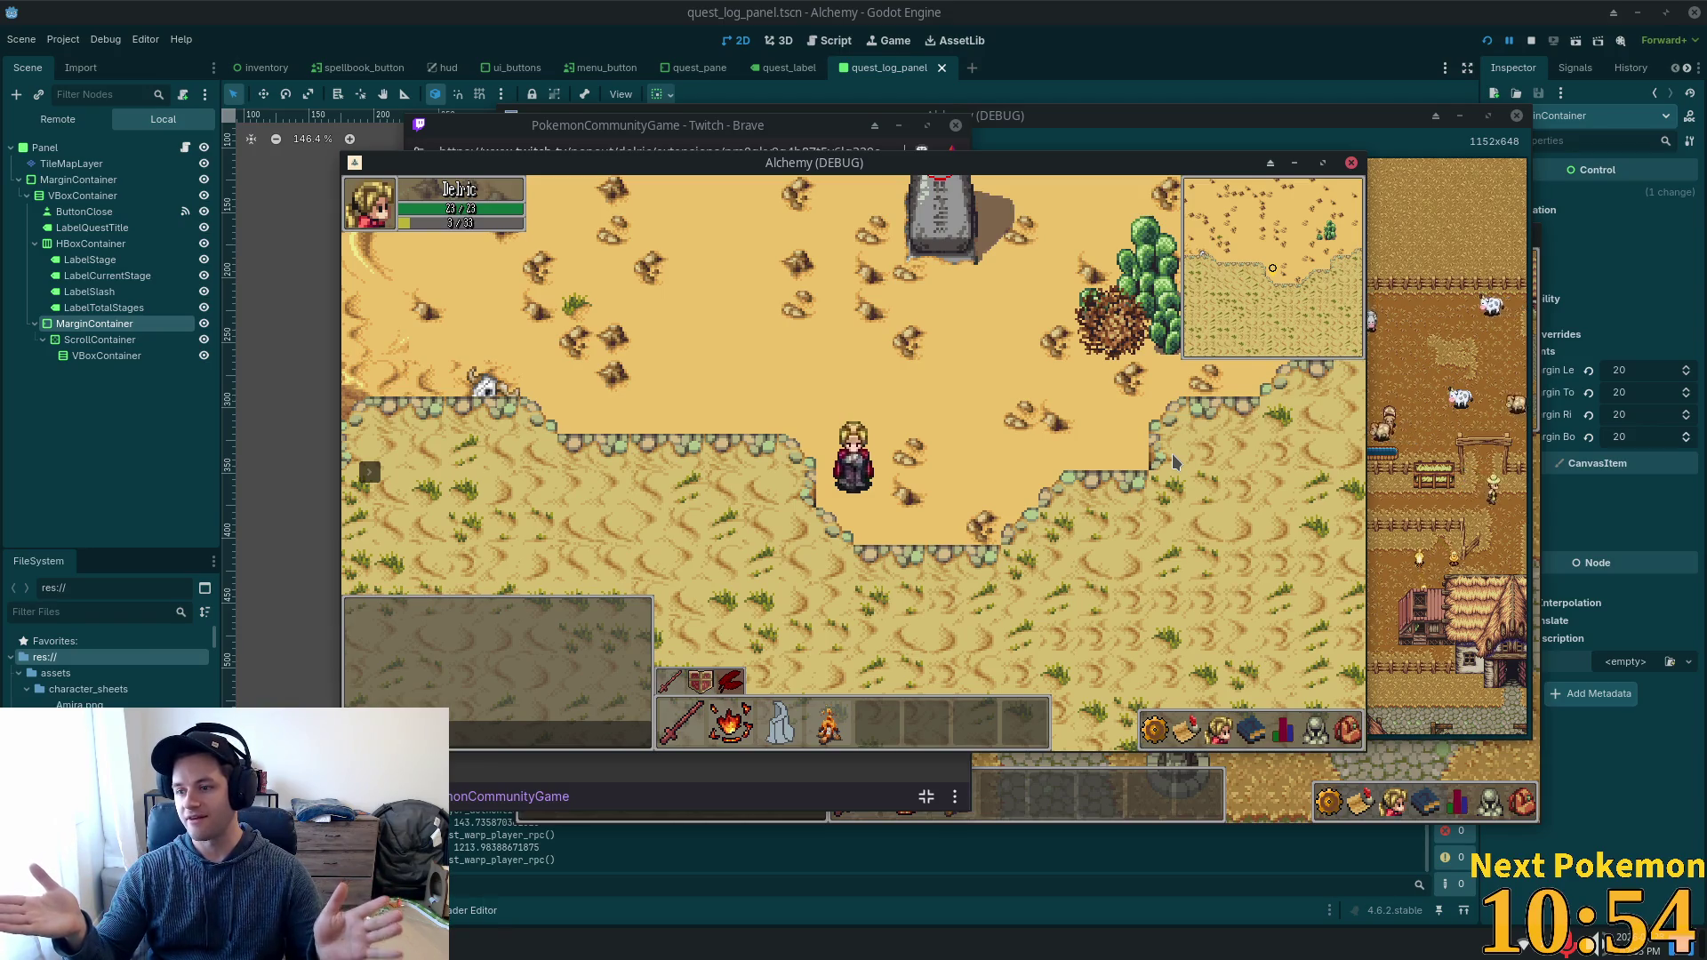
key("Up")
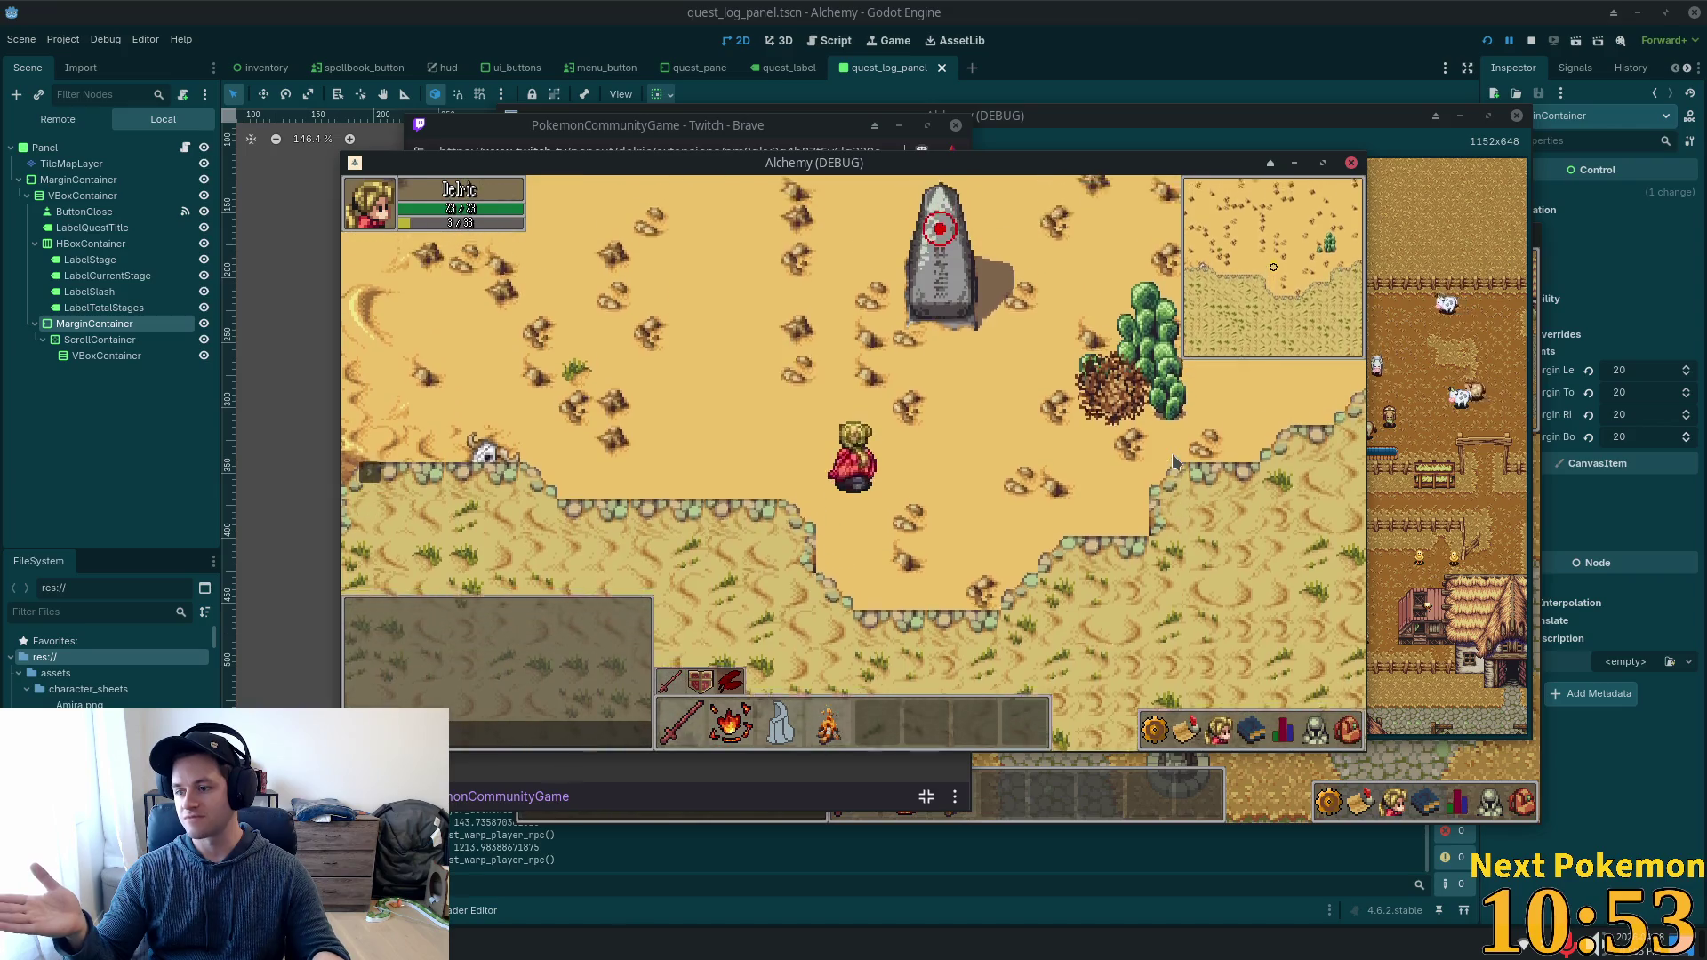
key("Up")
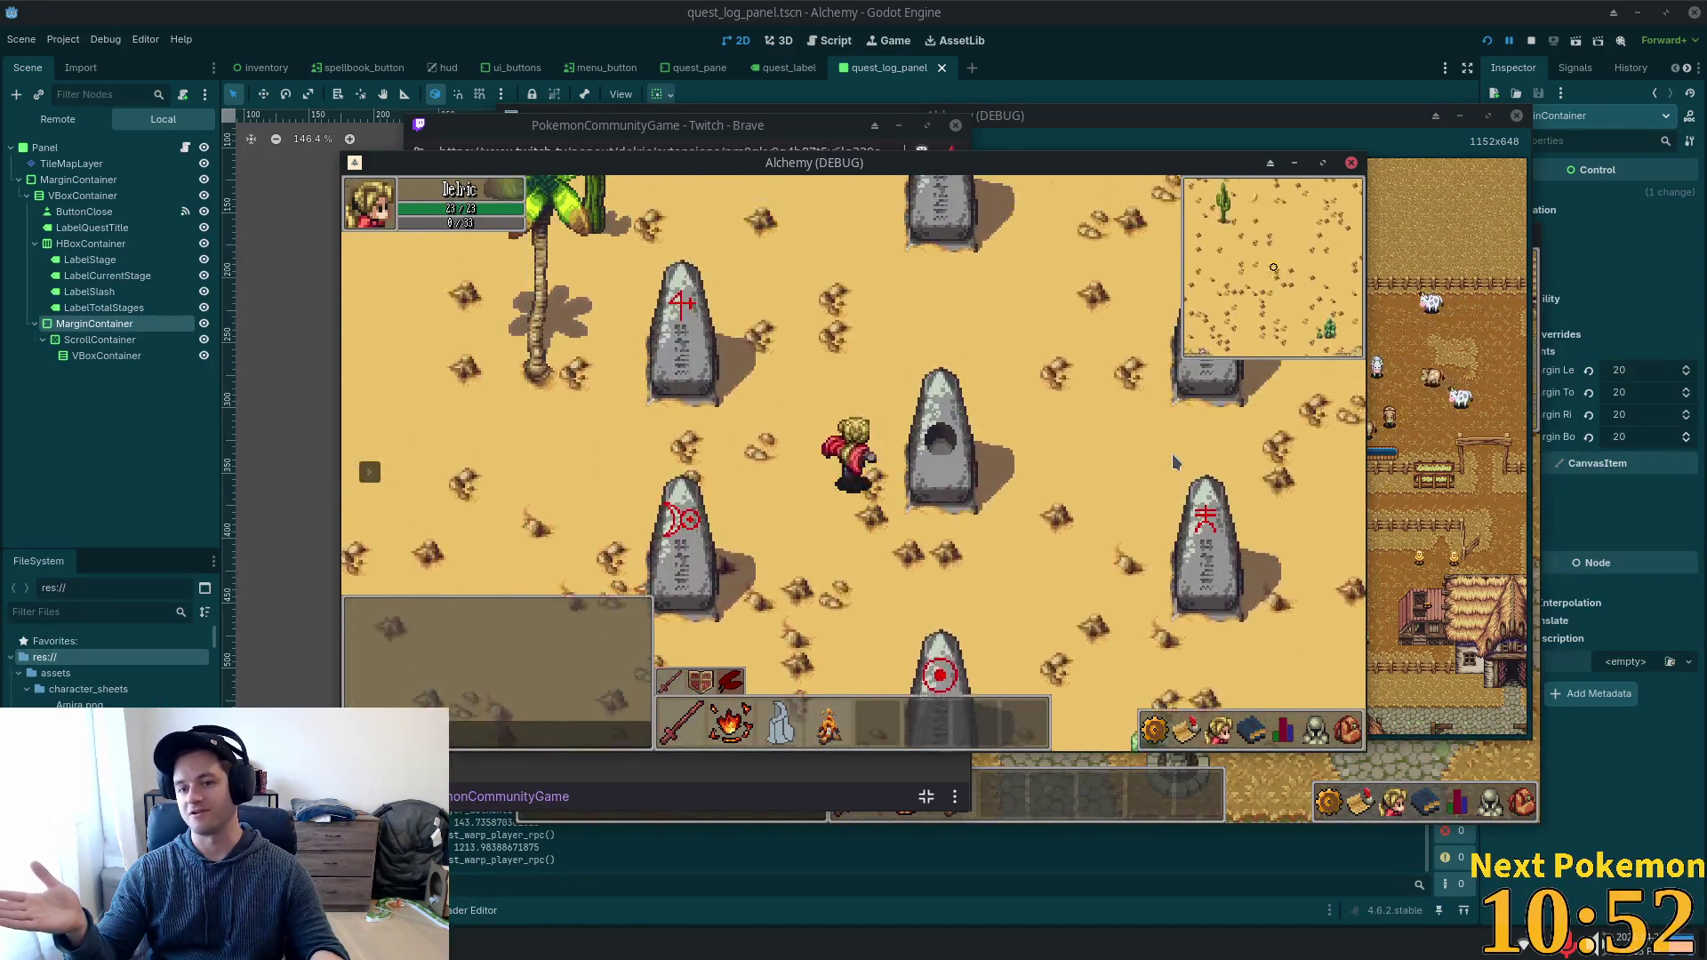
key("Up")
key("Right")
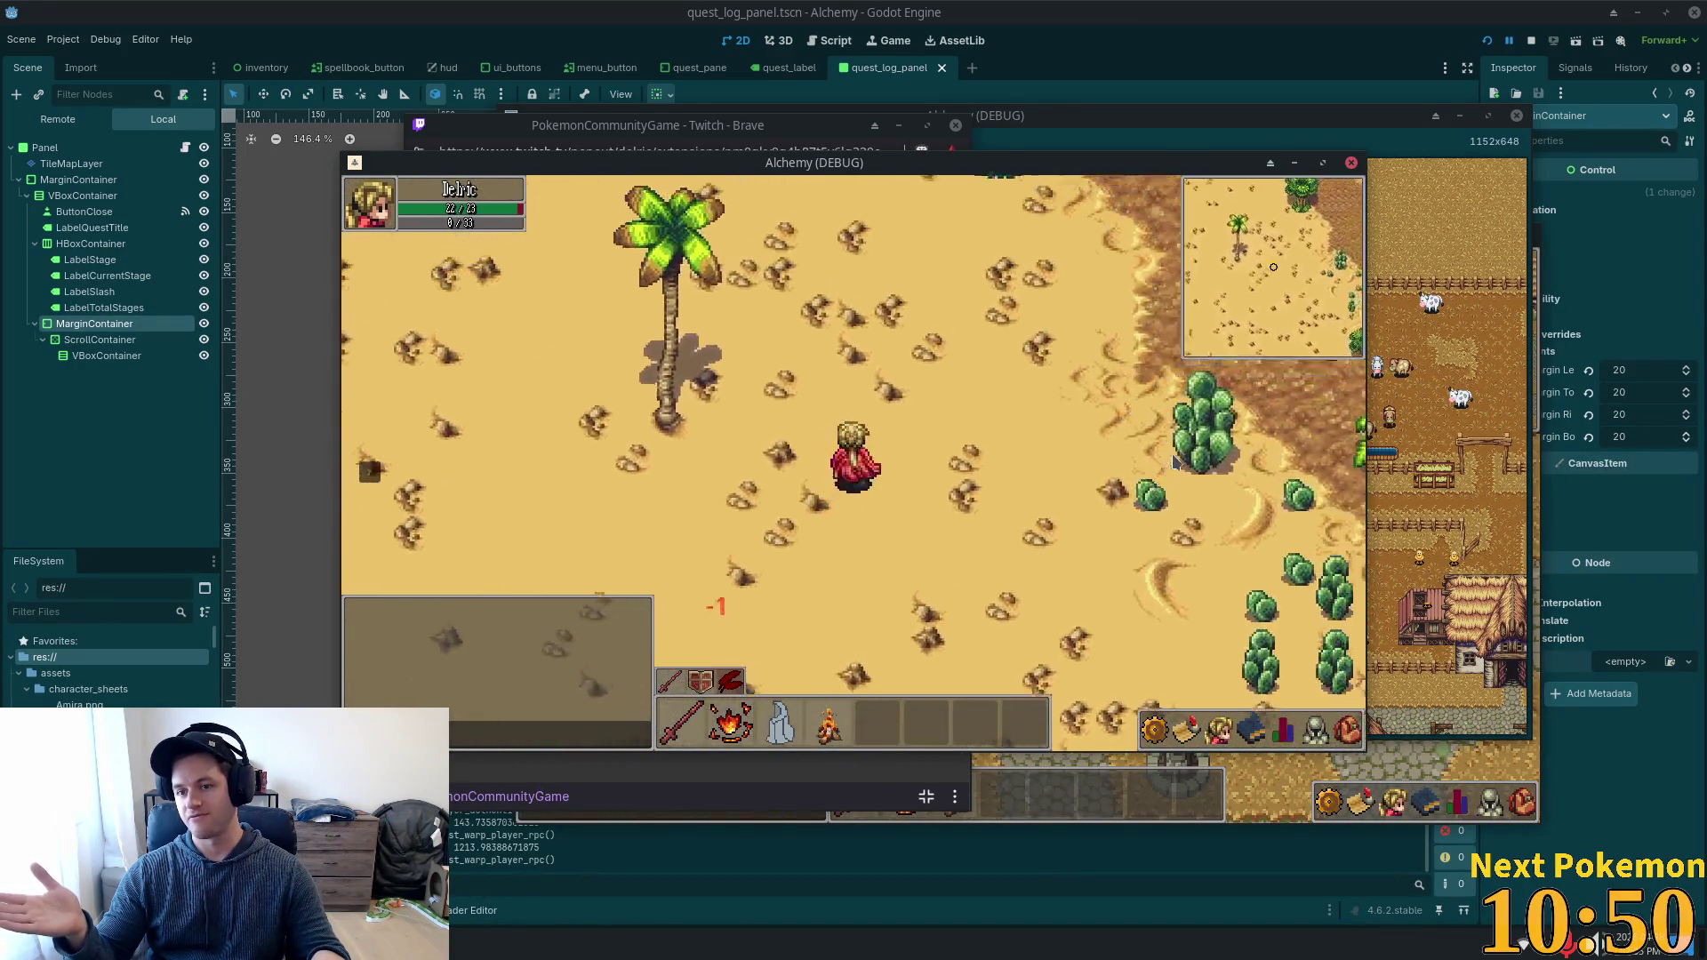
key("Up")
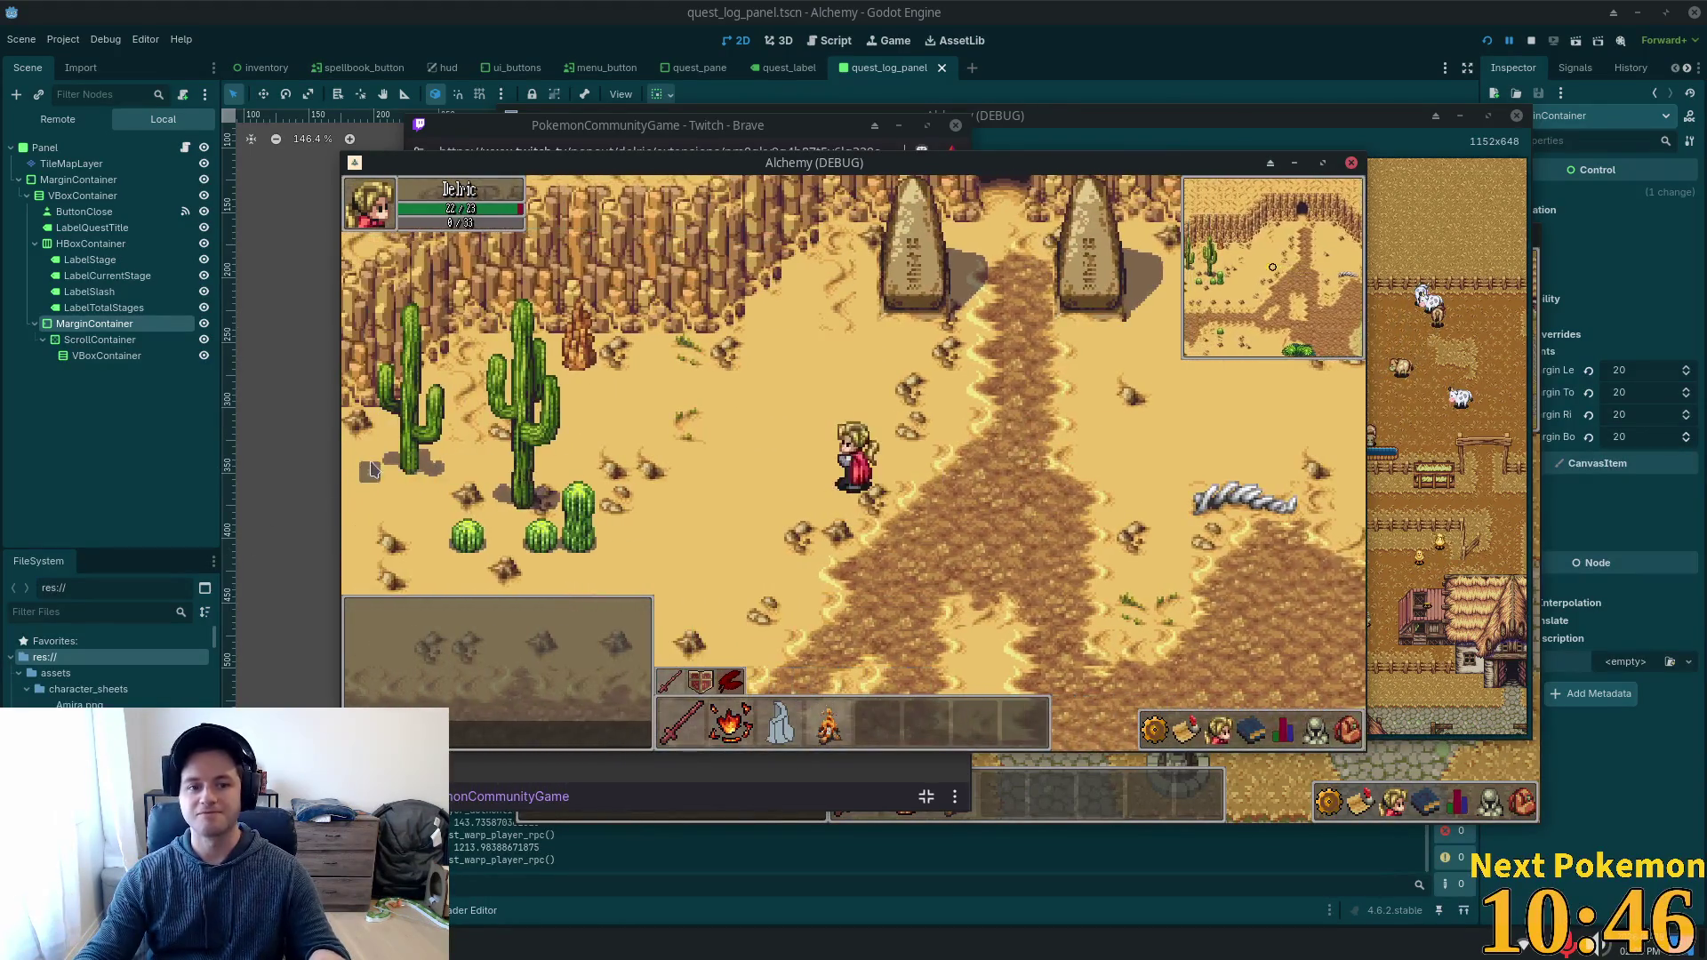
Warp to the Bog and walk through Indigo Bog into the Bog Cave beside the water.
left_click(464, 492)
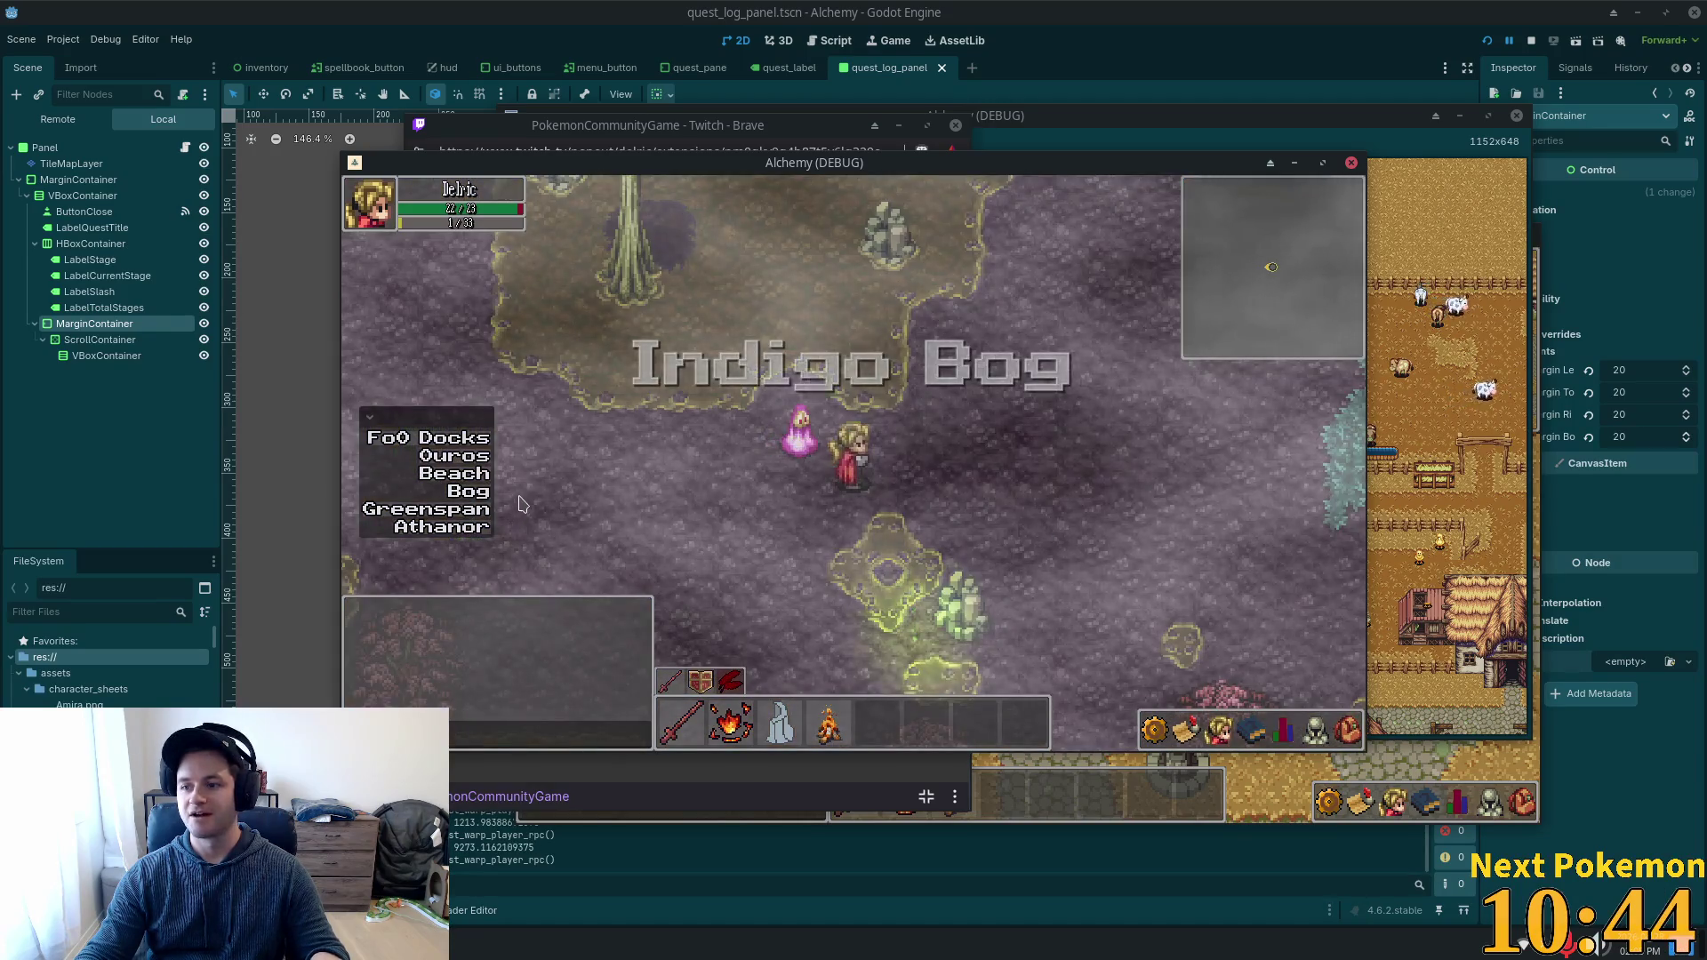
key("Left")
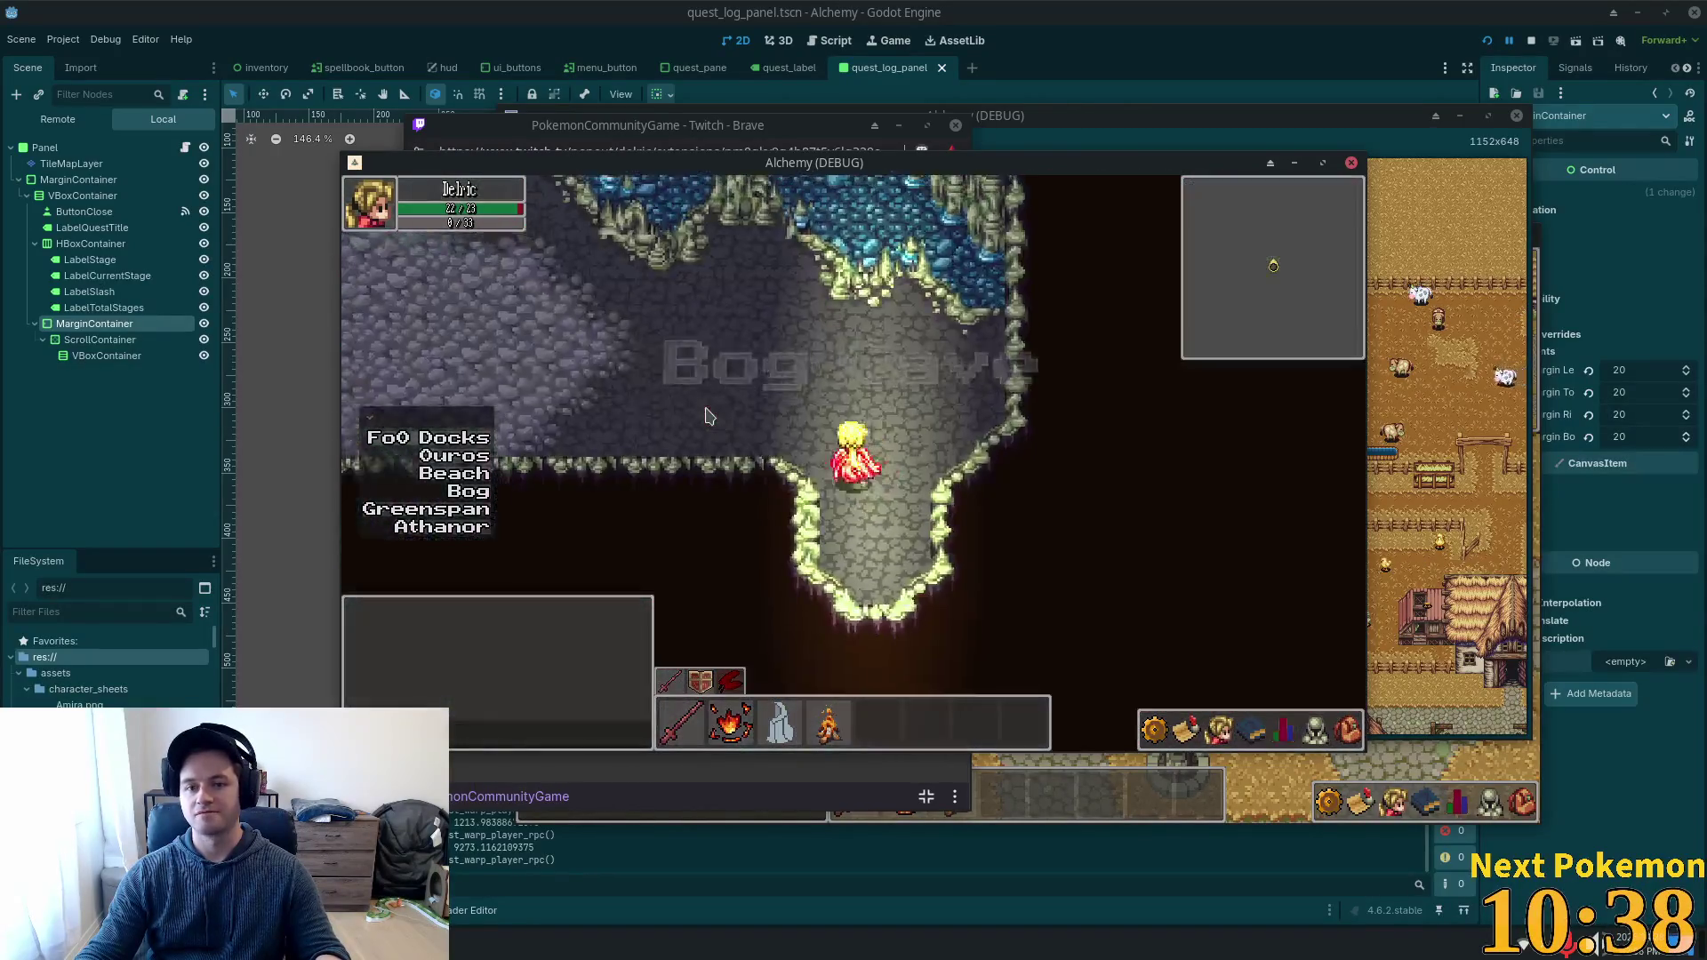
key("Up")
key("Up")
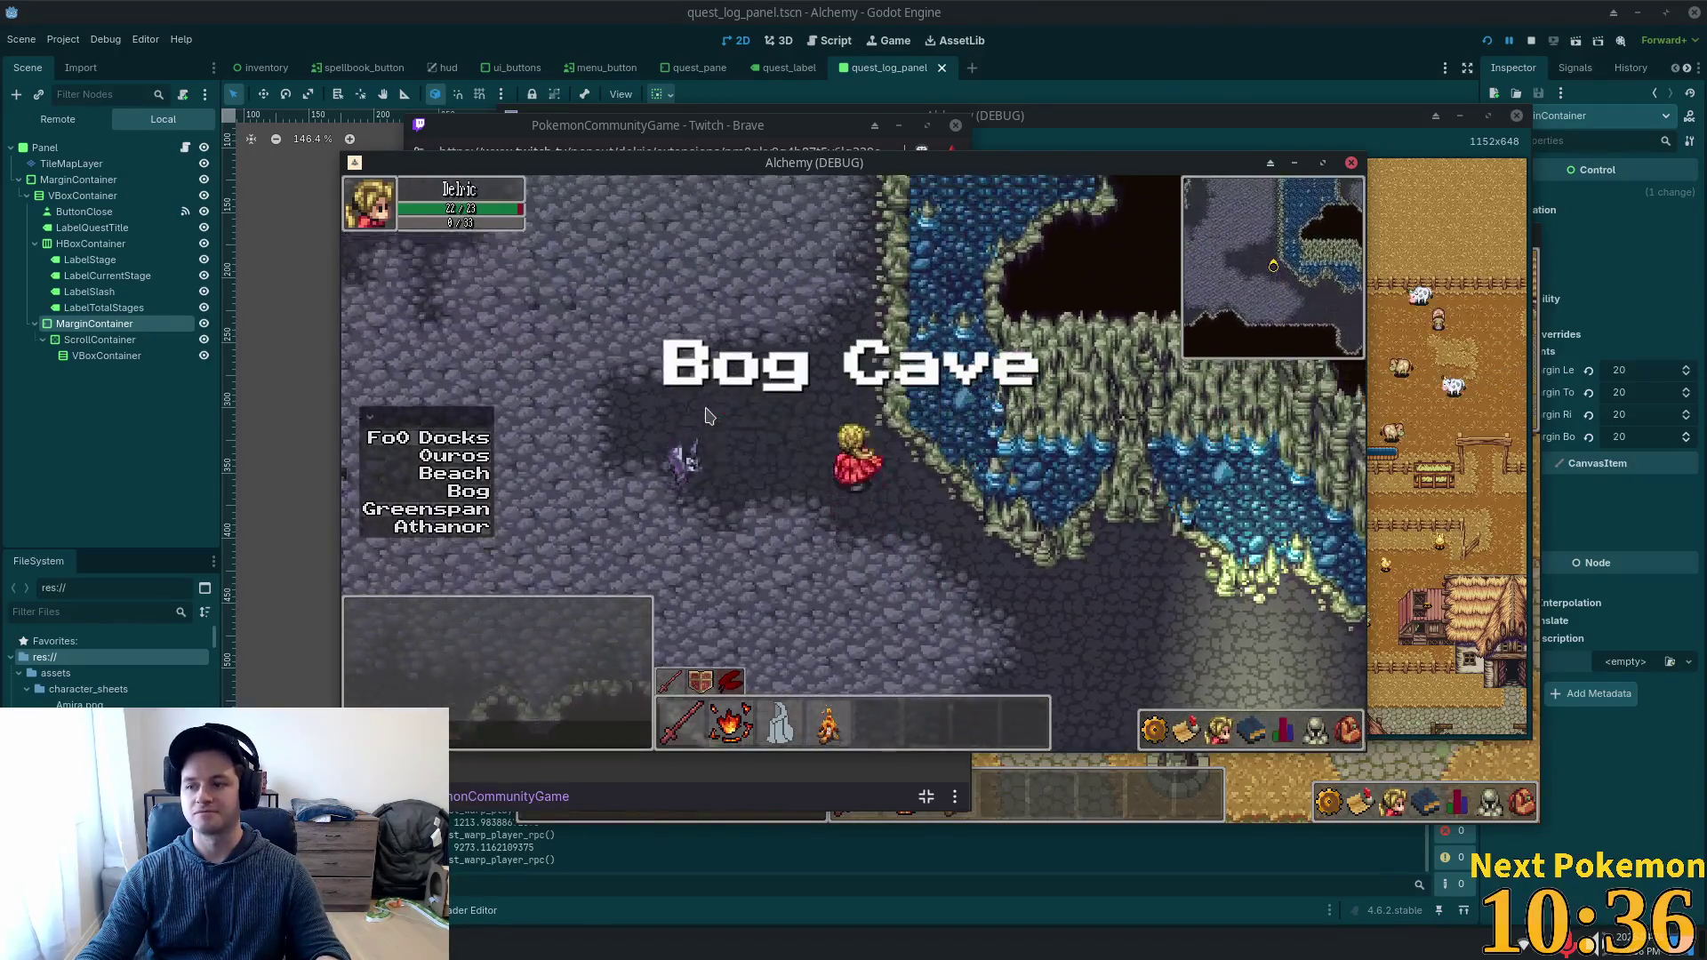
key("Left")
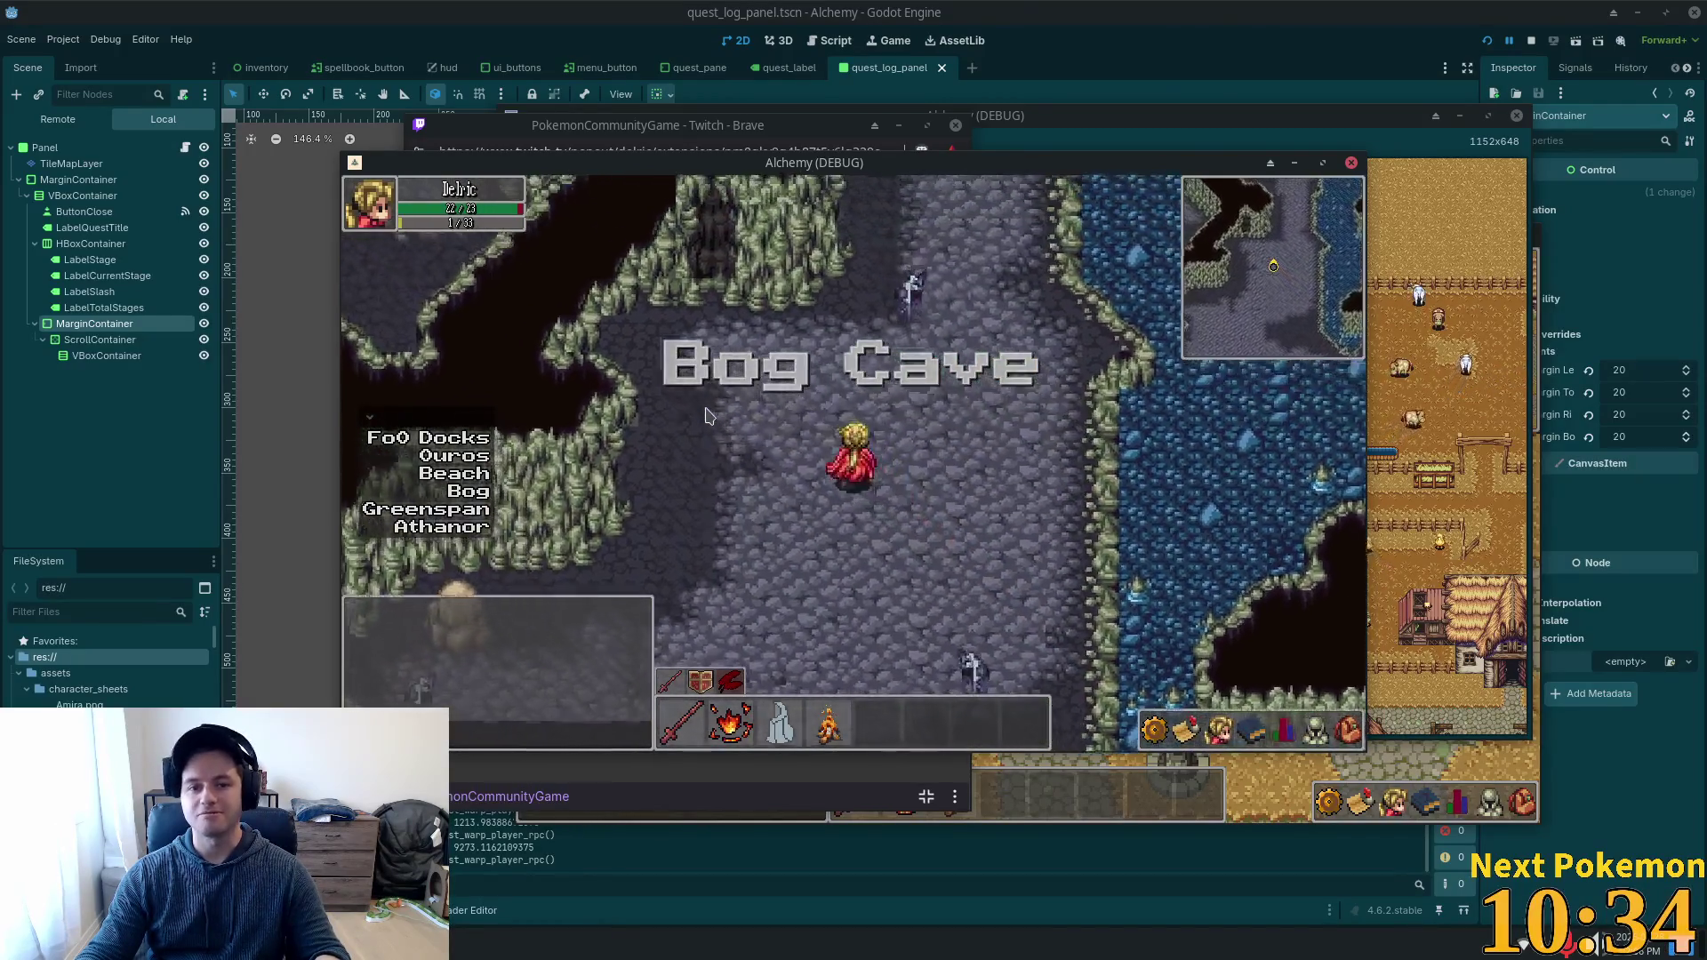
key("Left")
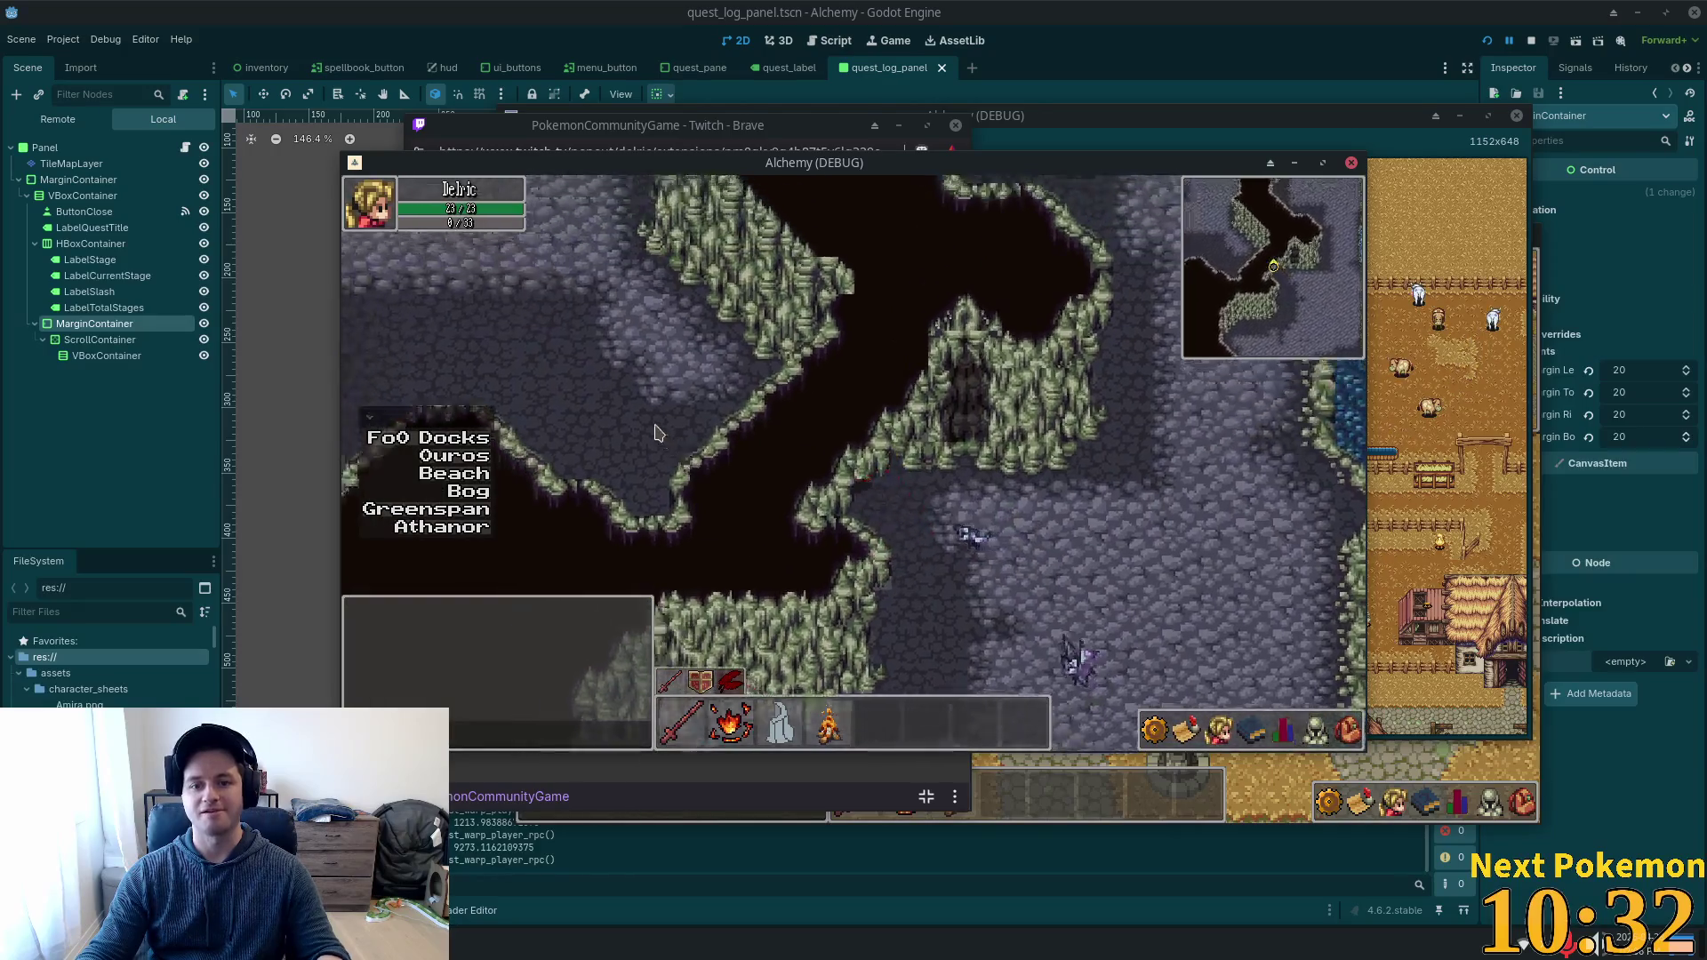
key("Left")
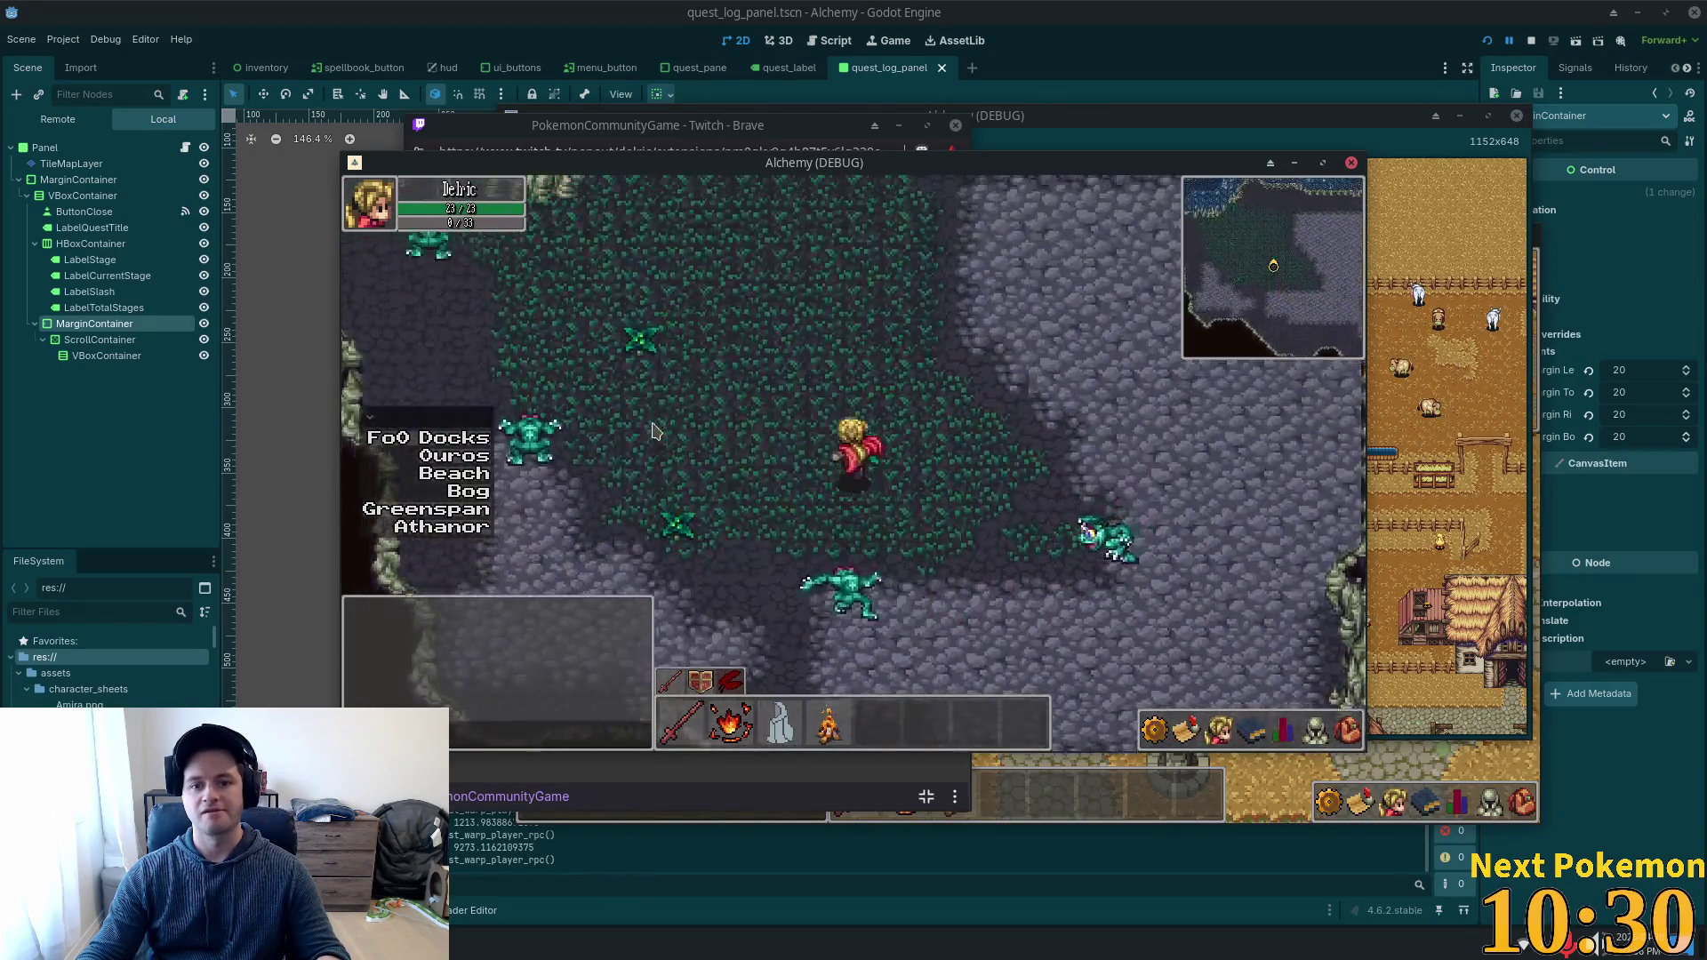
key("Up")
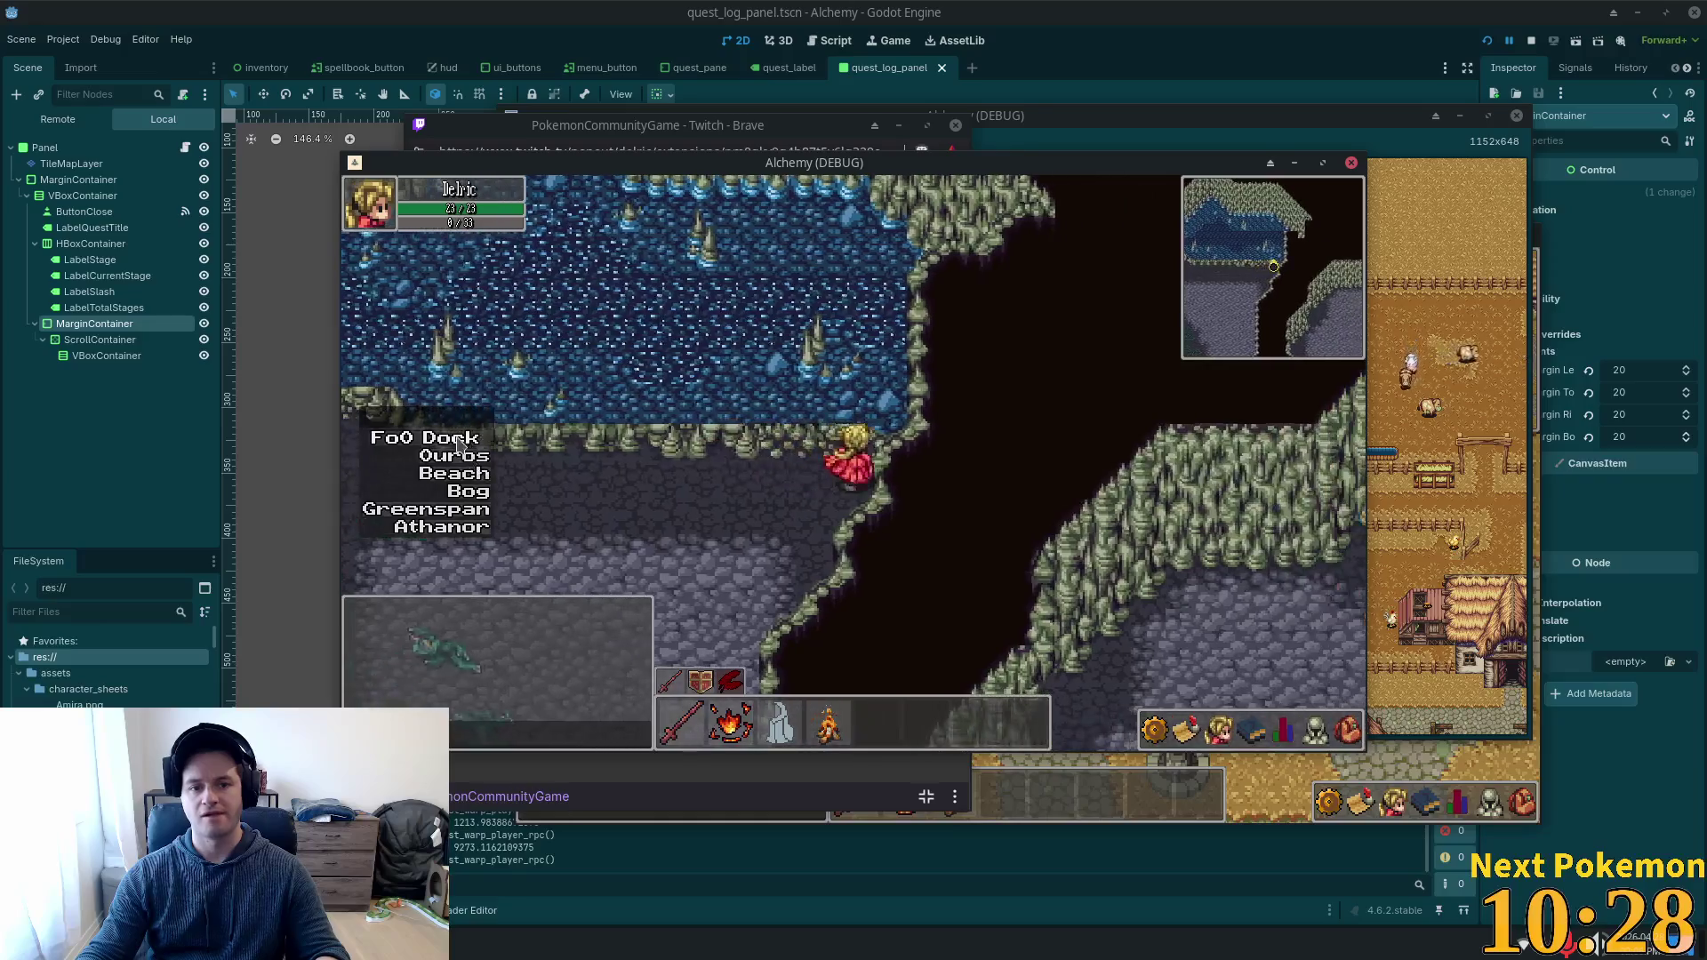
key("Up")
key("Up")
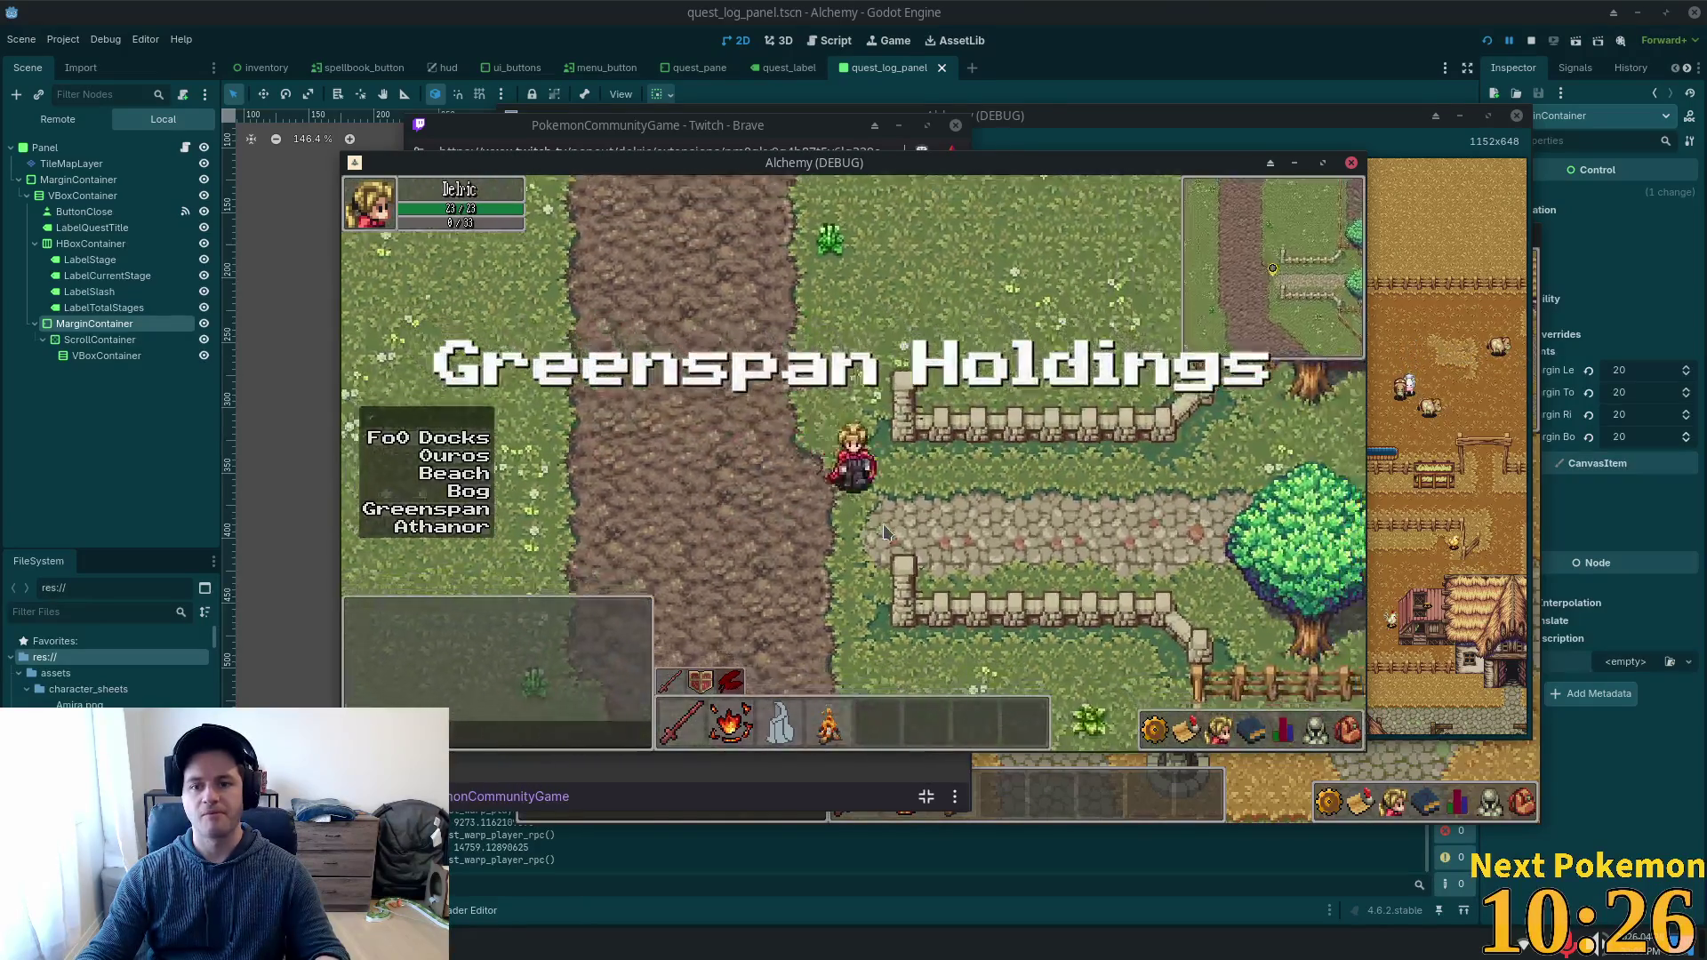
Walk west through Greenspan Holdings past the pond and barn, then open a new Brave tab.
key("Left")
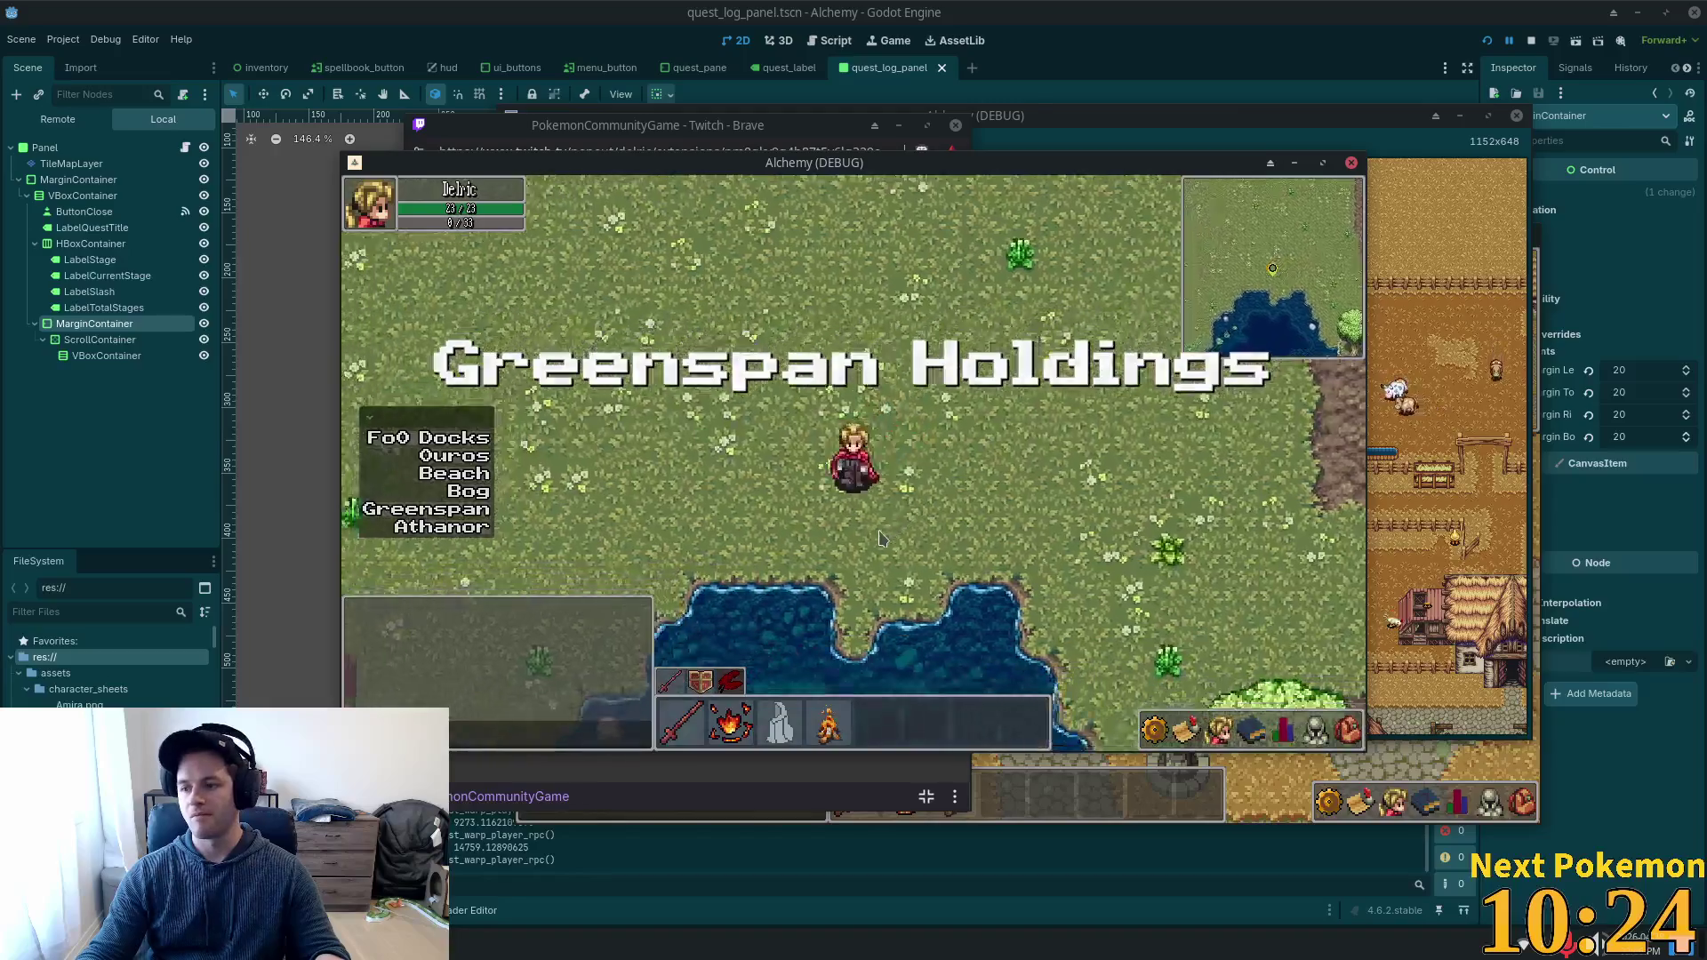
key("Down")
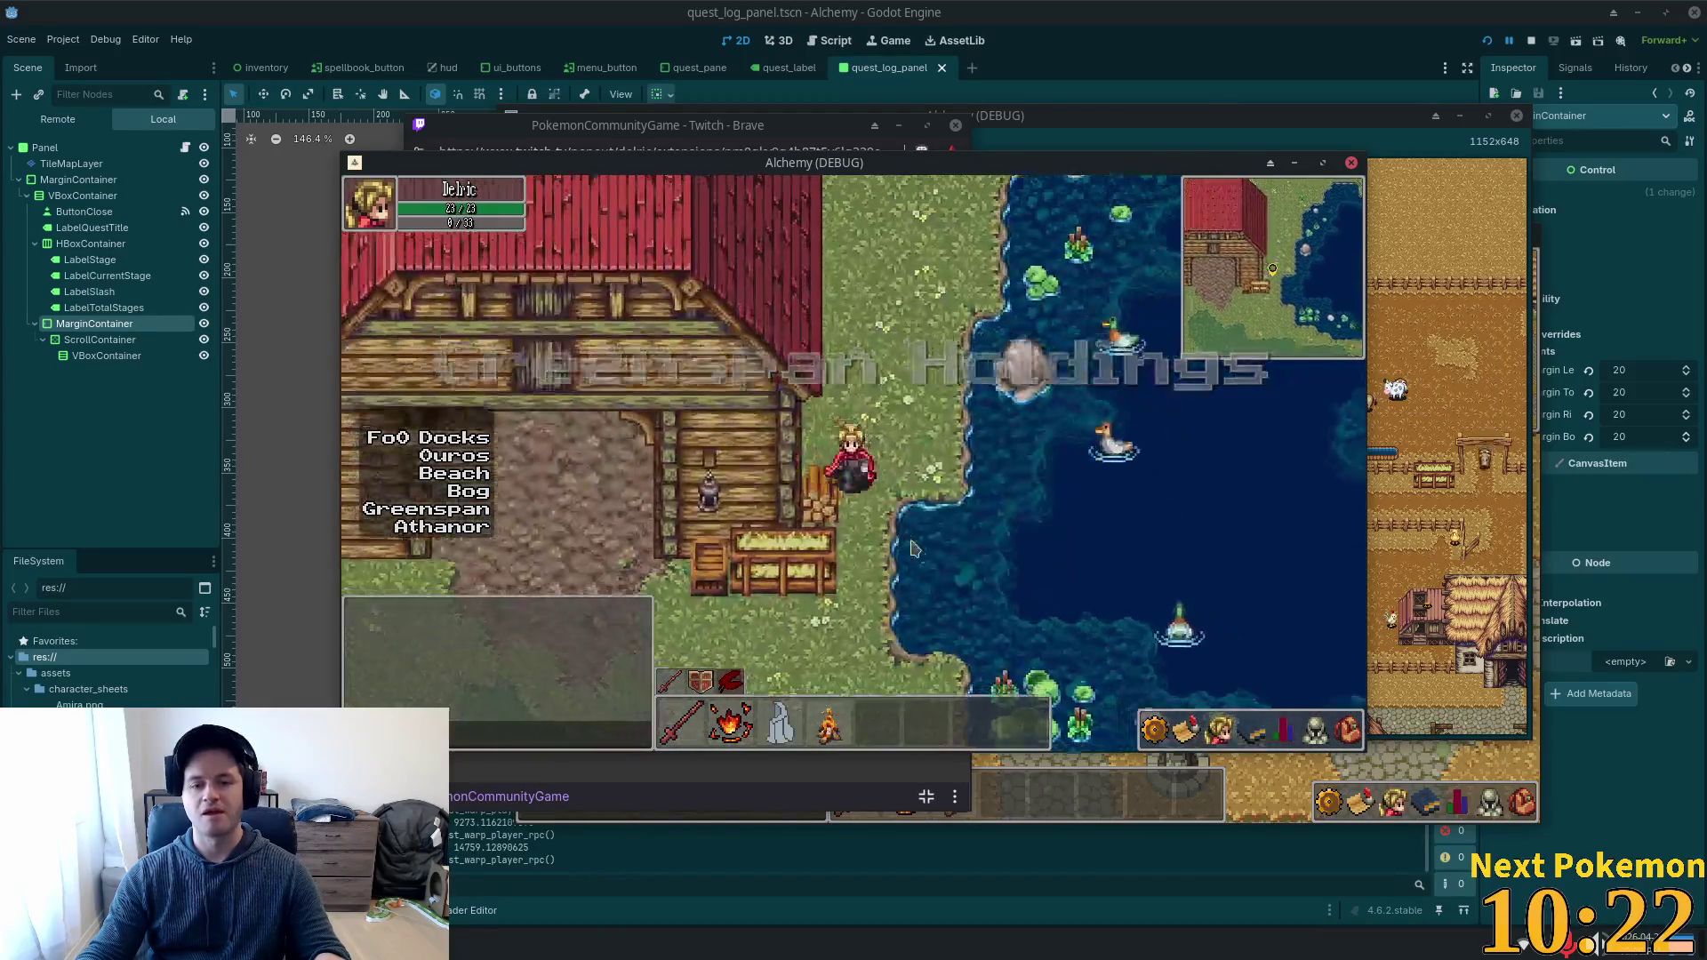
key("Left")
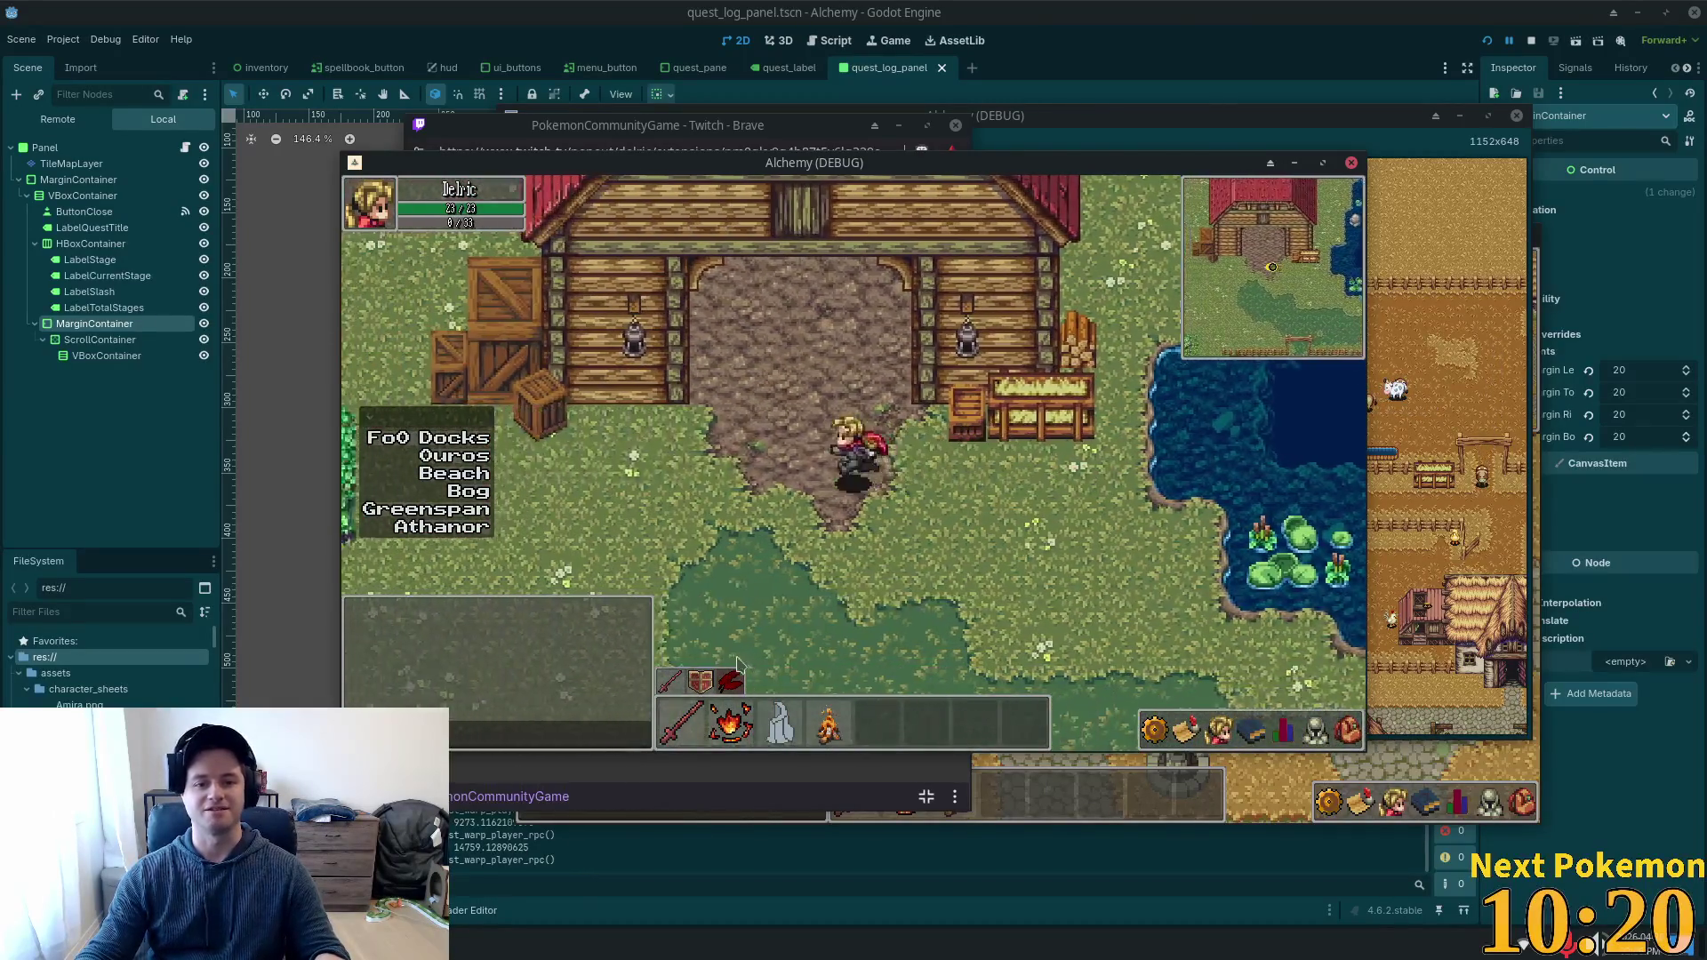
key("Down")
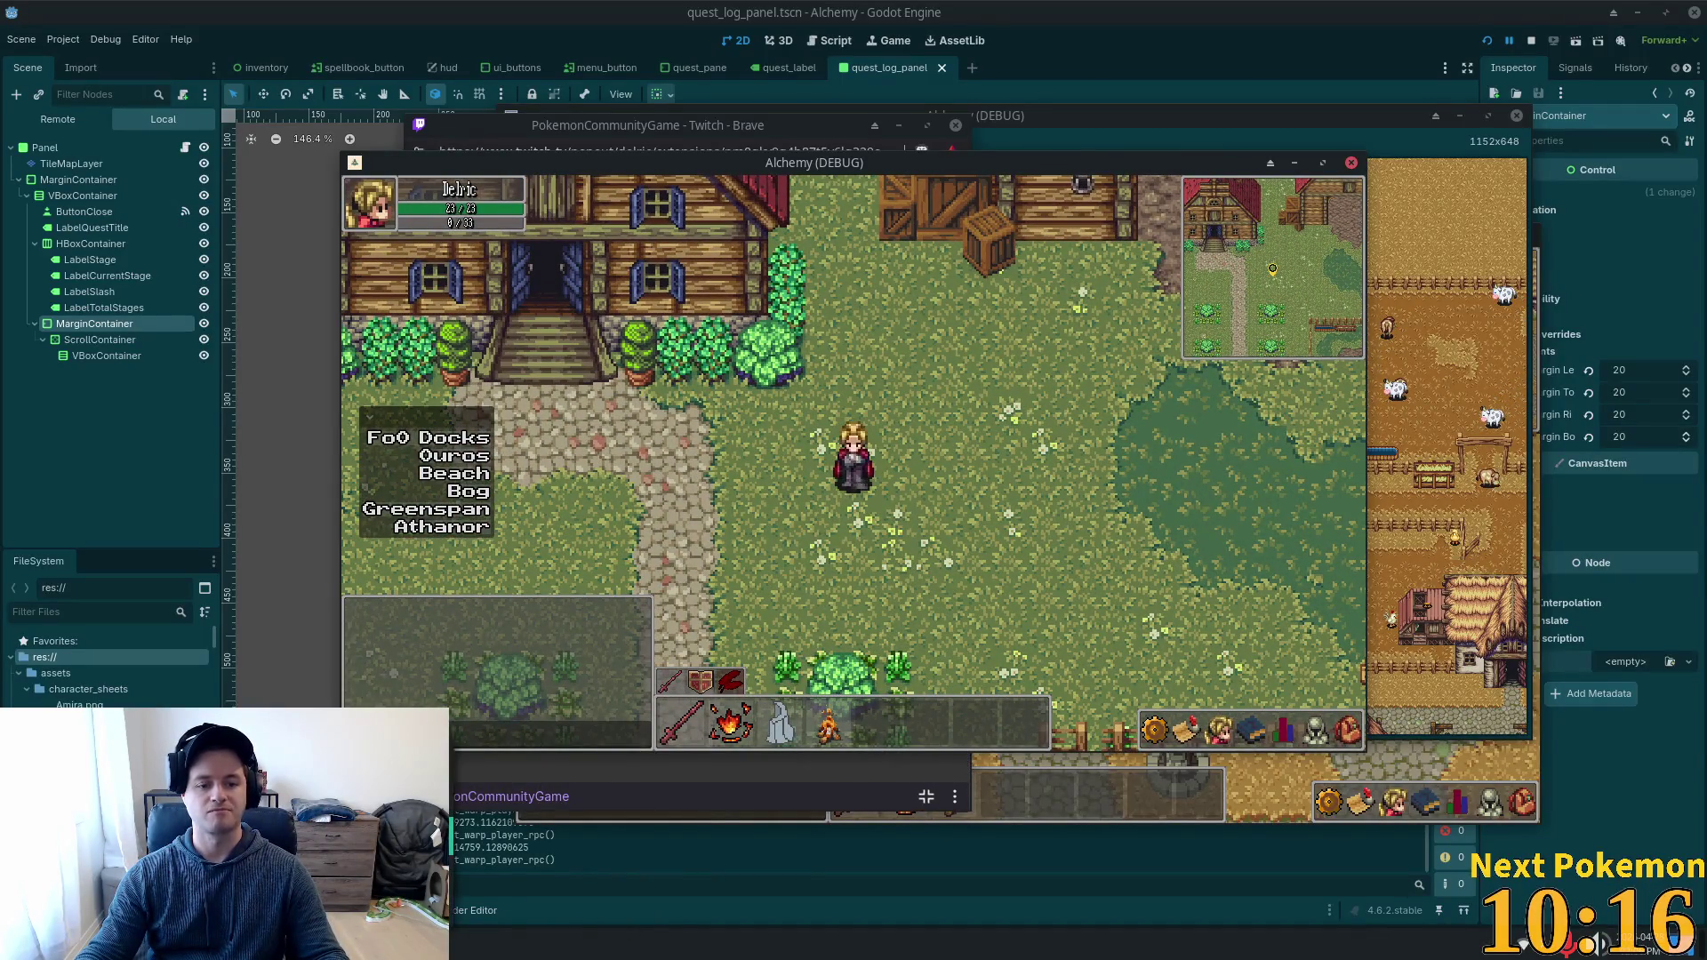
key("alt+Tab")
left_click(49, 17)
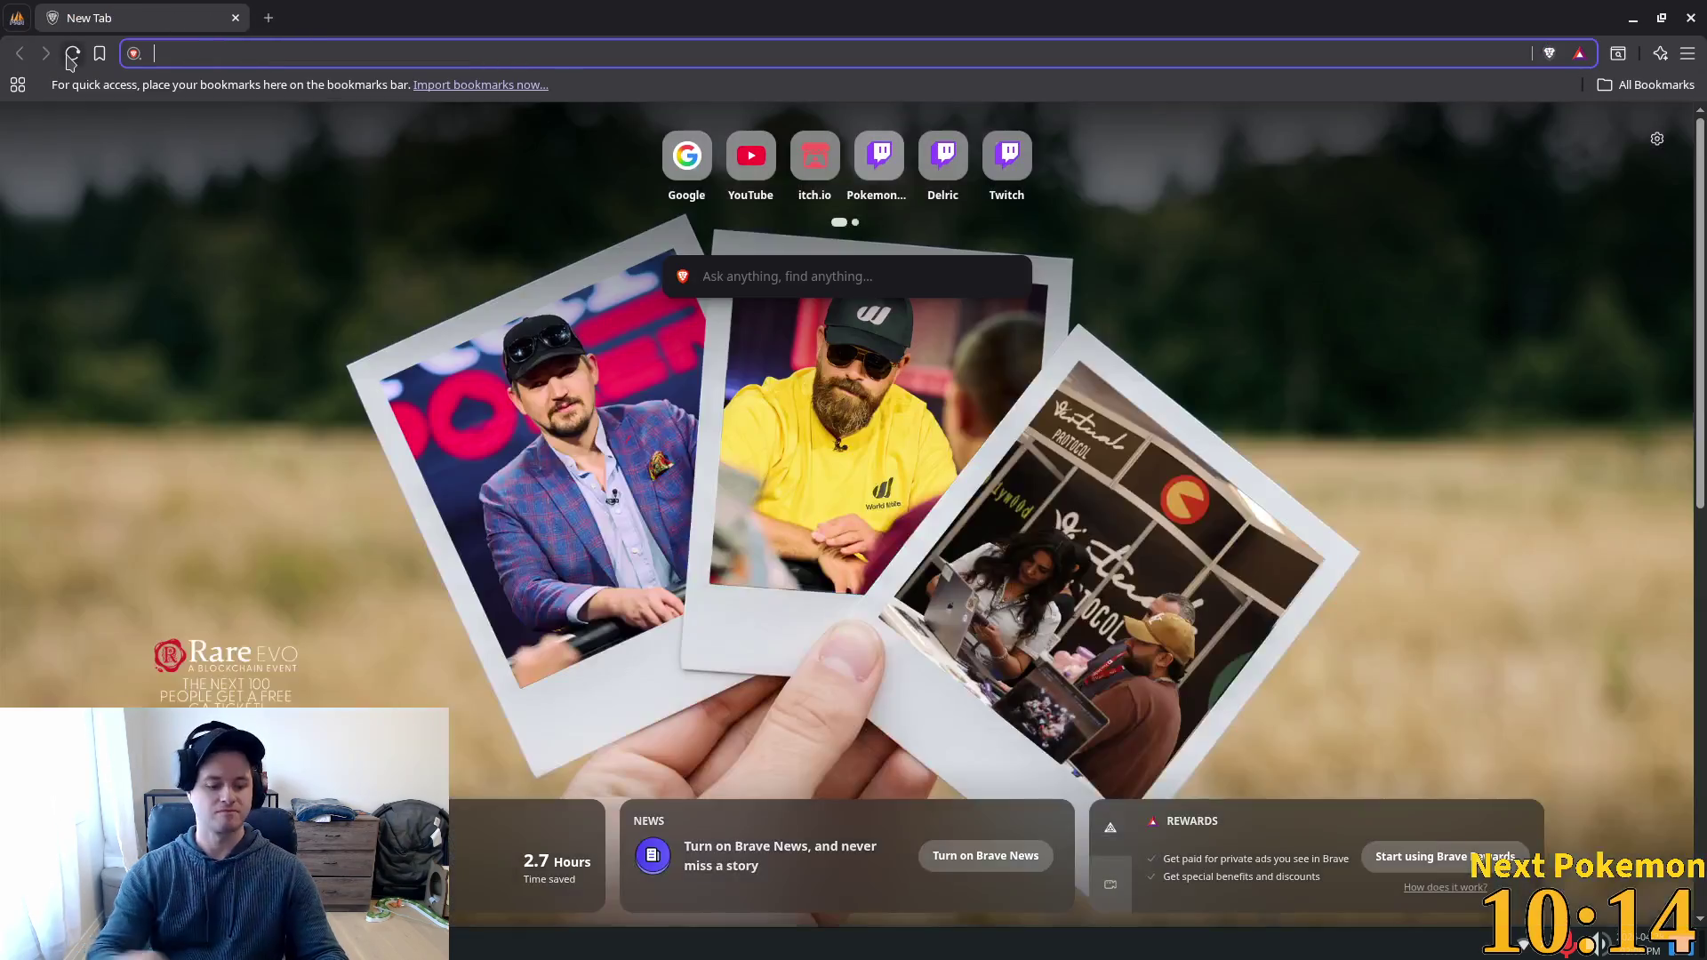
Search Google for 'game where you play as team rocket'.
type("google.com")
key("Return")
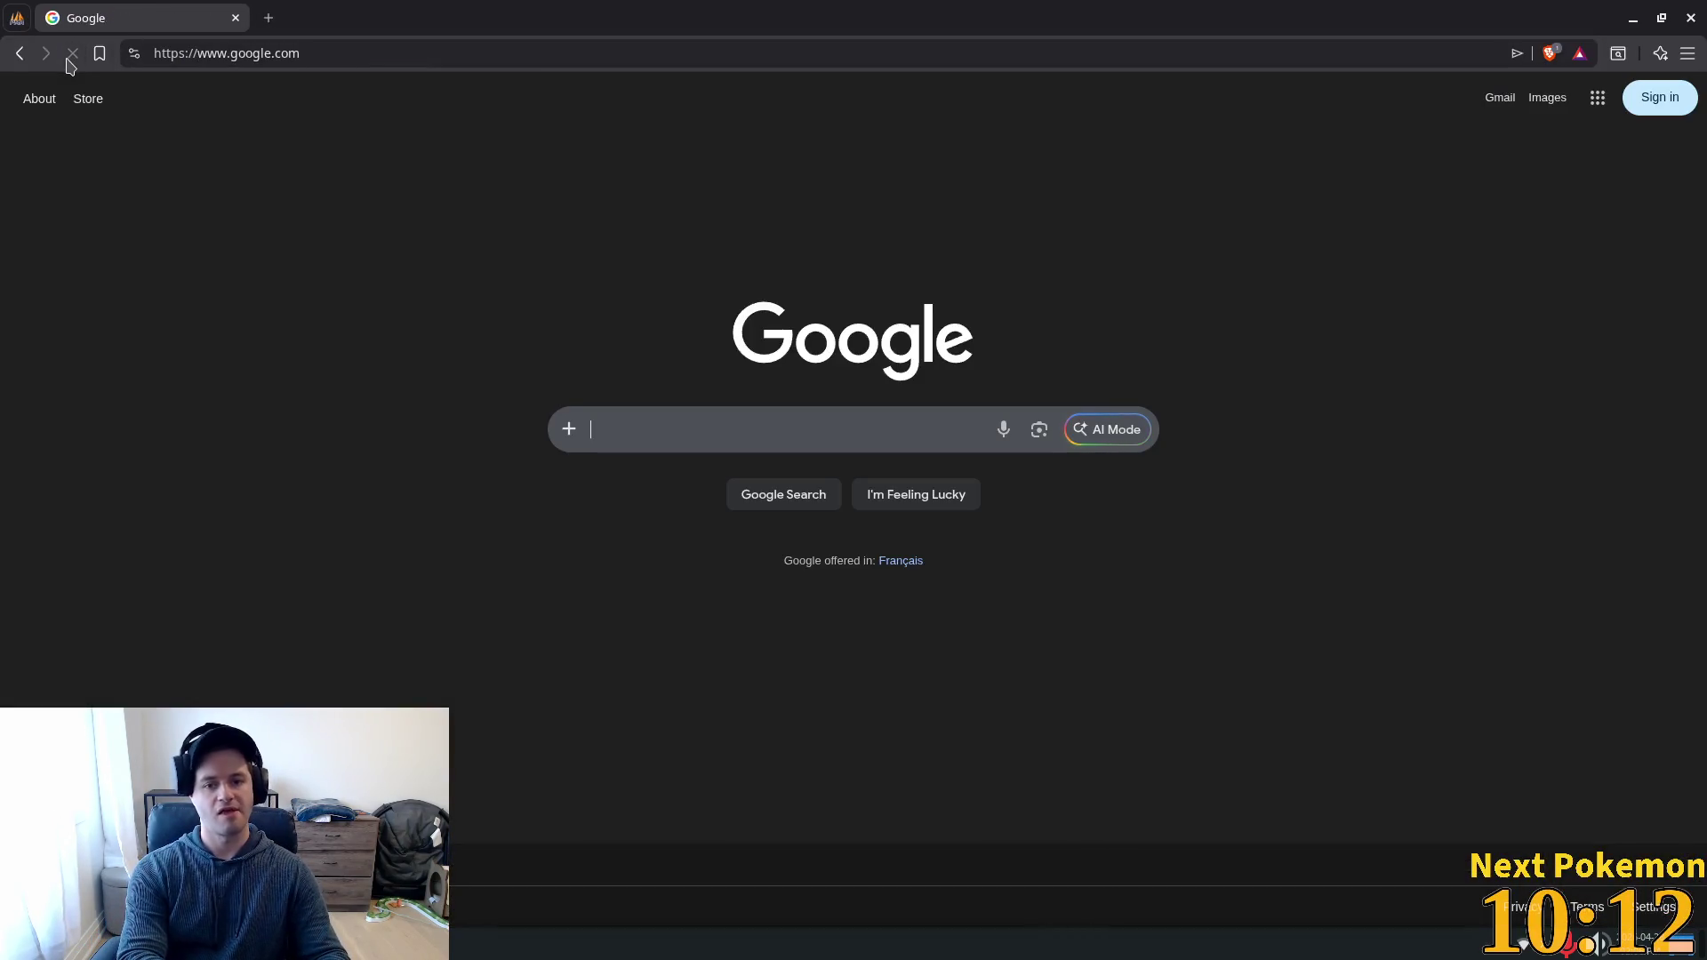
type("game where you pla")
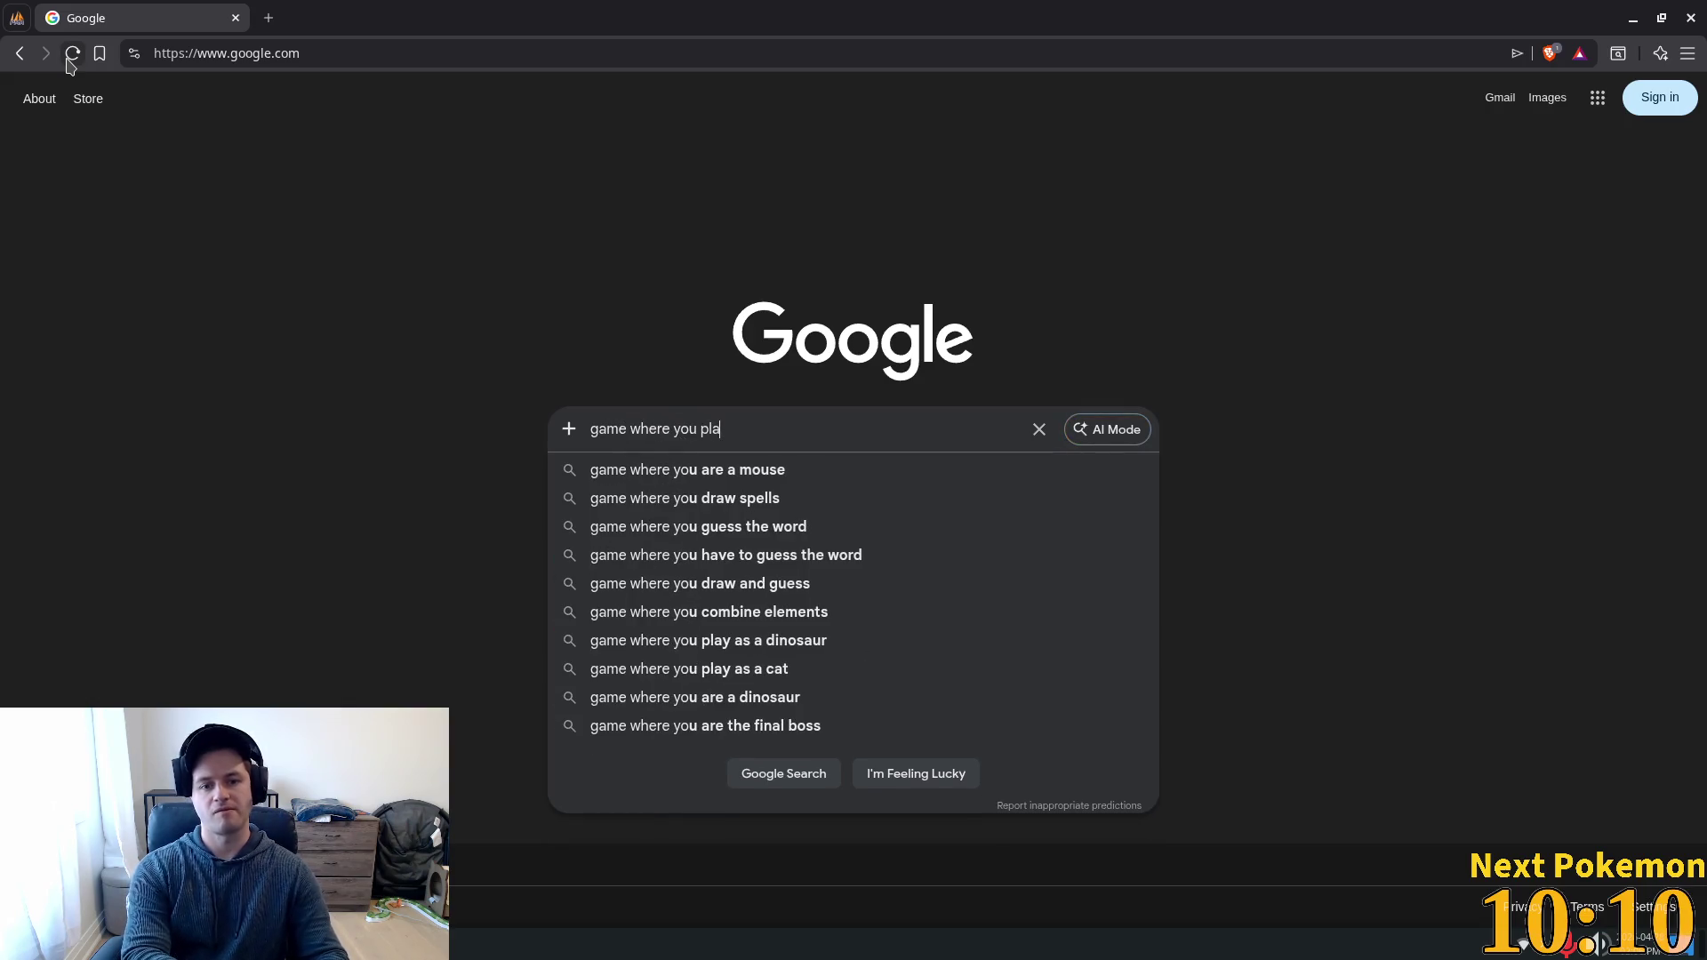
type("y as team ro")
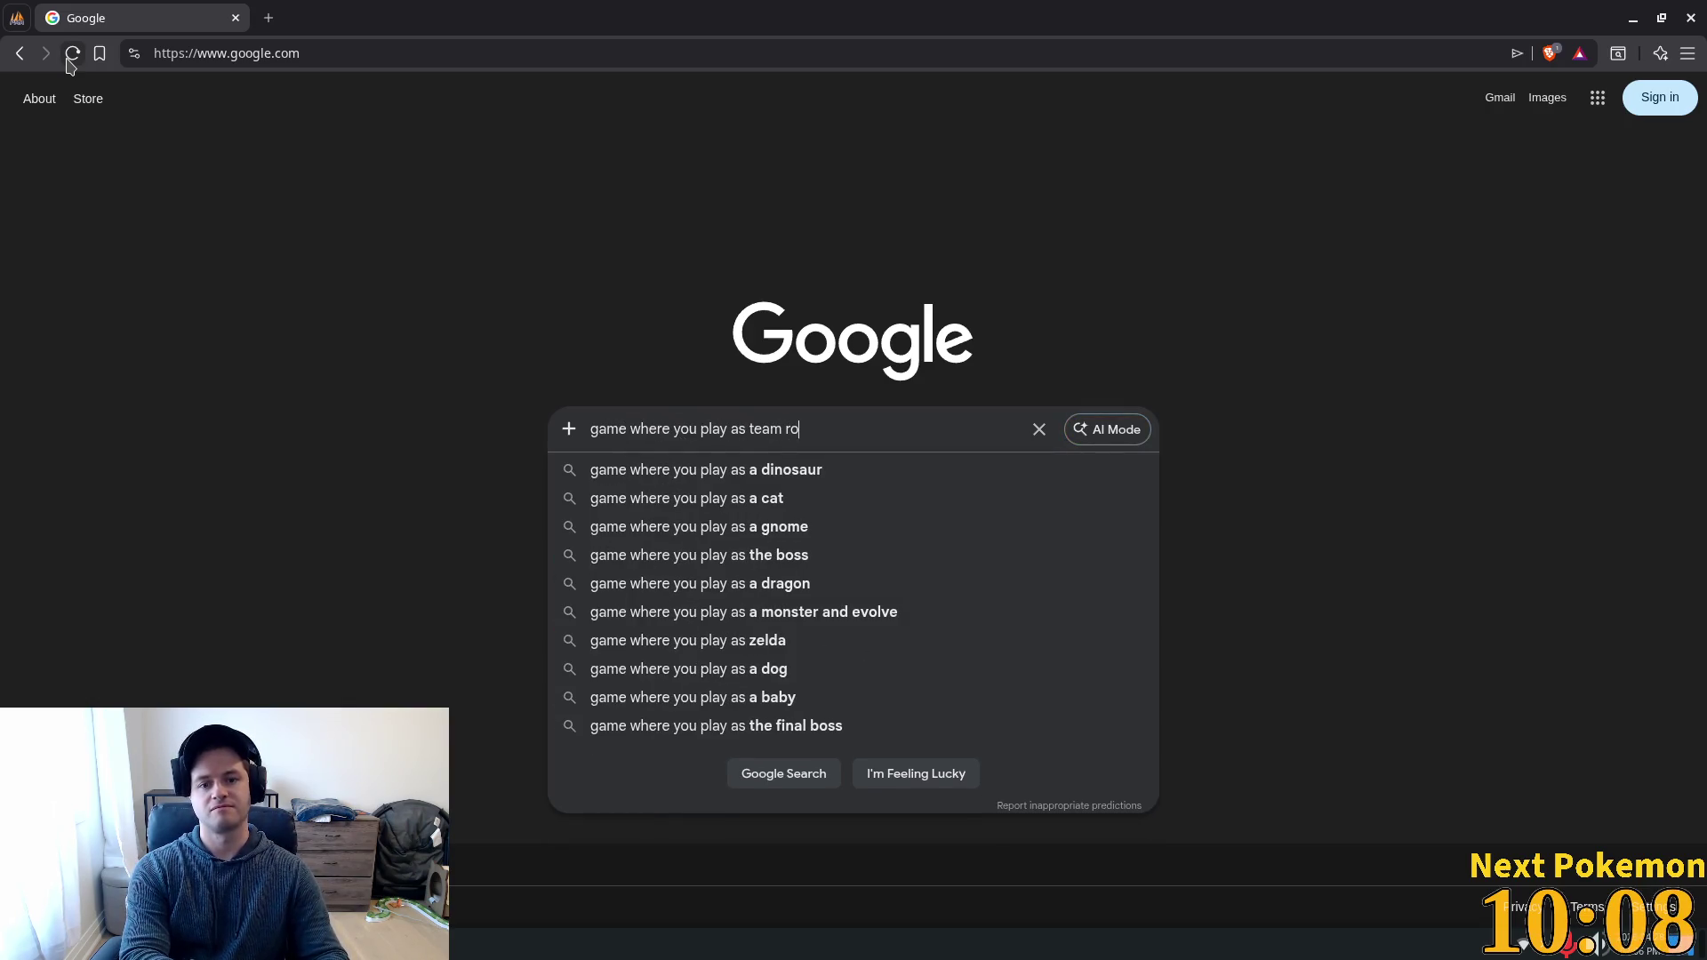
type("cket")
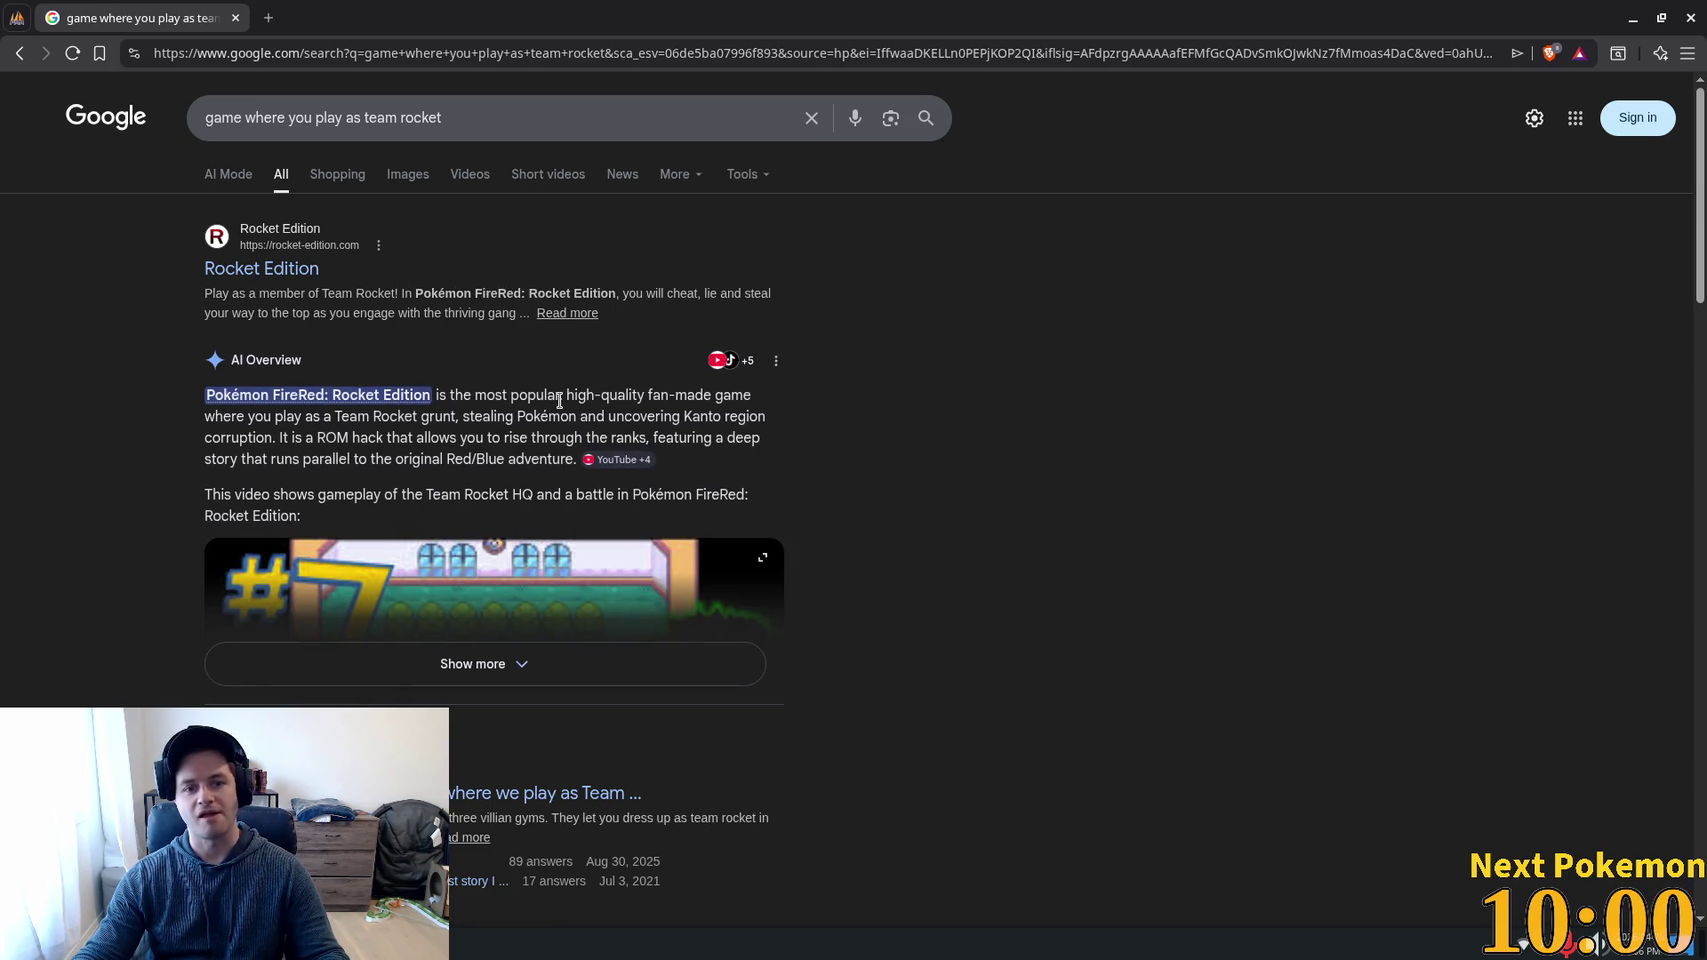
Read and highlight the AI Overview's description of Pokémon FireRed: Rocket Edition.
left_click_drag(232, 416, 474, 416)
mouse_move(632, 421)
left_mouse_down()
mouse_move(712, 418)
mouse_move(304, 418)
mouse_move(738, 437)
mouse_move(727, 468)
mouse_move(628, 512)
left_mouse_up()
scroll(927, 494, "down", 7)
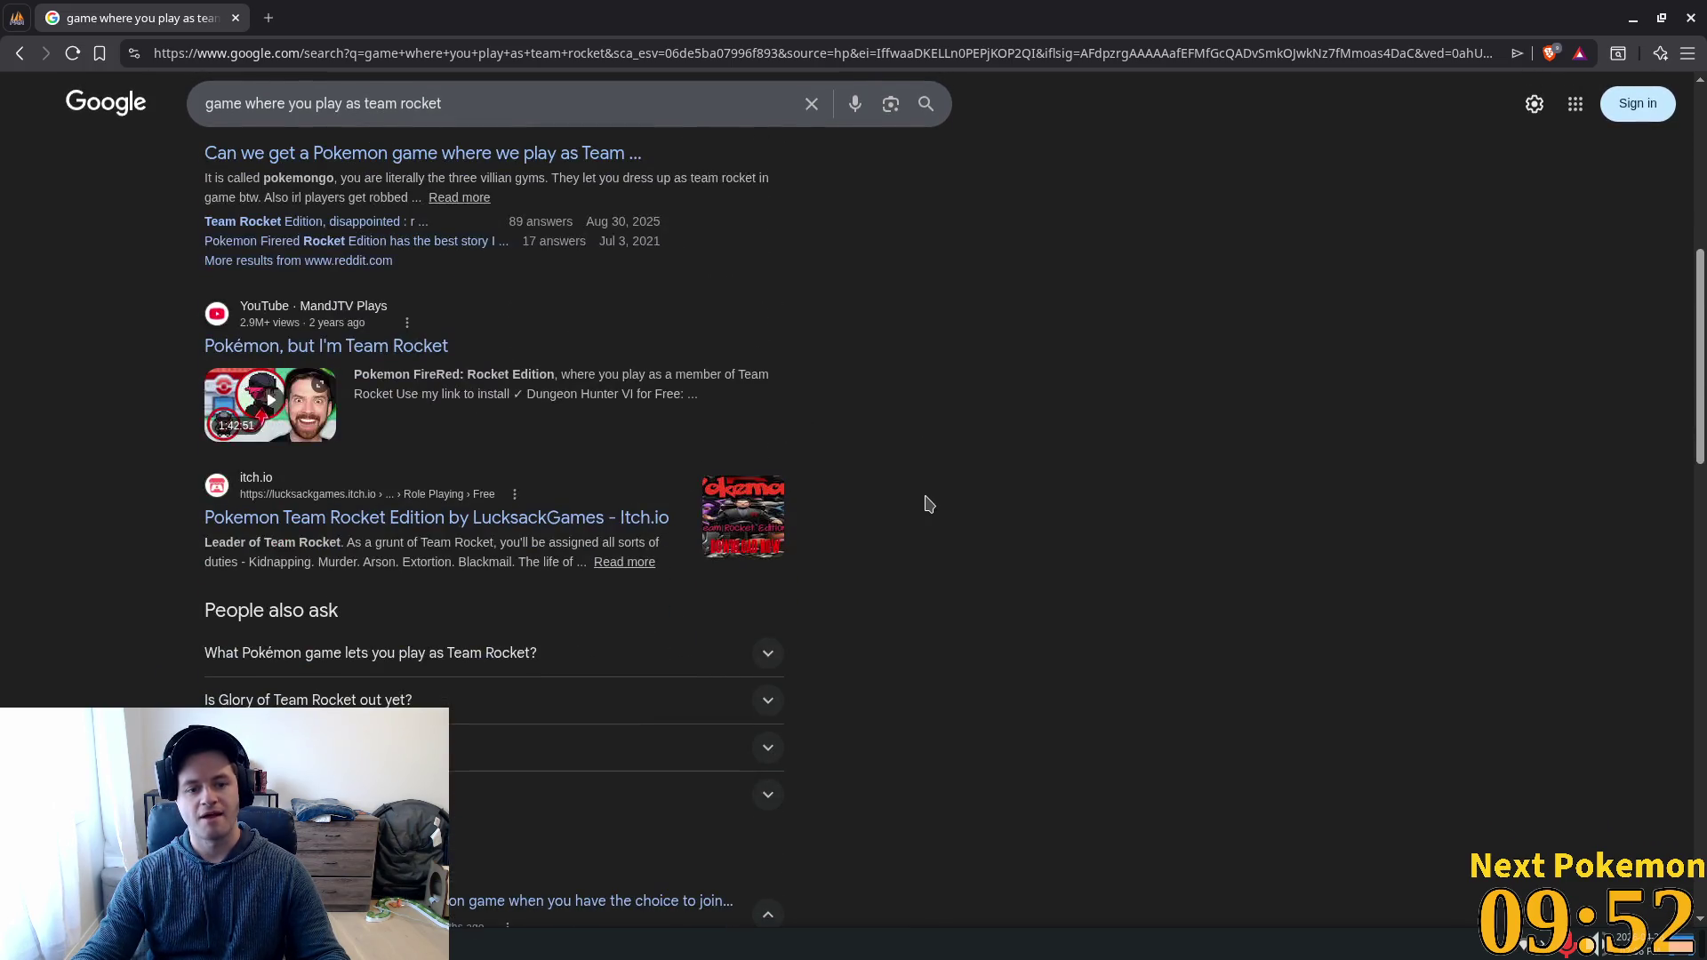
scroll(618, 465, "up", 1)
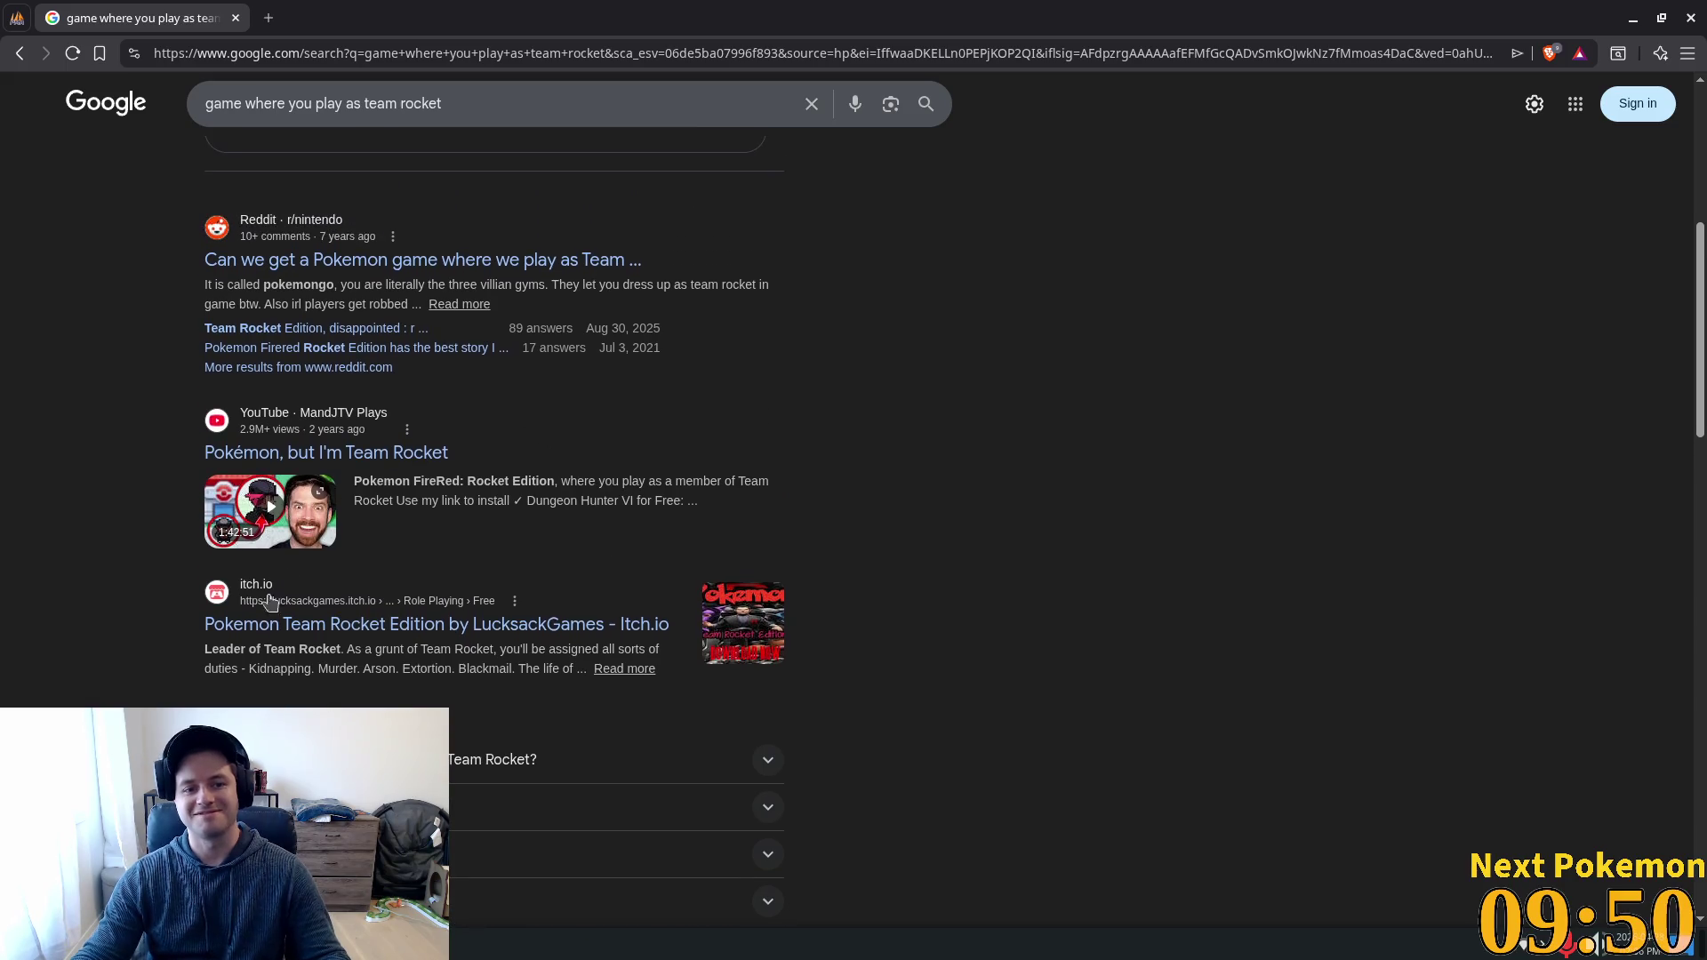
scroll(400, 373, "up", 4)
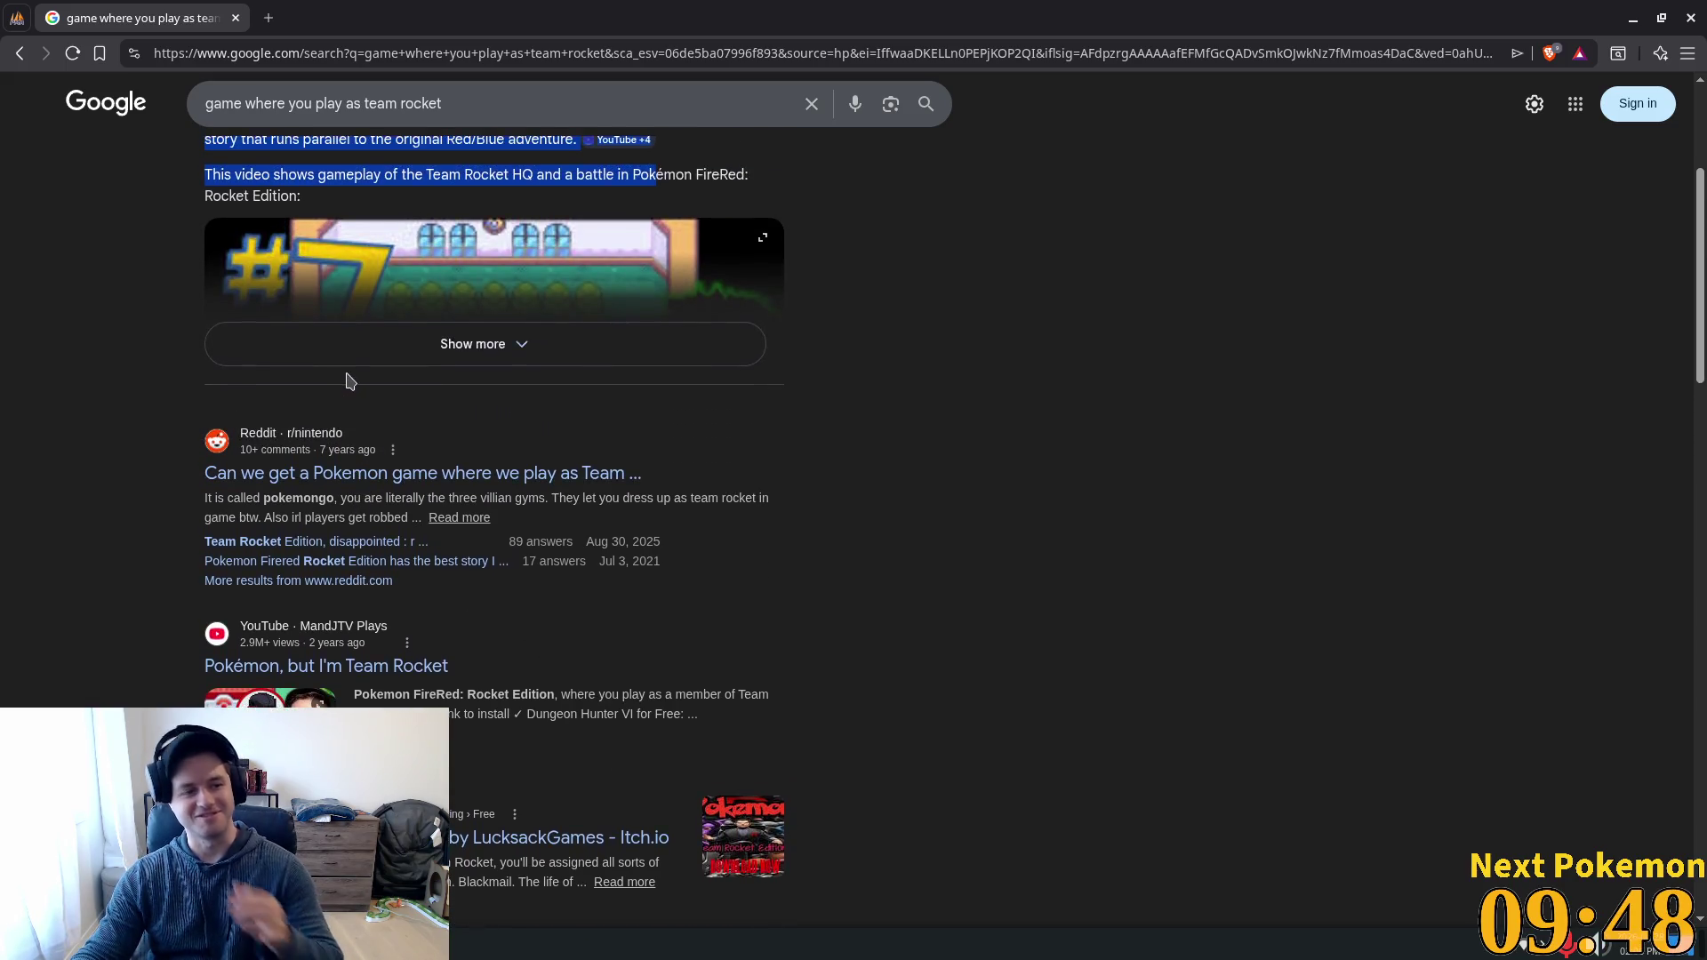
scroll(445, 334, "up", 2)
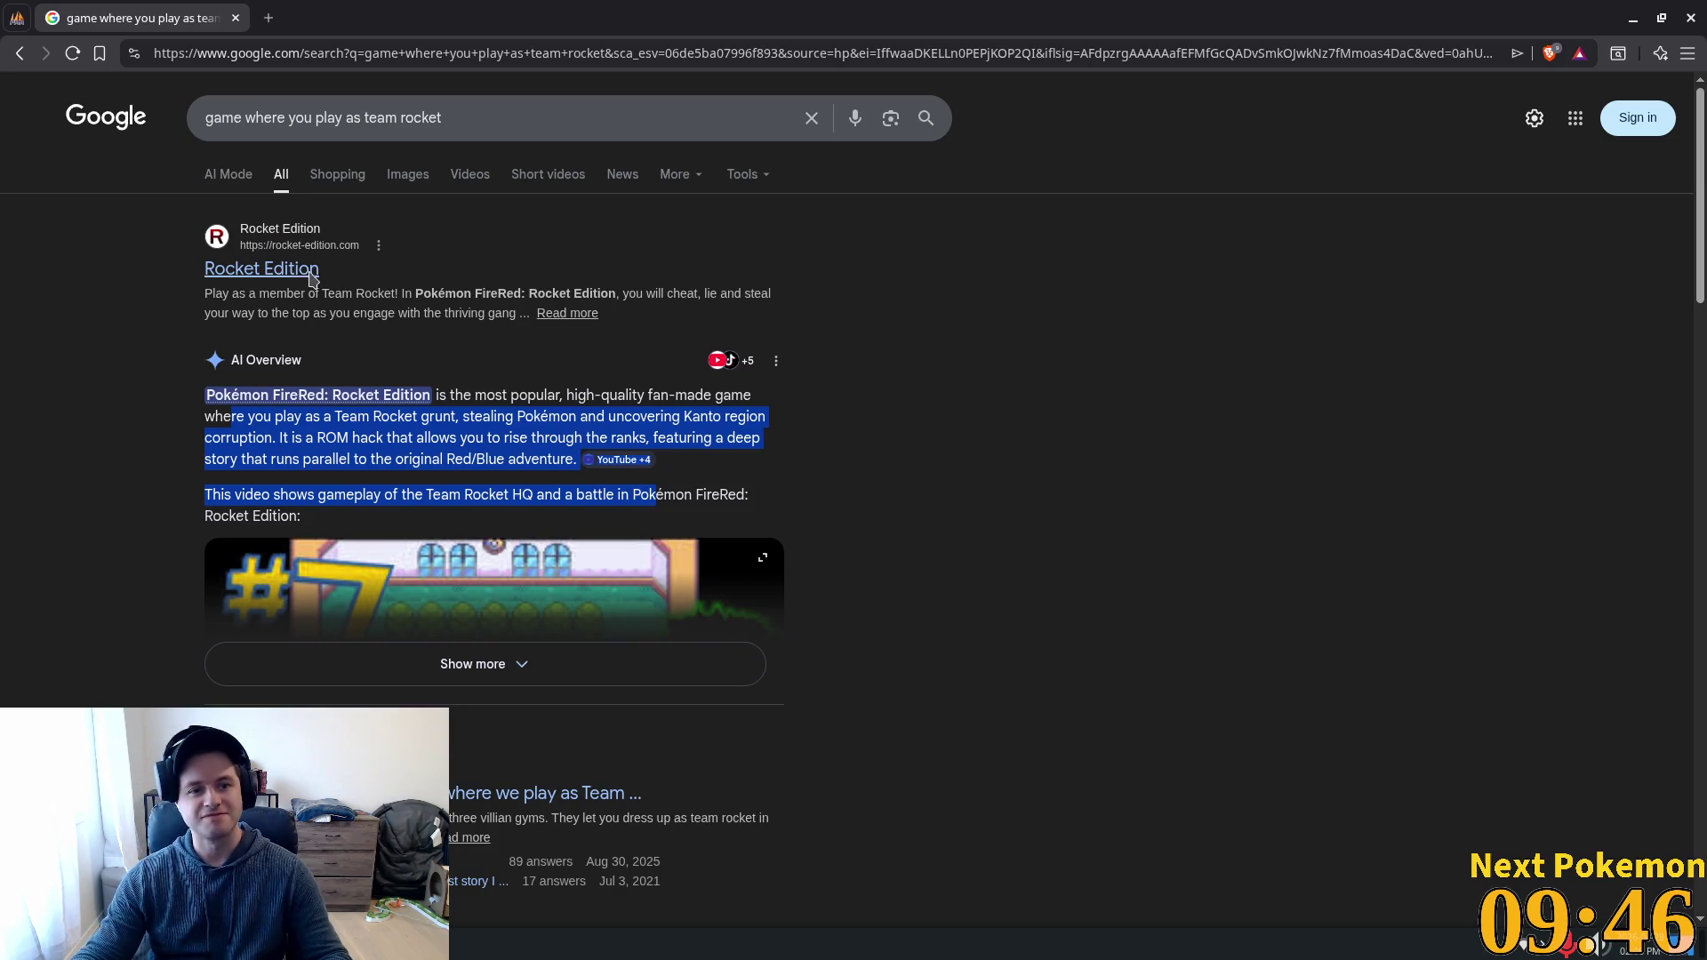
Open the rocket-edition.com site and read its introduction.
left_click(264, 277)
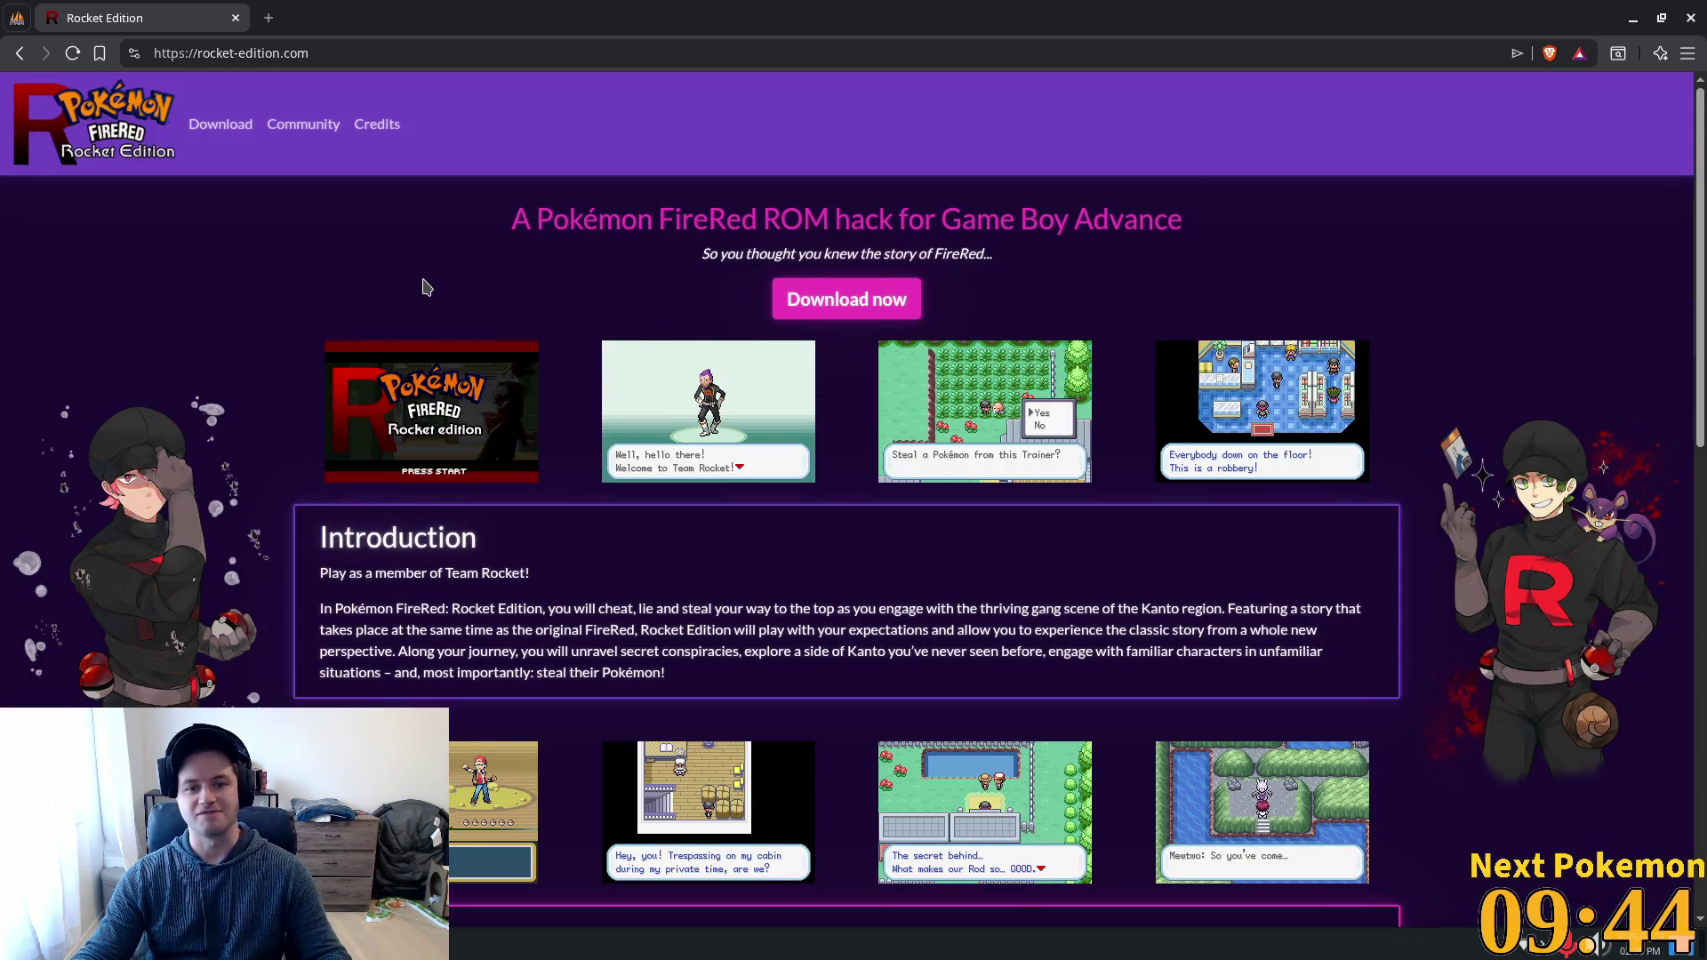
scroll(424, 283, "down", 2)
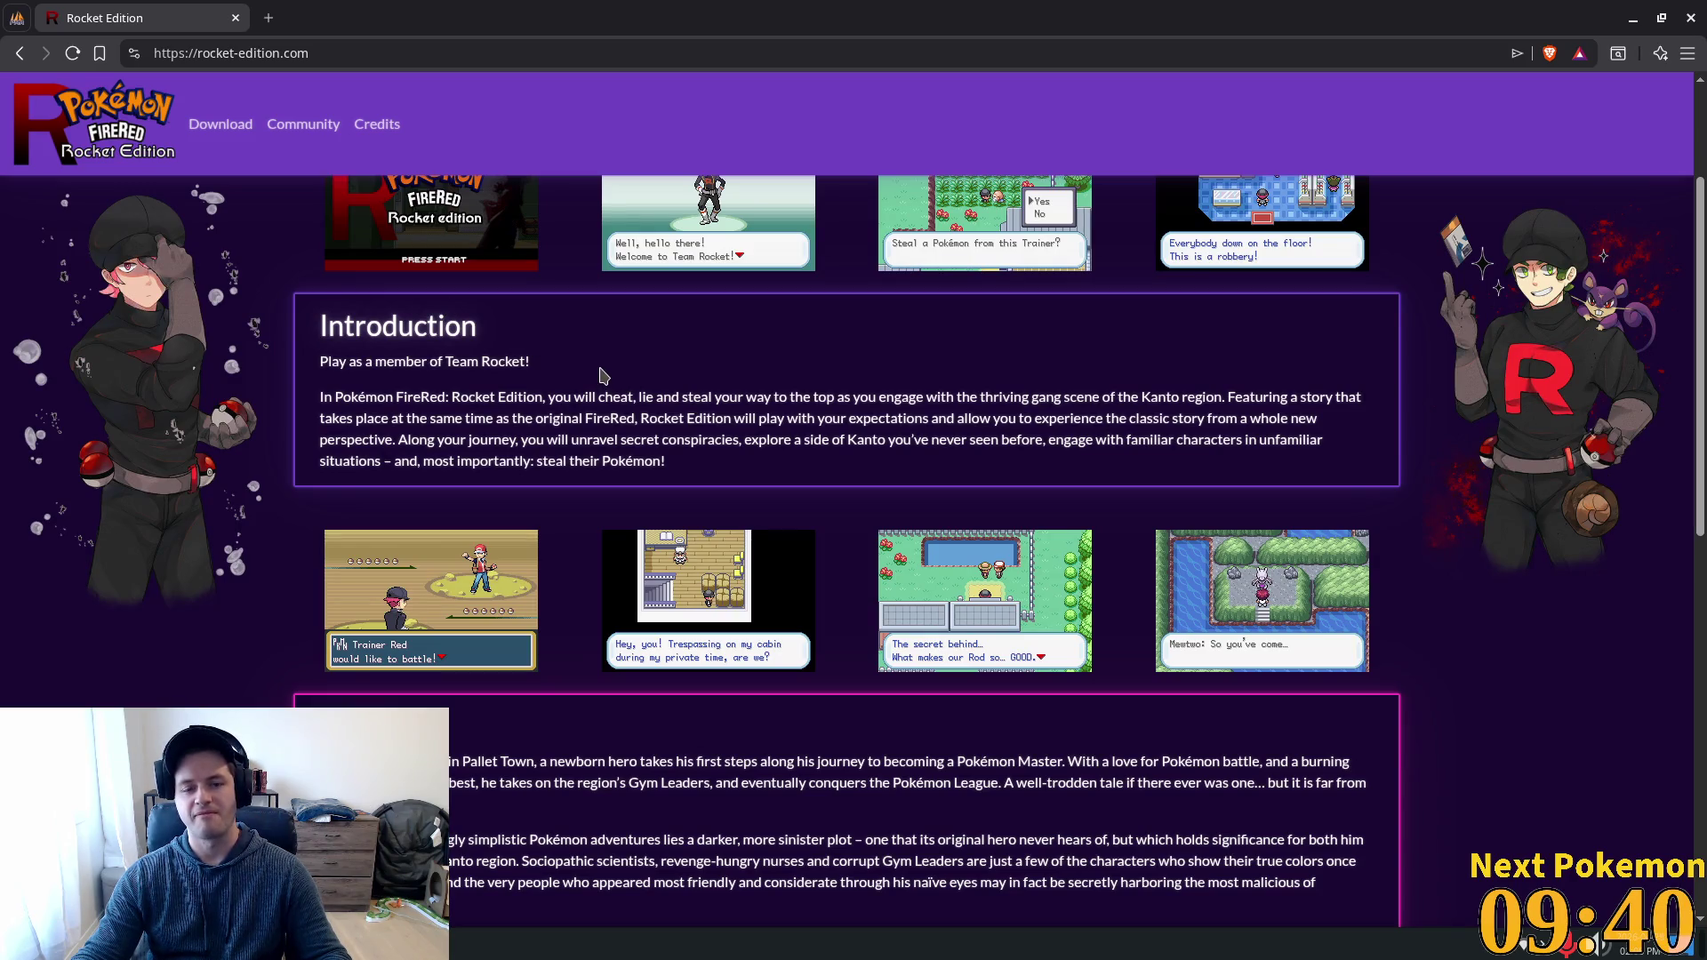
scroll(604, 374, "up", 2)
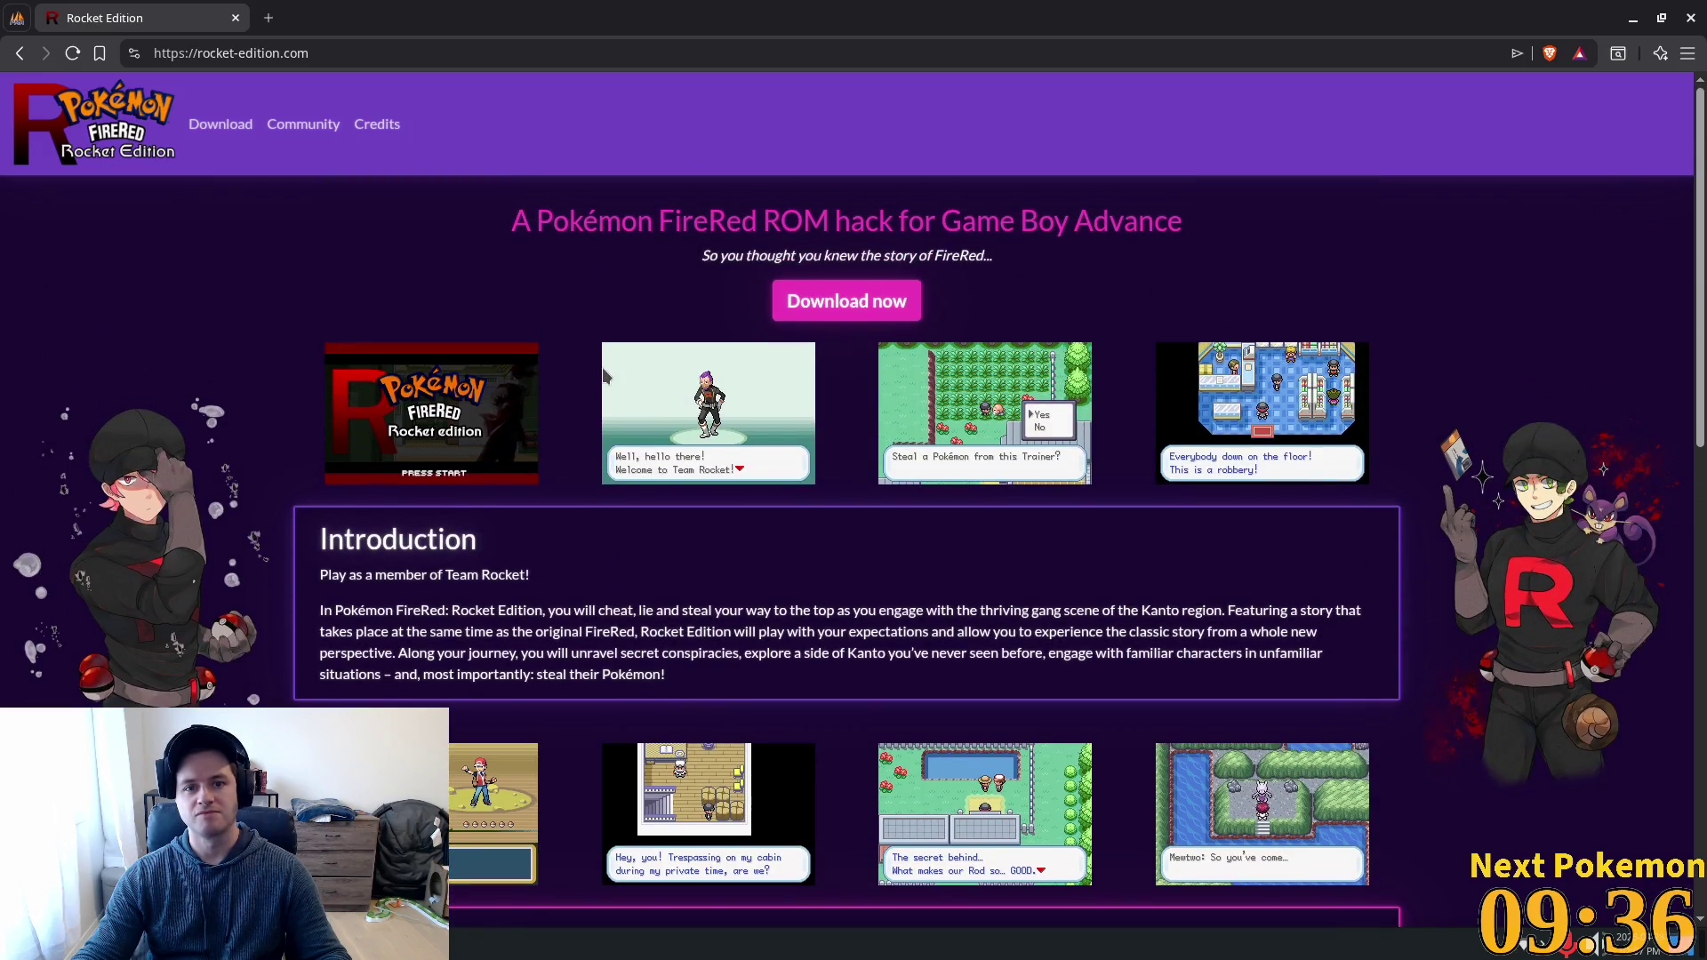
scroll(603, 375, "down", 9)
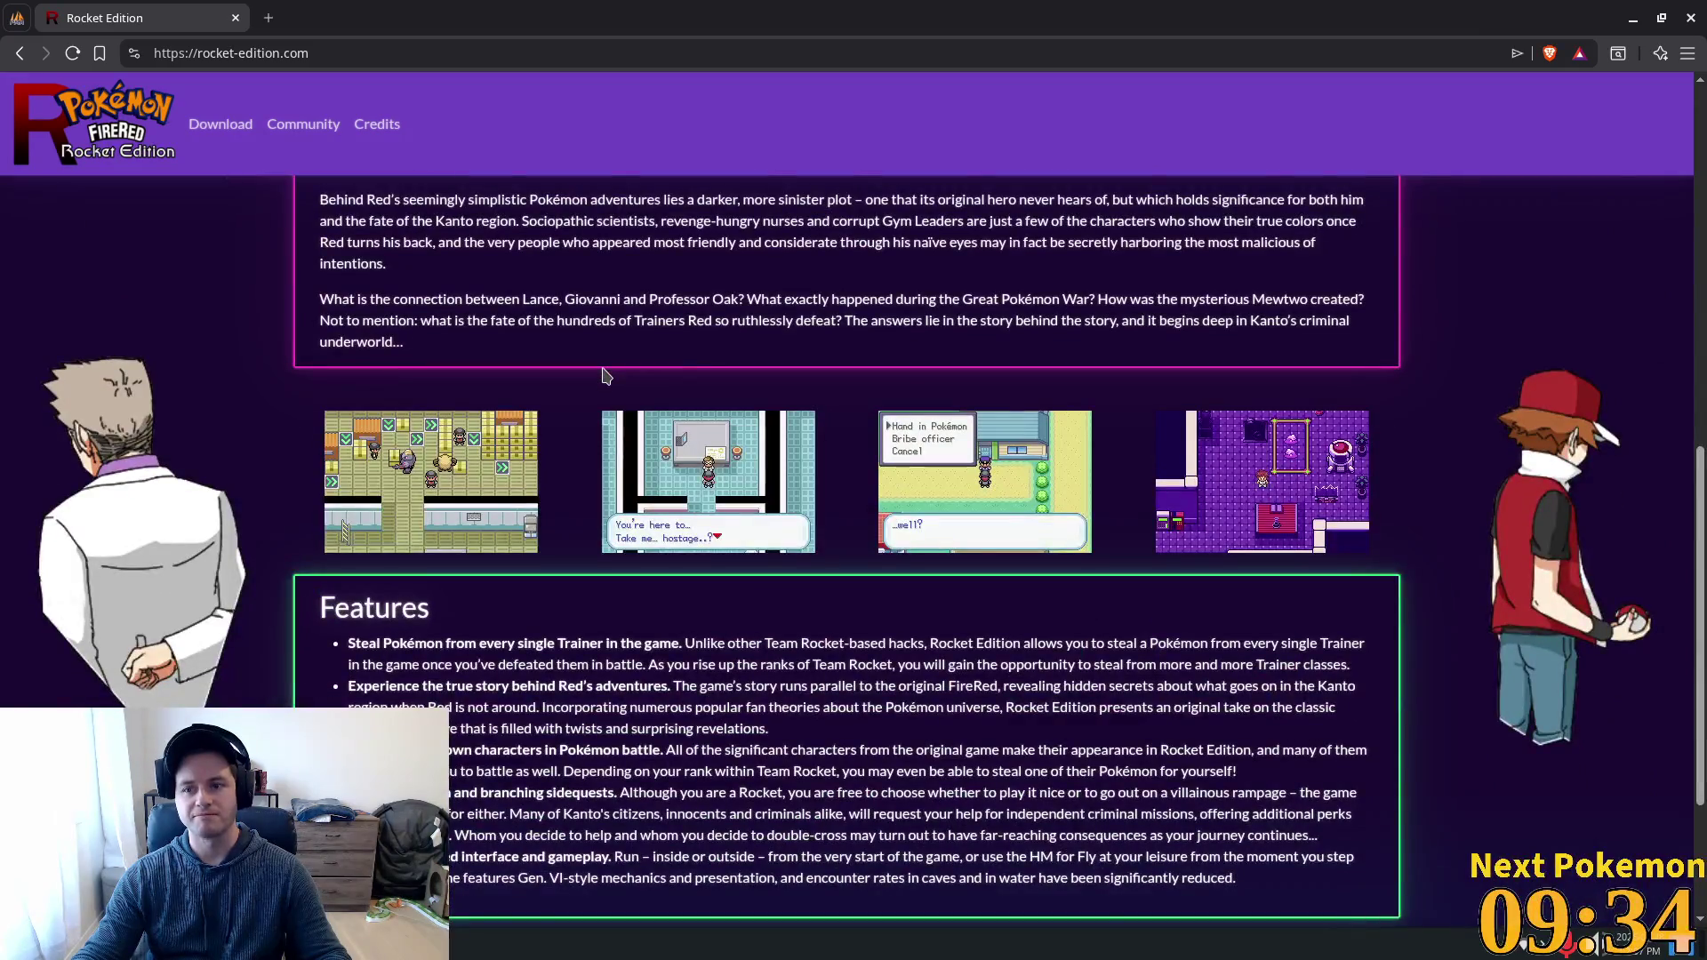
scroll(604, 375, "down", 4)
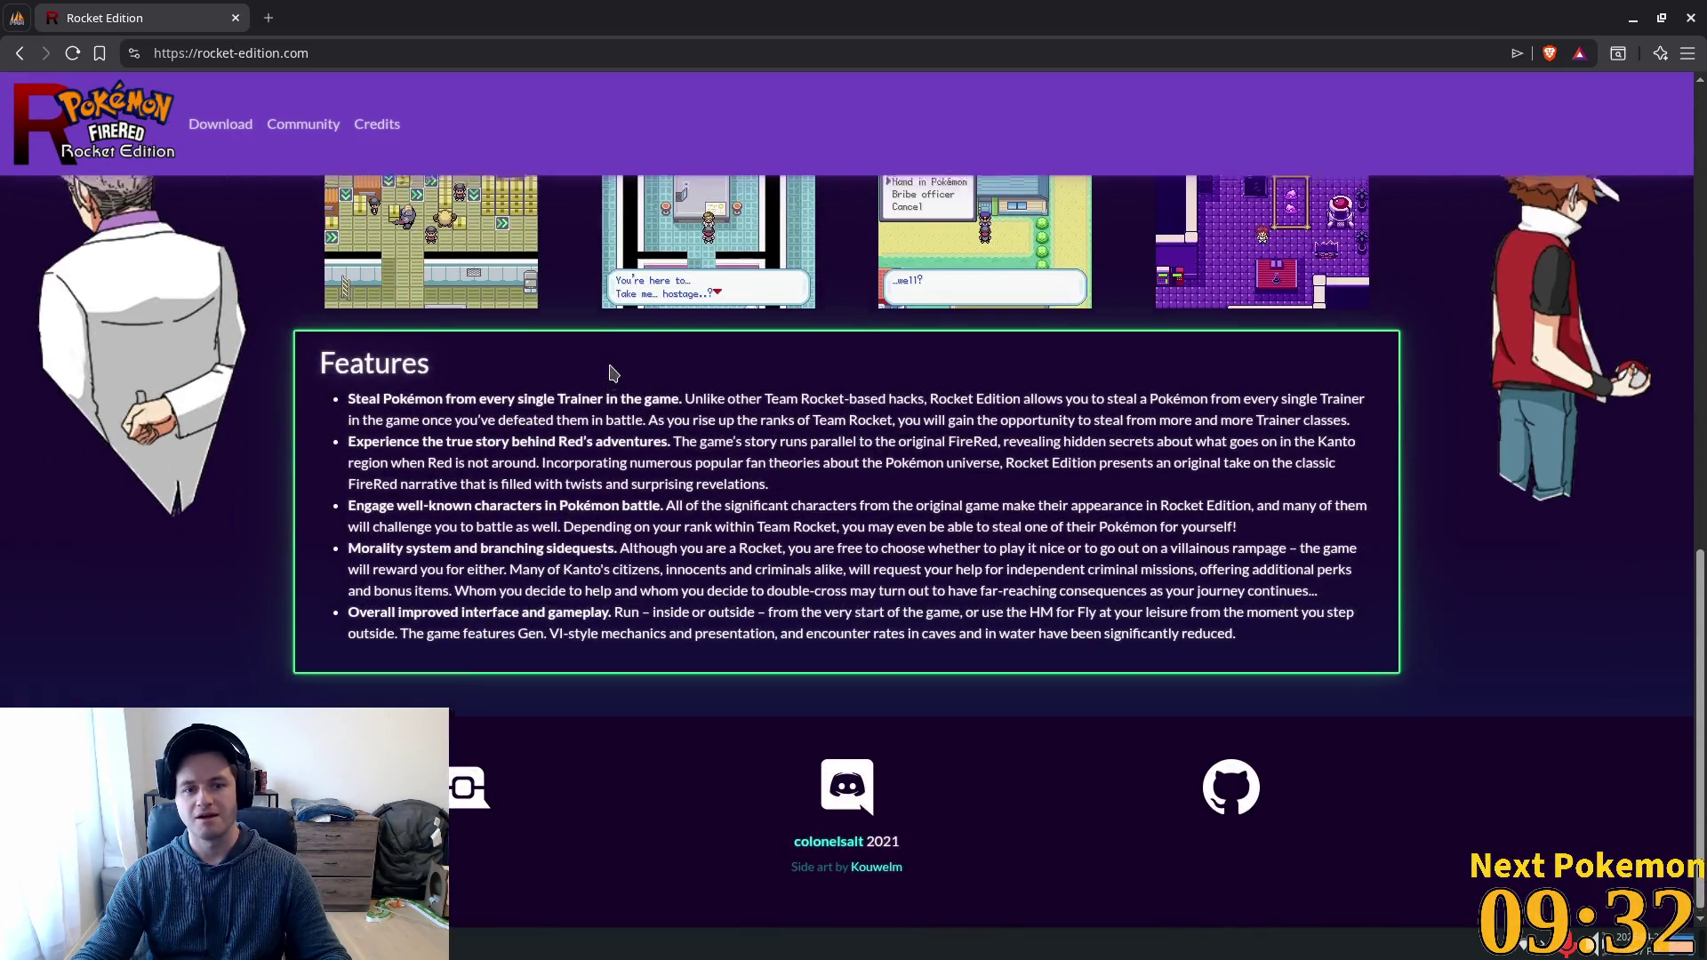
scroll(604, 374, "up", 8)
scroll(620, 374, "up", 4)
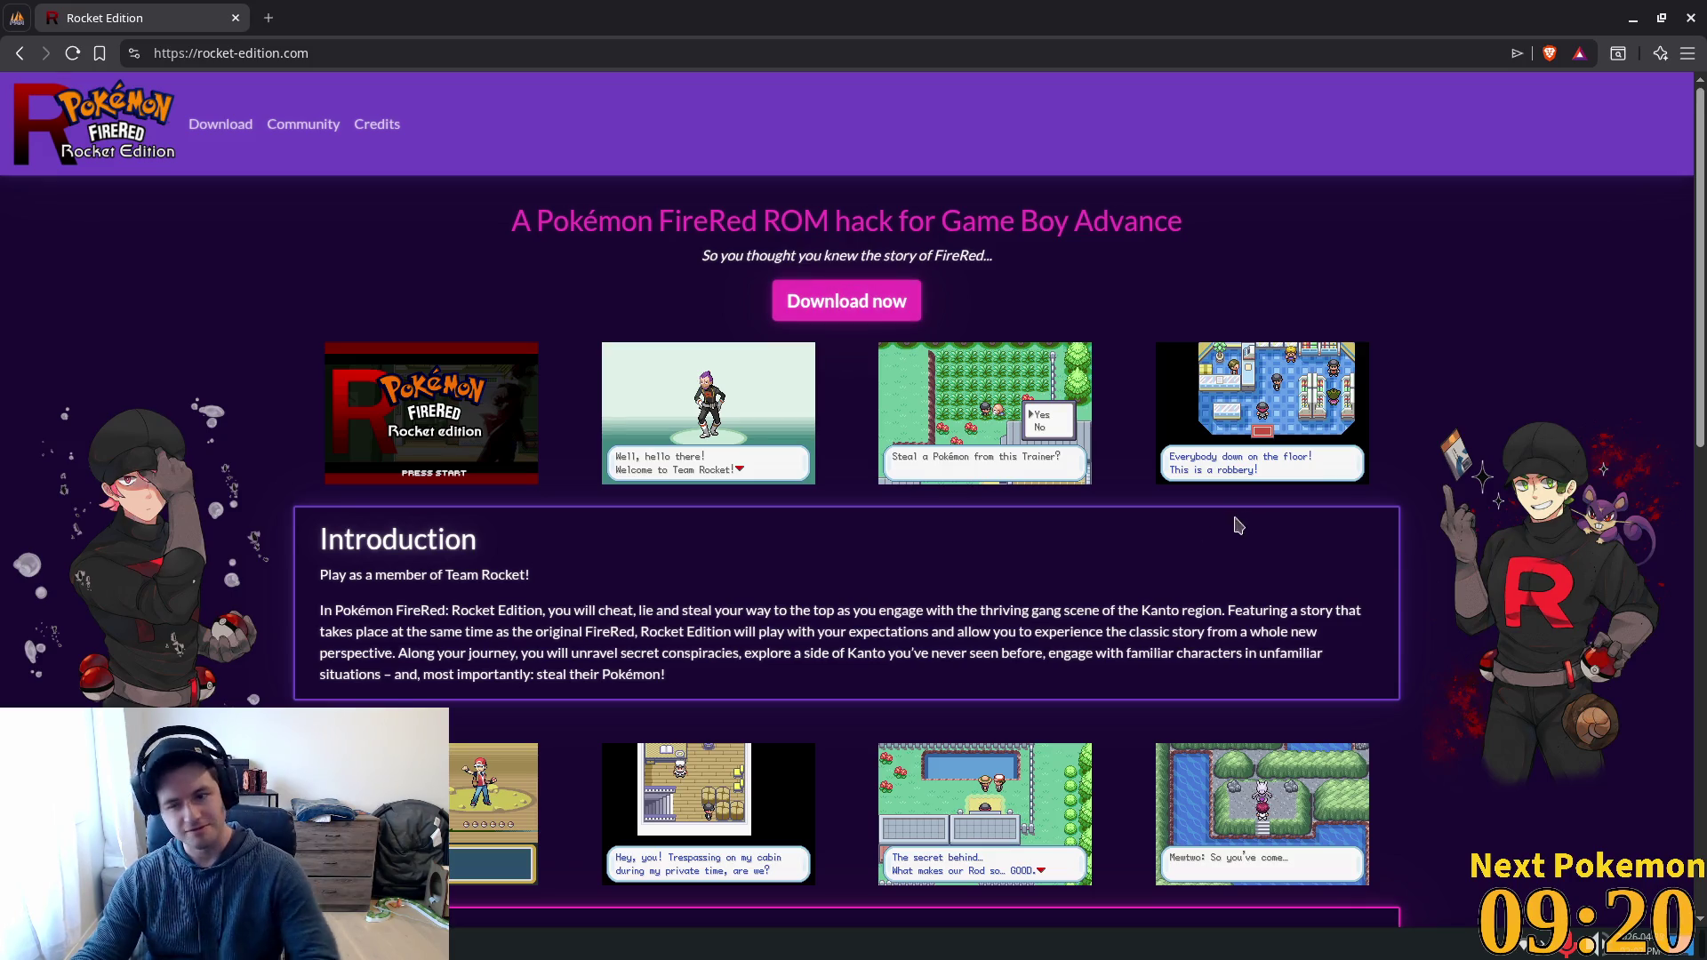
scroll(1207, 555, "down", 5)
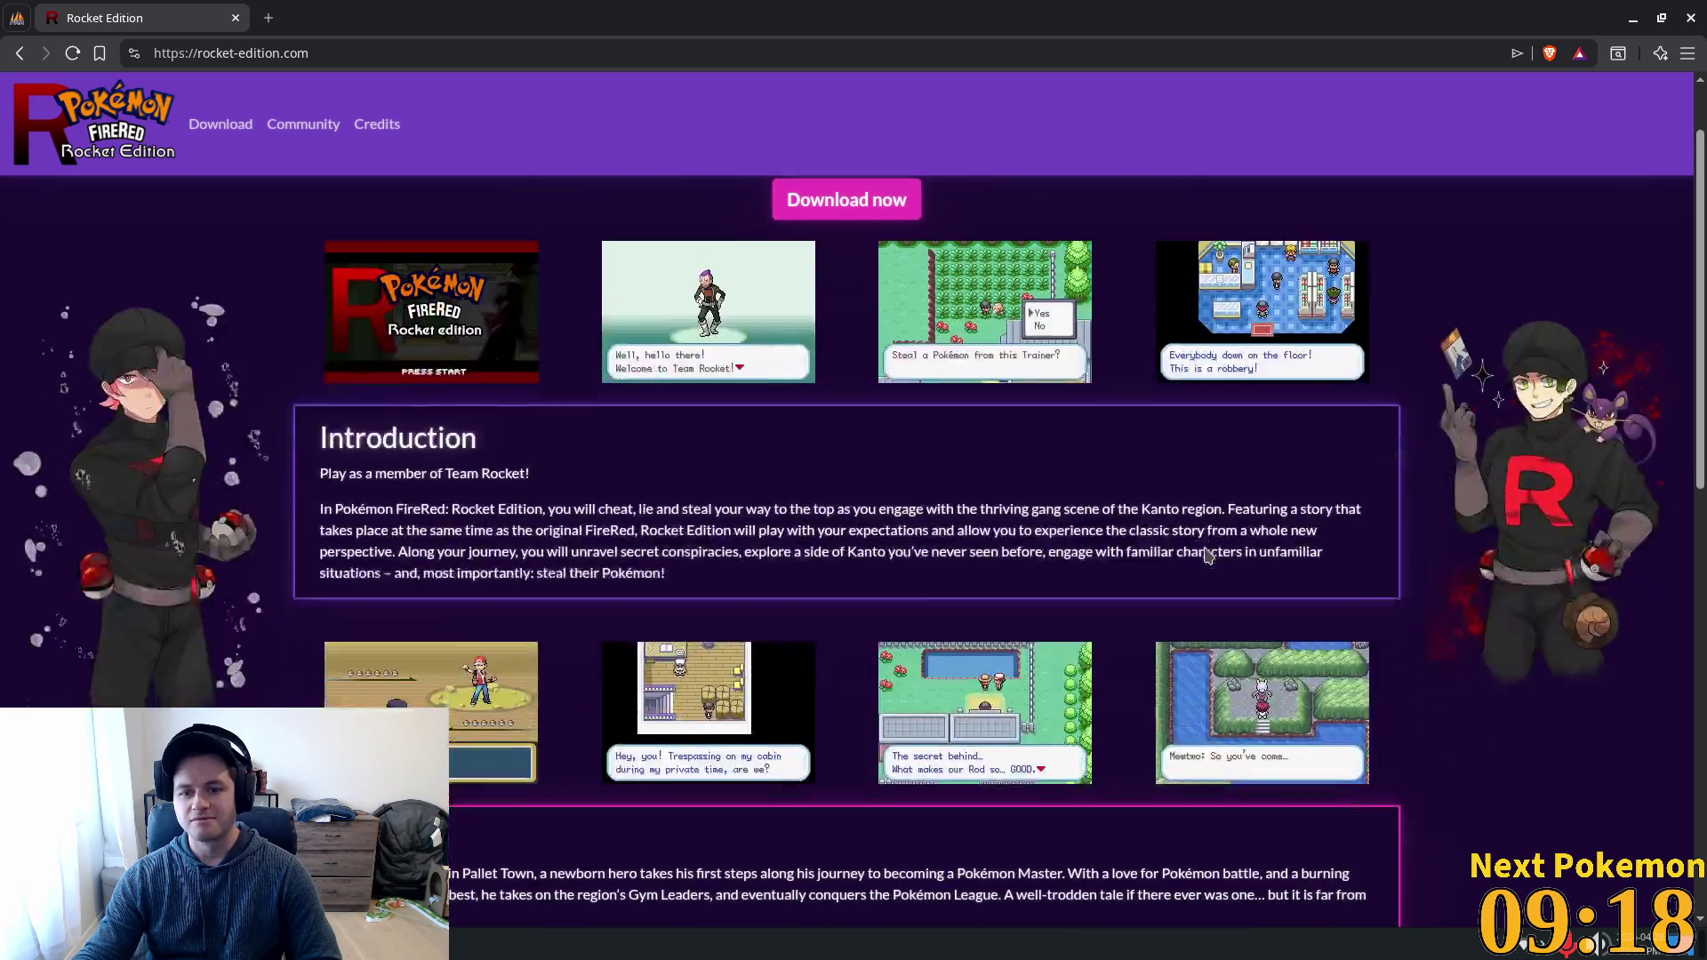
scroll(1205, 548, "down", 5)
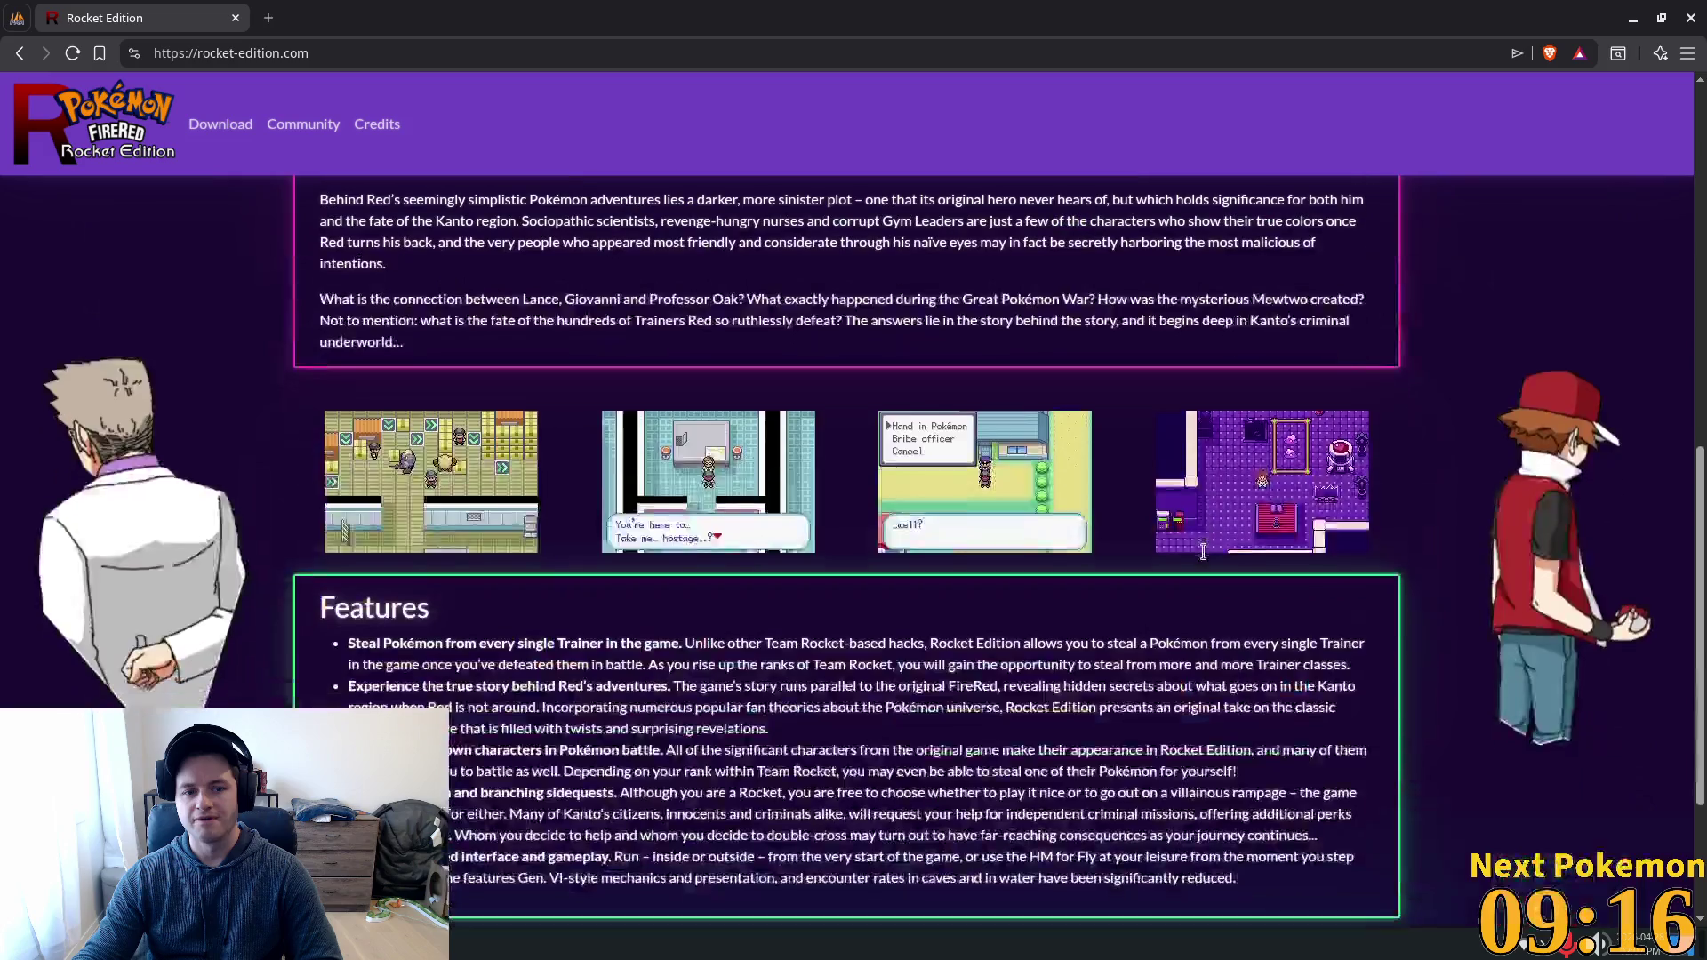
scroll(1203, 552, "down", 1)
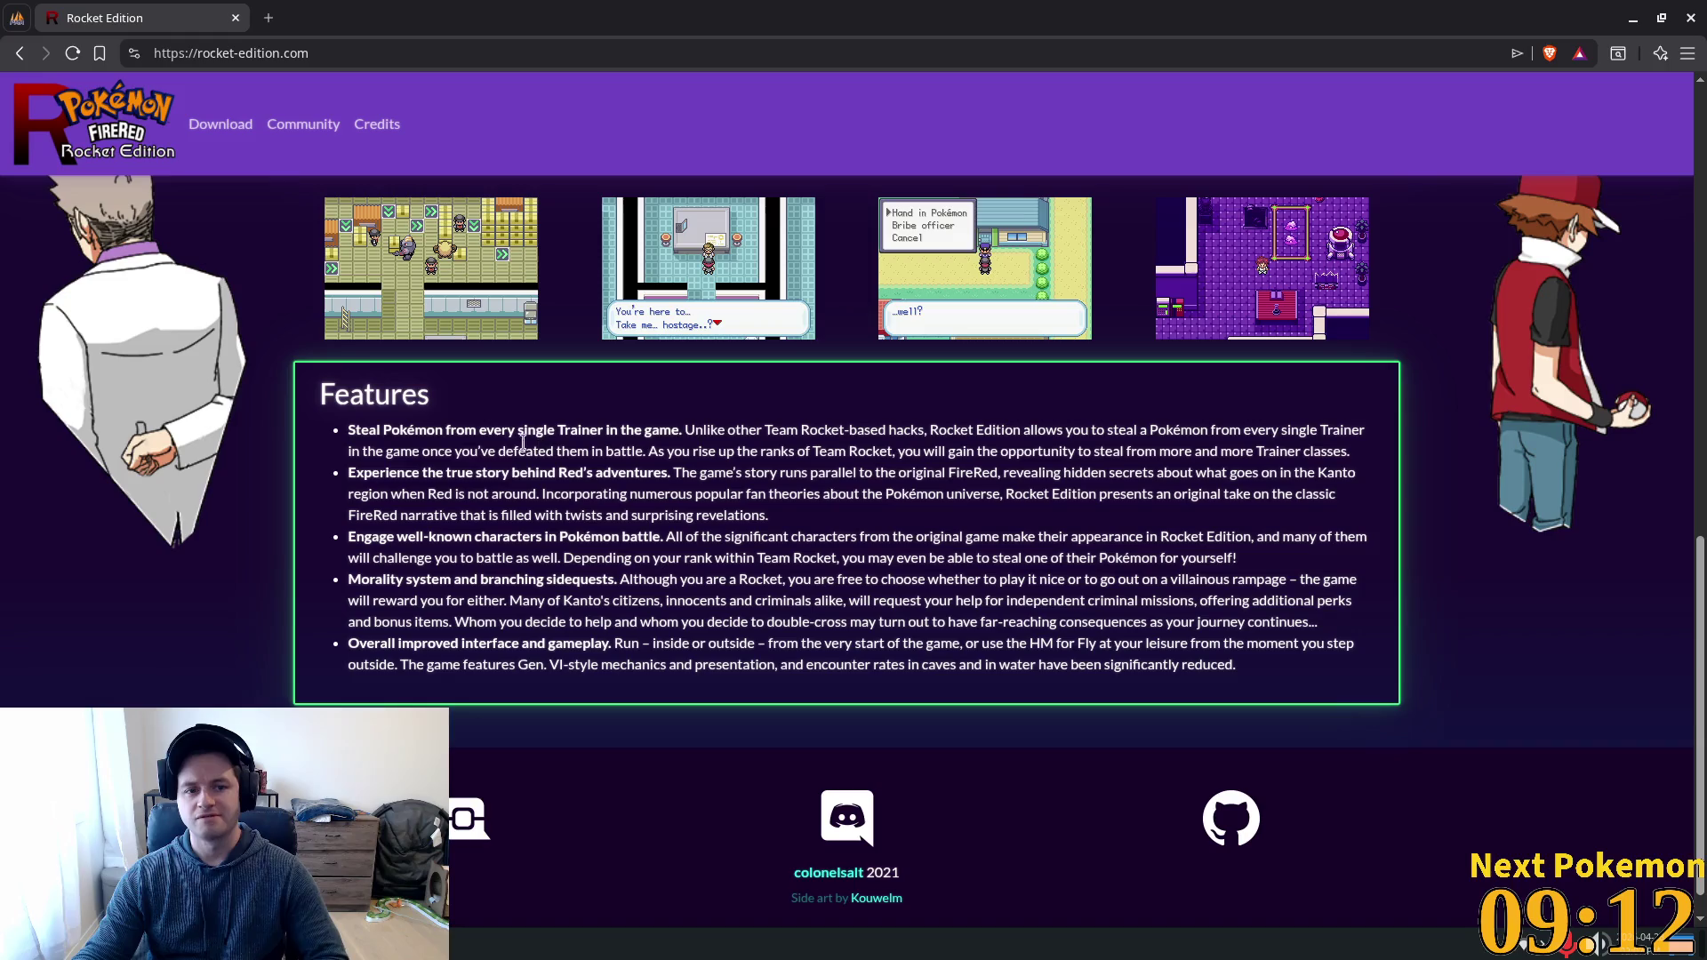
Highlight the Features bullets: true story, well-known characters, improved interface and gameplay.
mouse_move(414, 431)
left_mouse_down()
mouse_move(1352, 427)
mouse_move(545, 412)
mouse_move(471, 453)
mouse_move(952, 453)
mouse_move(991, 473)
mouse_move(1369, 436)
mouse_move(800, 433)
mouse_move(468, 472)
mouse_move(691, 474)
mouse_move(770, 510)
mouse_move(711, 475)
left_mouse_up()
left_click(676, 532)
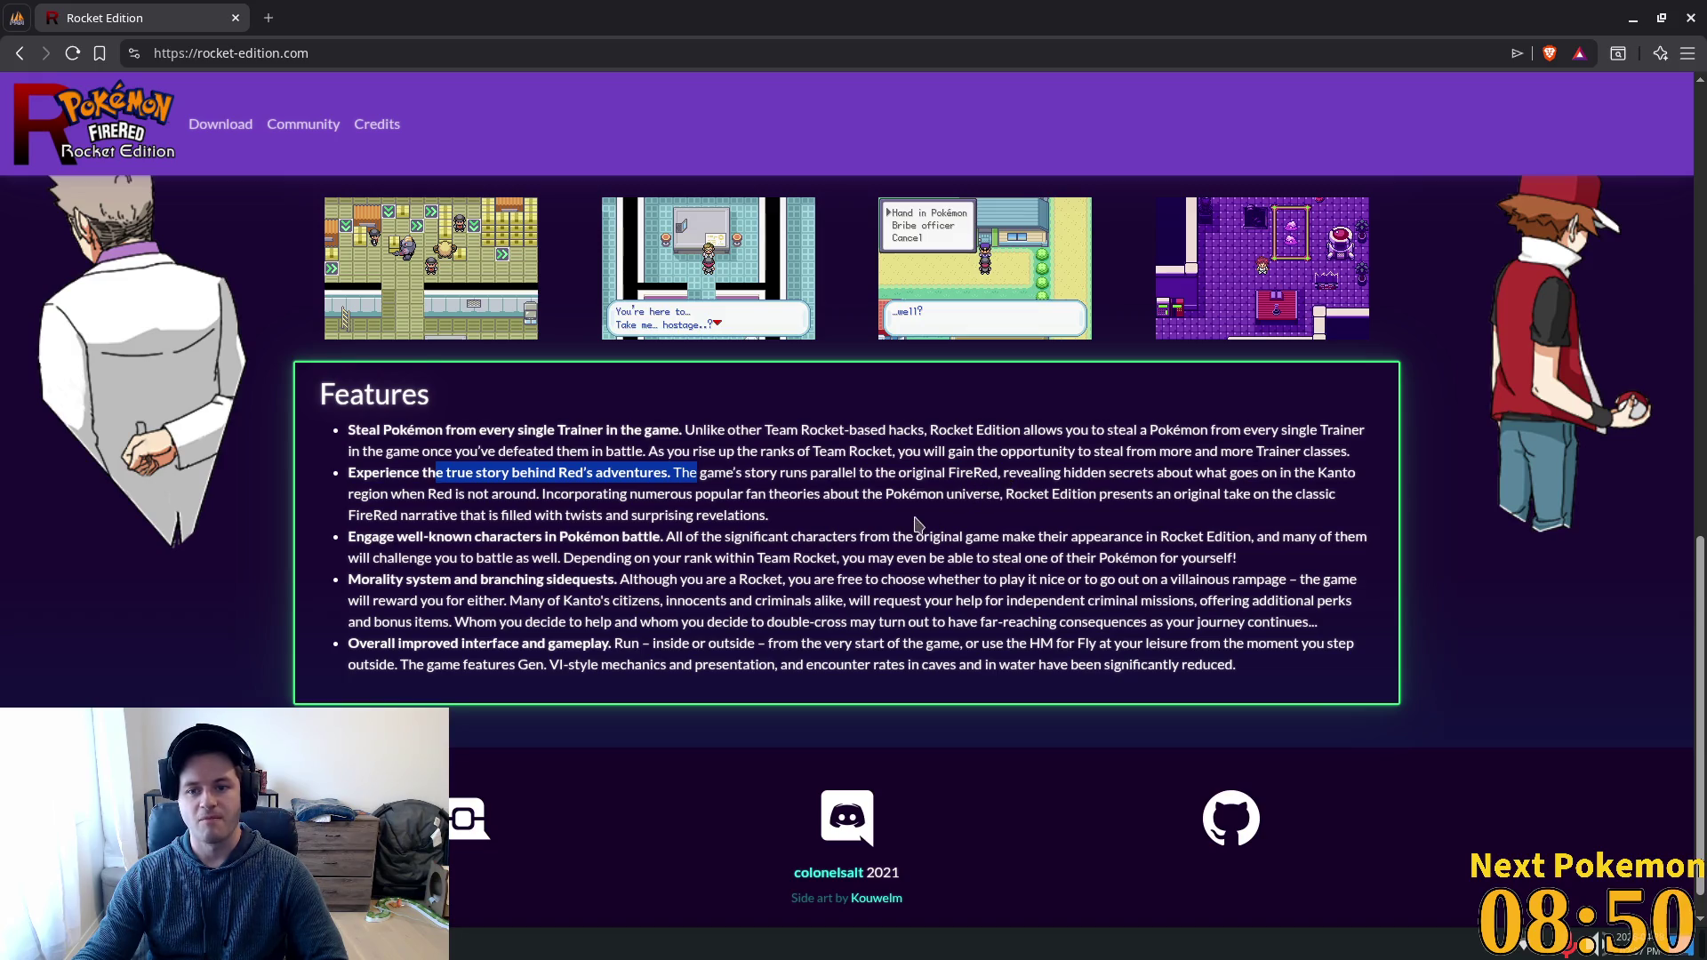
left_click_drag(362, 537, 693, 572)
left_click(463, 605)
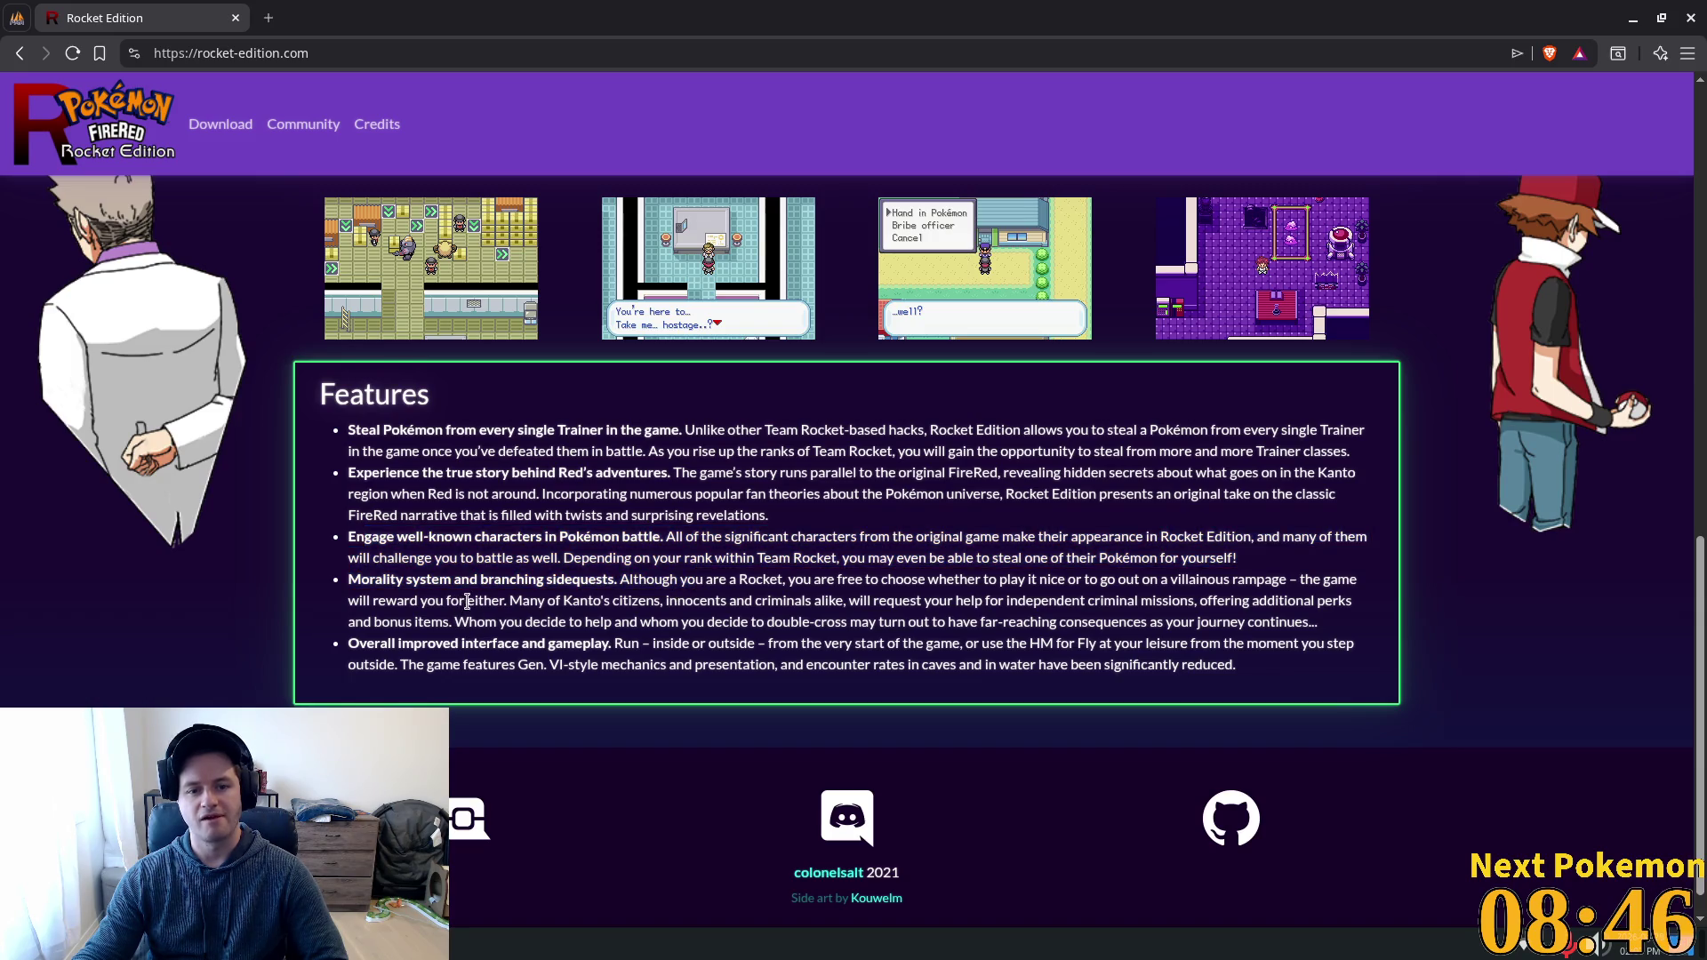
left_click_drag(387, 642, 707, 645)
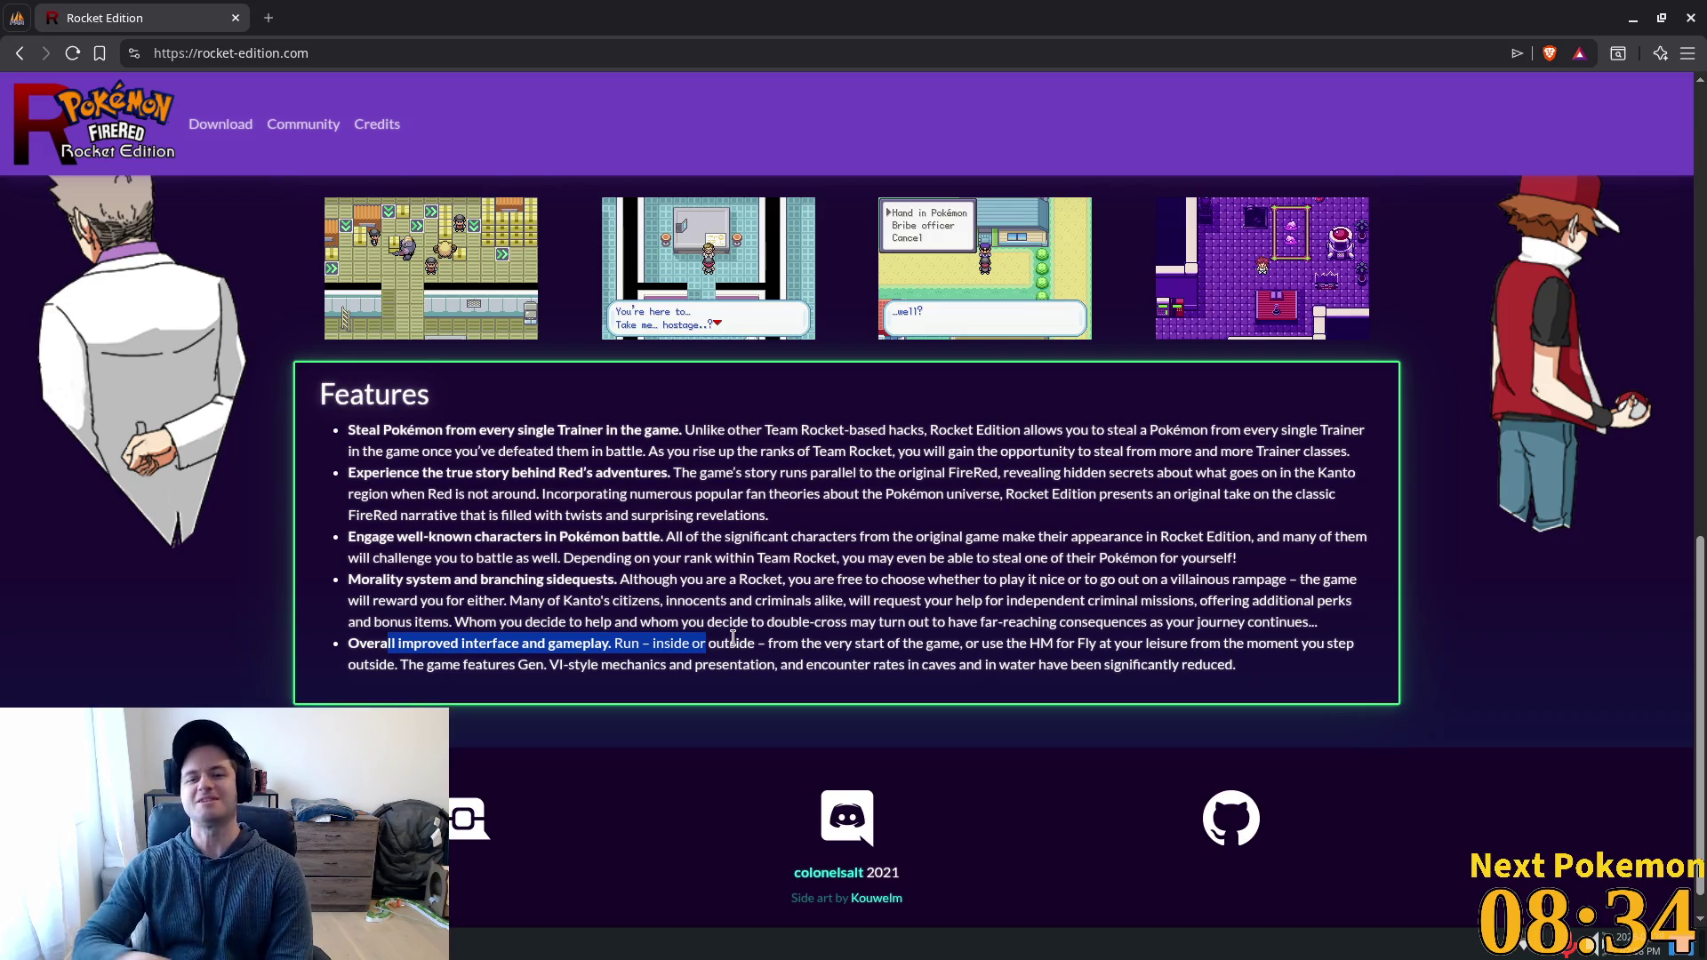
Scroll back to the top and close the Rocket Edition tab.
scroll(1107, 498, "up", 8)
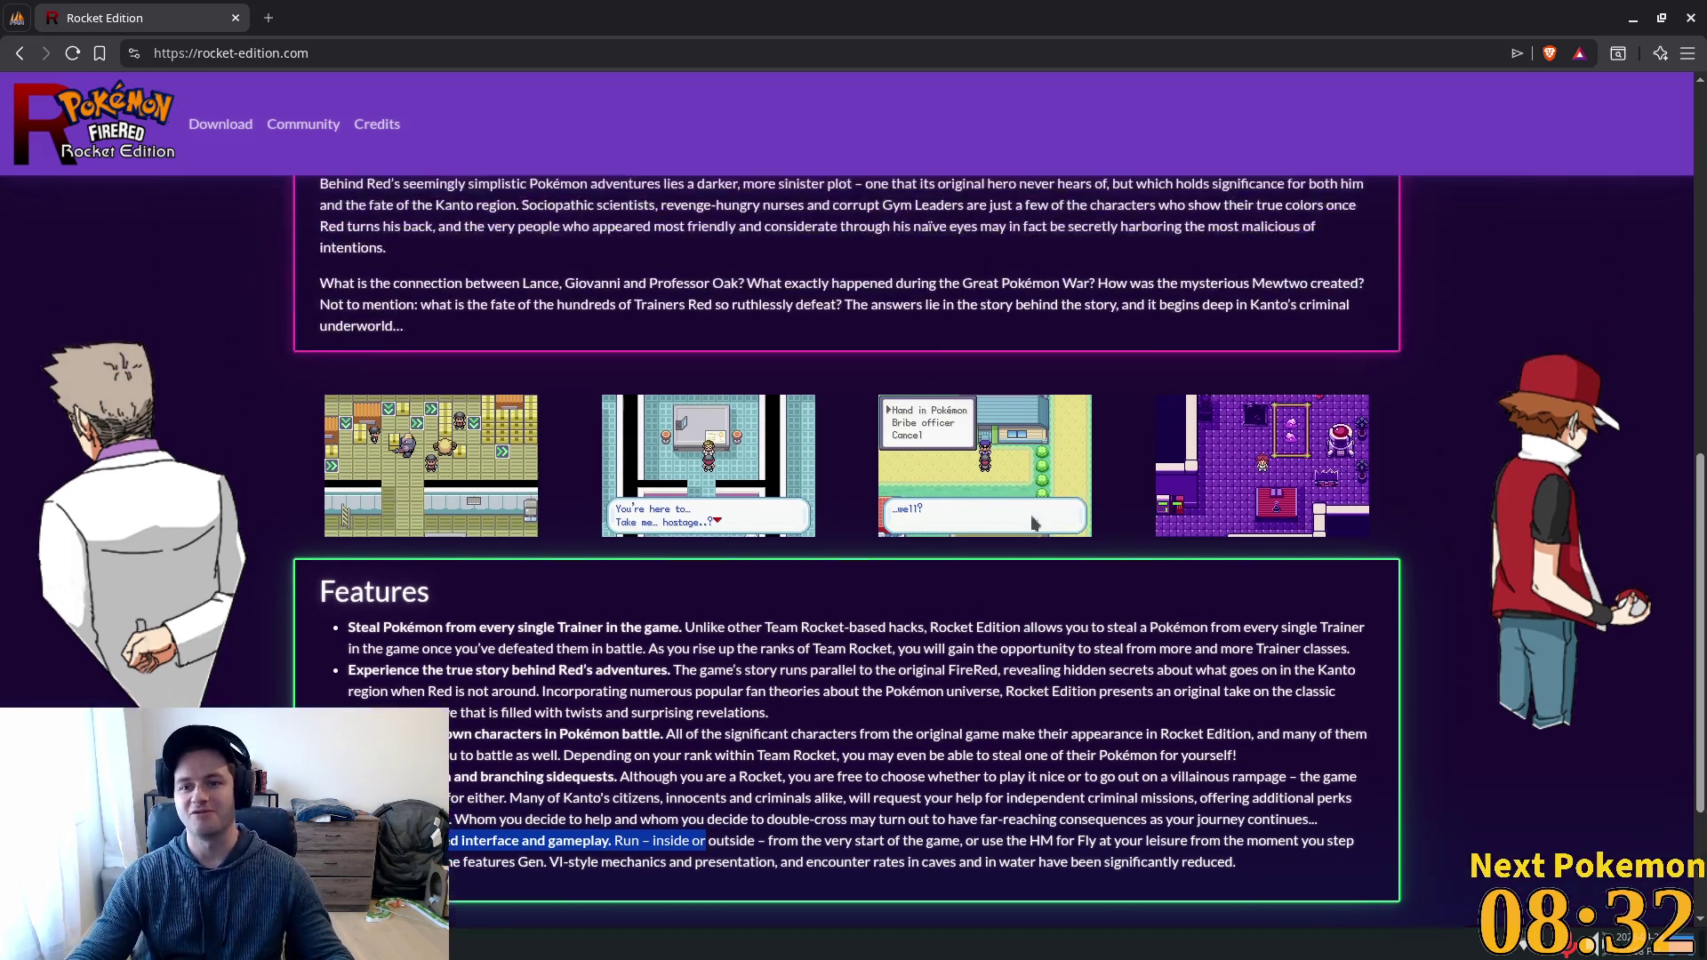
scroll(1102, 567, "up", 4)
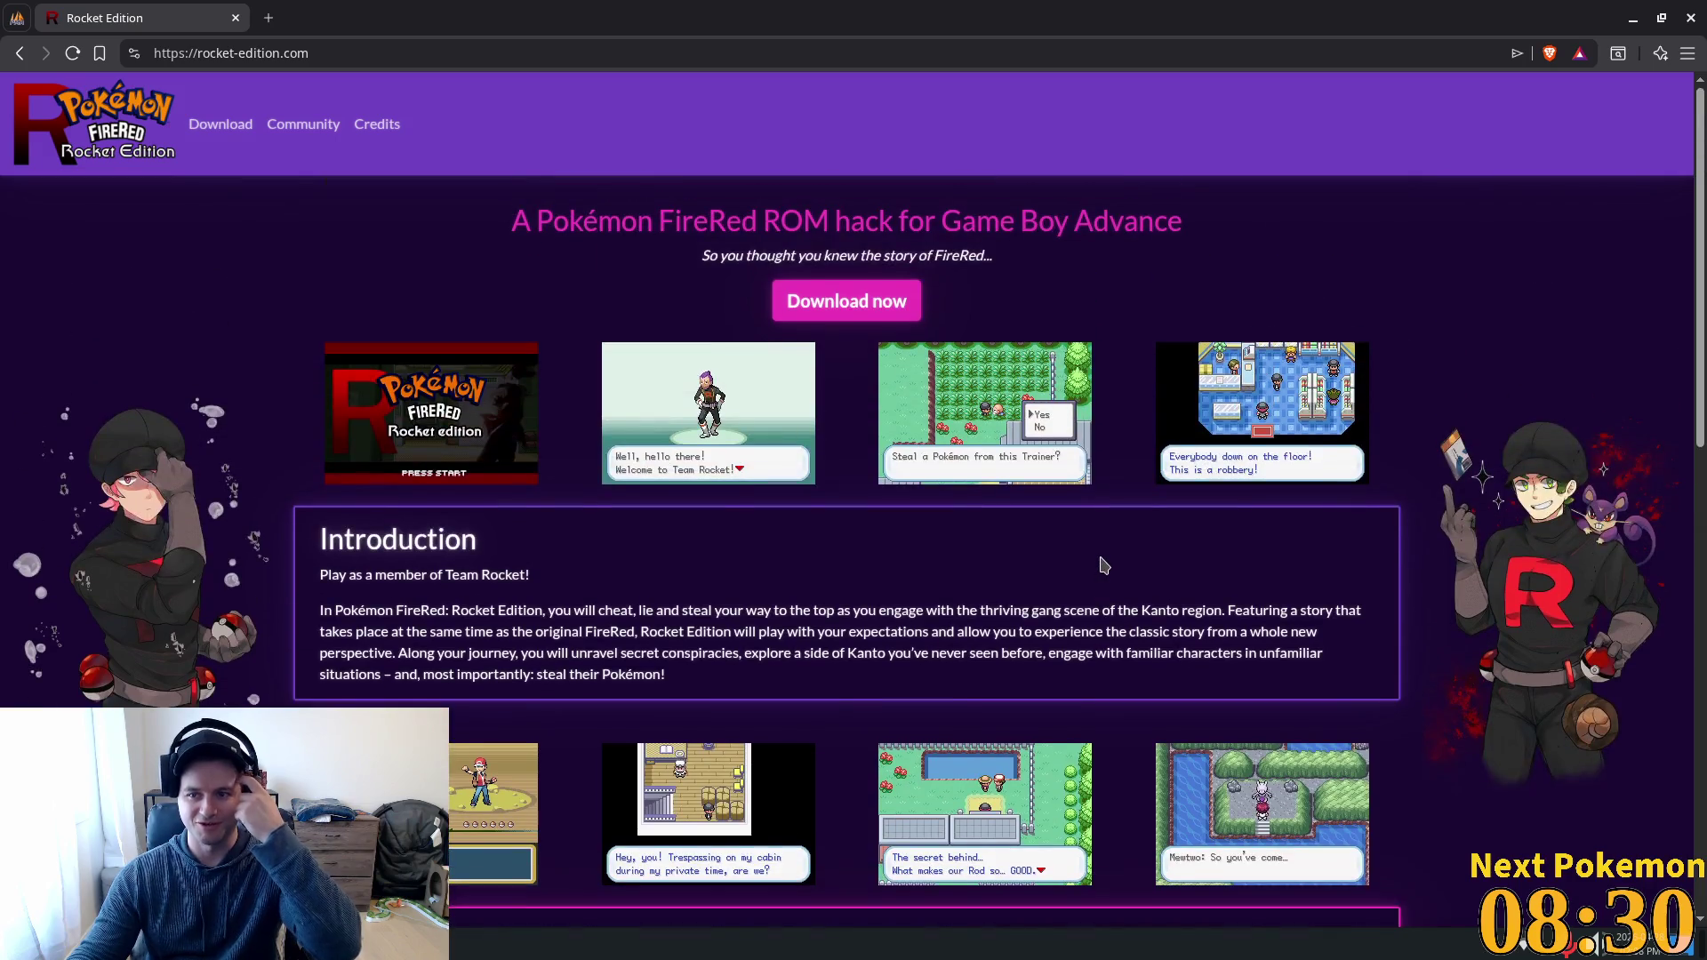
left_click(235, 18)
Walk the Alchemy character past the chicken pen and barn gate, then return to quest_manager.gd line 271.
left_click(1634, 20)
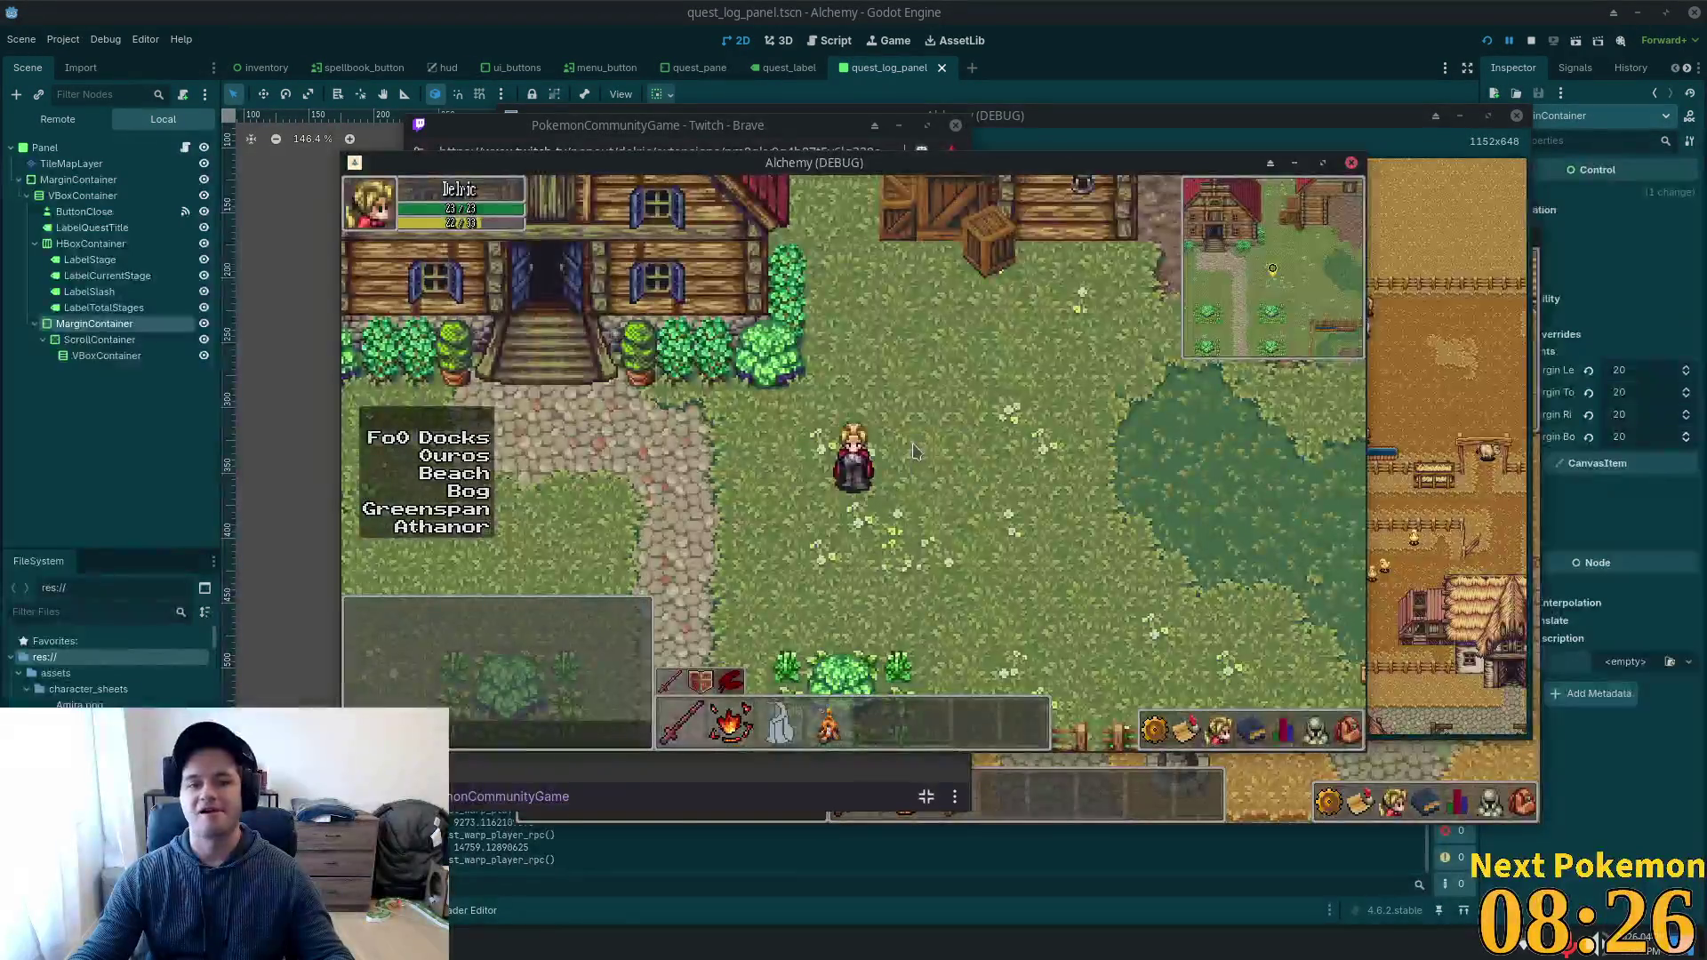
key("a")
key("s")
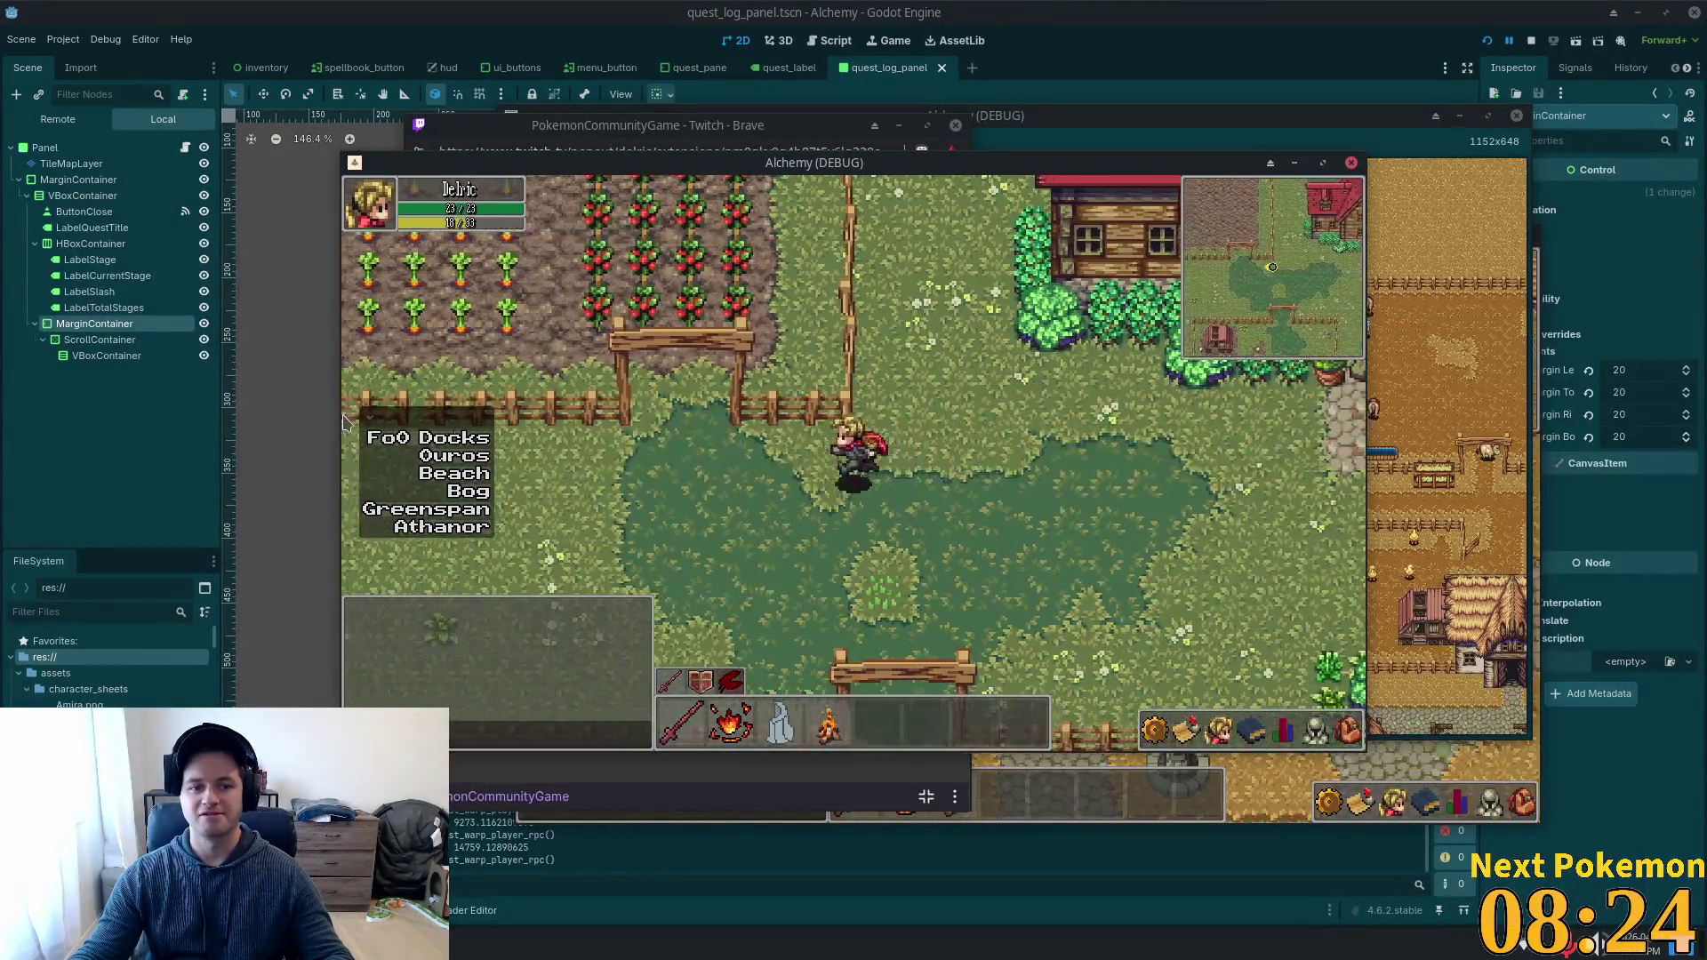
key("s")
key("d")
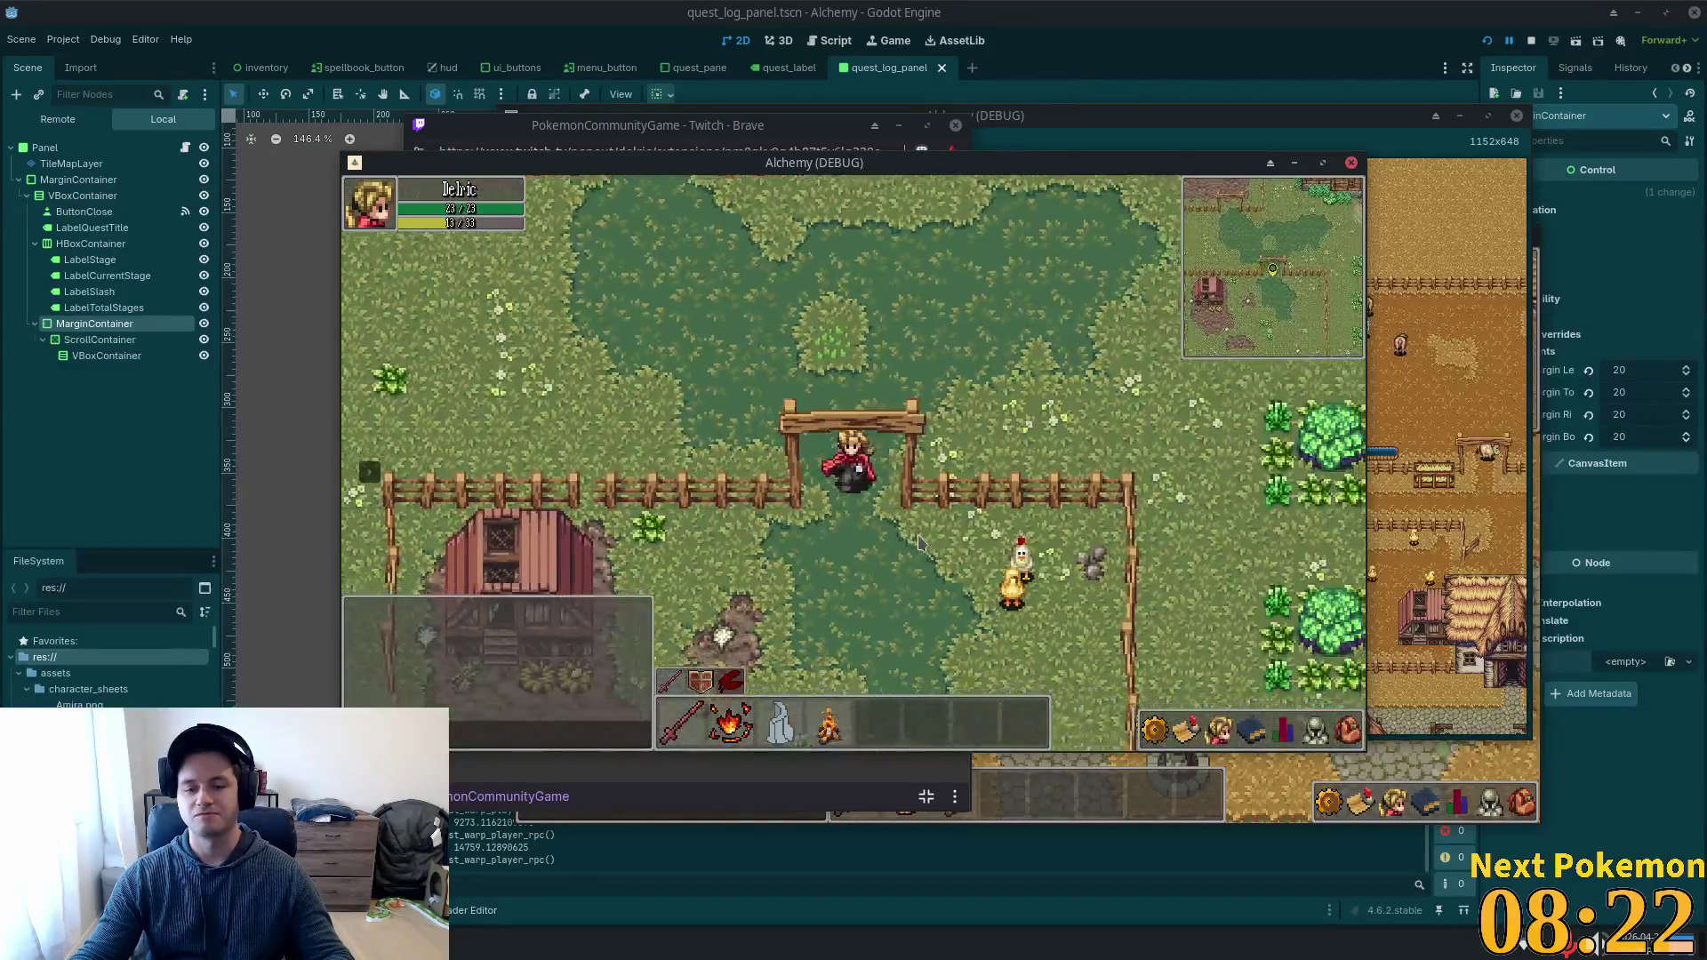
key("s")
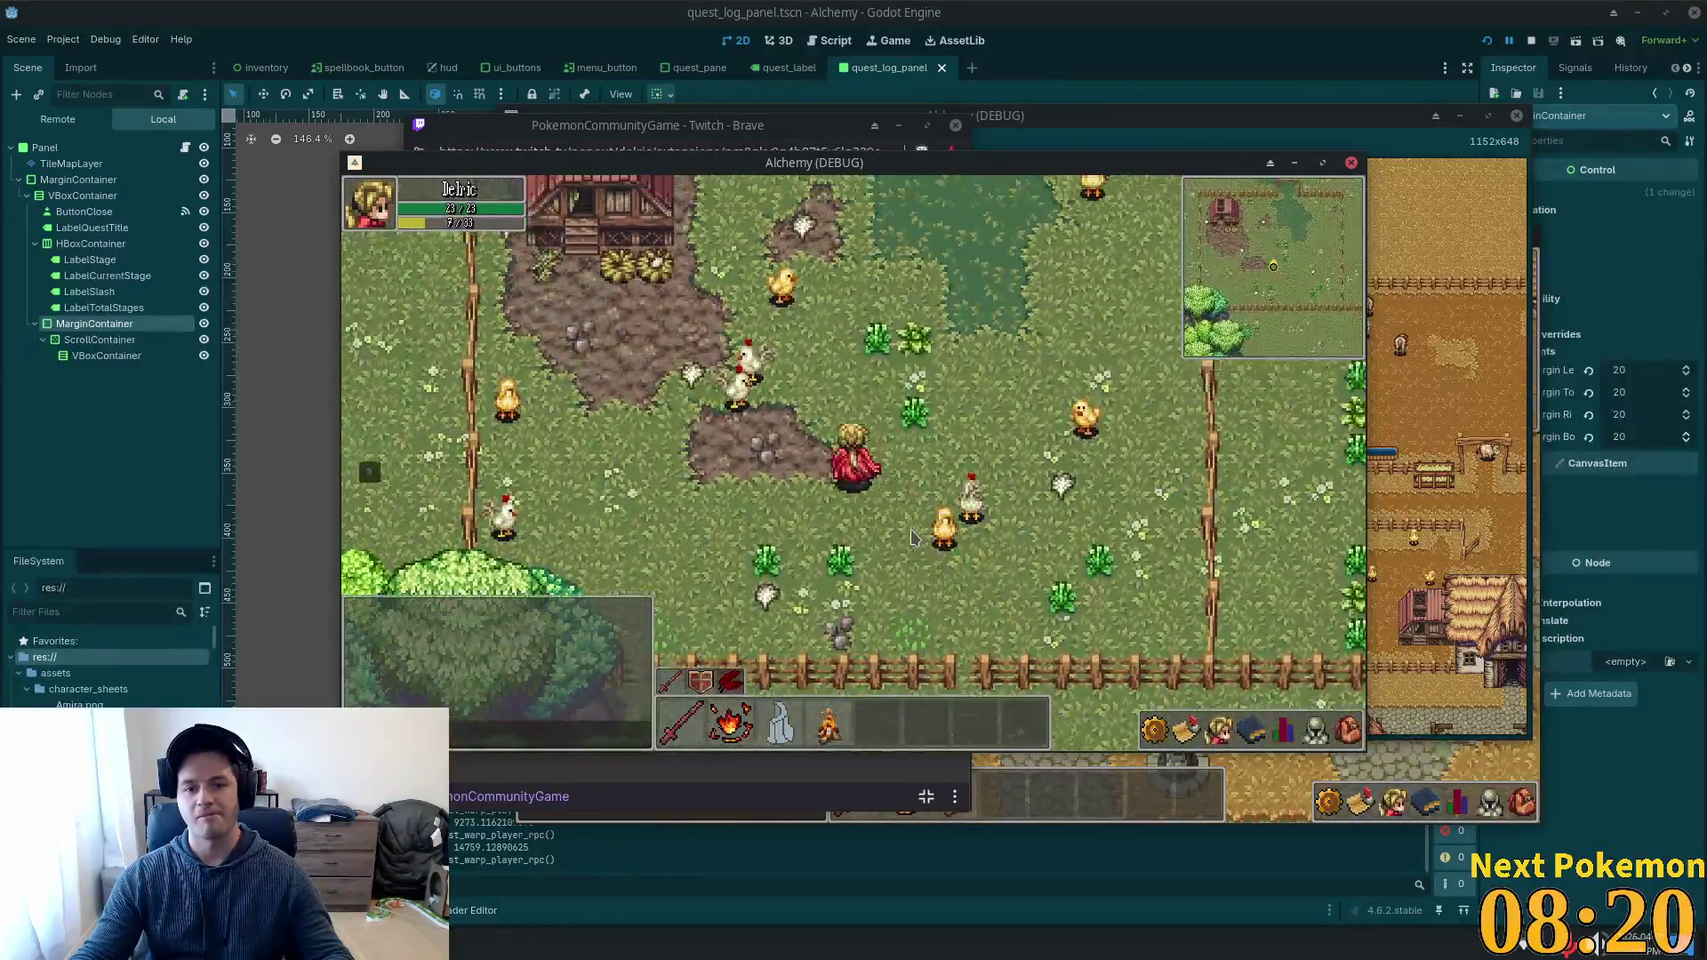
key("w")
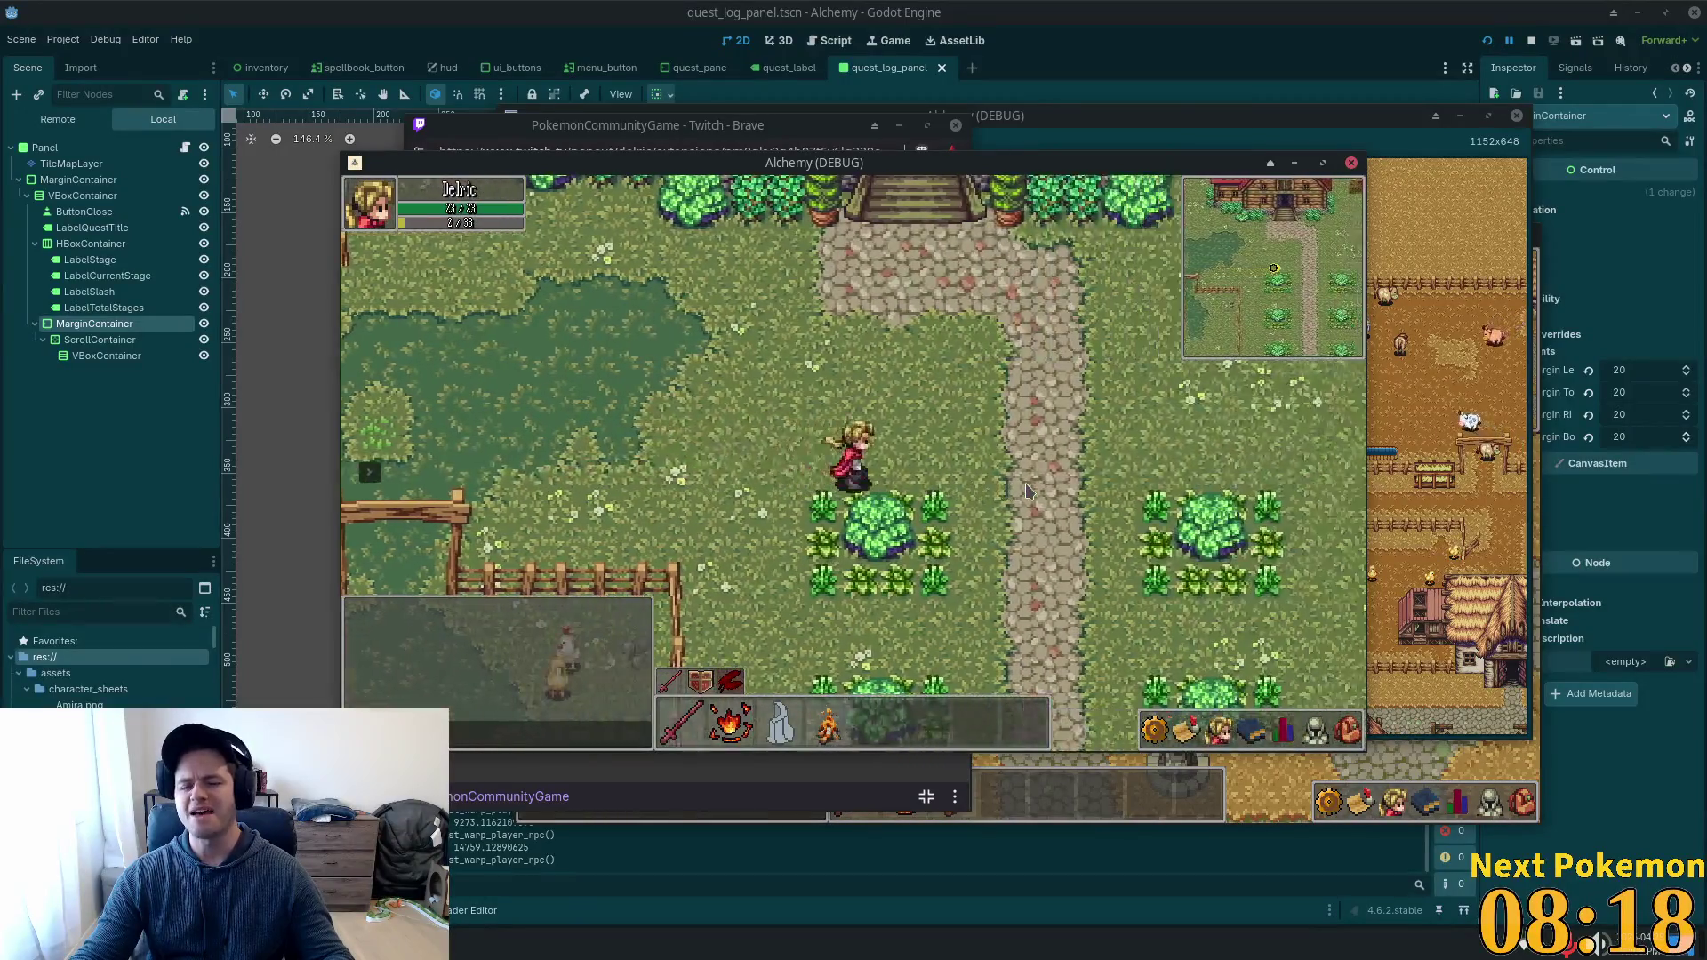
key("d")
key("d")
key("s")
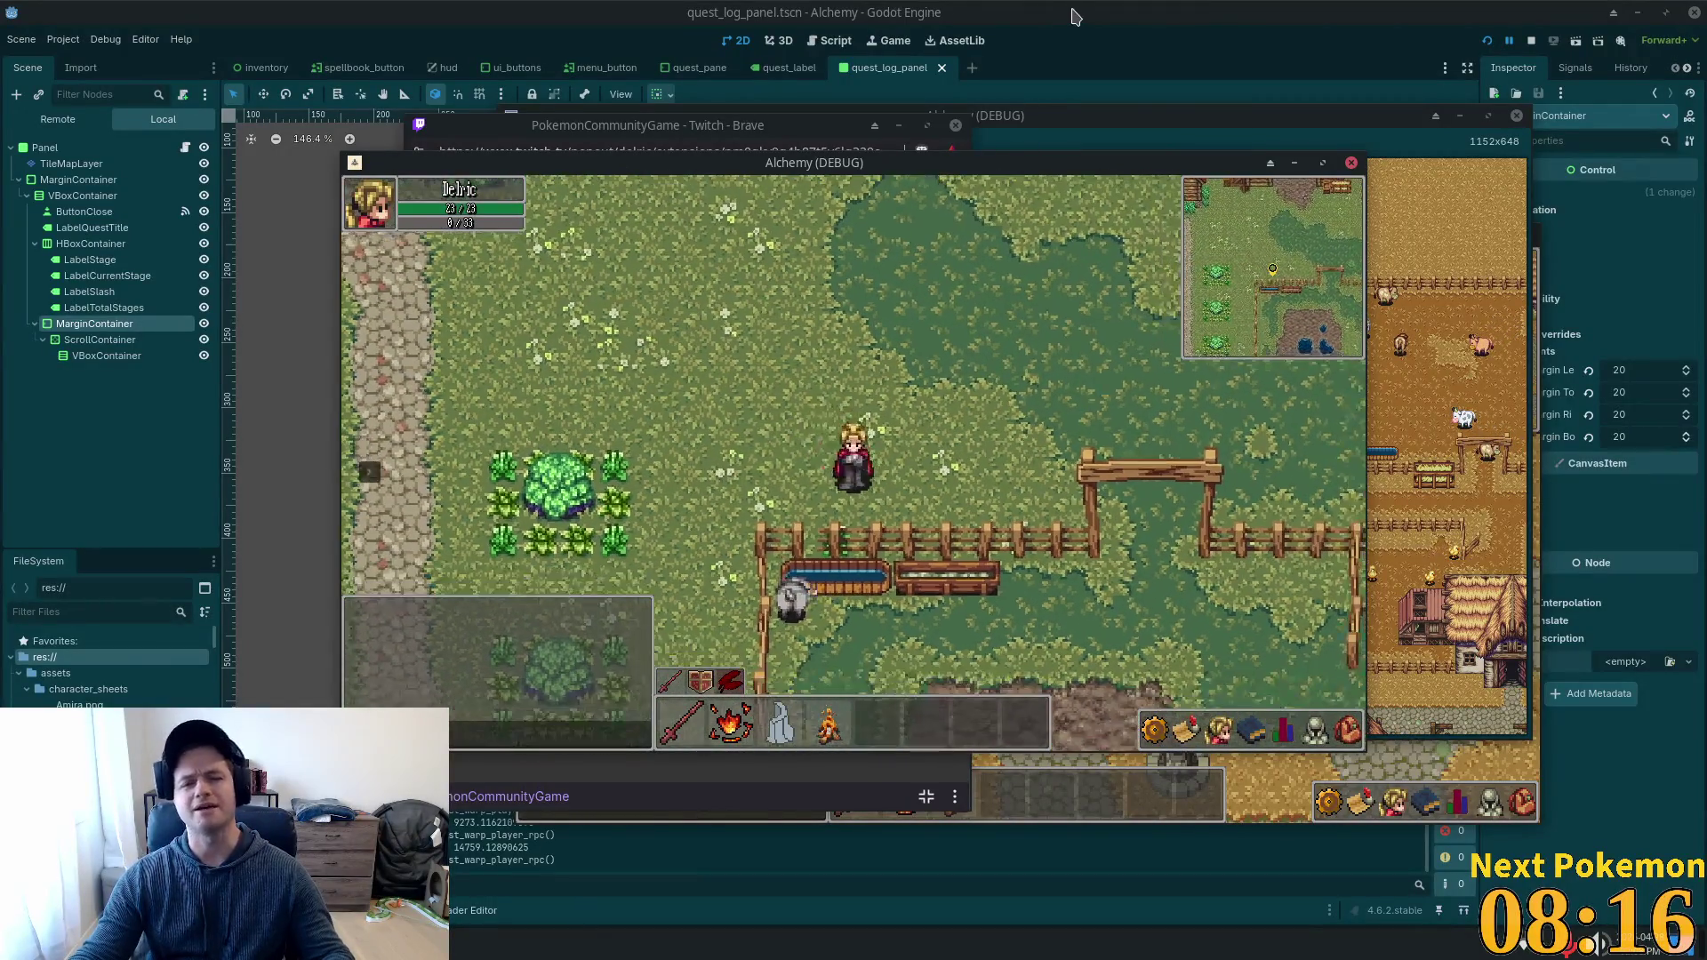
key("alt+Tab")
left_click(673, 235)
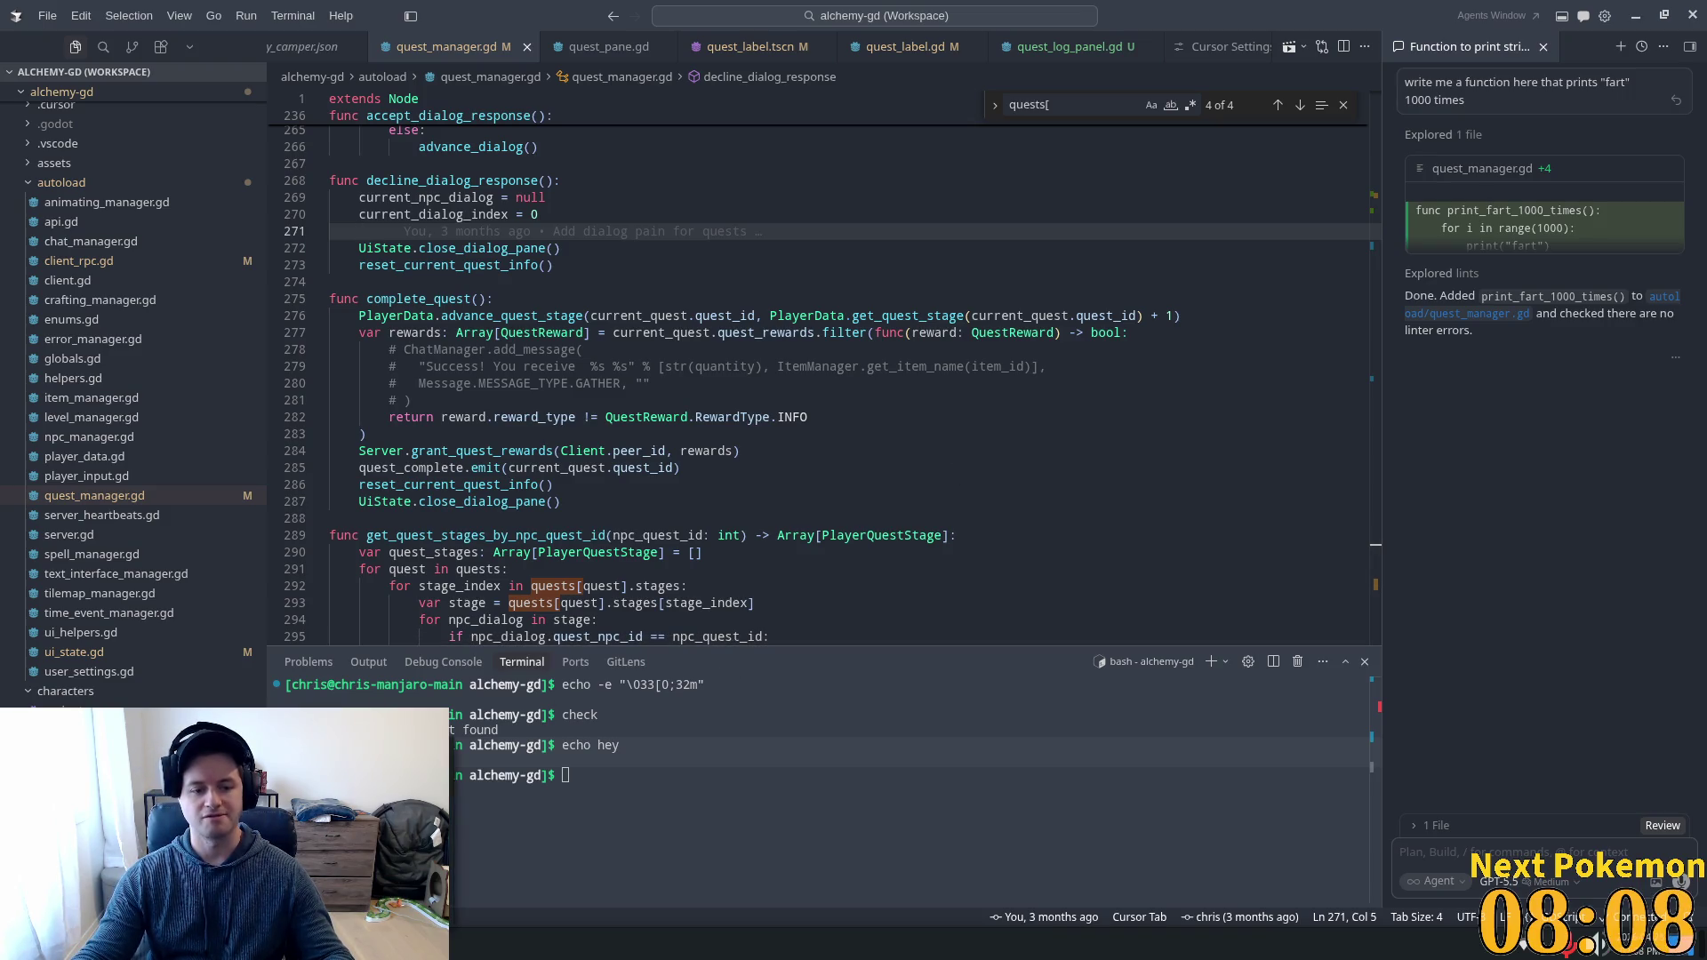
In Brave, open a new tab and load google.ca.
key("alt+Tab")
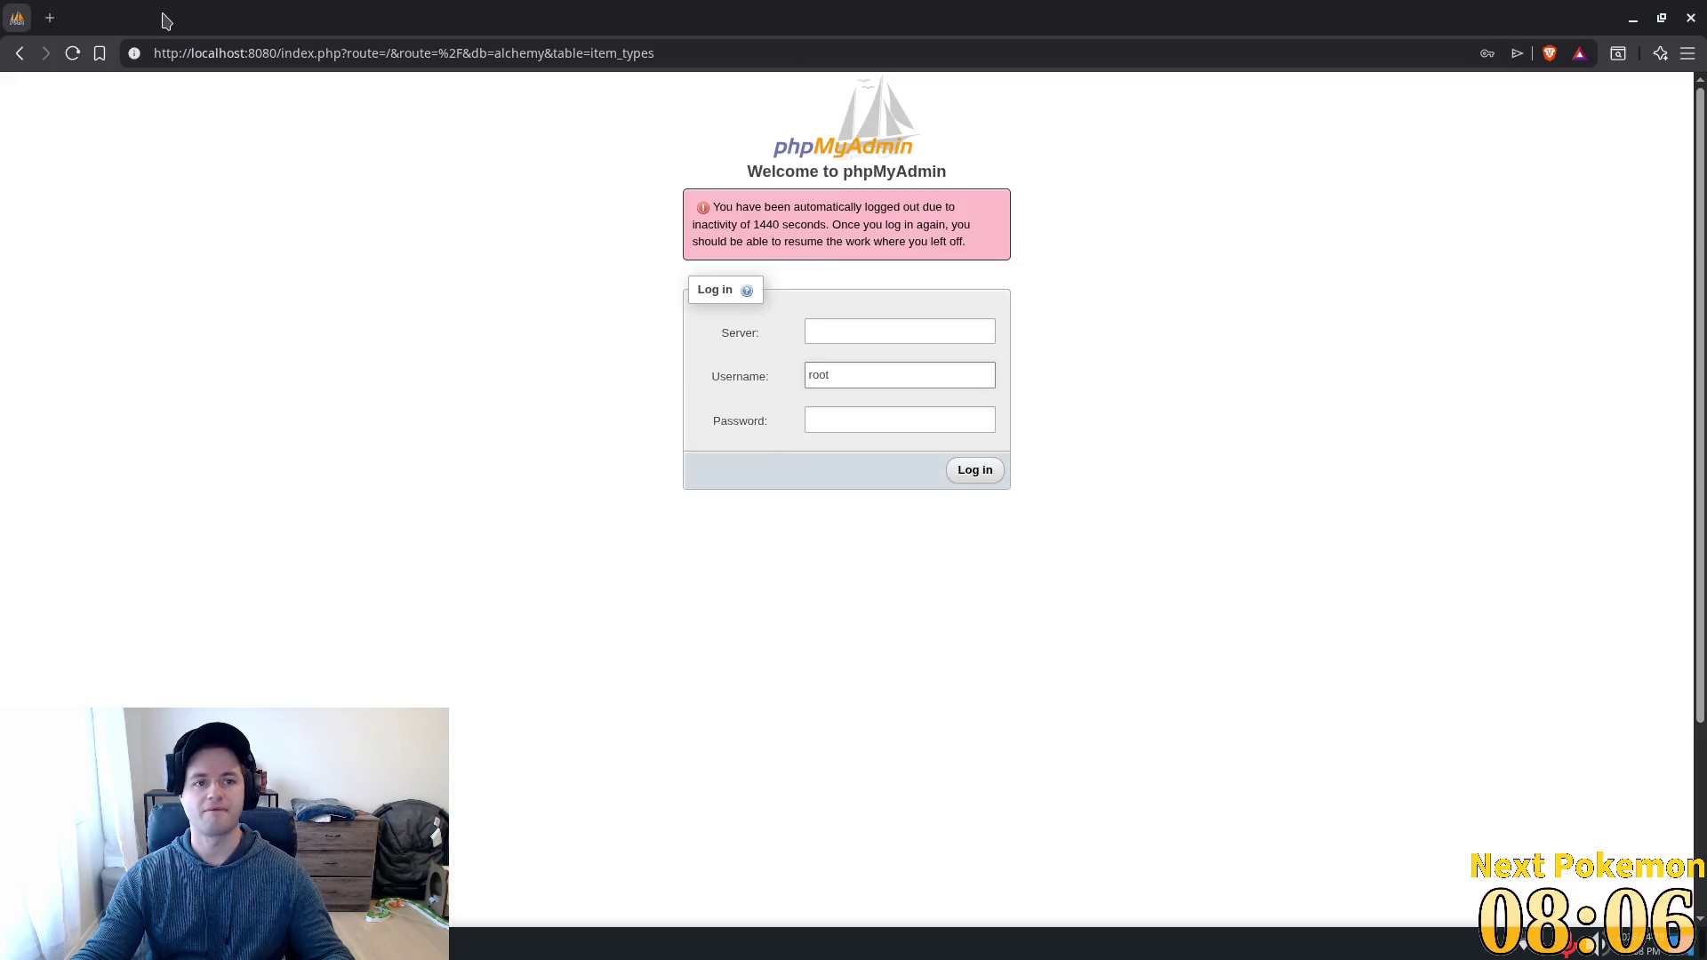
left_click(50, 17)
type("google.ca")
key("Return")
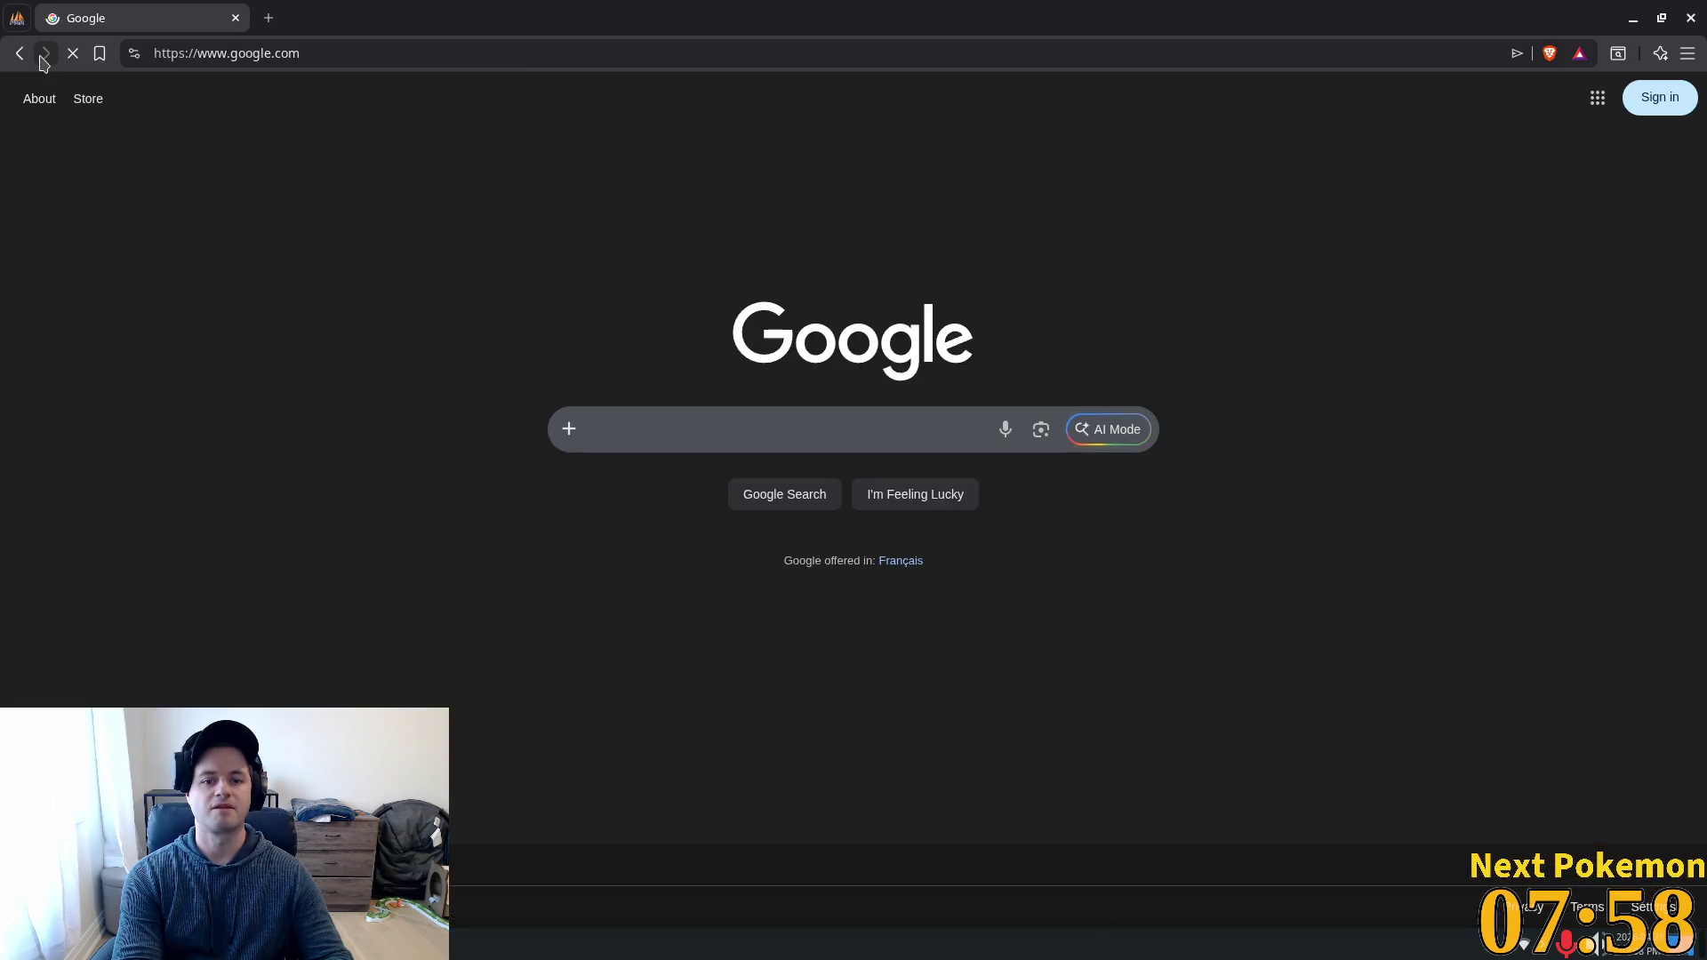
Search images for 'max payne 3', then close that tab, leaving phpMyAdmin's login page.
type("ma")
type("yne")
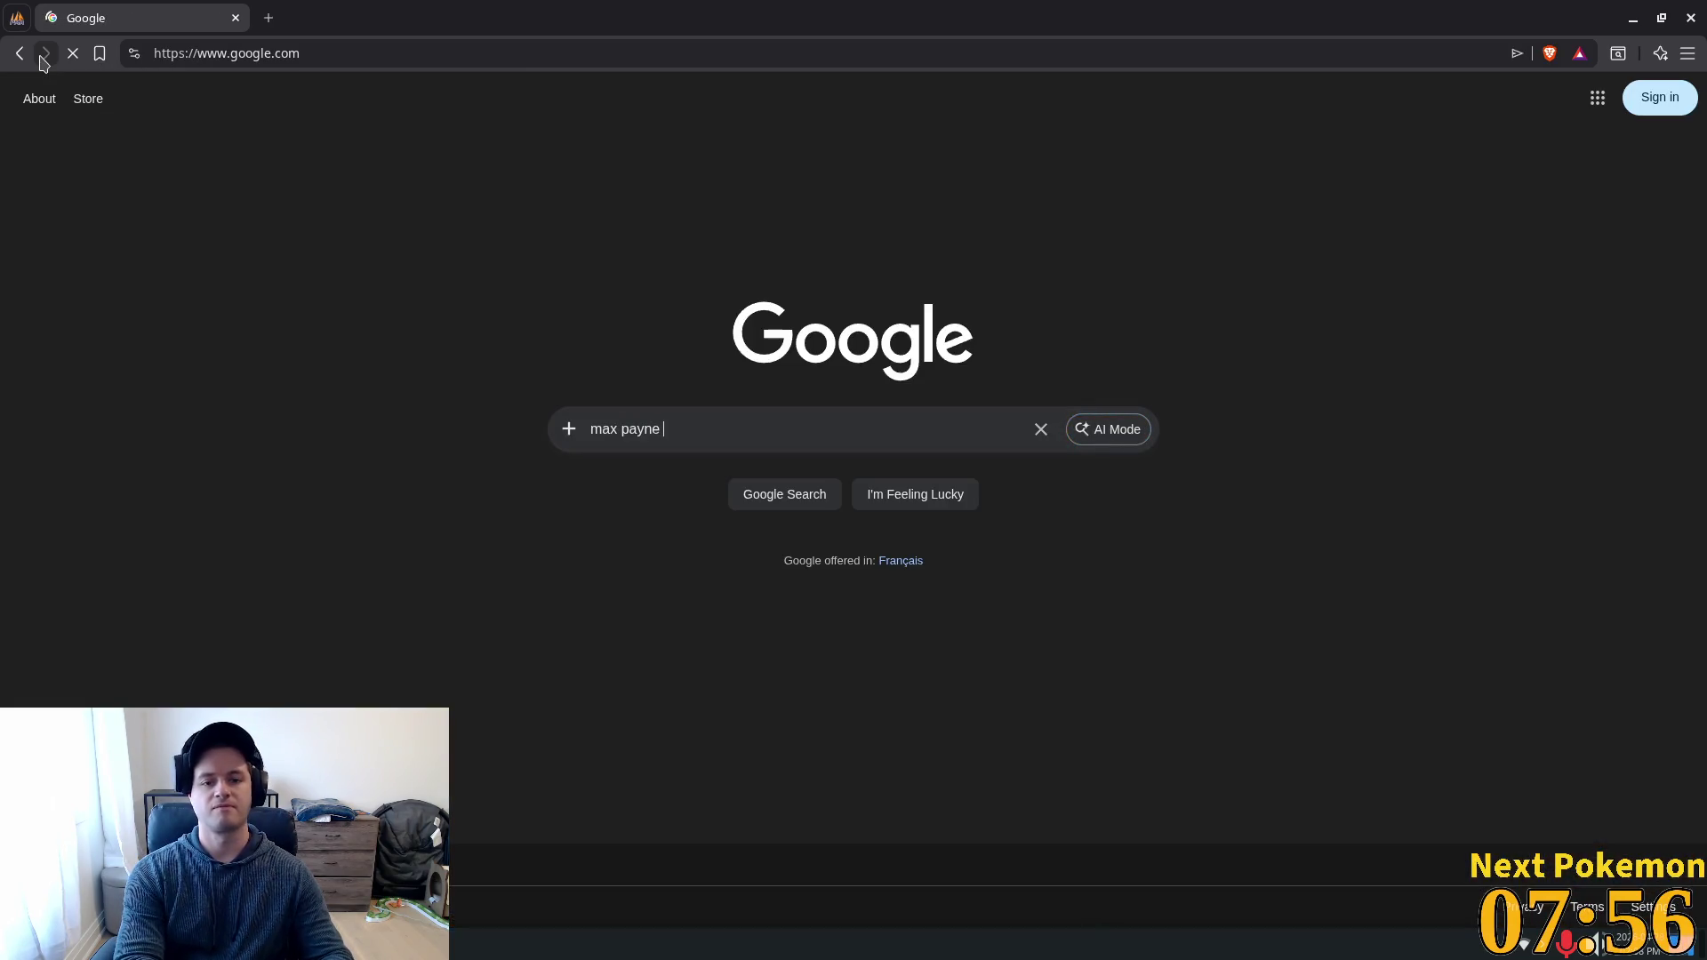
type("3")
key("Return")
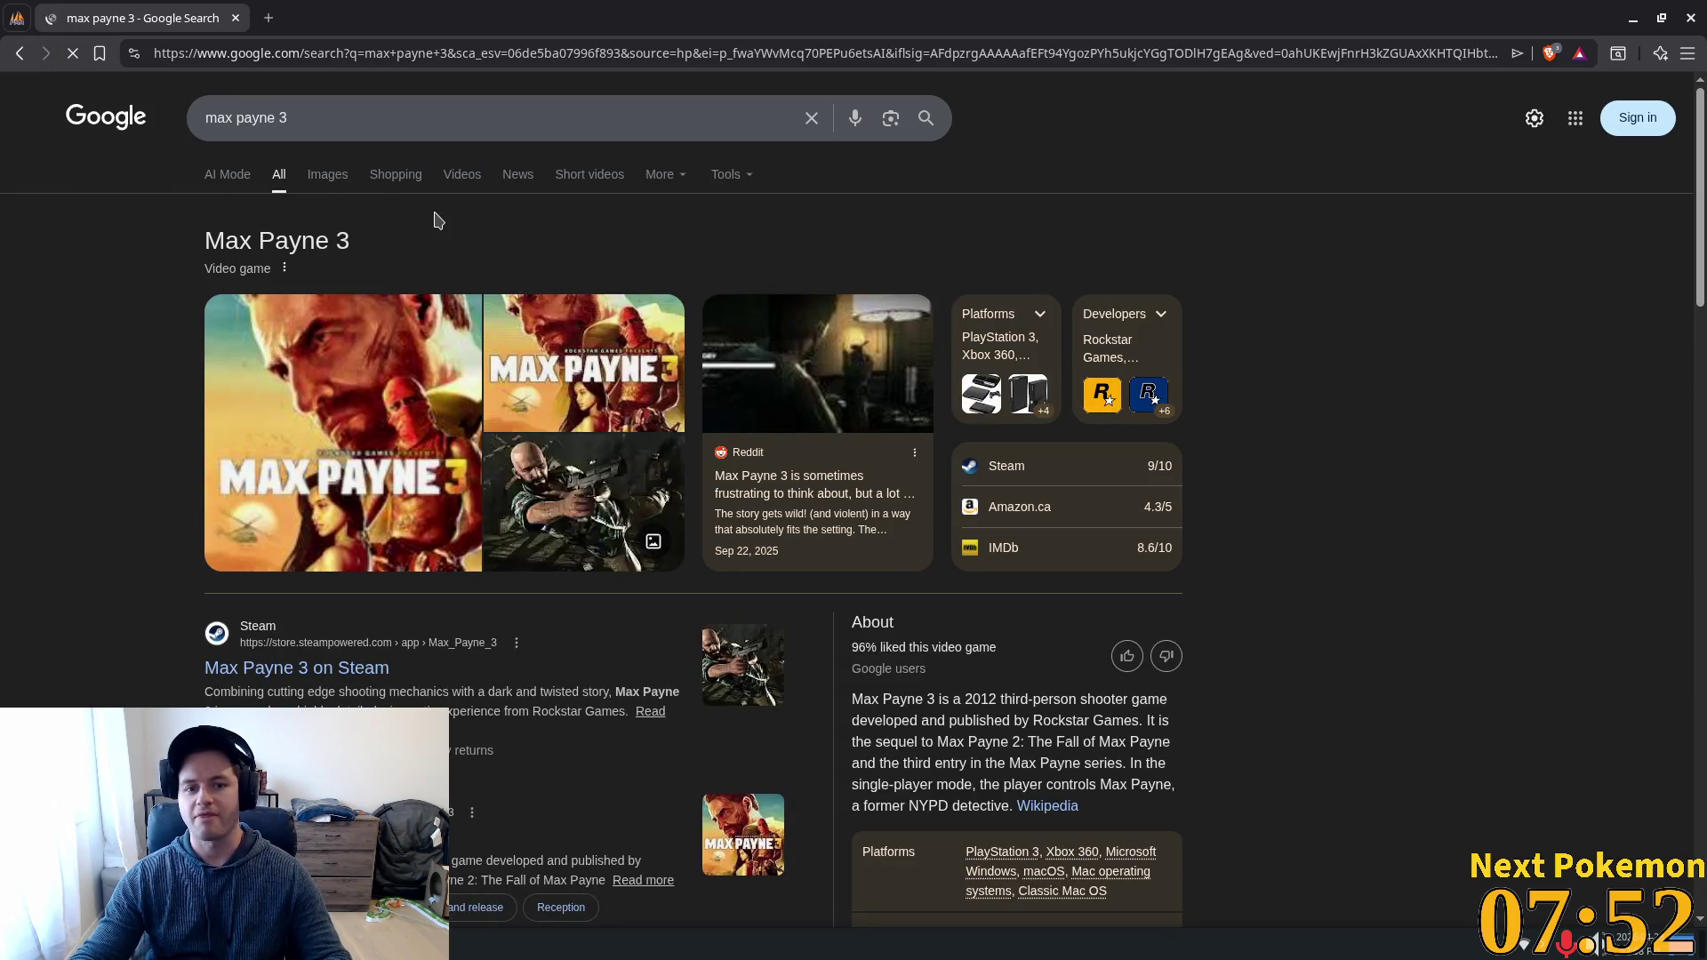
left_click(329, 175)
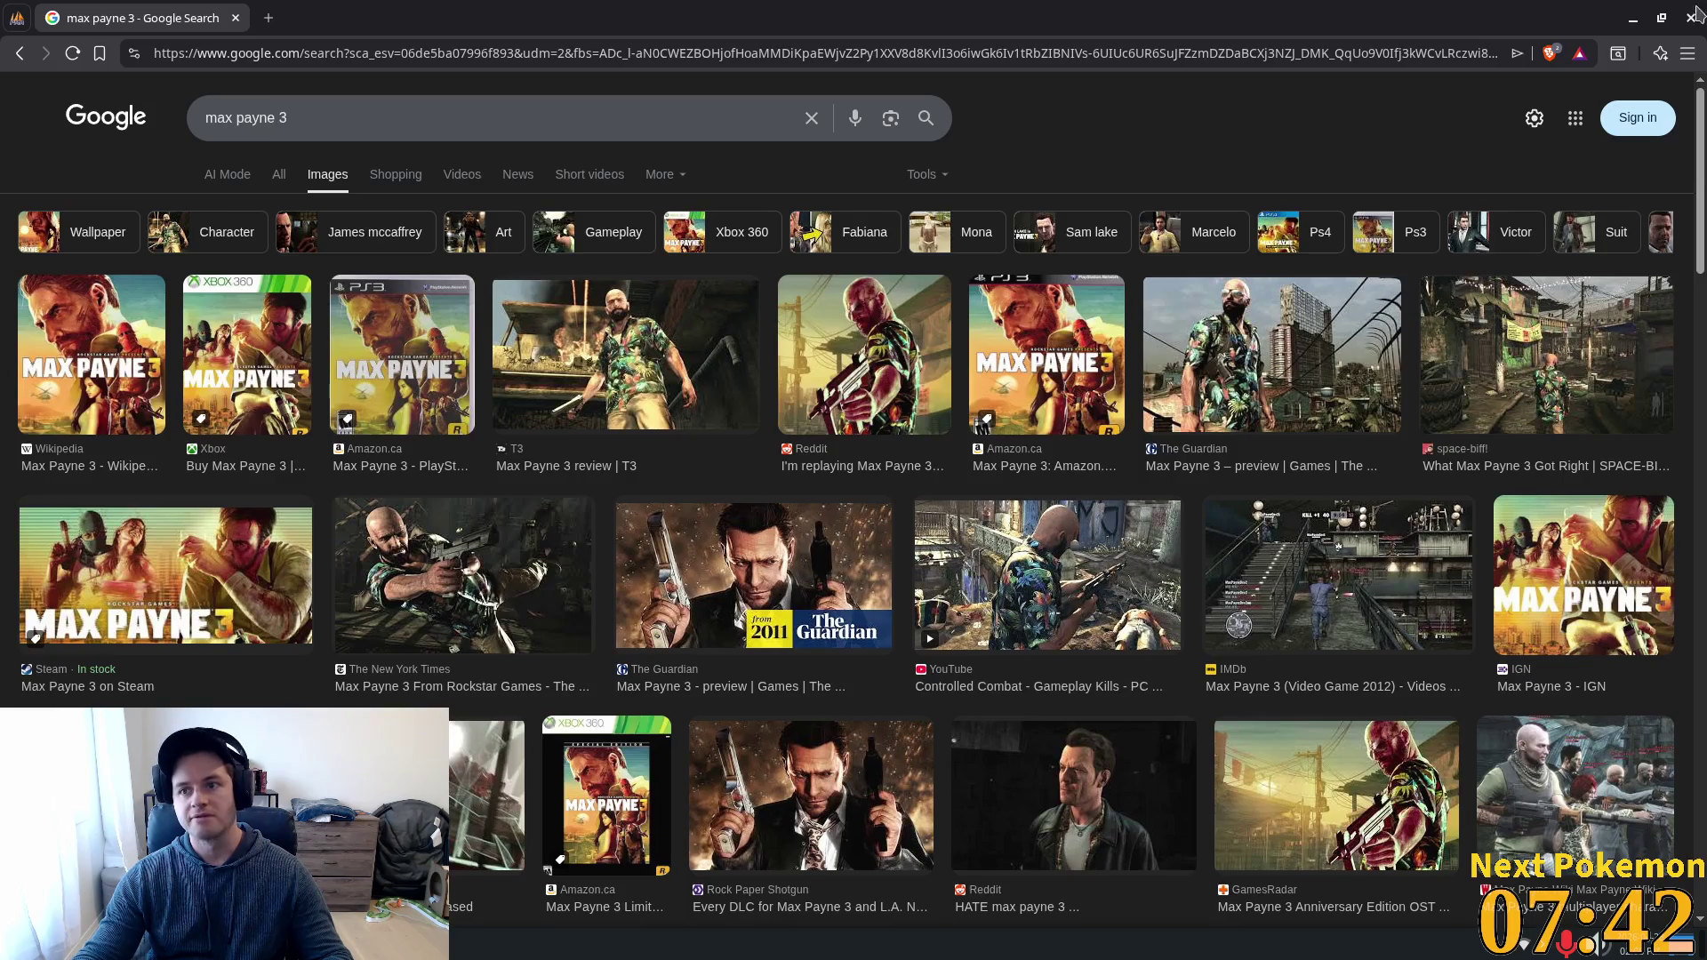
left_click(236, 18)
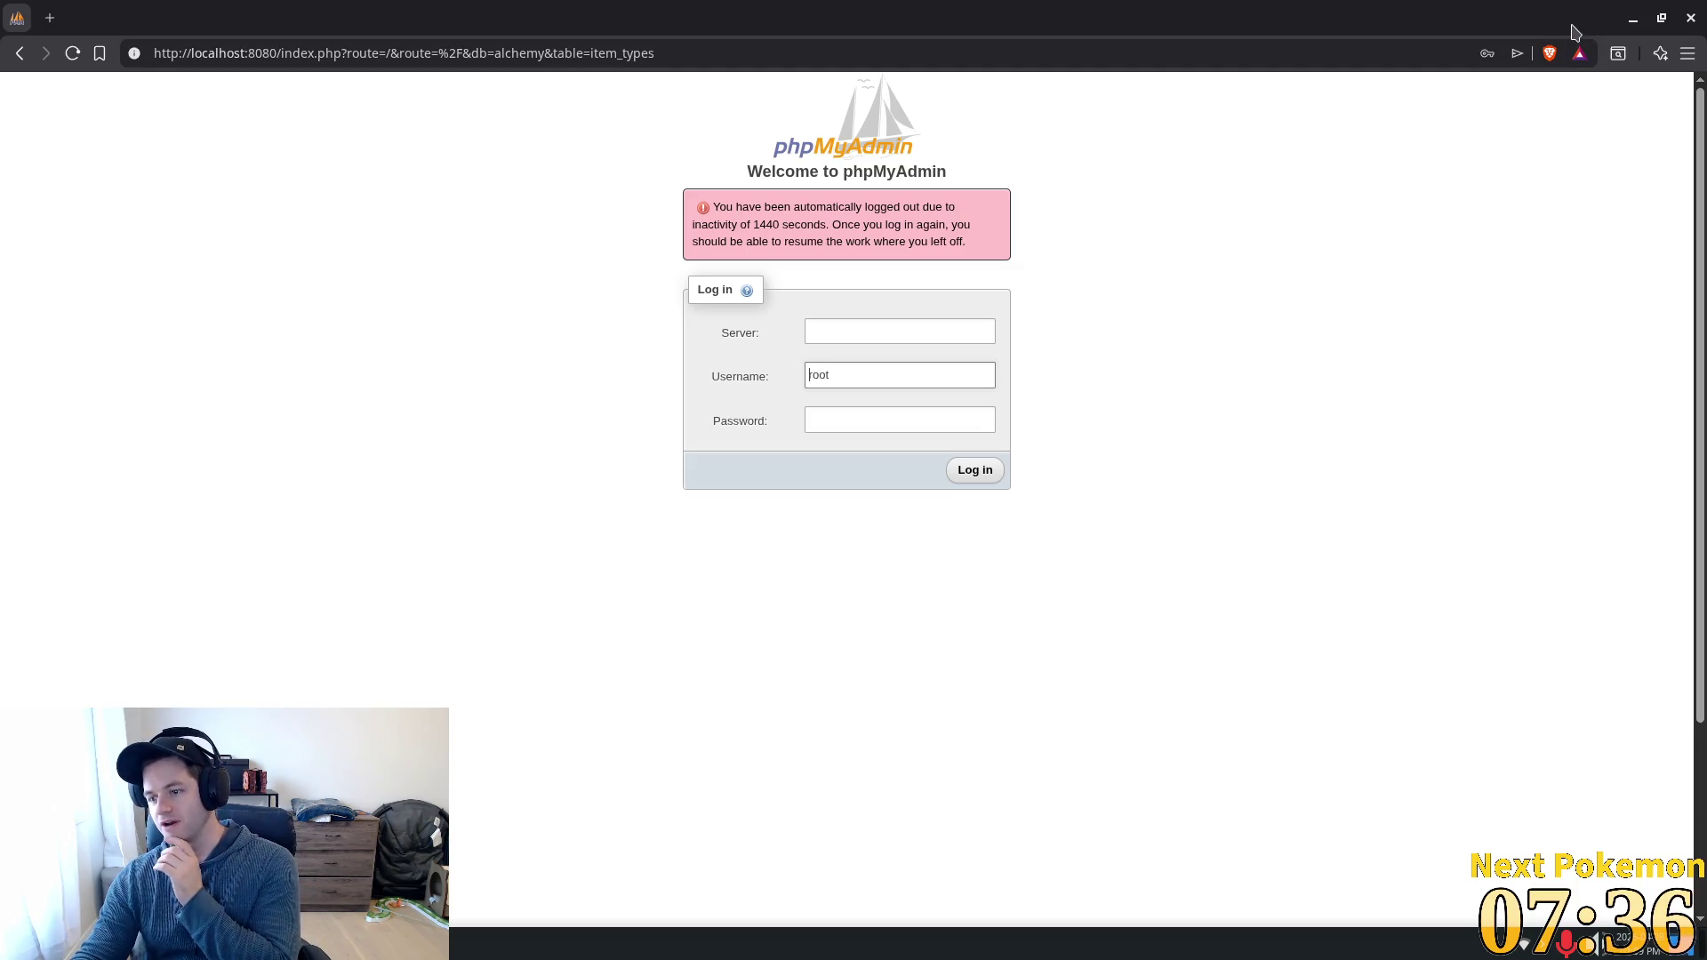
Back in Cursor, expand data > quests in the Explorer and open a_miner_request.json.
left_click(1635, 21)
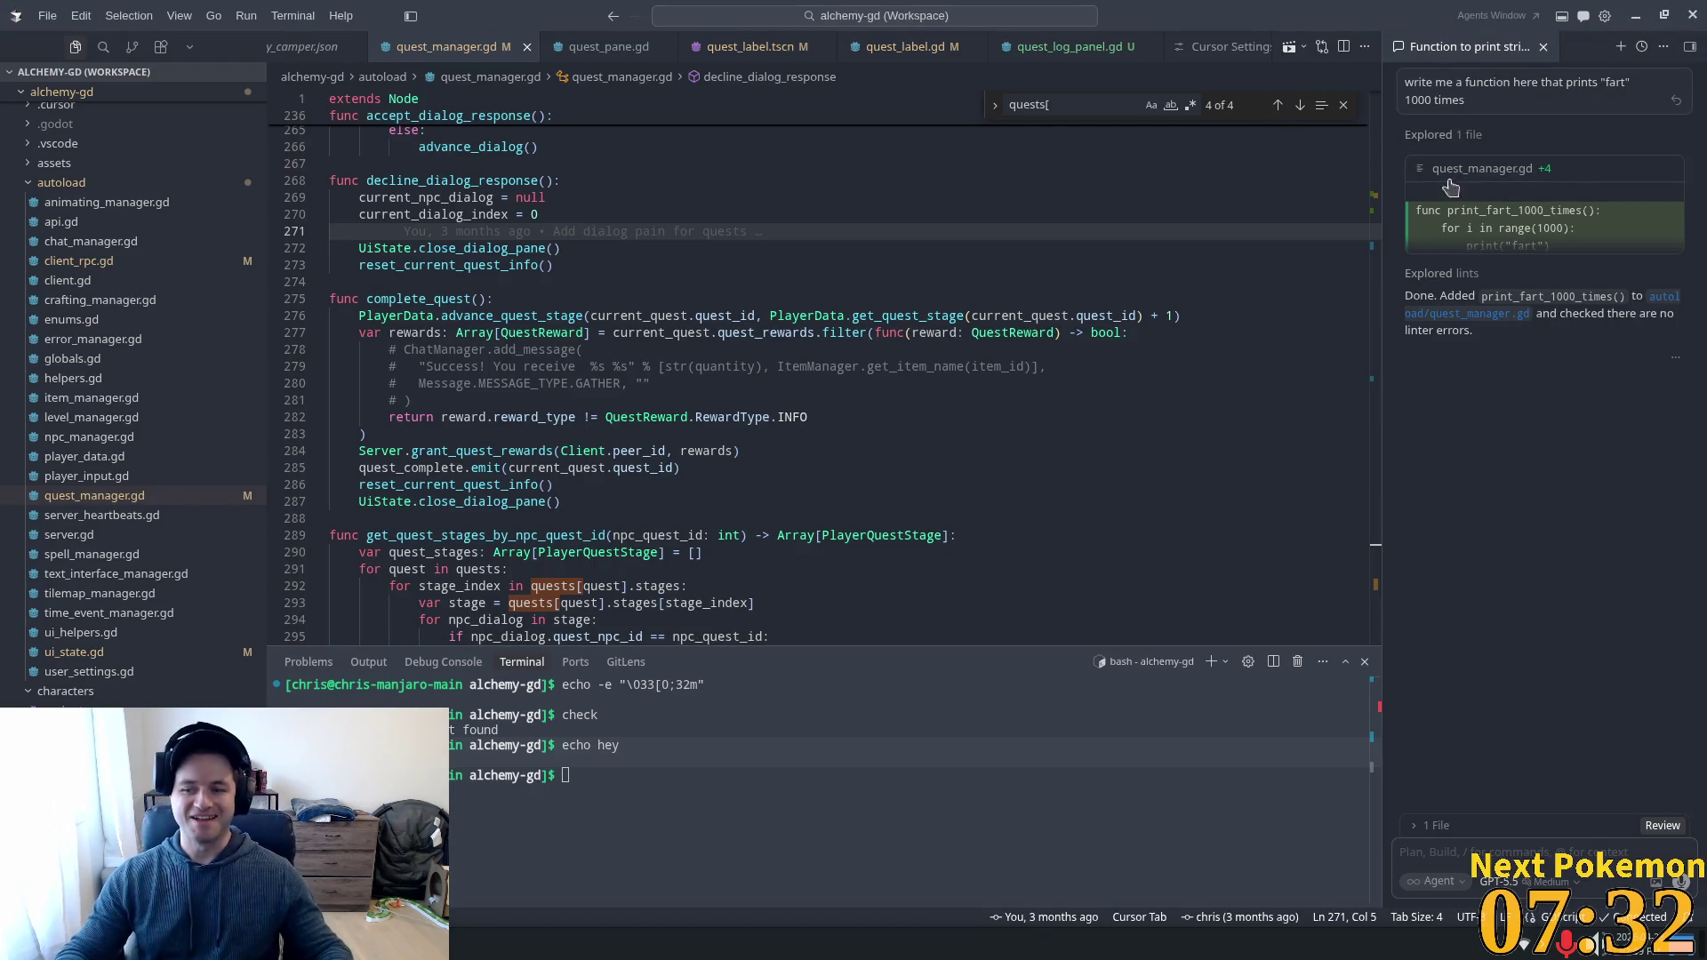
left_click(681, 334)
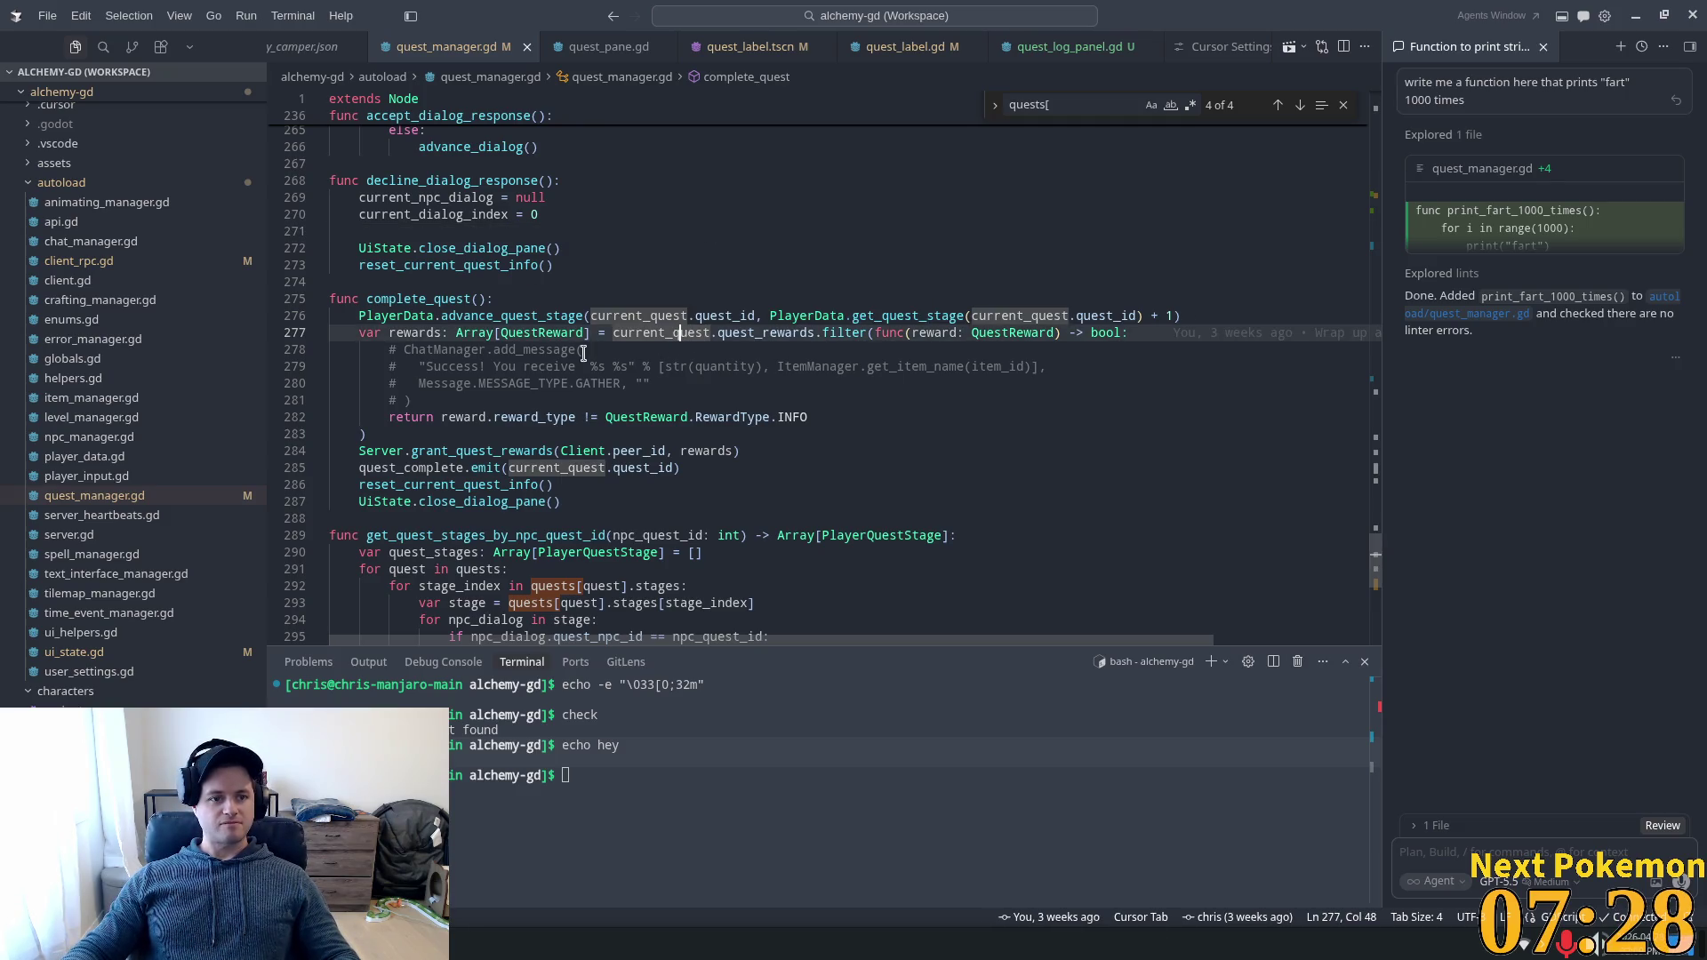
left_click(64, 184)
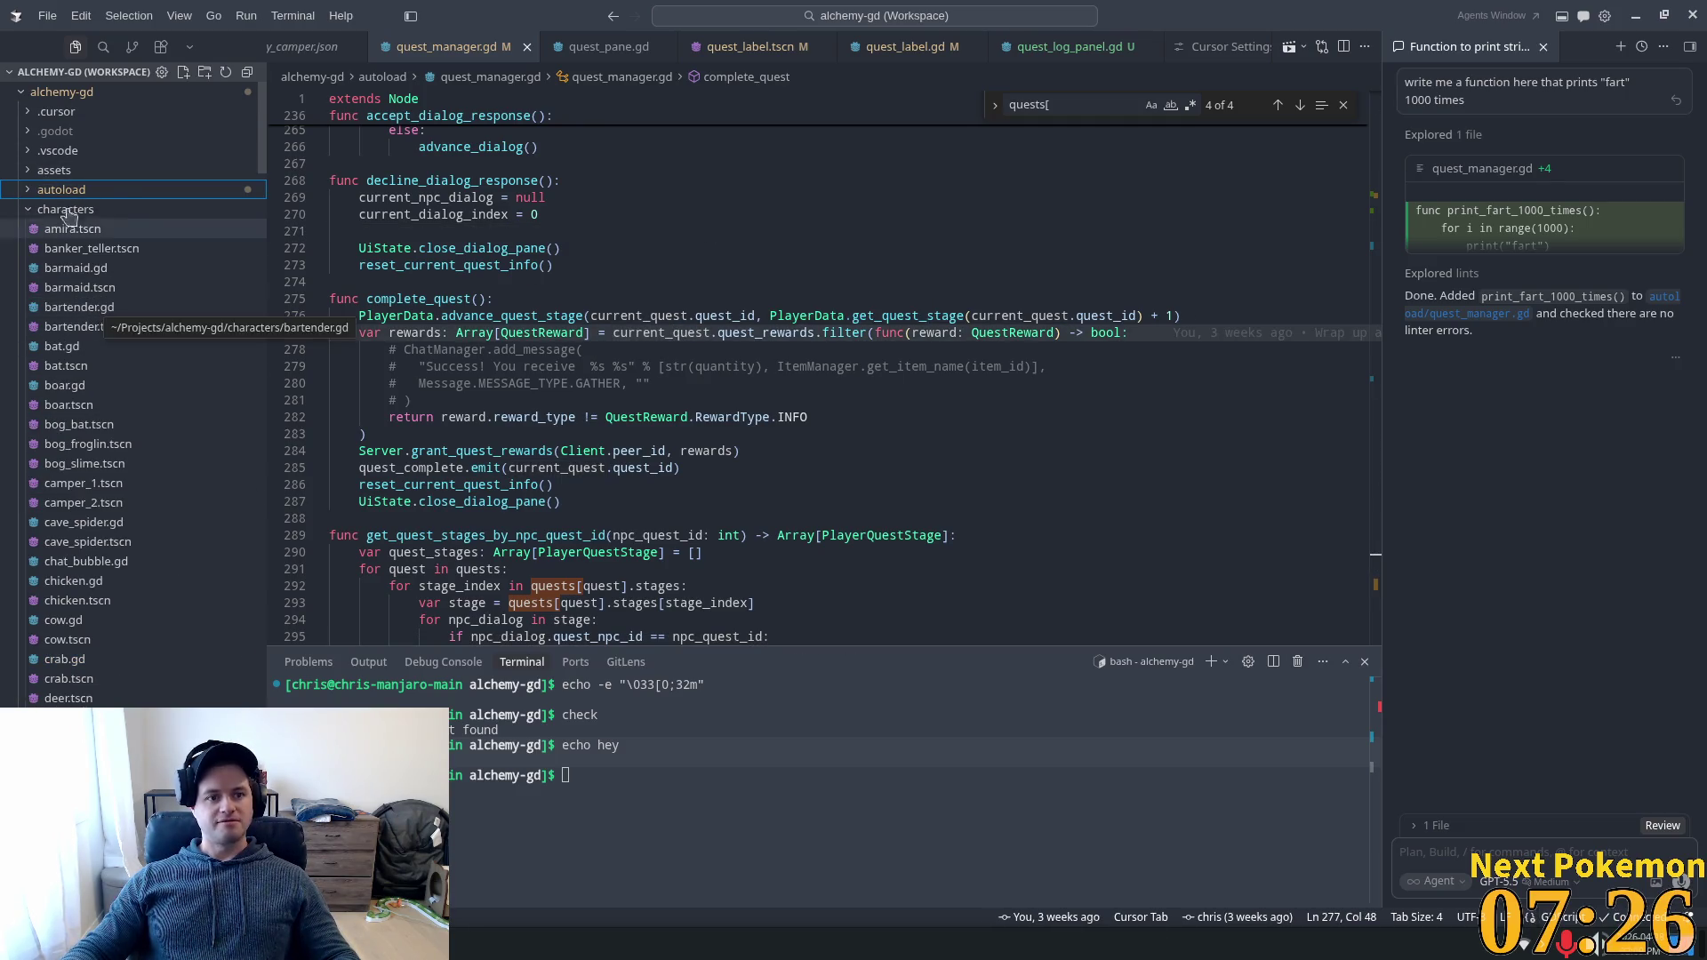
left_click(66, 211)
left_click(51, 229)
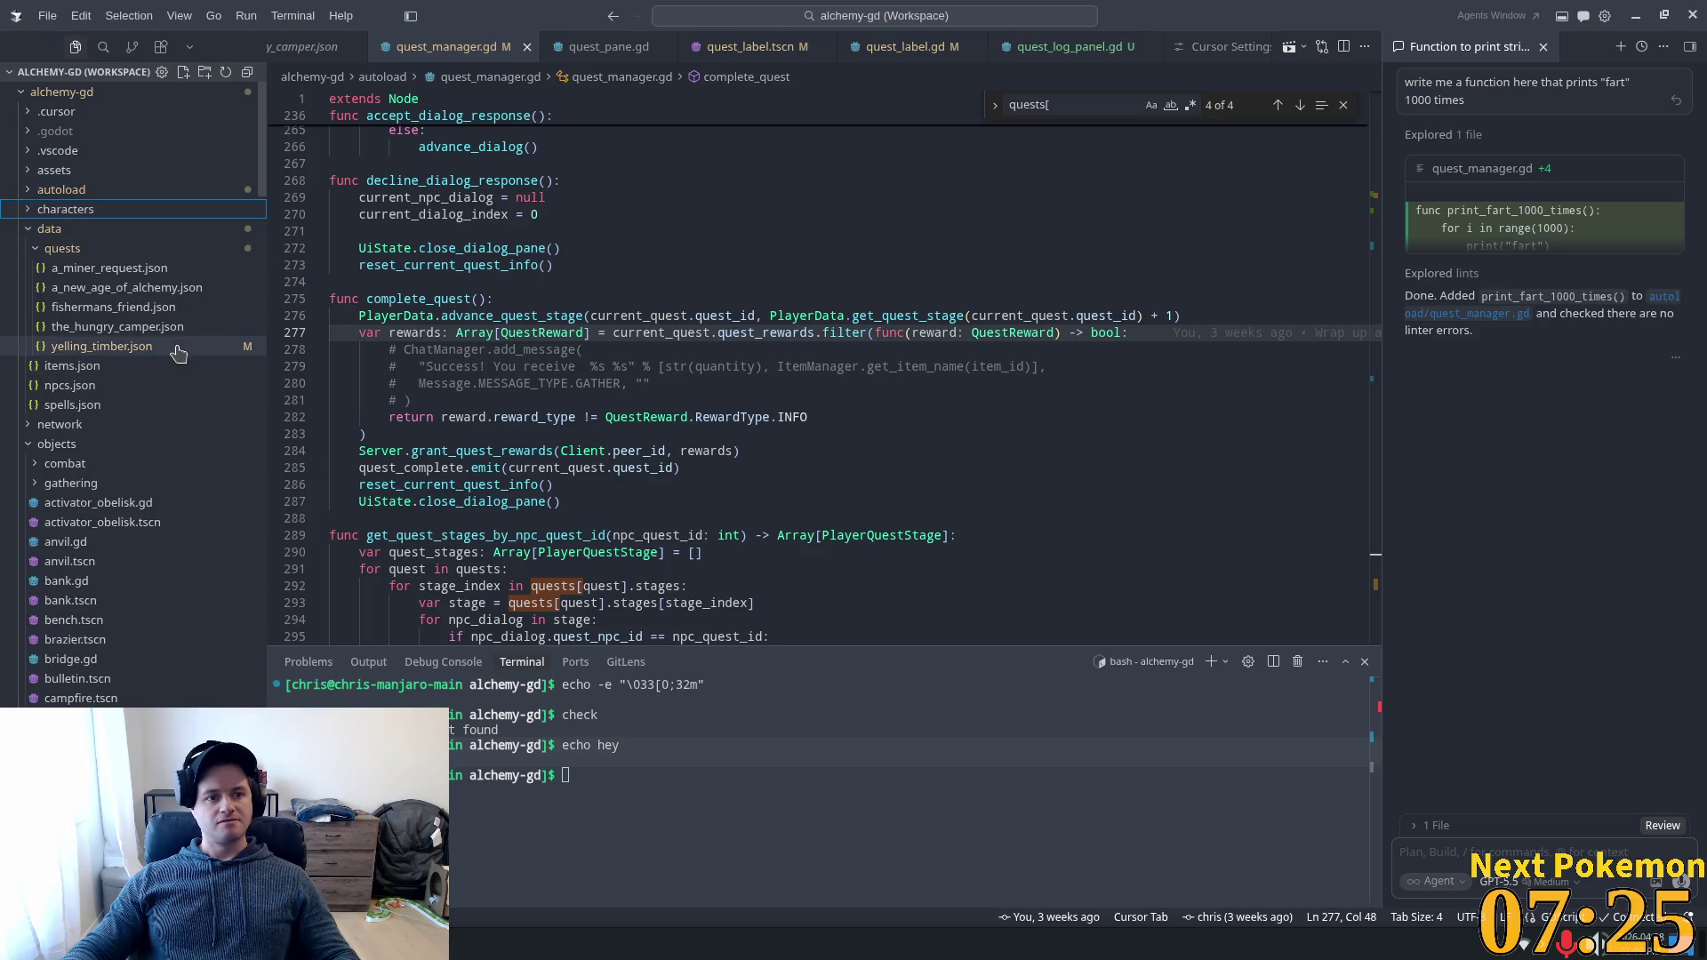
left_click(108, 269)
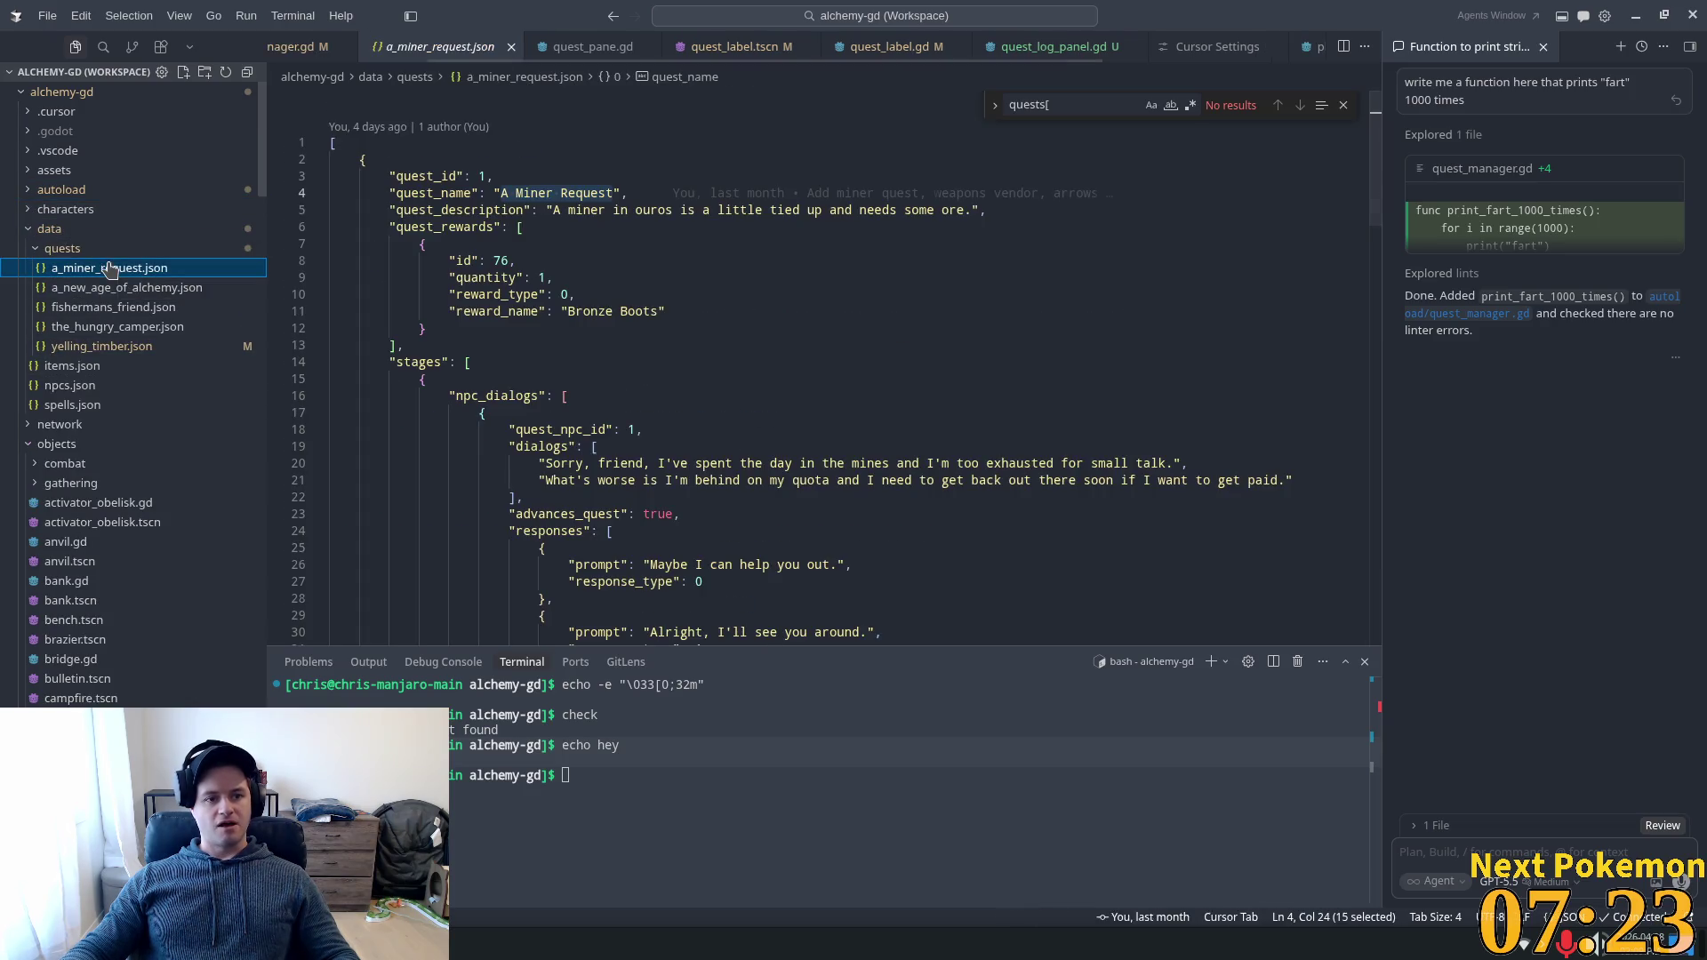
Inspect the stage_hint entry on line 54 of yelling_timber.json, then reopen a_miner_request.json.
left_click(151, 355)
scroll(811, 495, "up", 4)
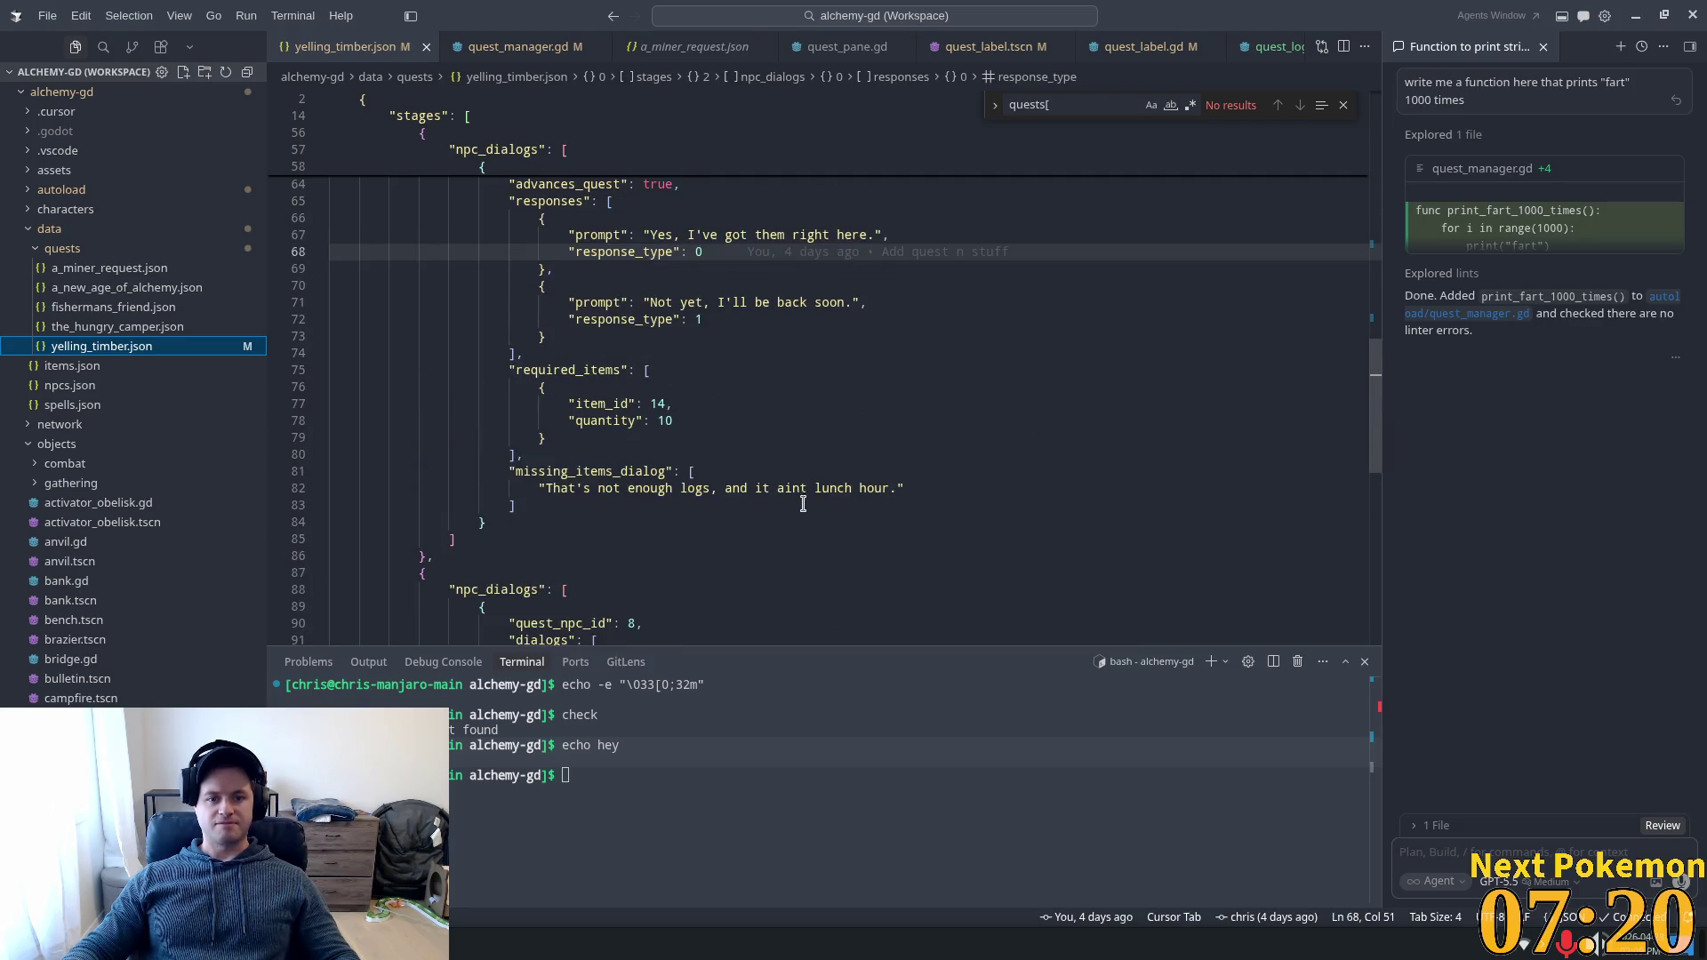
scroll(681, 478, "up", 9)
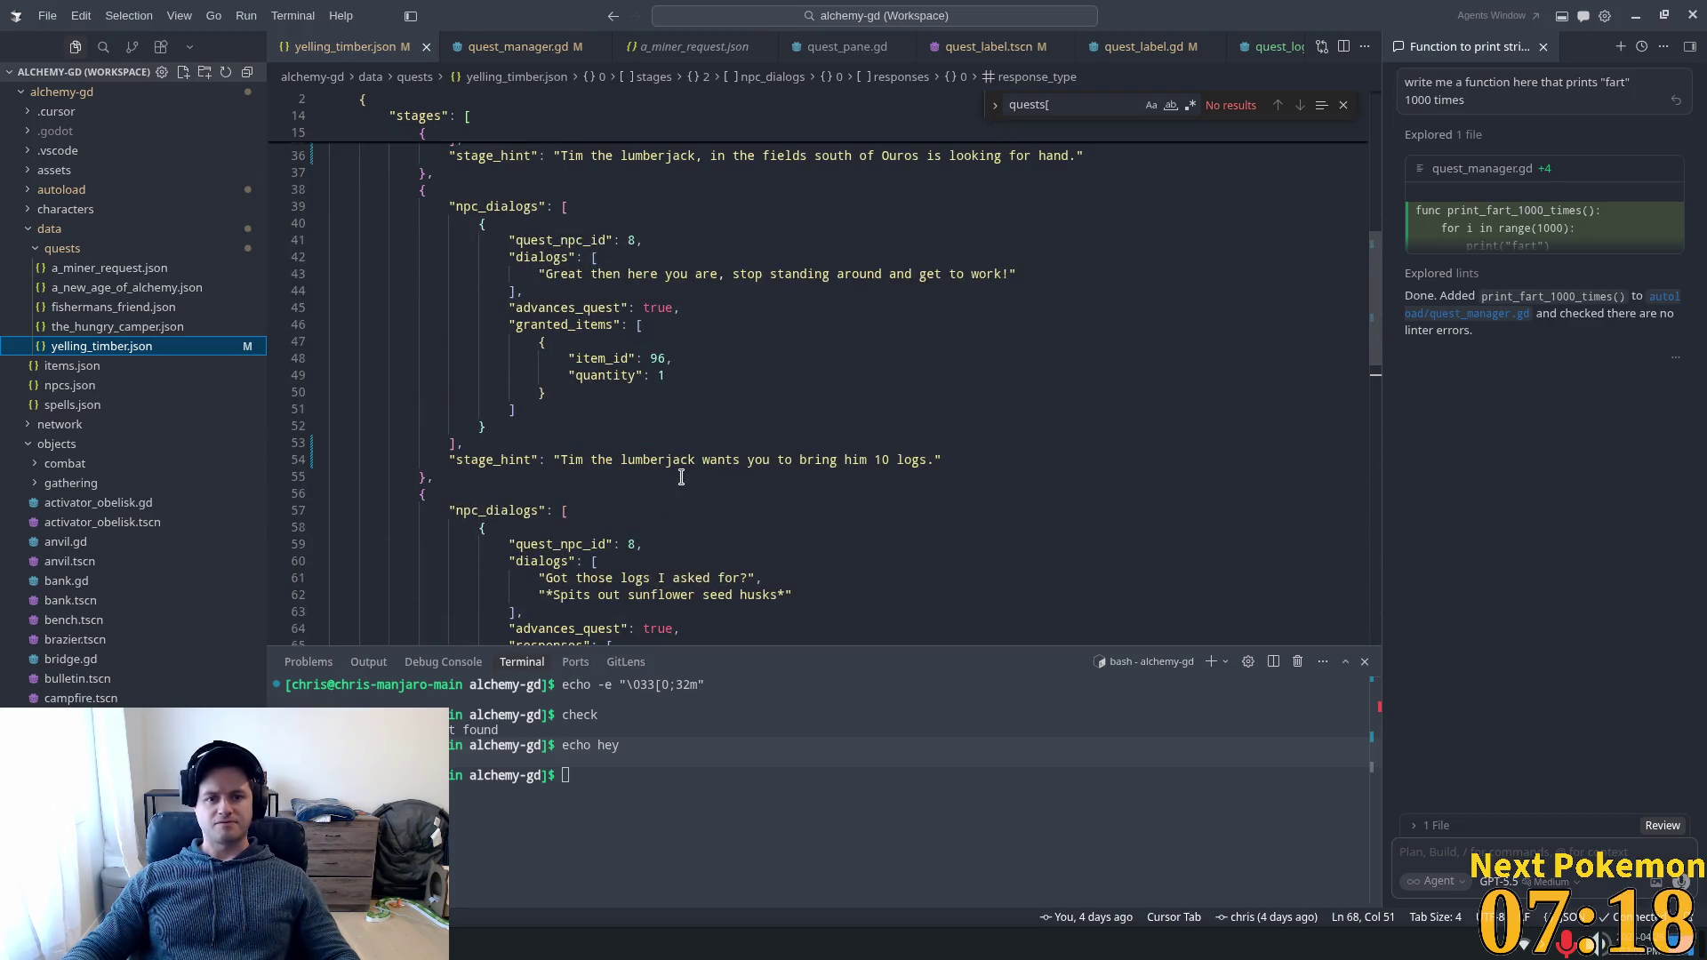
left_click(486, 460)
scroll(684, 506, "down", 3)
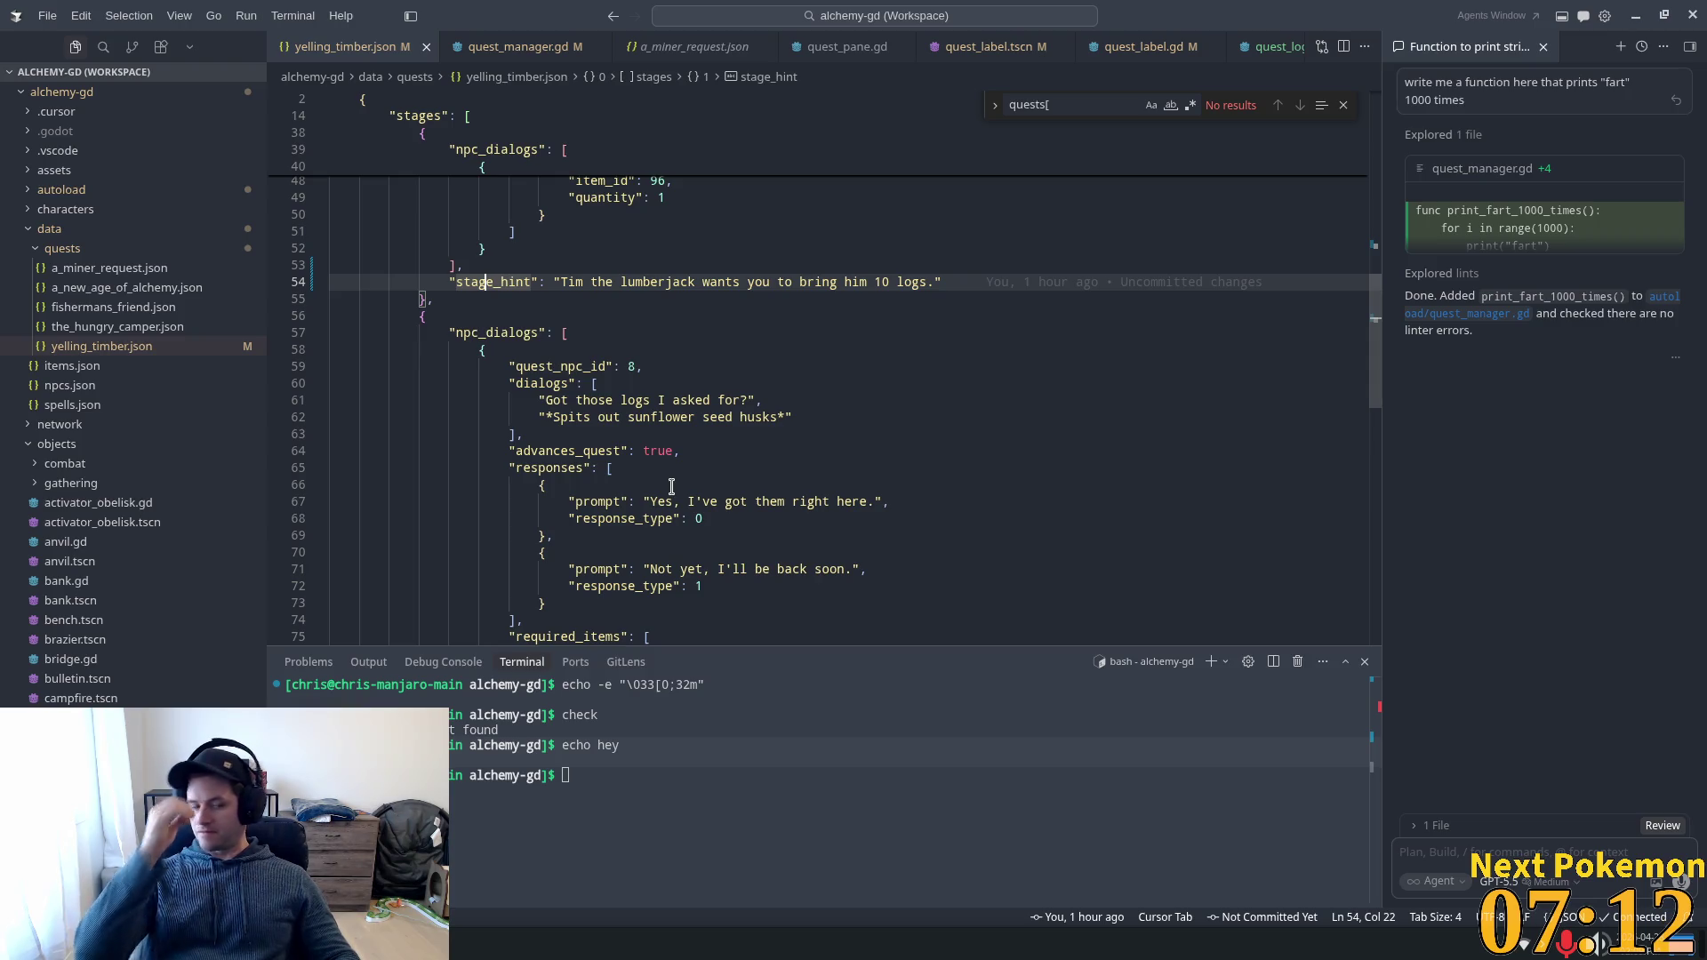
left_click(128, 271)
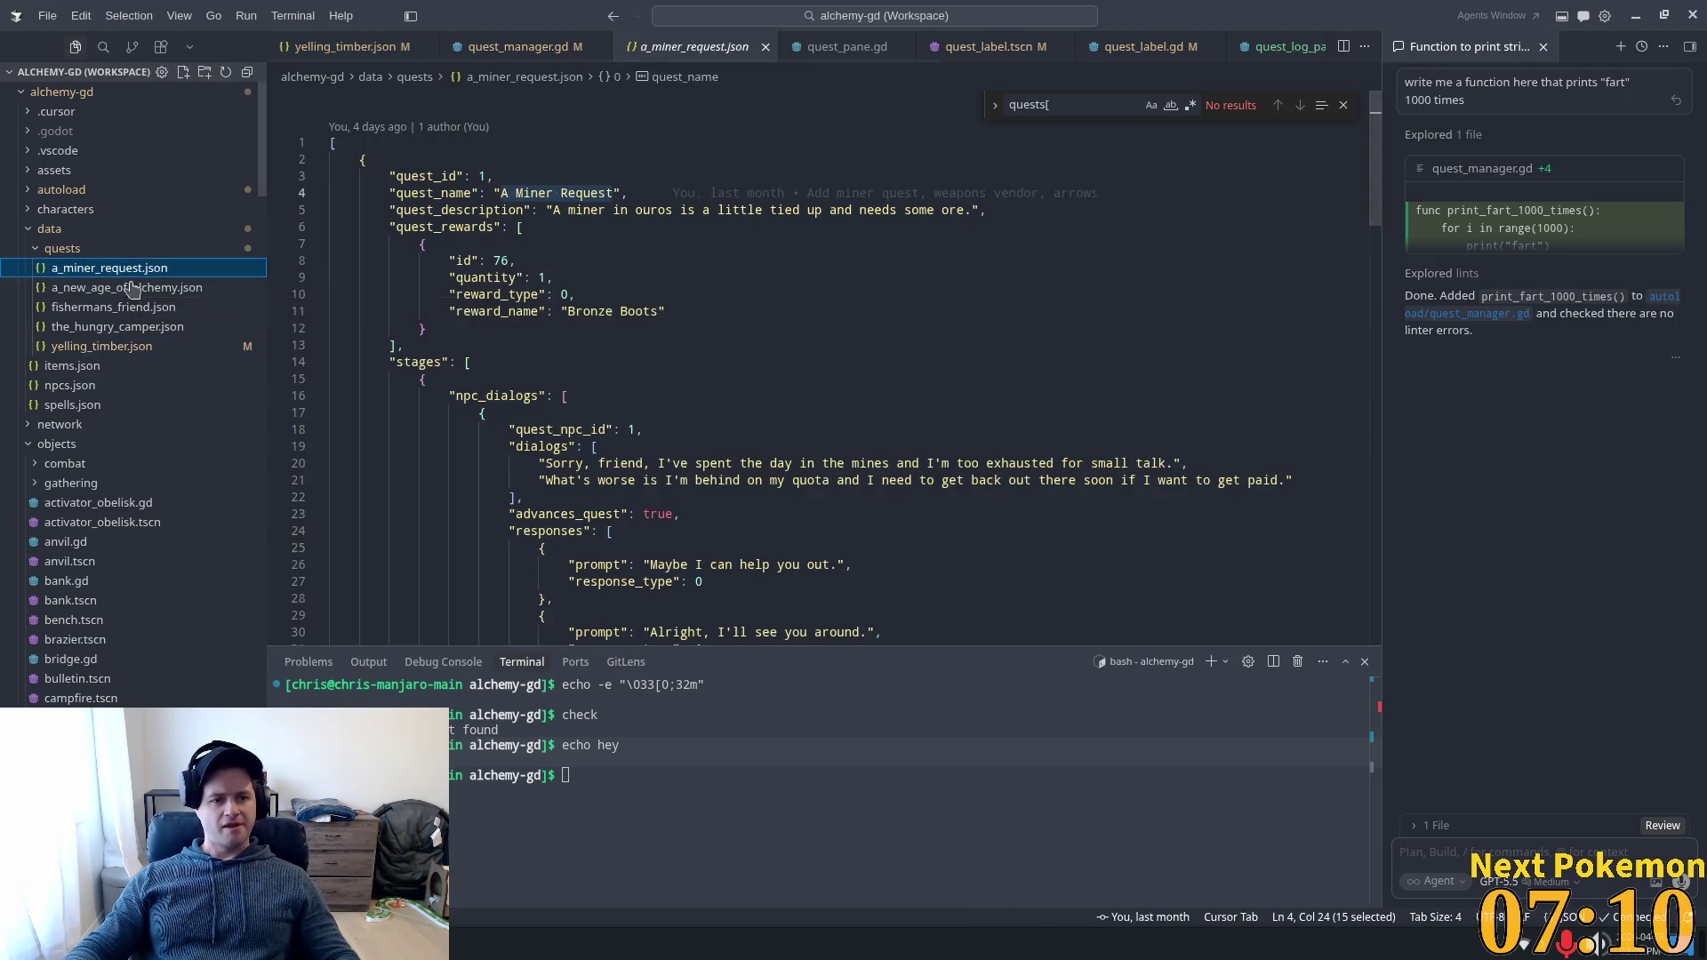
Select the stage_hint line in yelling_timber.json for copying.
left_click(742, 347)
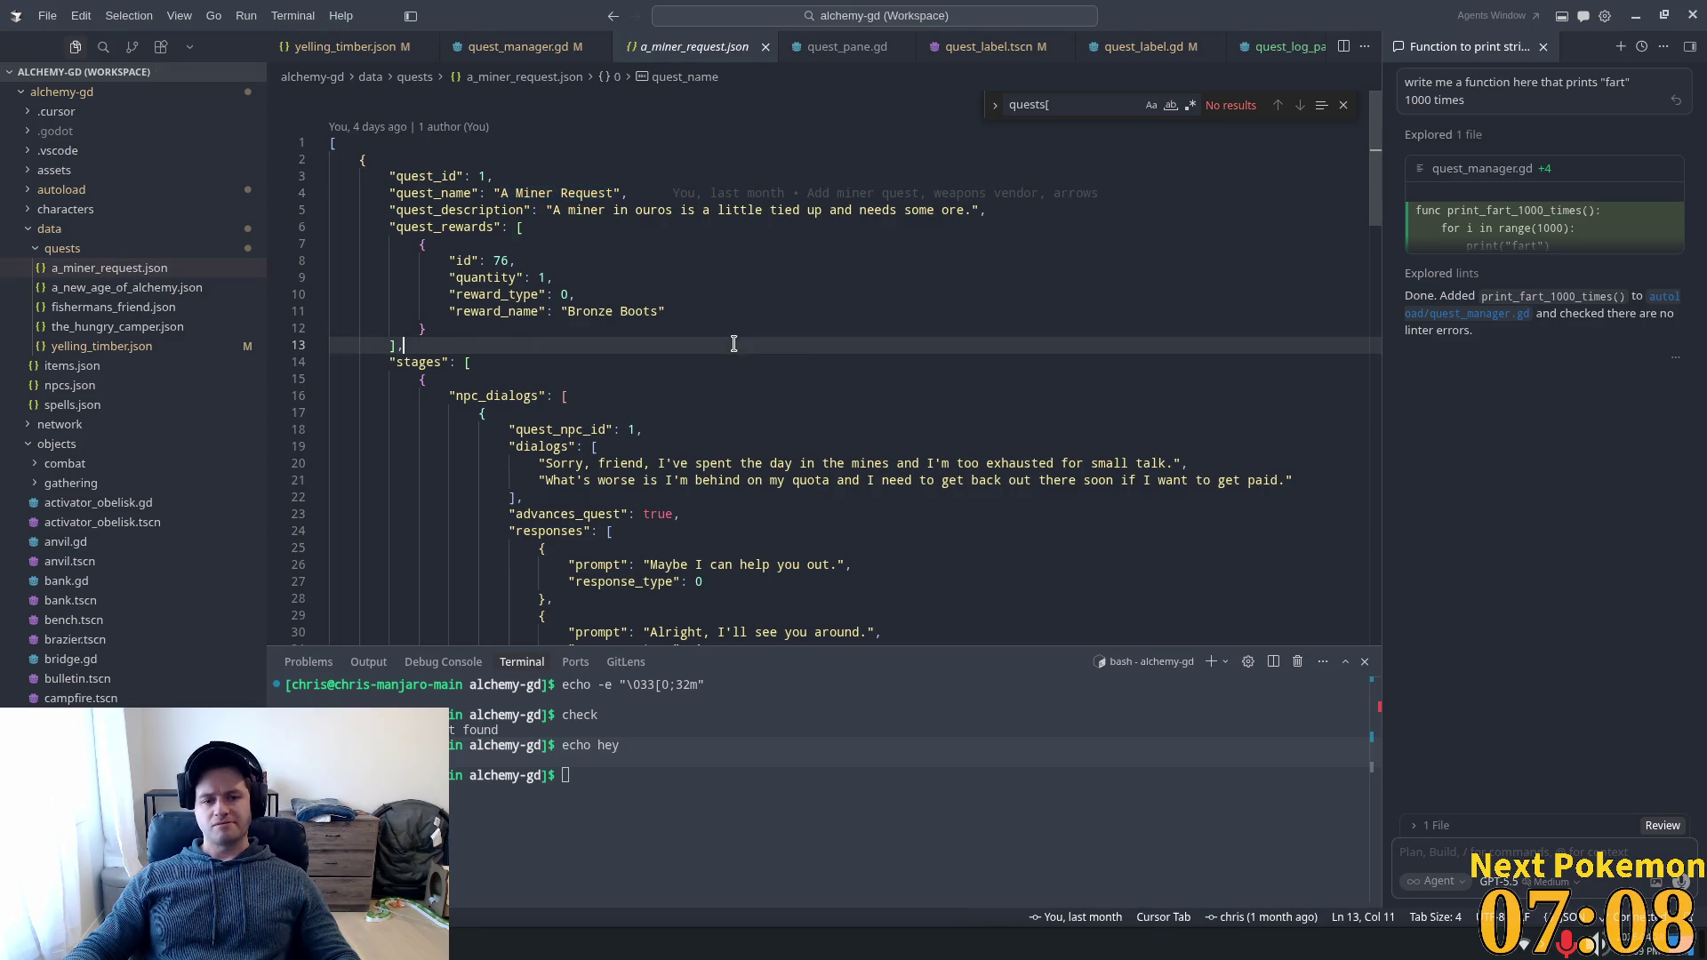
left_click(101, 346)
mouse_move(942, 282)
left_mouse_down()
mouse_move(449, 265)
mouse_move(383, 299)
mouse_move(449, 282)
left_mouse_up()
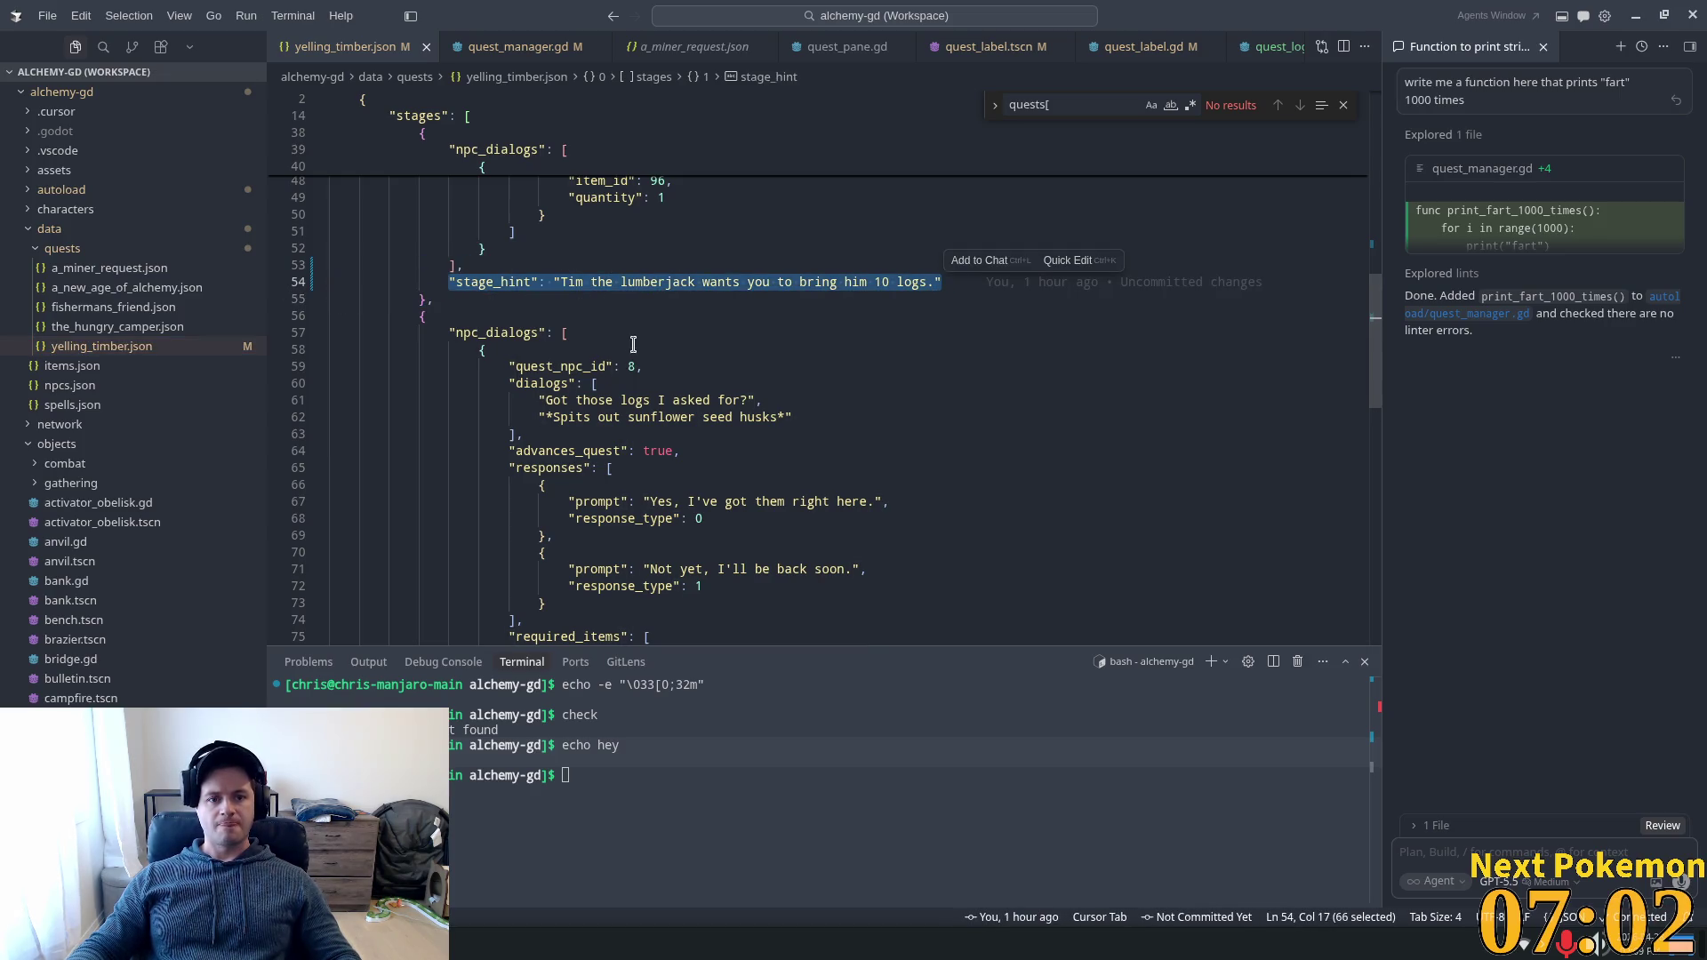
Add a comma after the first stage's npc_dialogs in a_miner_request.json and paste the stage_hint below.
left_click(121, 267)
scroll(553, 405, "down", 2)
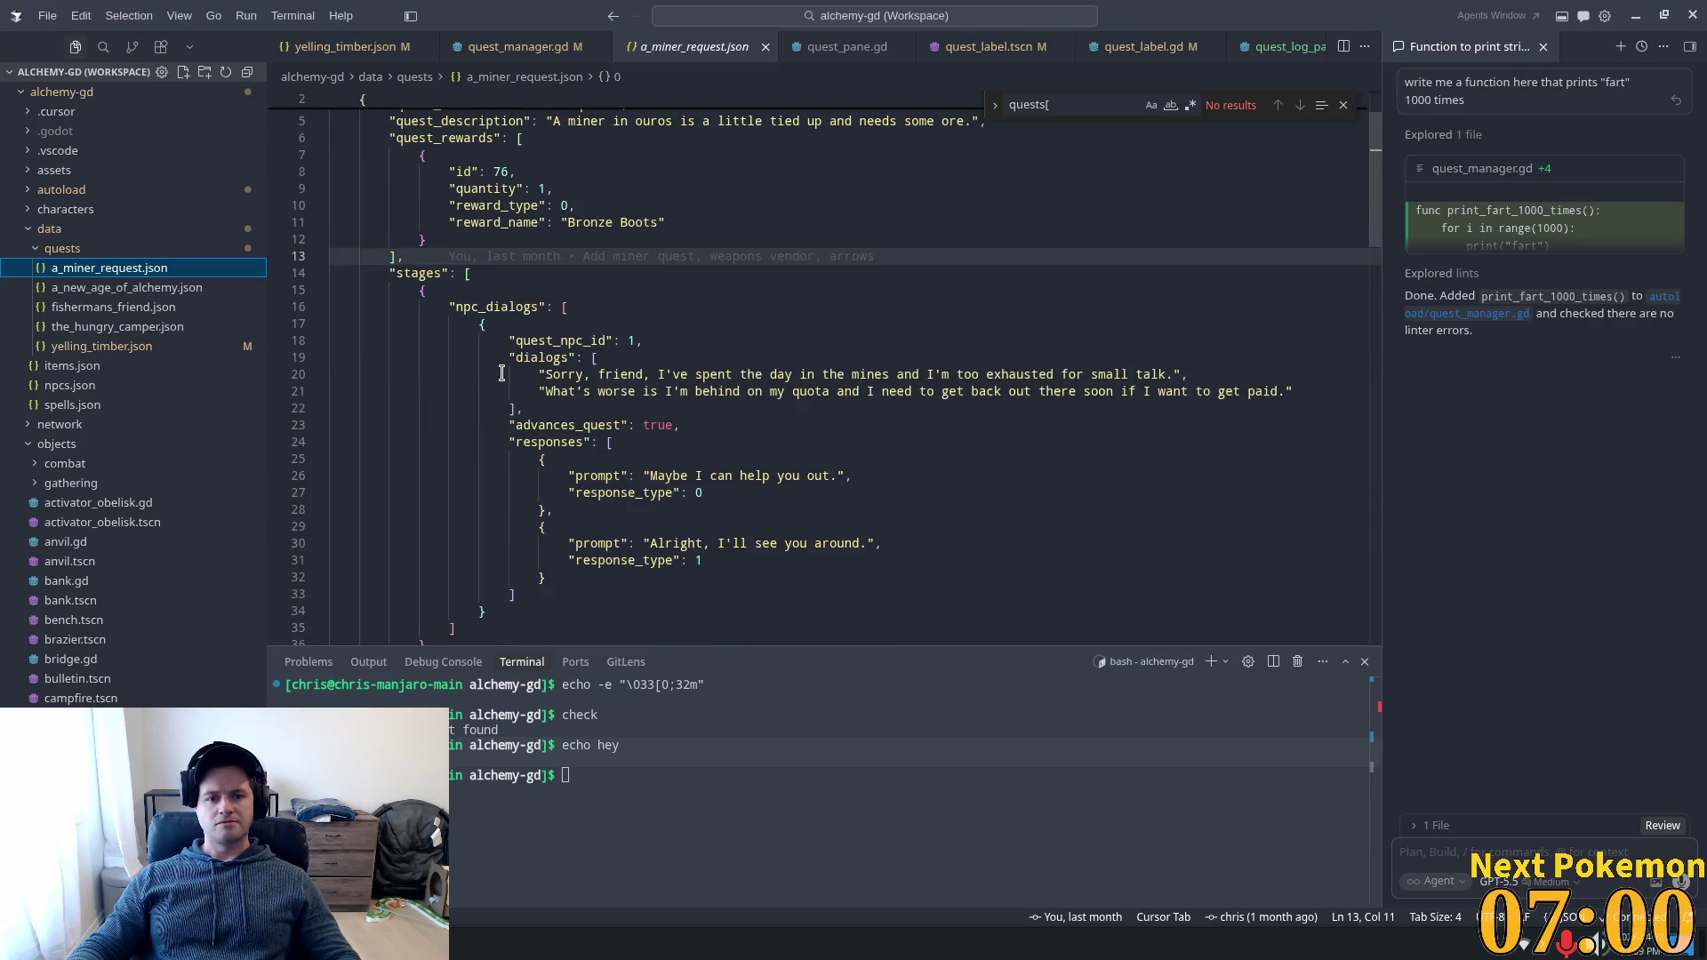
scroll(552, 406, "down", 2)
left_click(547, 537)
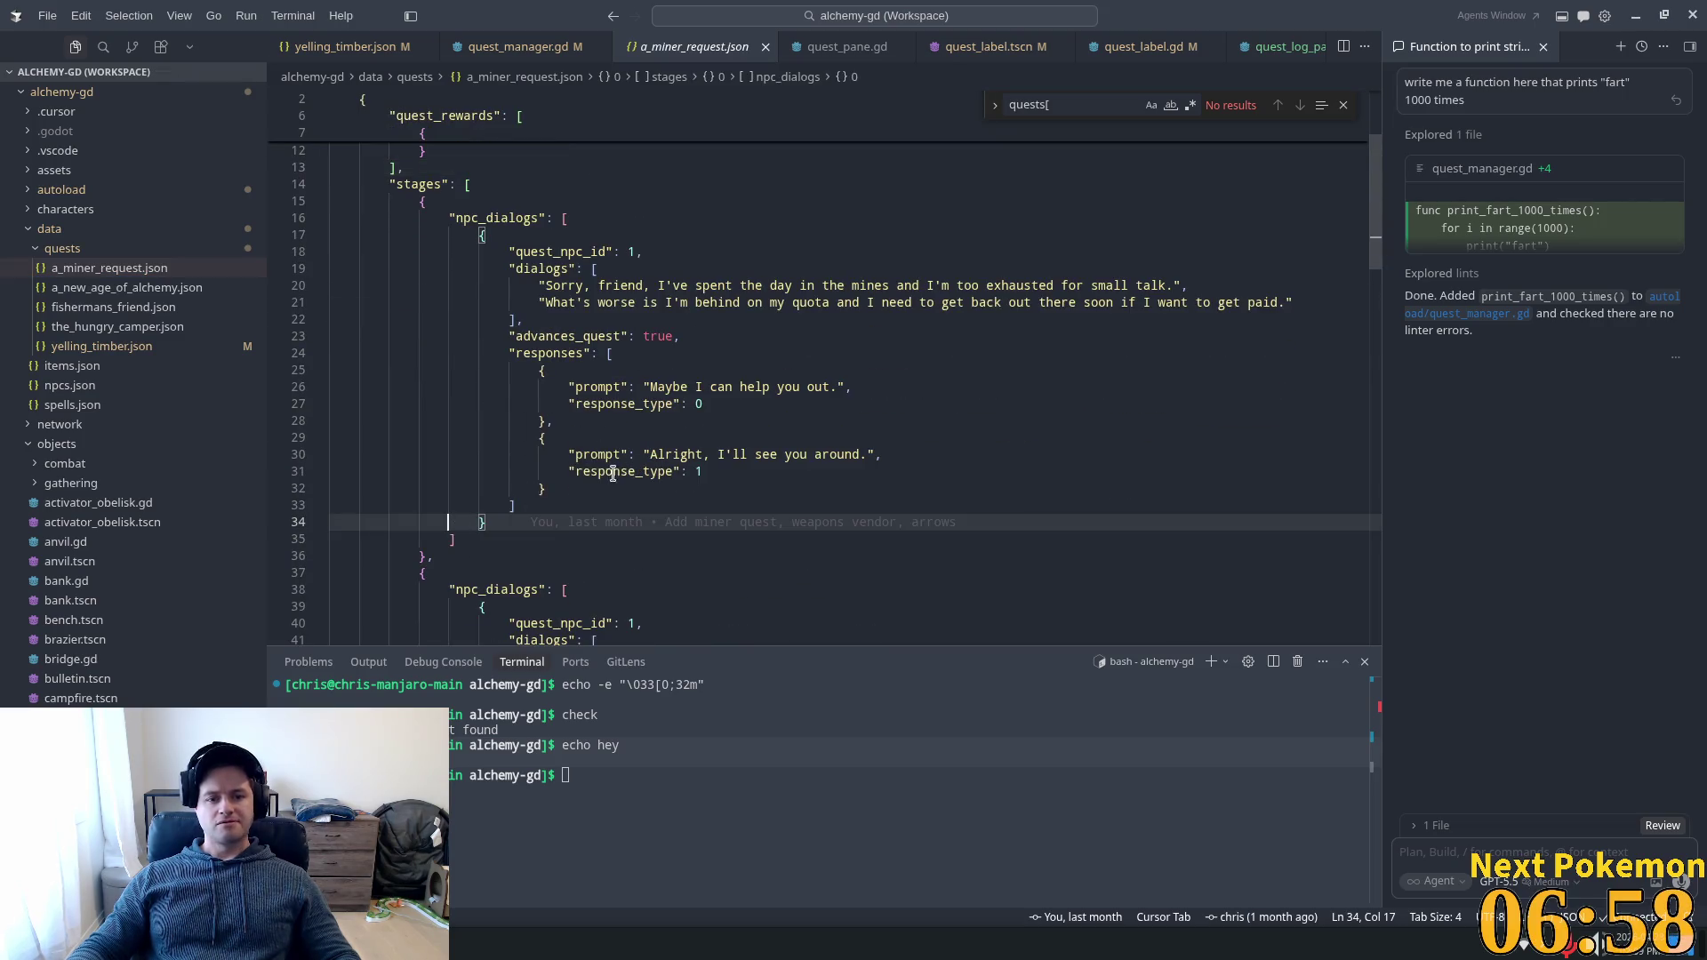
type(",")
key("Return")
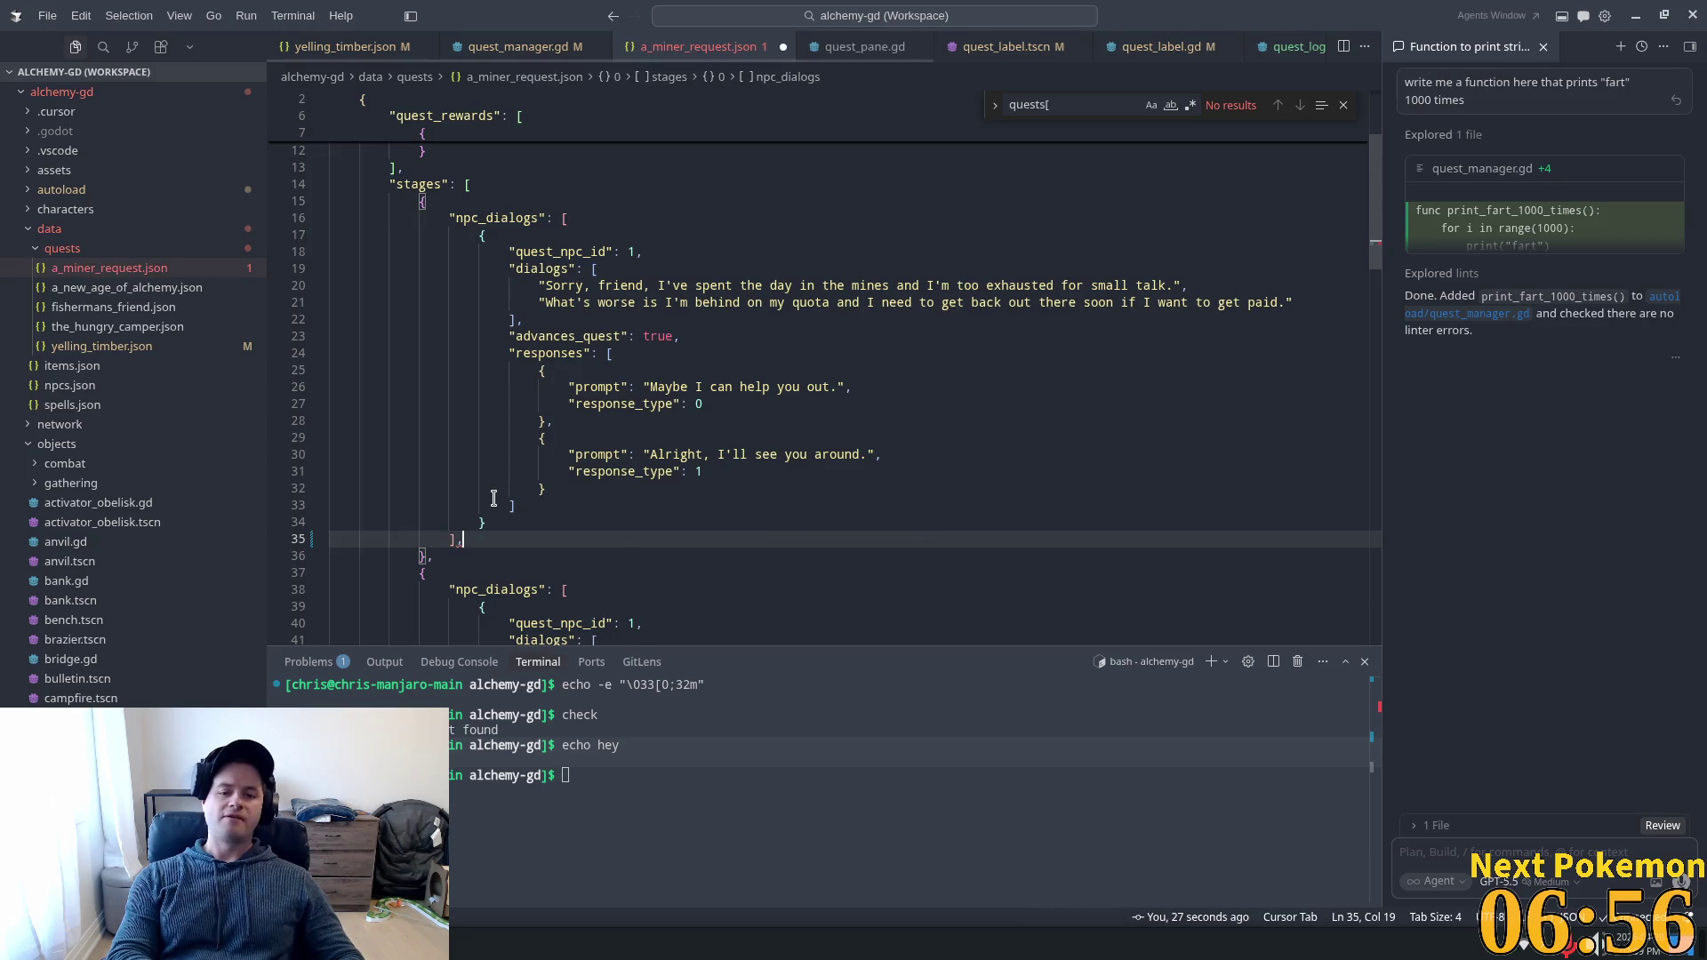
key("ctrl+v")
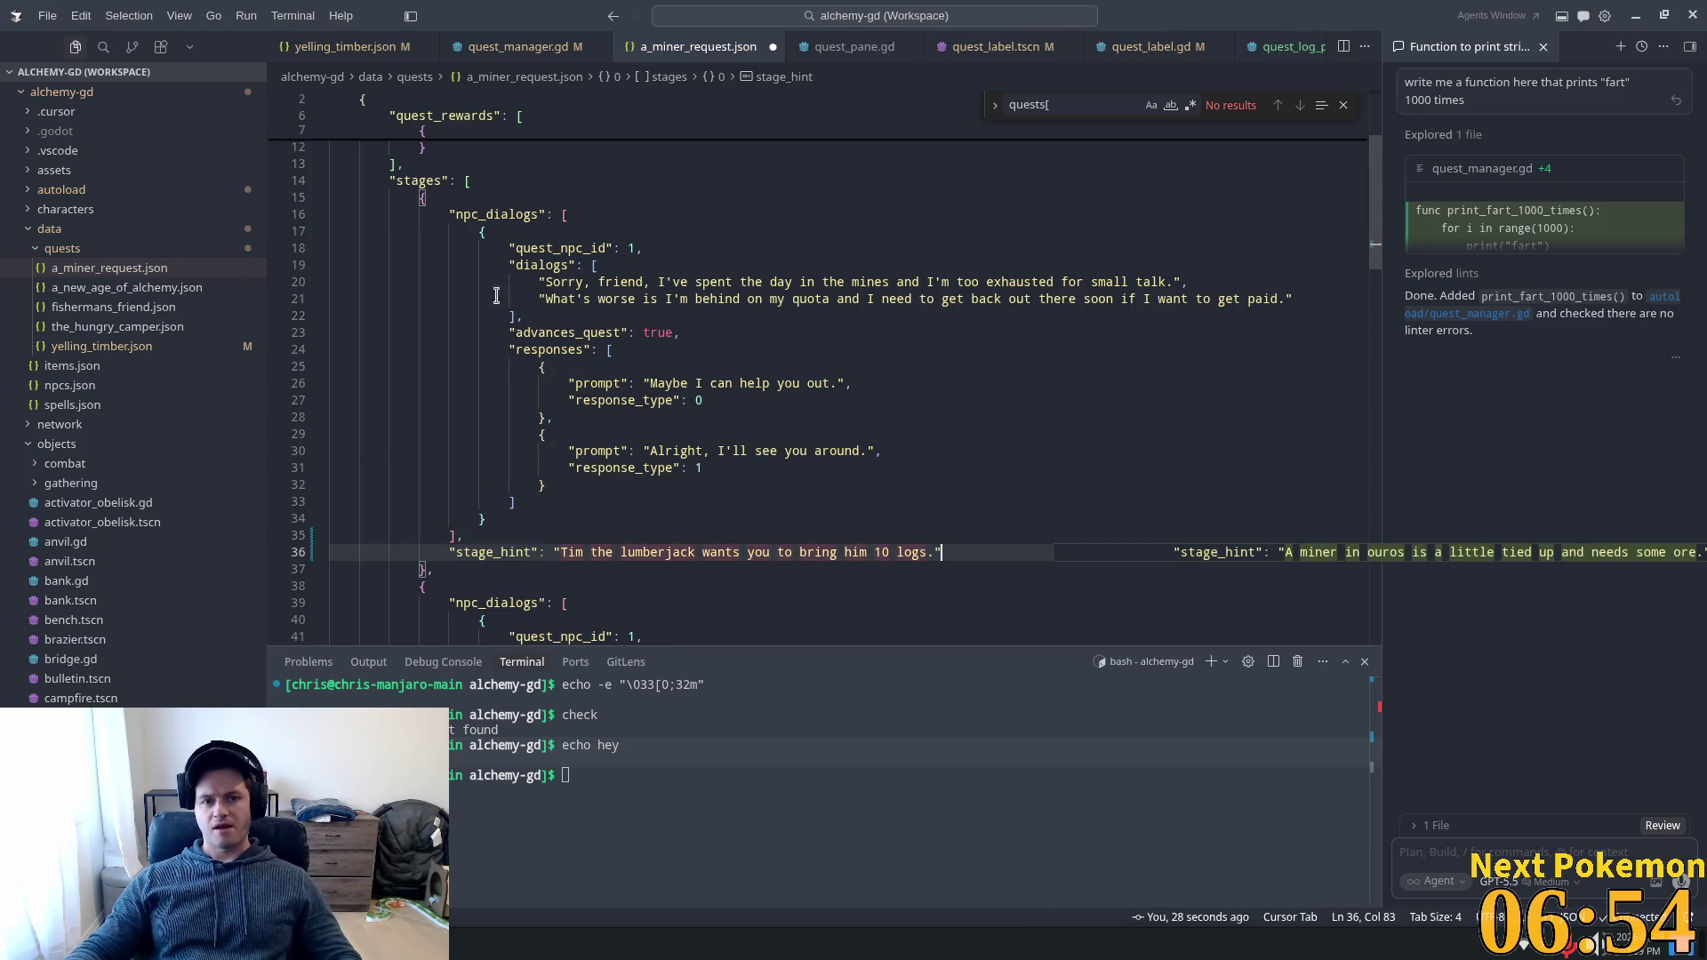
Select the pasted lumberjack hint text so it can be replaced.
left_click(816, 317)
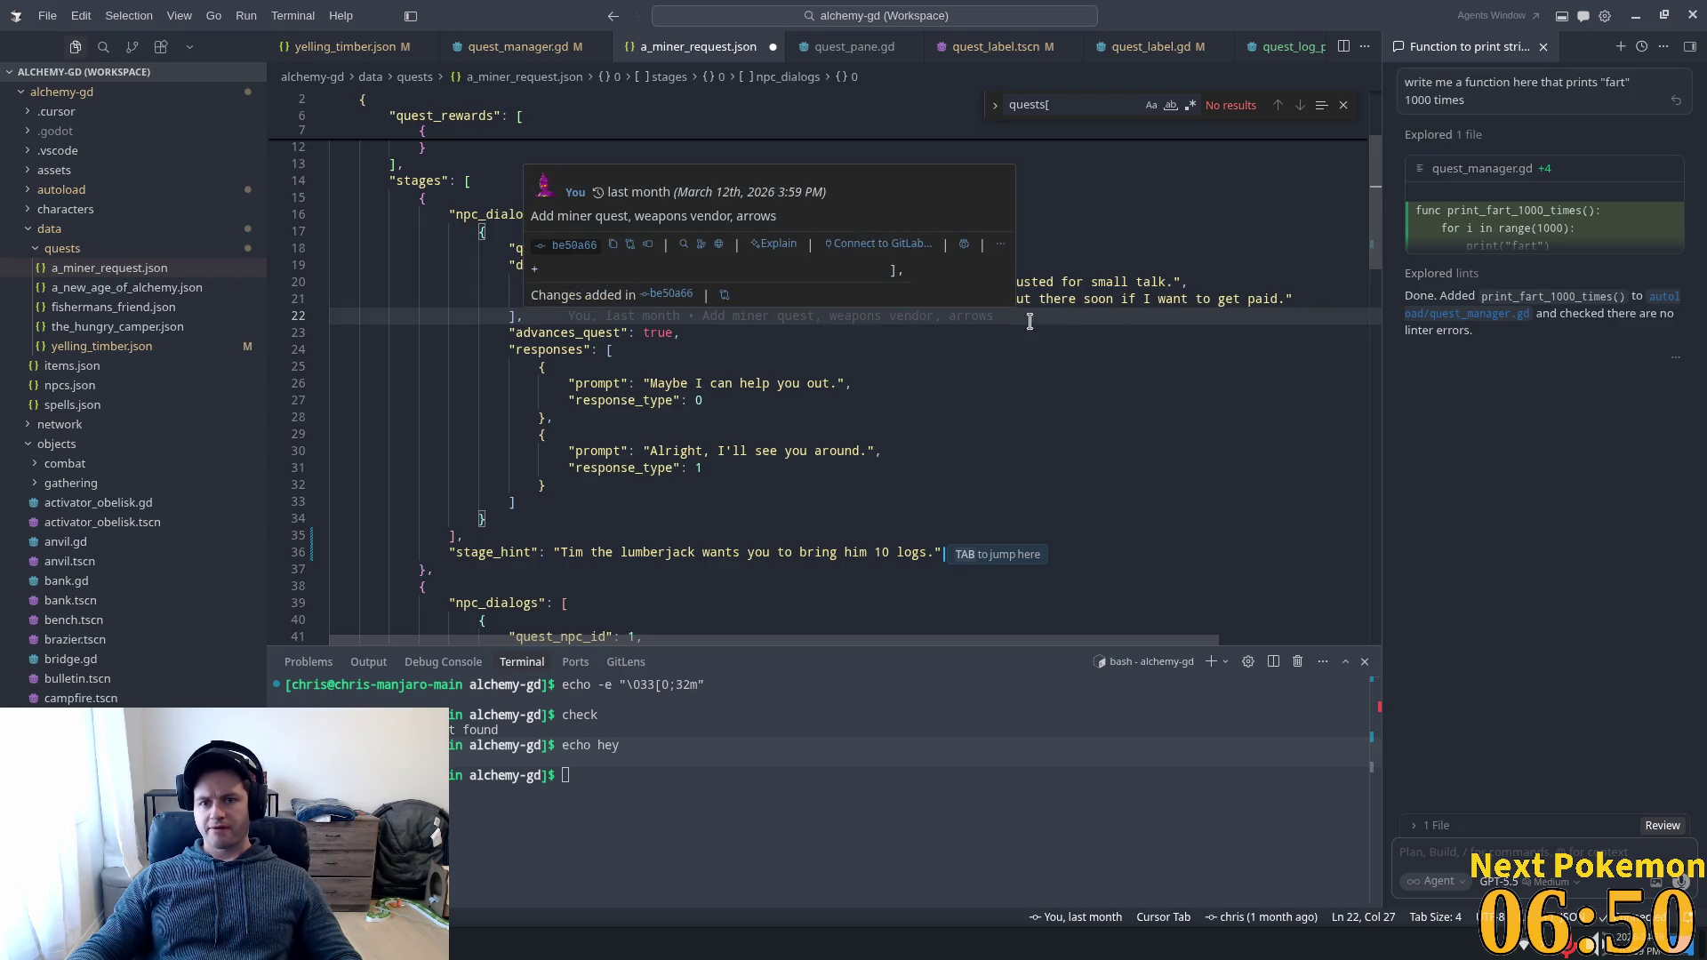
left_click(1145, 369)
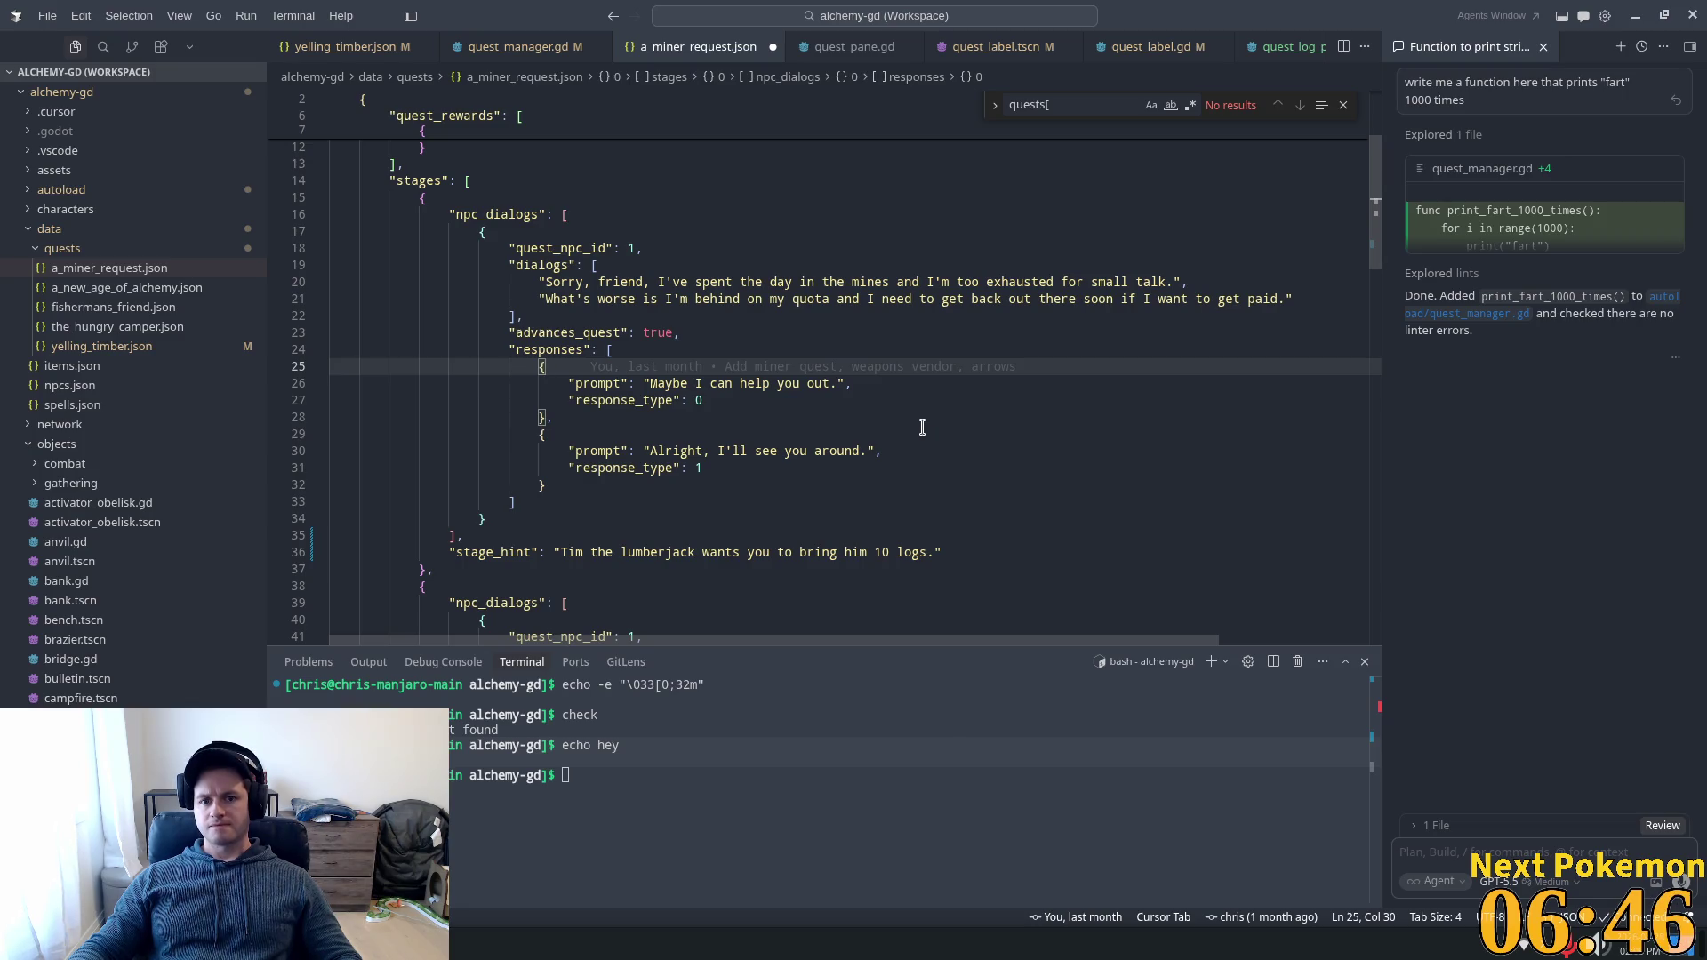
scroll(922, 426, "down", 4)
mouse_move(934, 374)
left_mouse_down()
mouse_move(440, 374)
mouse_move(567, 374)
left_mouse_up()
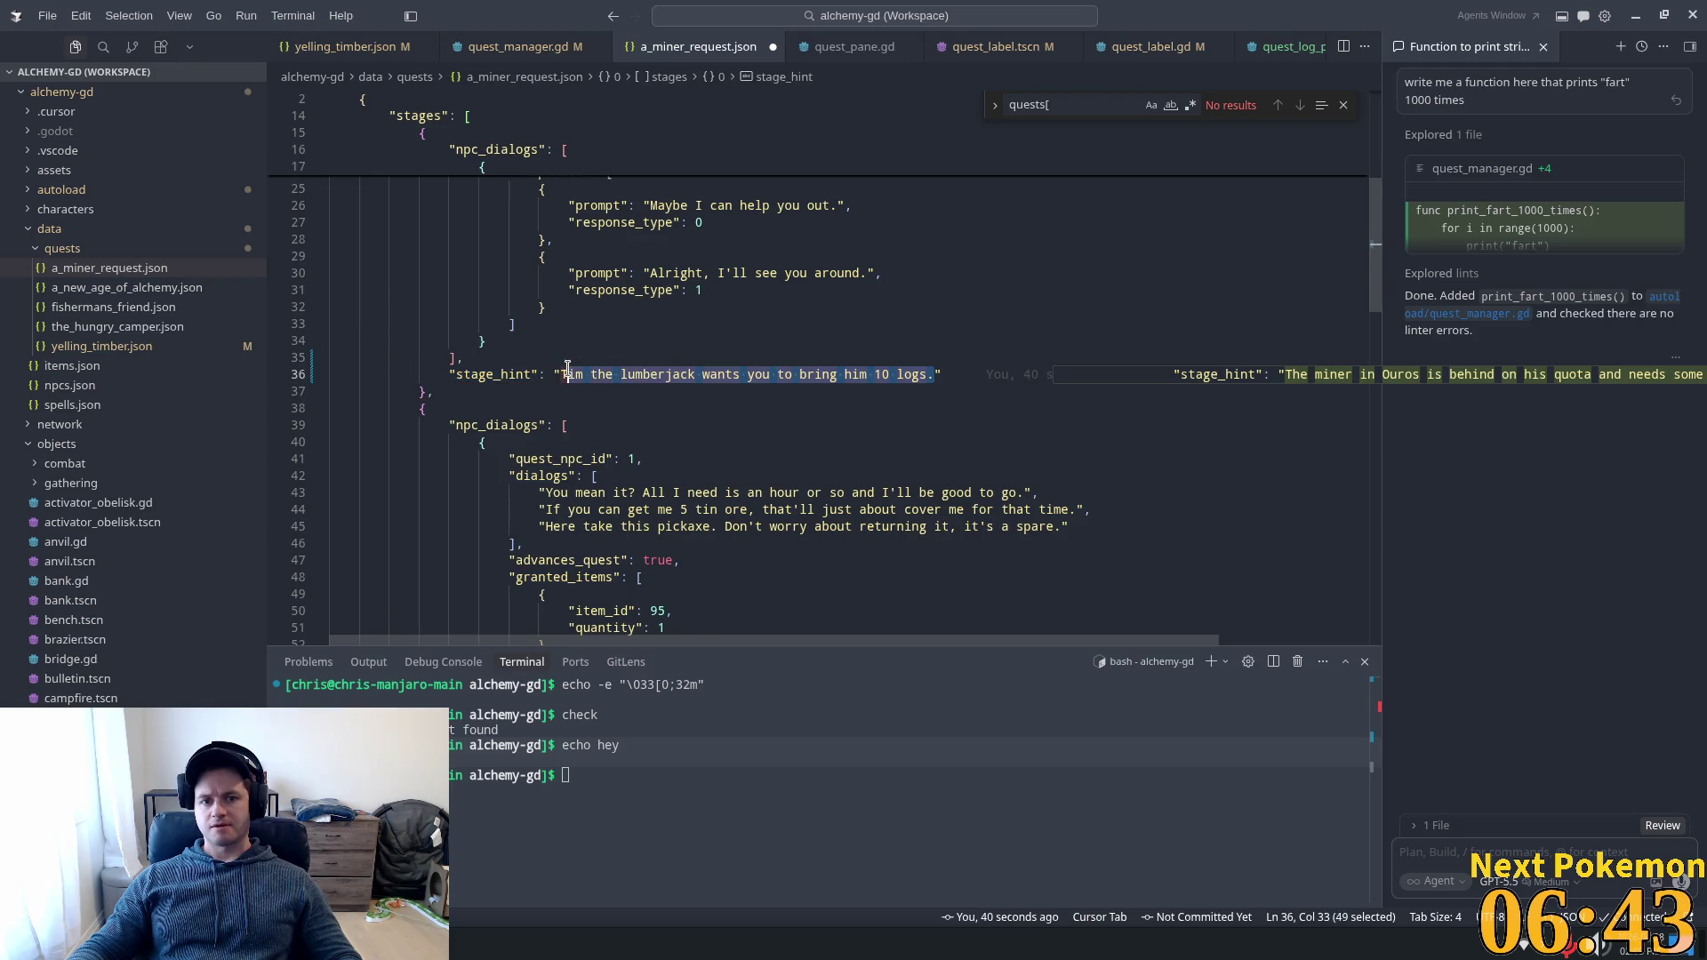
Accept the Ouros miner ore hint and start appending 'Head over to the blacksmith a'.
key("Tab")
left_click(726, 374)
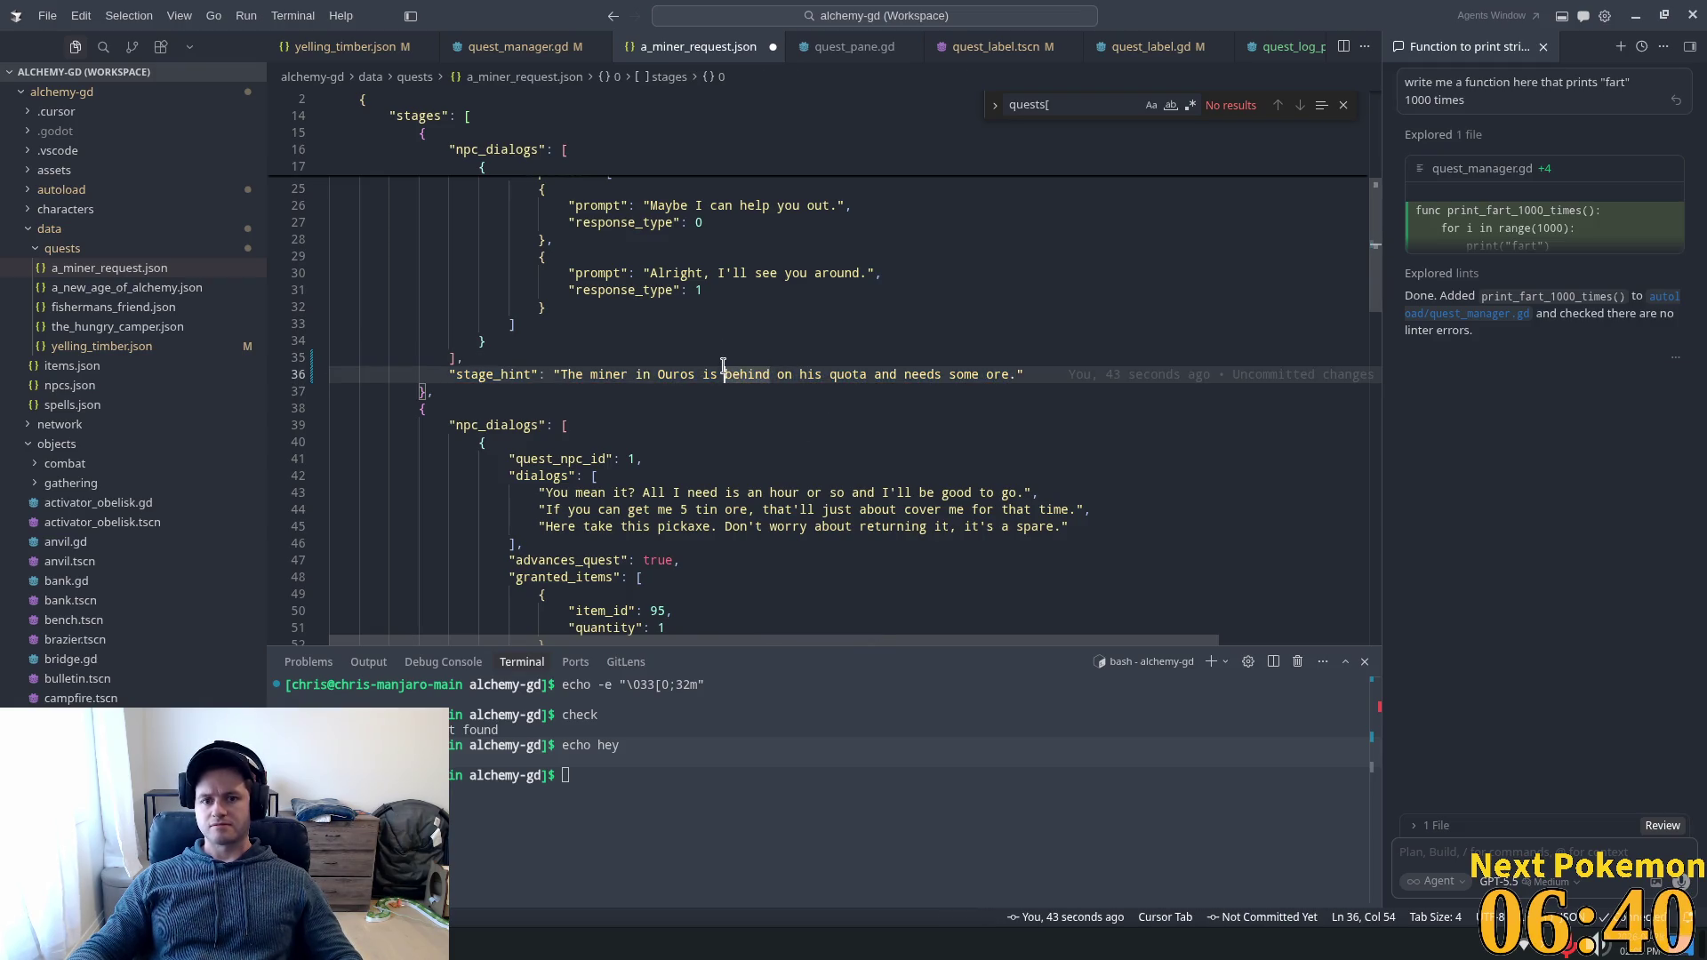
left_click(1016, 375)
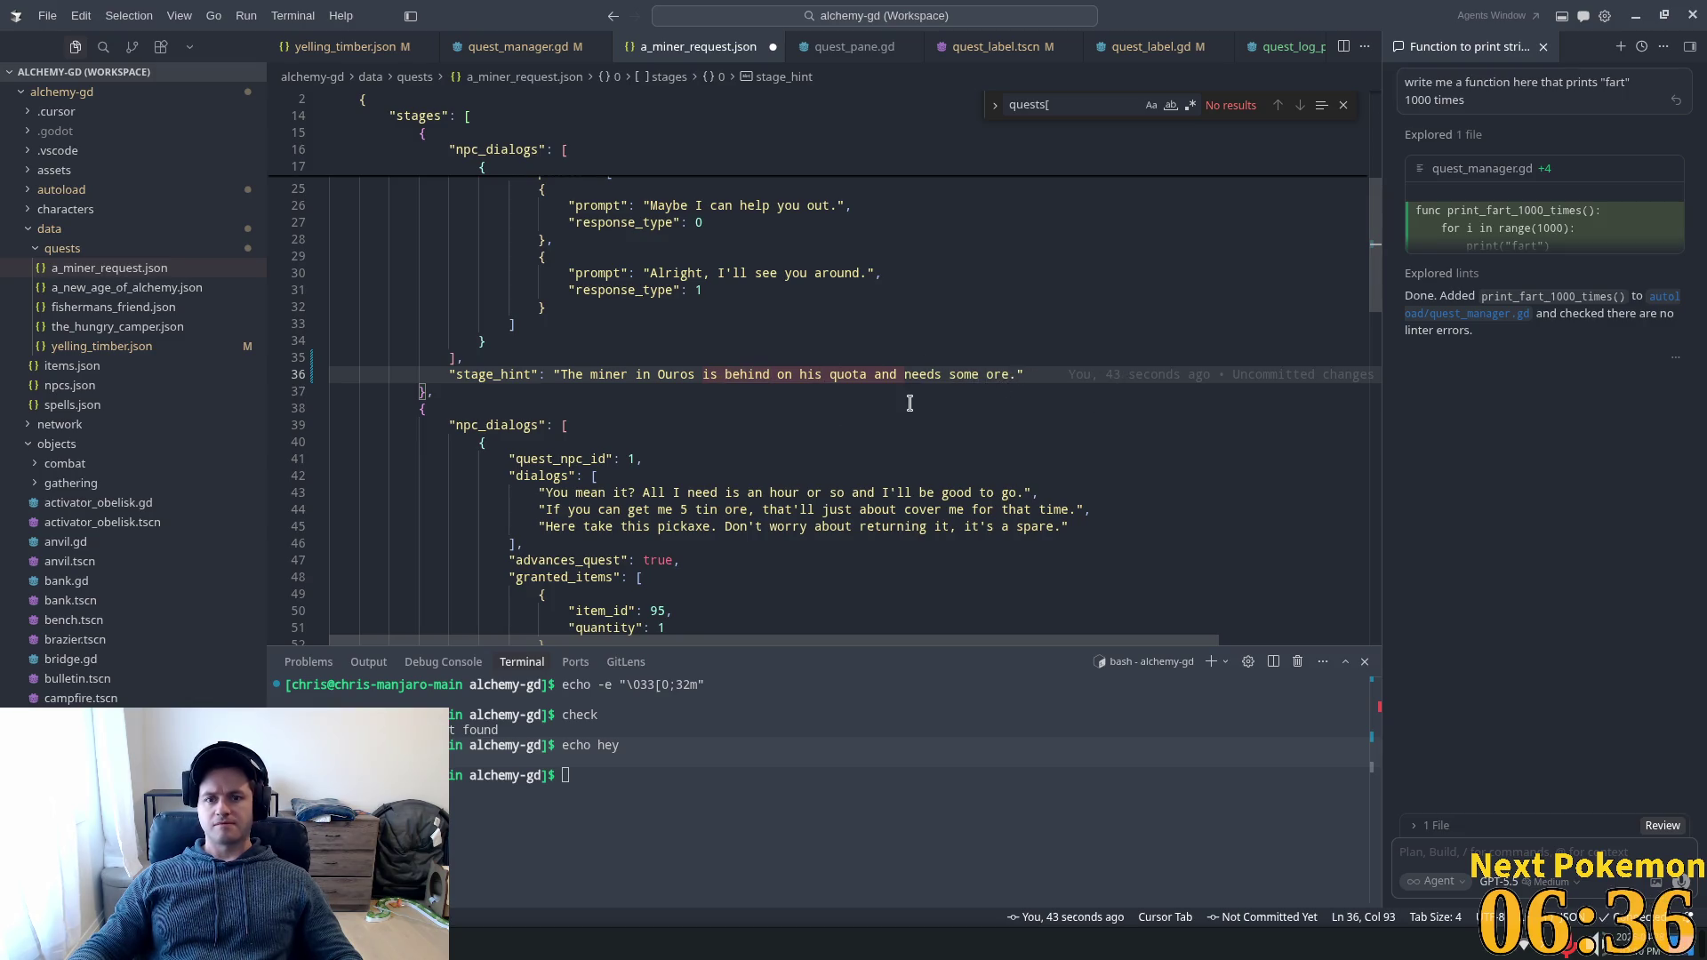
mouse_move(1153, 368)
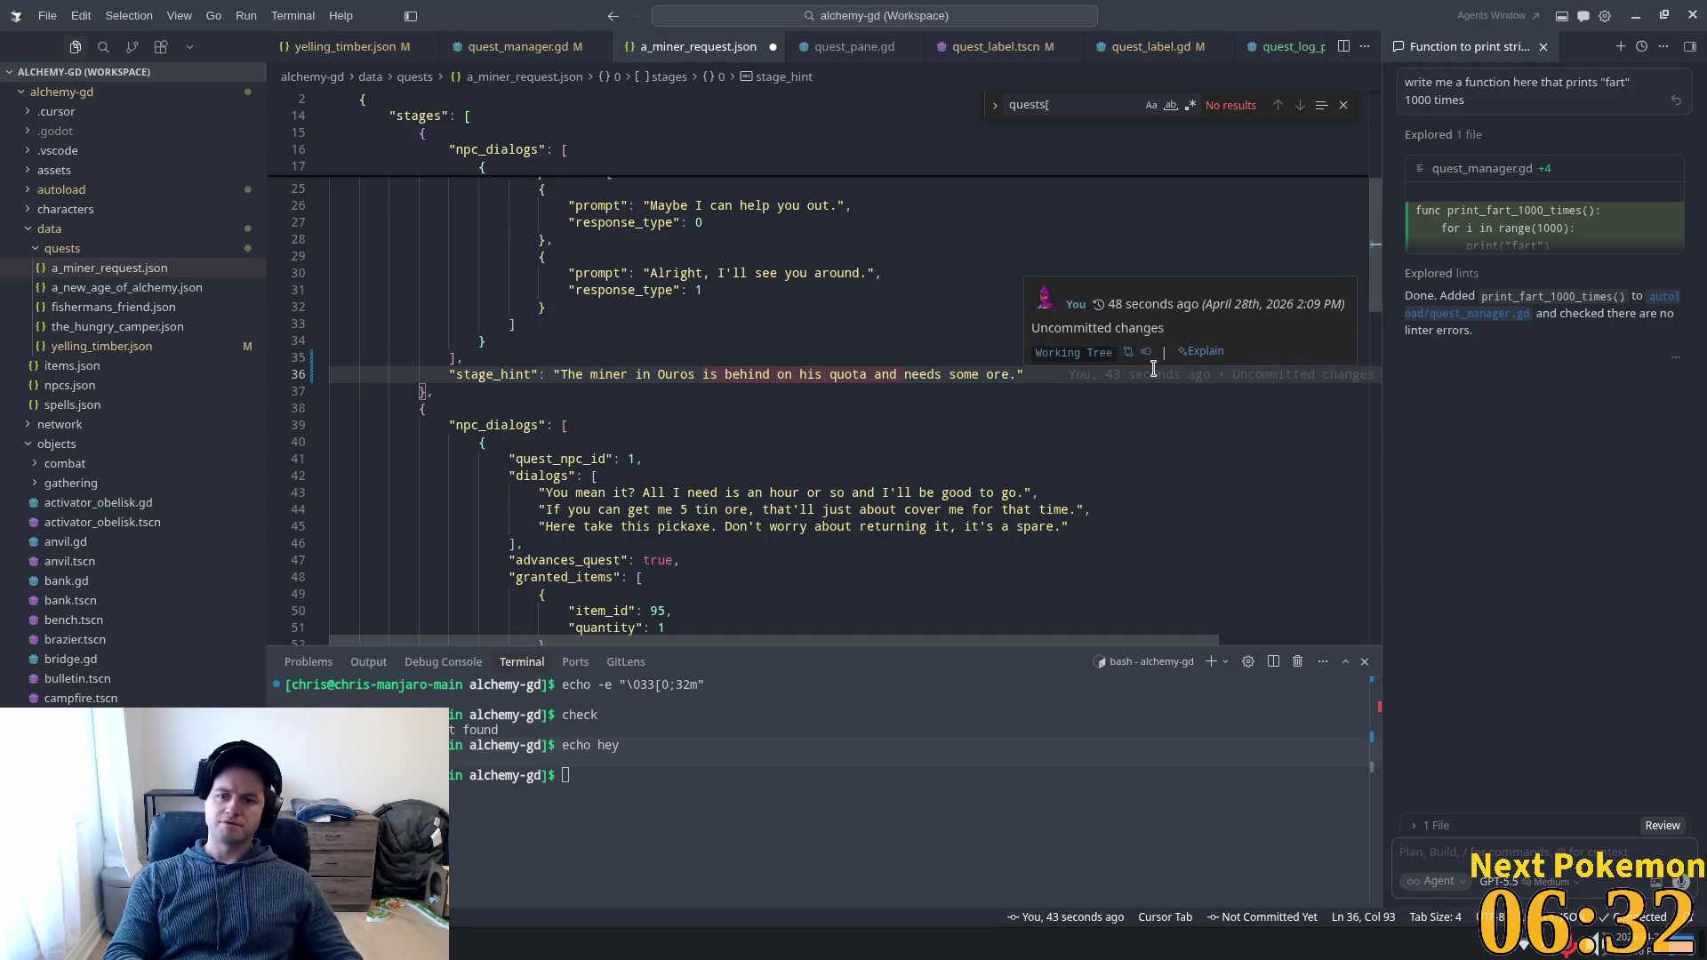
type("You c")
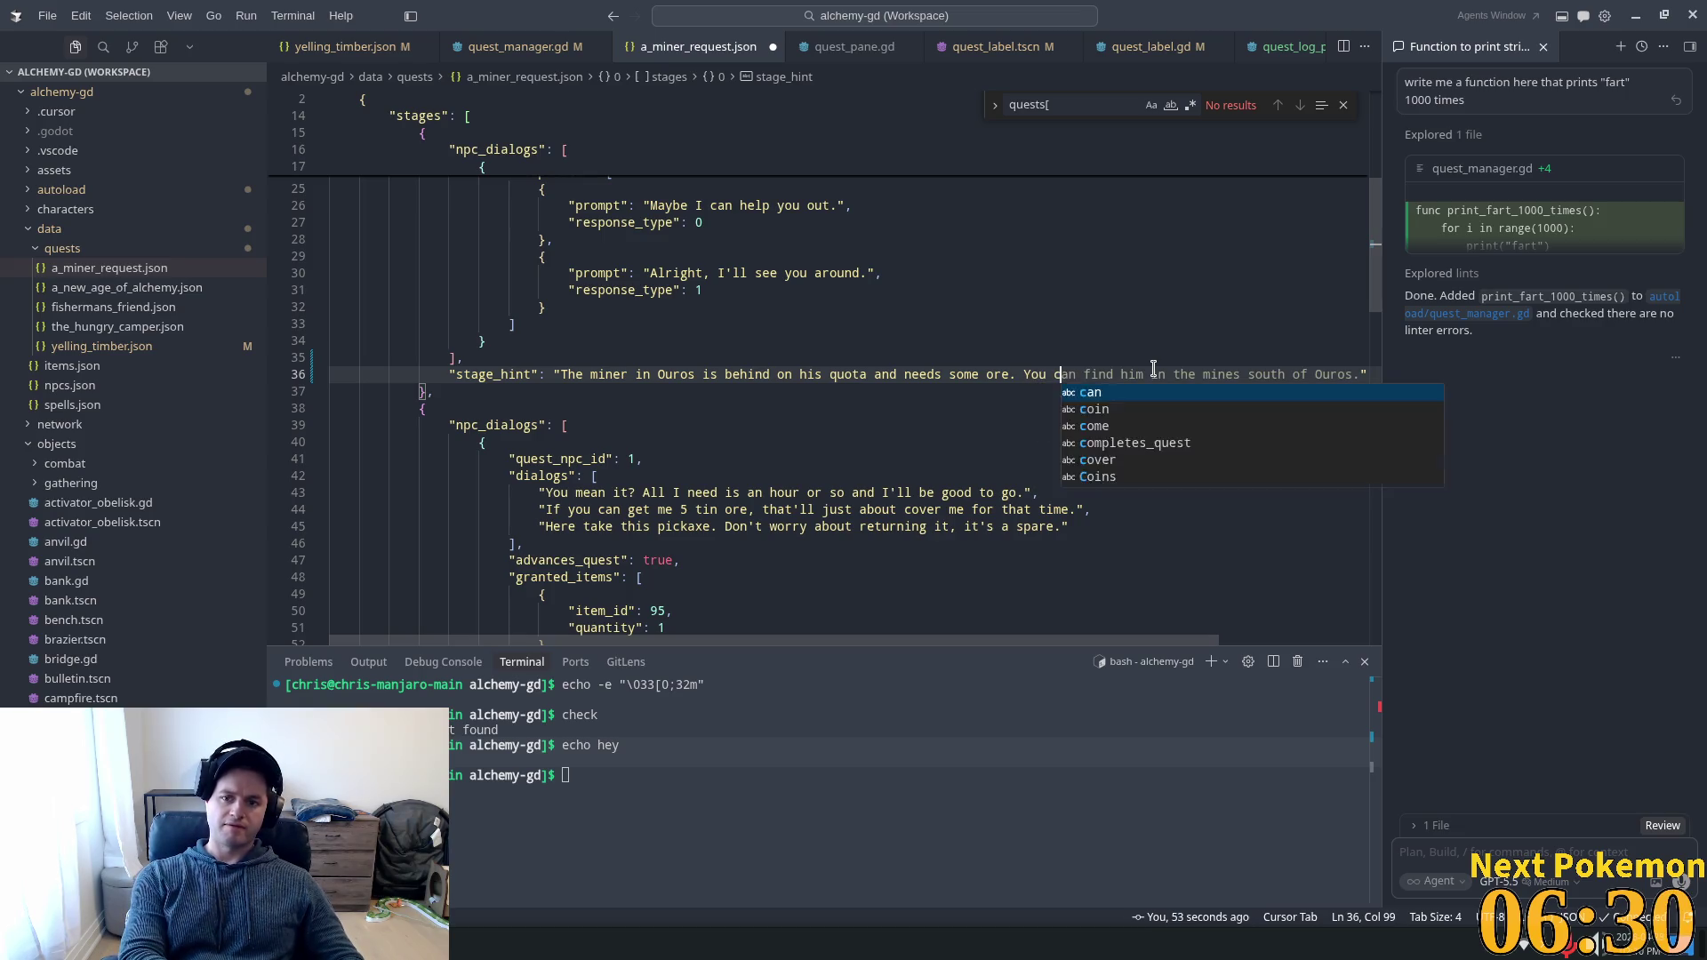
type("an find ")
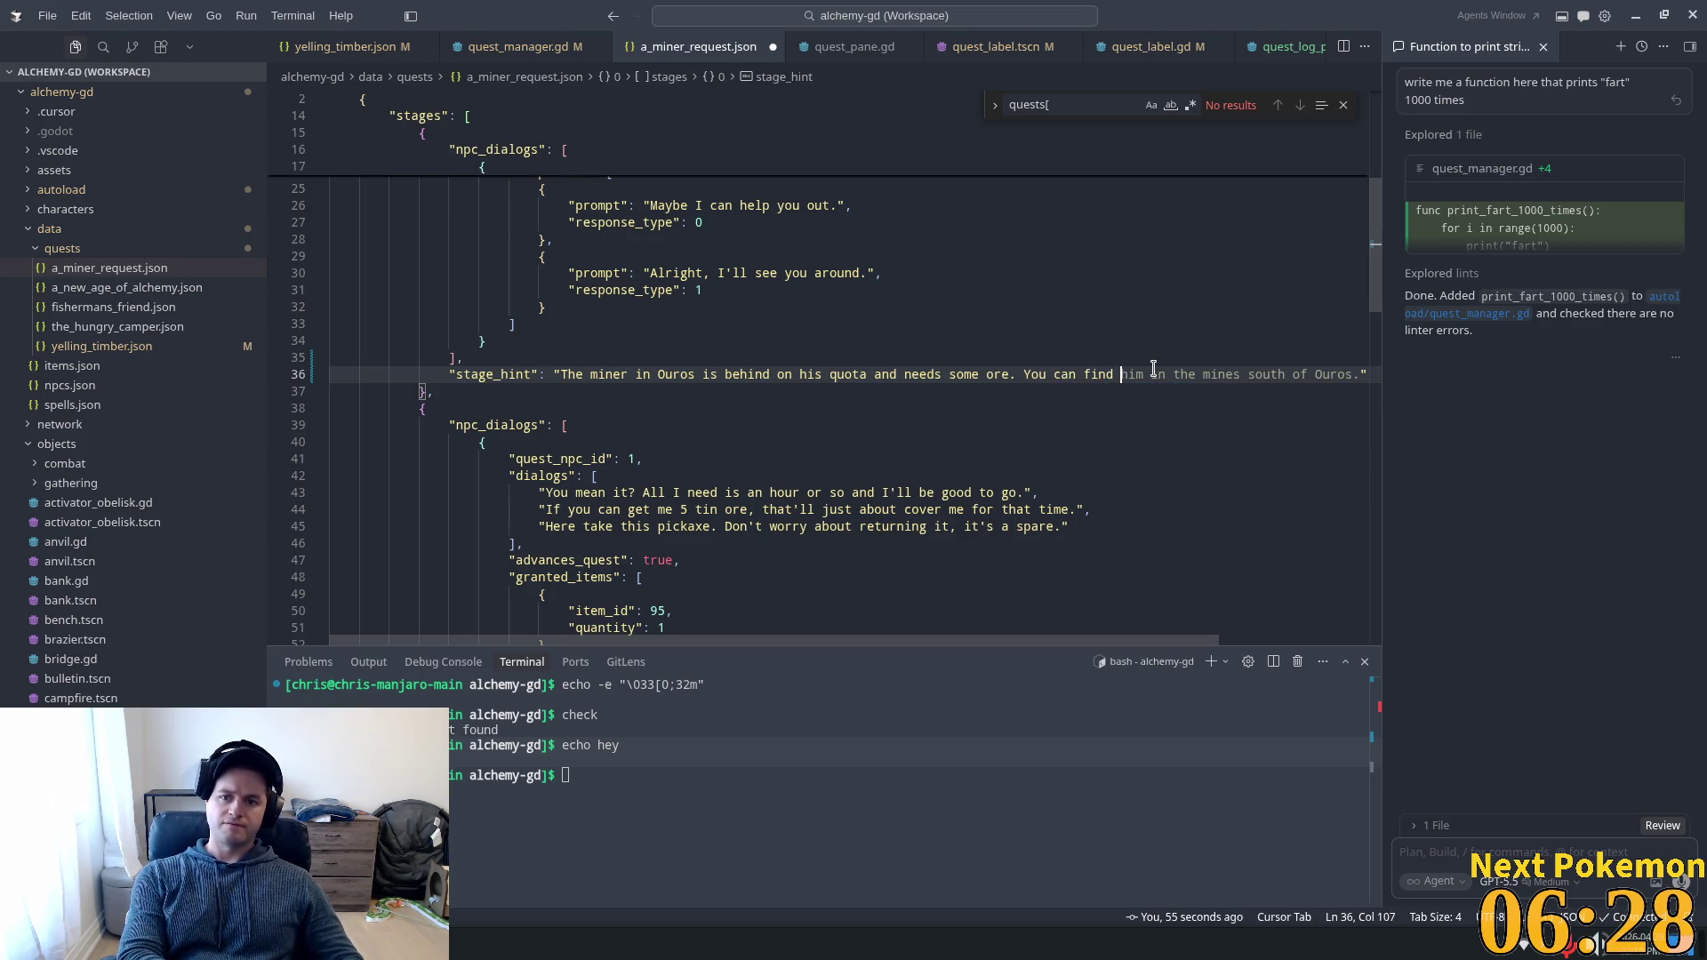
type("him at th")
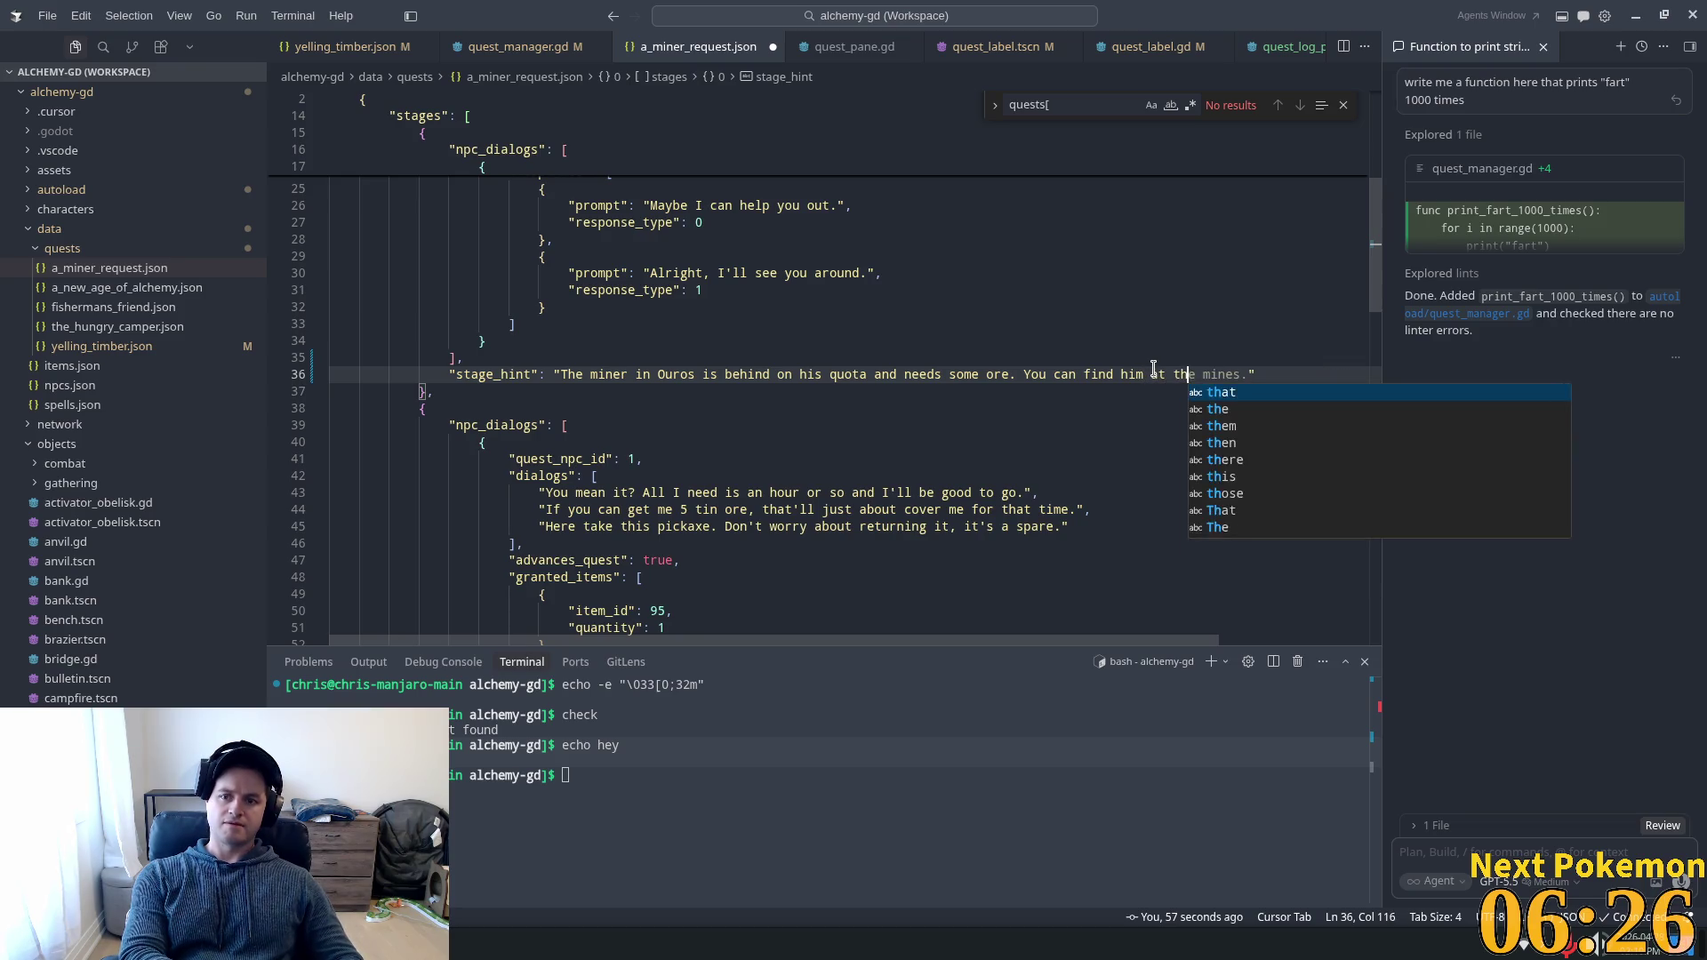
type("e black")
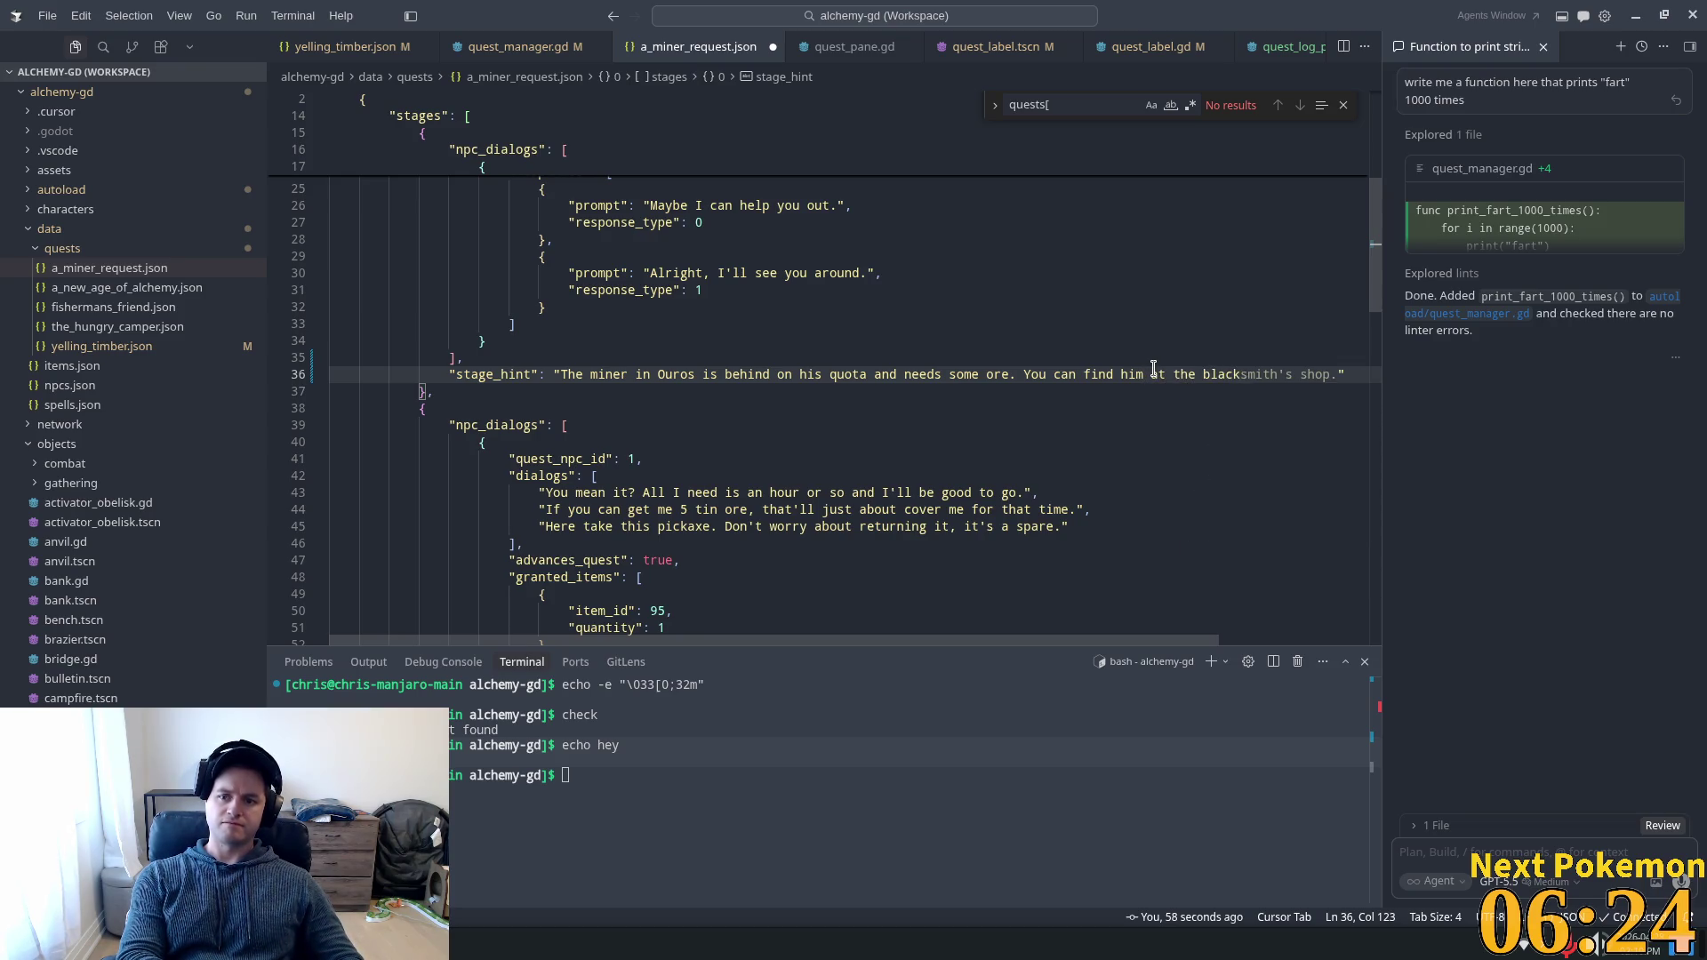
key("BackSpace")
key("BackSpace")
key("BackSpace")
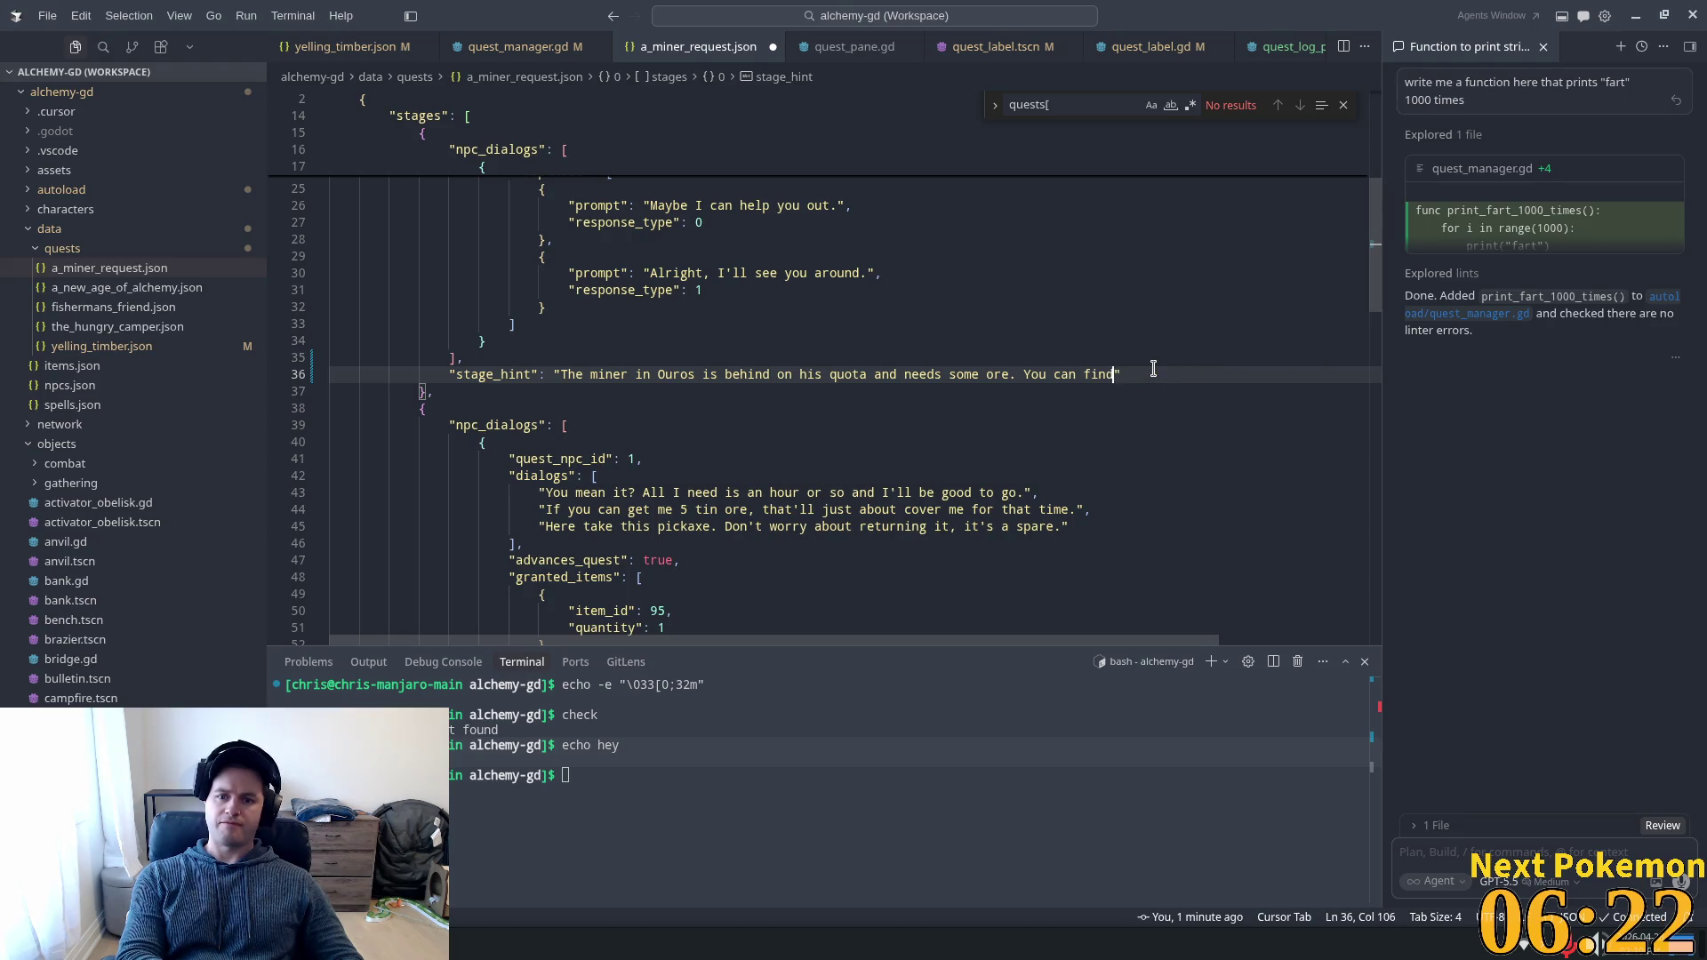
key("BackSpace")
key("BackSpace")
key("BackSpace")
type("Head over to")
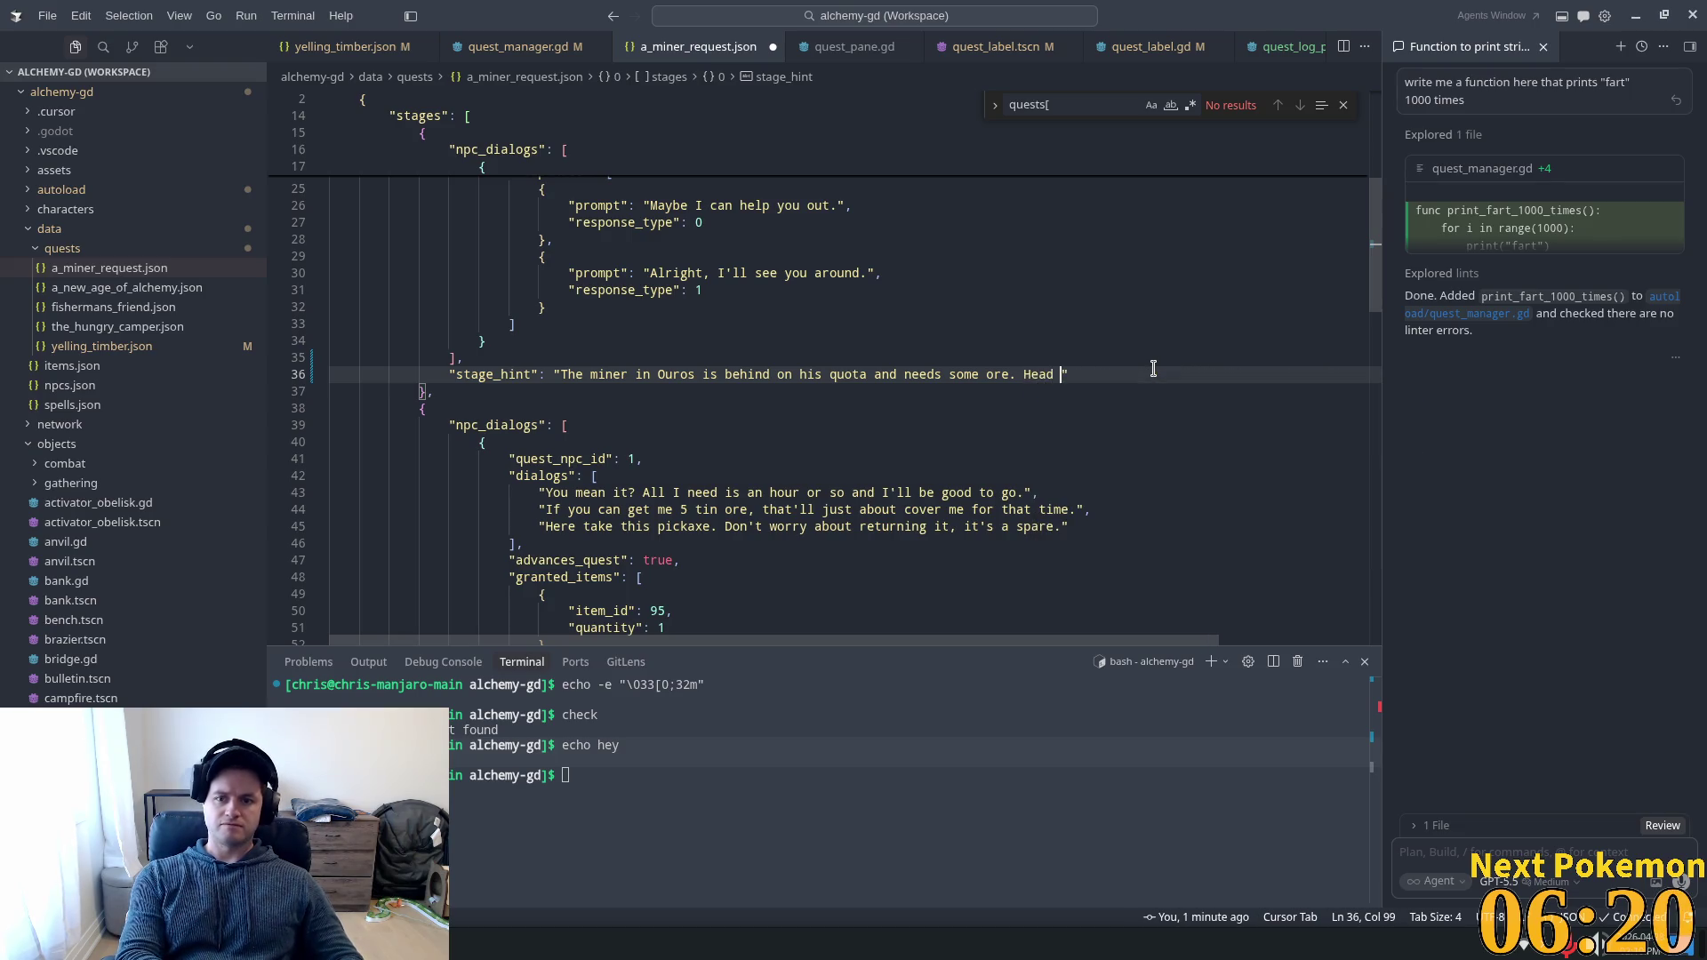
type(" the blacksmi")
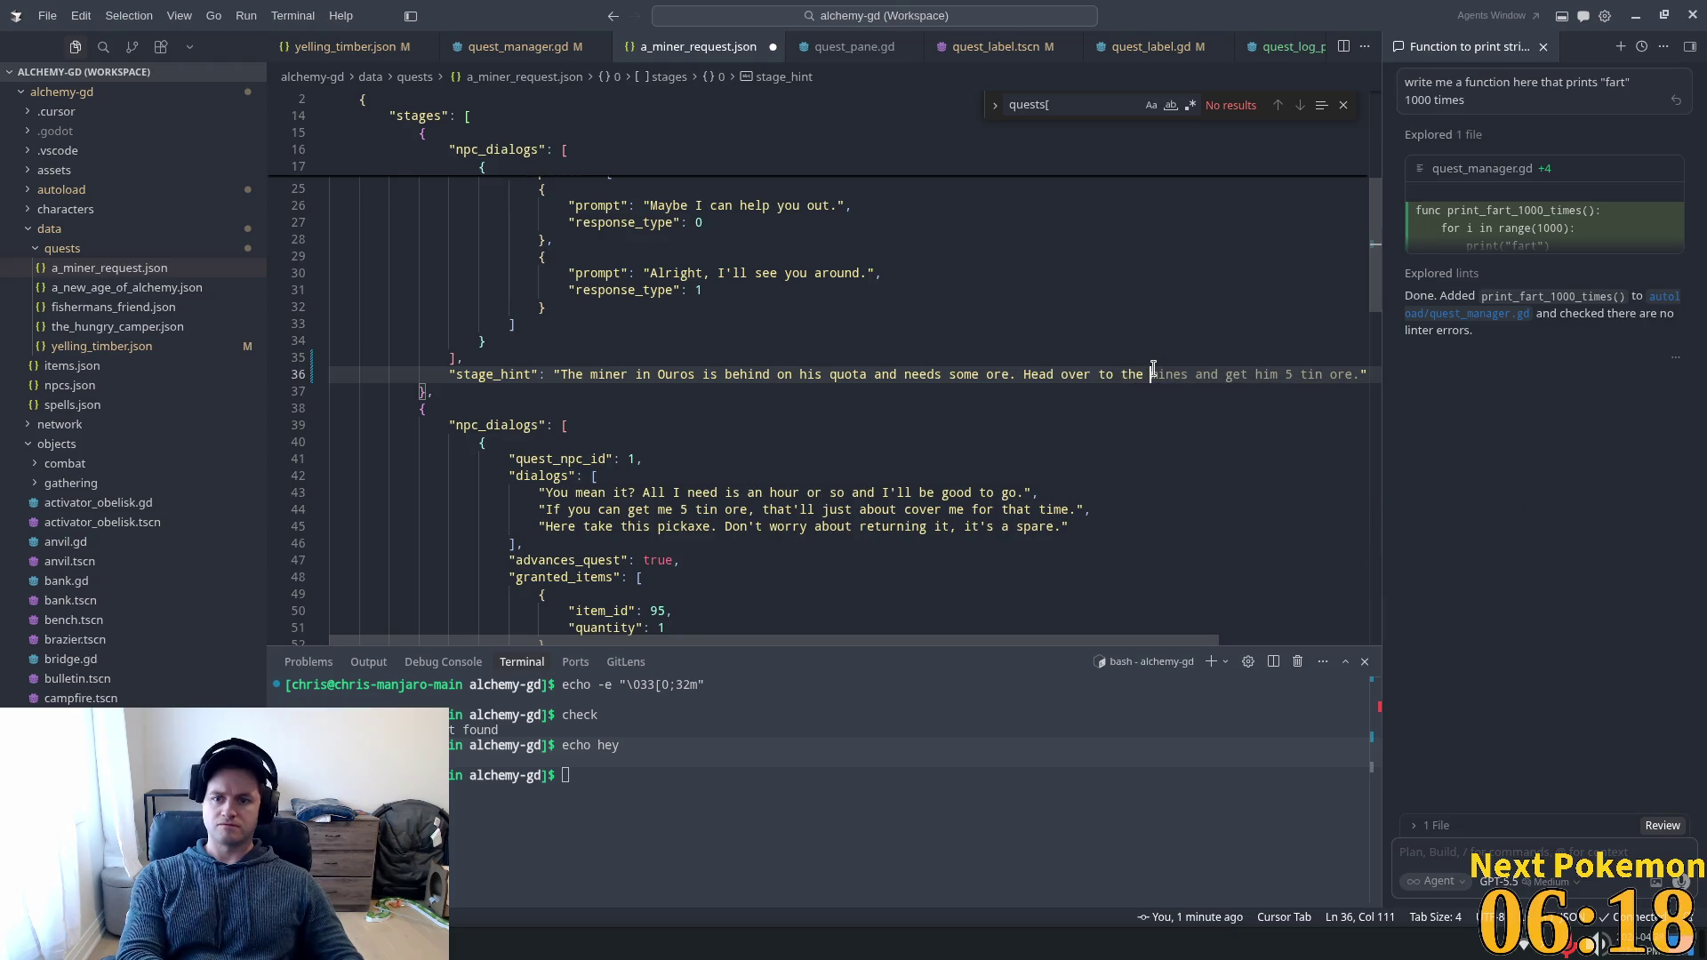